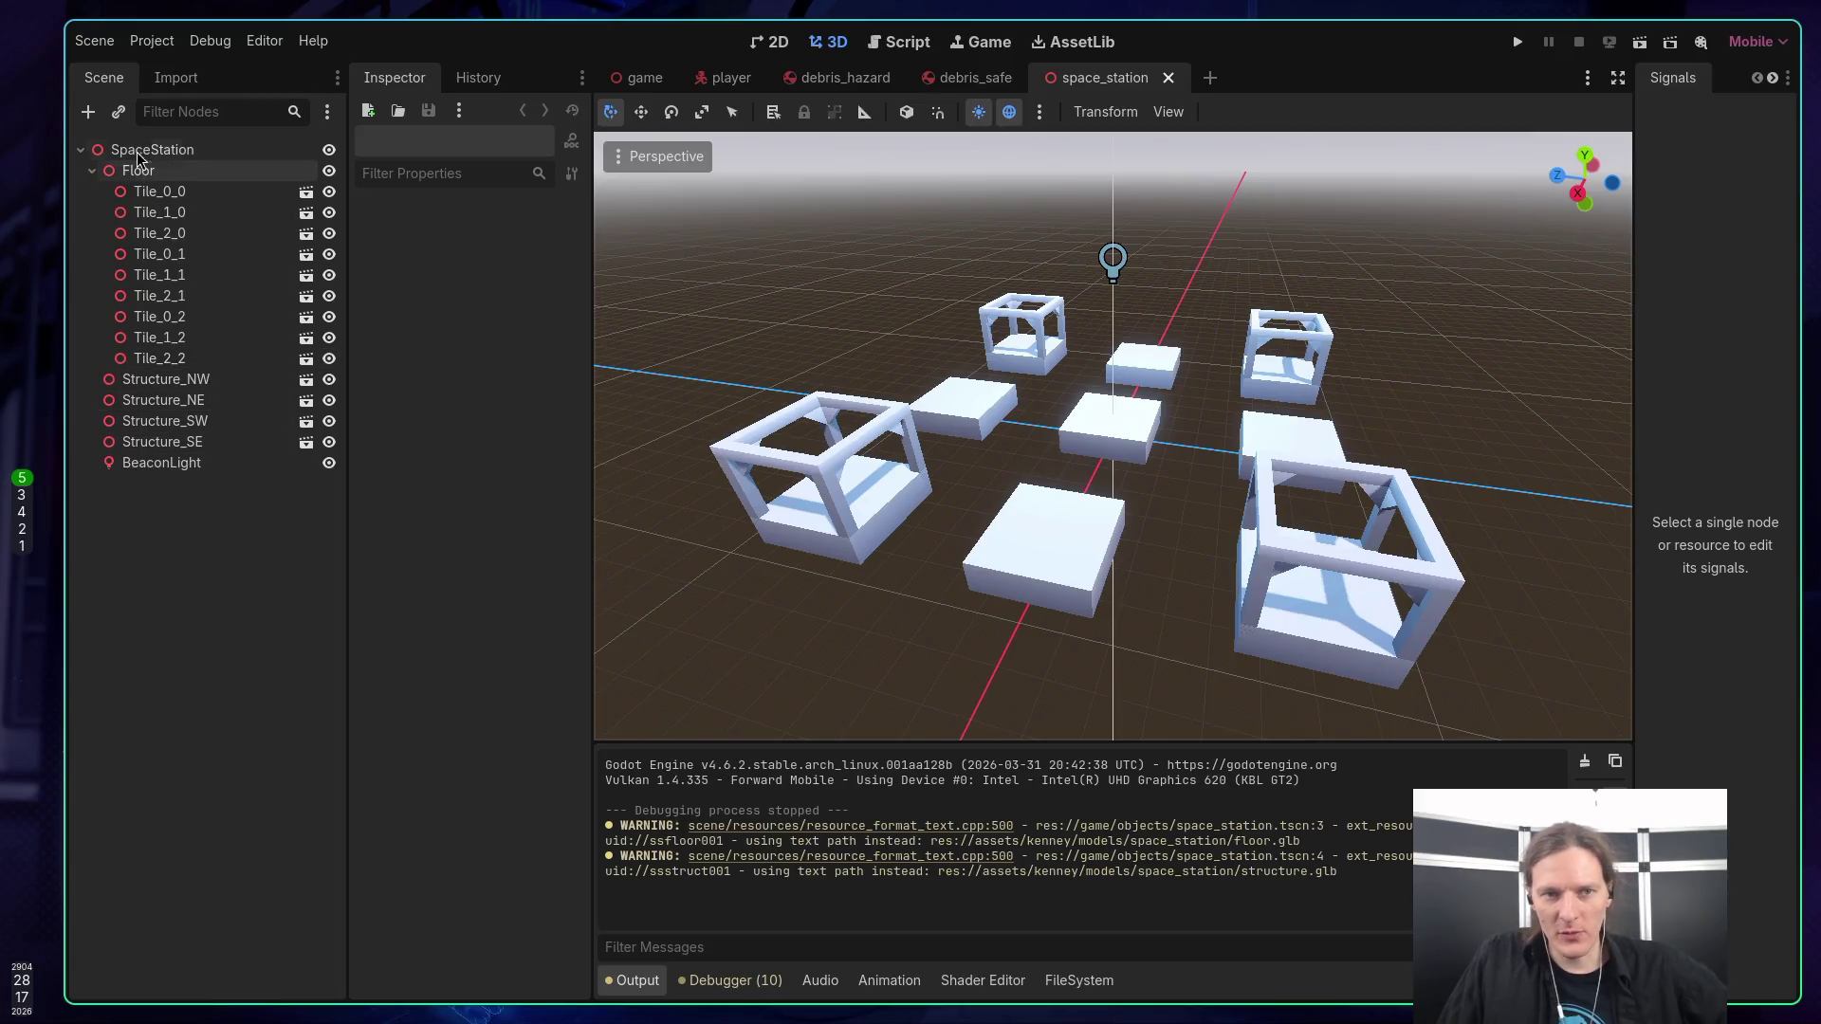
Save and close the space_station scene, then switch to the main game scene.
key(ctrl+s)
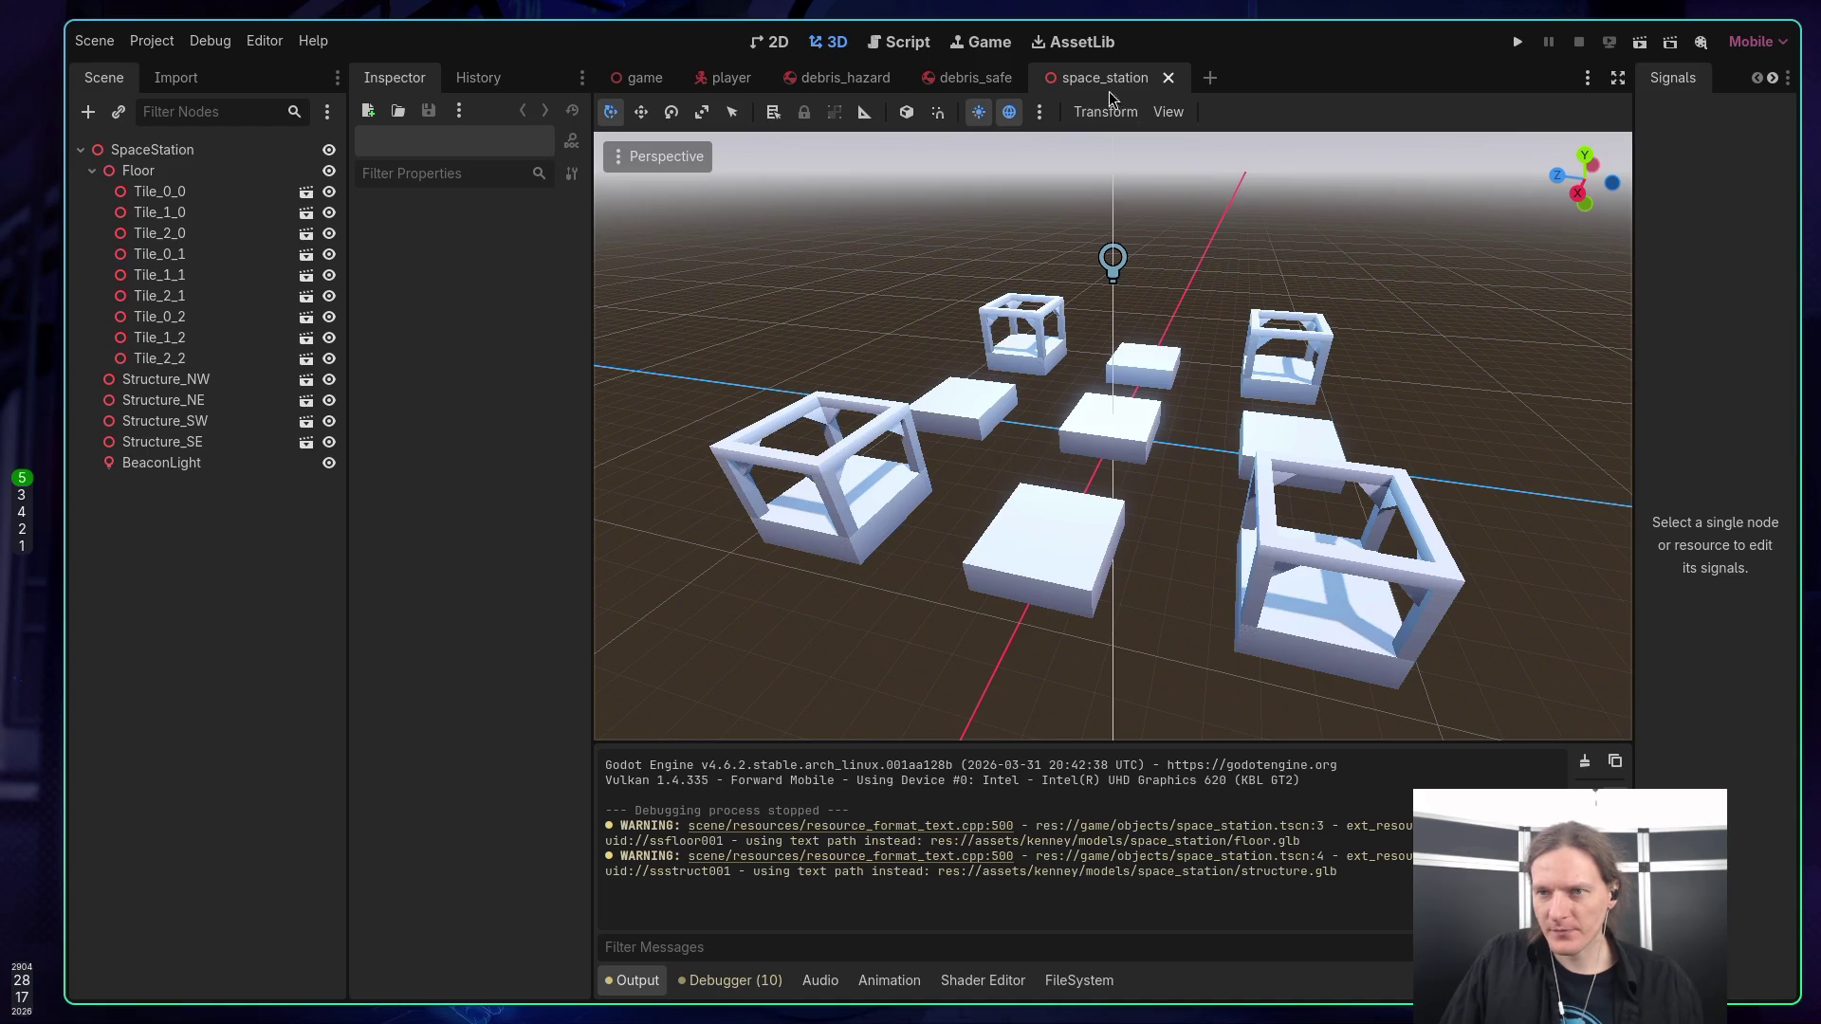
middle_click(1119, 82)
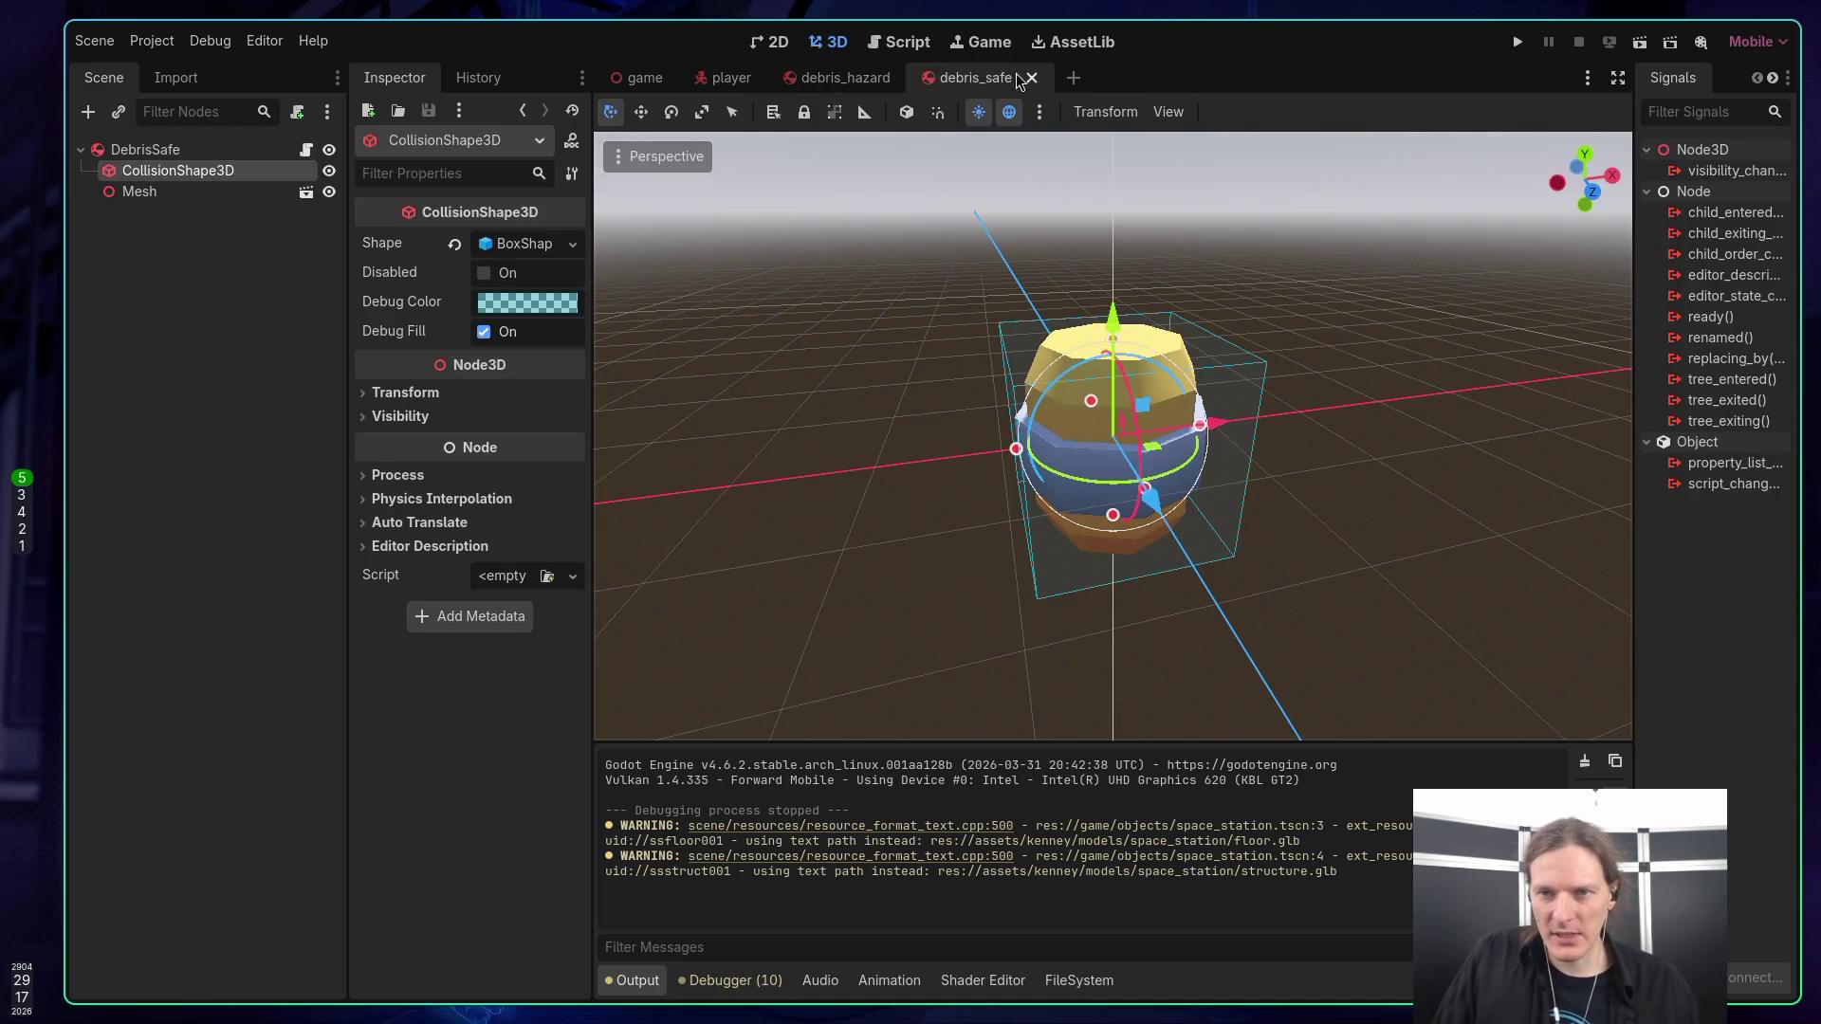
click(631, 76)
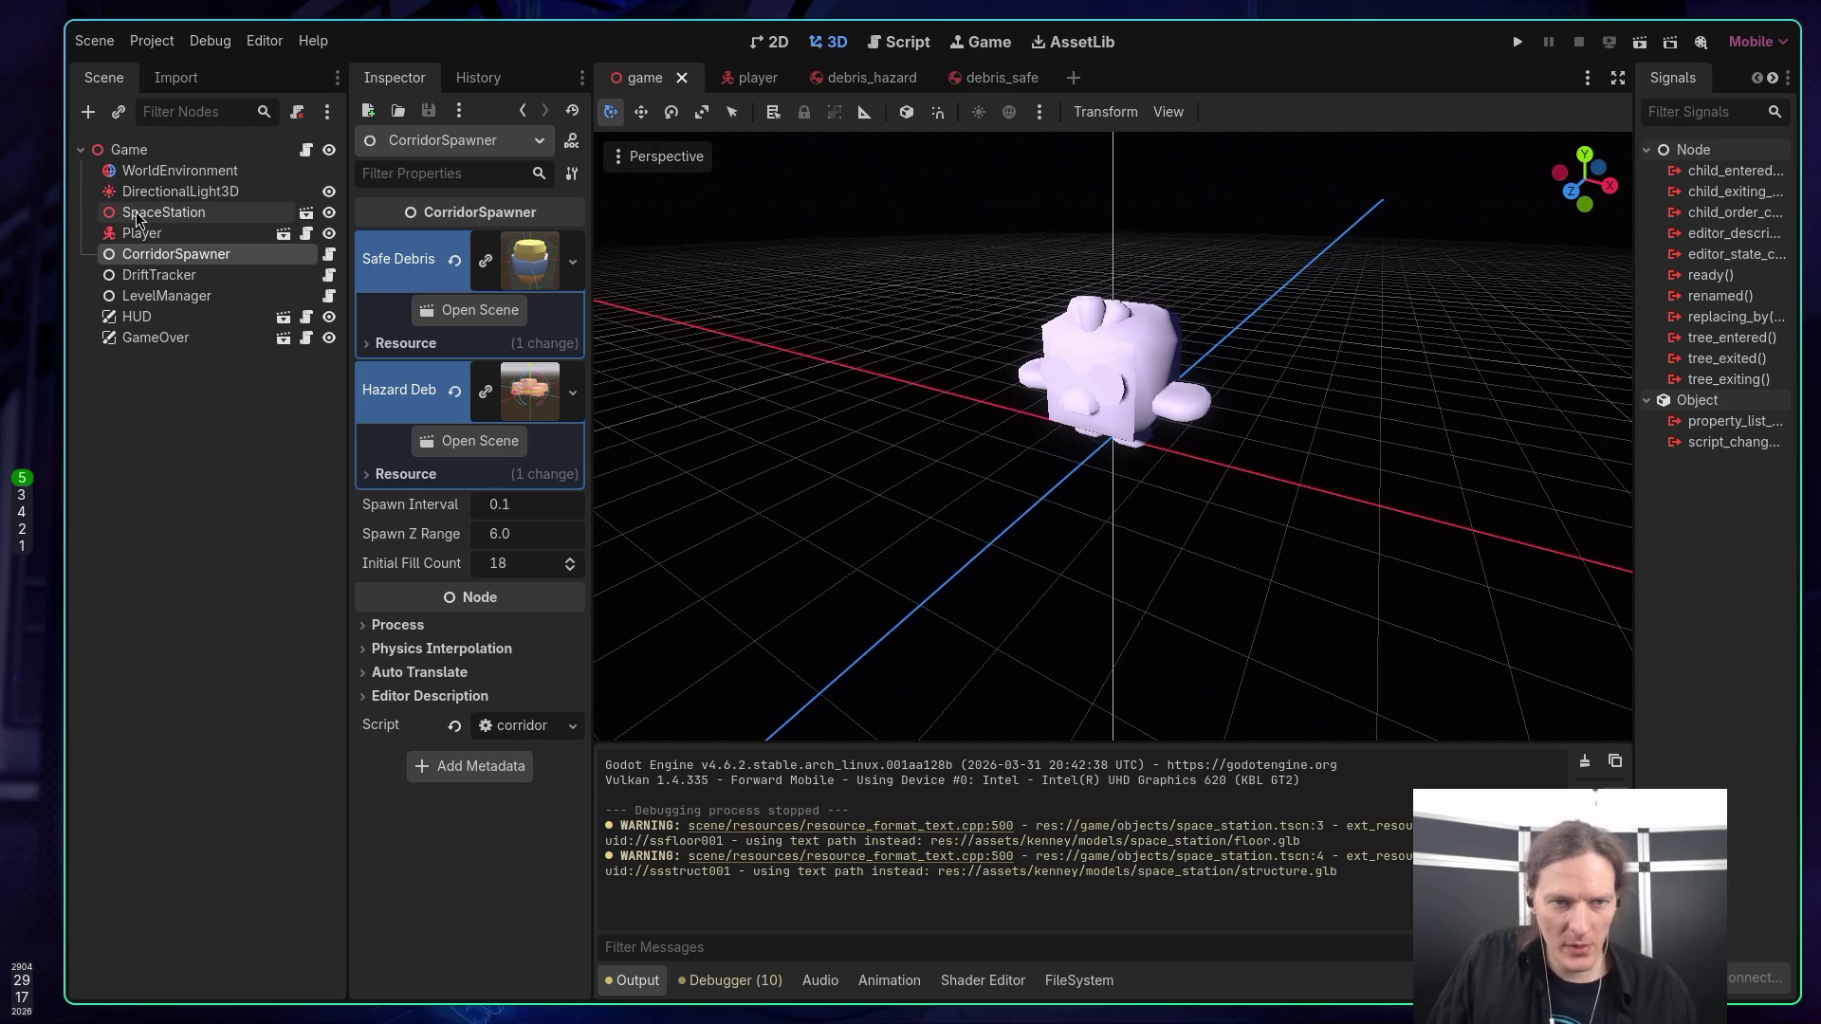
Select the DriftTracker and CorridorSpawner nodes, then open DriftTracker's script.
click(178, 276)
click(313, 256)
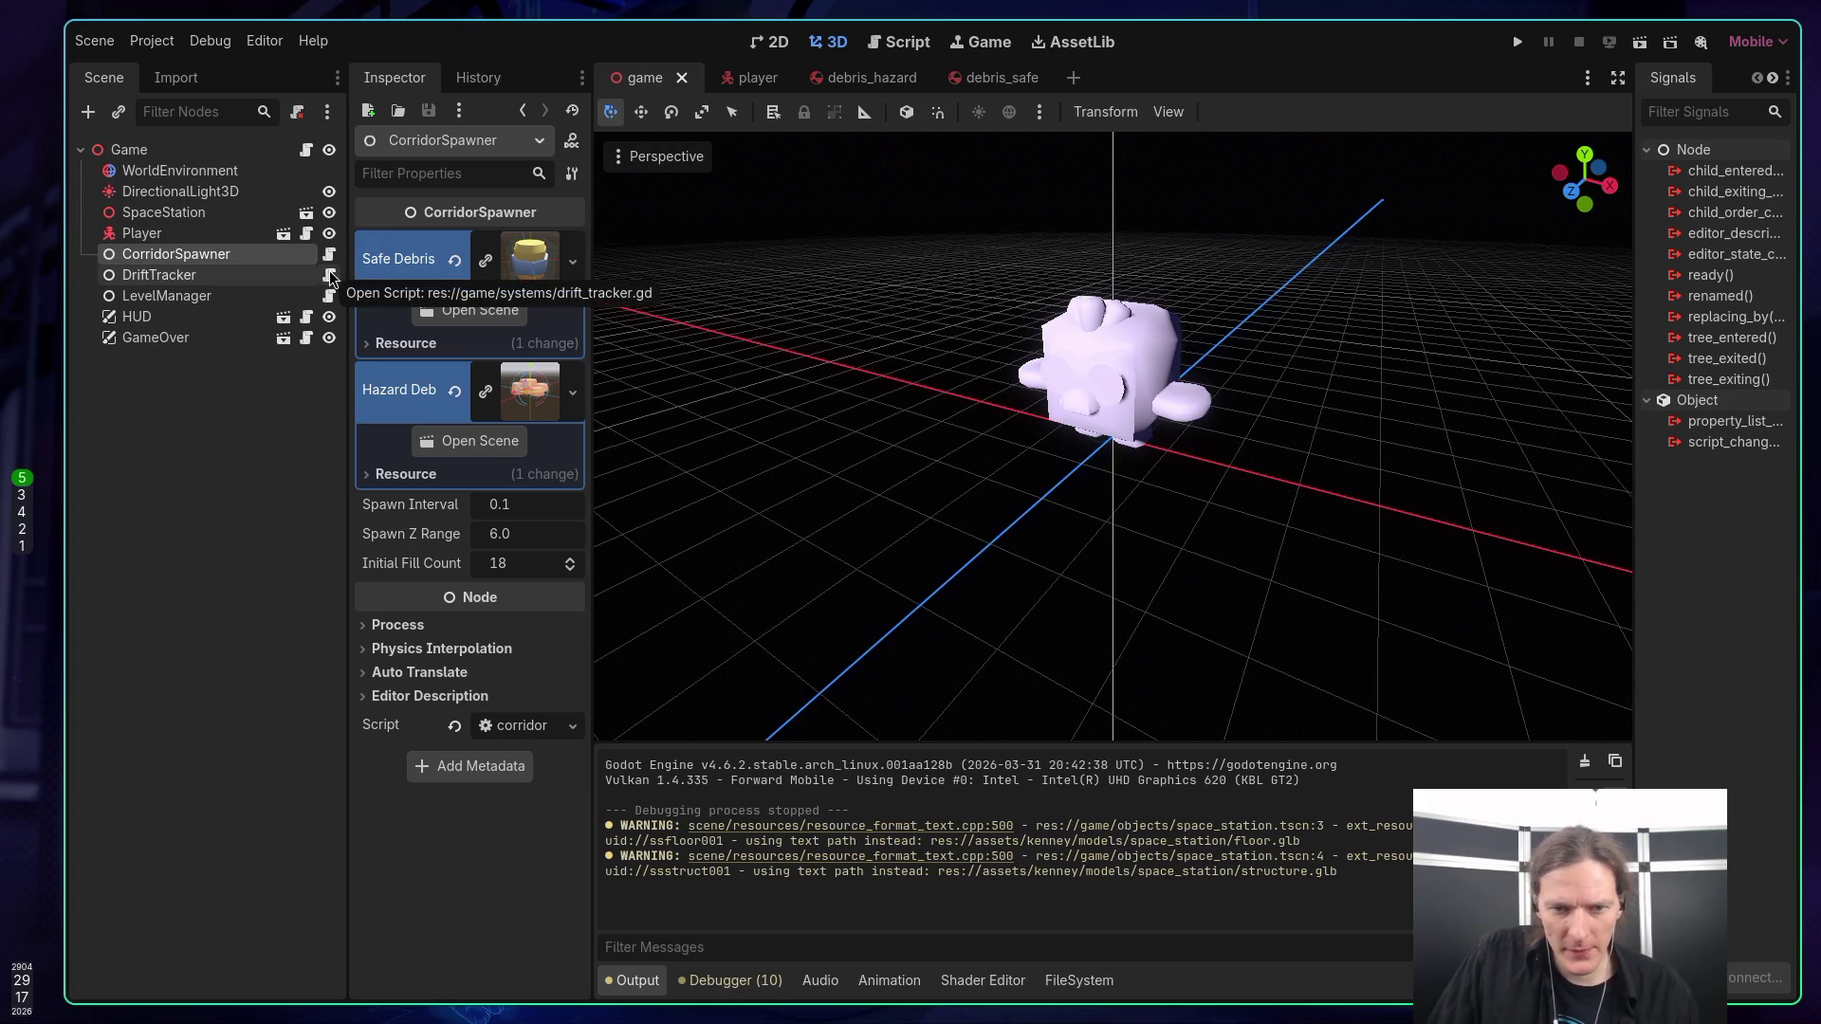
click(331, 277)
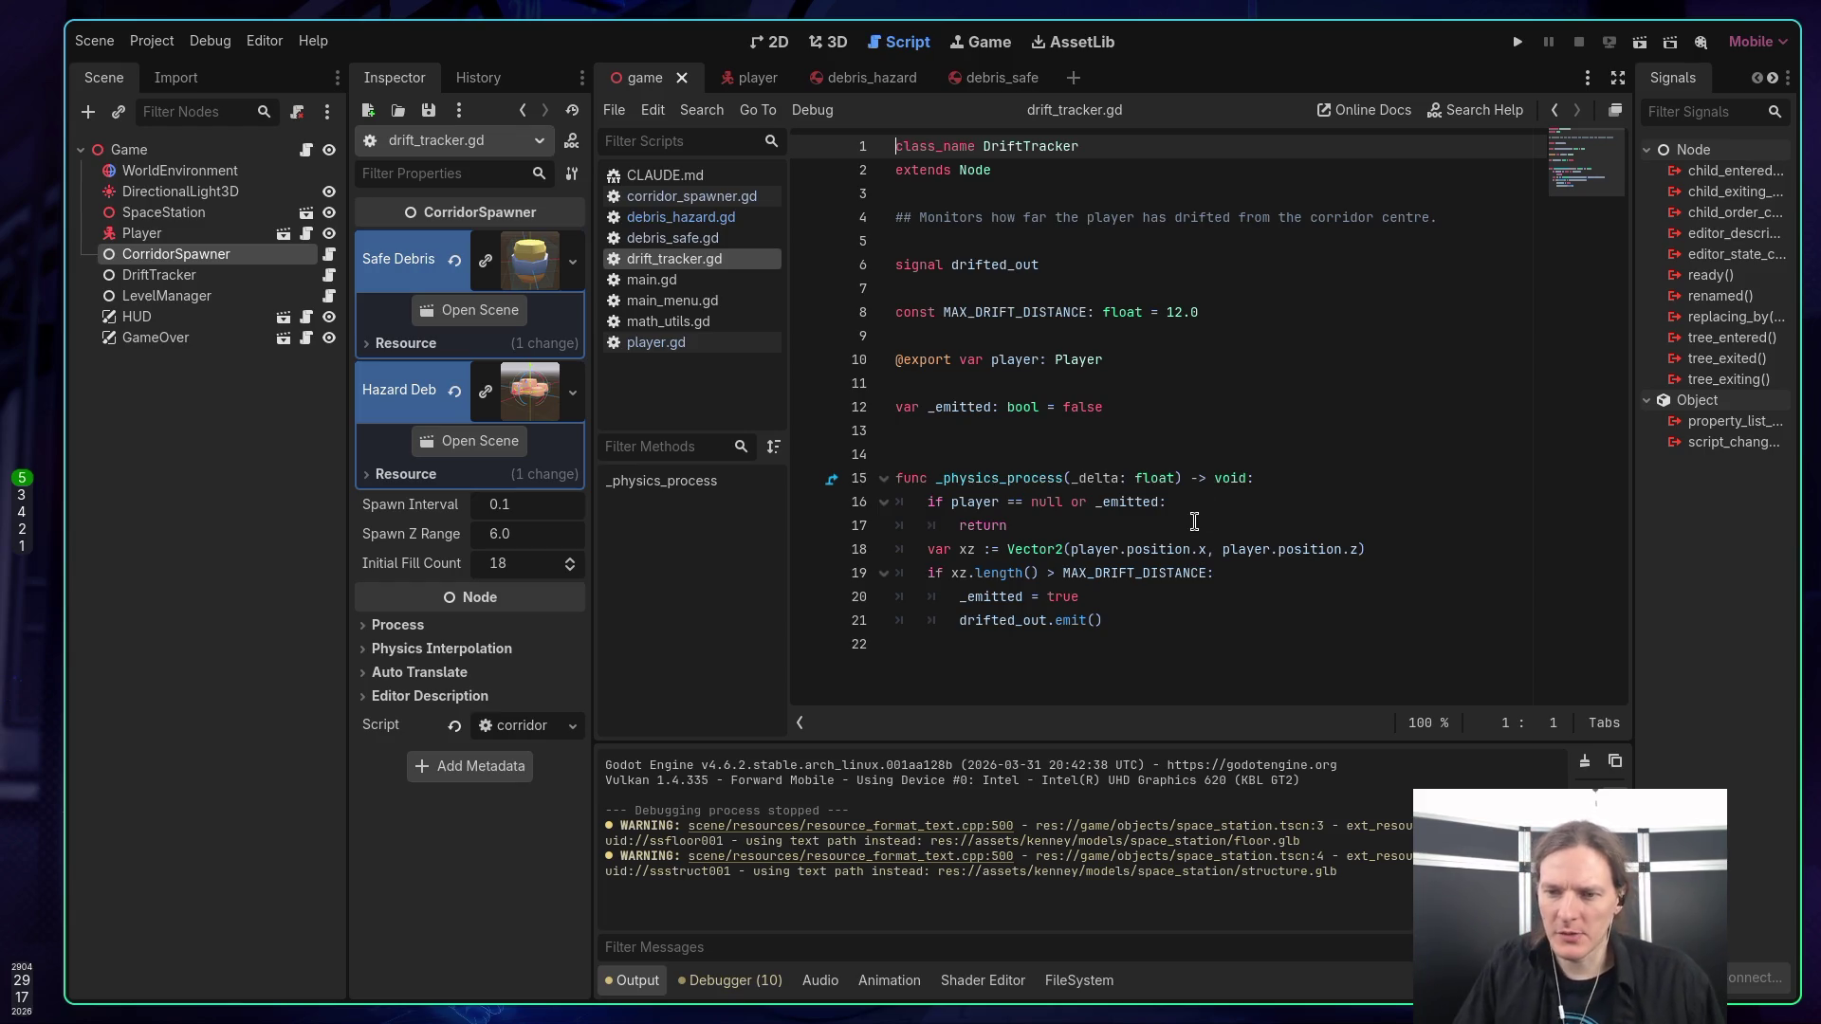
Check the drifted_out emit line in drift_tracker.gd, then open the Game node's game.gd.
click(1011, 620)
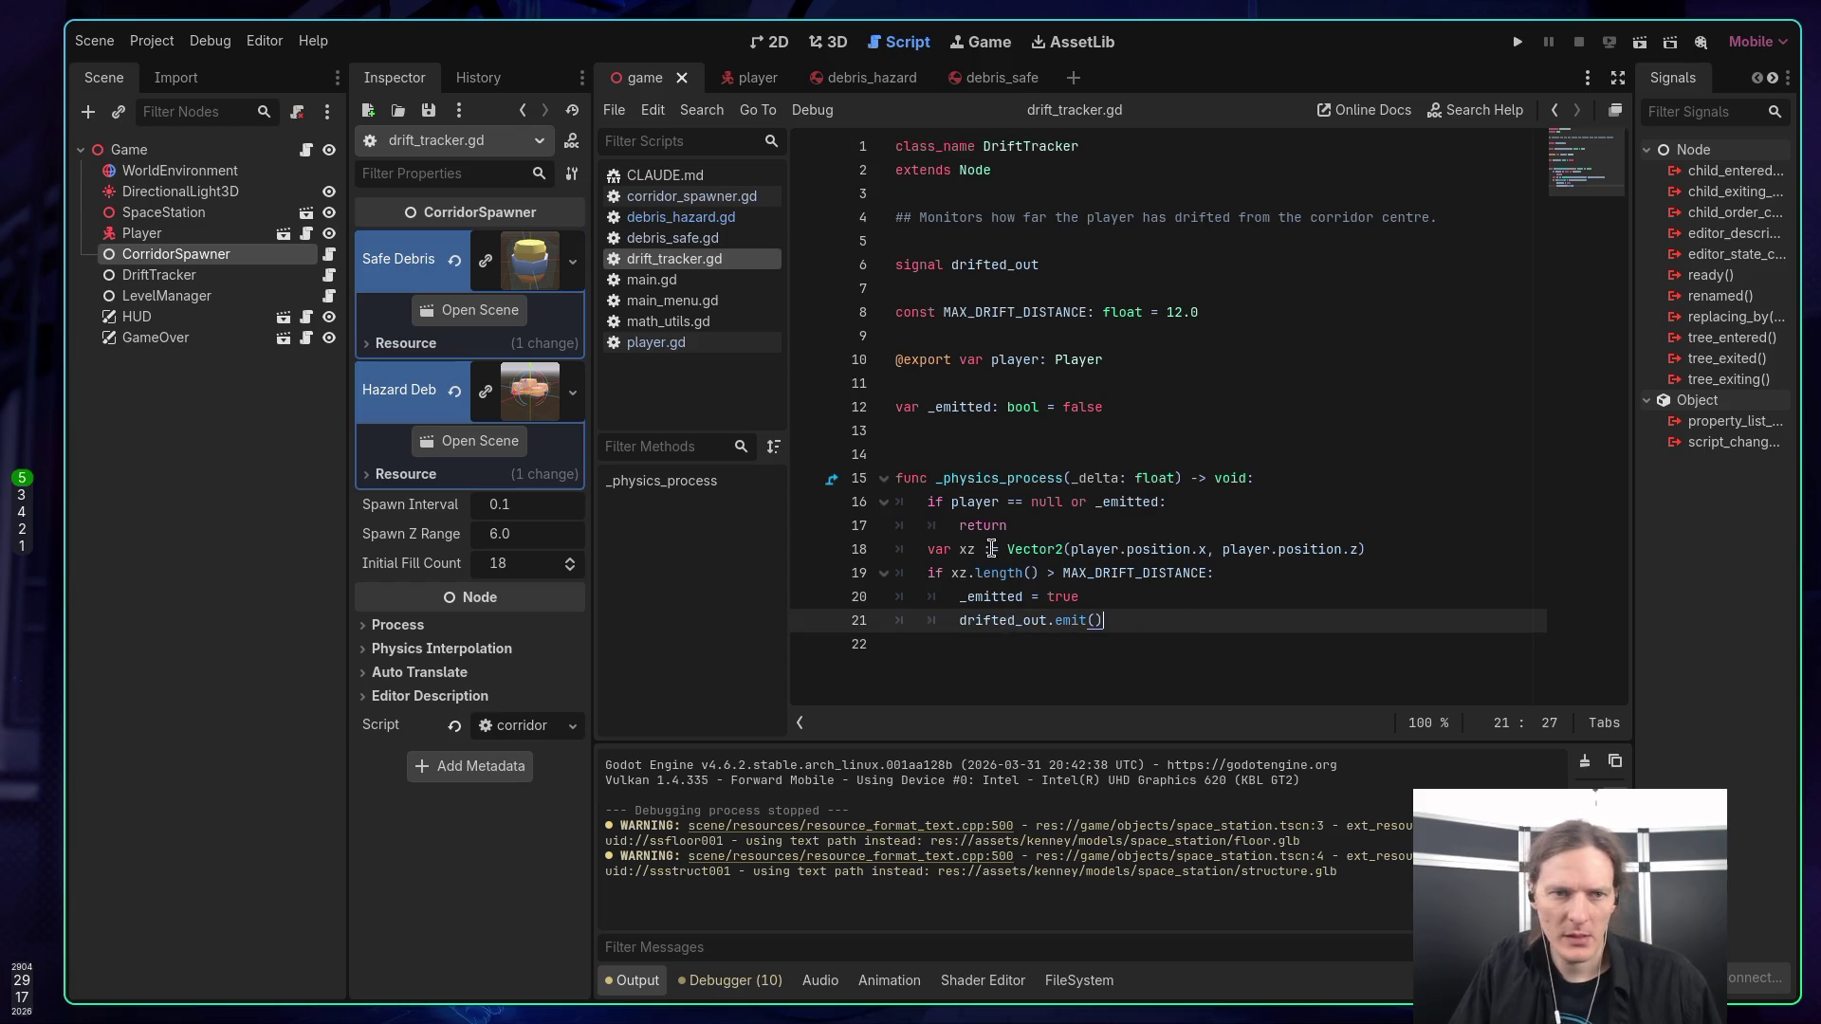
click(305, 150)
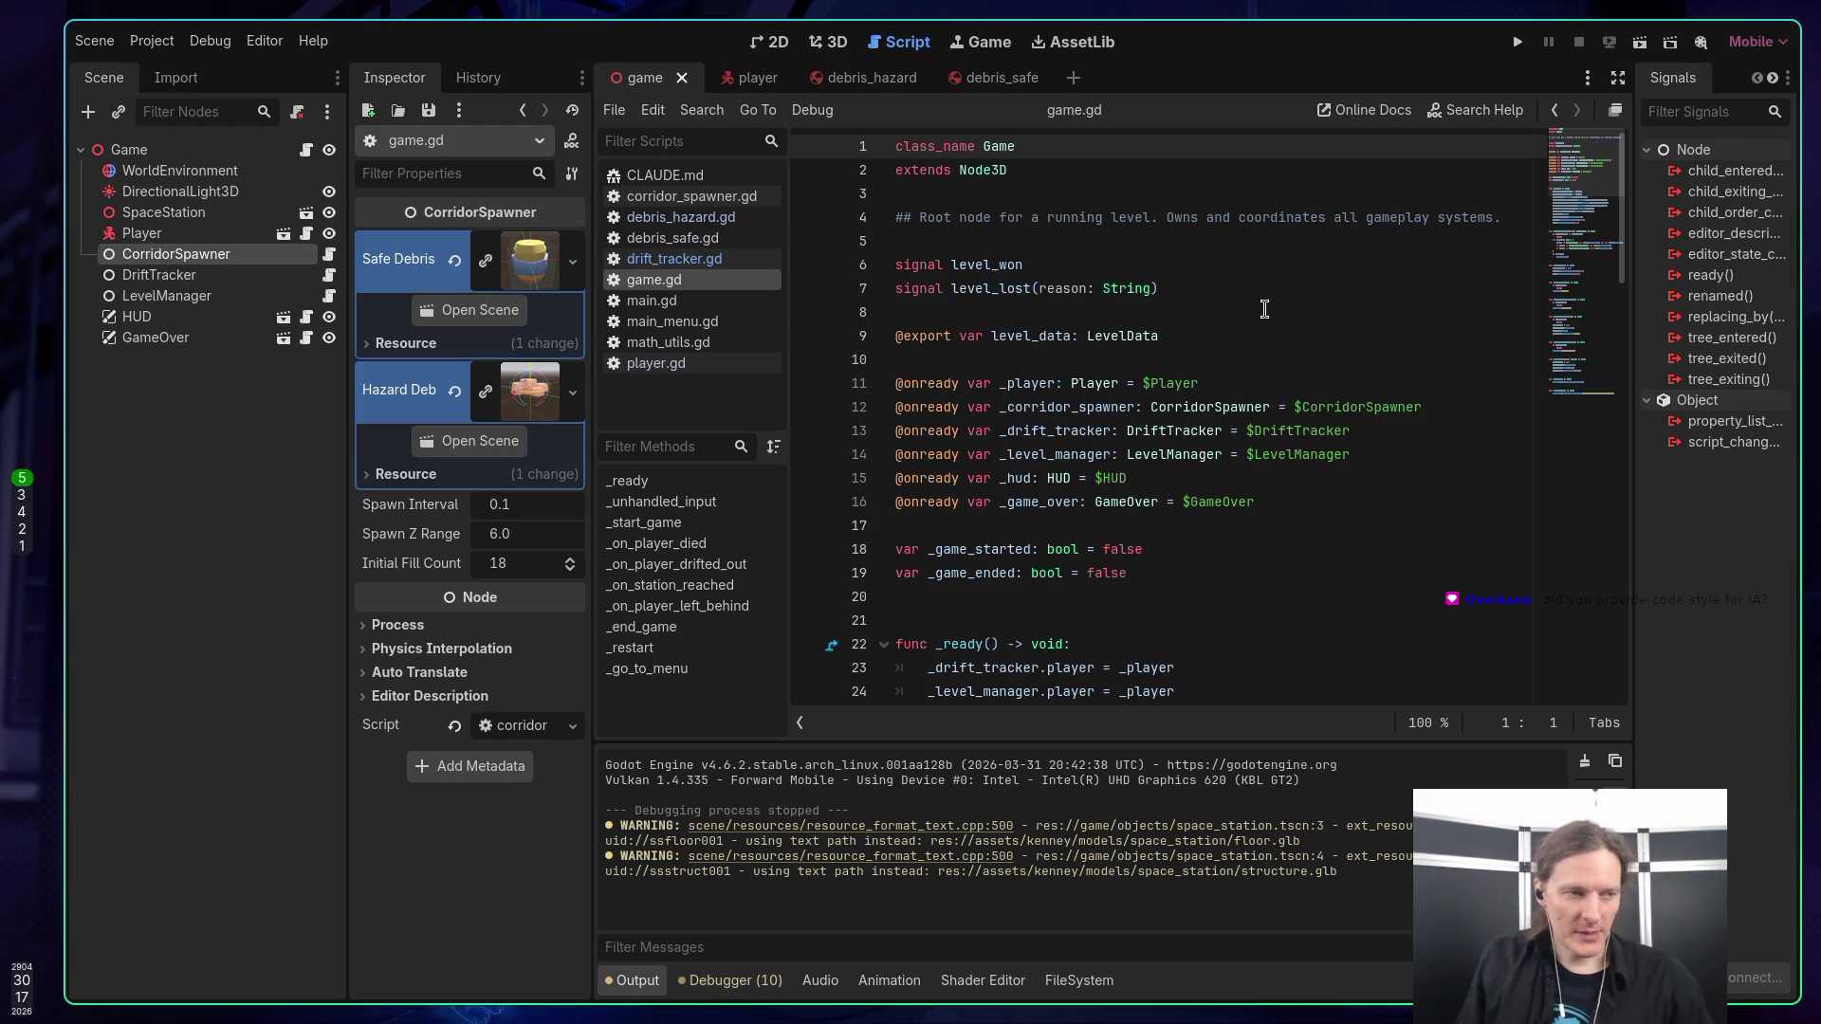
scroll(1156, 276, down, 3)
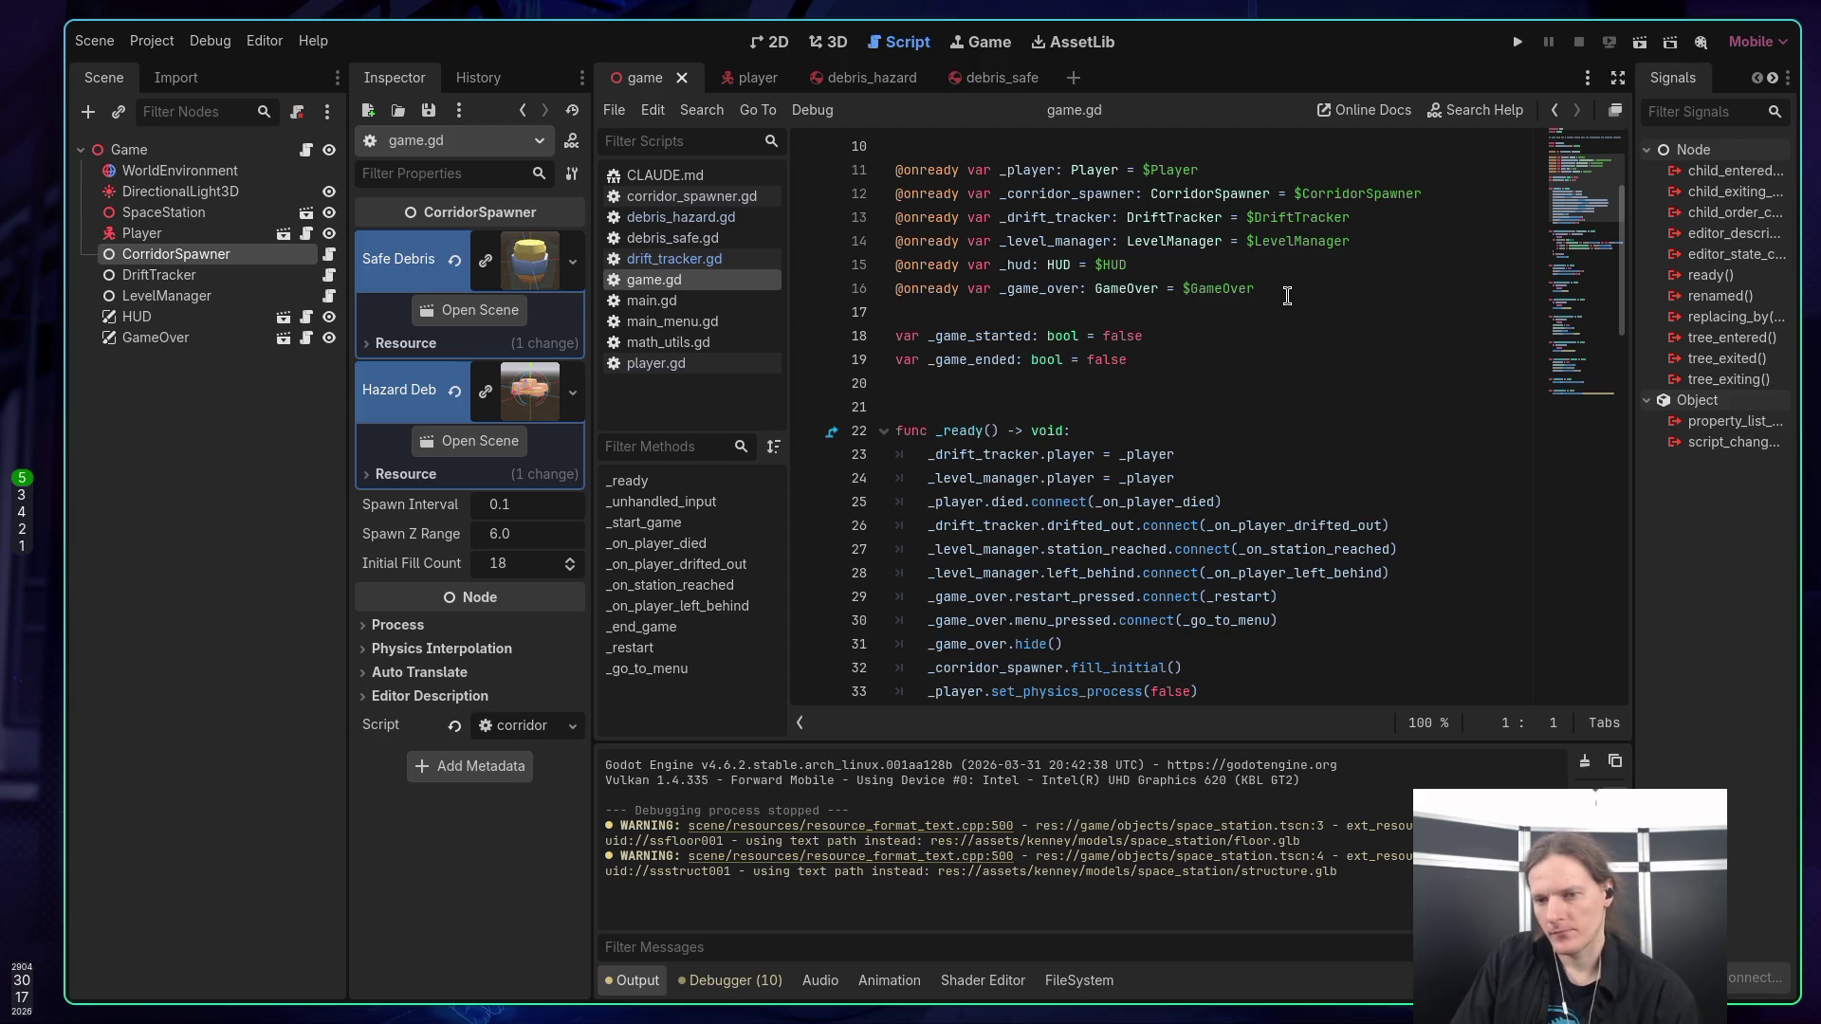
scroll(1275, 318, down, 1)
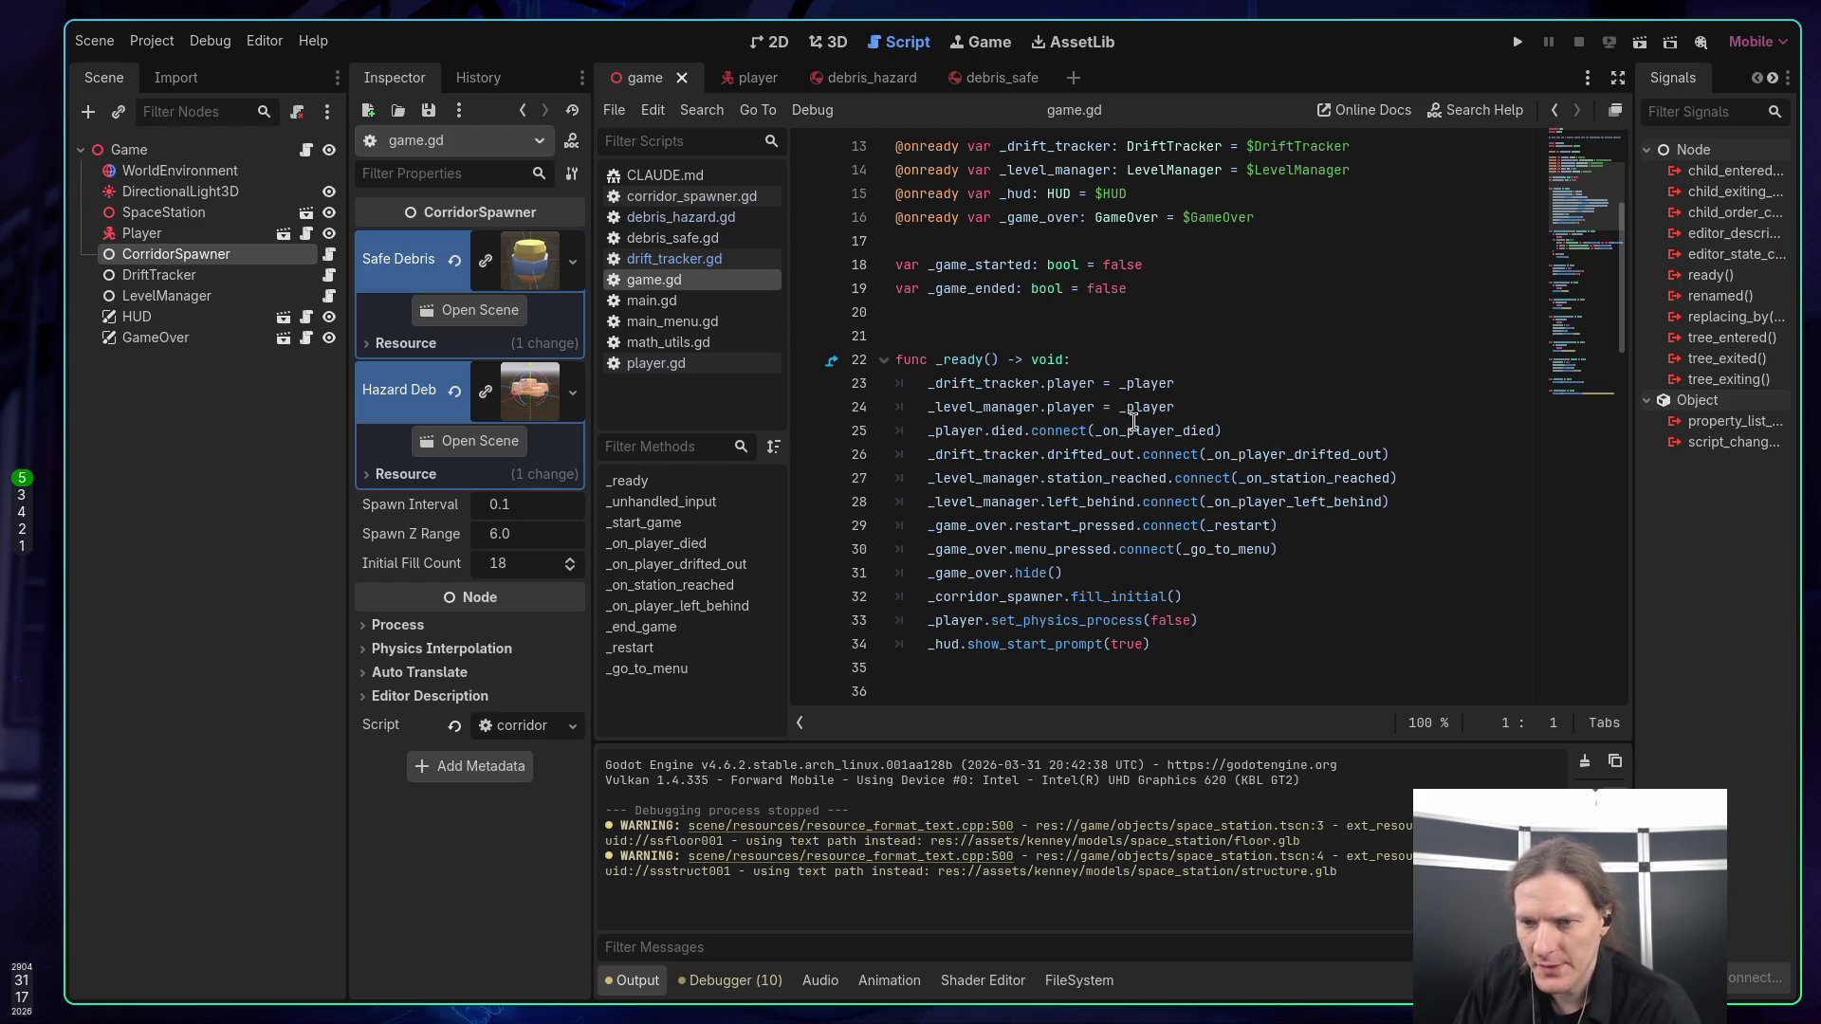
click(1102, 455)
double_click(1289, 454)
scroll(1299, 445, down, 7)
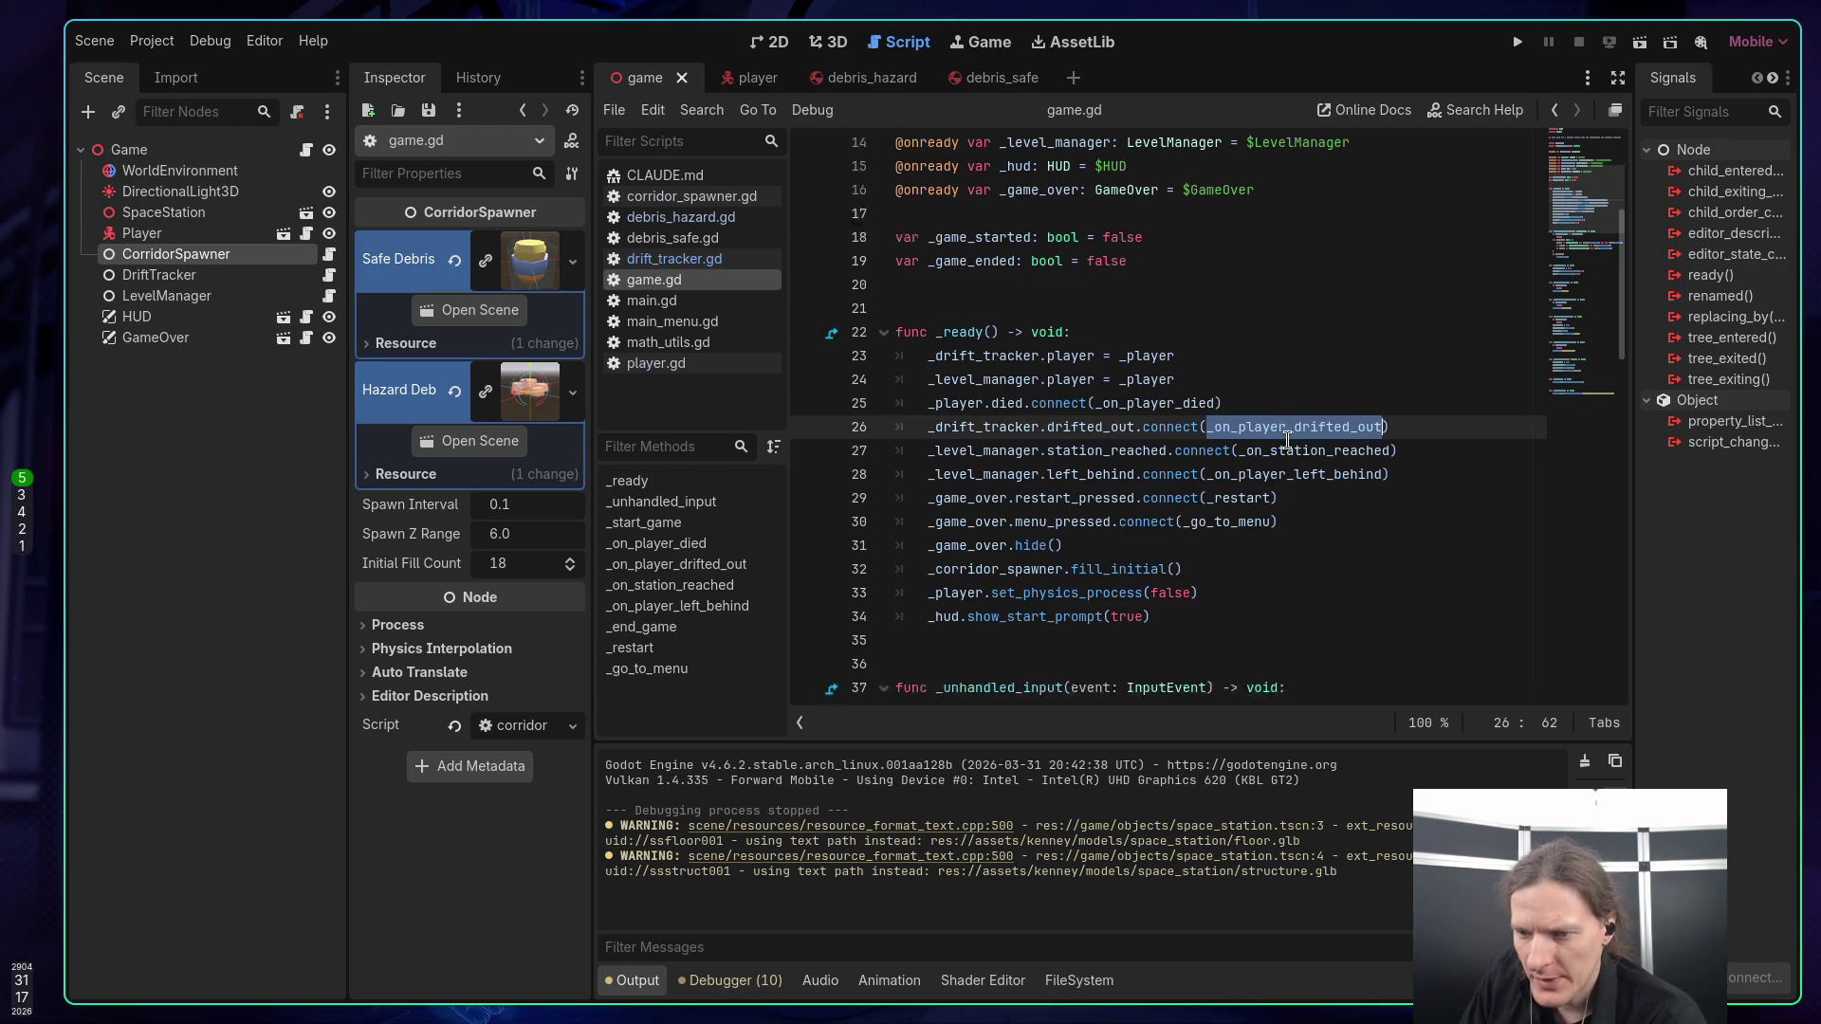
scroll(1307, 431, up, 2)
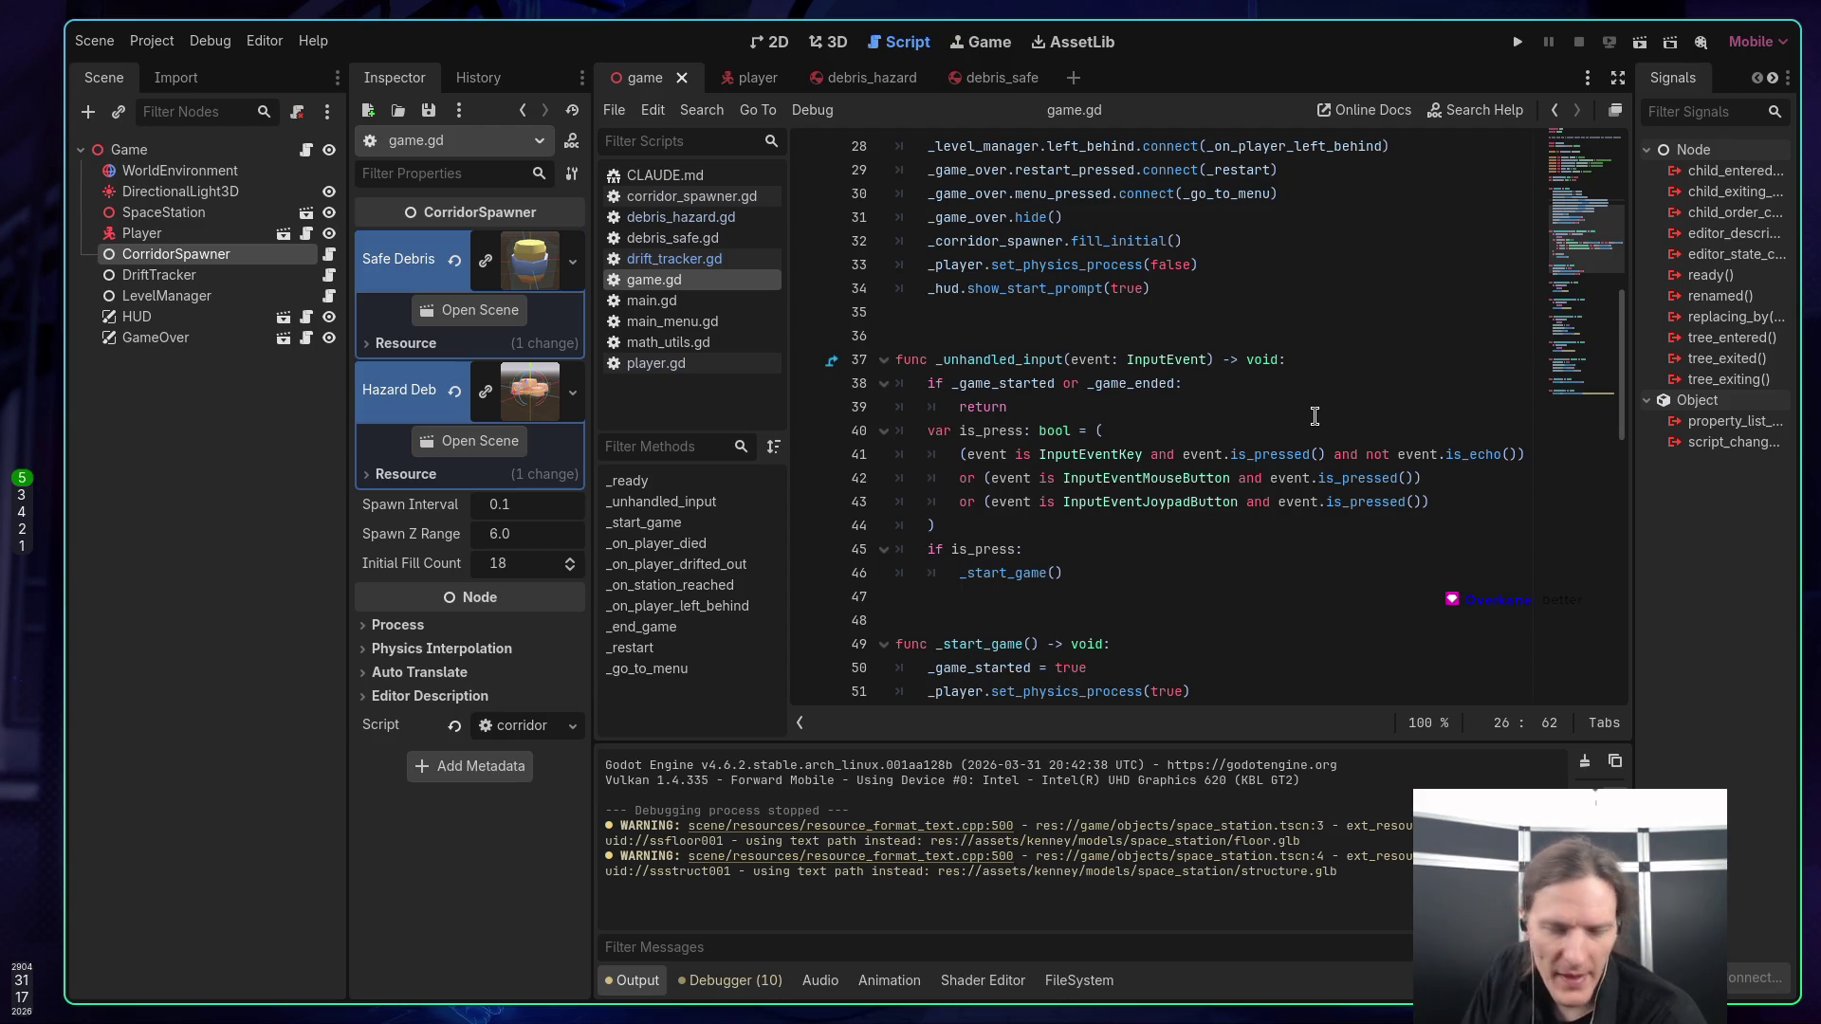
scroll(1305, 407, down, 3)
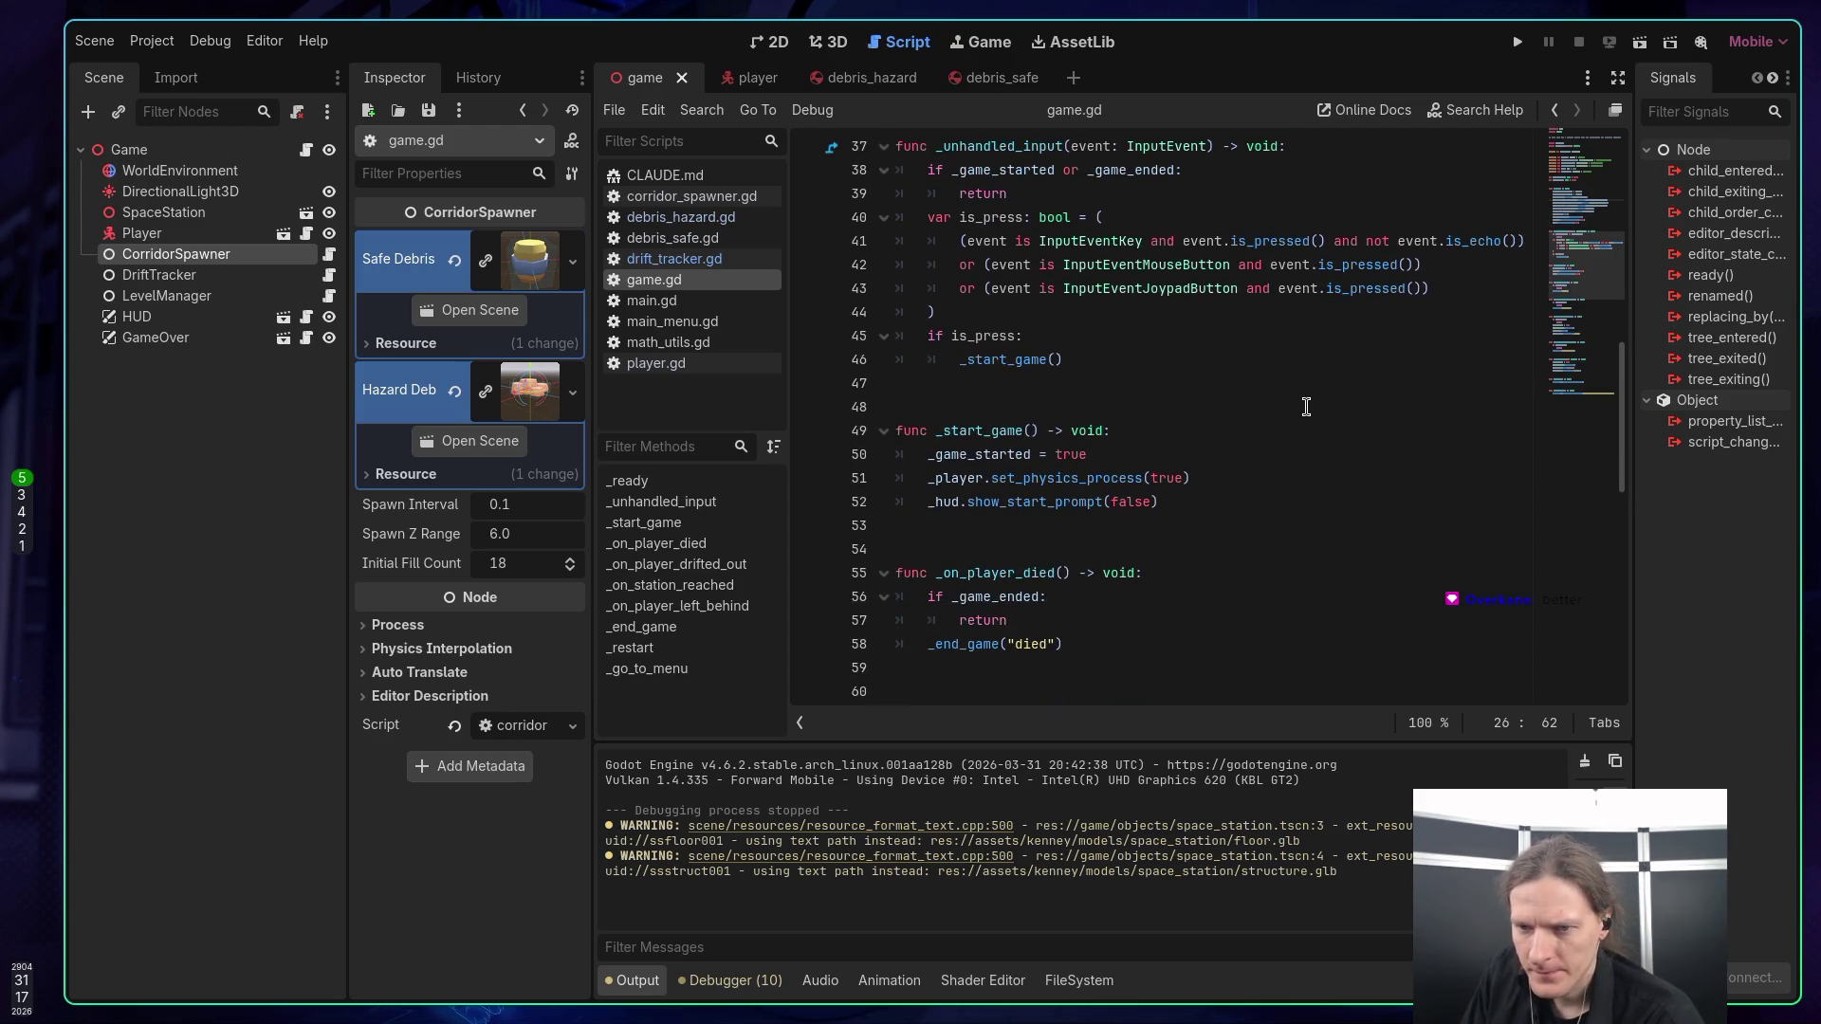
scroll(1306, 407, down, 1)
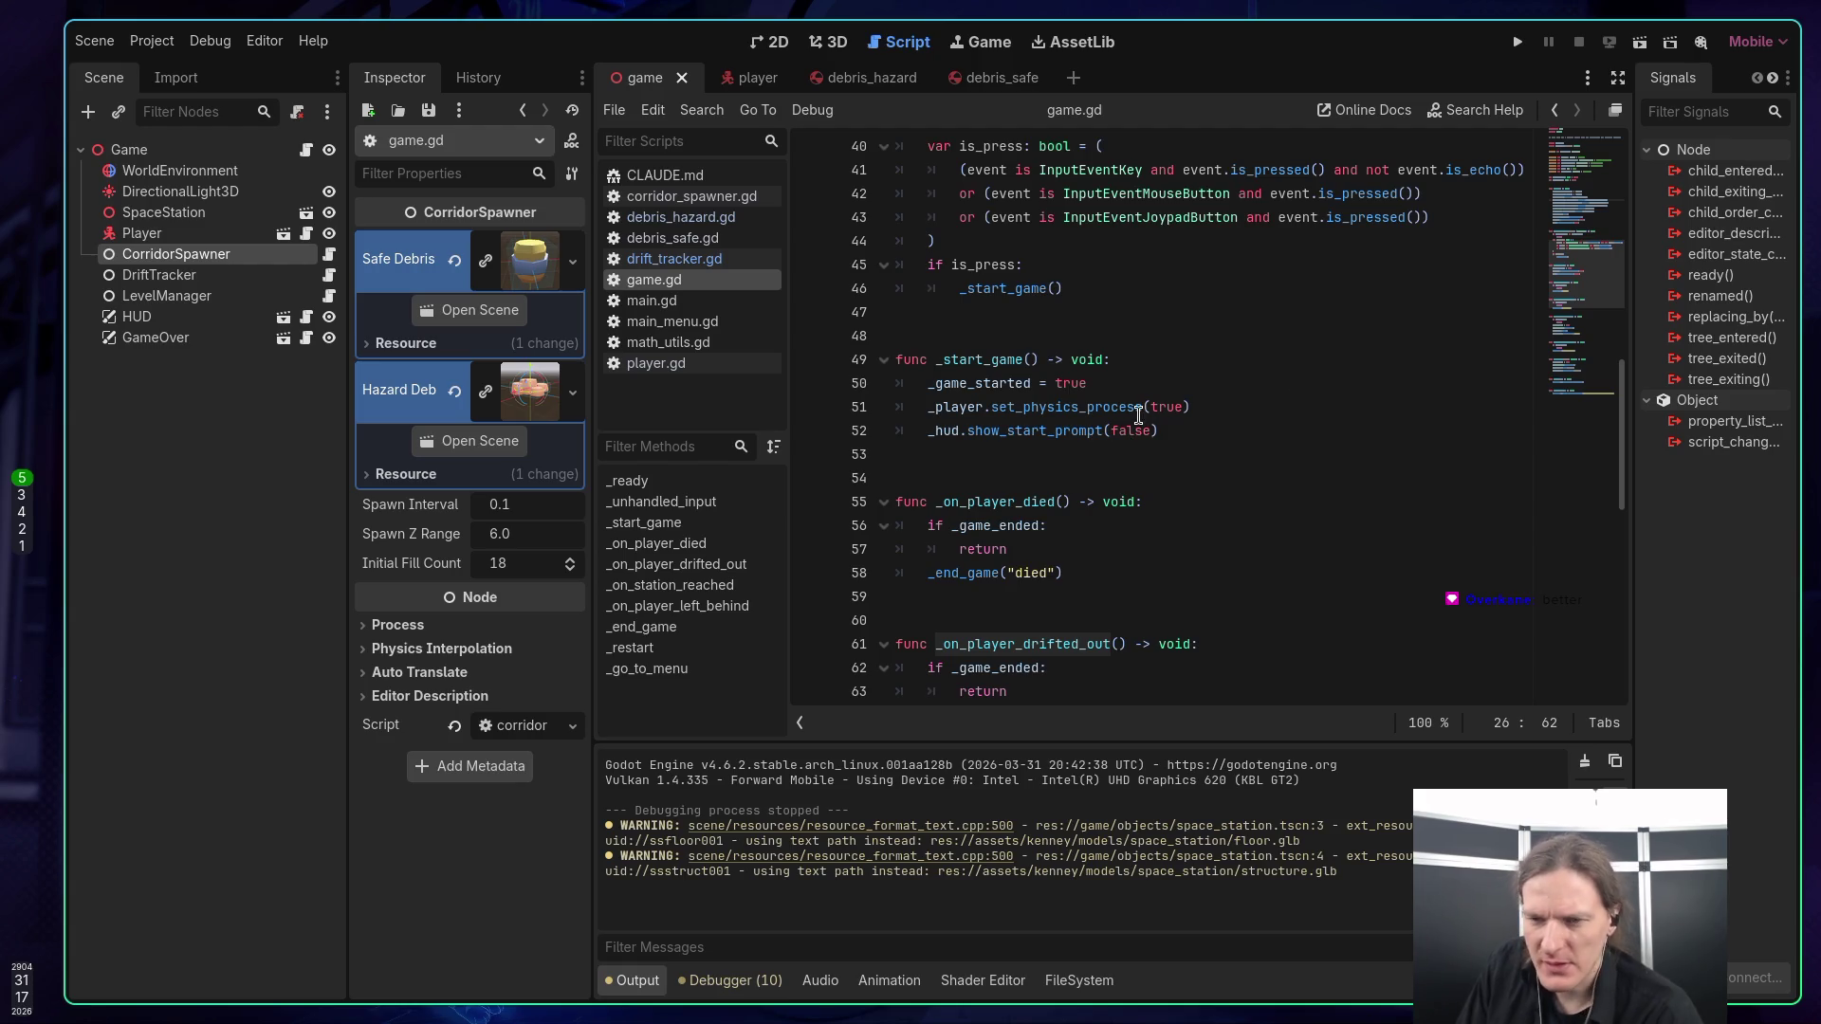
scroll(1339, 406, down, 1)
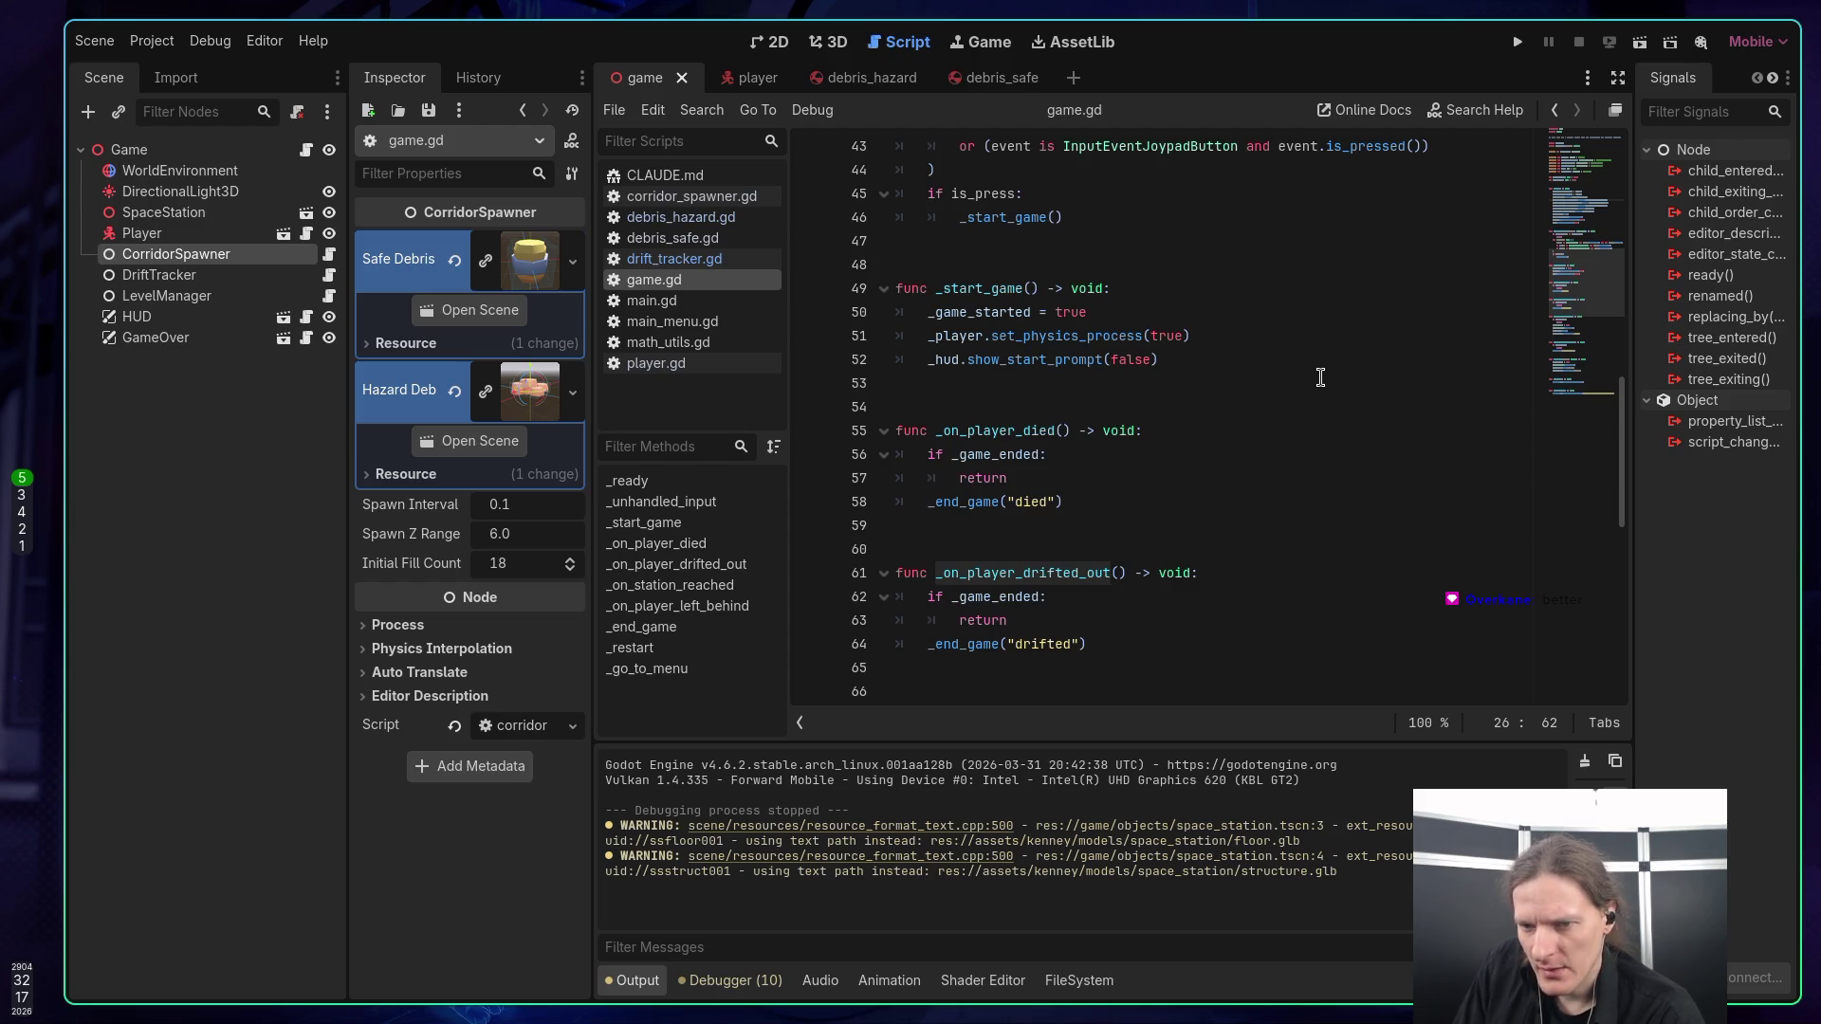
scroll(1320, 377, down, 3)
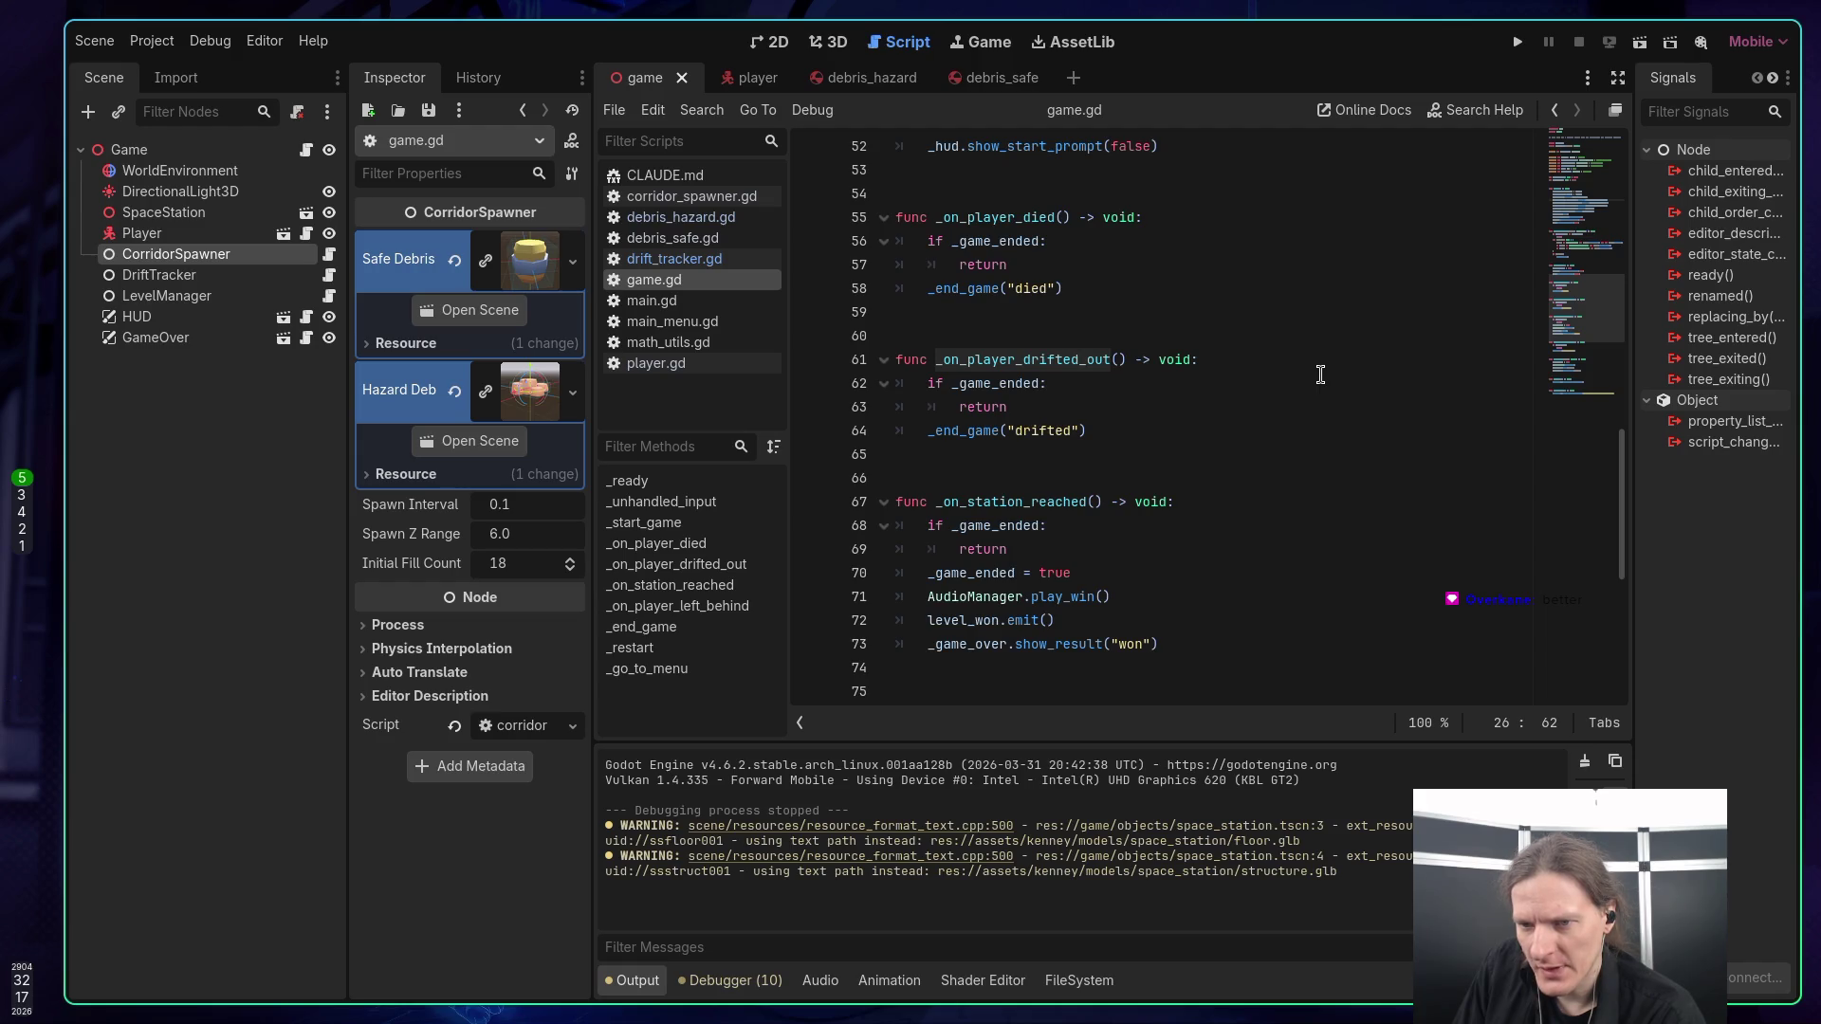
scroll(1320, 375, down, 3)
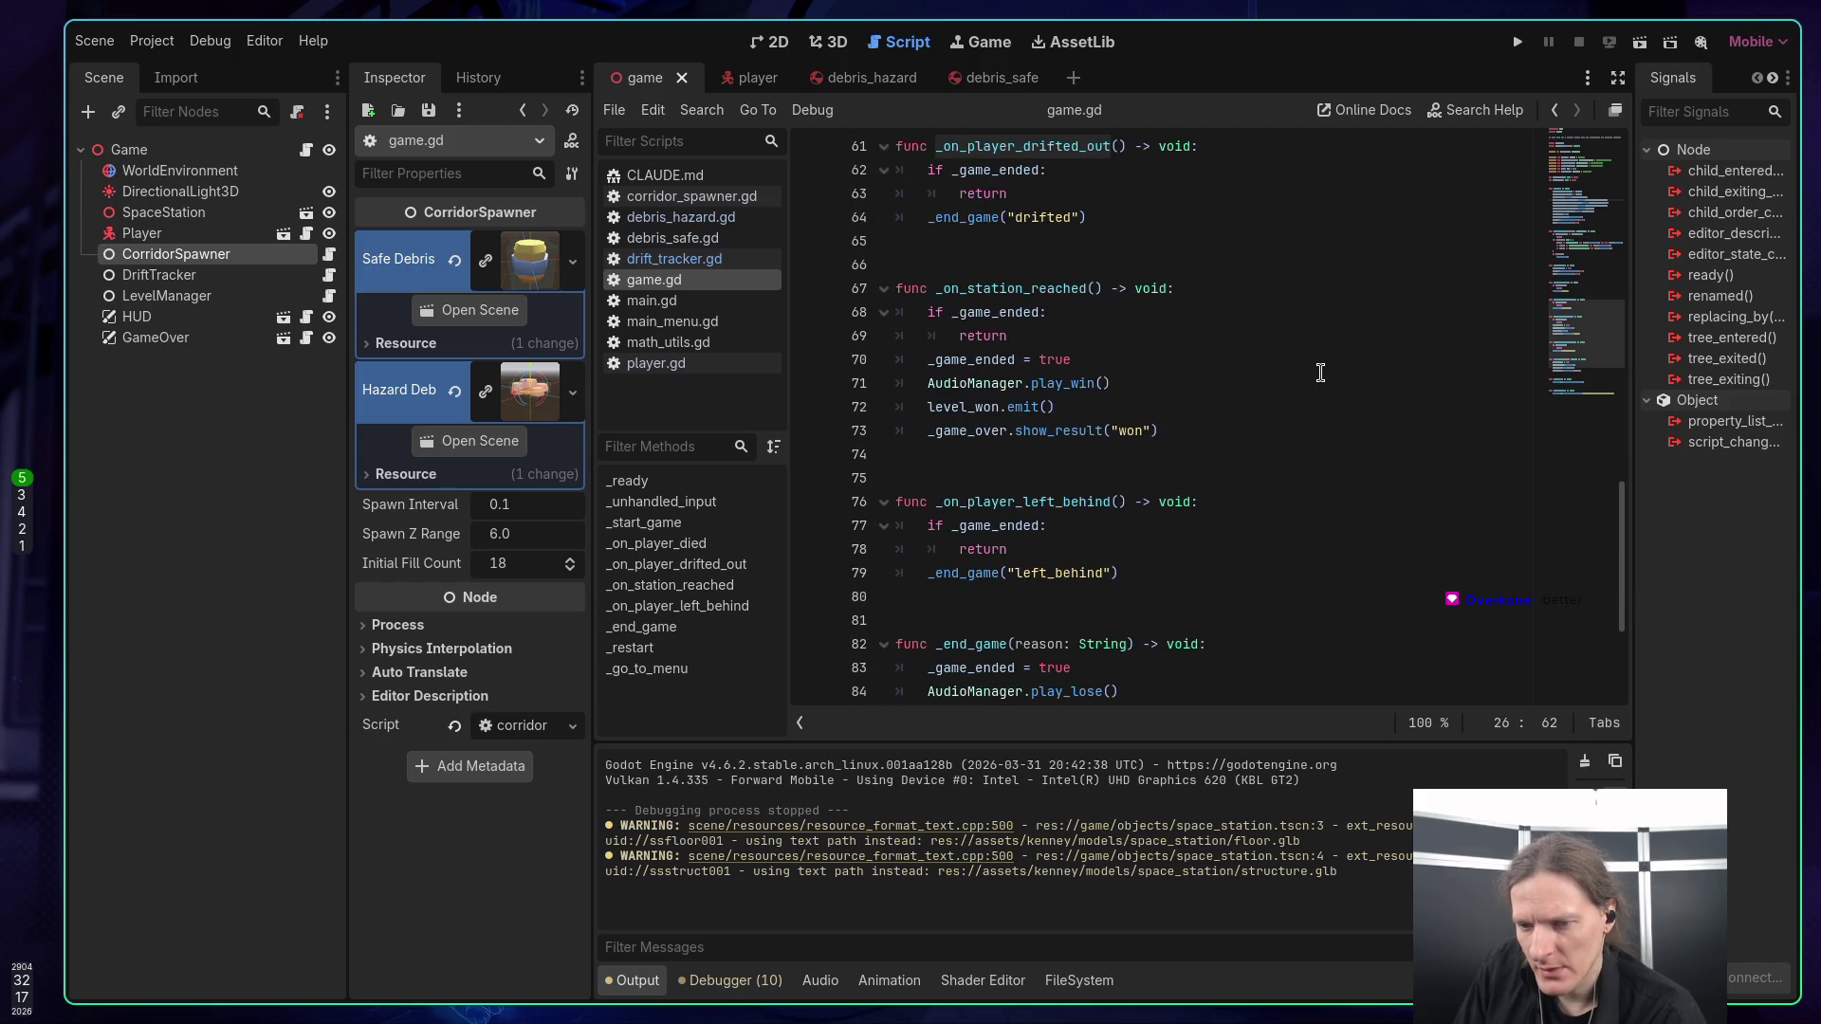
scroll(1320, 373, down, 4)
scroll(1318, 372, up, 3)
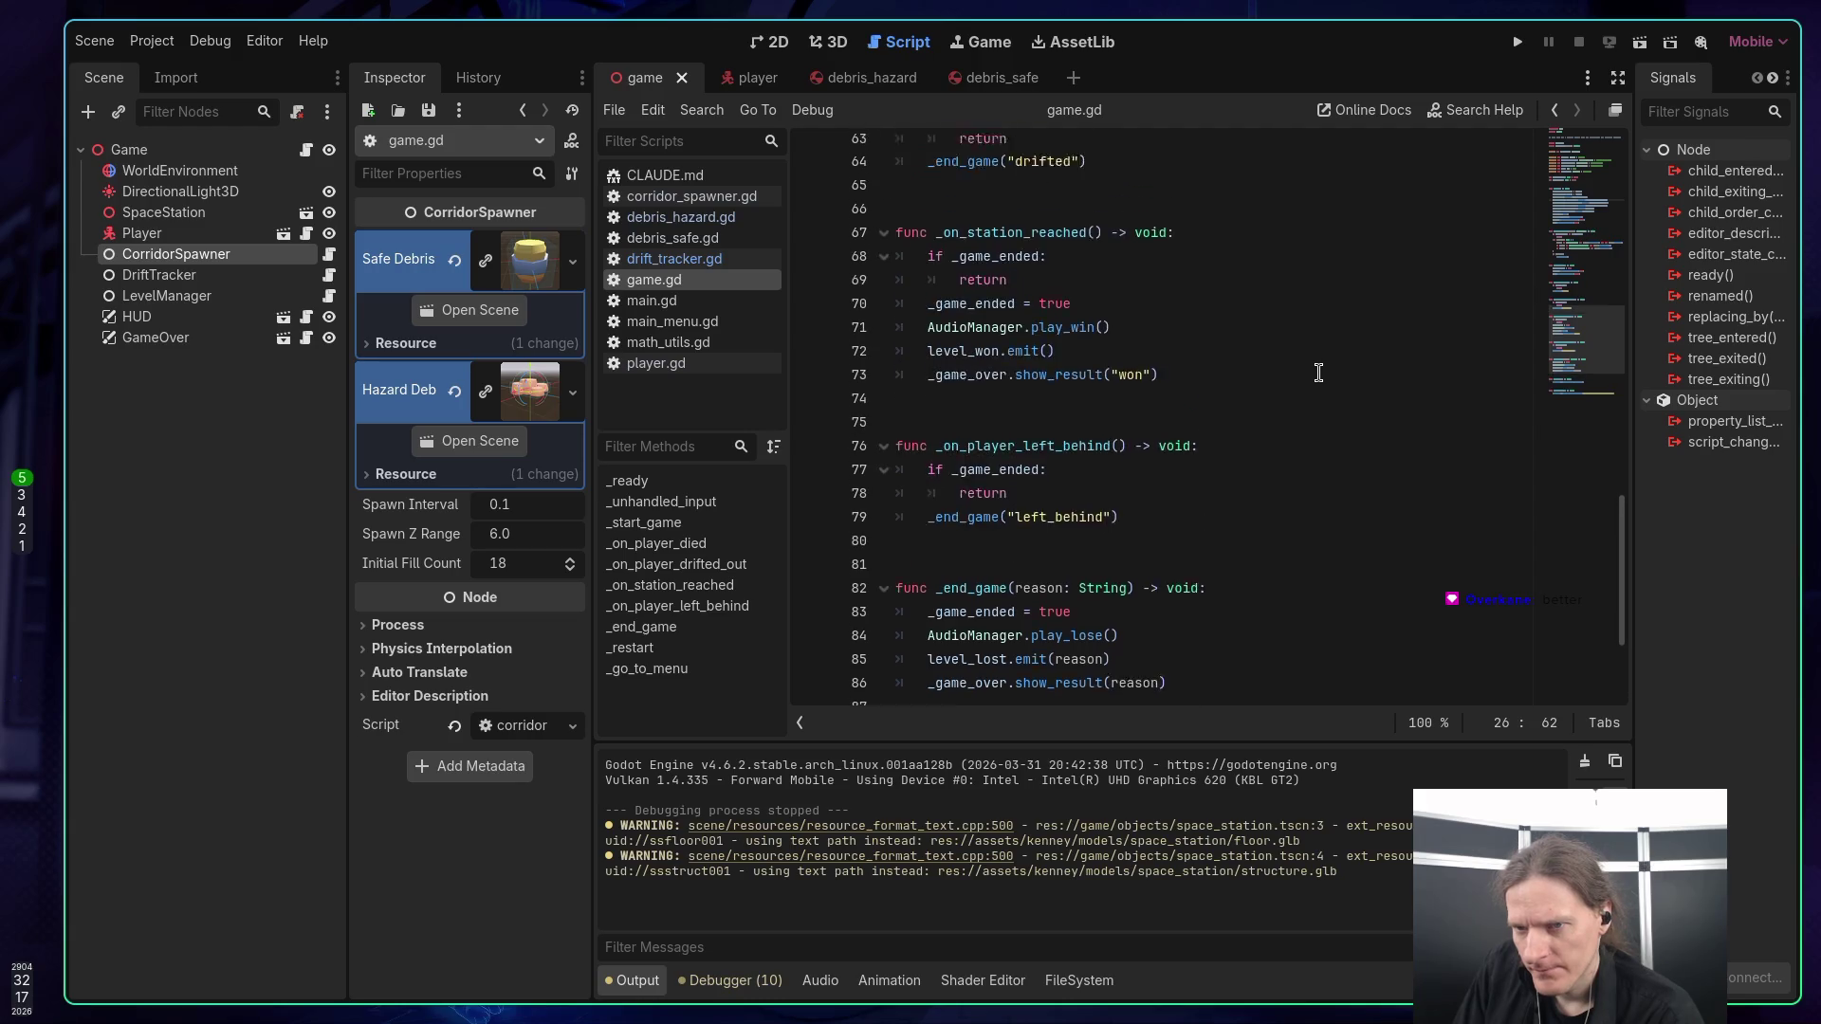
click(974, 244)
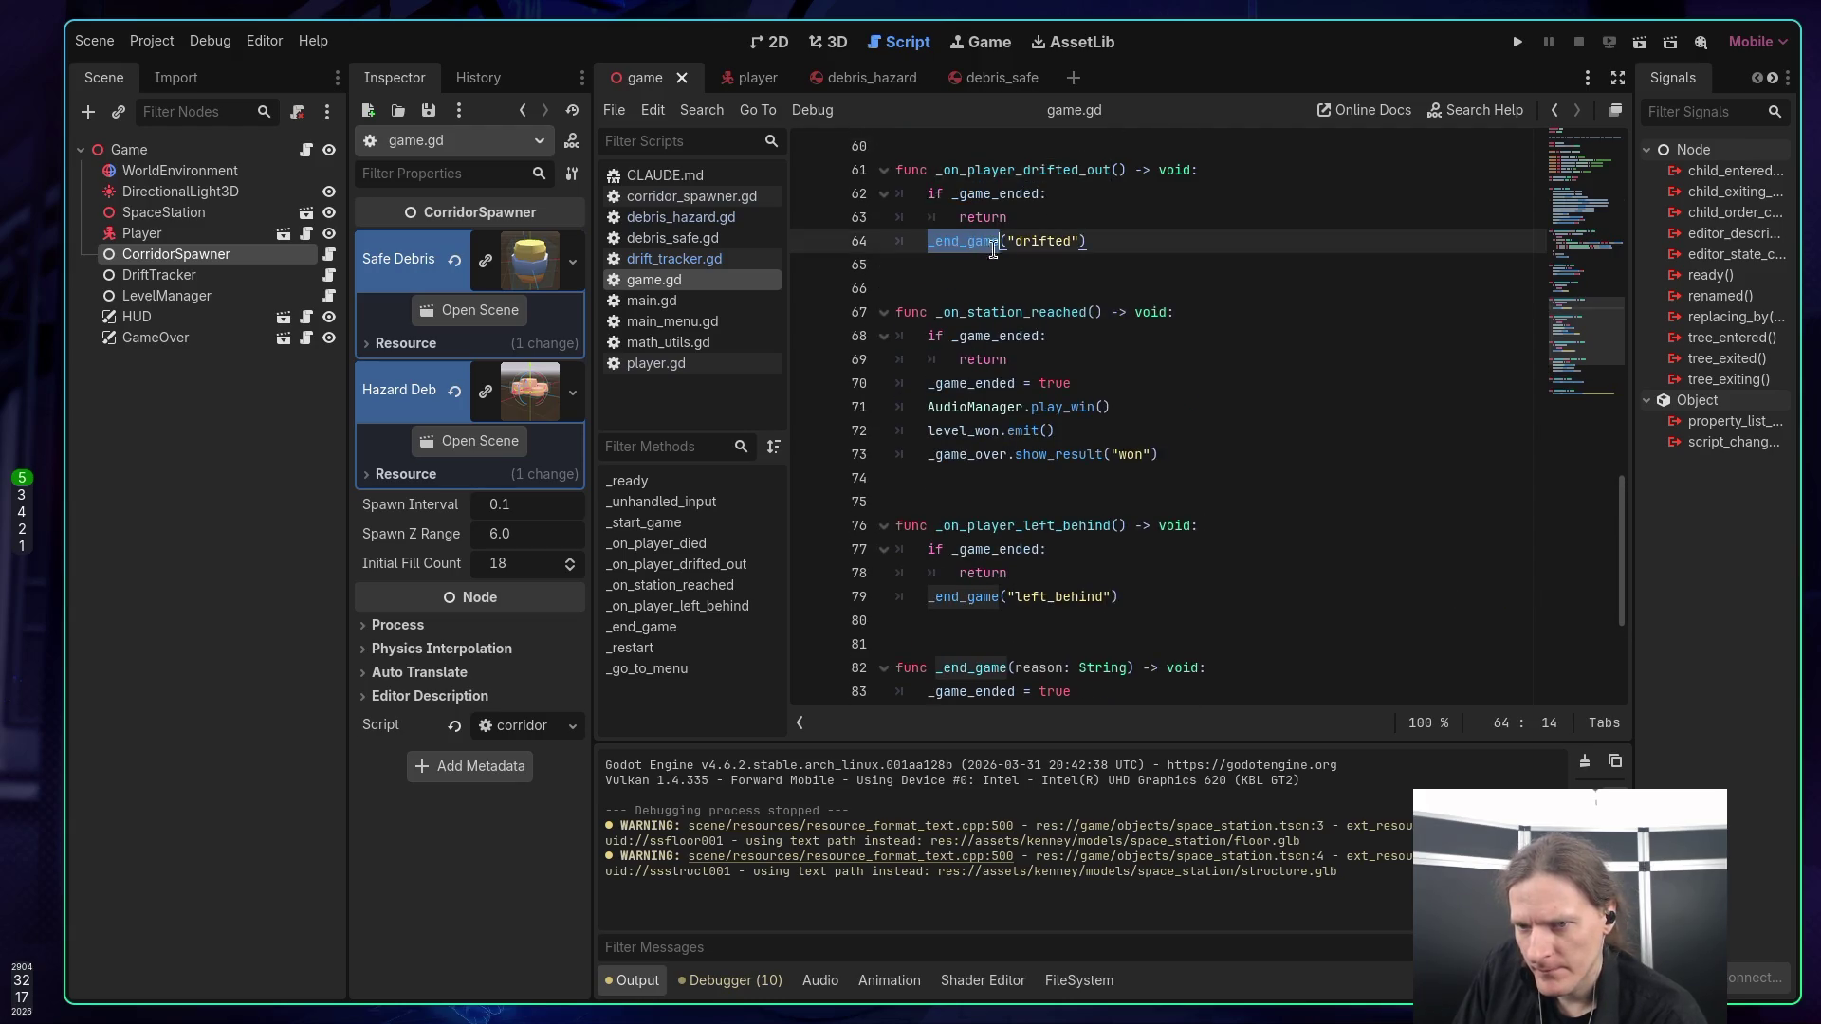
scroll(1289, 299, down, 4)
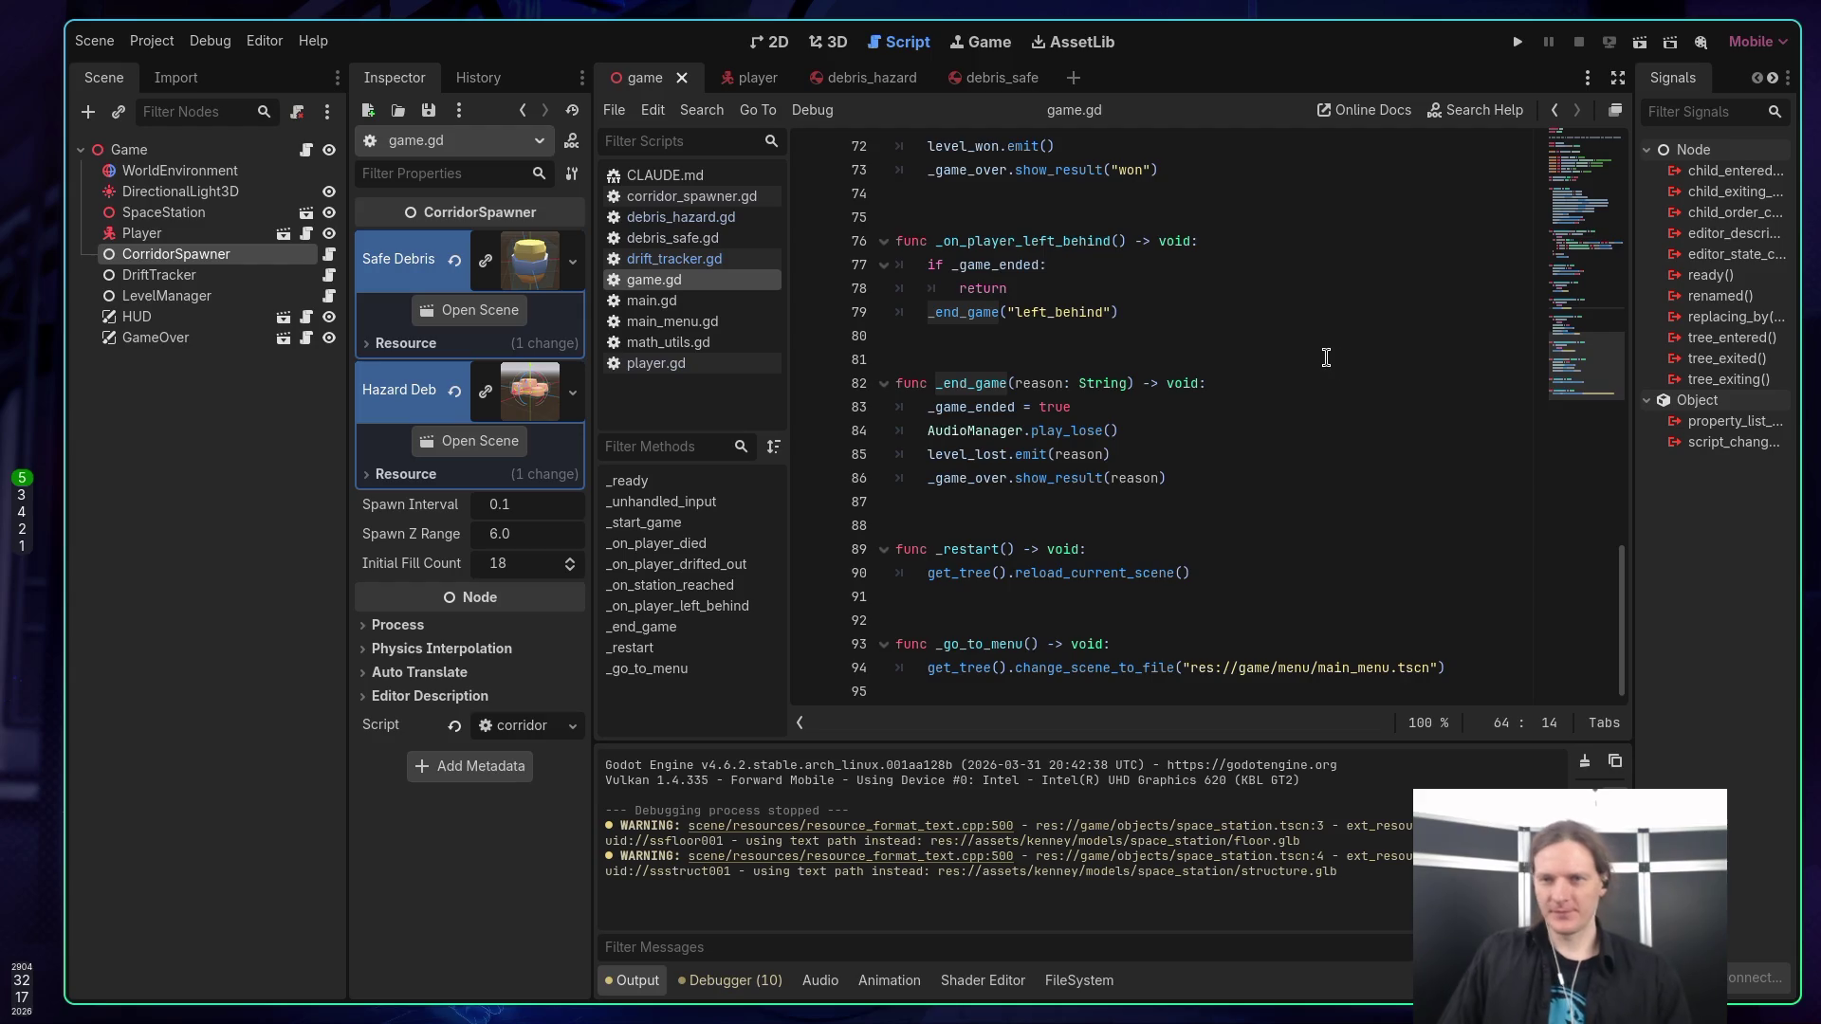
Run the project and play several runs, restarting after each game over, then stop it.
key(F5)
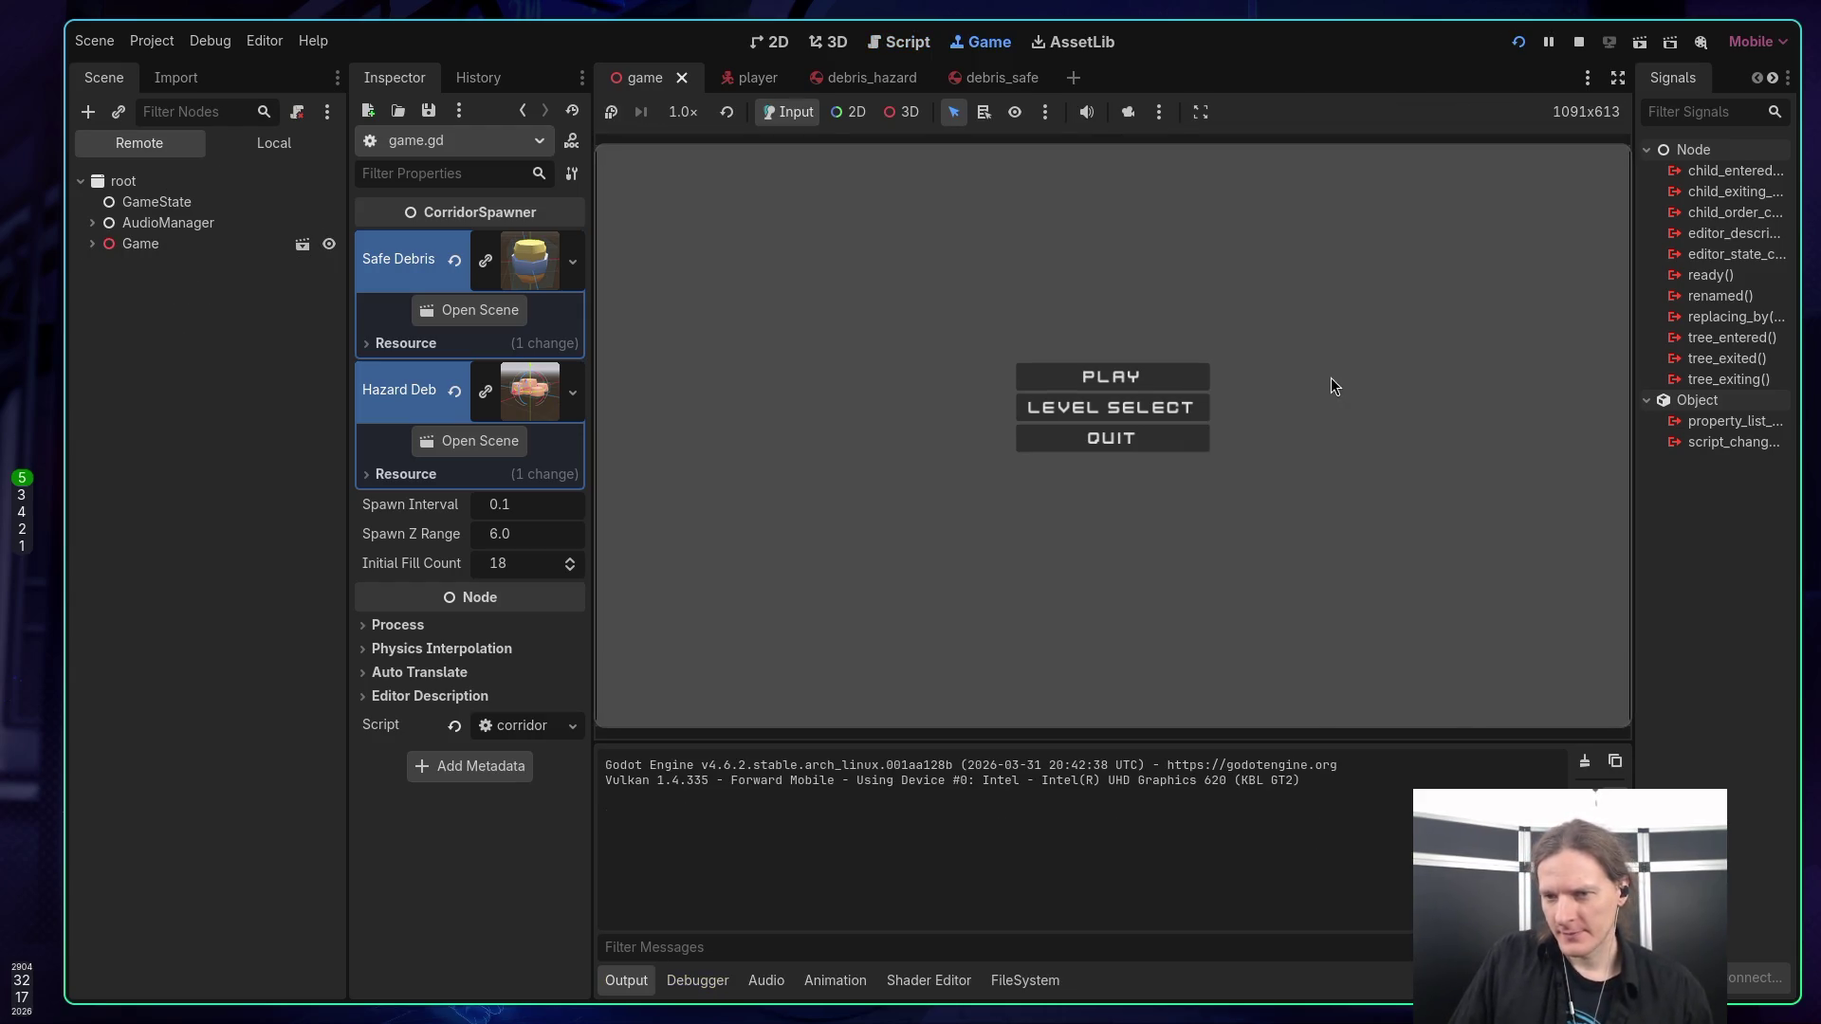
key(space)
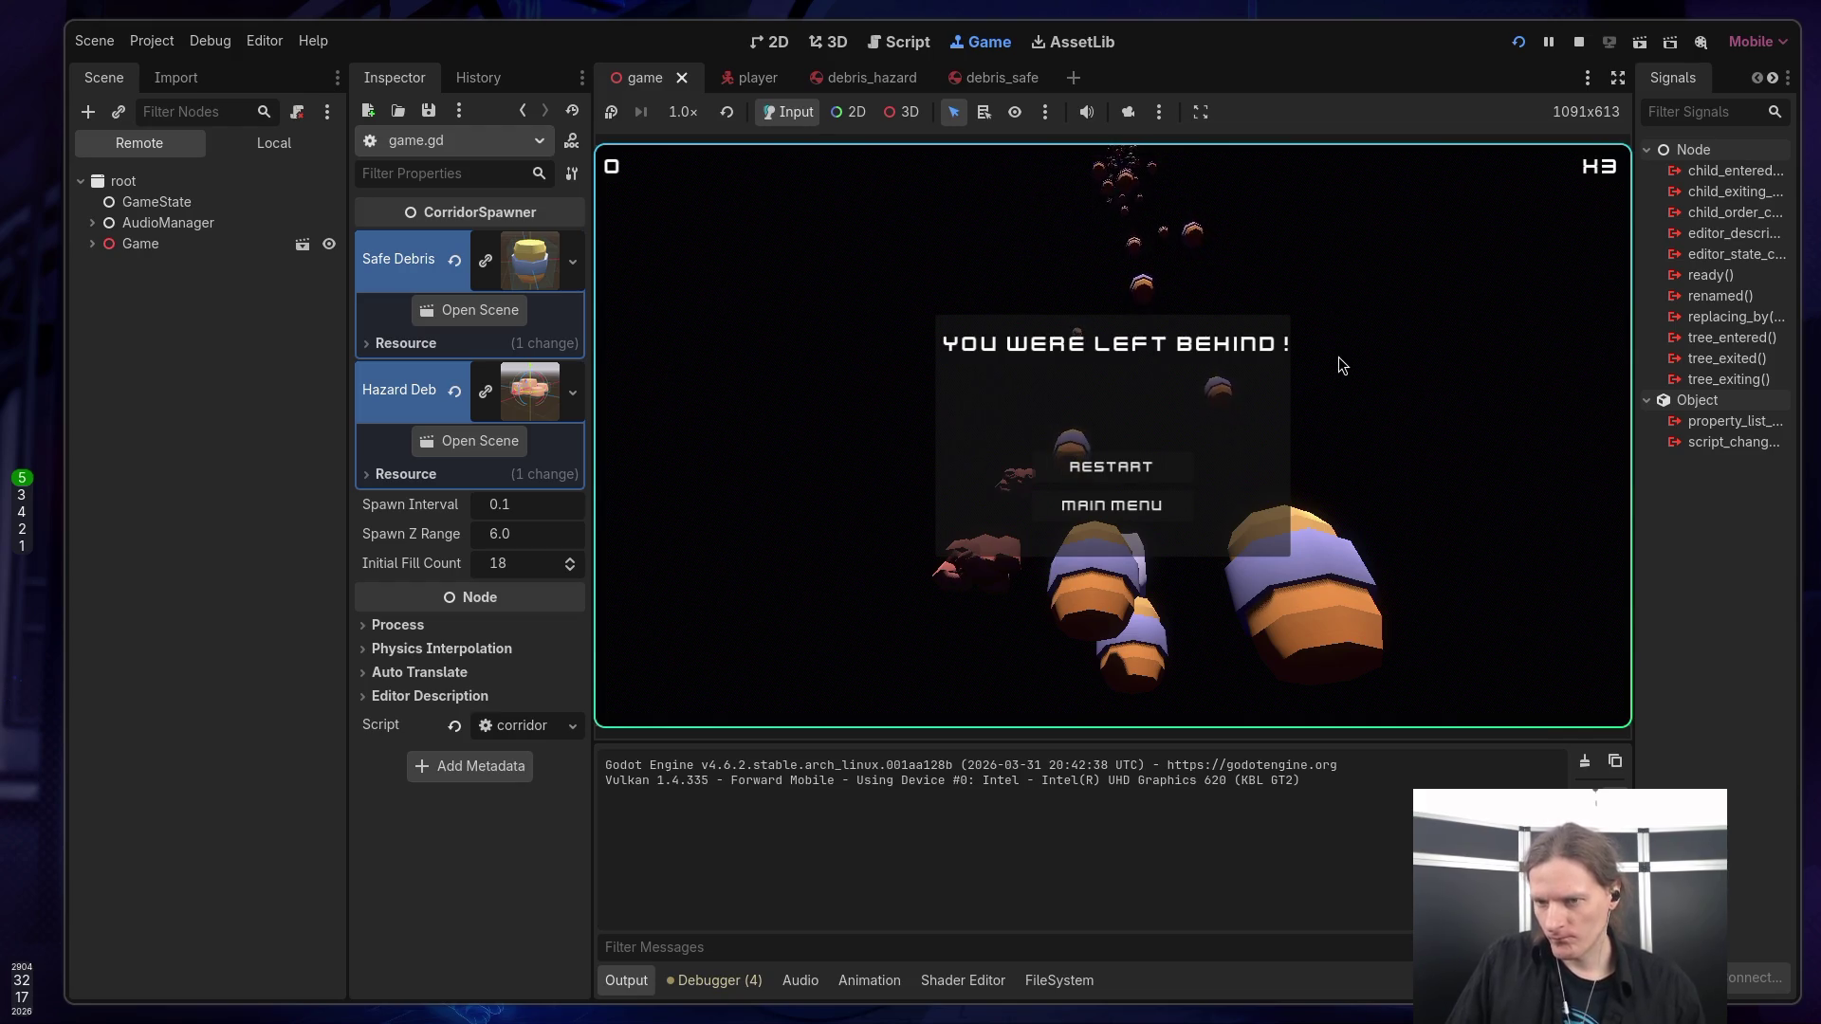
click(1141, 470)
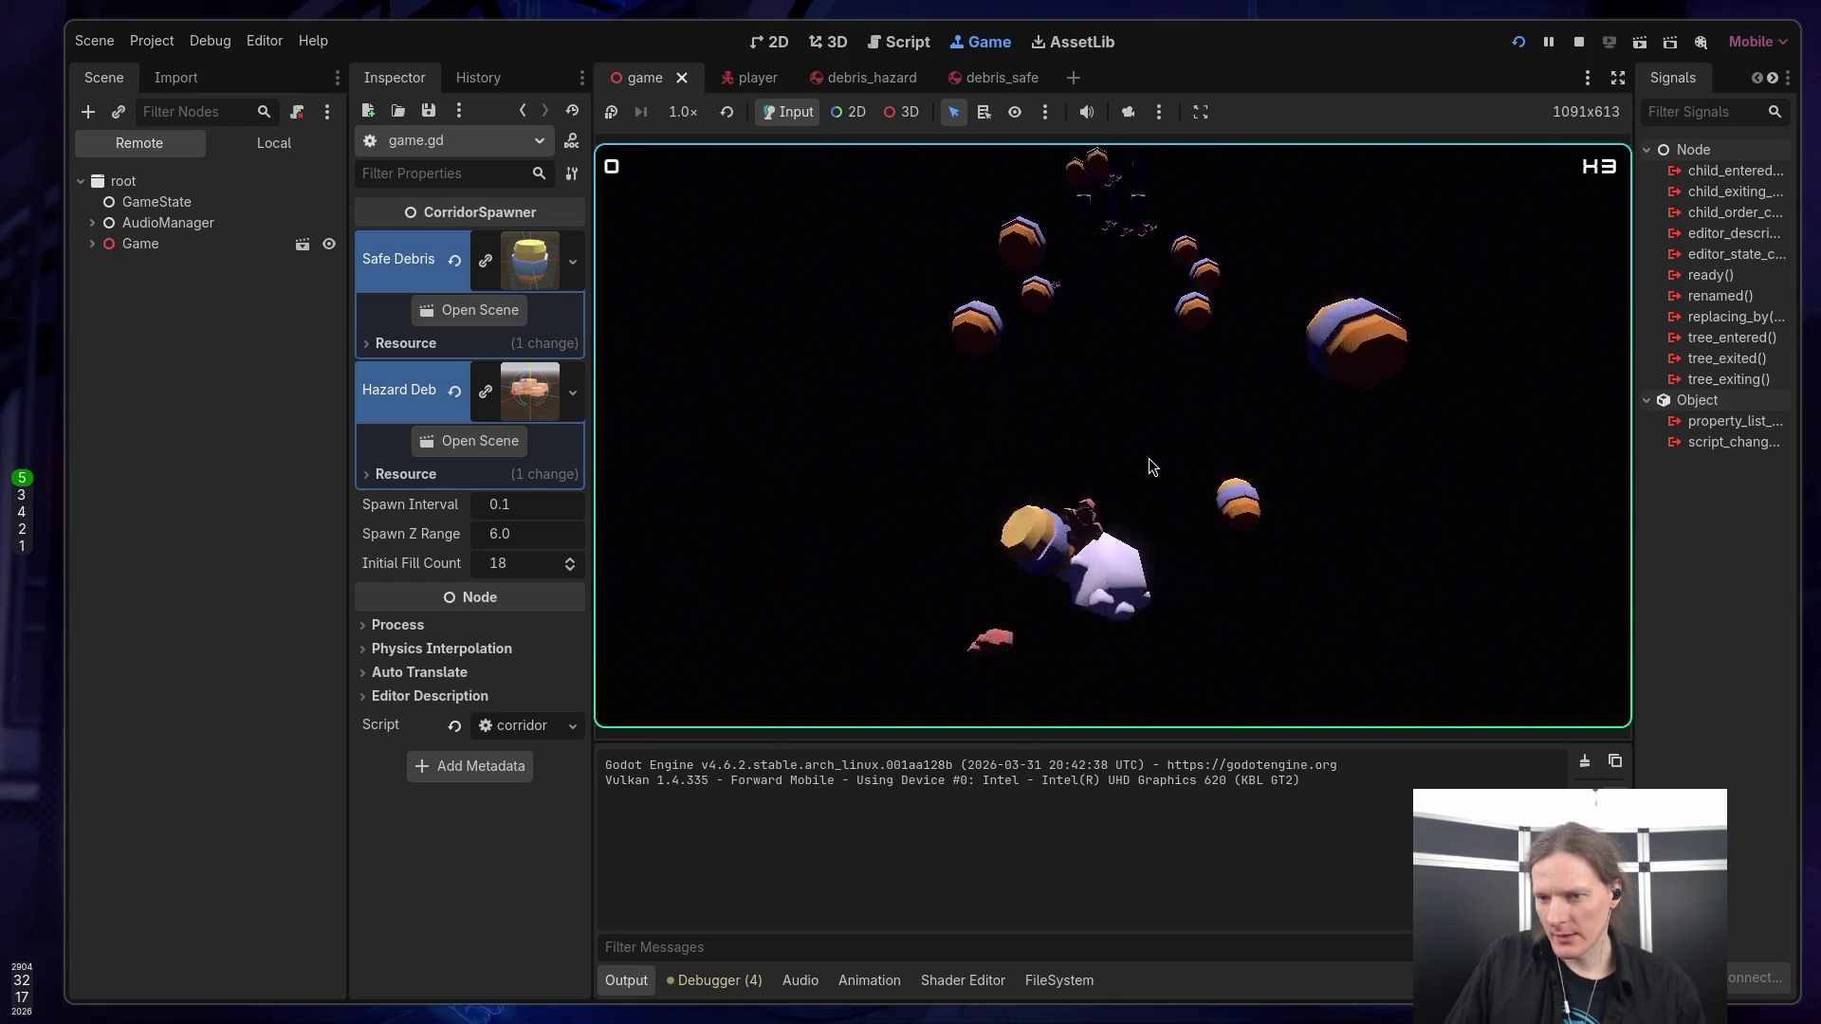
click(1152, 472)
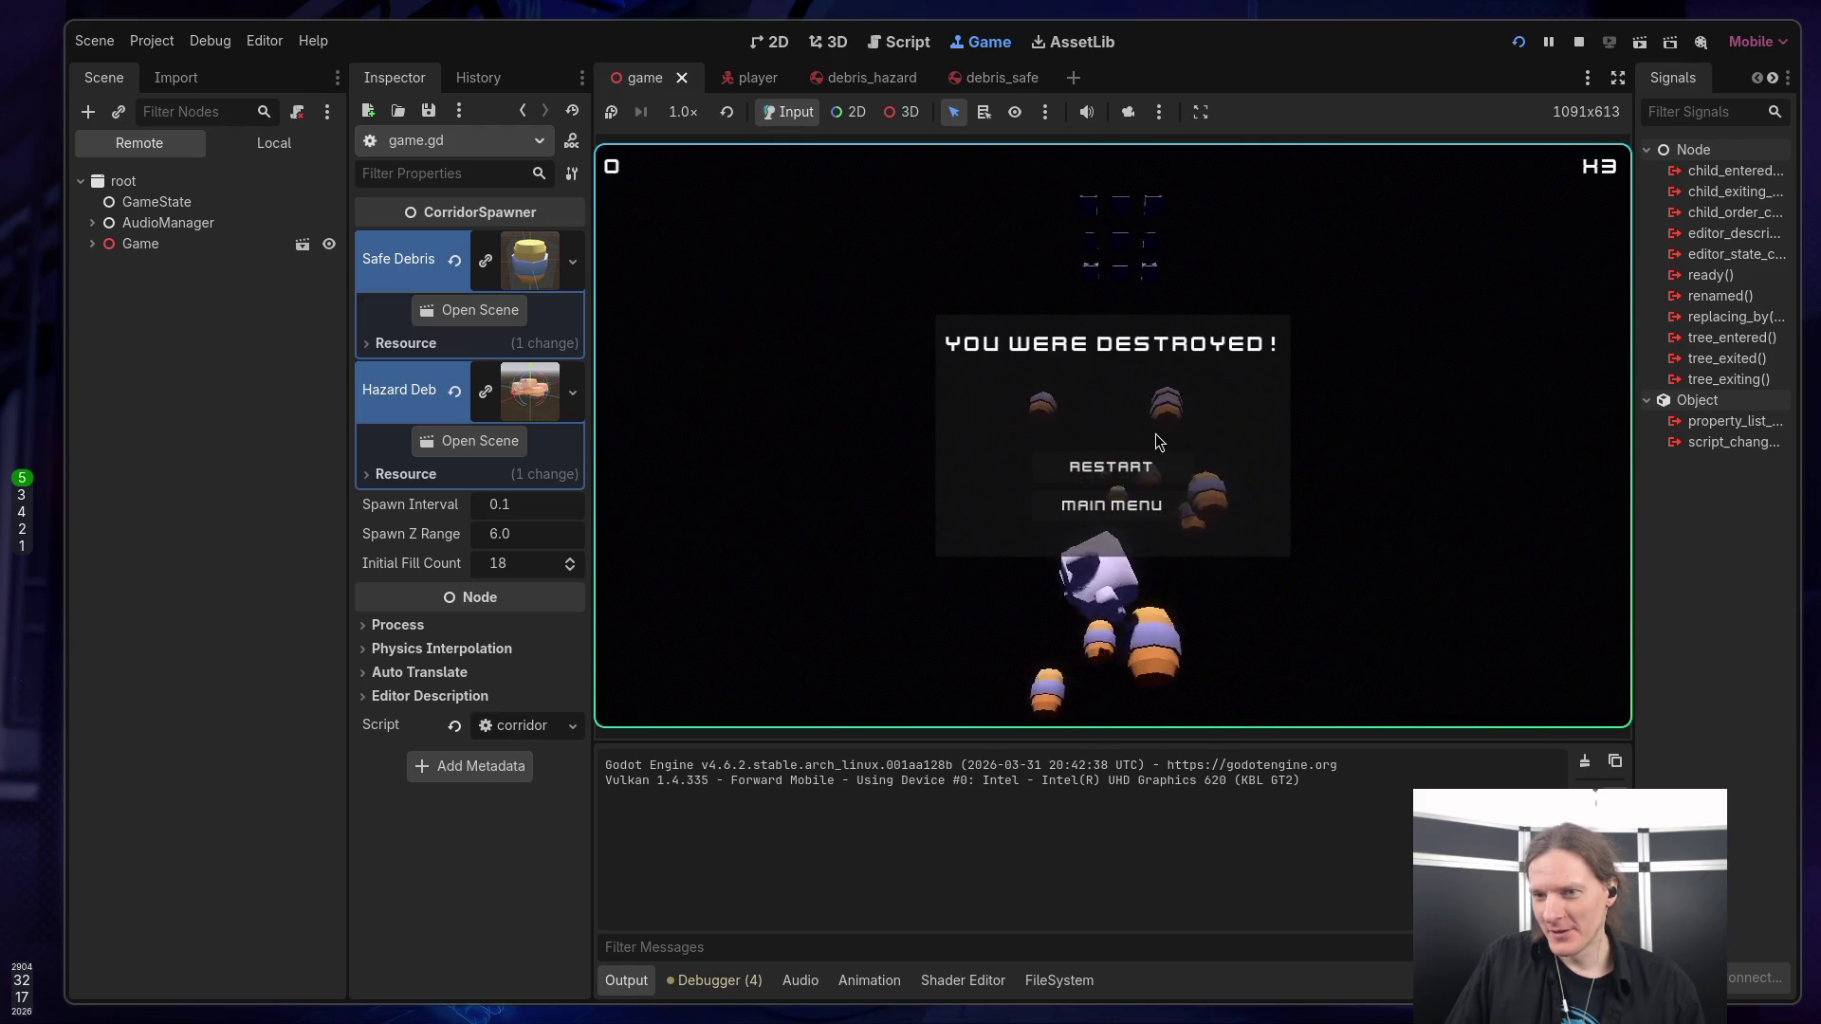
click(1578, 42)
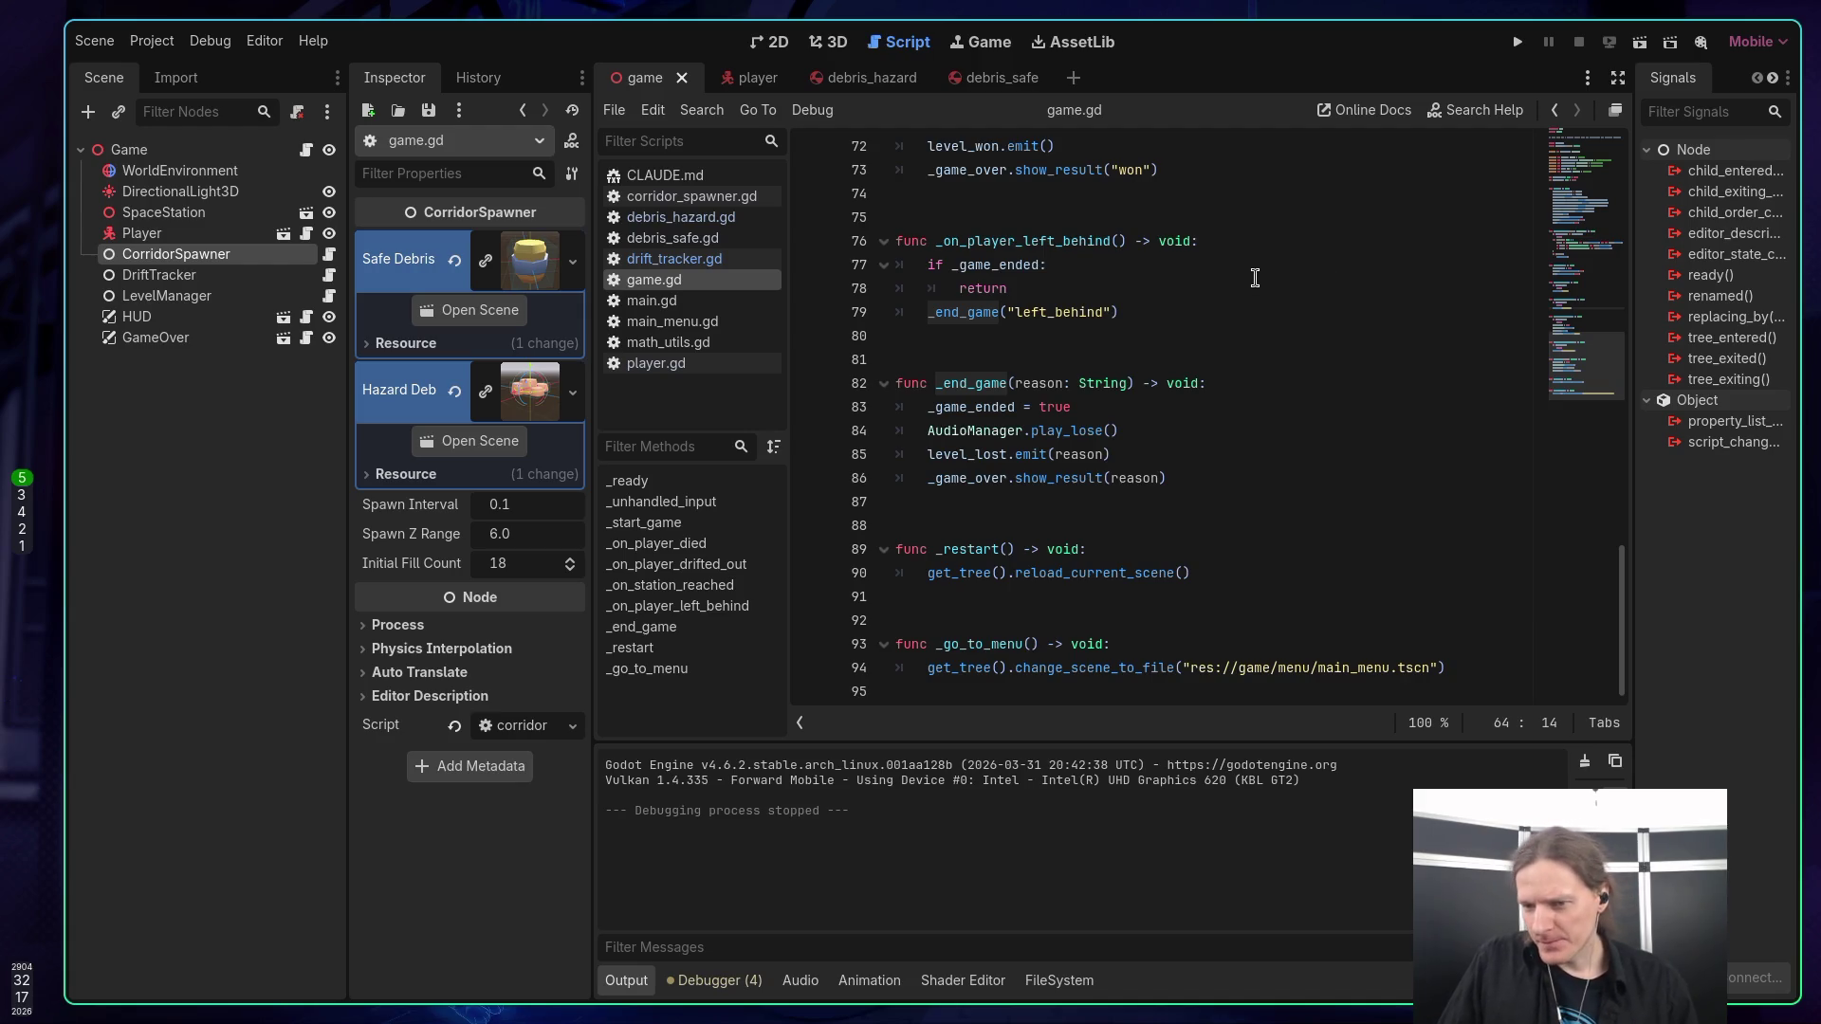
Scroll through game.gd and review the _on_station_reached handler.
scroll(1255, 281, up, 1)
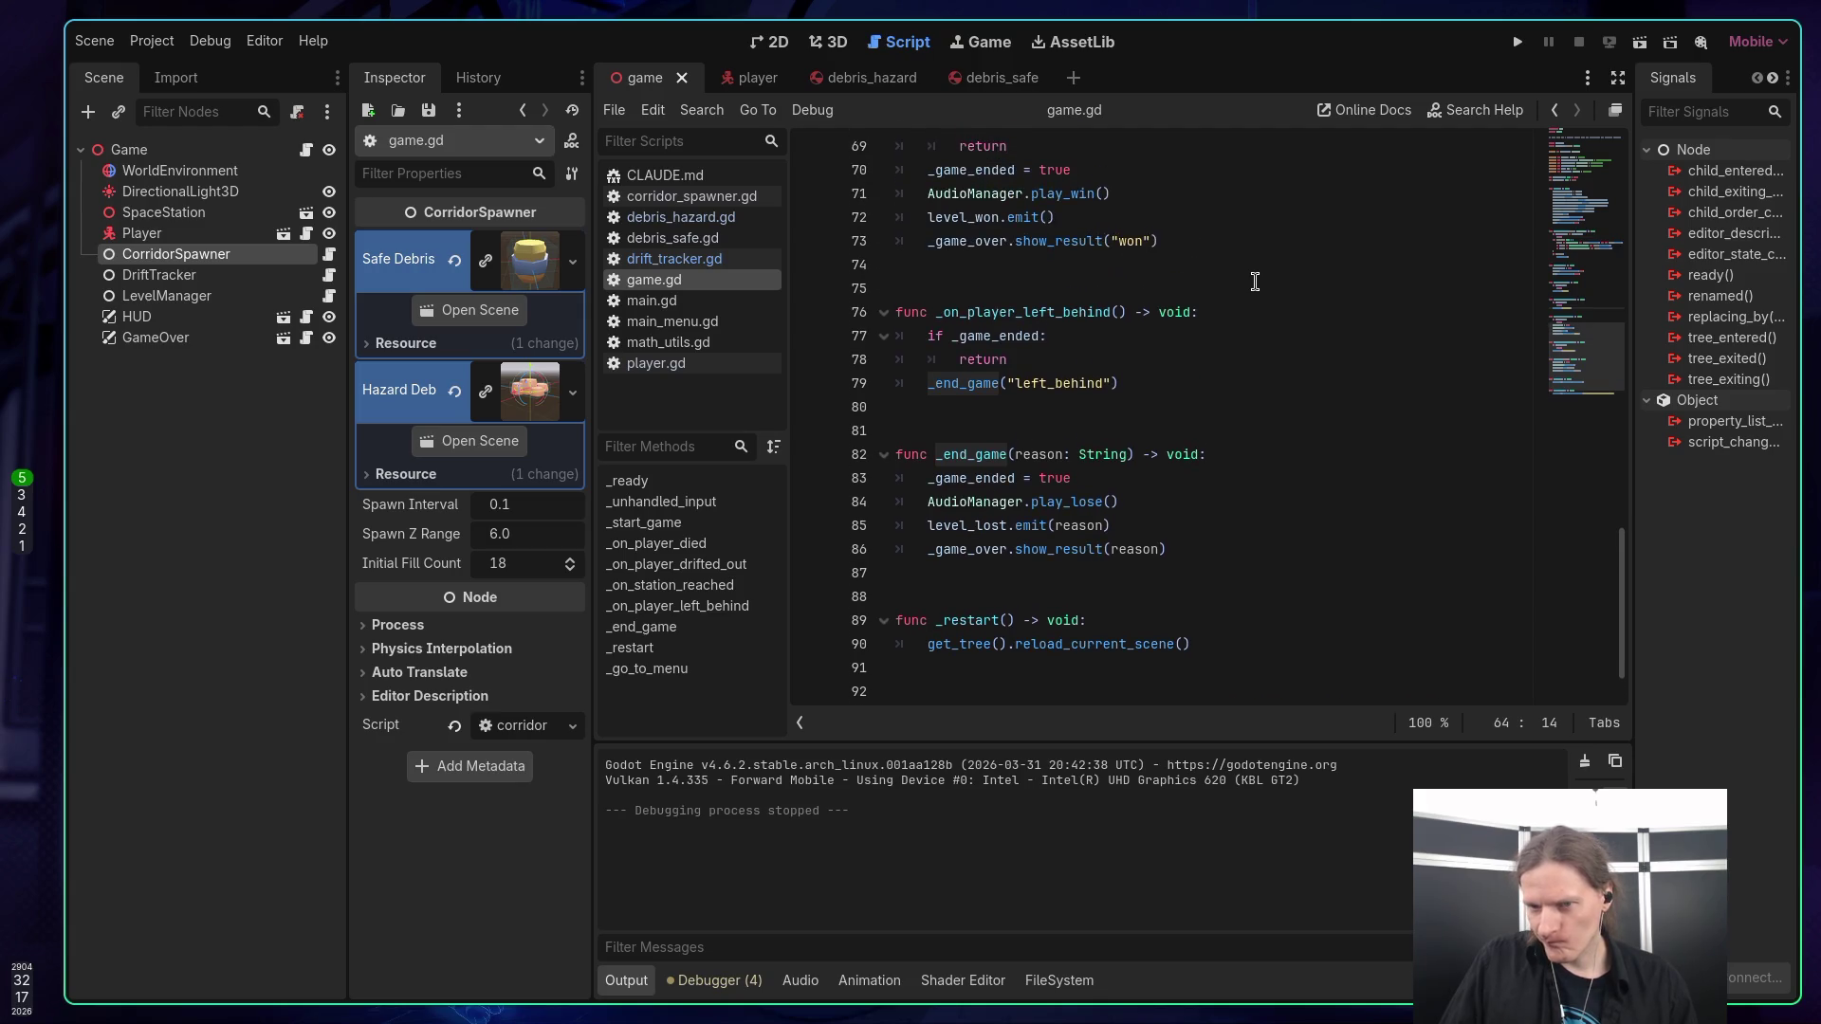
scroll(1254, 281, up, 3)
click(1251, 284)
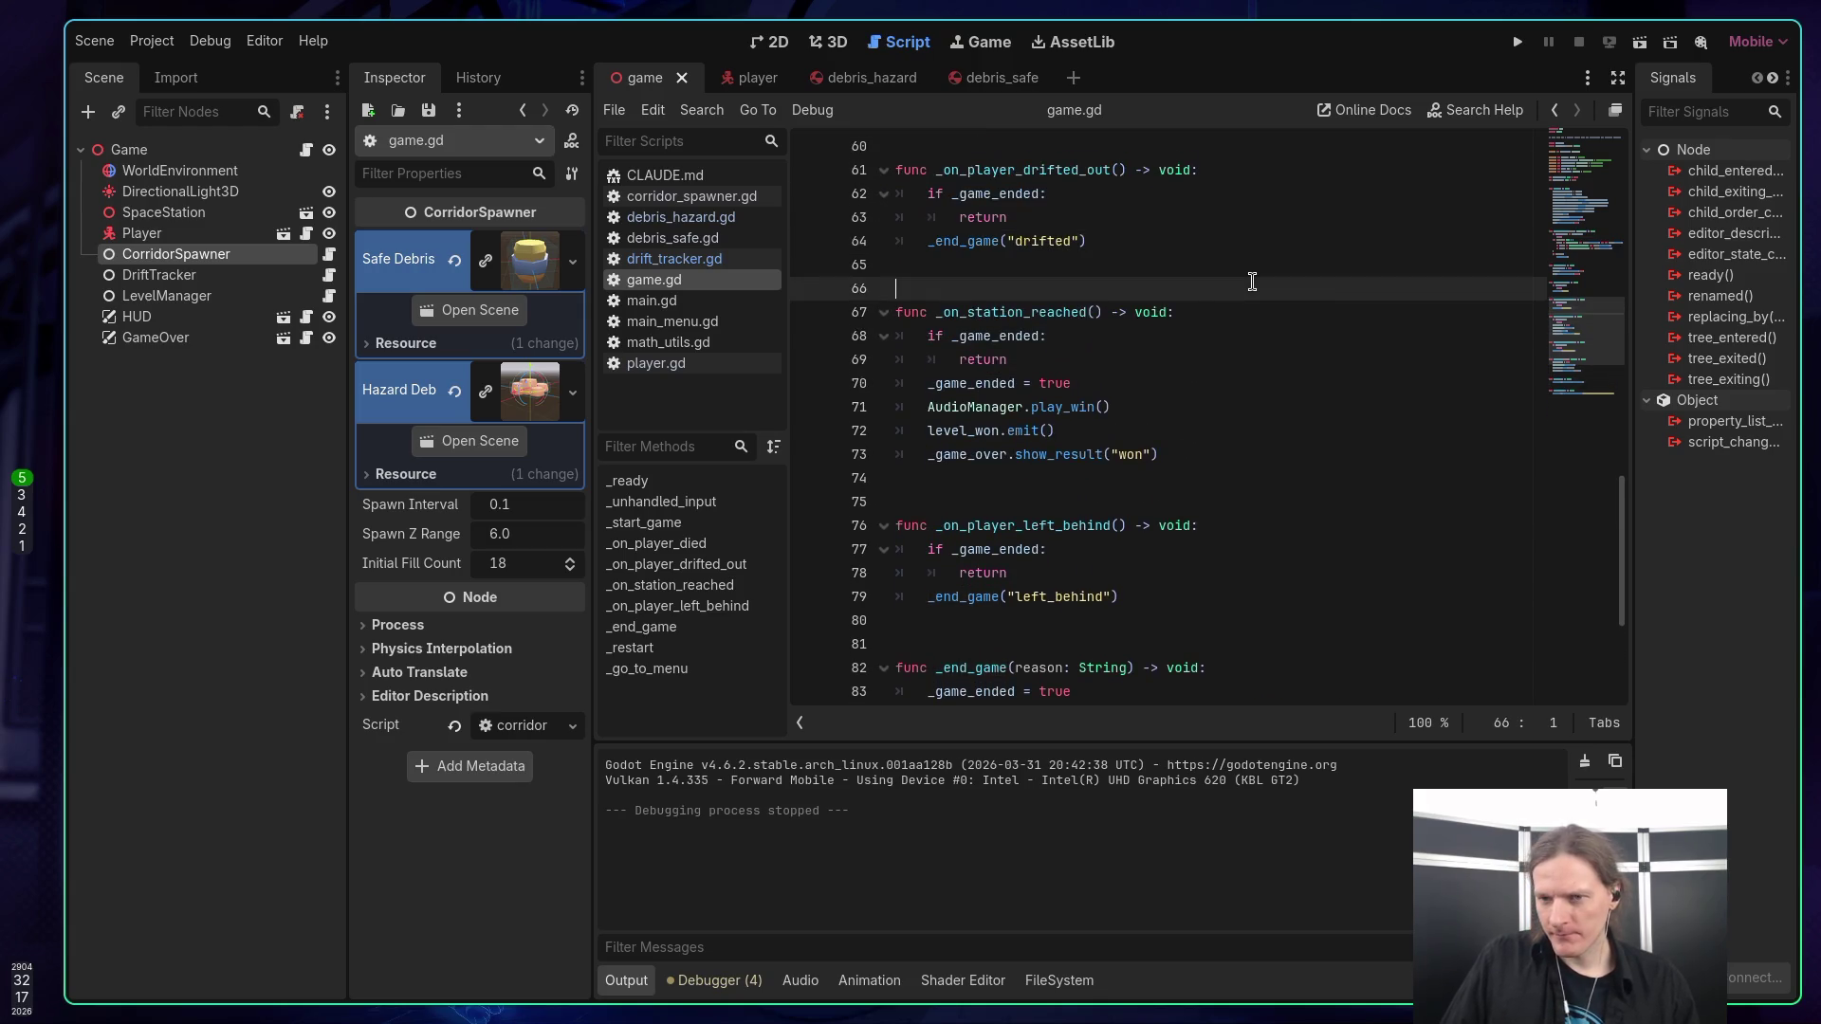
click(1271, 316)
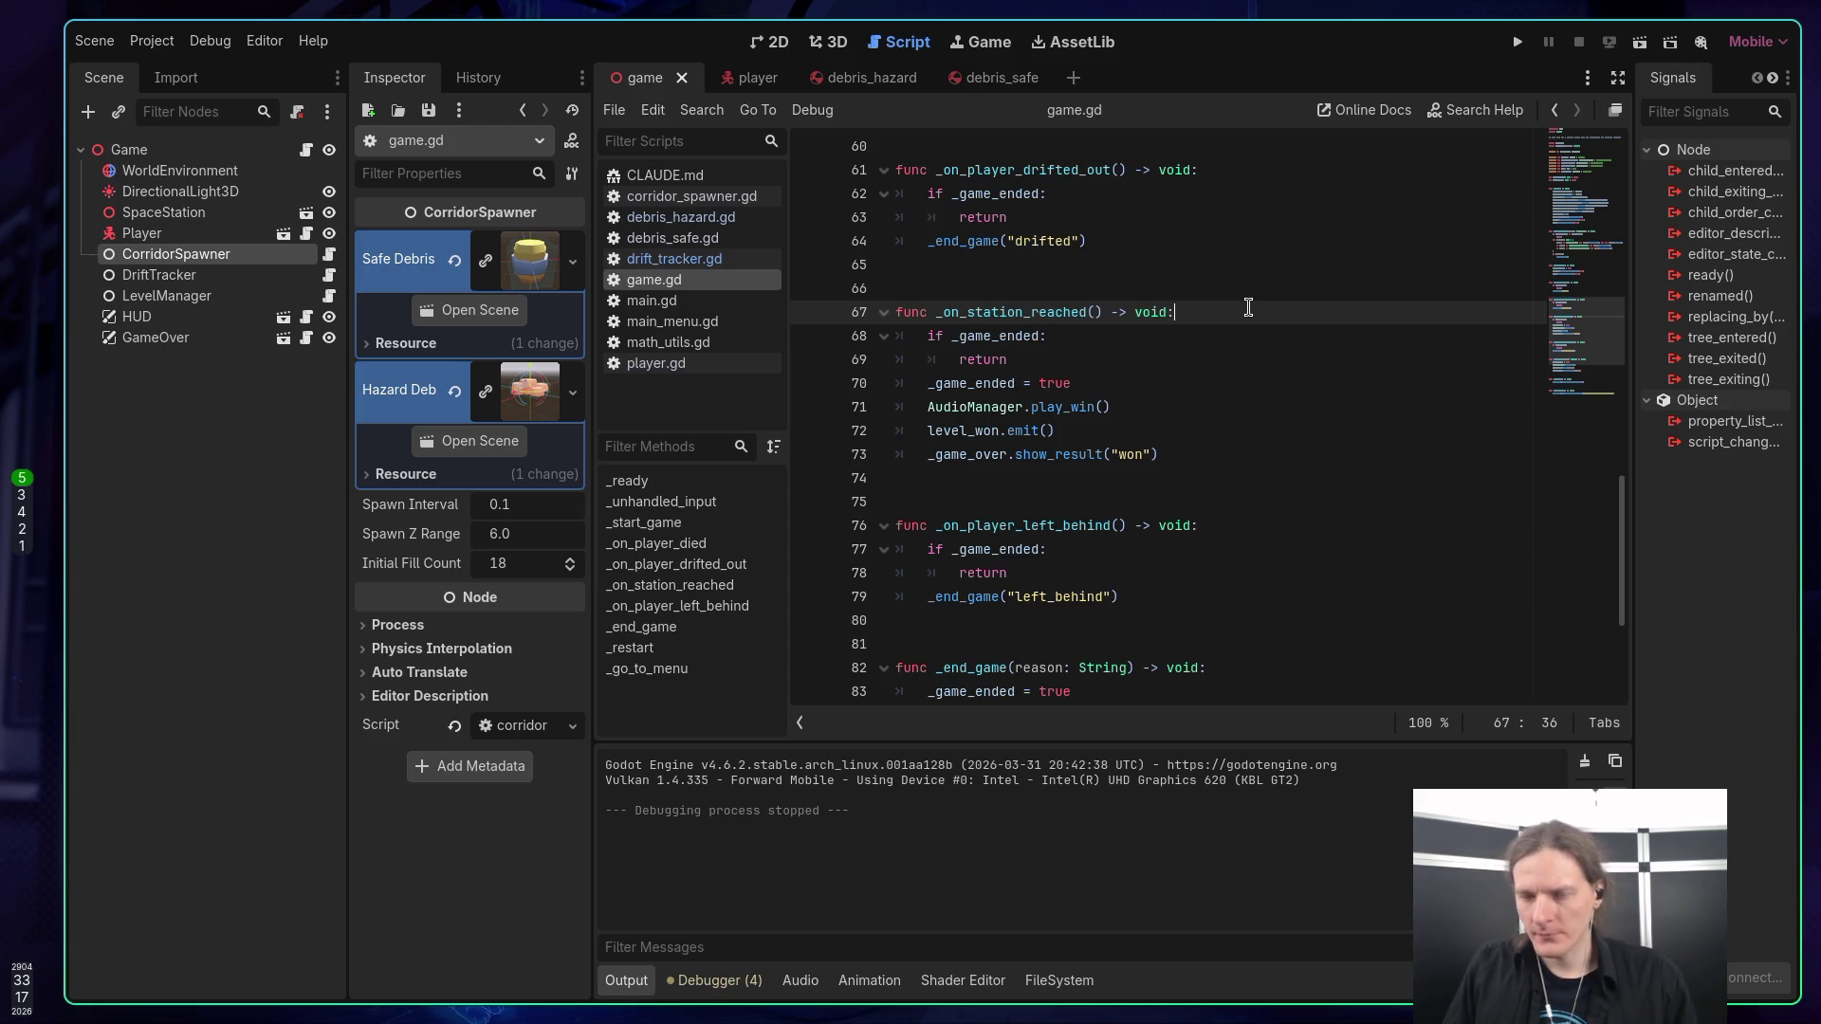
scroll(1248, 307, down, 1)
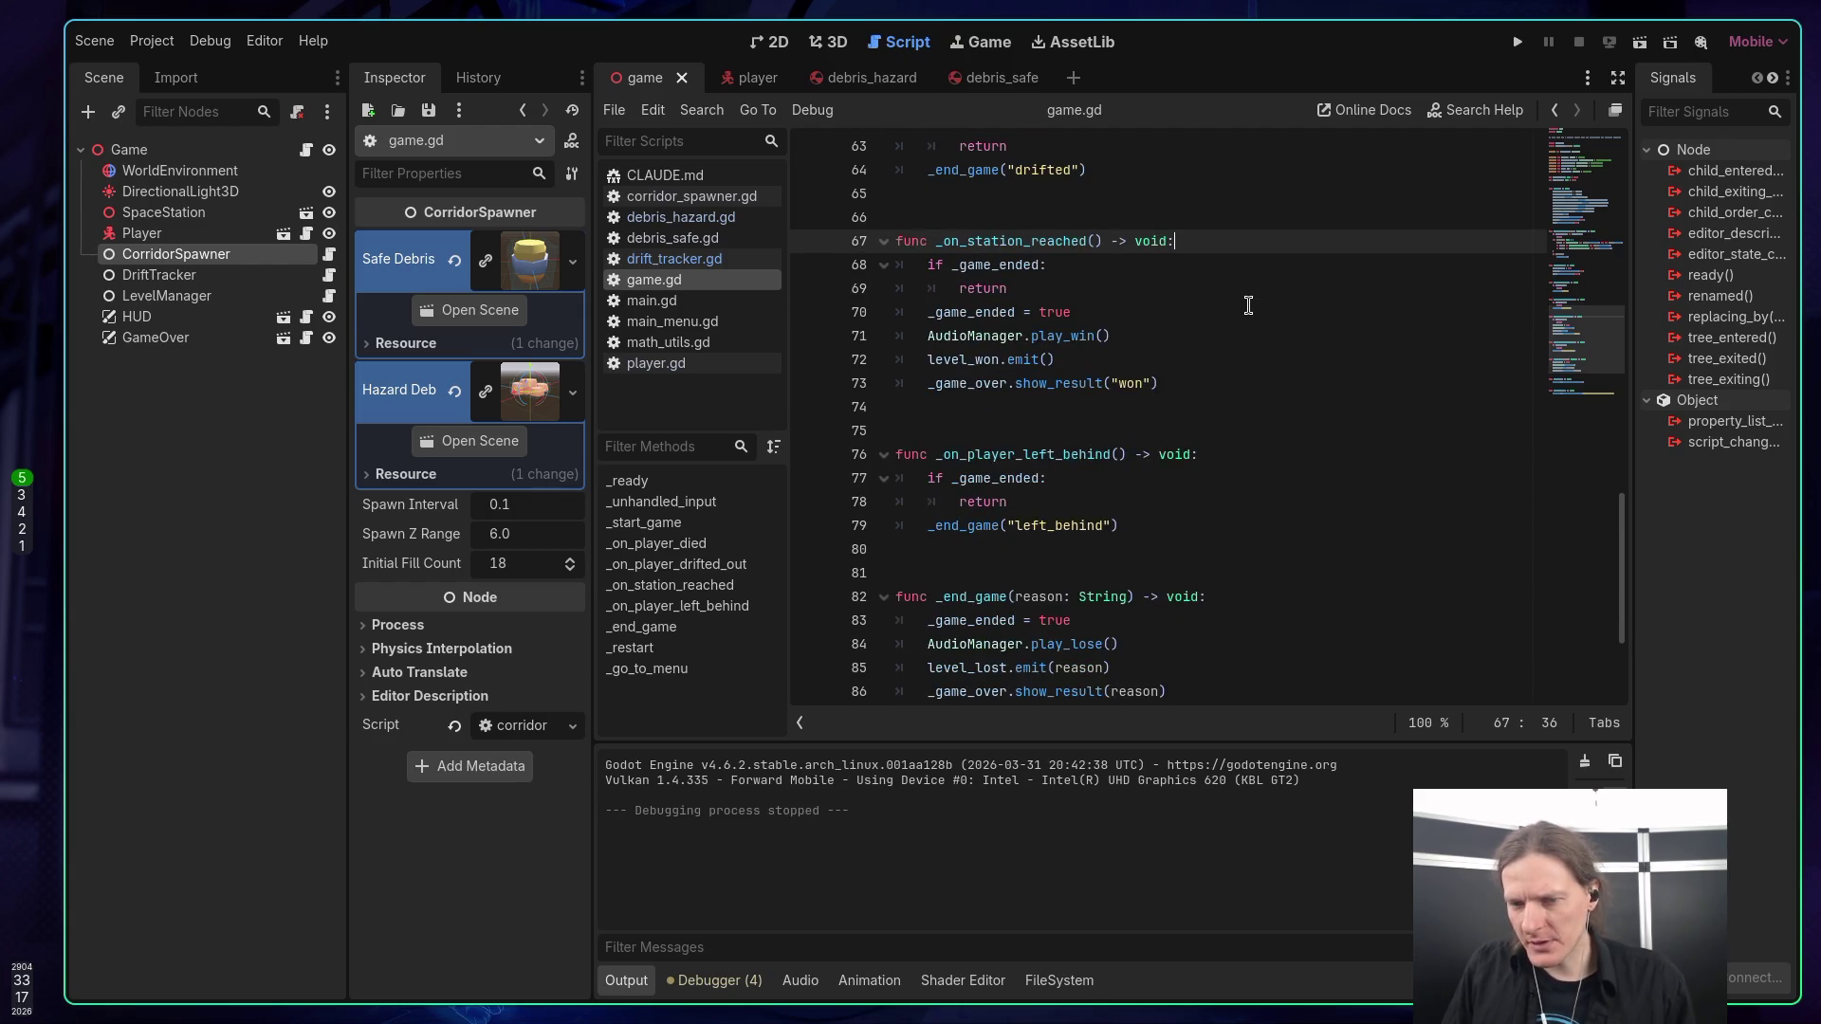
scroll(1247, 305, down, 1)
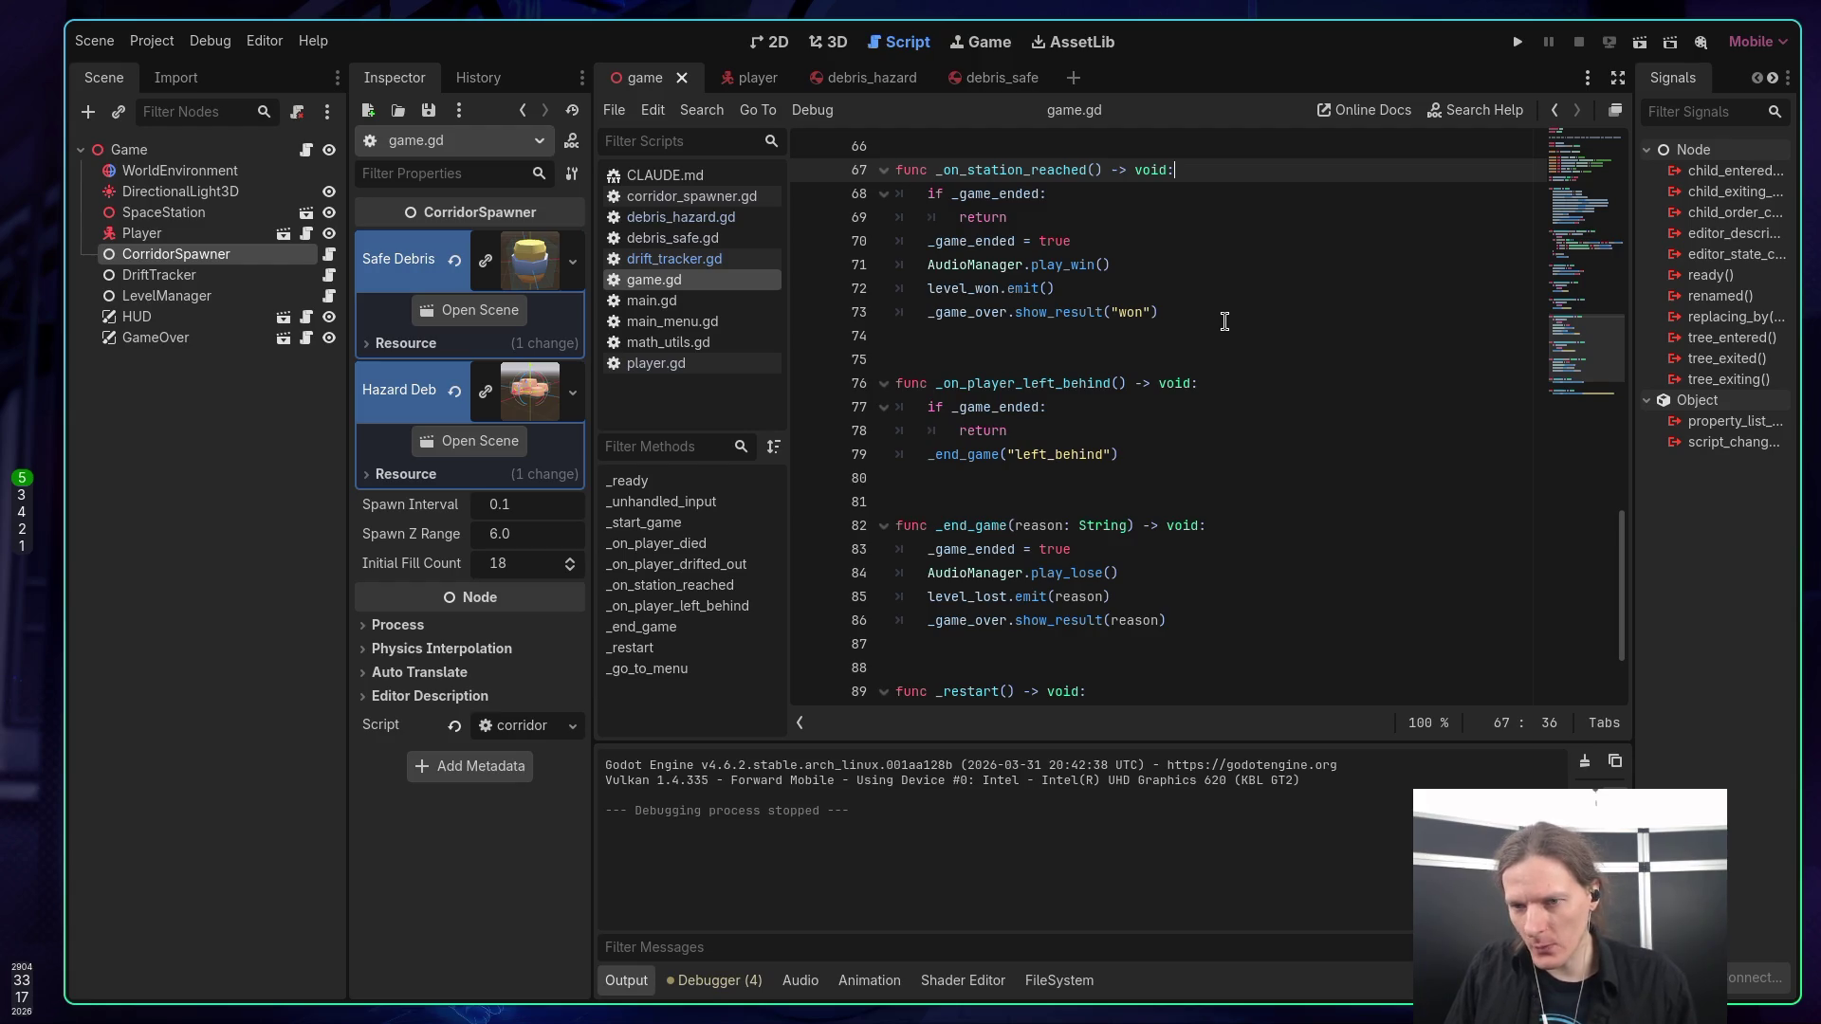
scroll(1224, 322, down, 2)
scroll(1185, 342, up, 1)
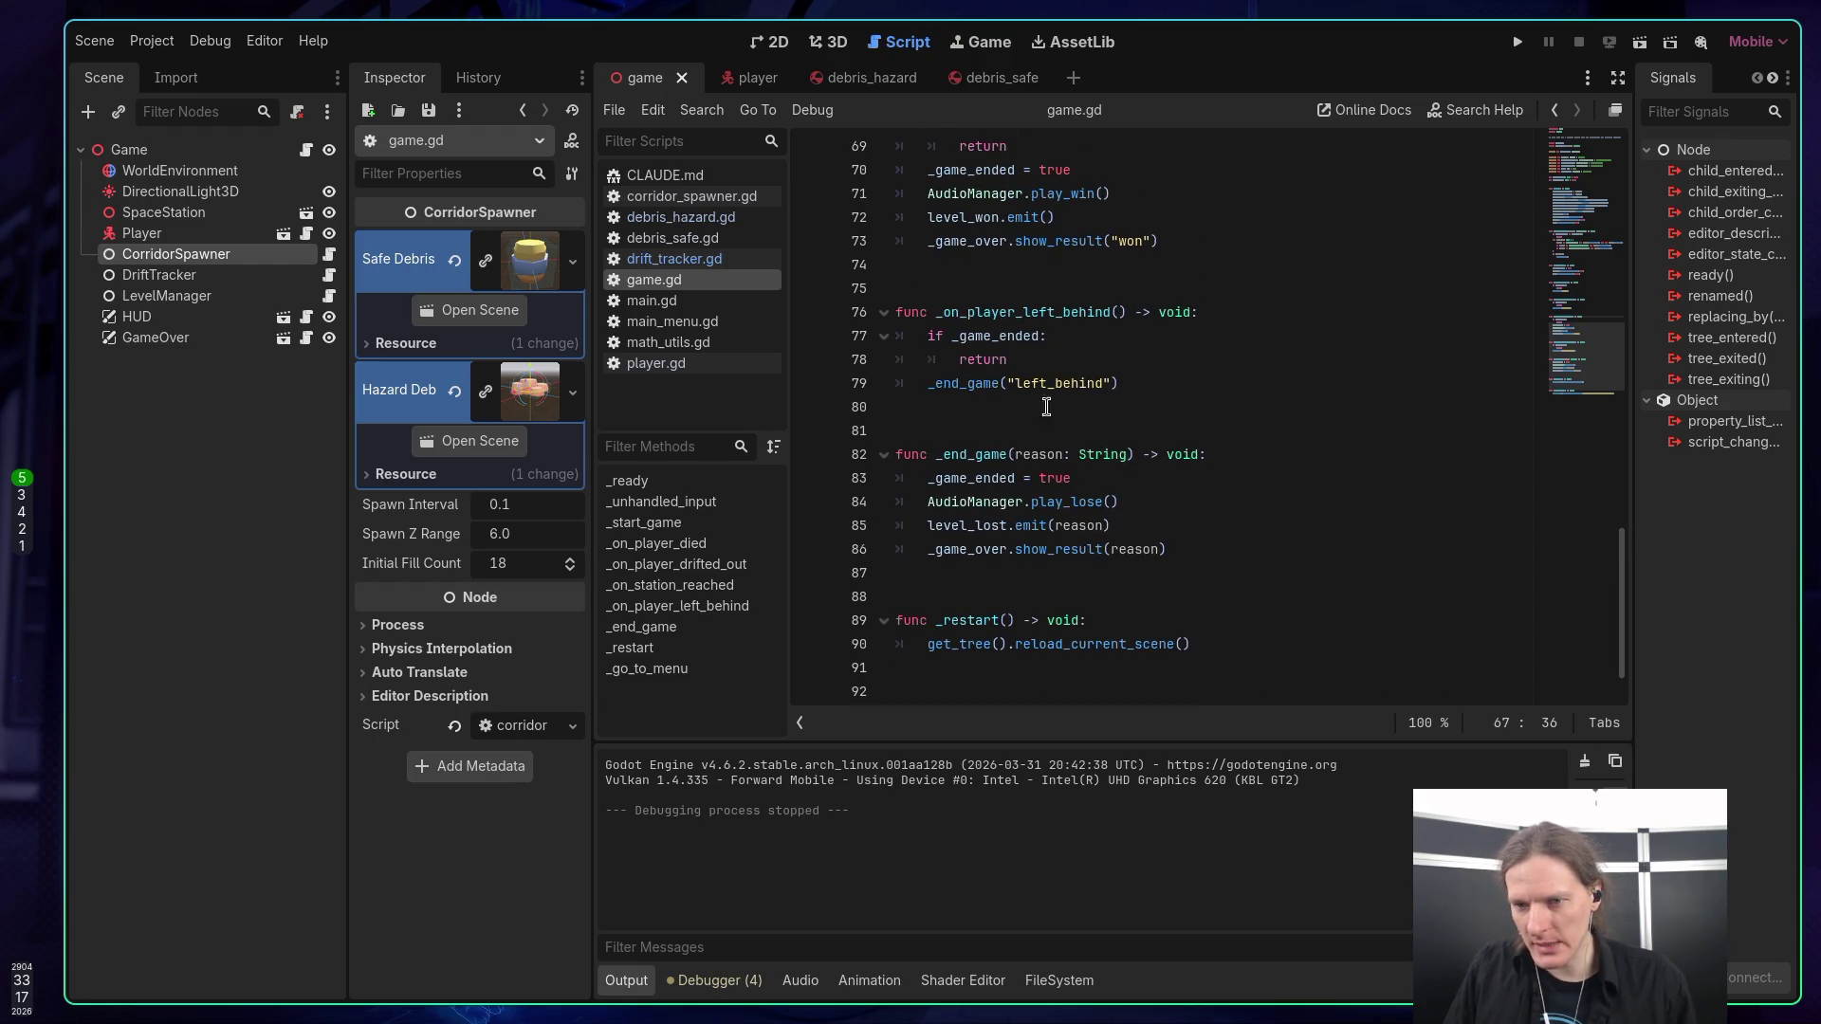
Locate the left_behind _end_game call on line 79.
click(978, 389)
scroll(1233, 409, up, 10)
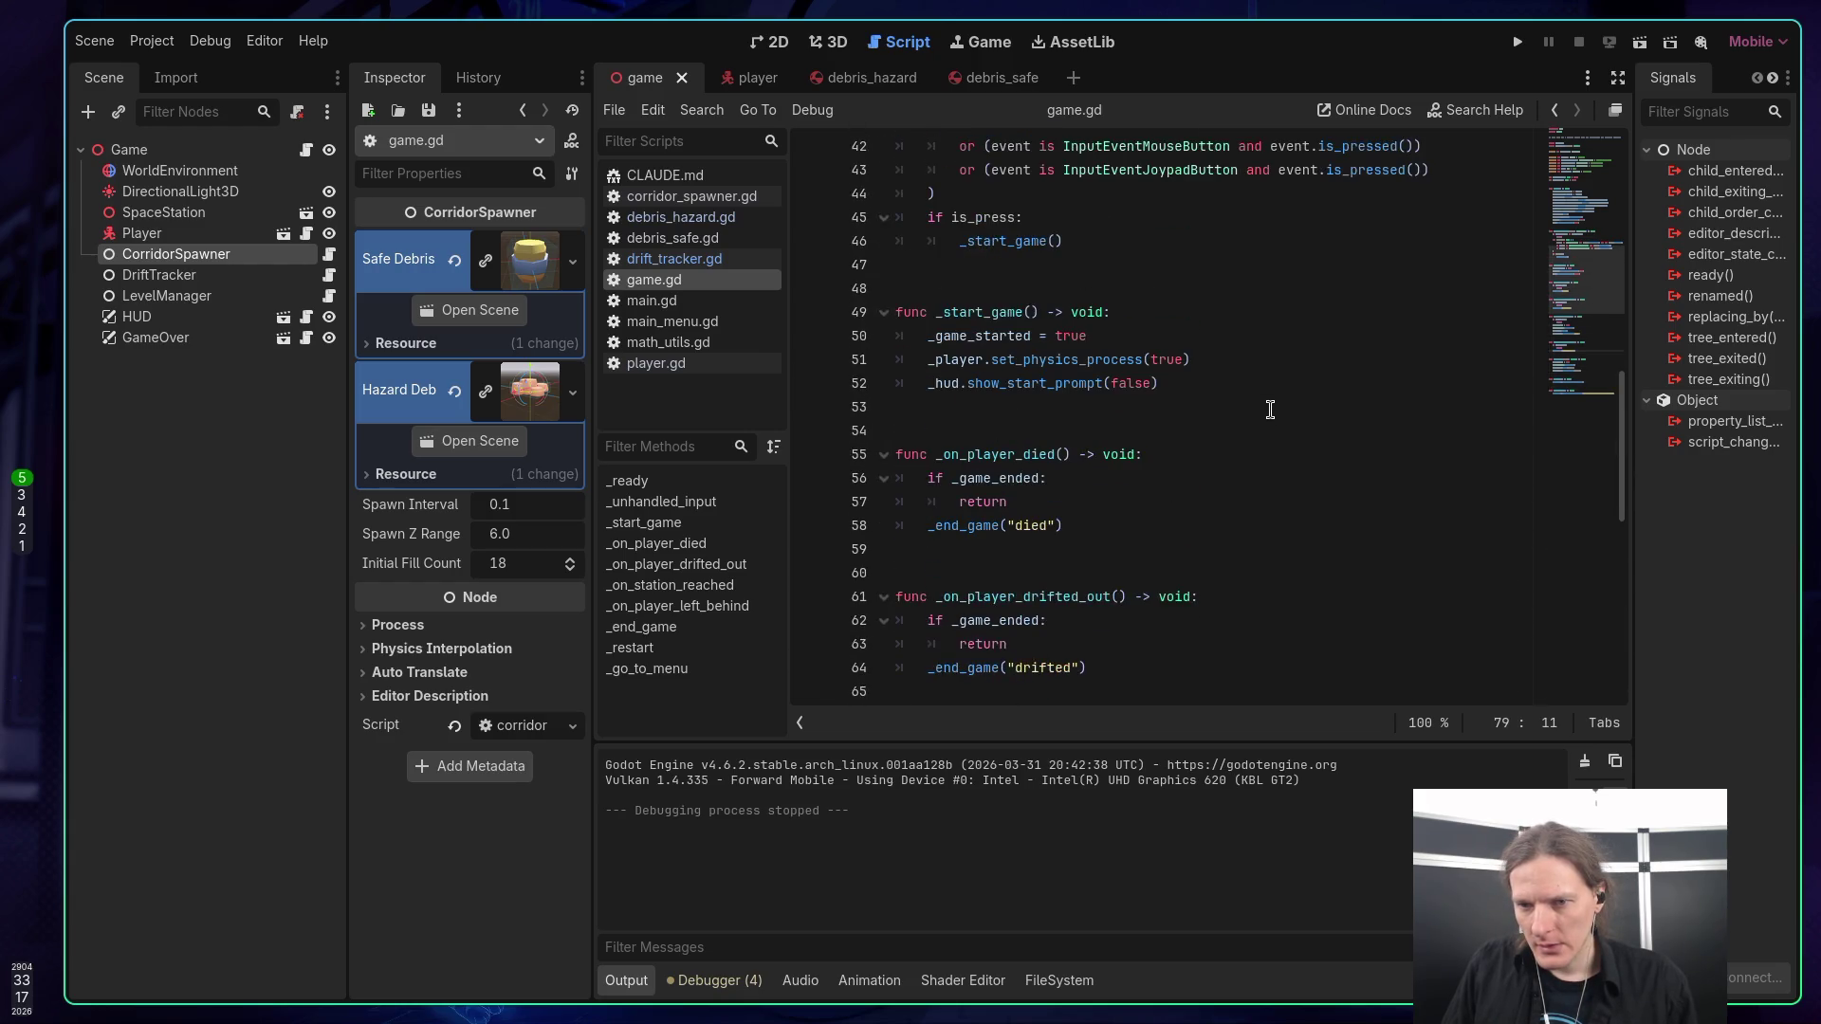
scroll(1270, 410, up, 10)
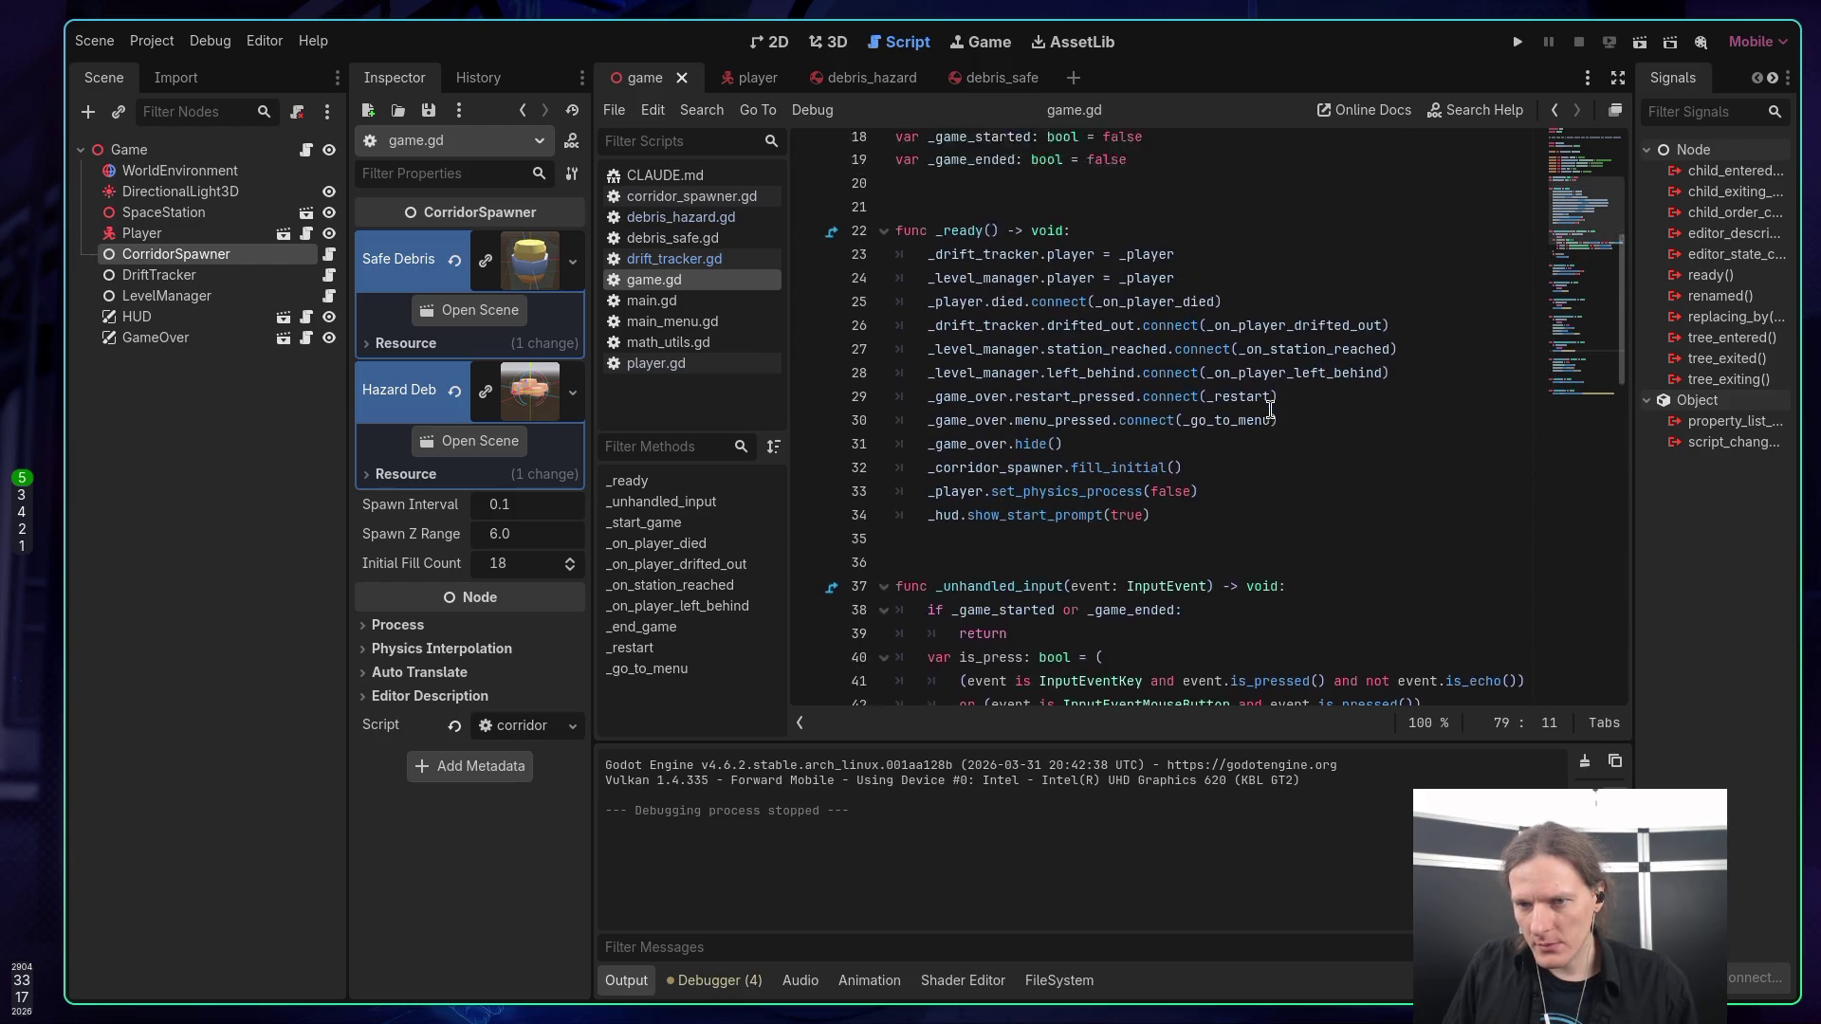
scroll(1270, 410, down, 8)
scroll(1270, 409, up, 6)
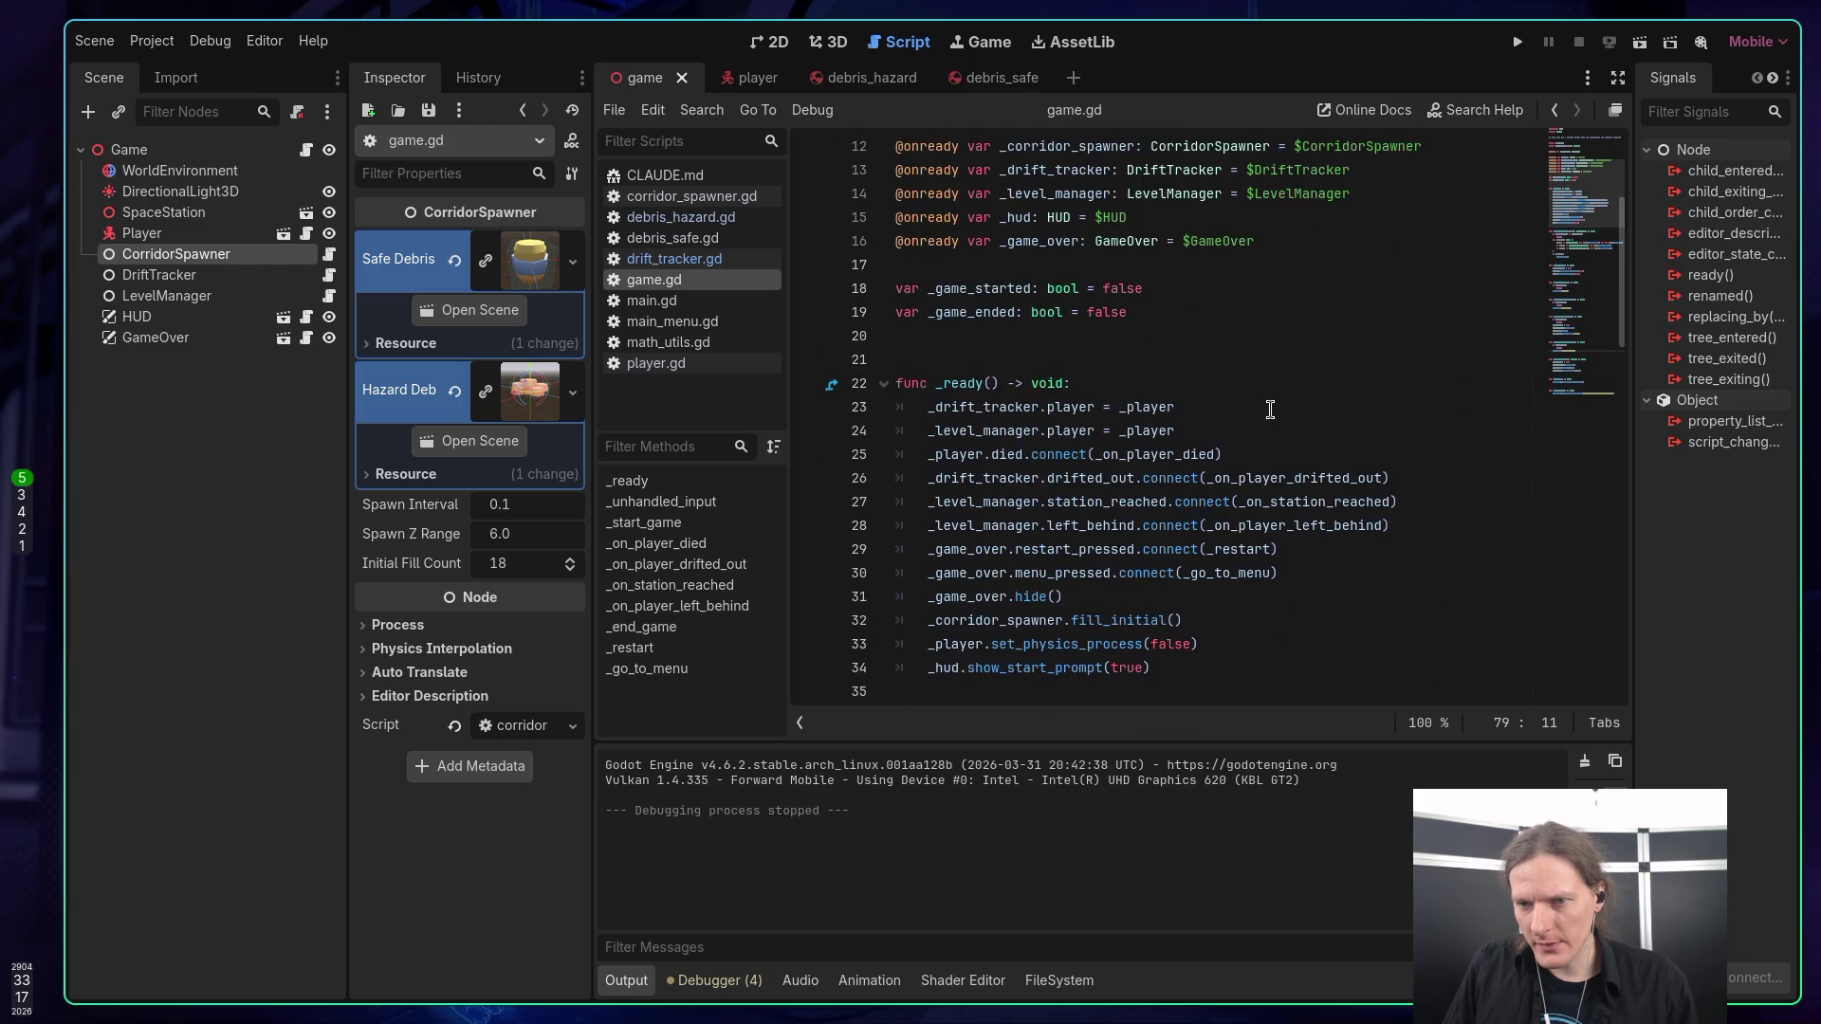
scroll(1269, 410, down, 20)
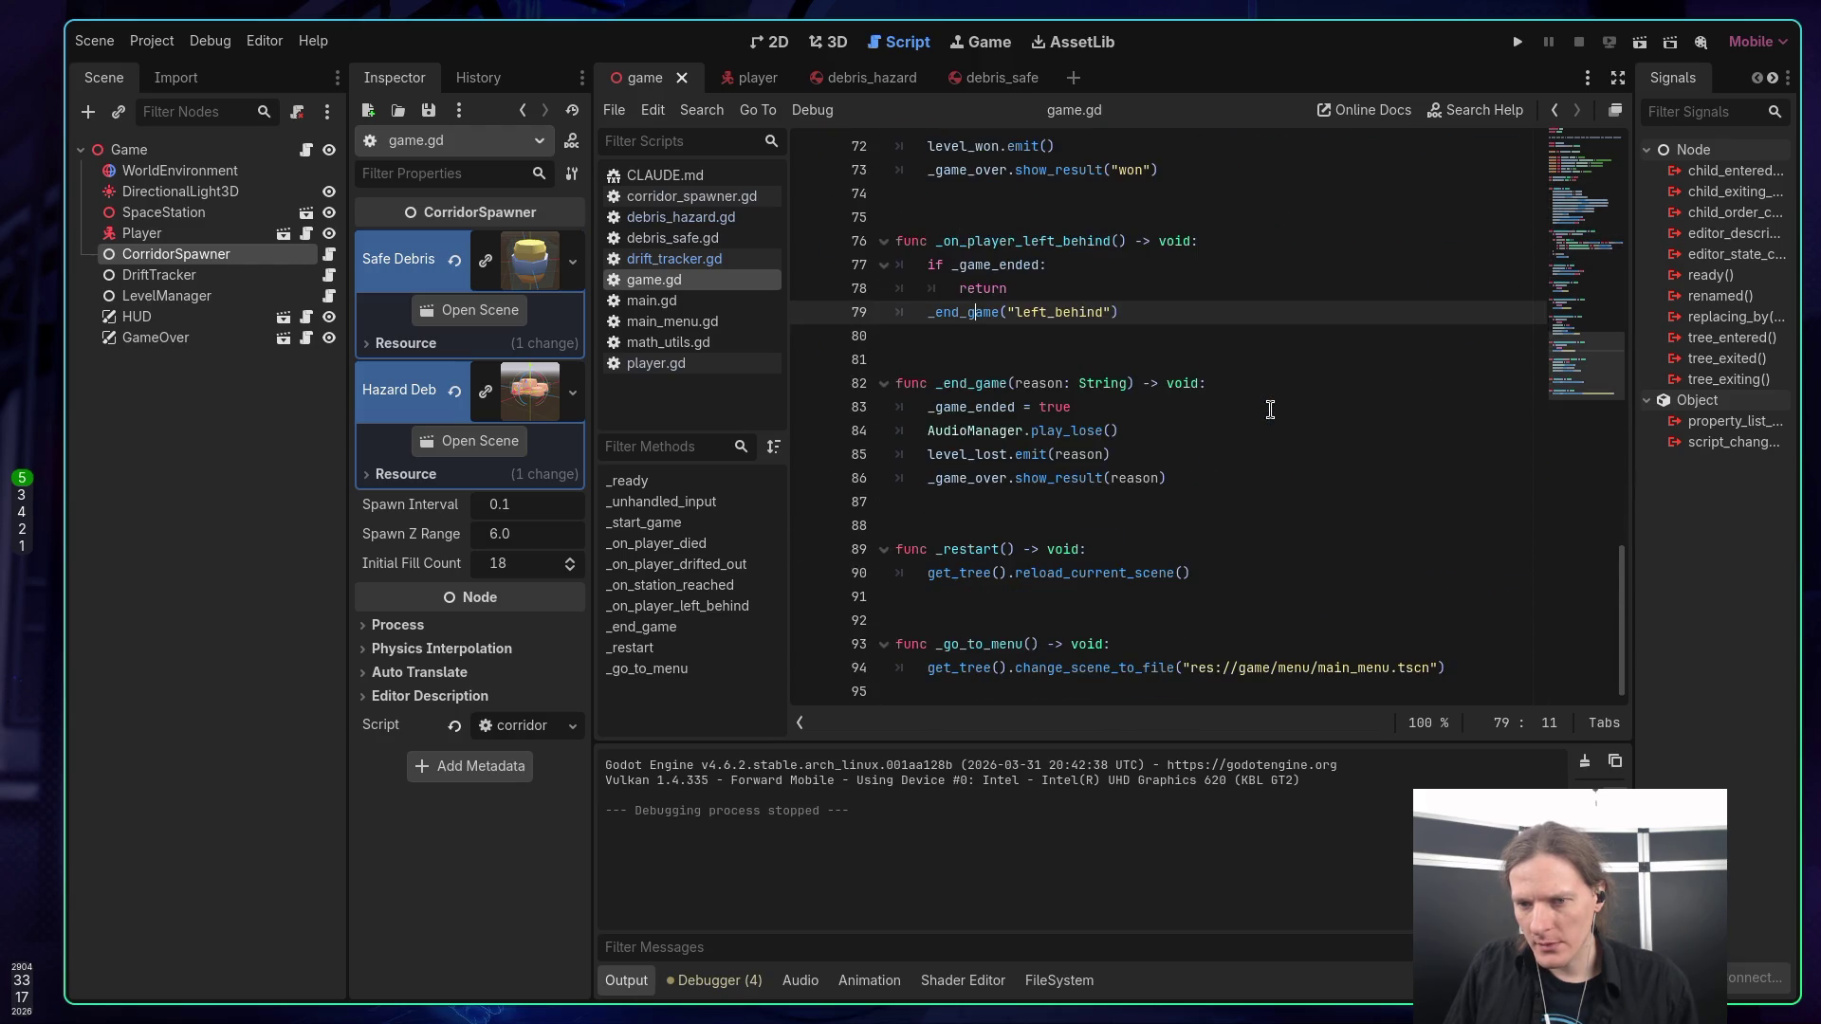
Inspect the _end_game definition and jump to show_result in game_over.gd.
ctrl+click(967, 383)
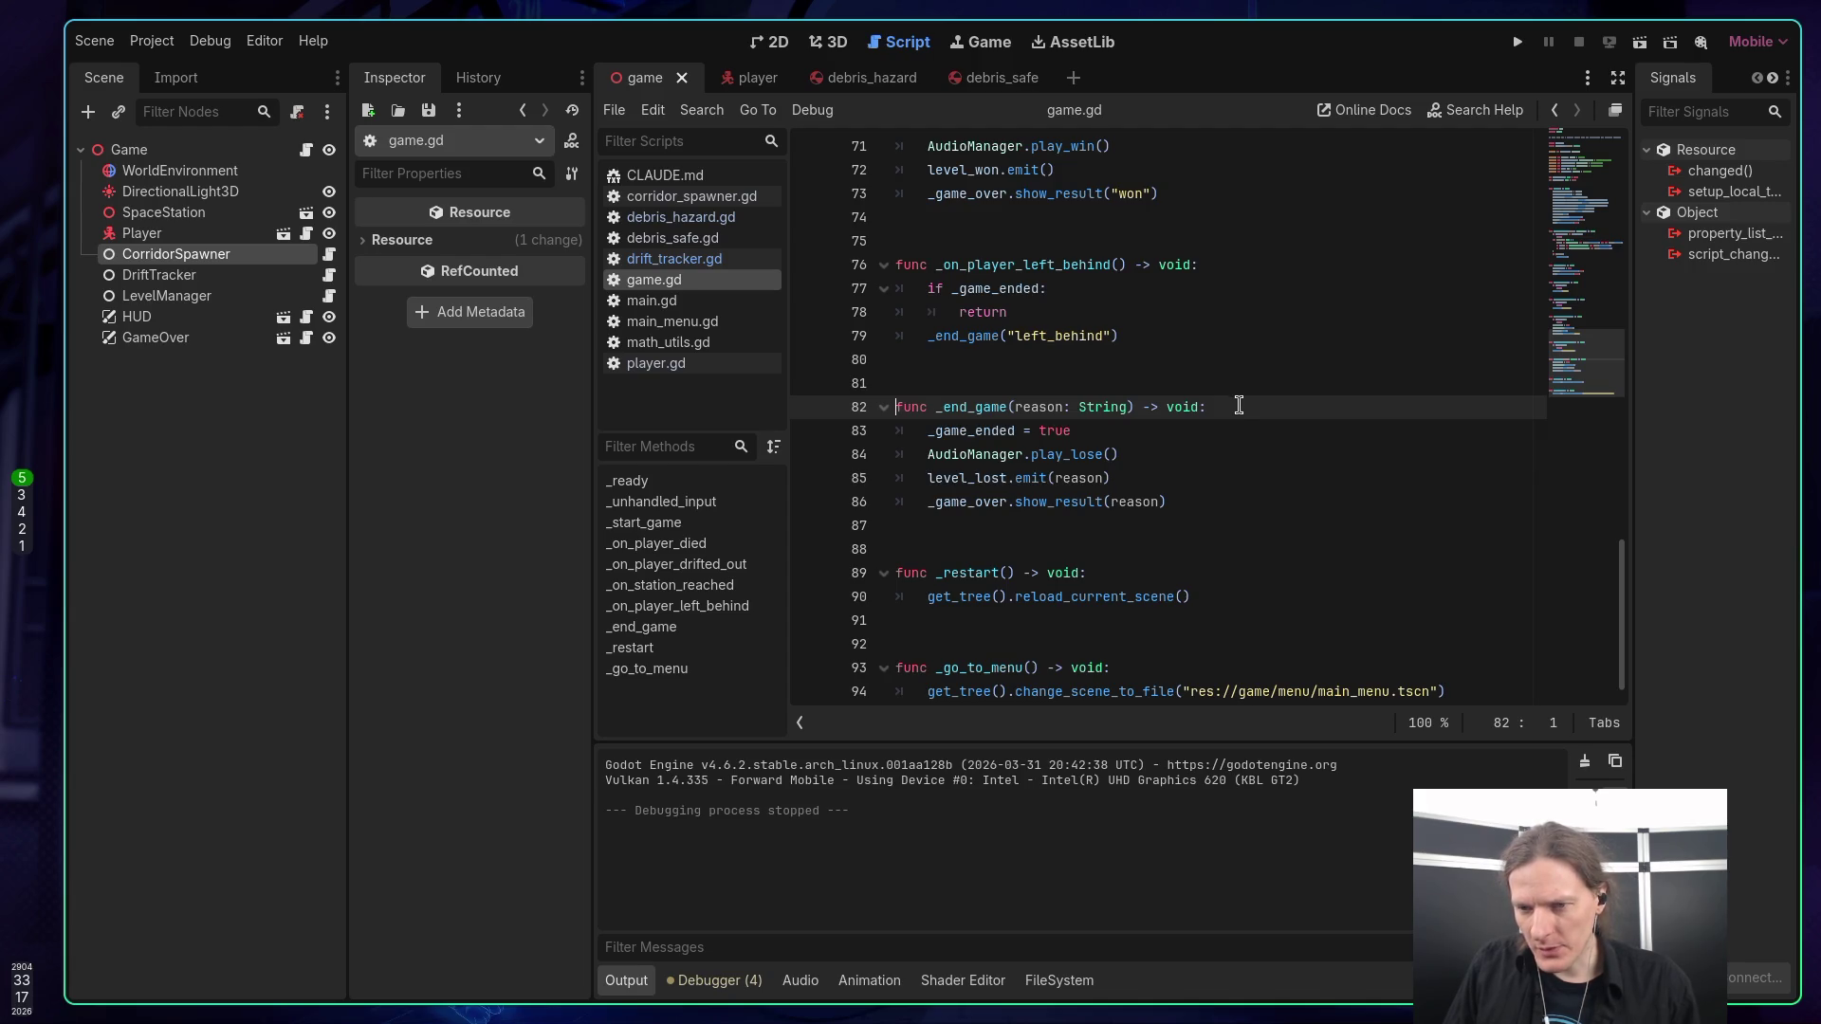
click(1066, 456)
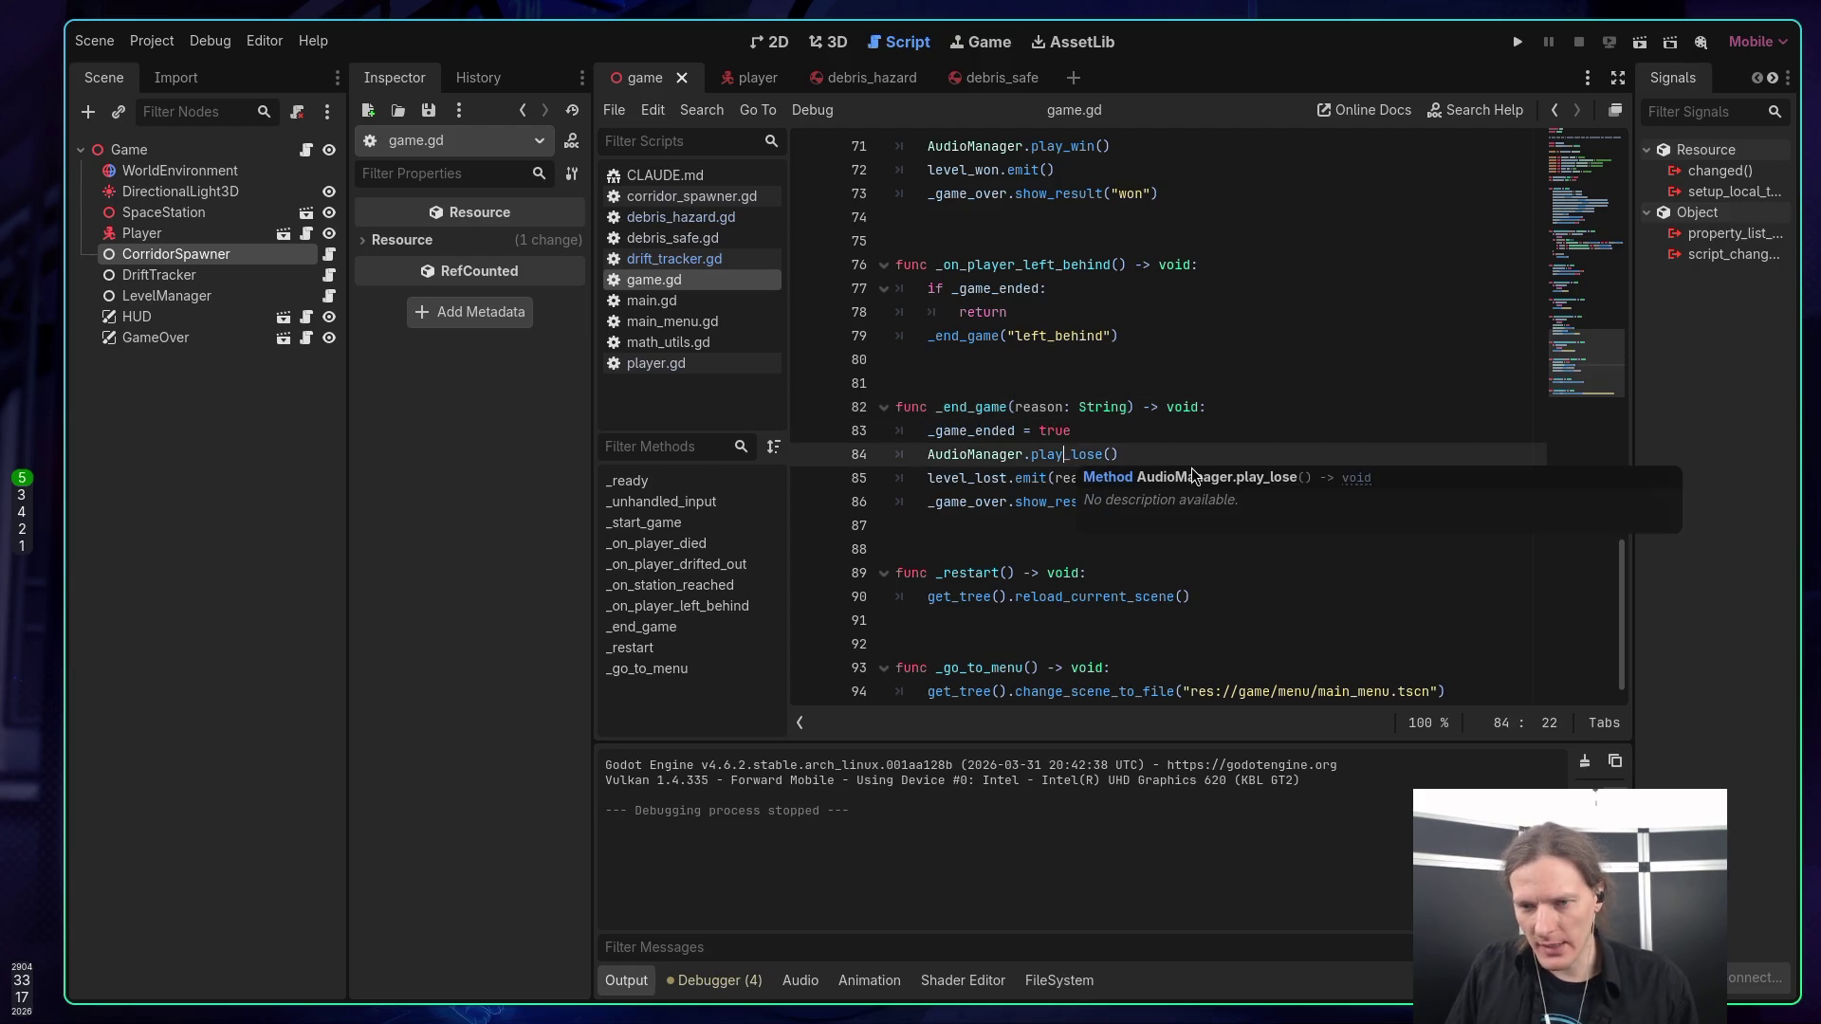
click(1163, 481)
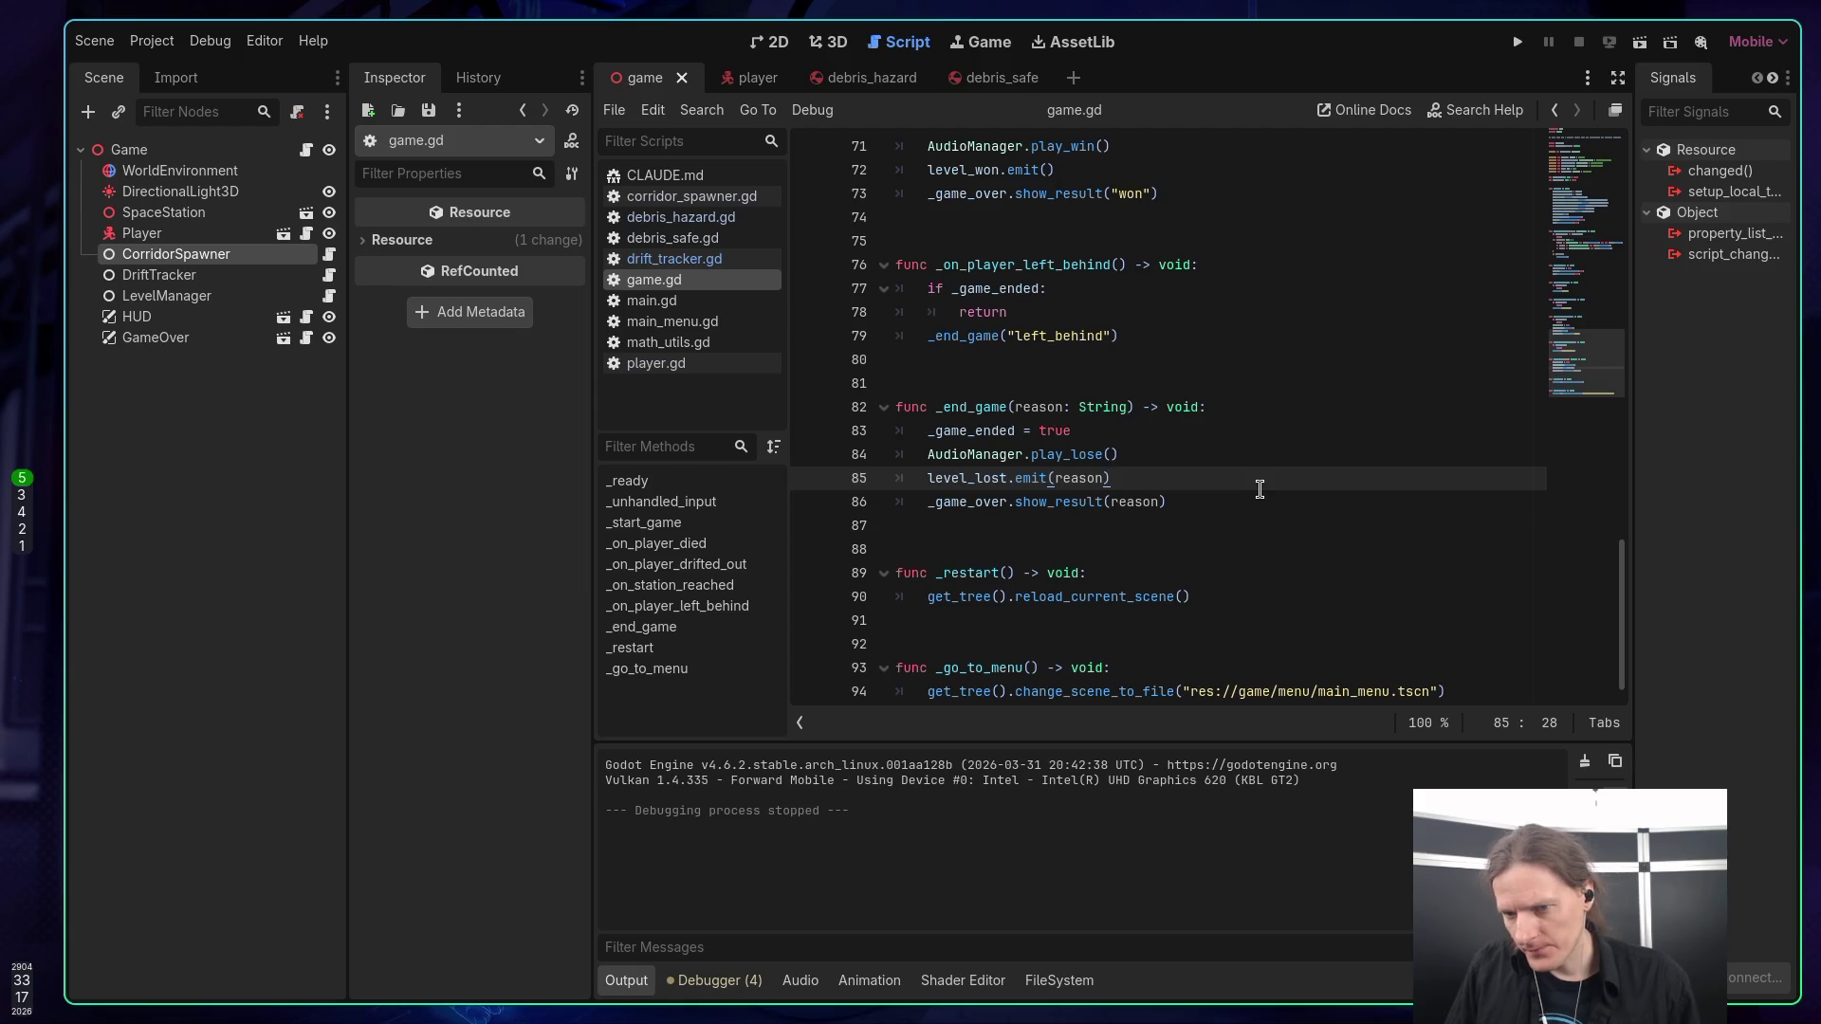
ctrl+click(1087, 504)
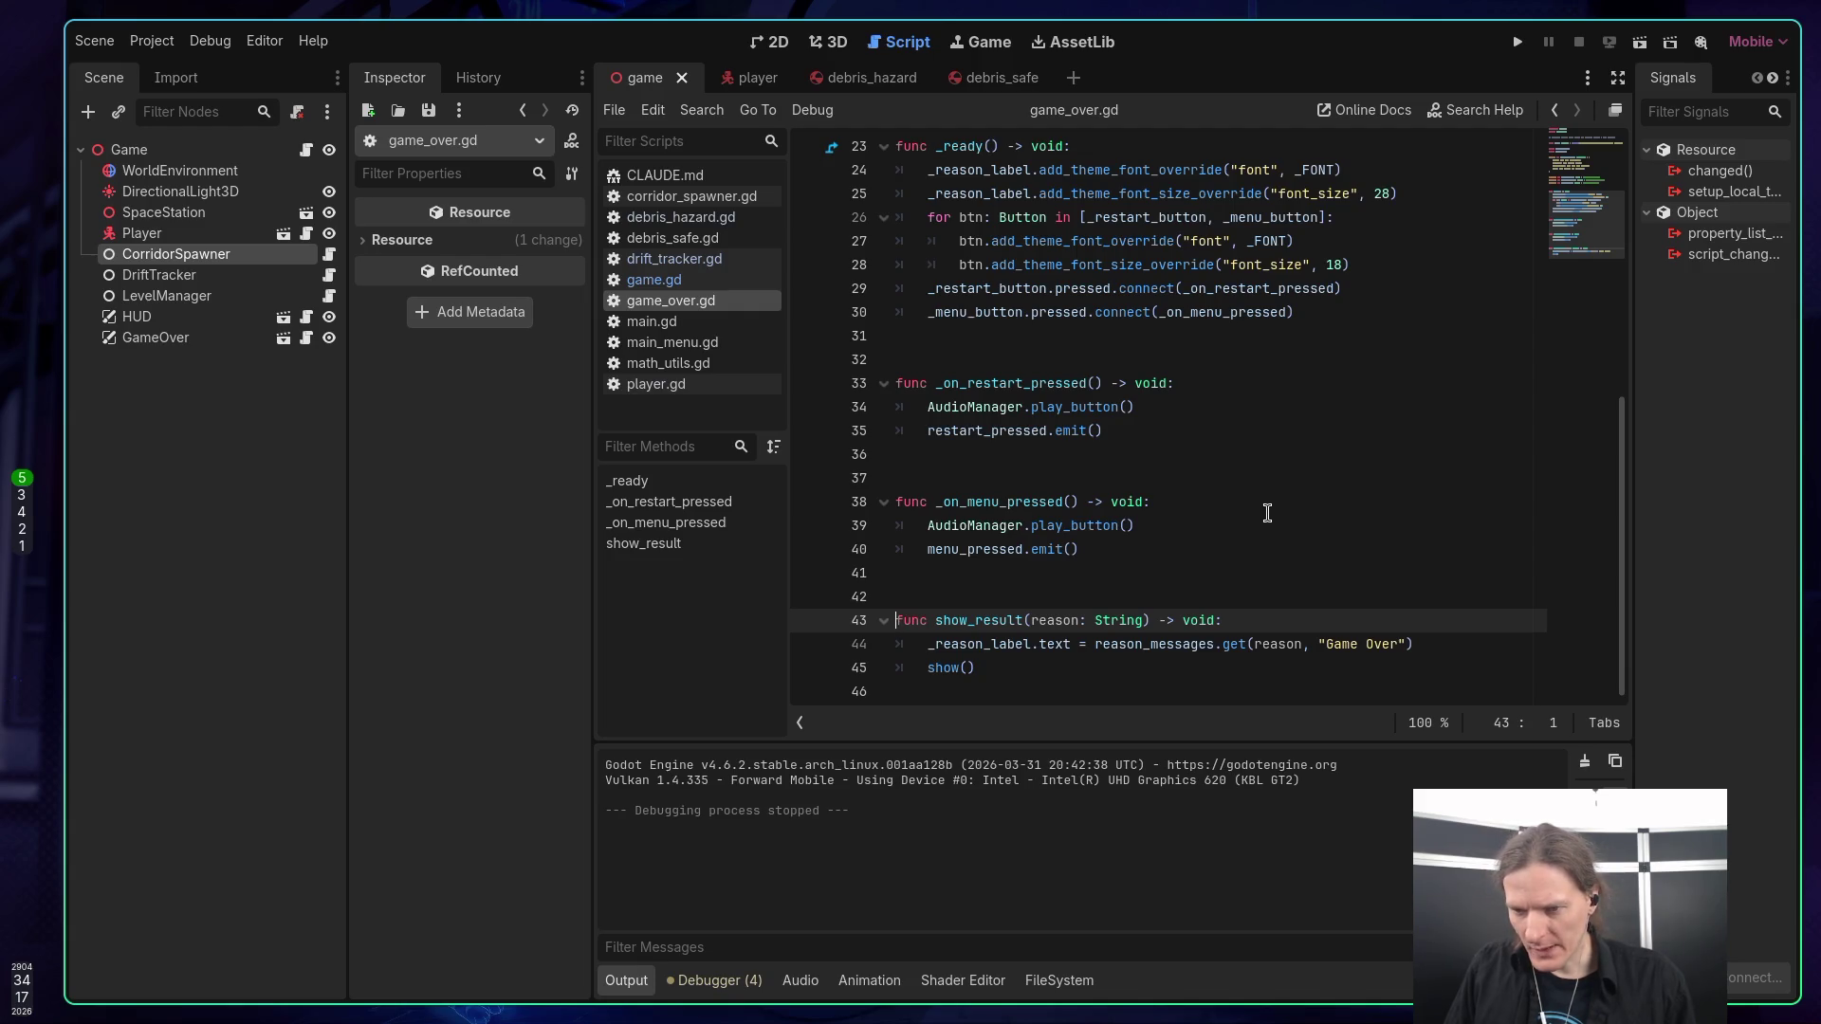
Jump from show_result to the reason_messages declaration on line 11 and read its entries.
click(1185, 644)
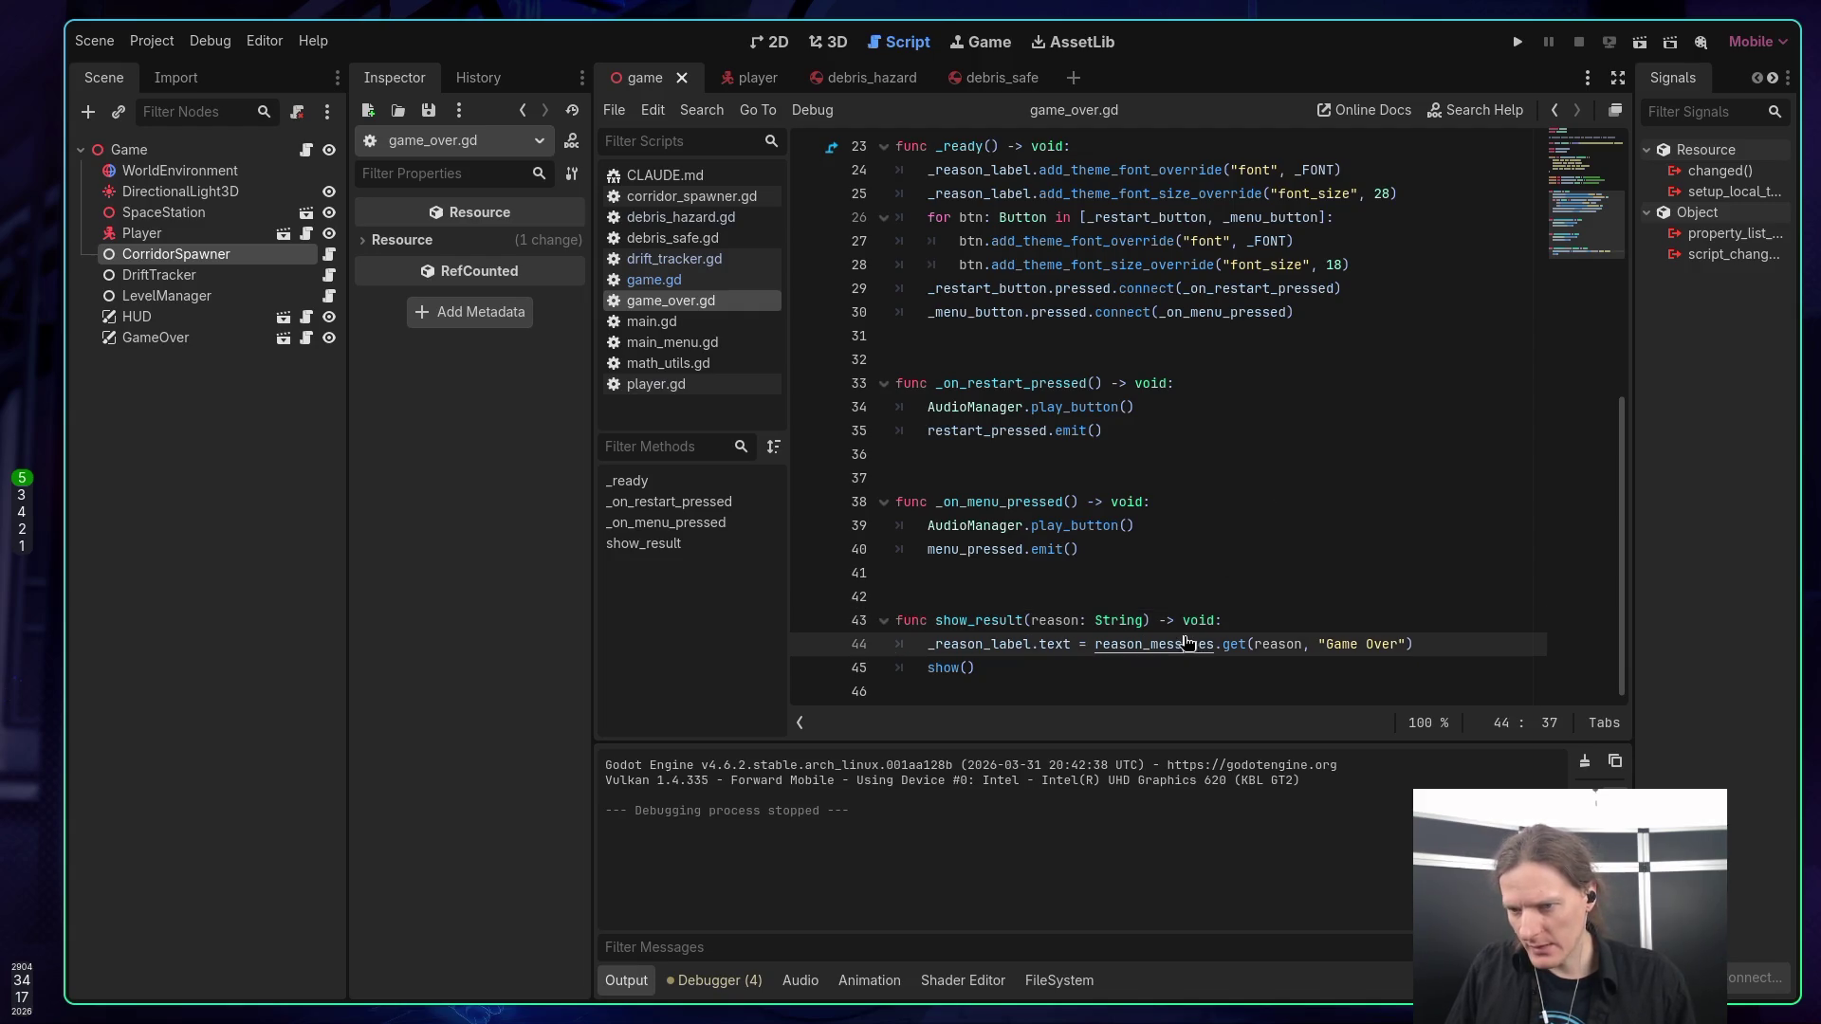
ctrl+click(1185, 645)
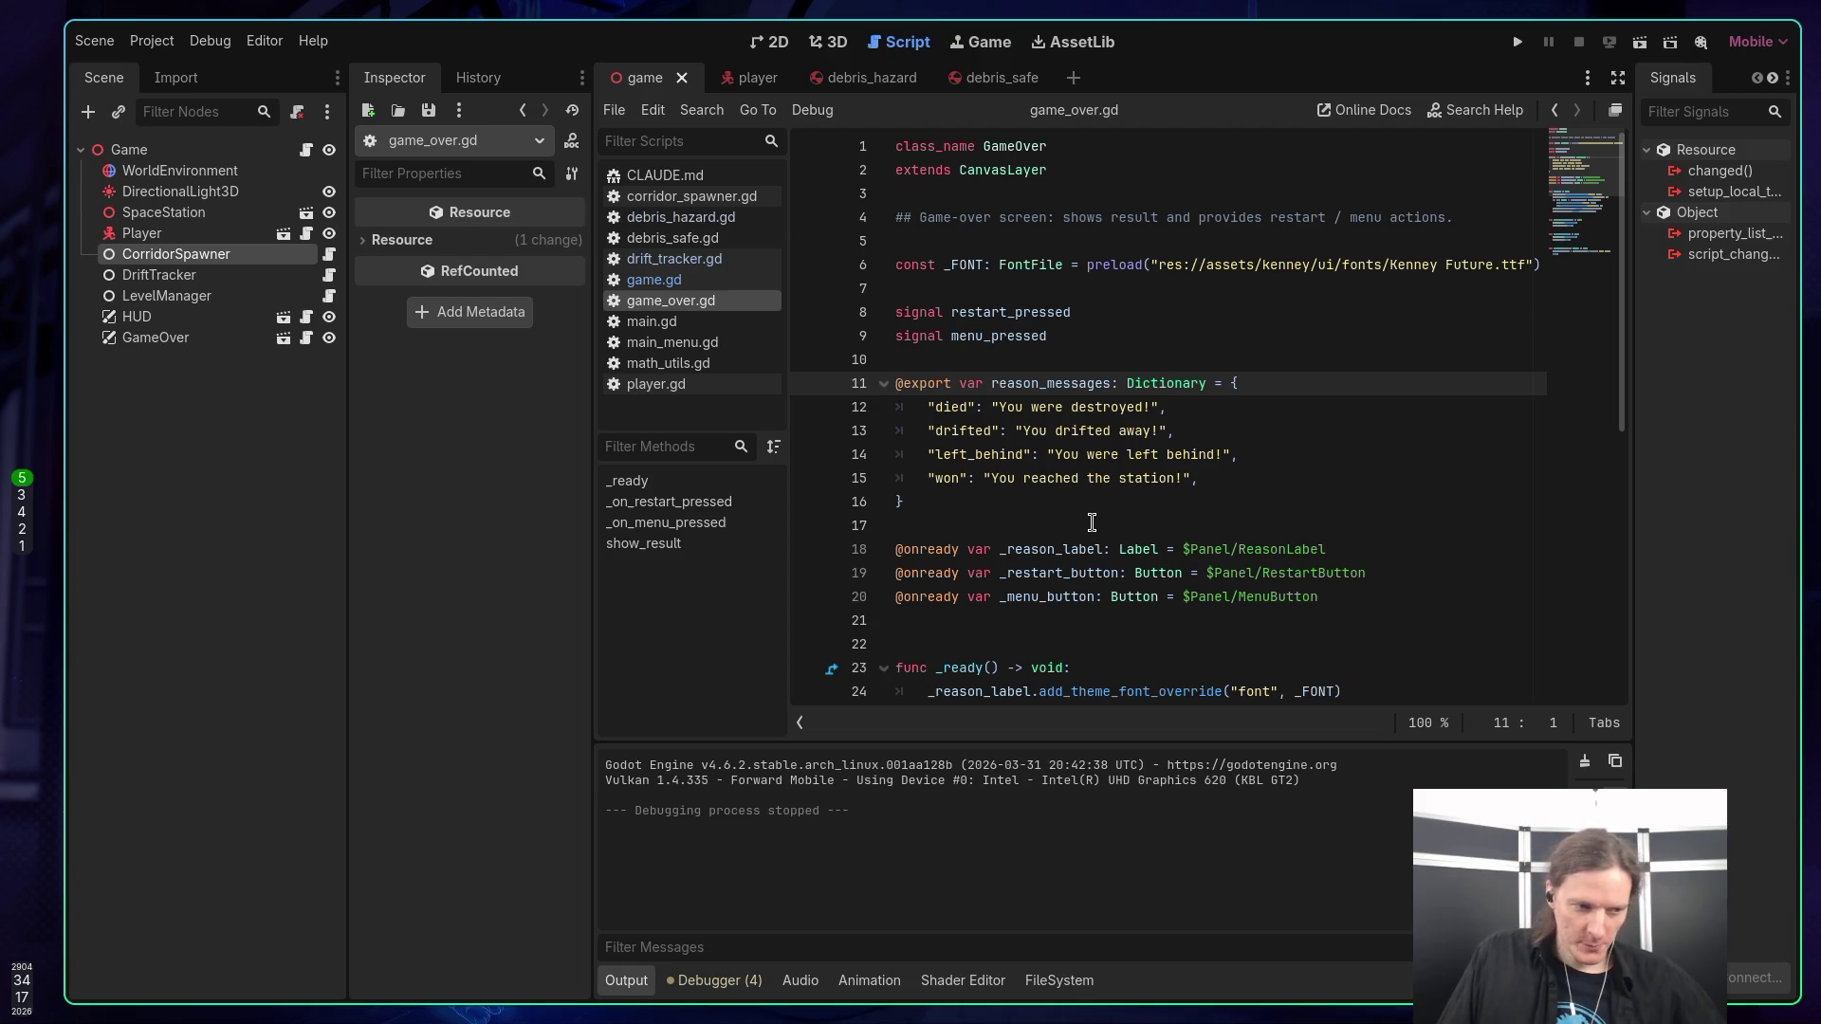
click(1076, 521)
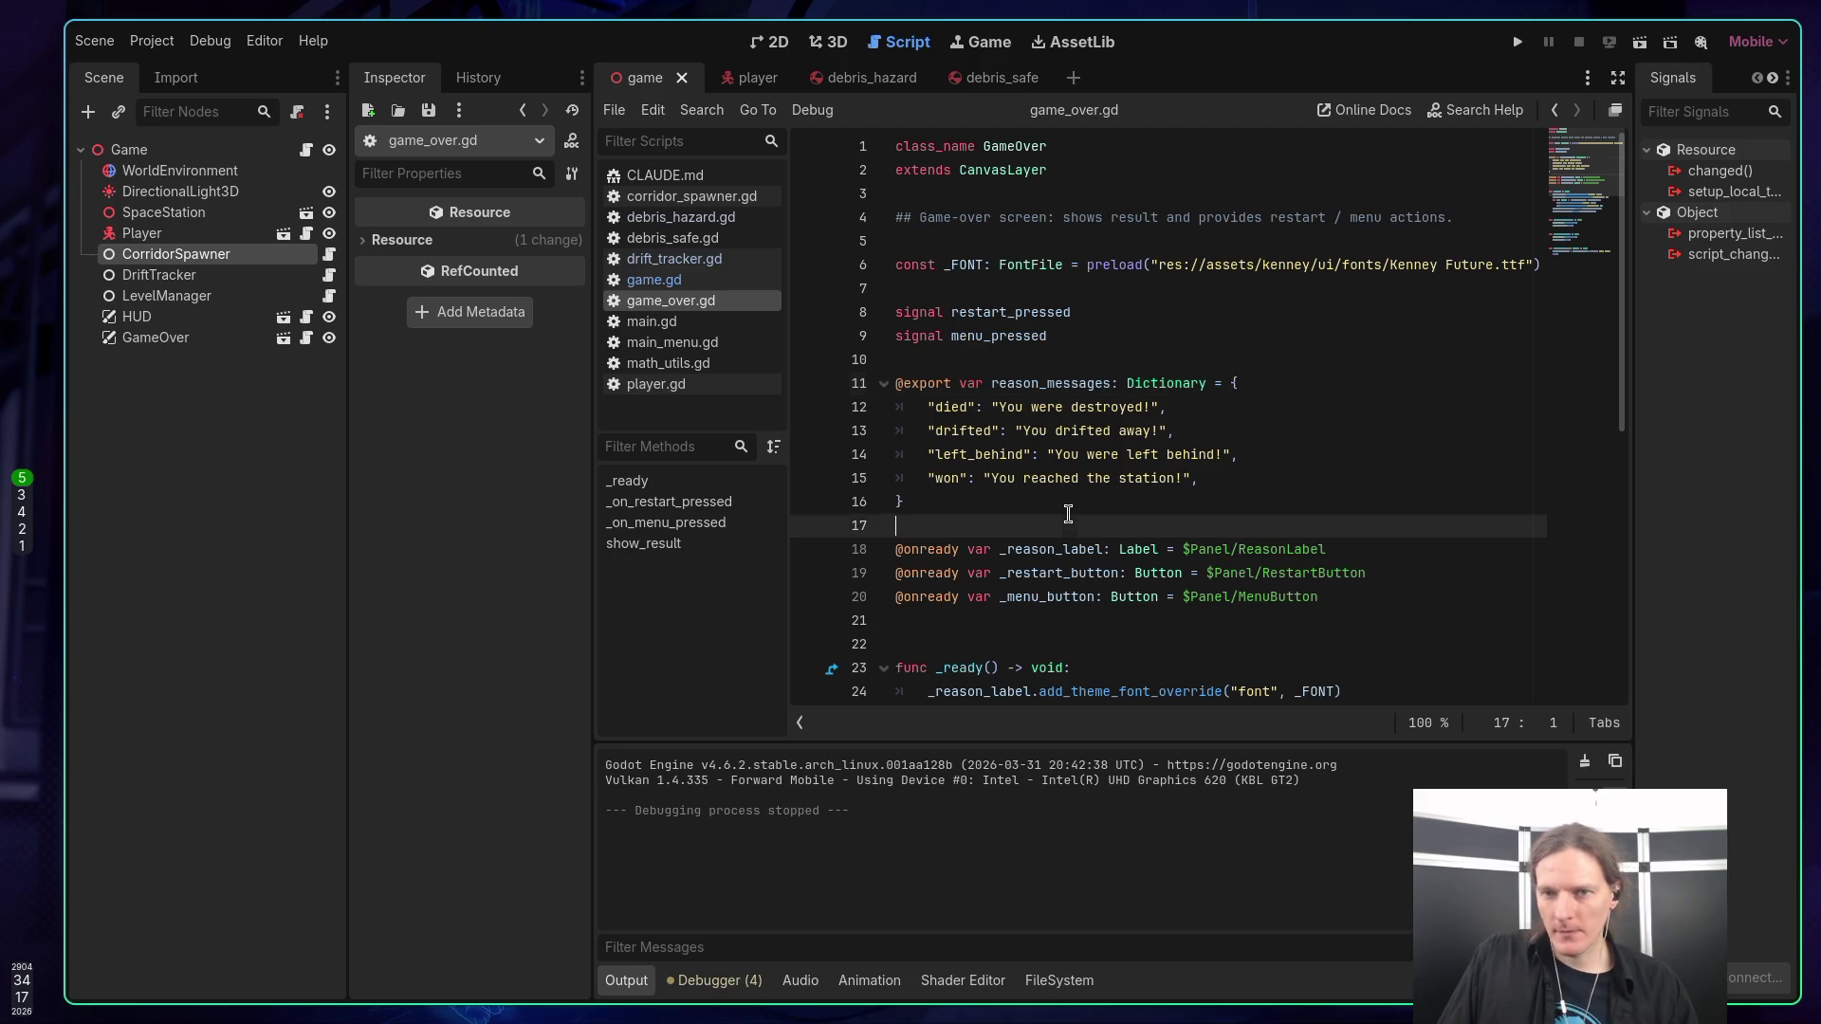
scroll(1097, 541, down, 3)
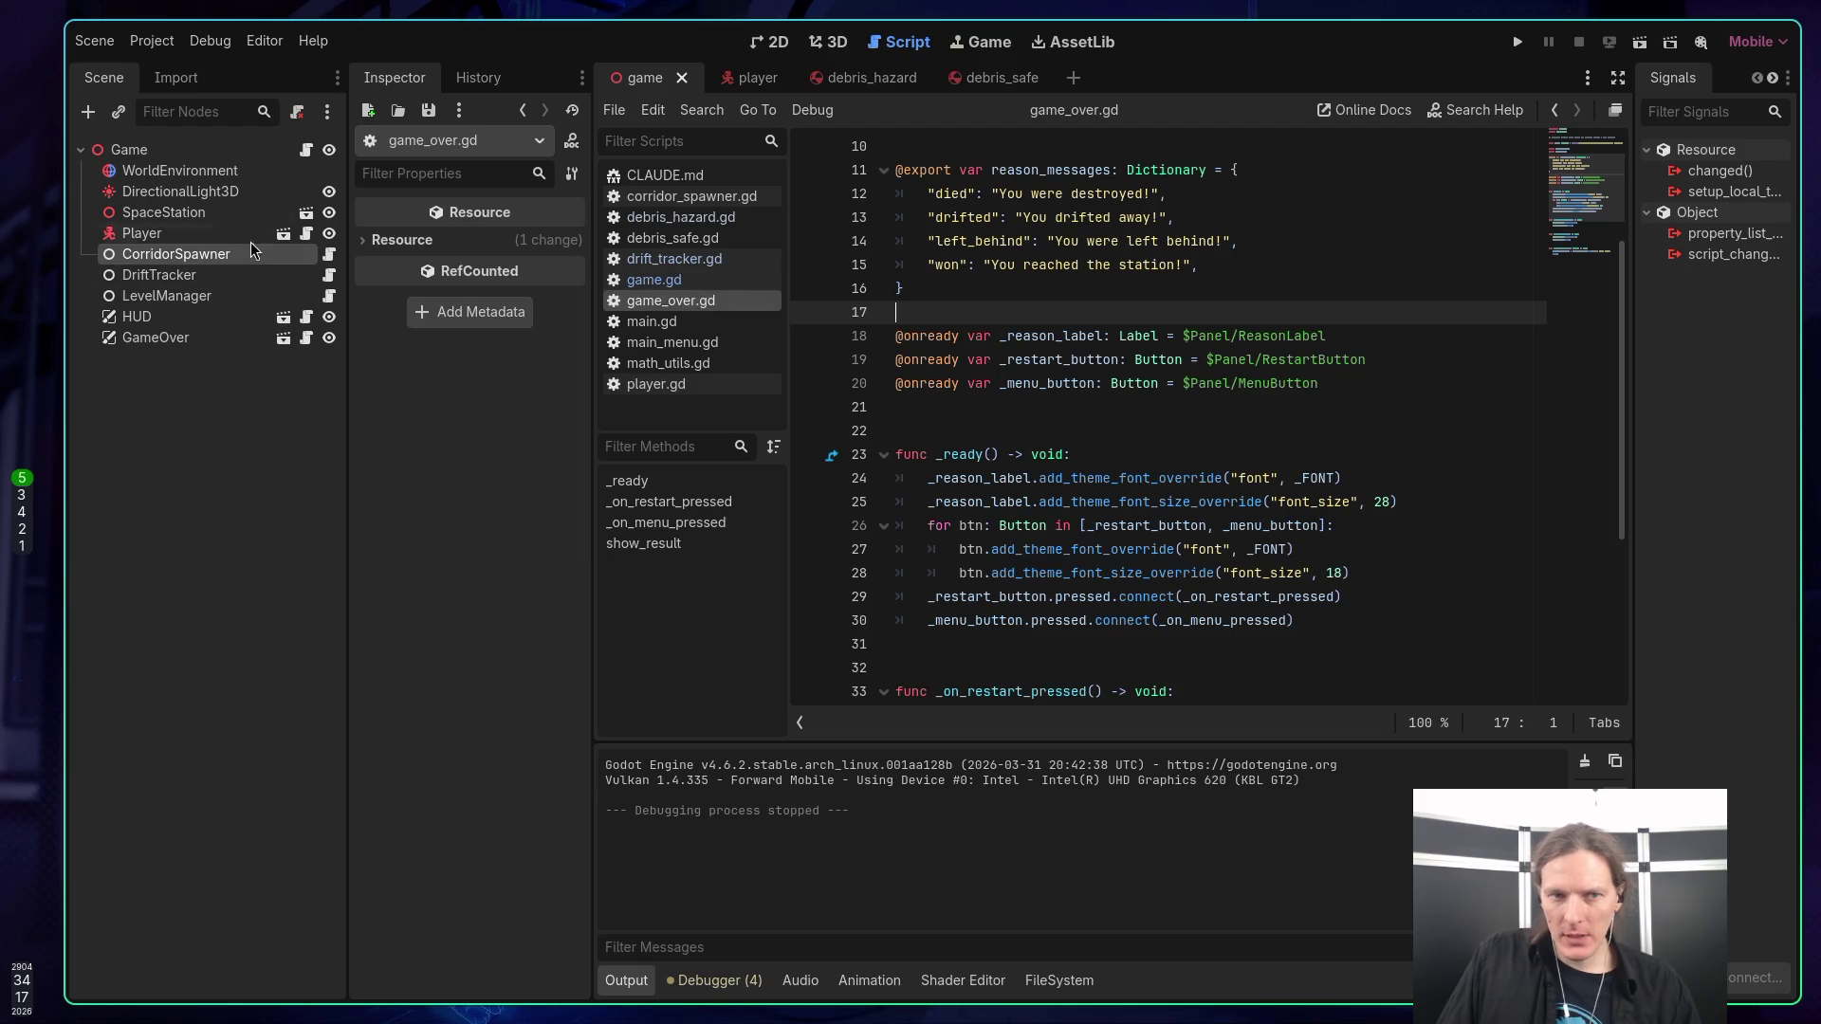
Open level_manager.gd and inspect fall_floor_y and the early-return check in _physics_process.
click(330, 297)
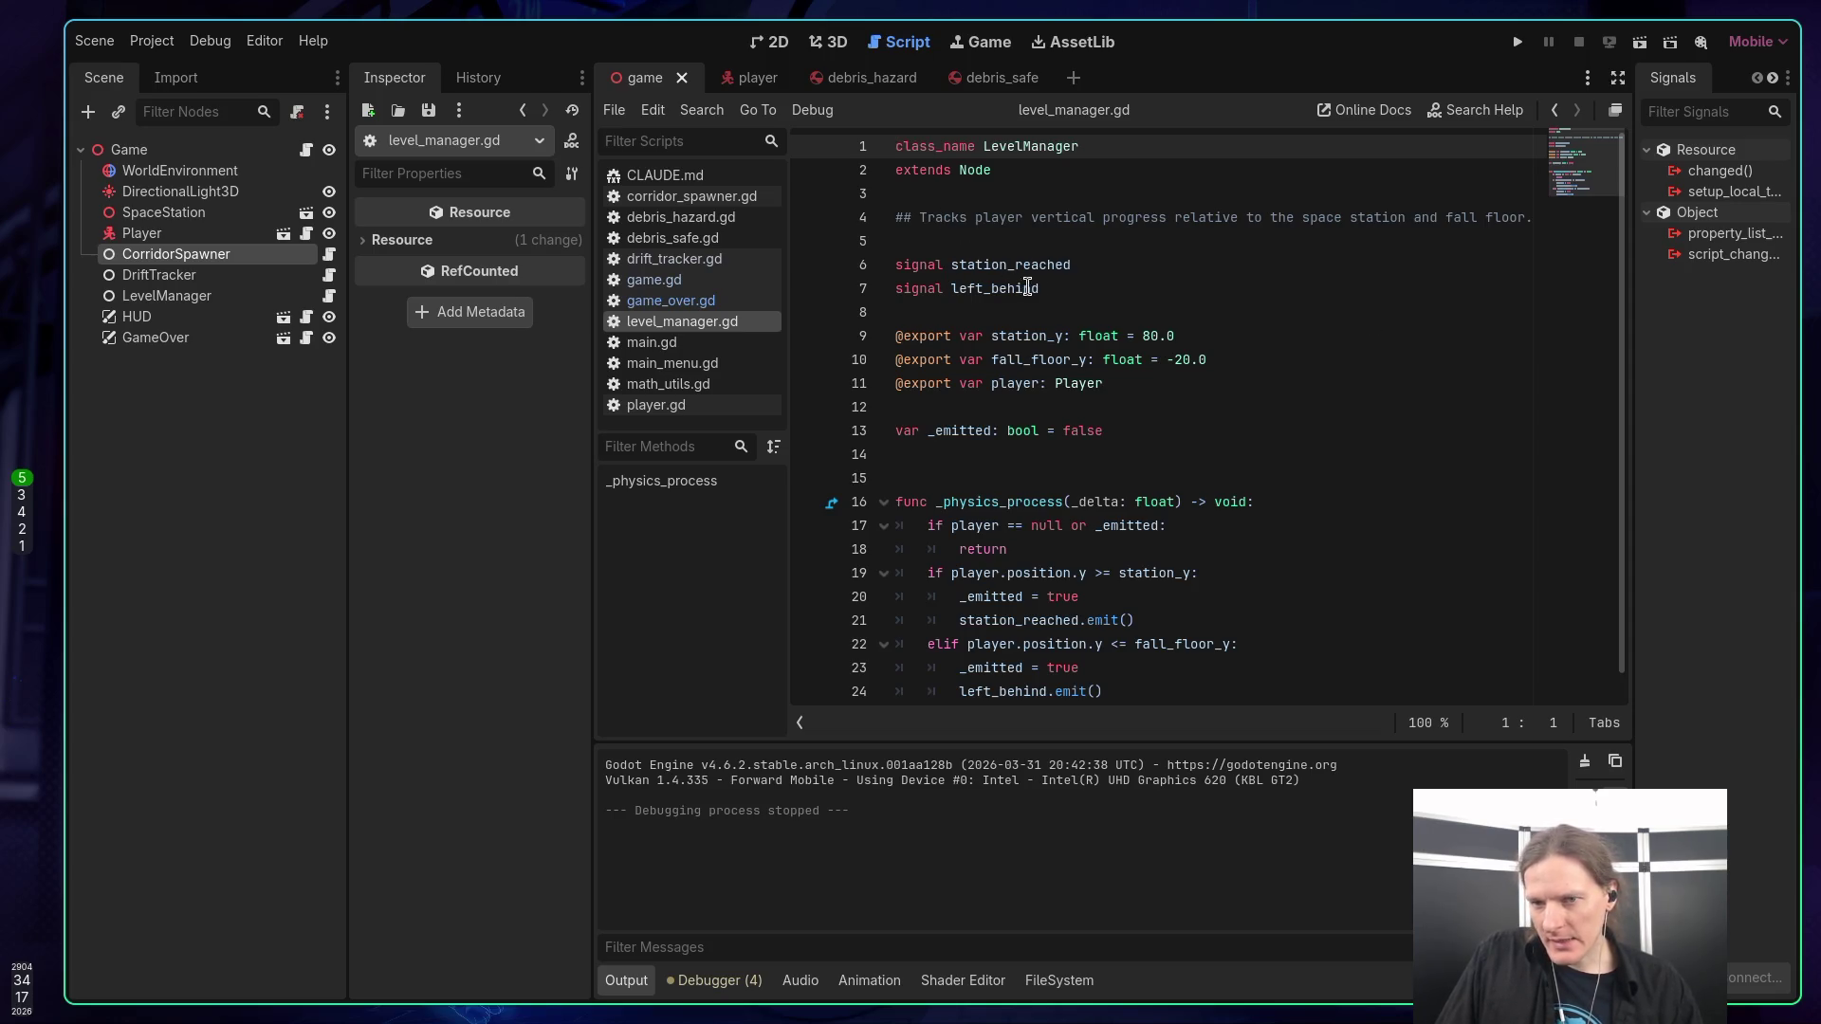
scroll(1111, 281, down, 1)
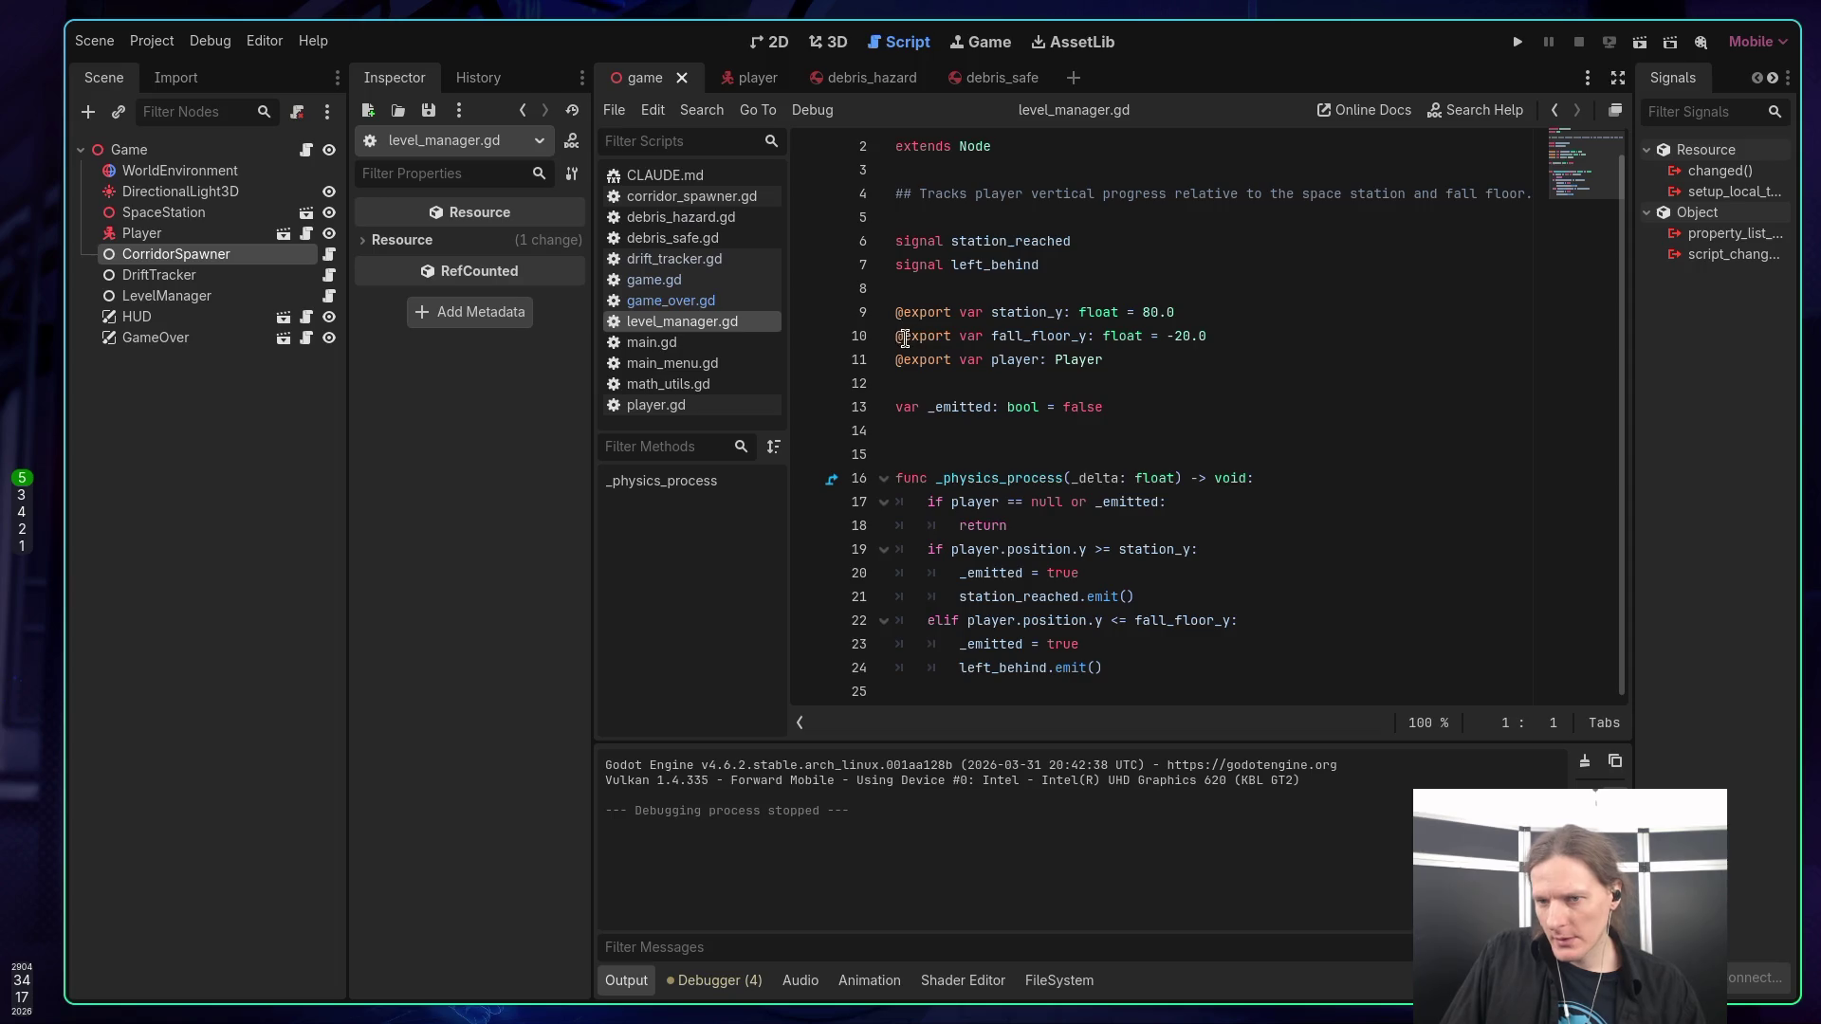
click(1030, 336)
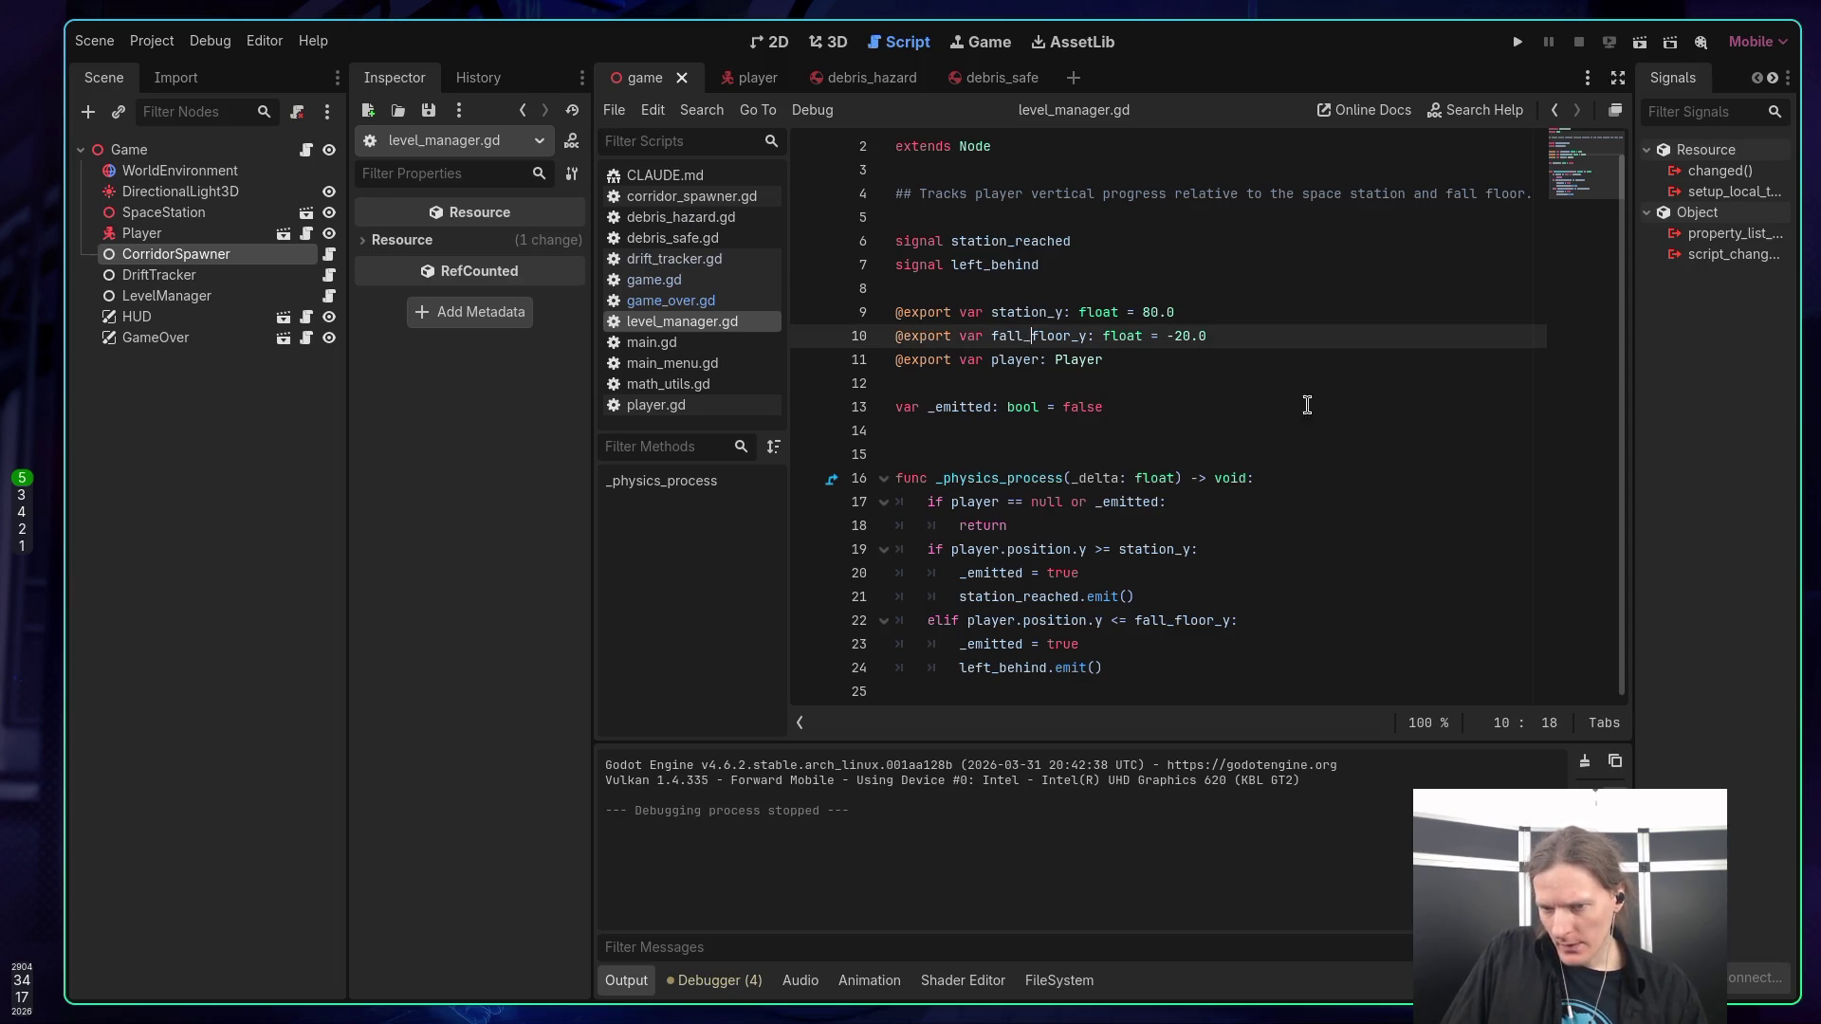
drag(1041, 527, 956, 503)
click(1197, 525)
click(1249, 507)
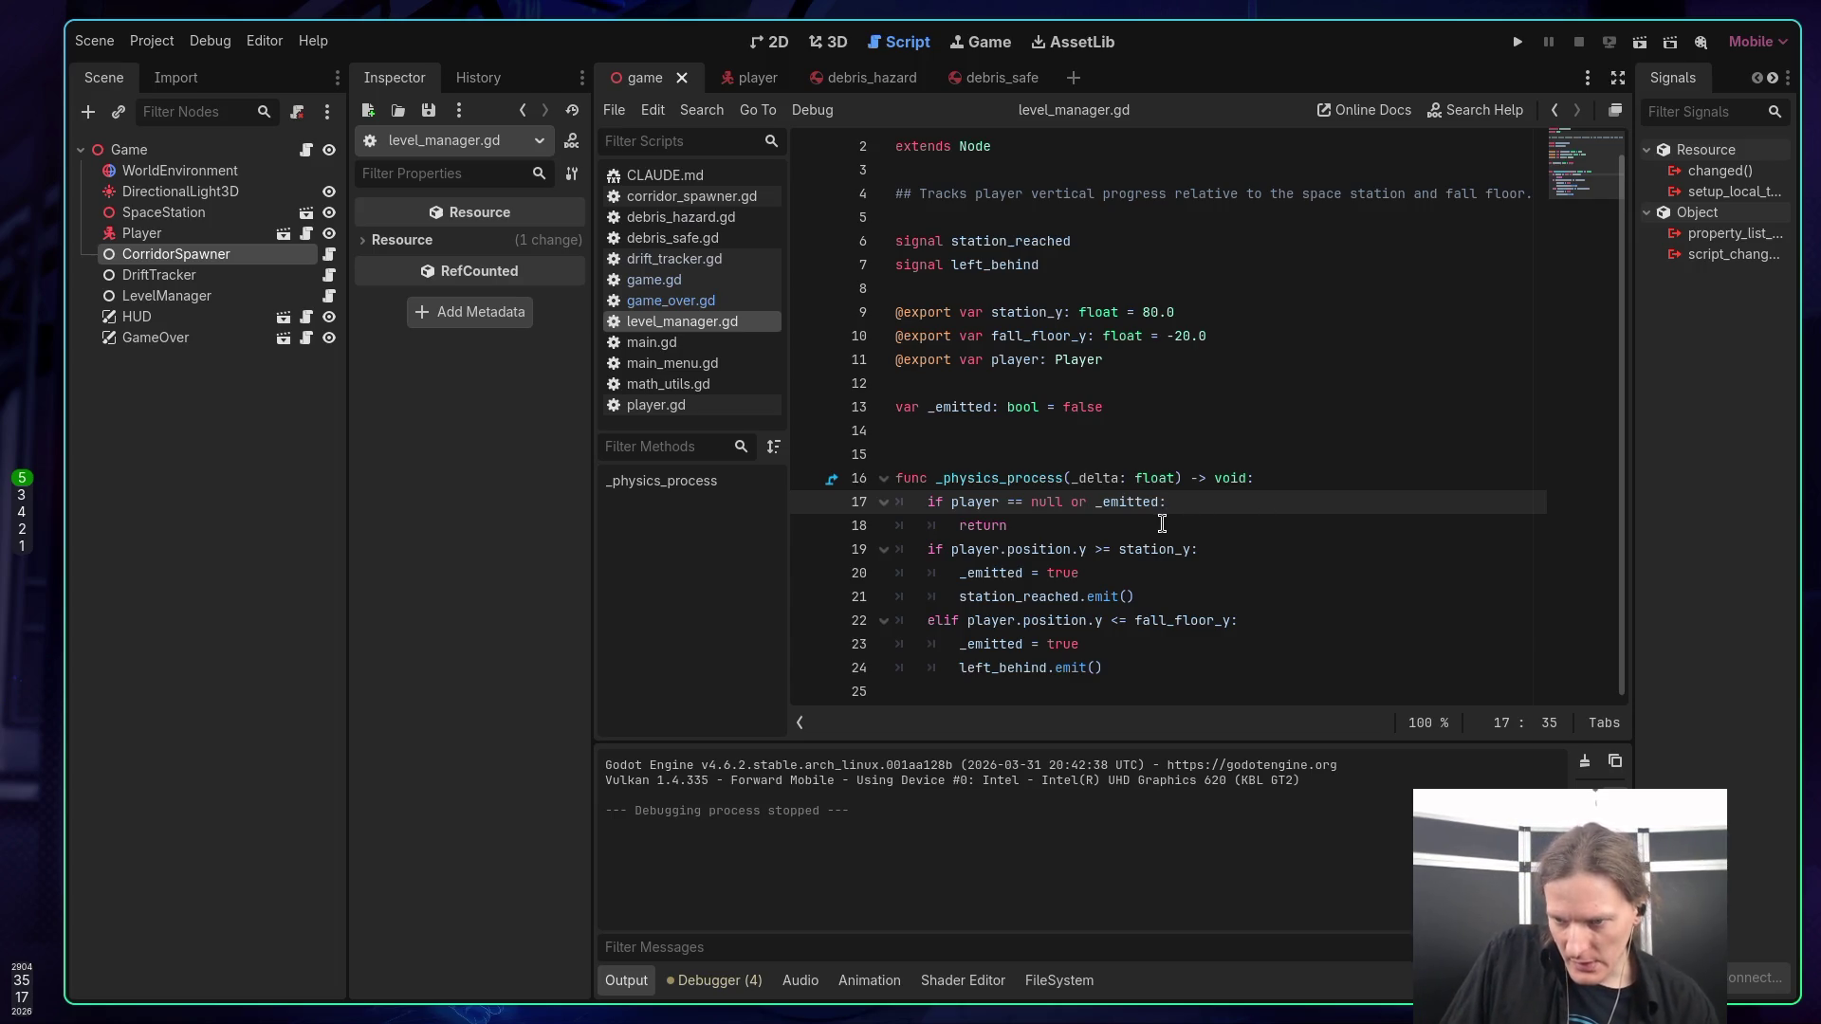
Review the export lines and highlight every use of _emitted.
click(1171, 381)
click(1168, 360)
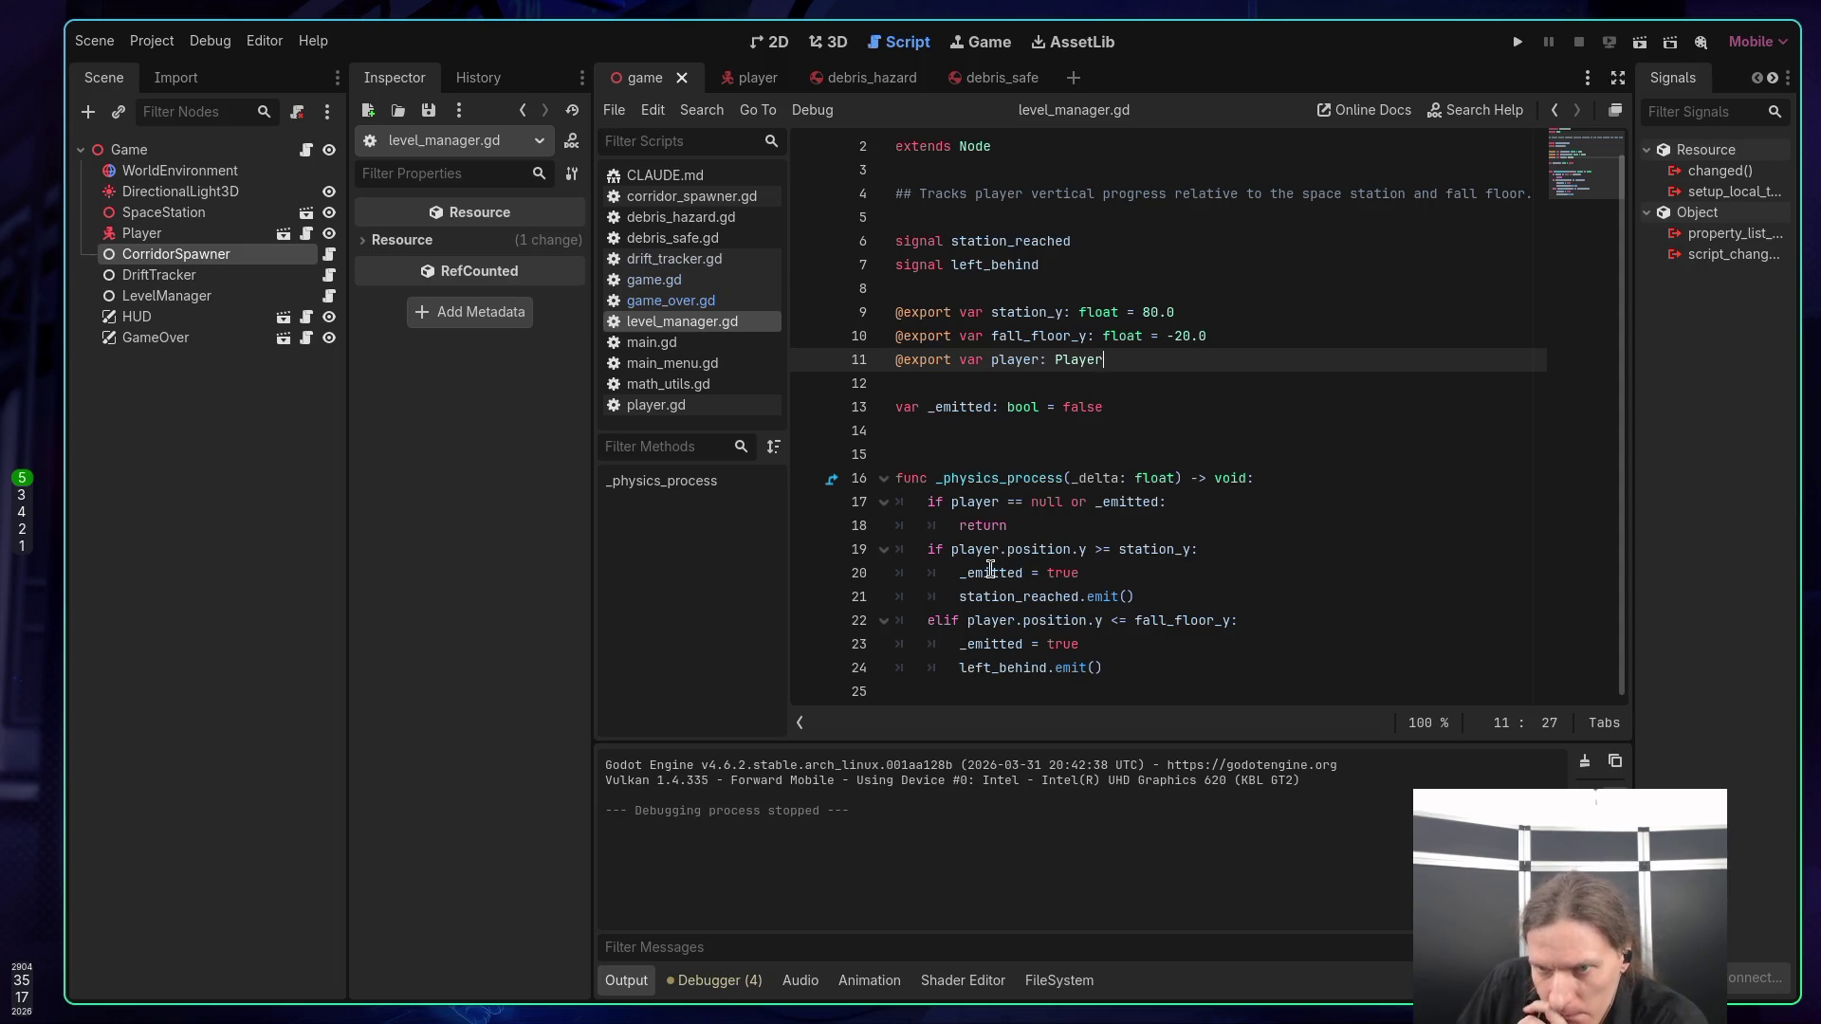
scroll(1028, 472, up, 1)
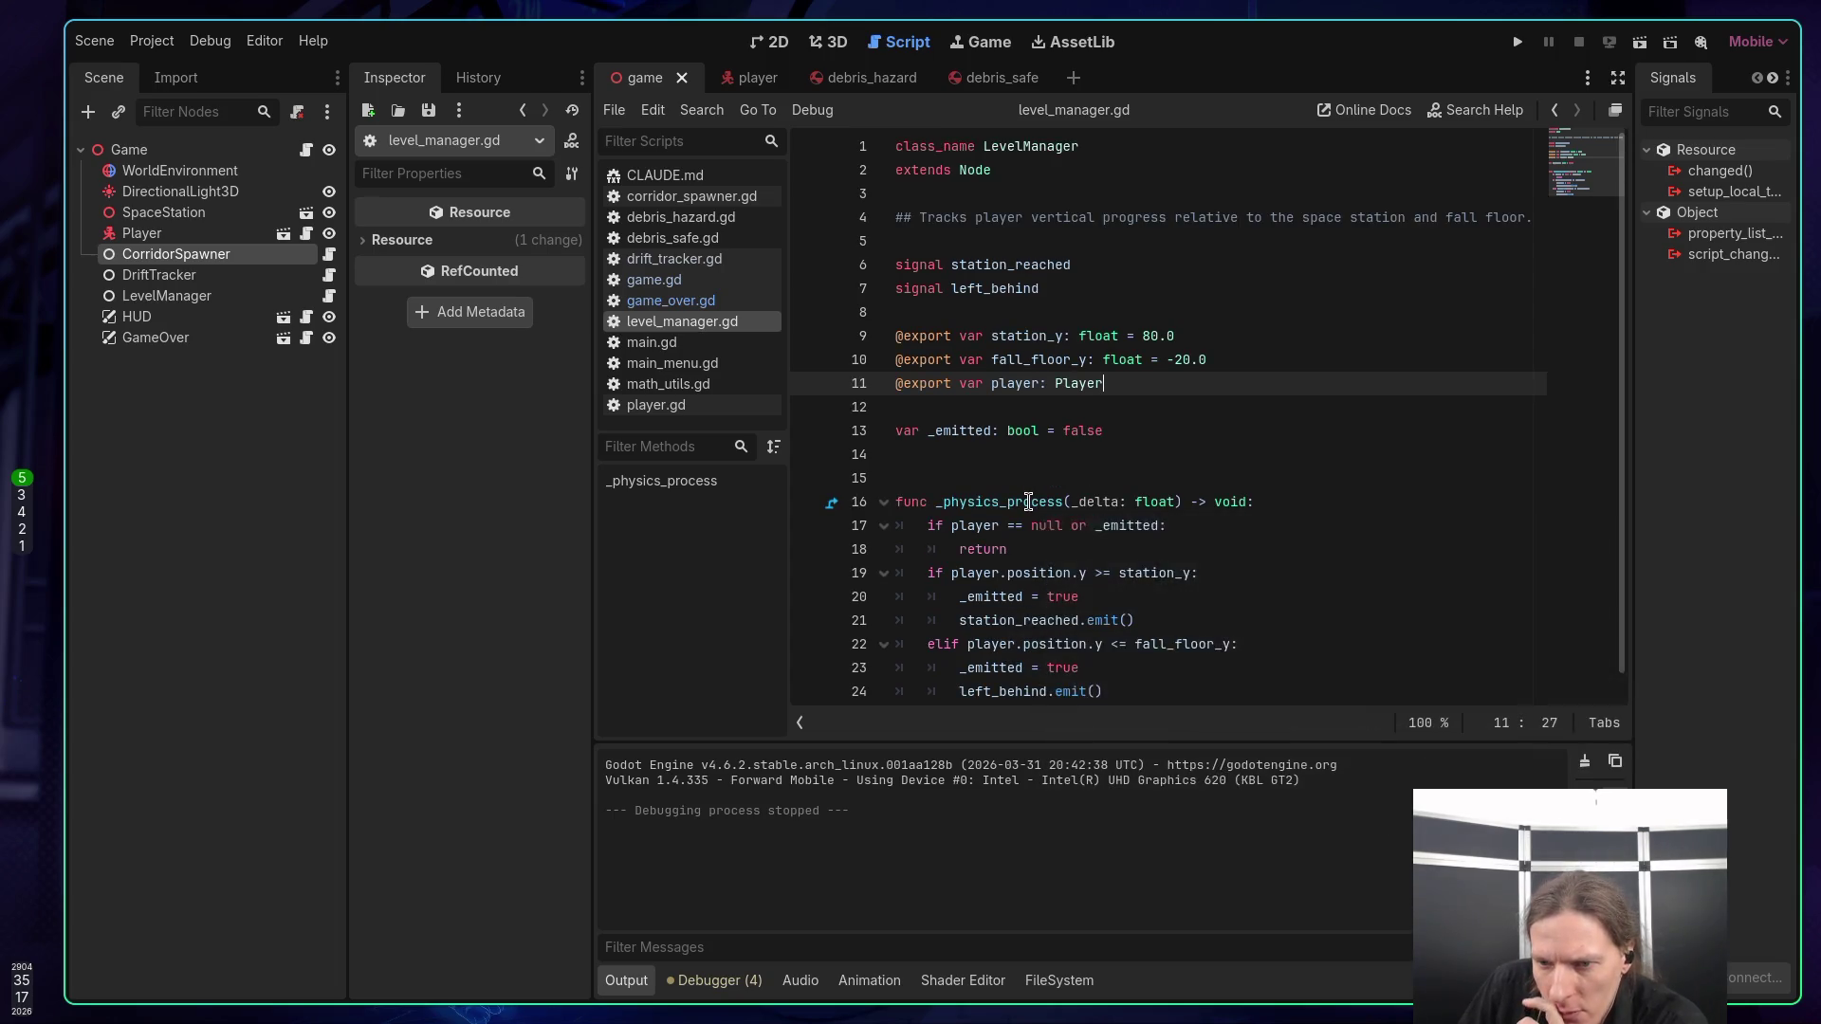
scroll(1027, 503, down, 1)
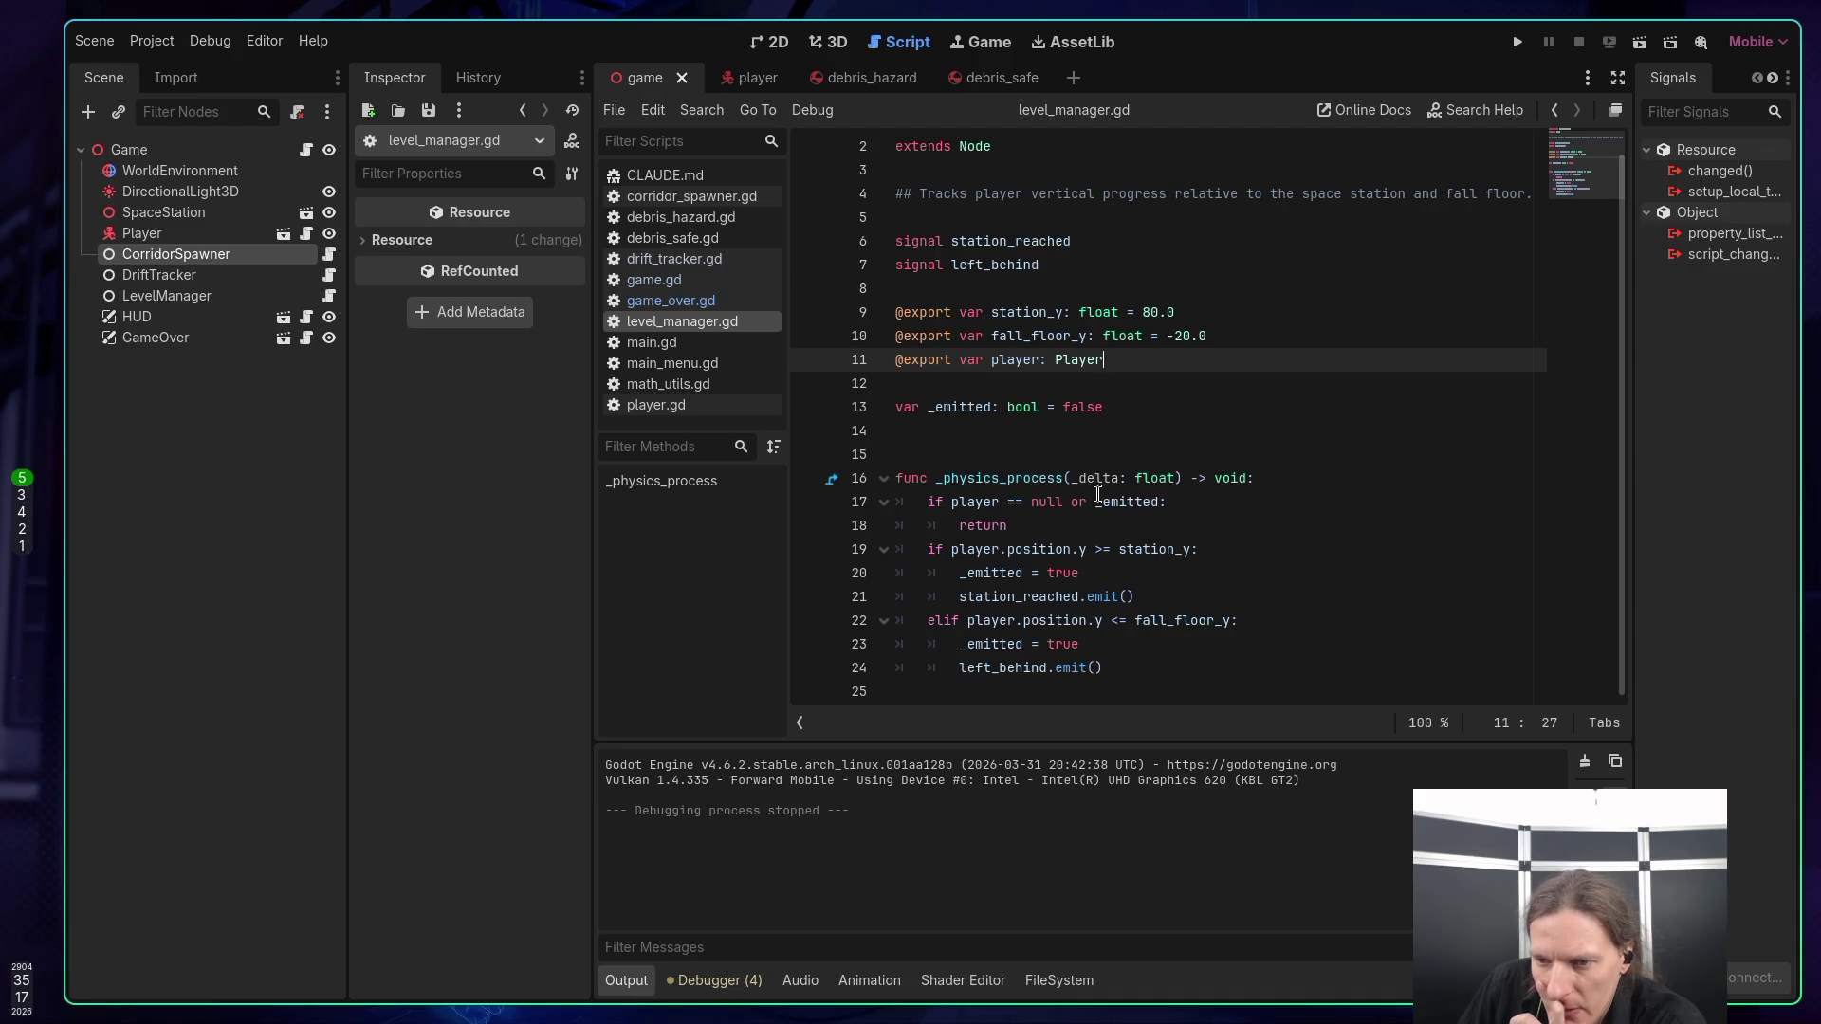
double_click(1117, 511)
Look at the return on line 18, then switch to the terminal workspace.
click(1143, 533)
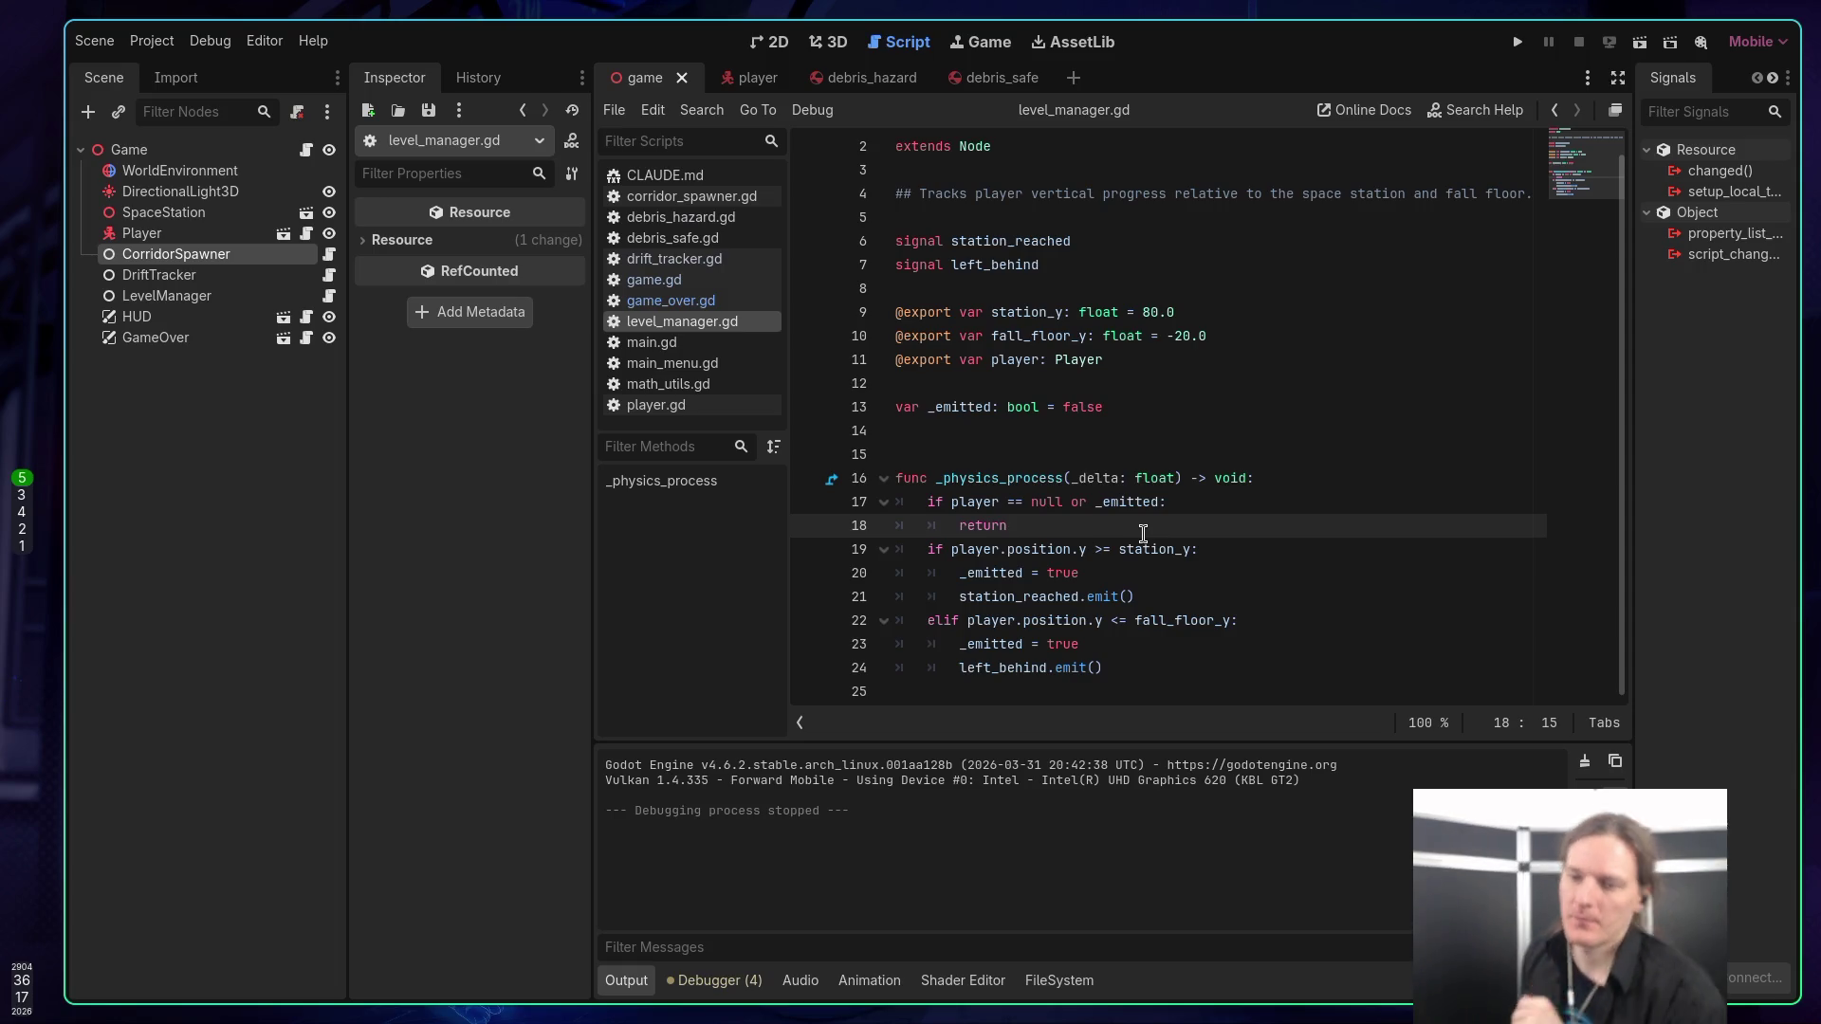
key(super+1)
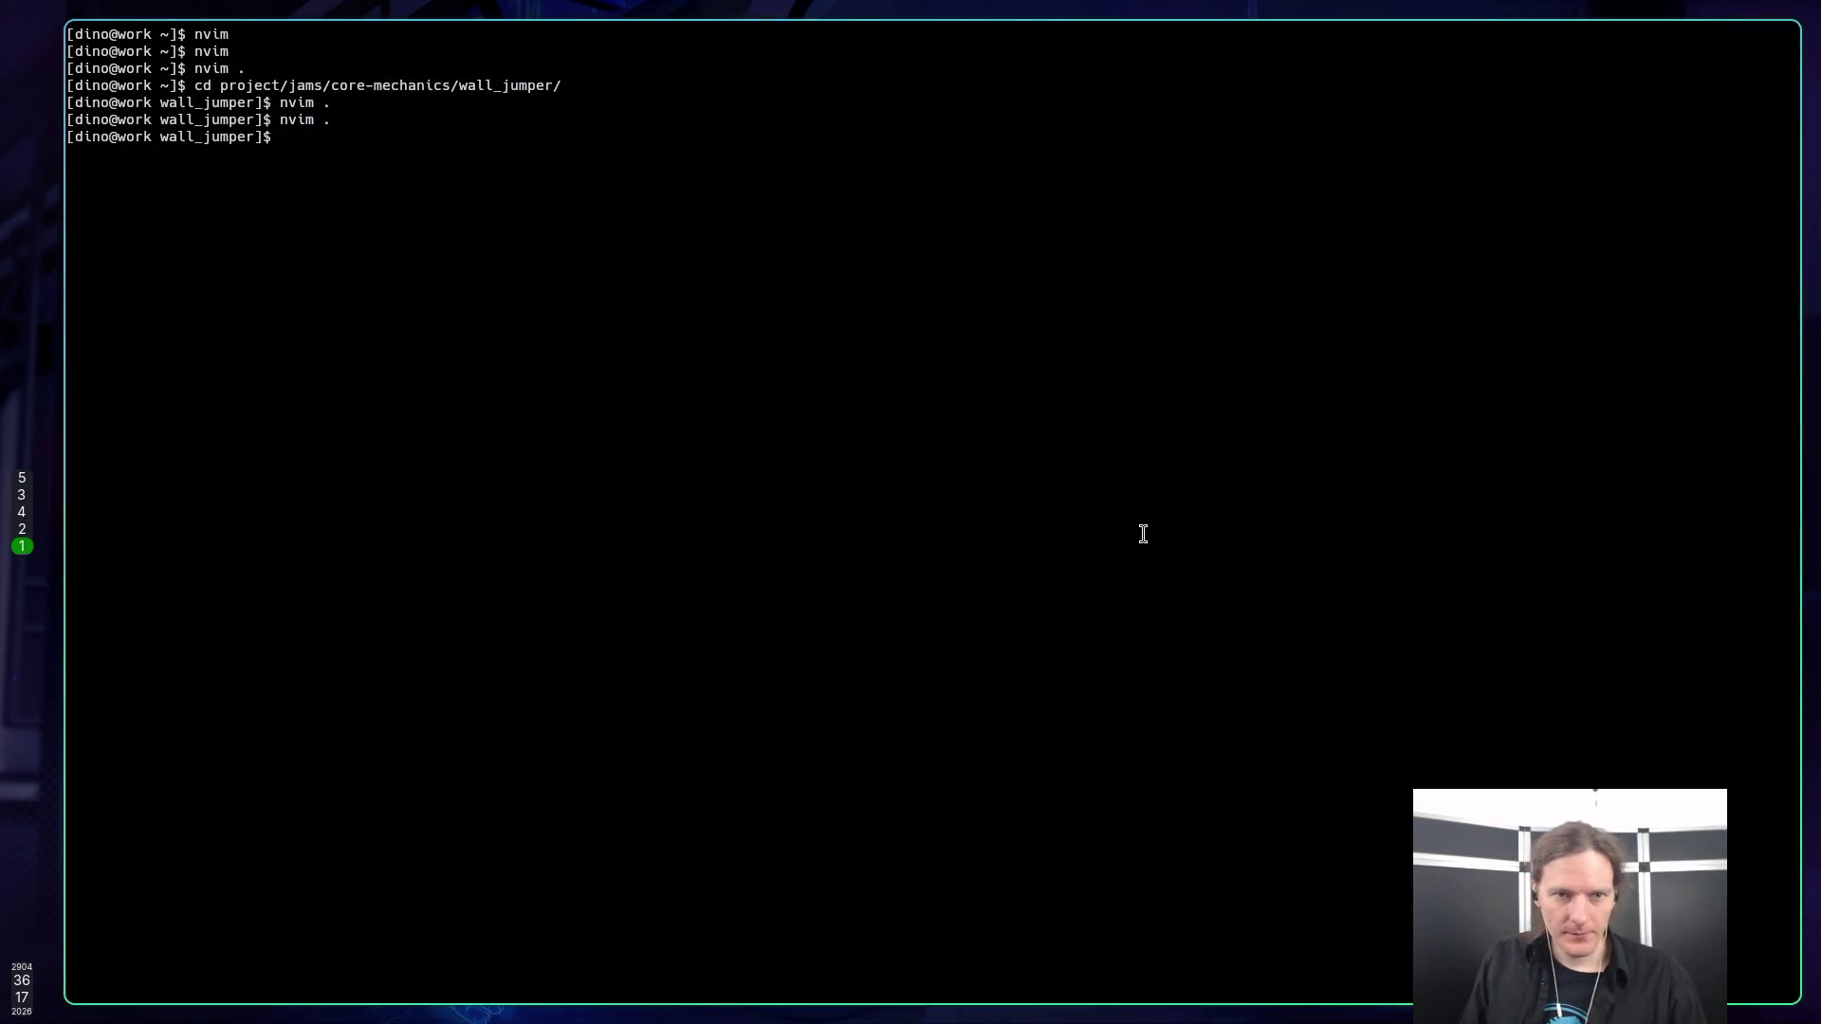
Ask Claude Code '/btw are rates restored?' and dismiss the answer, which says the limit resets at 8pm.
key(super+3)
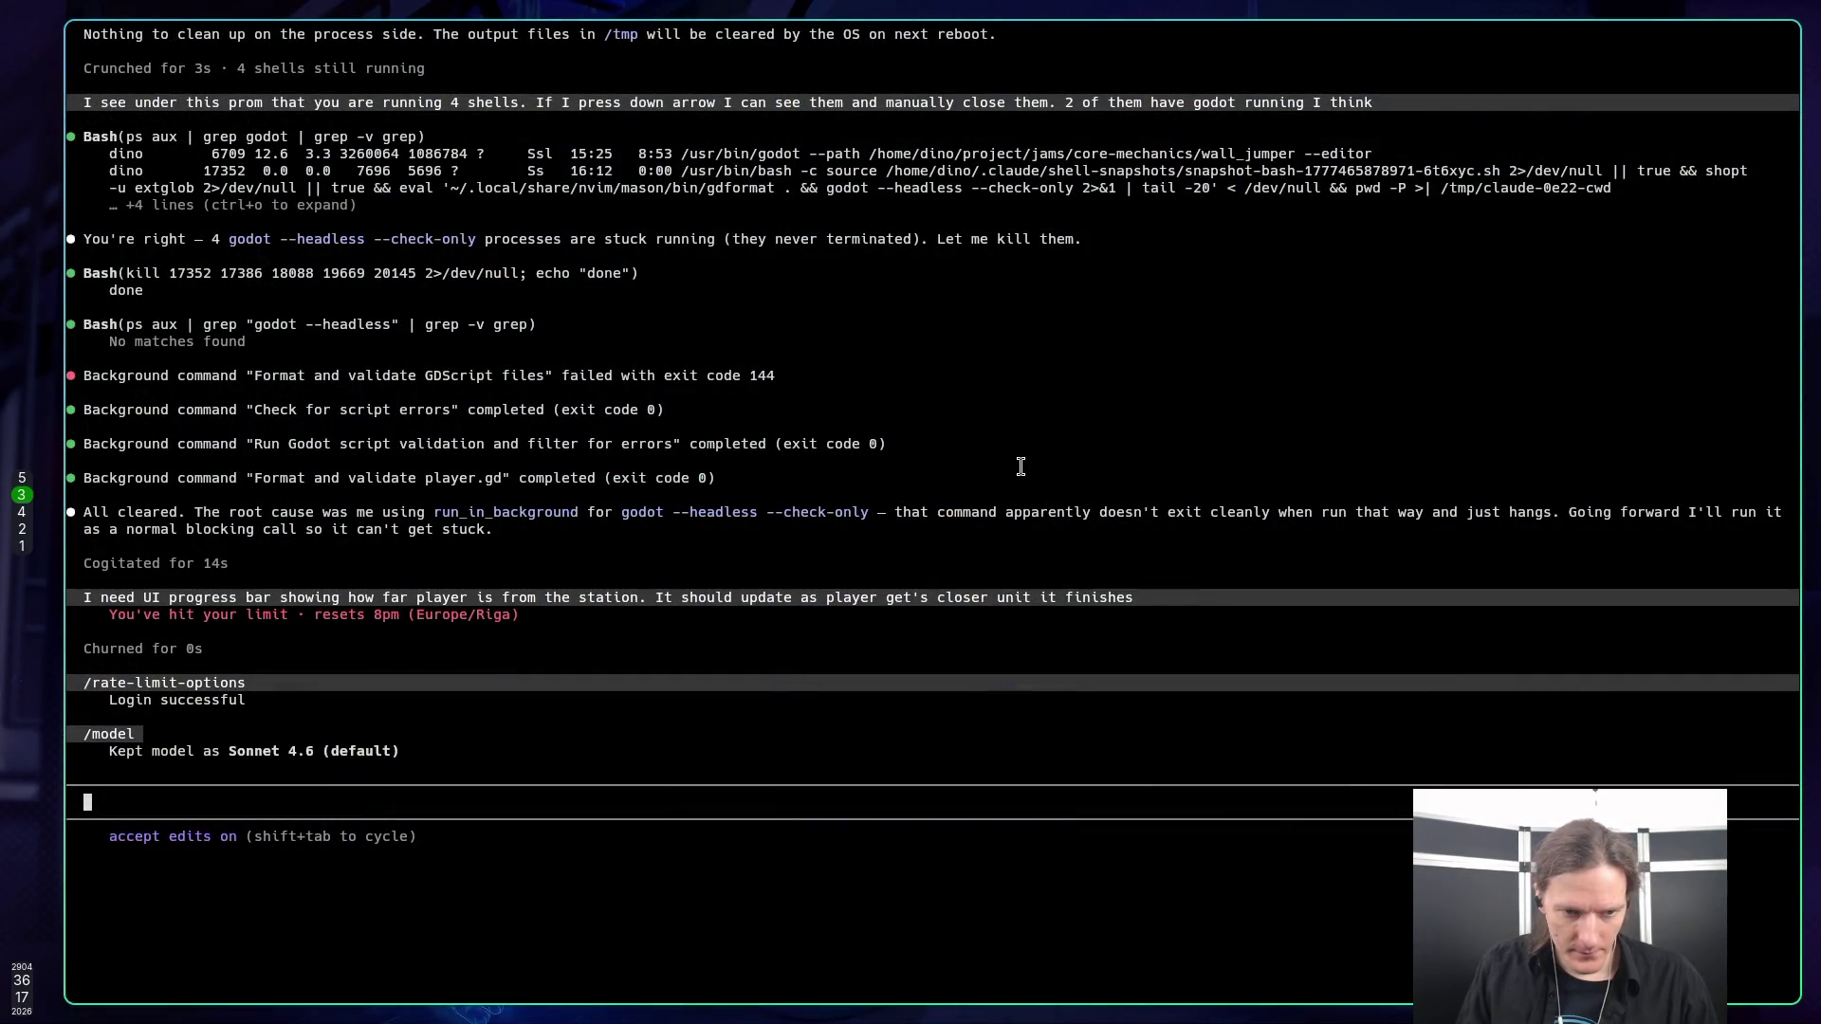
text(/btw )
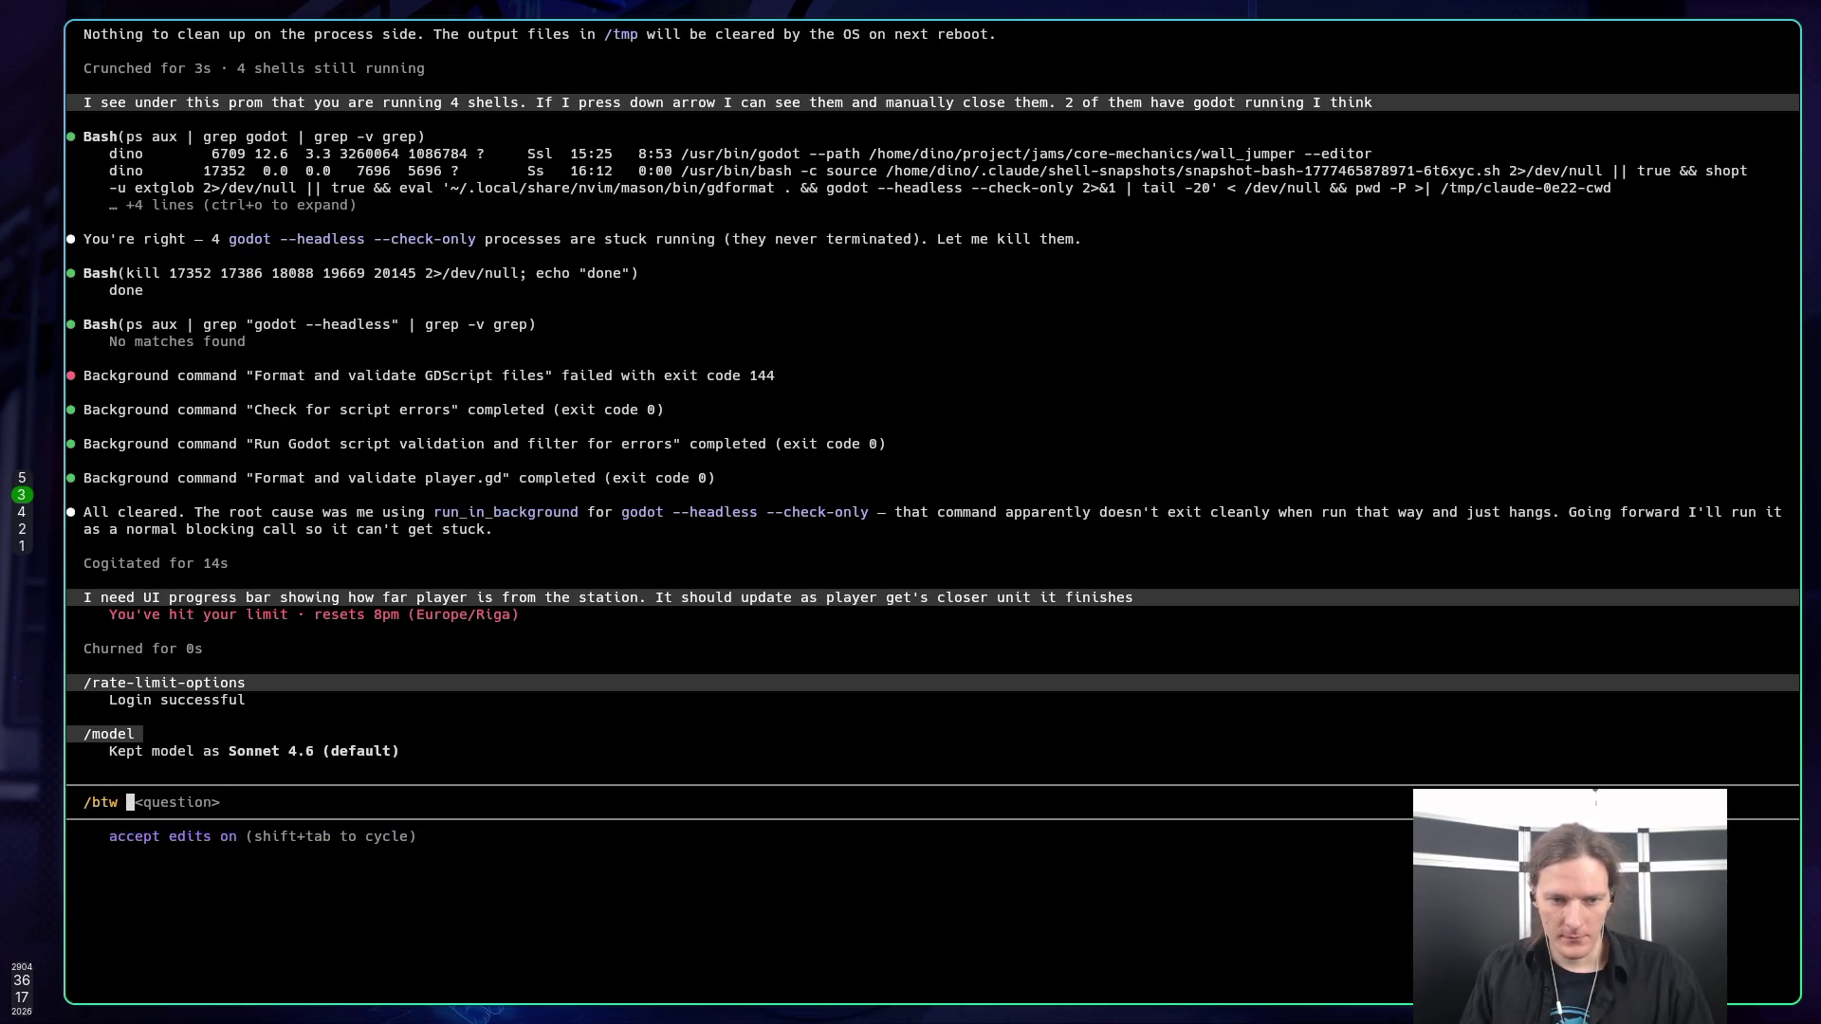
text(are)
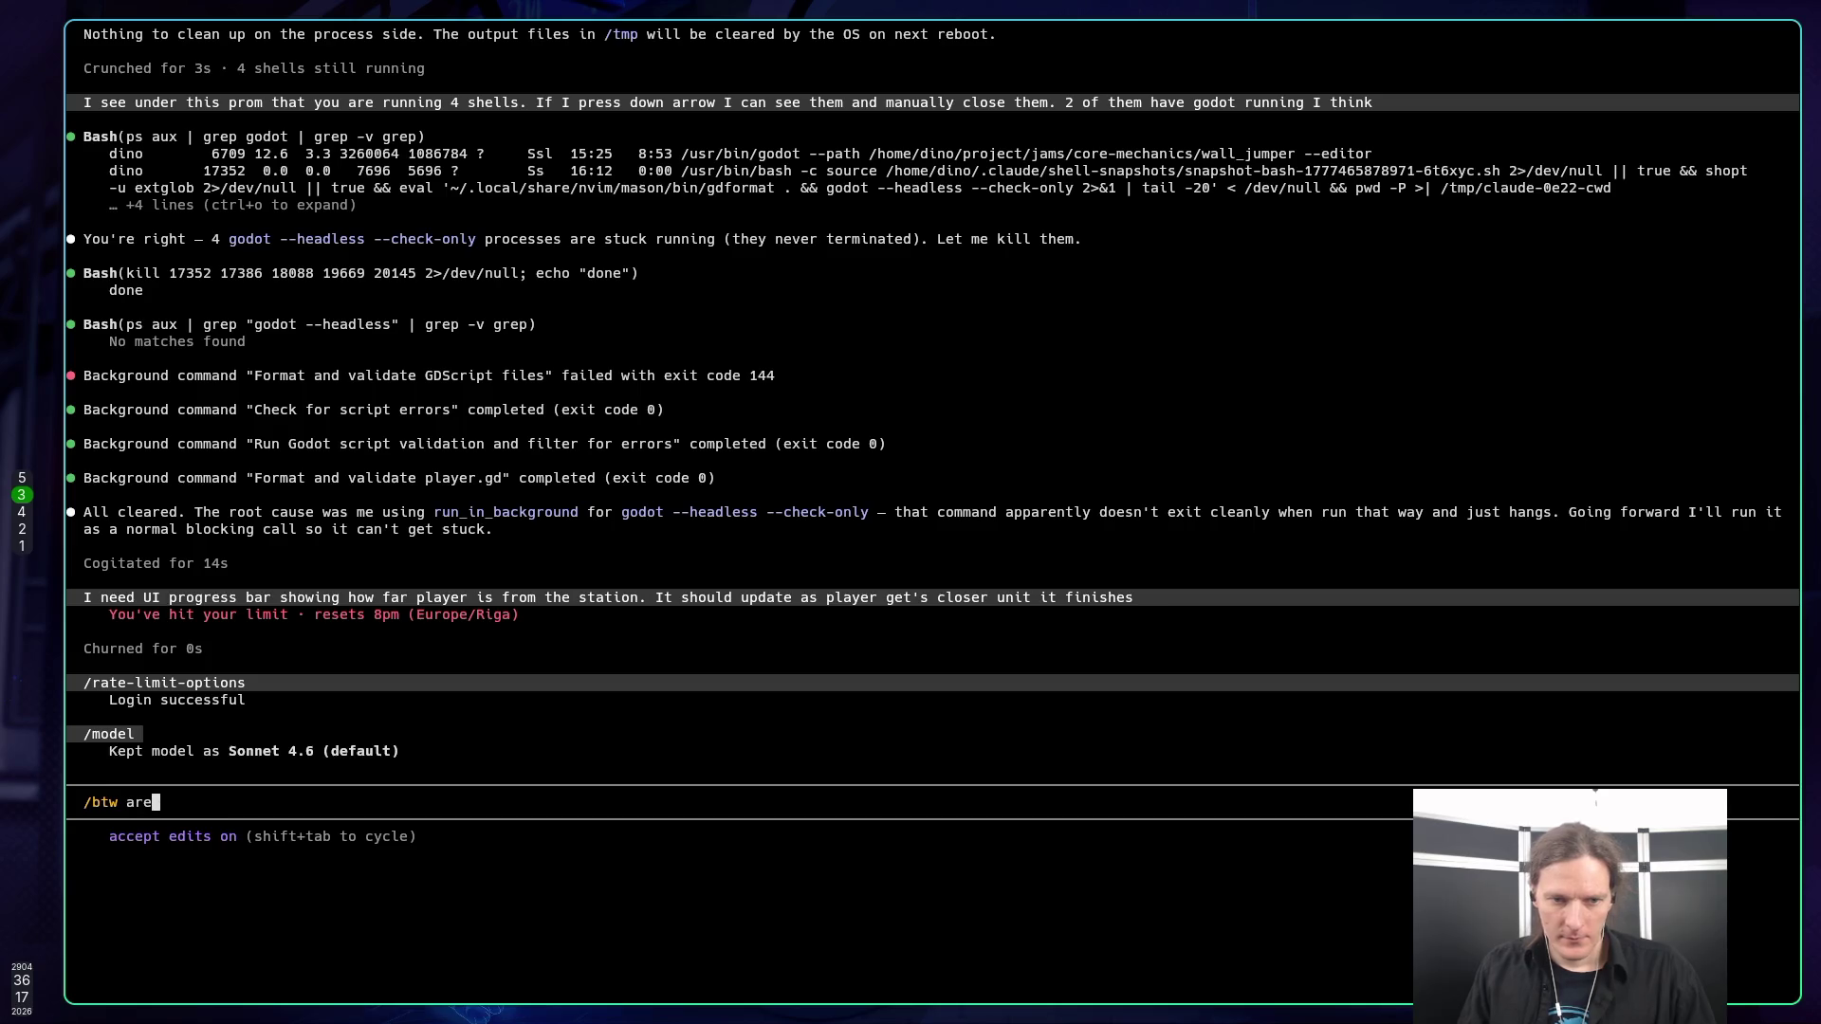
text( rates re)
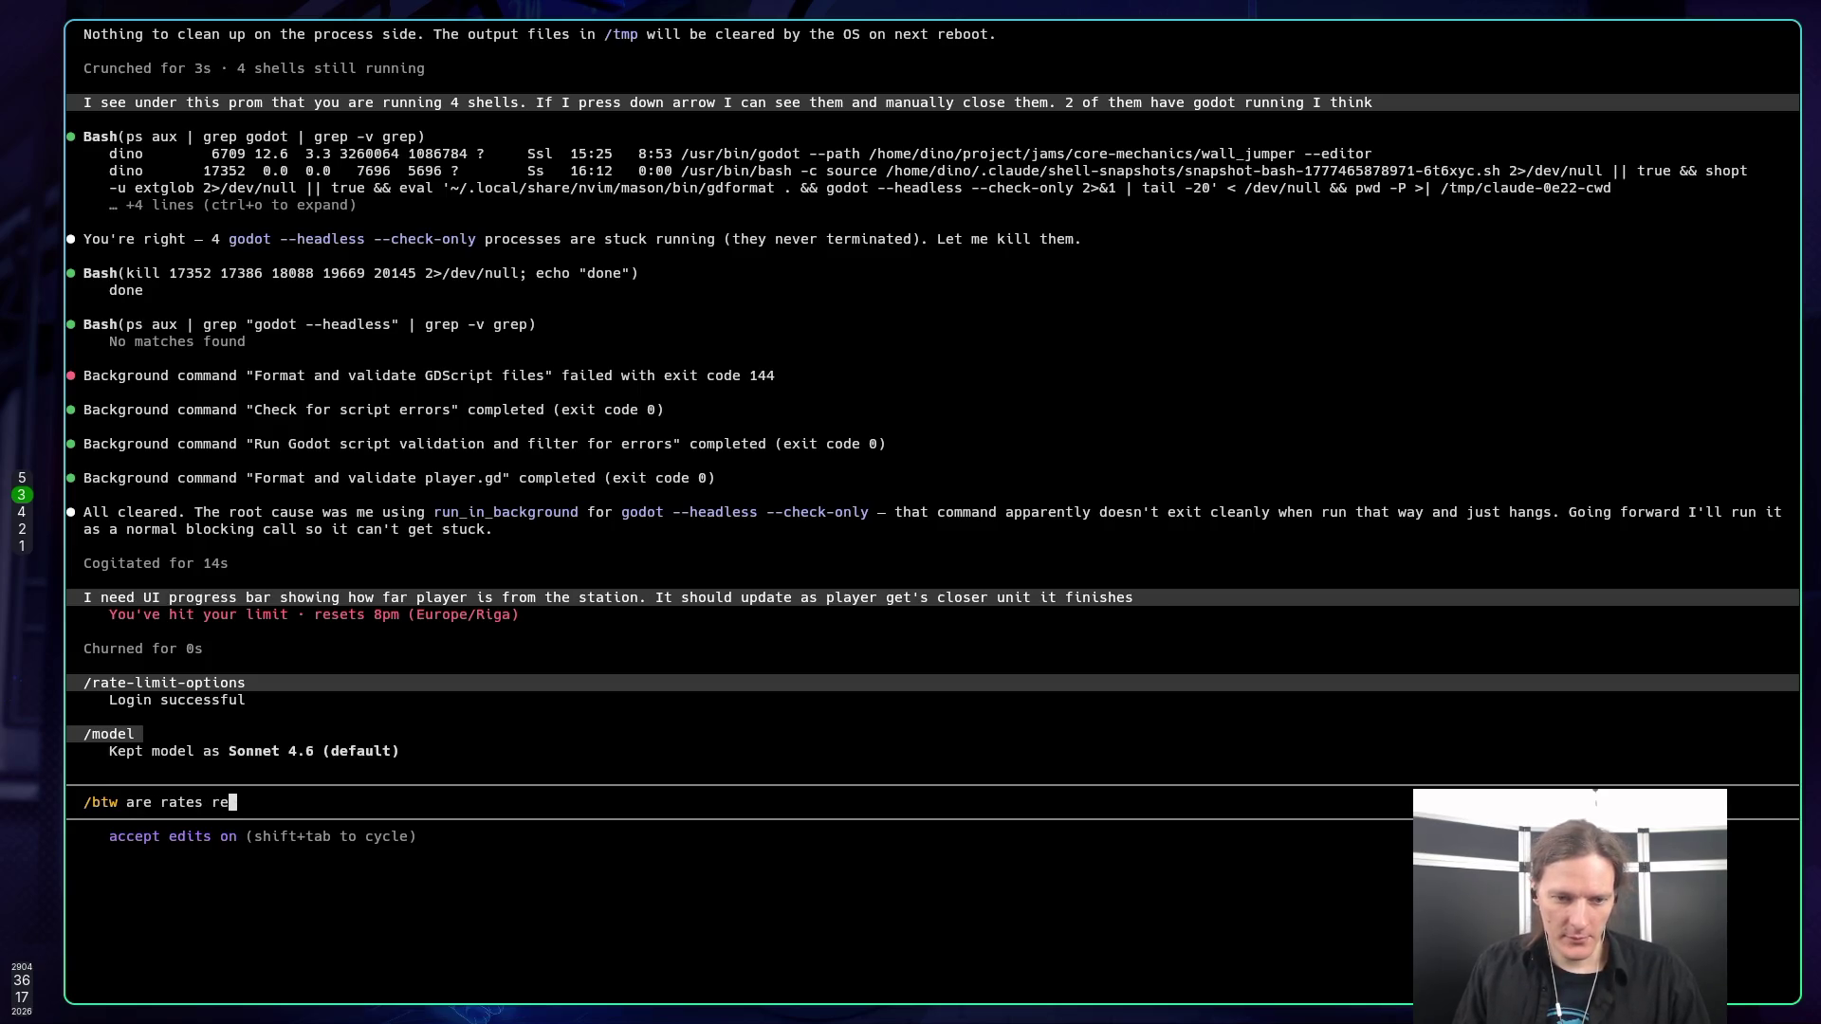
text(stored?)
key(Return)
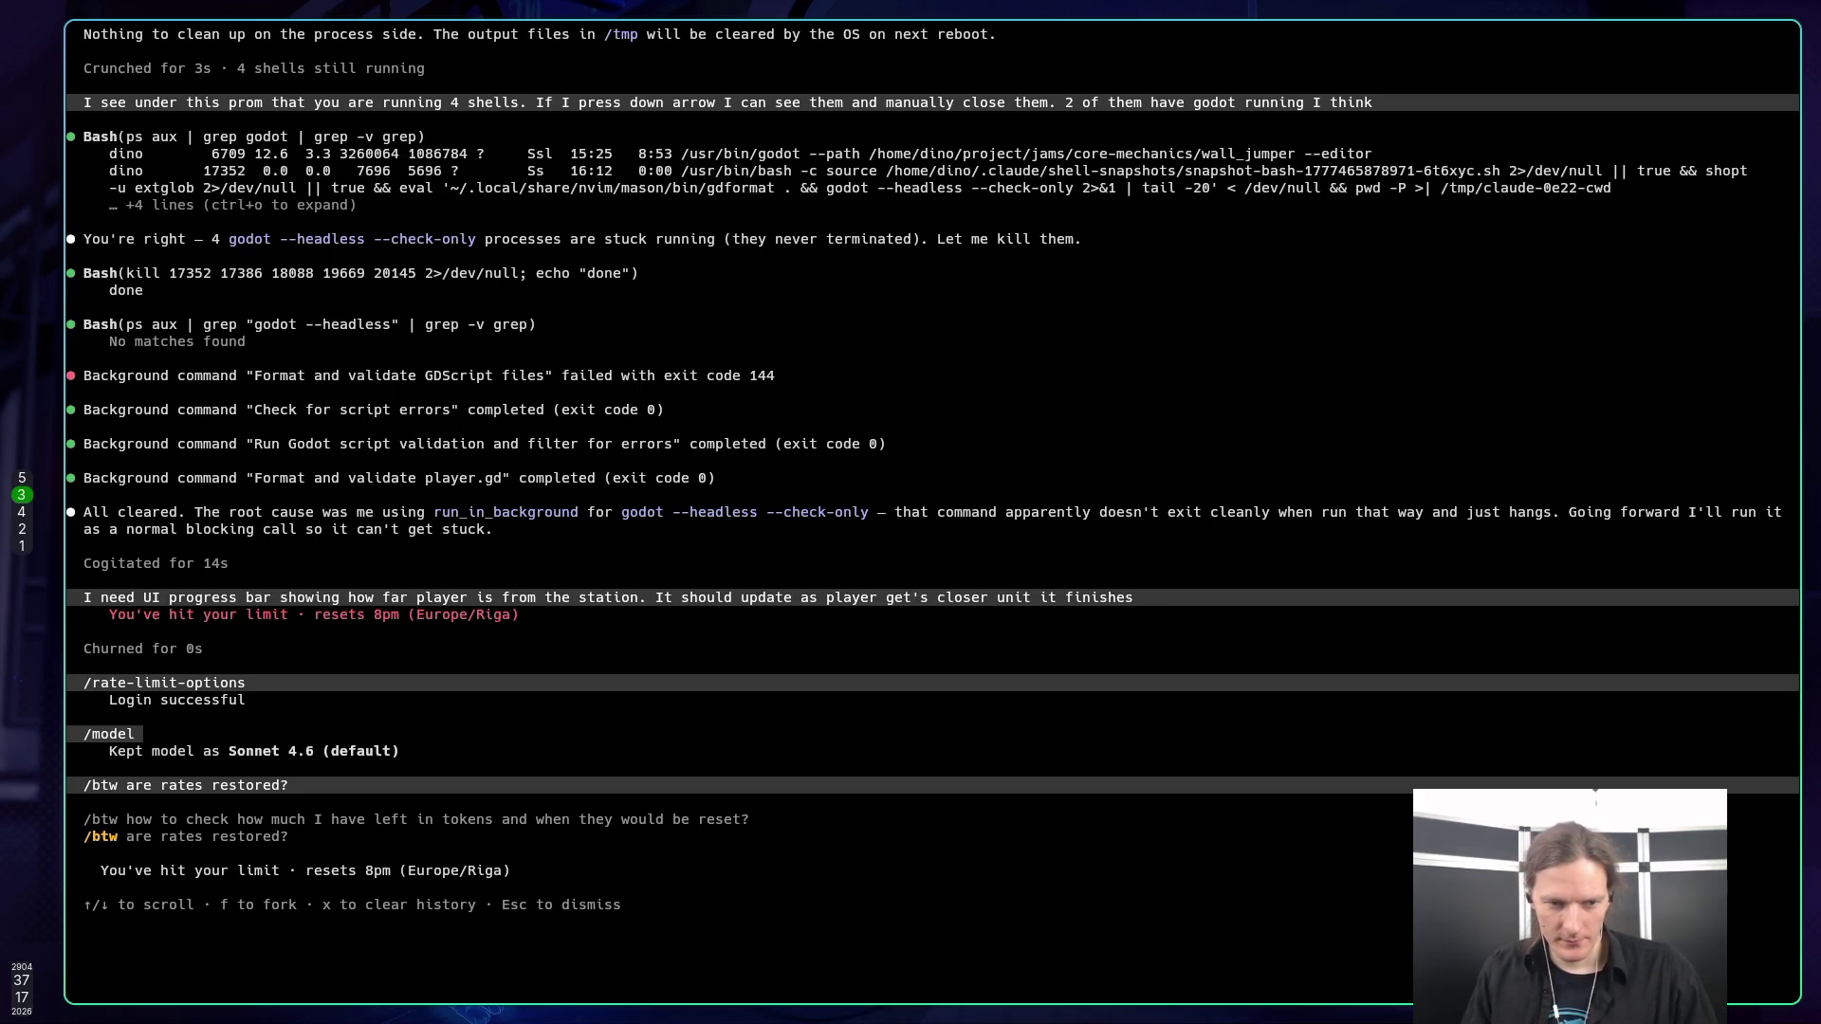
key(Escape)
Clear the partly typed /time command and return to level_manager.gd in Godot.
text(/time)
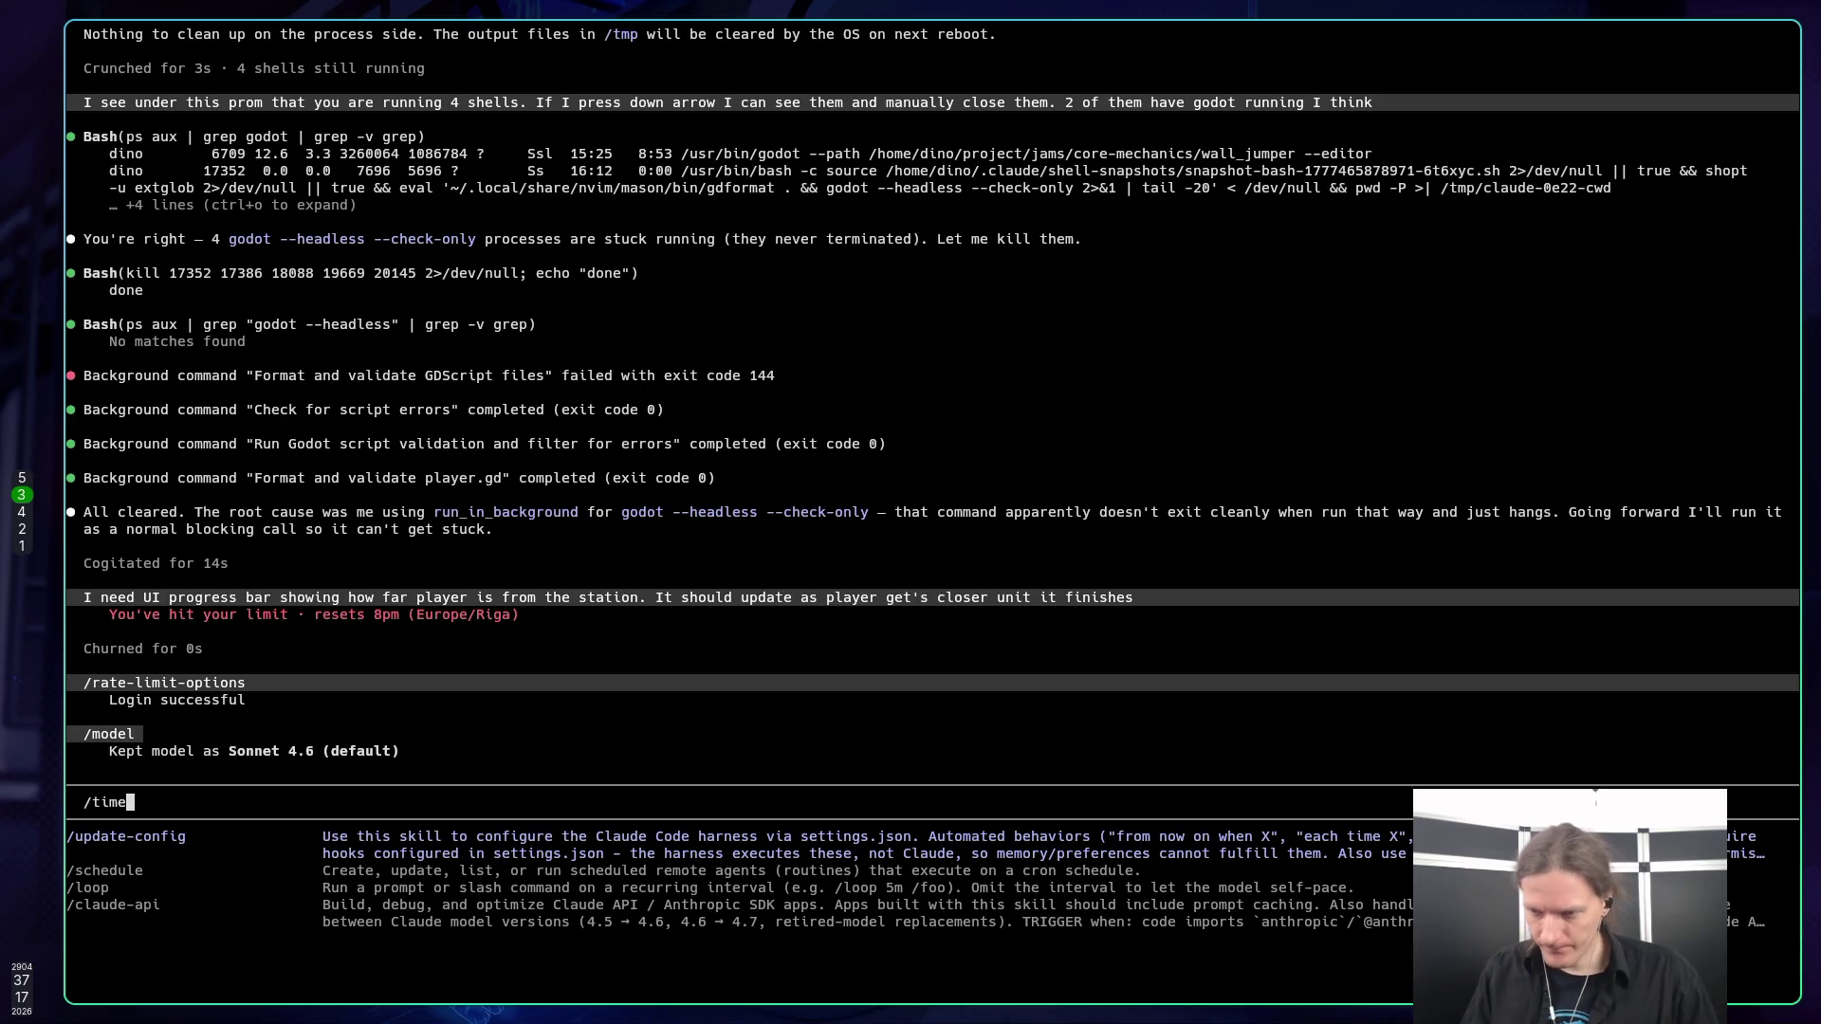
key(BackSpace)
key(BackSpace)
key(BackSpace)
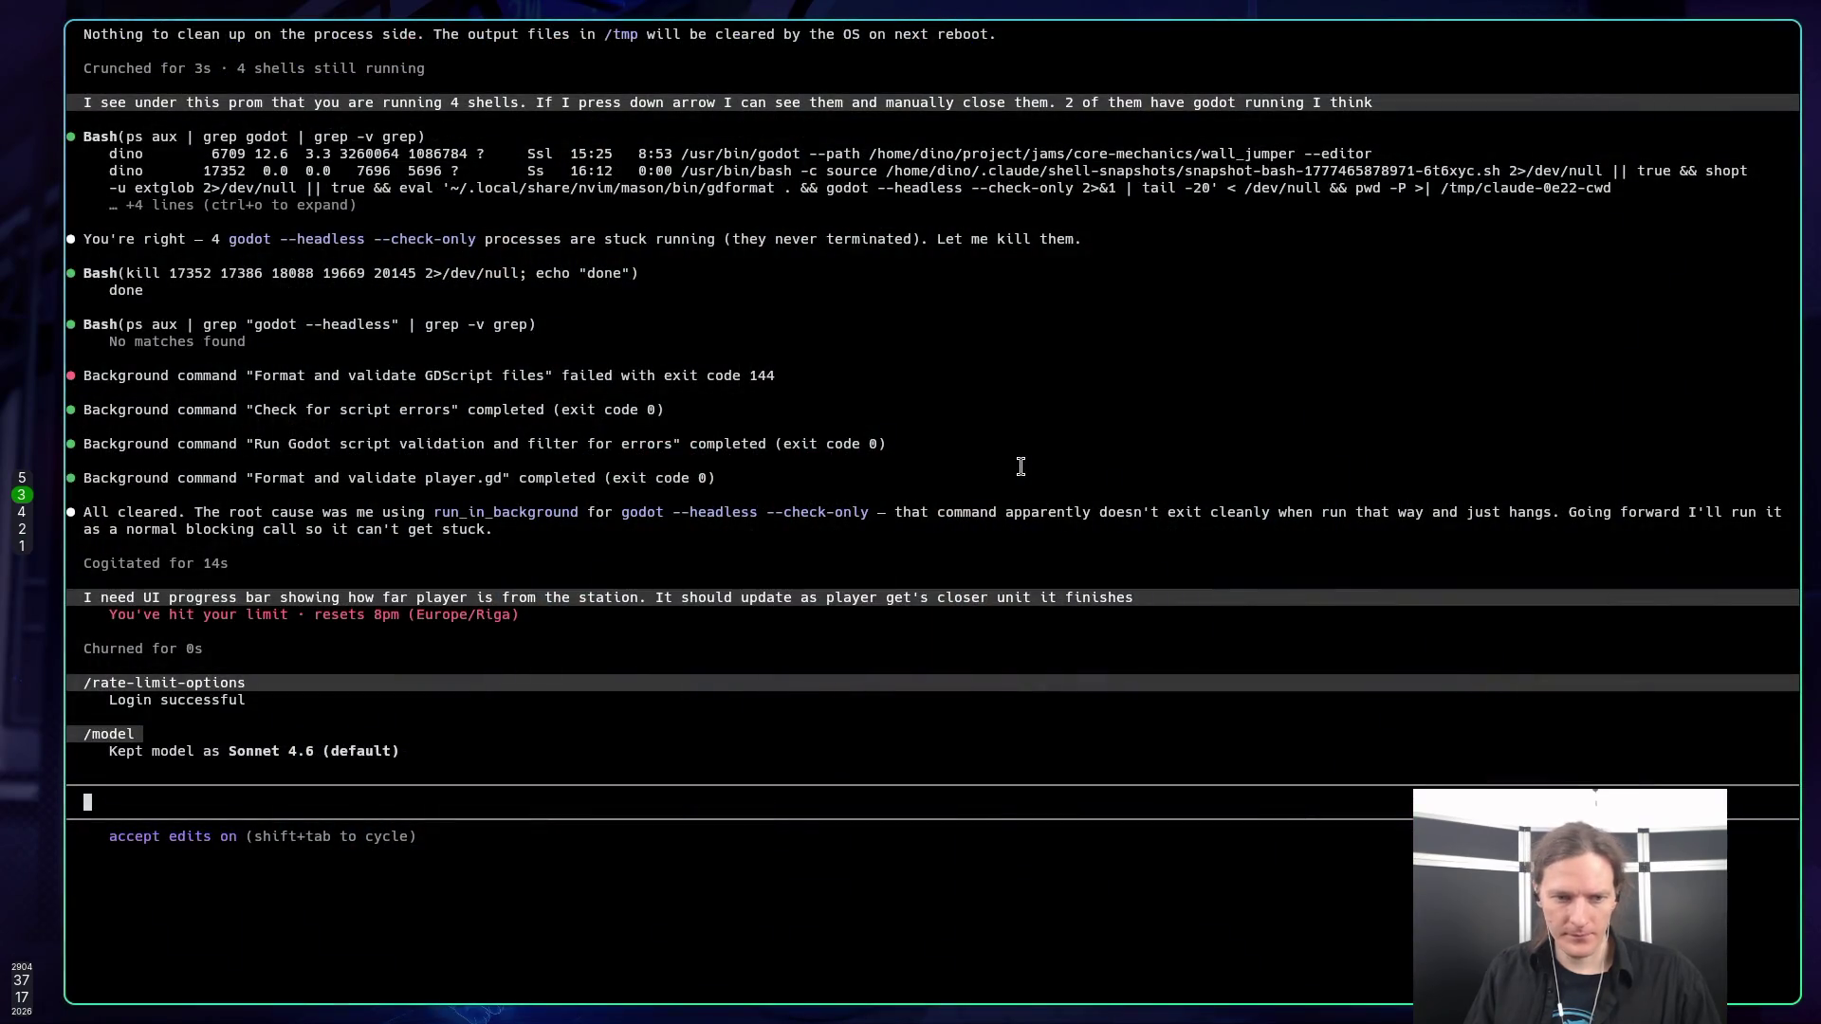
key(super+5)
click(975, 455)
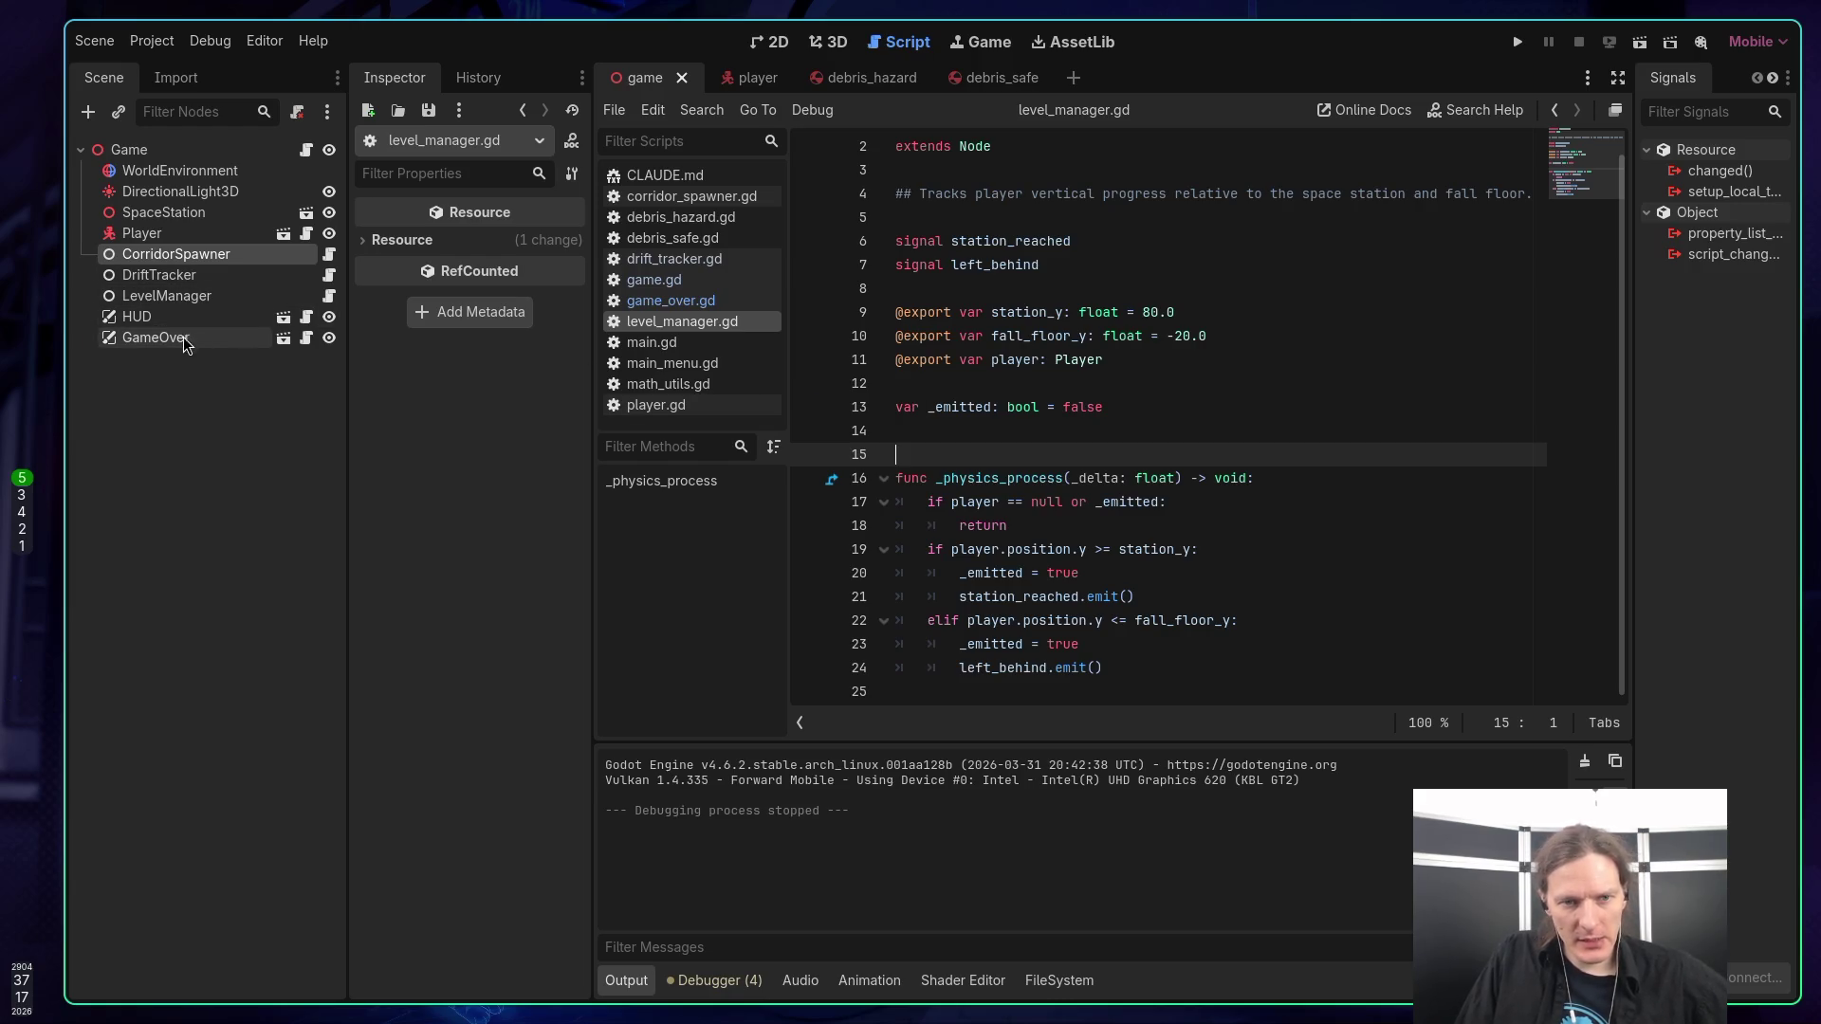
Inspect the LevelManager node's signals and the _emitted declaration in level_manager.gd.
click(189, 297)
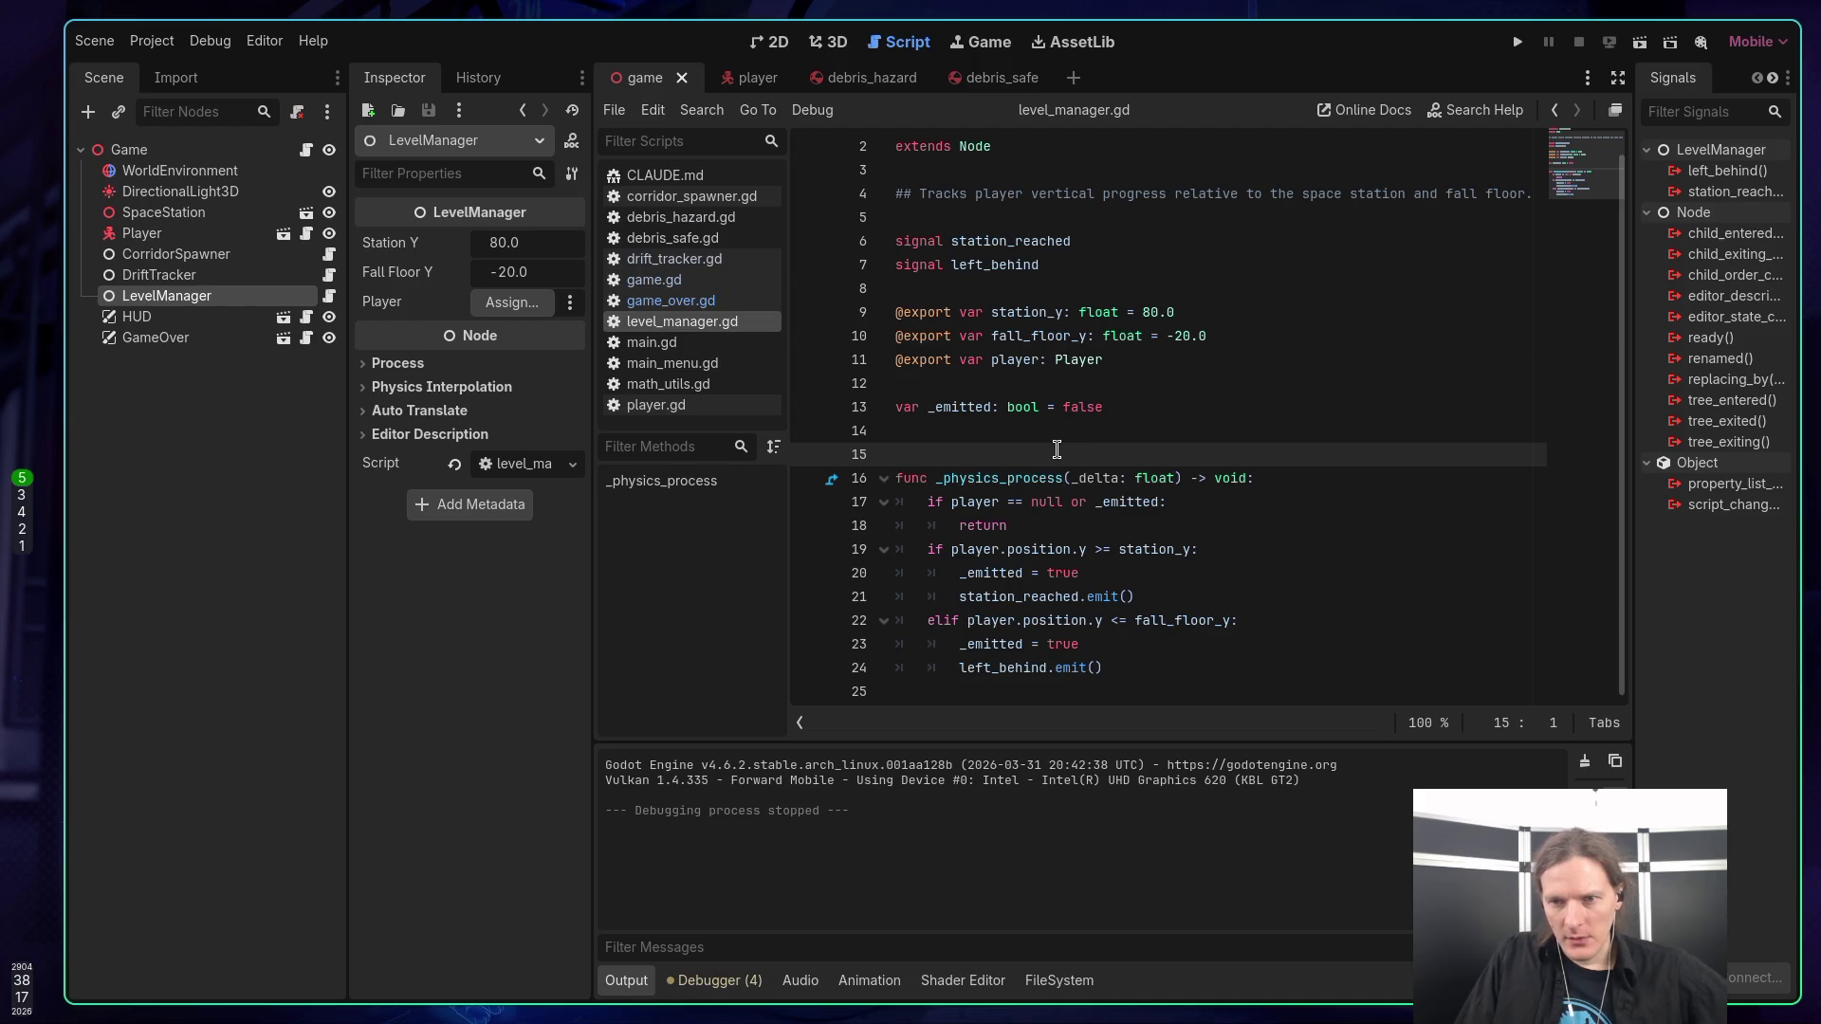
click(1143, 413)
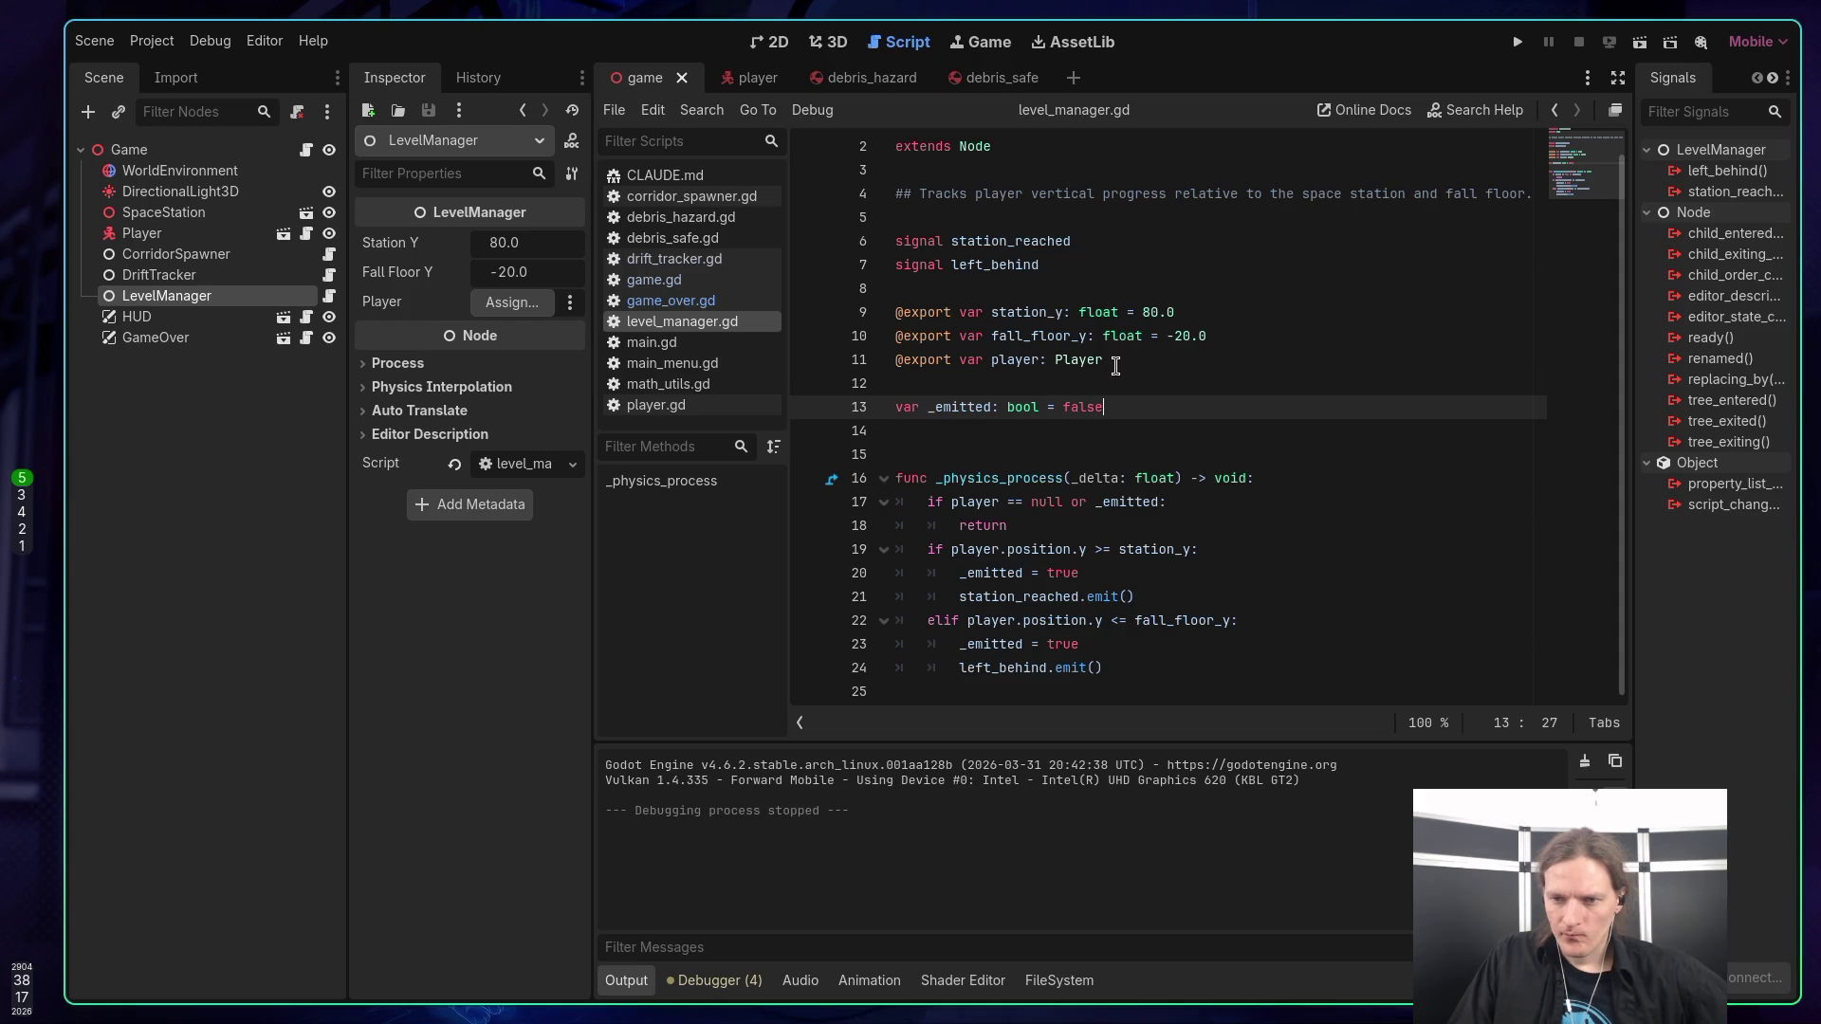
scroll(1115, 368, up, 1)
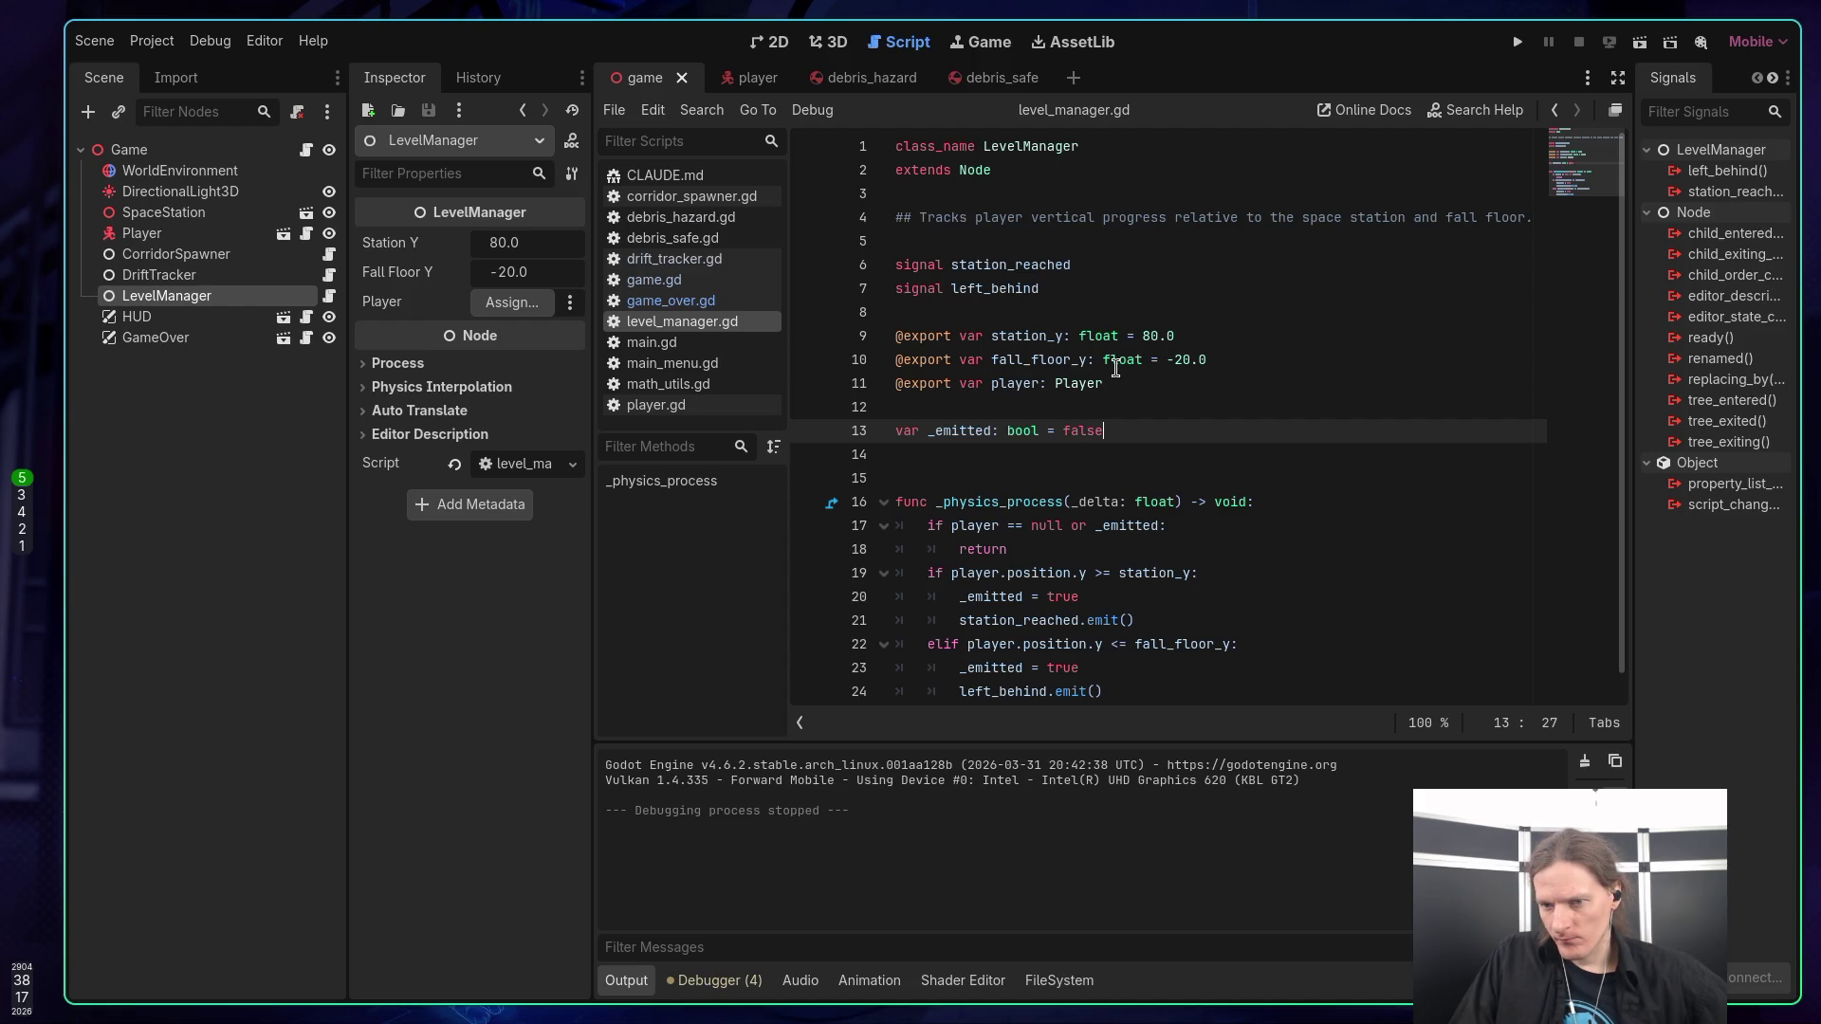
scroll(1116, 368, down, 1)
scroll(1114, 370, up, 1)
scroll(1114, 369, down, 1)
scroll(1113, 370, up, 1)
scroll(1113, 370, down, 1)
scroll(1113, 370, up, 1)
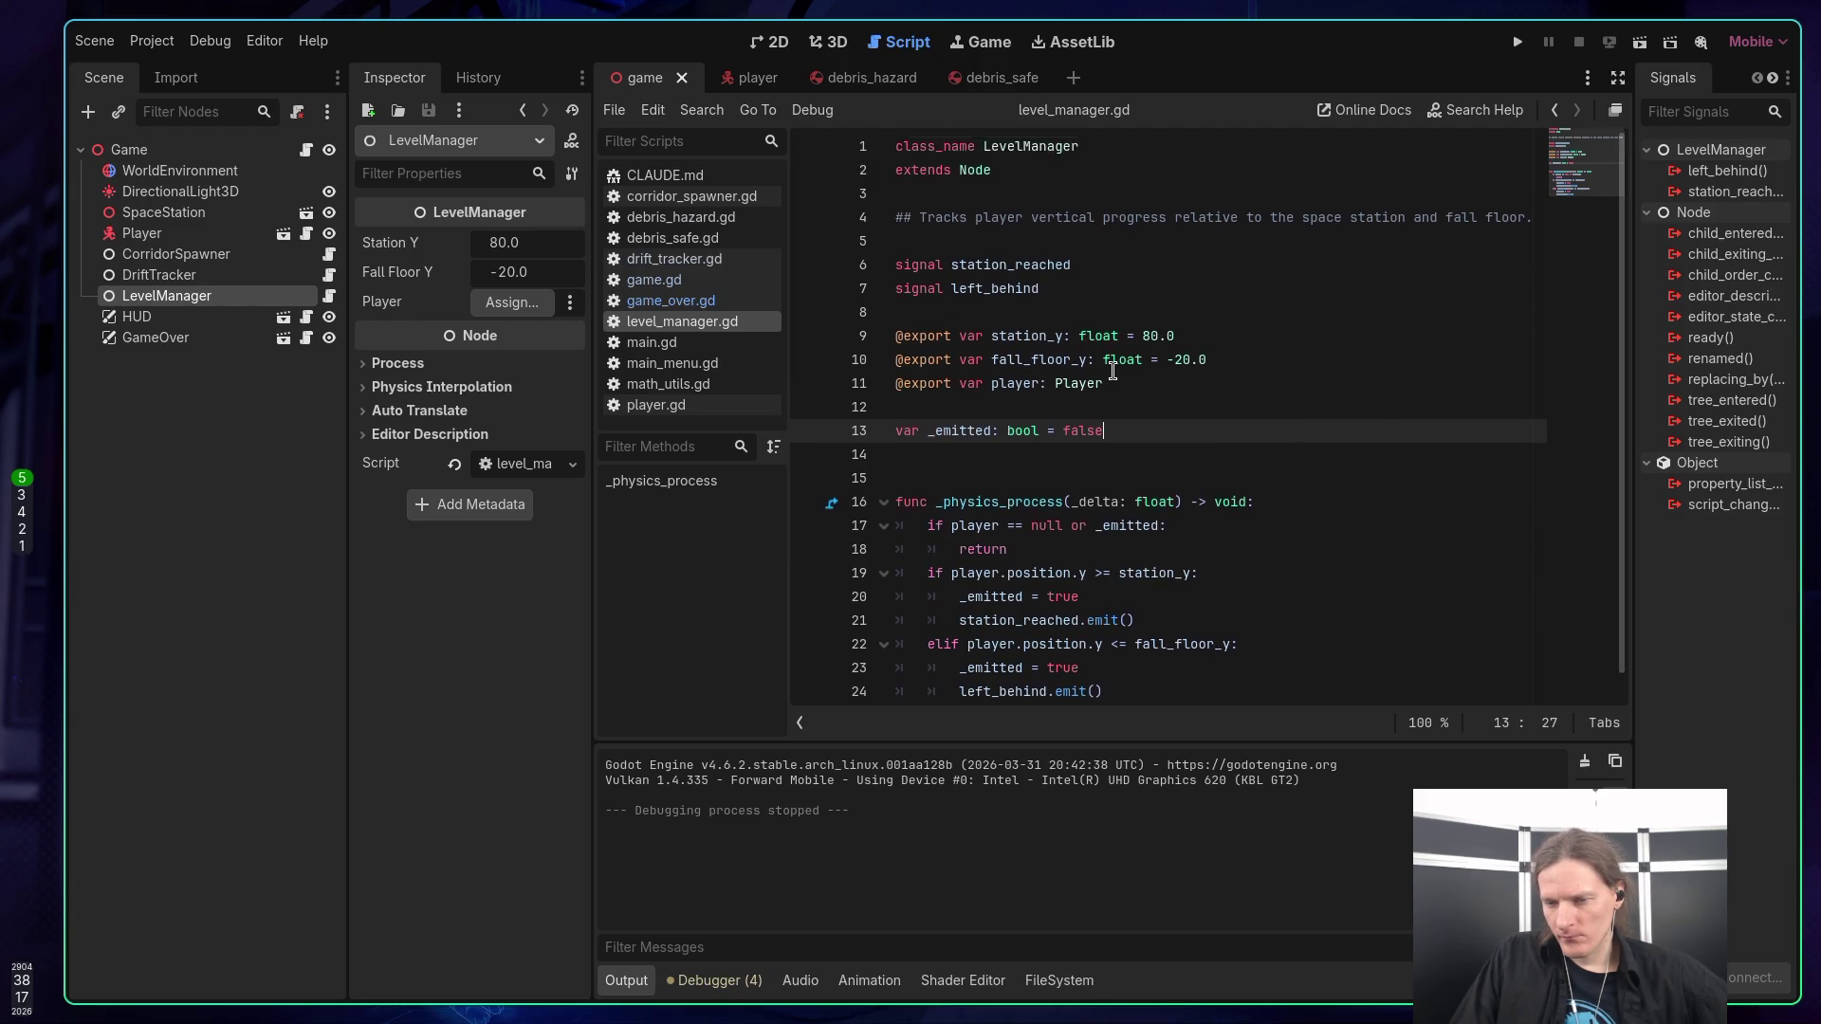
Change fall_floor_y from -20.0 to -200.0 and save level_manager.gd.
click(1181, 361)
text(0)
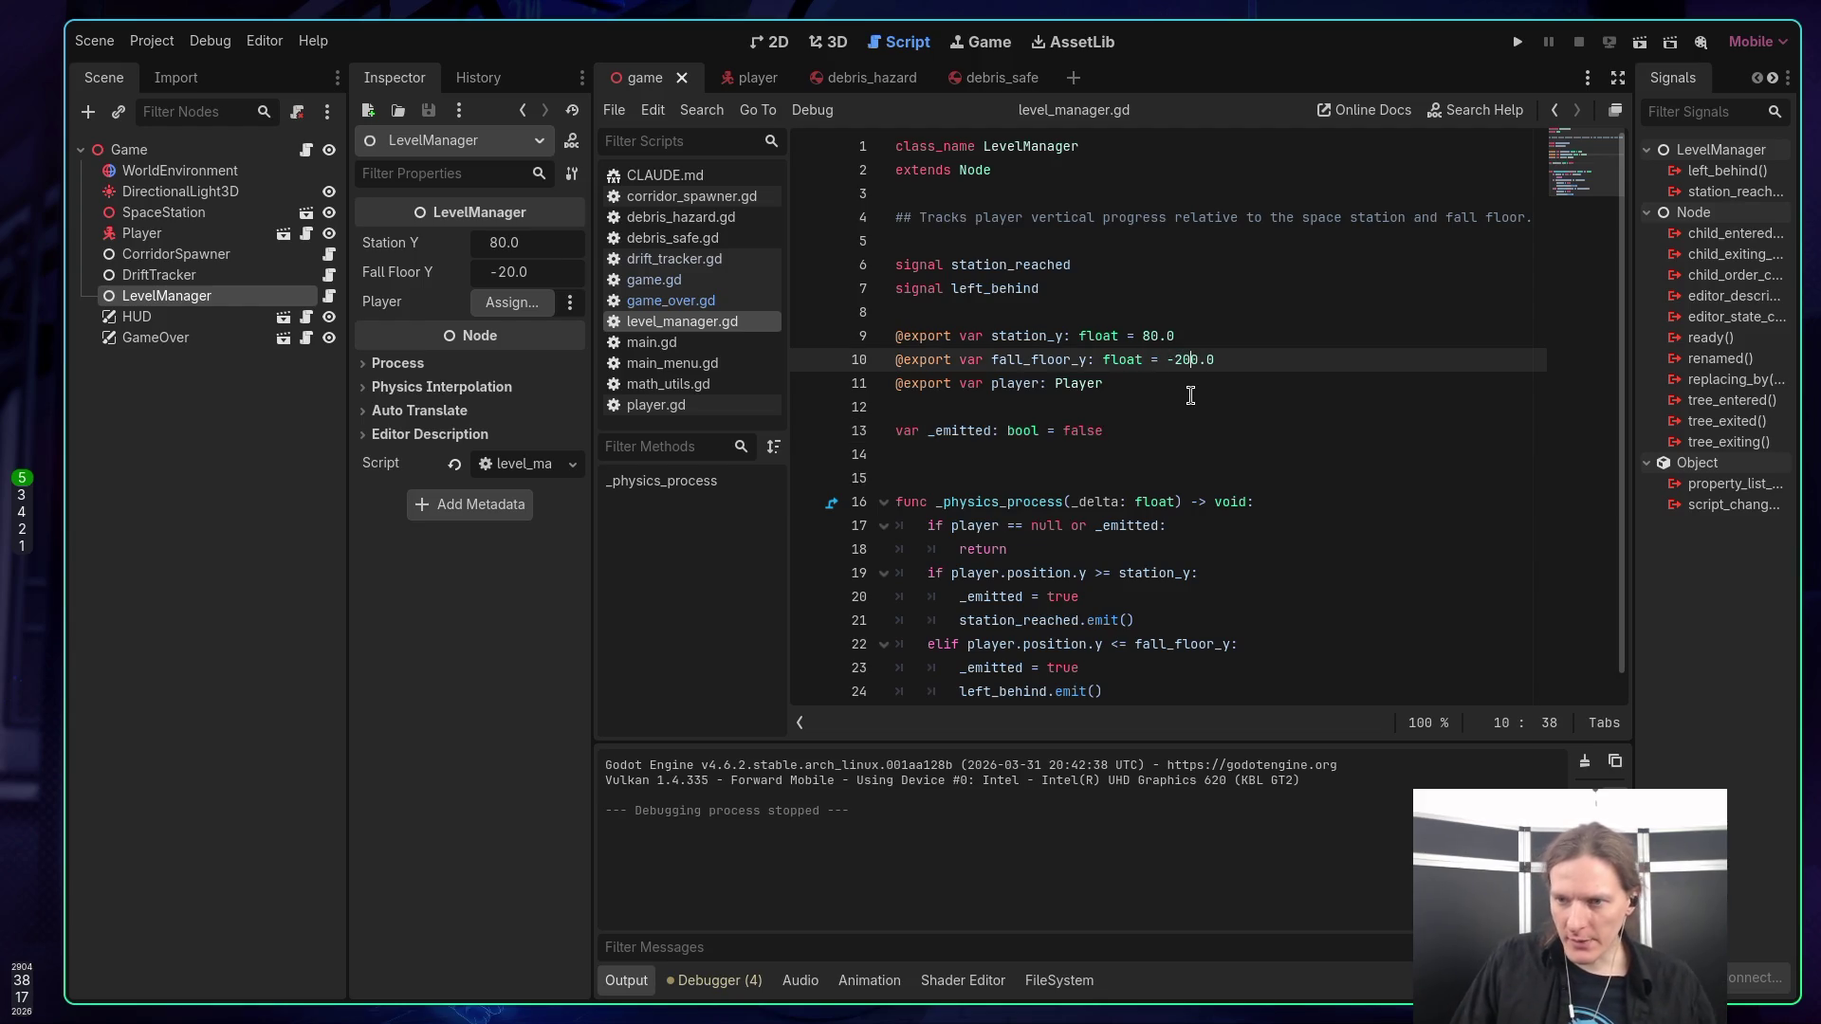
click(1199, 405)
key(ctrl+s)
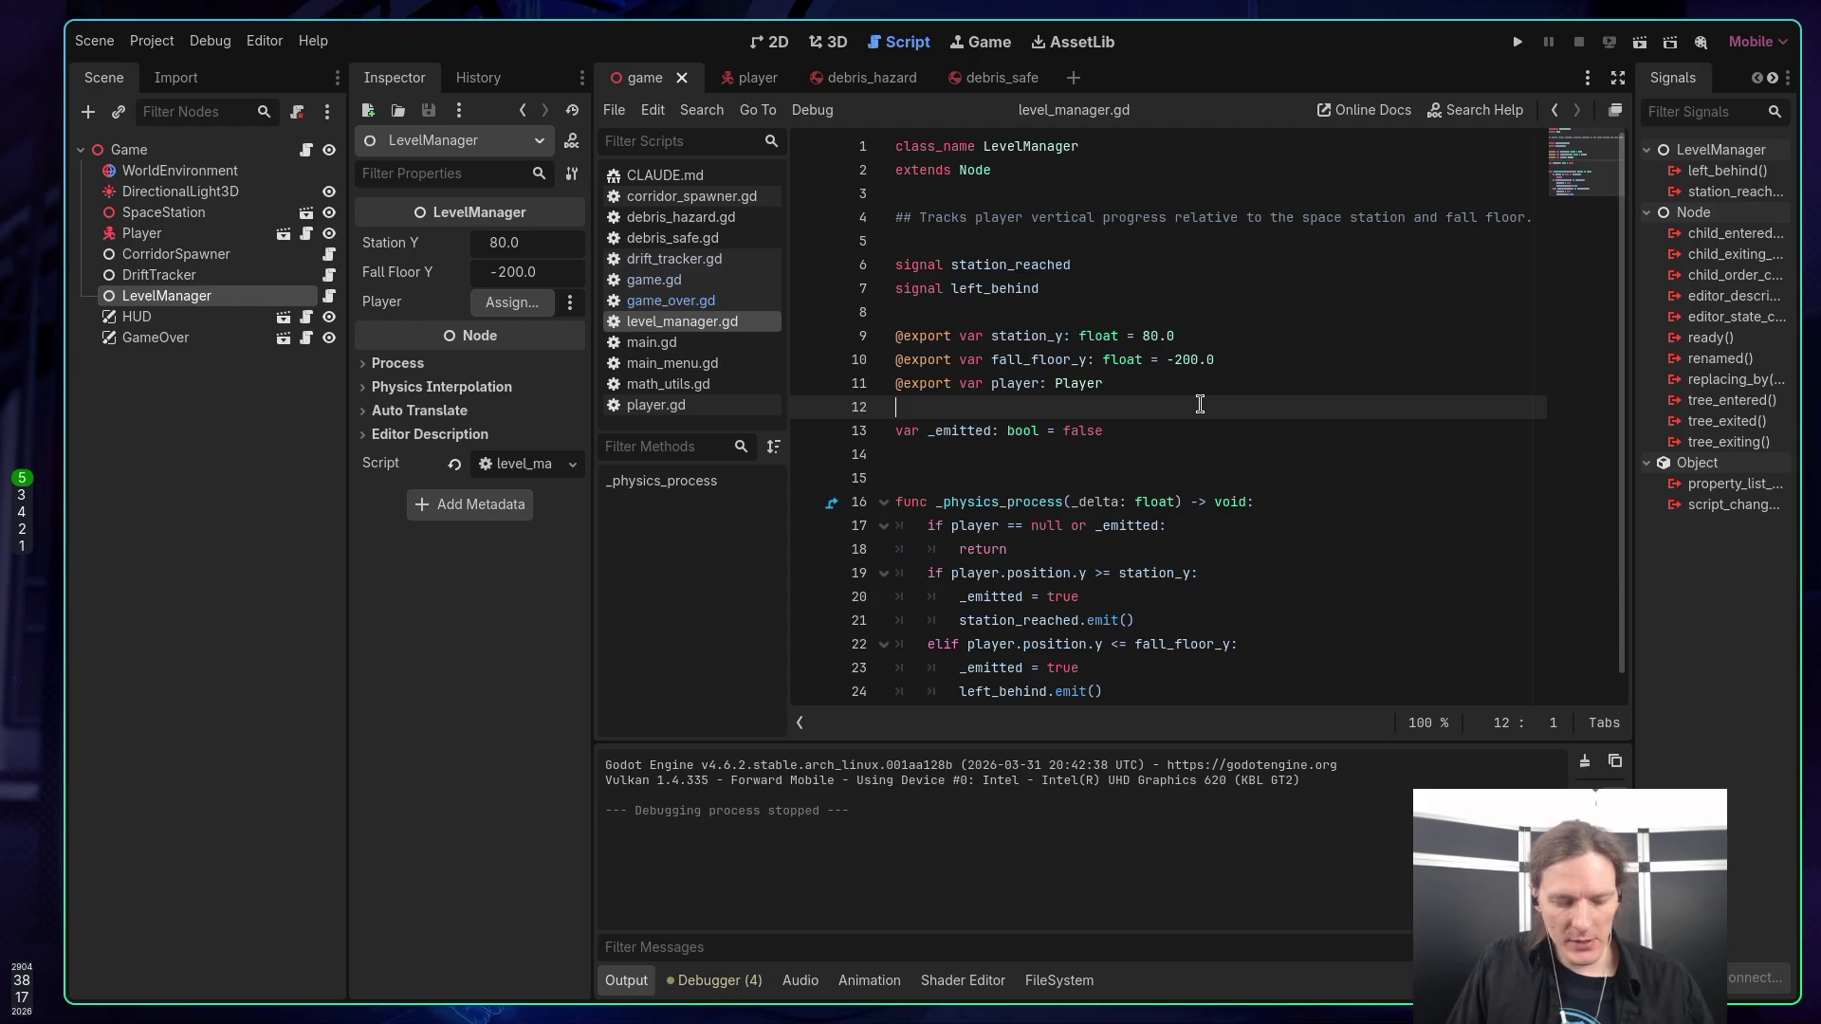
Run the project and start a play-test from the main menu.
key(F5)
click(1149, 378)
key(space)
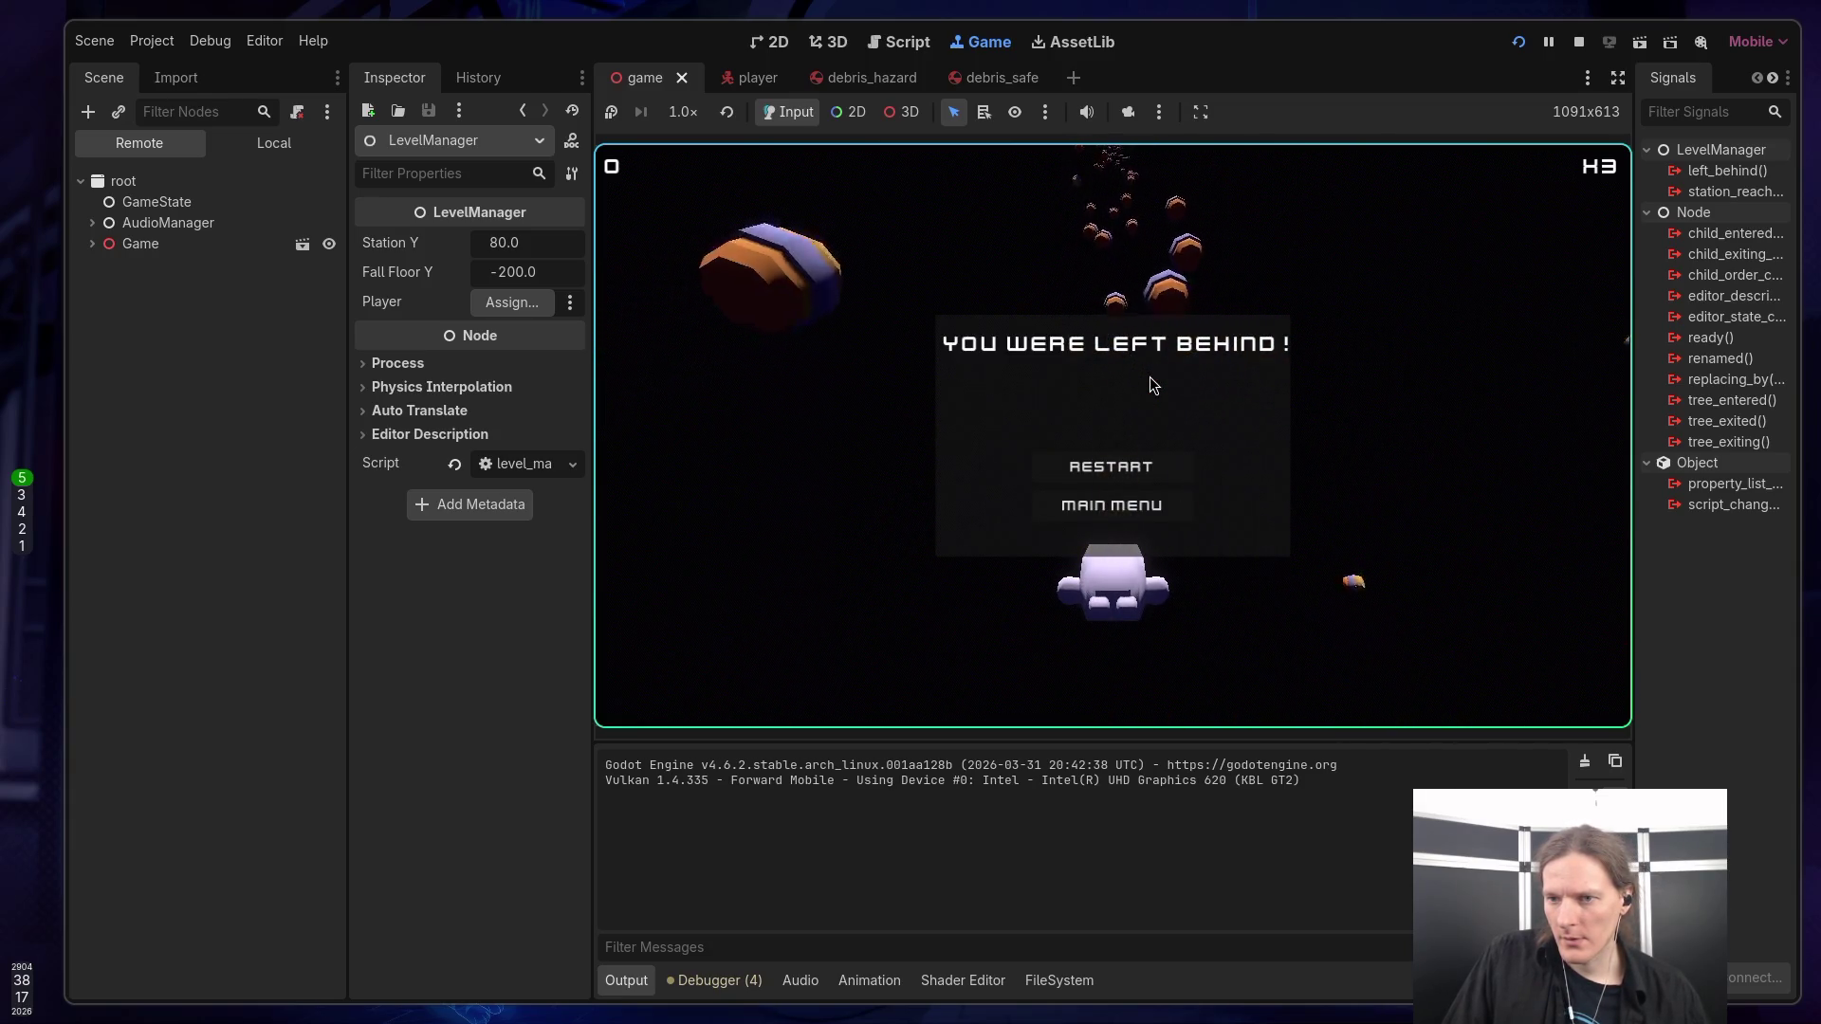
Restart for another run, then go to the Main Menu and Quit the game.
click(1108, 464)
key(space)
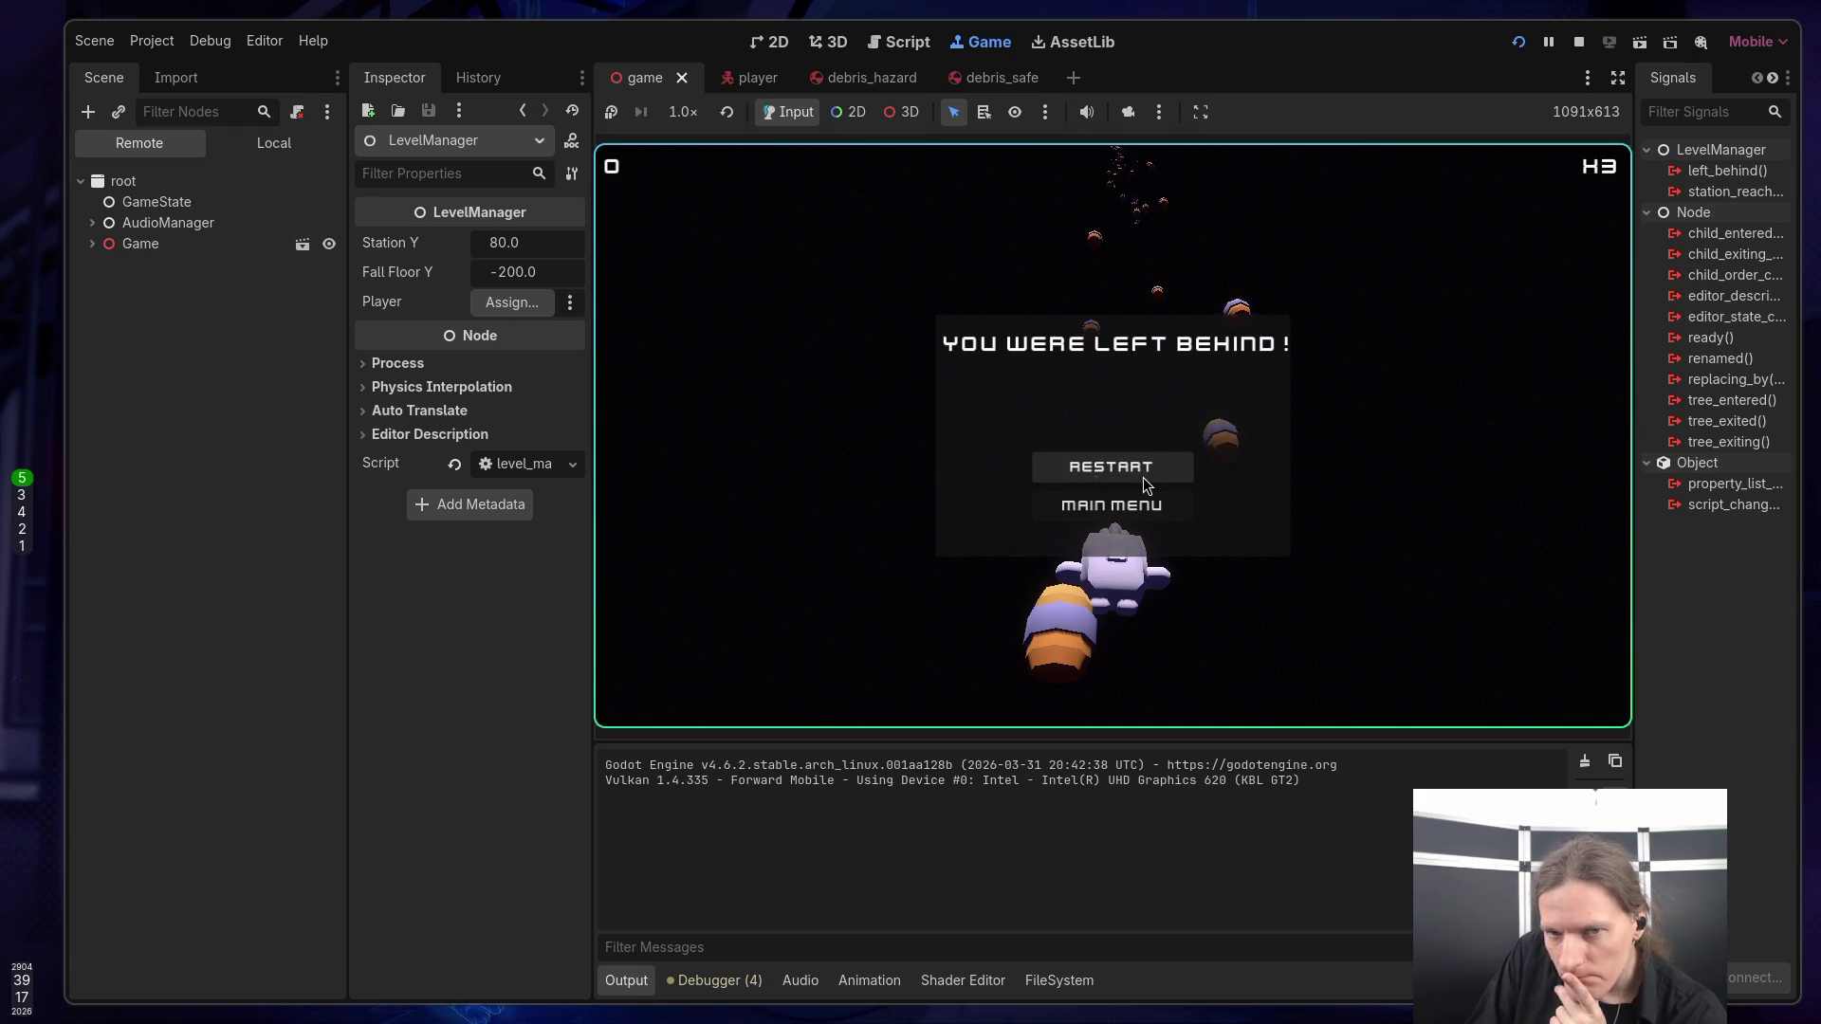
click(1124, 507)
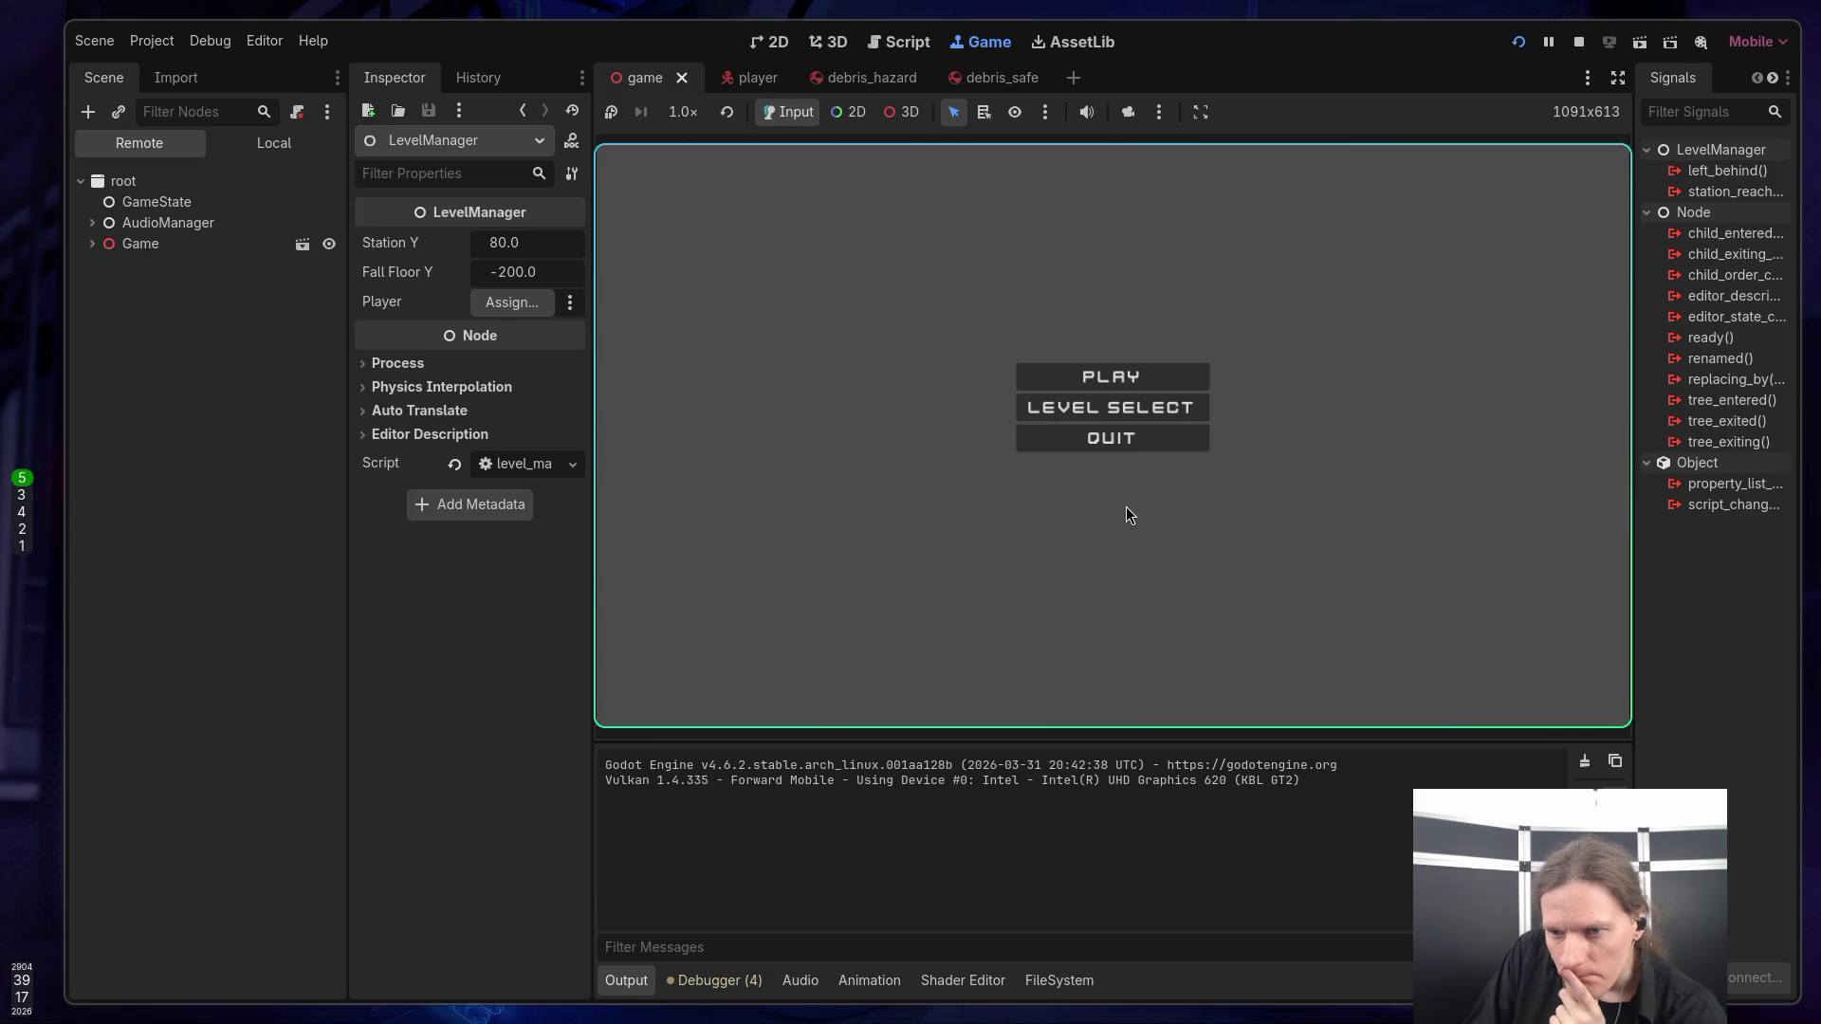
click(1118, 442)
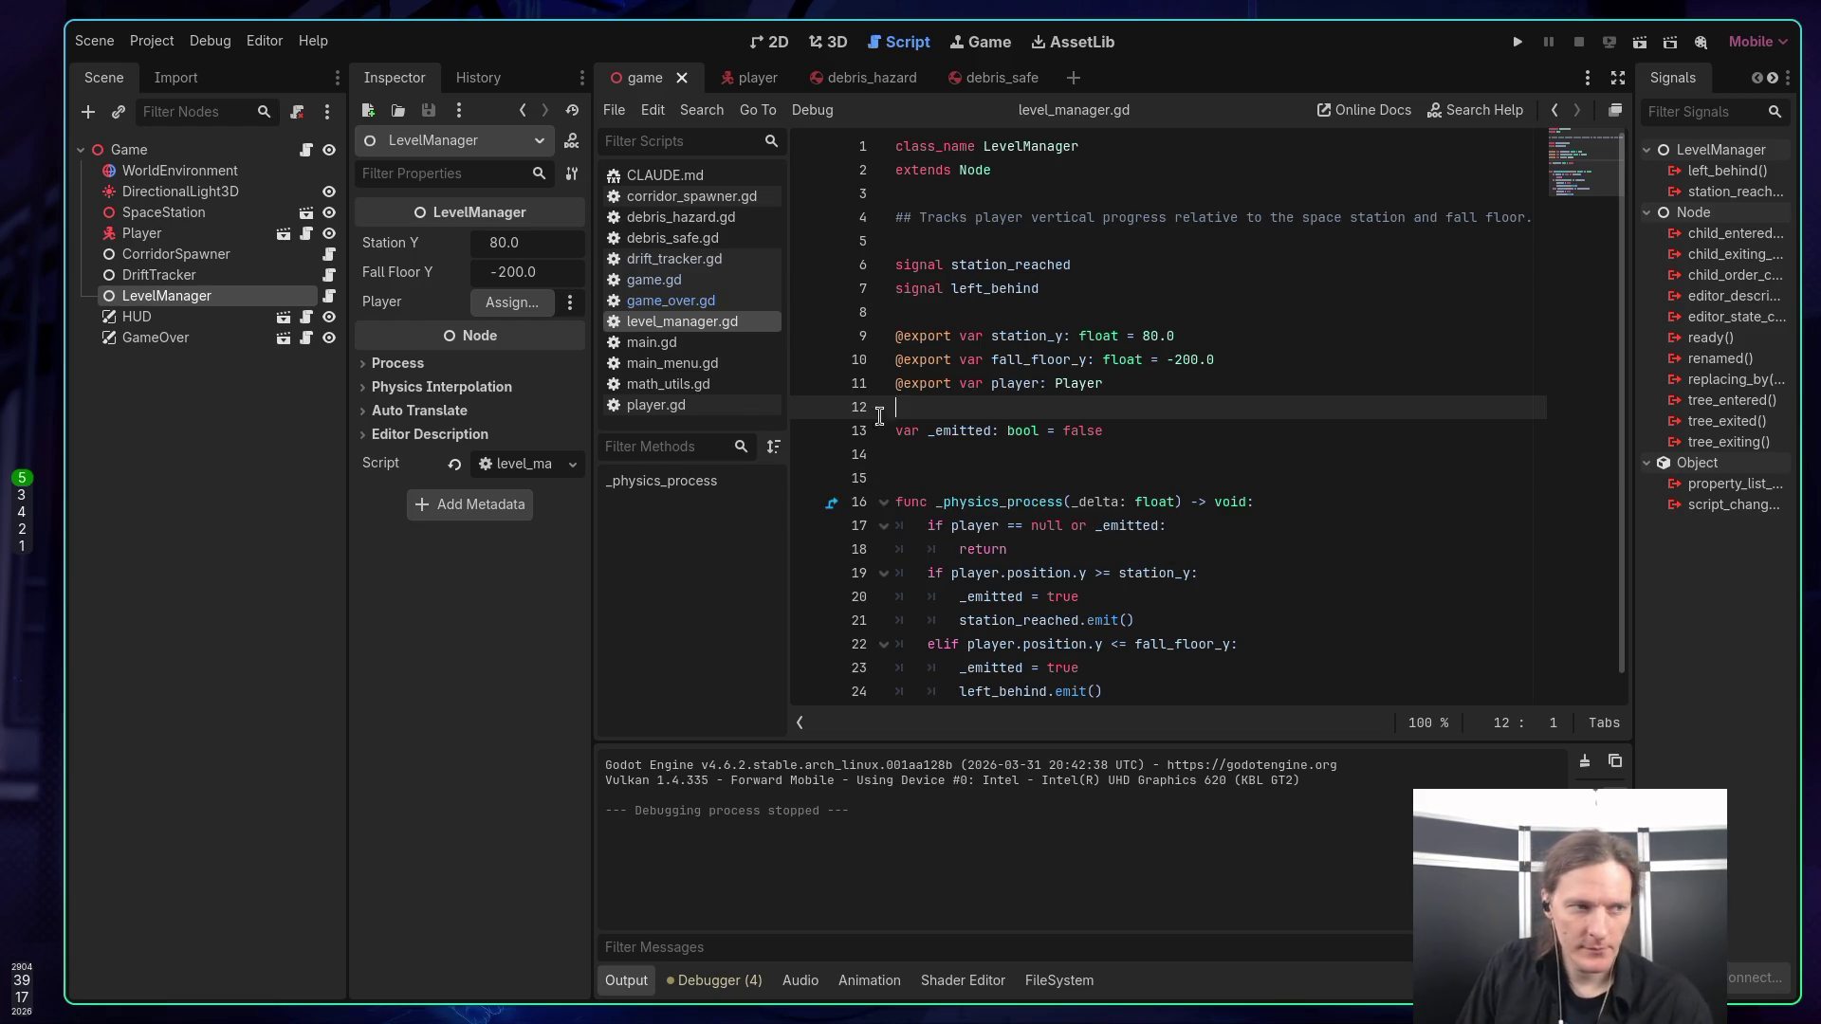
Open the DriftTracker's script, then inspect CorridorSpawner, Player and SpaceStation in the Inspector.
click(139, 279)
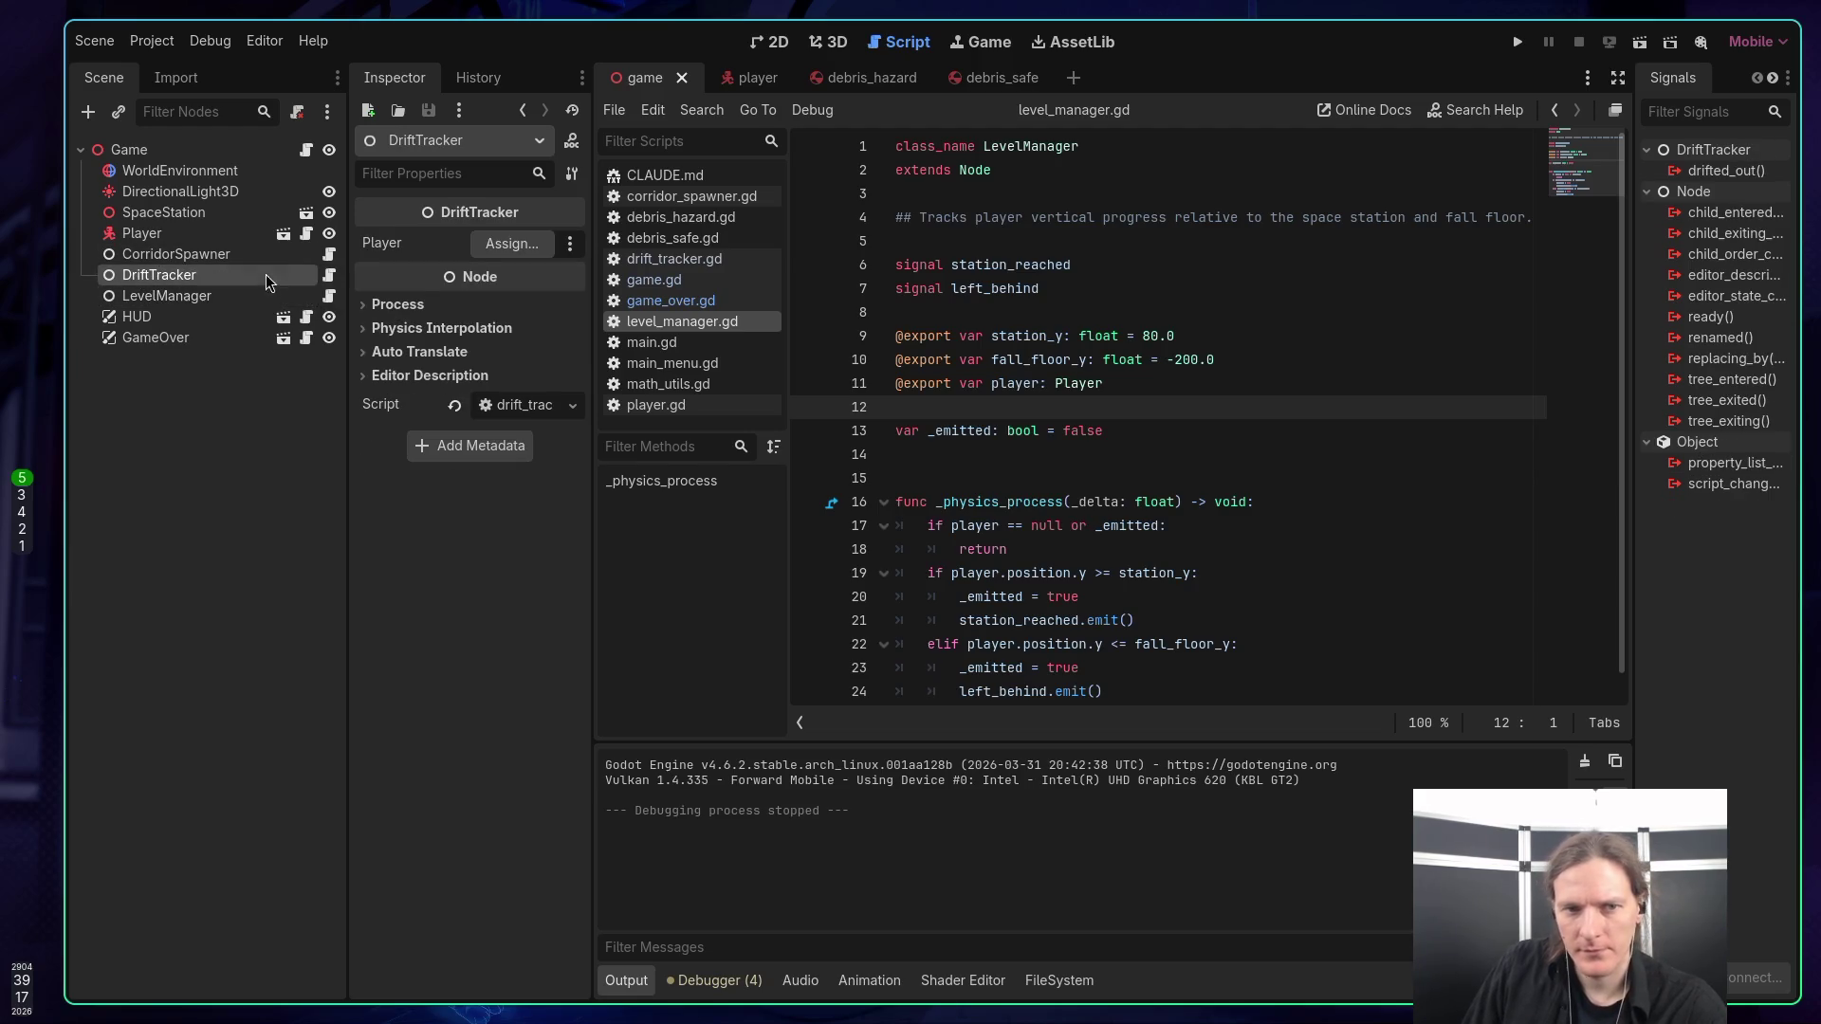
click(332, 276)
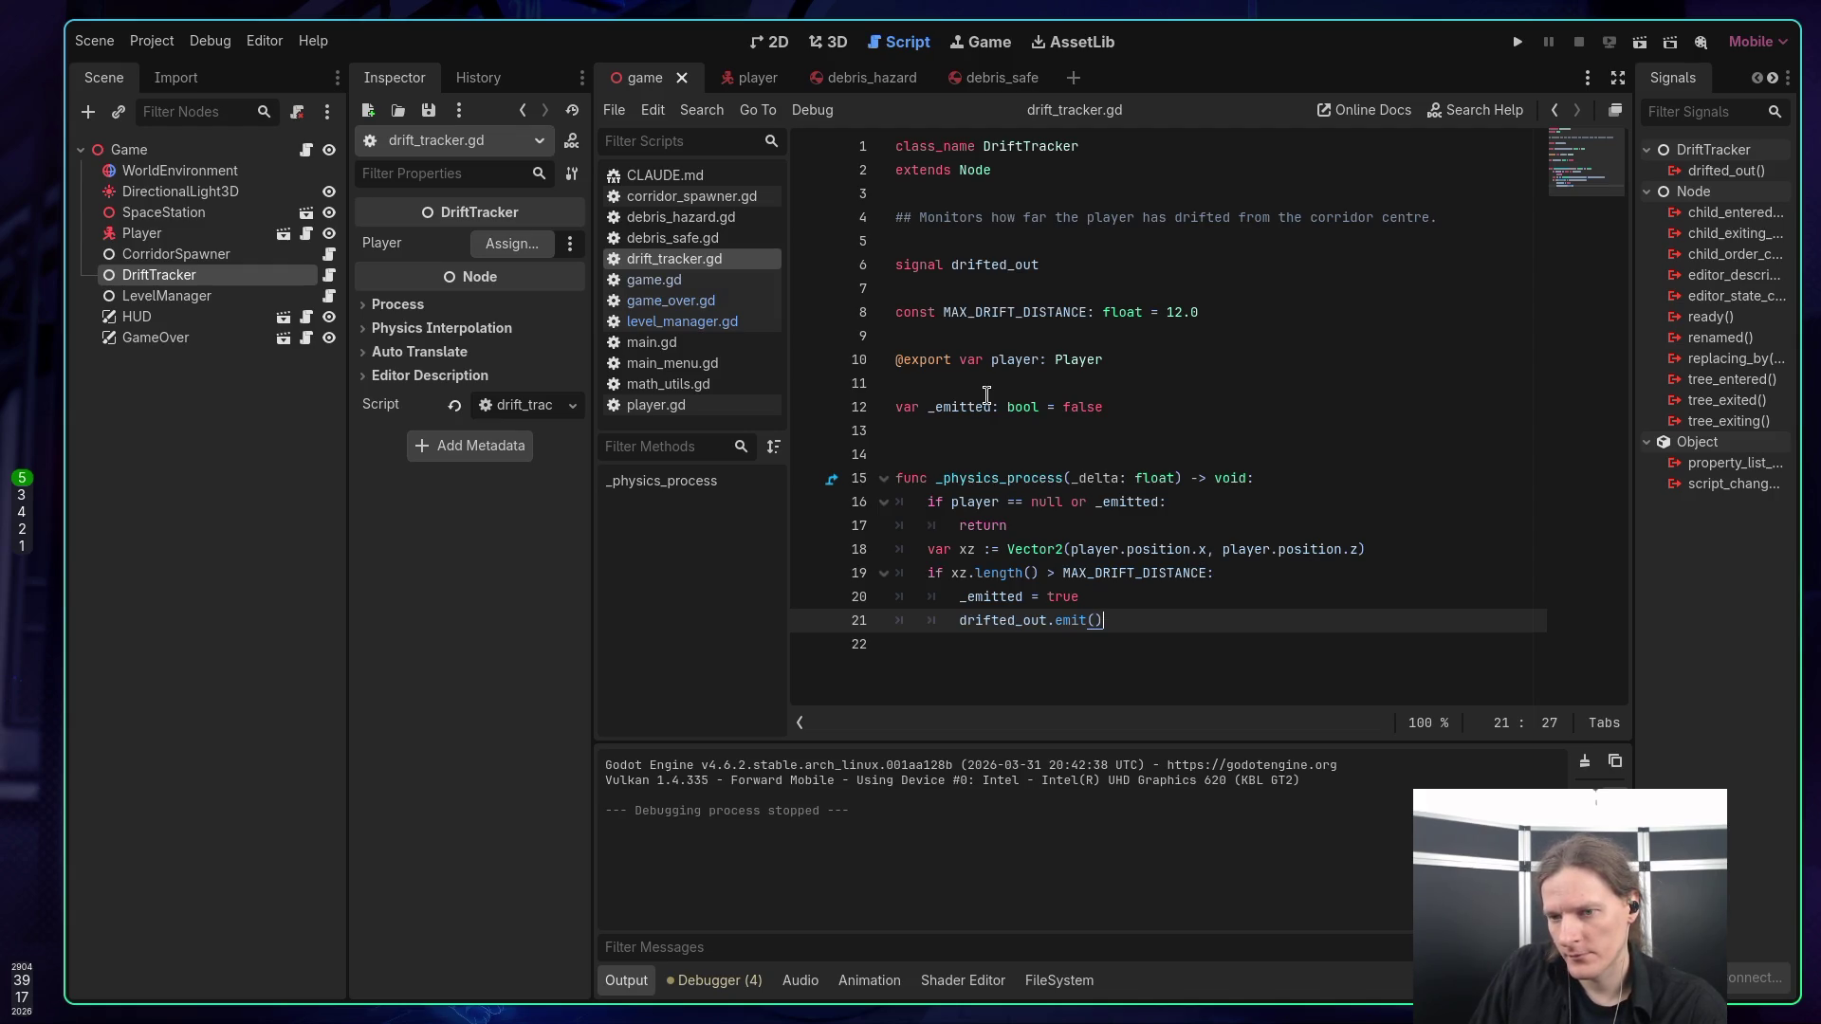
click(212, 261)
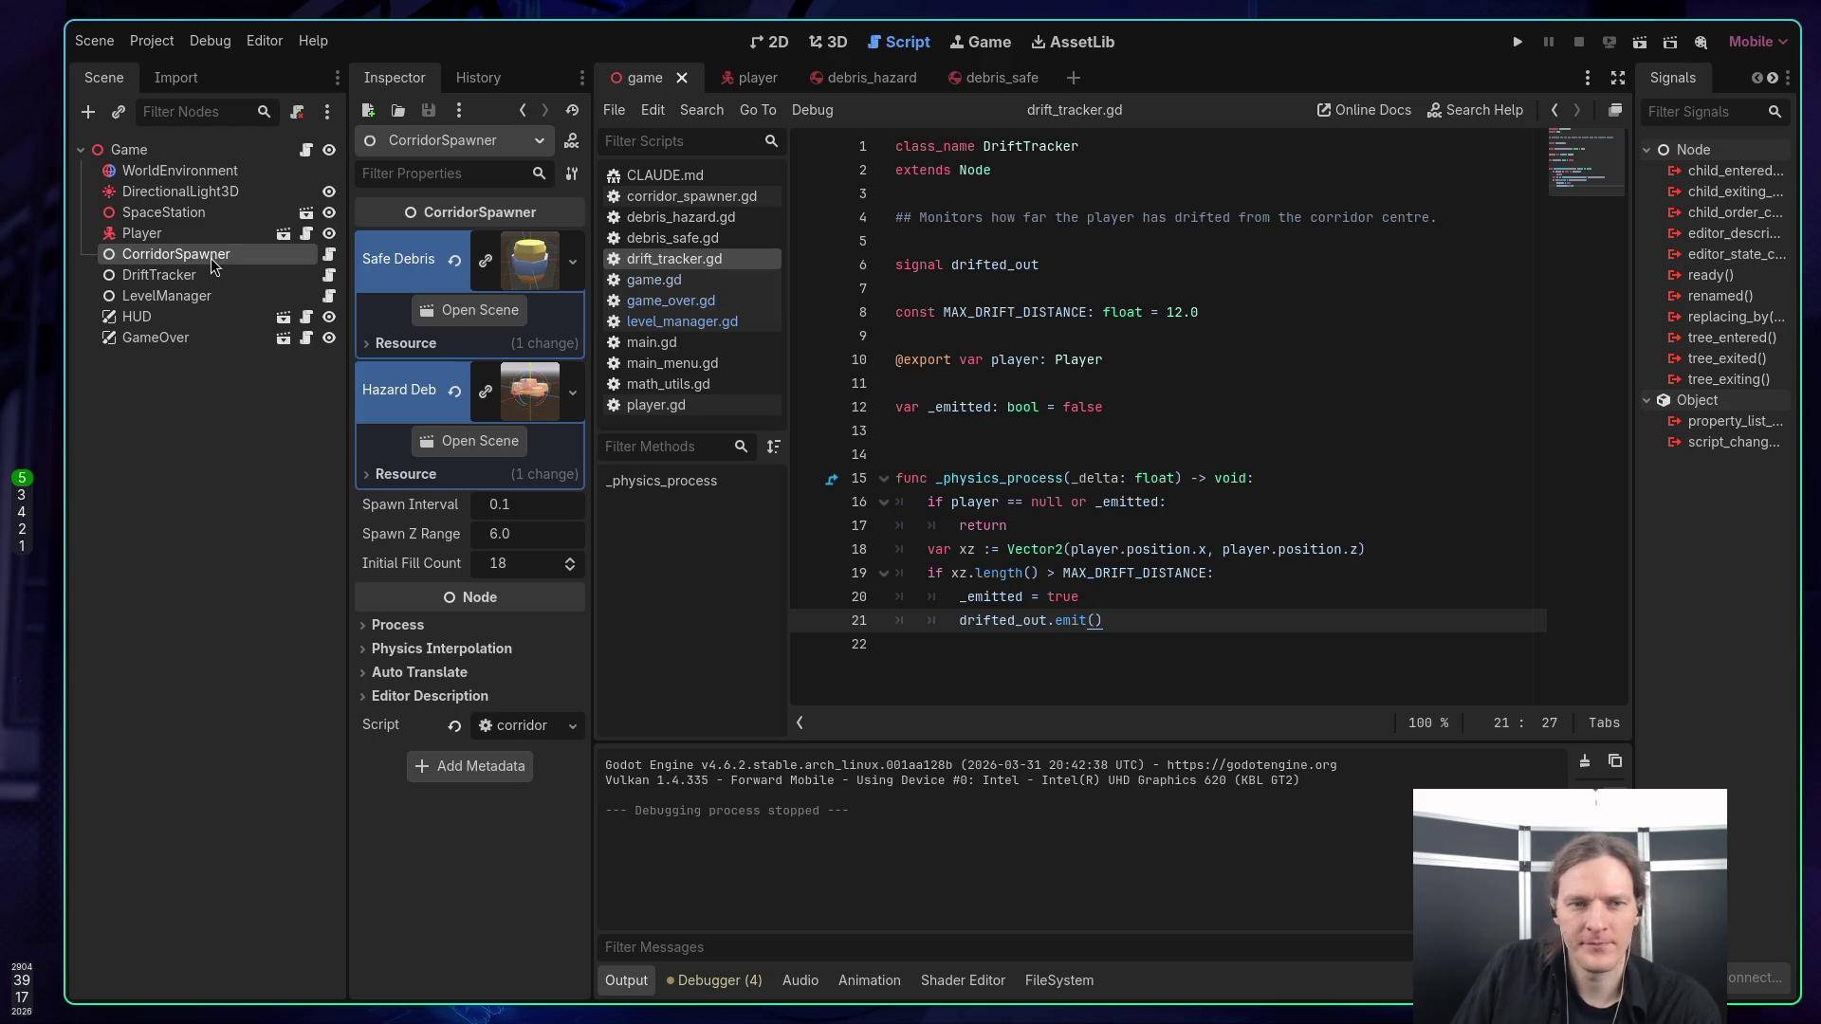
click(213, 237)
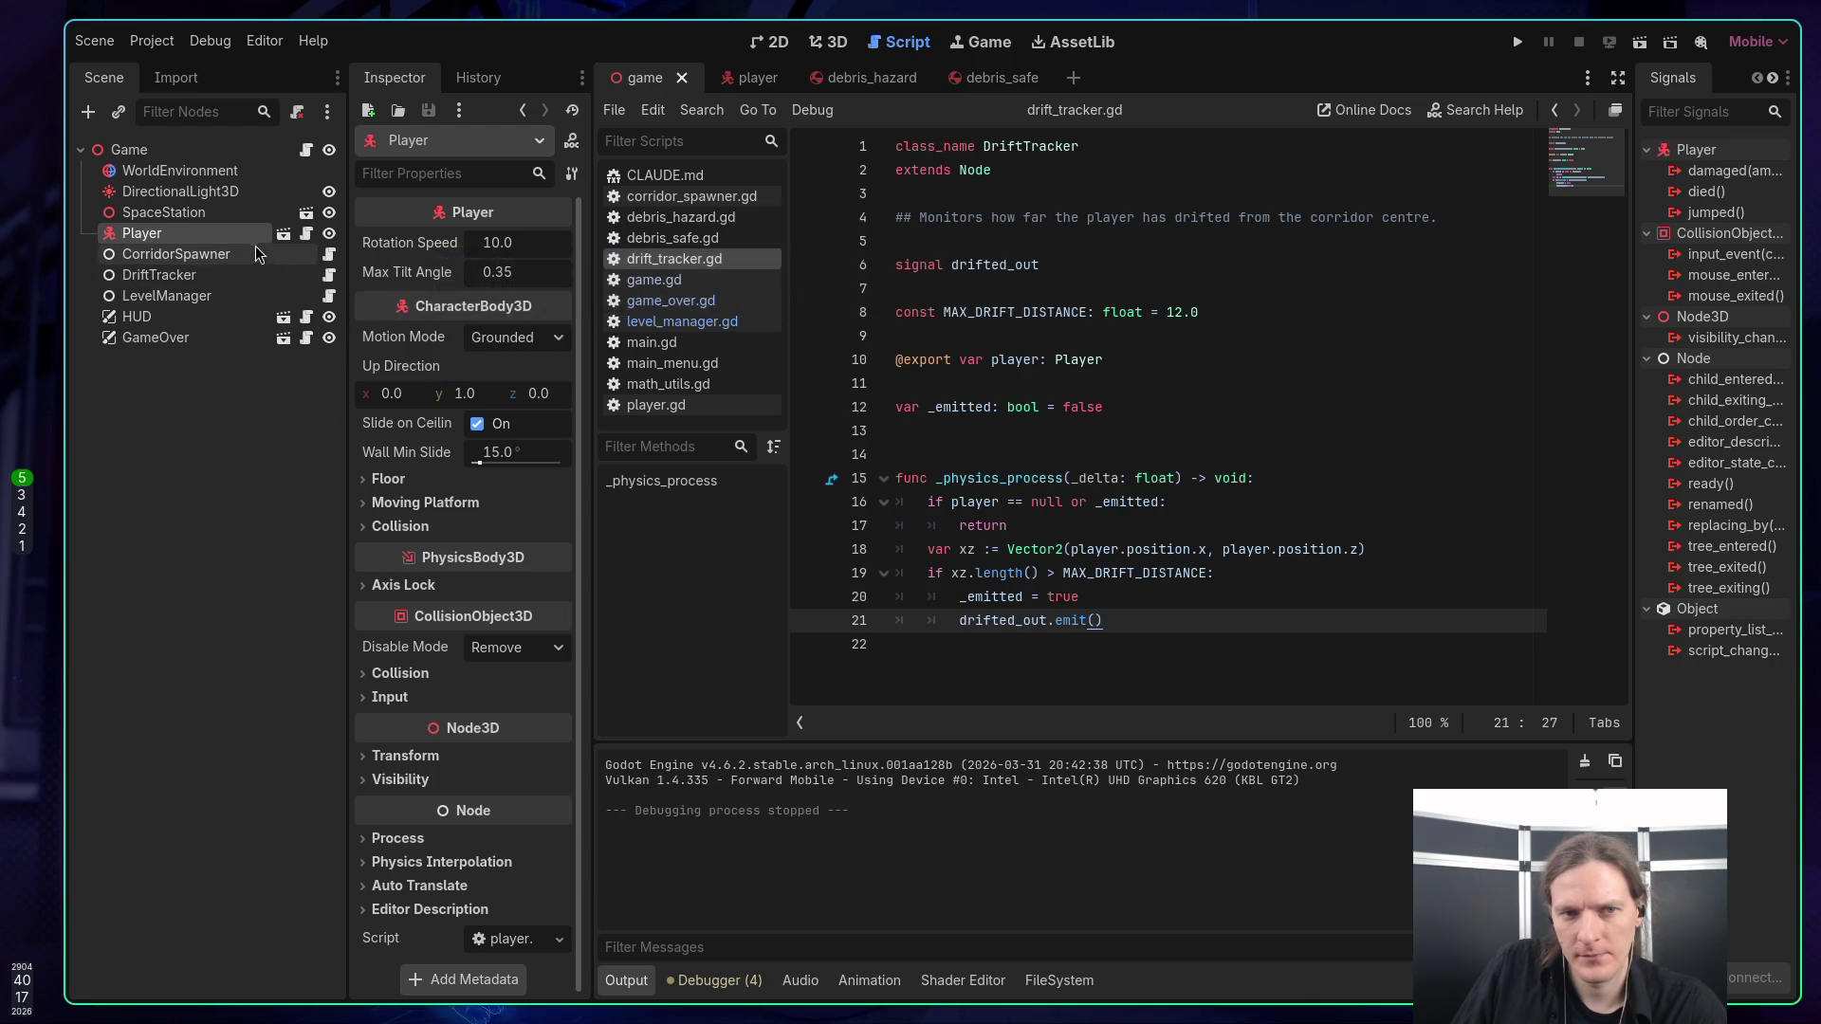
click(201, 214)
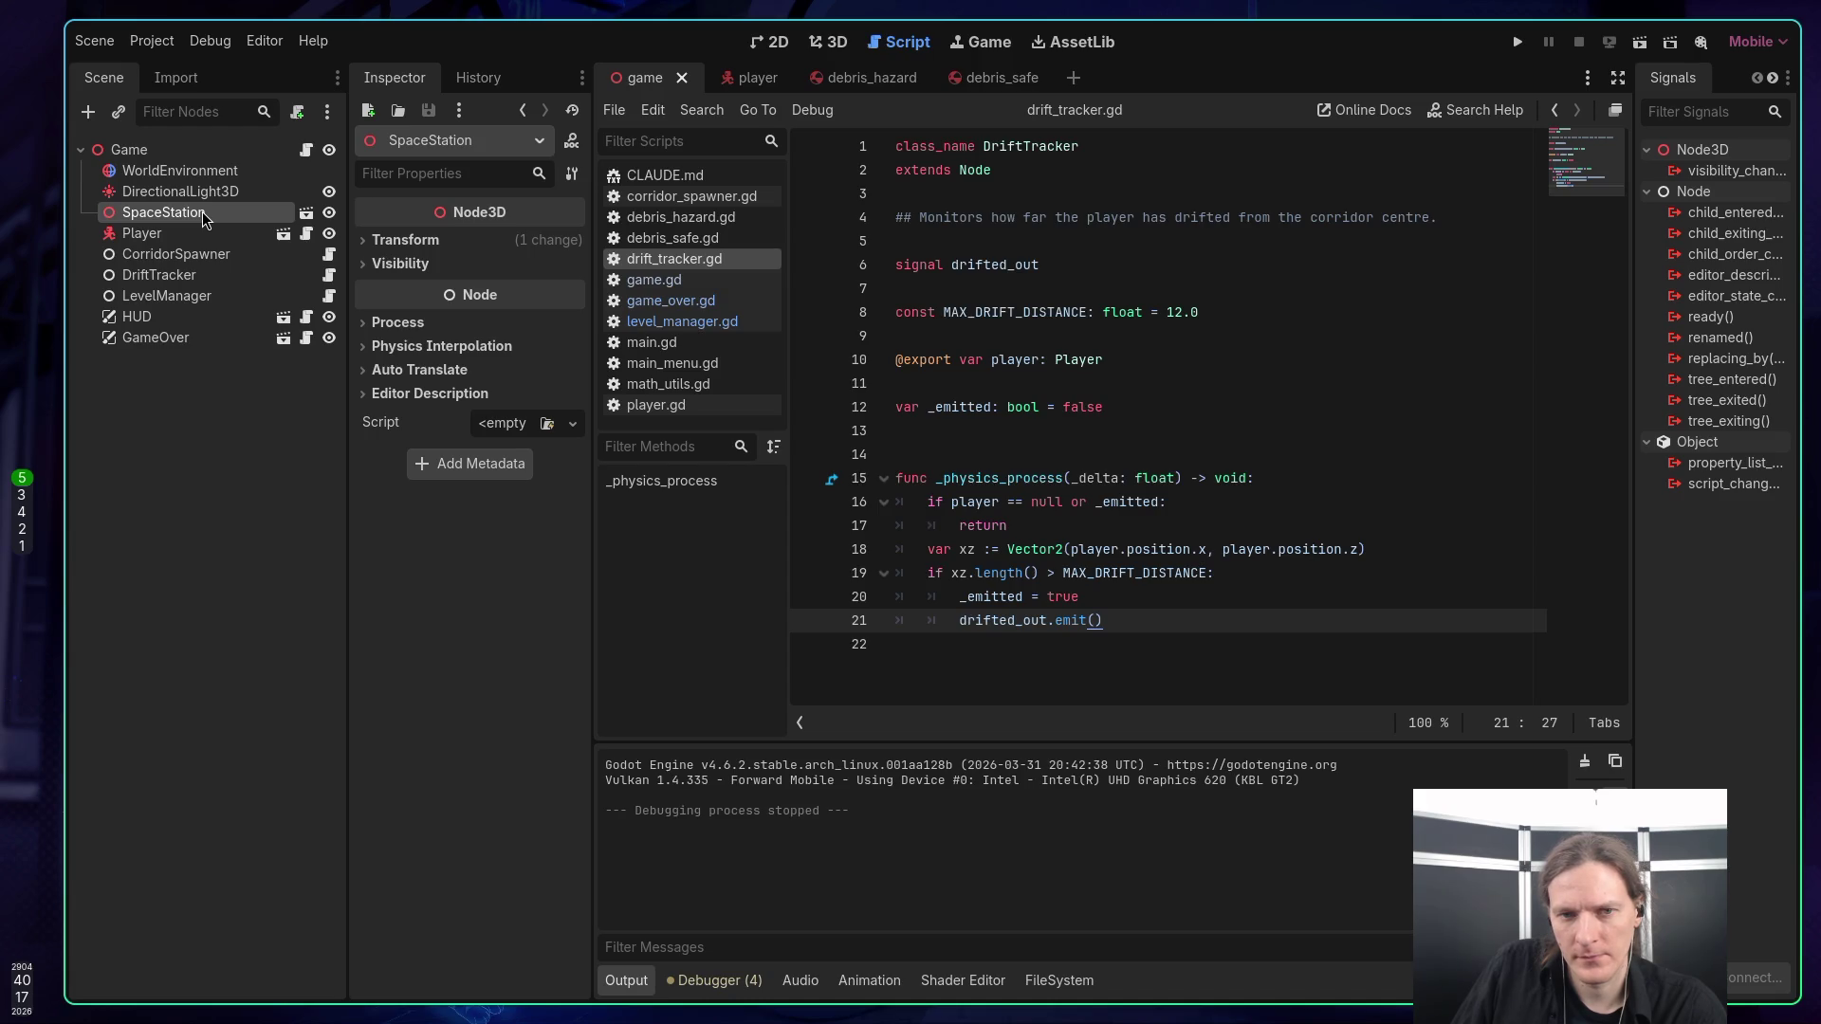
Open player.gd to show the MOVE_SPEED, BOUNCE_FORCE and GRAVITY constants.
click(232, 236)
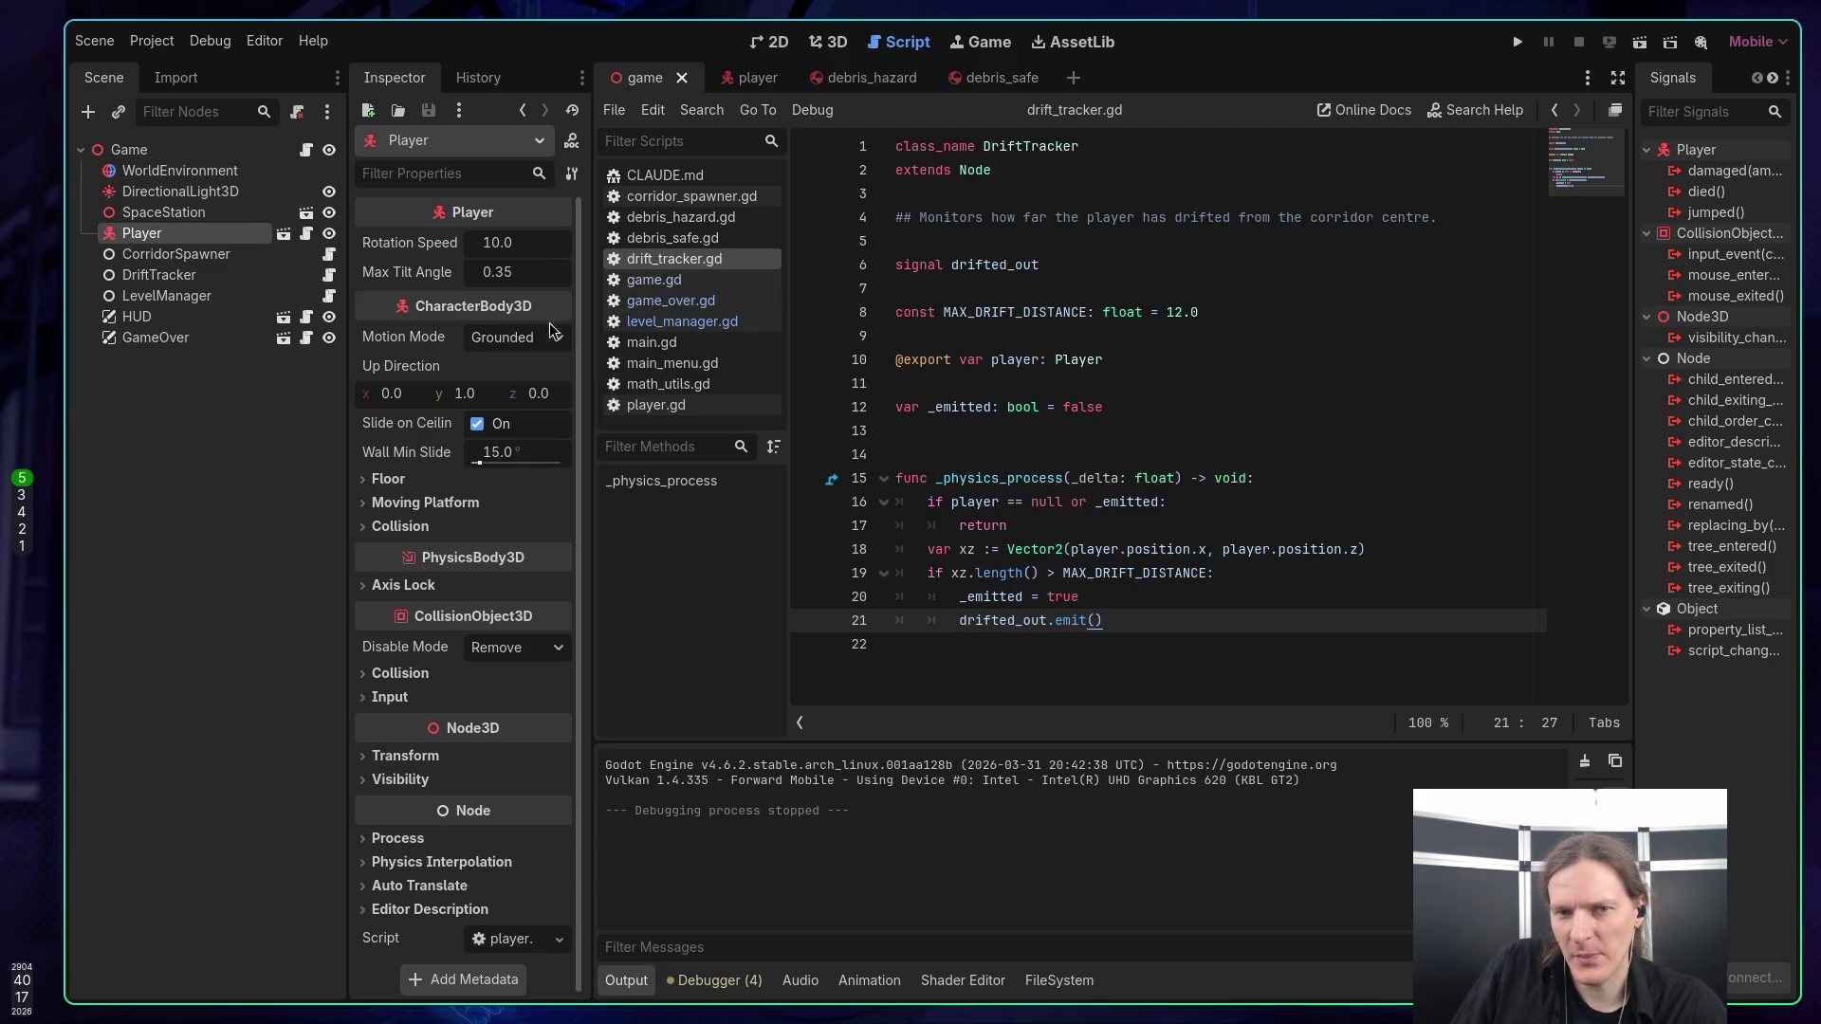
click(650, 406)
scroll(967, 293, up, 9)
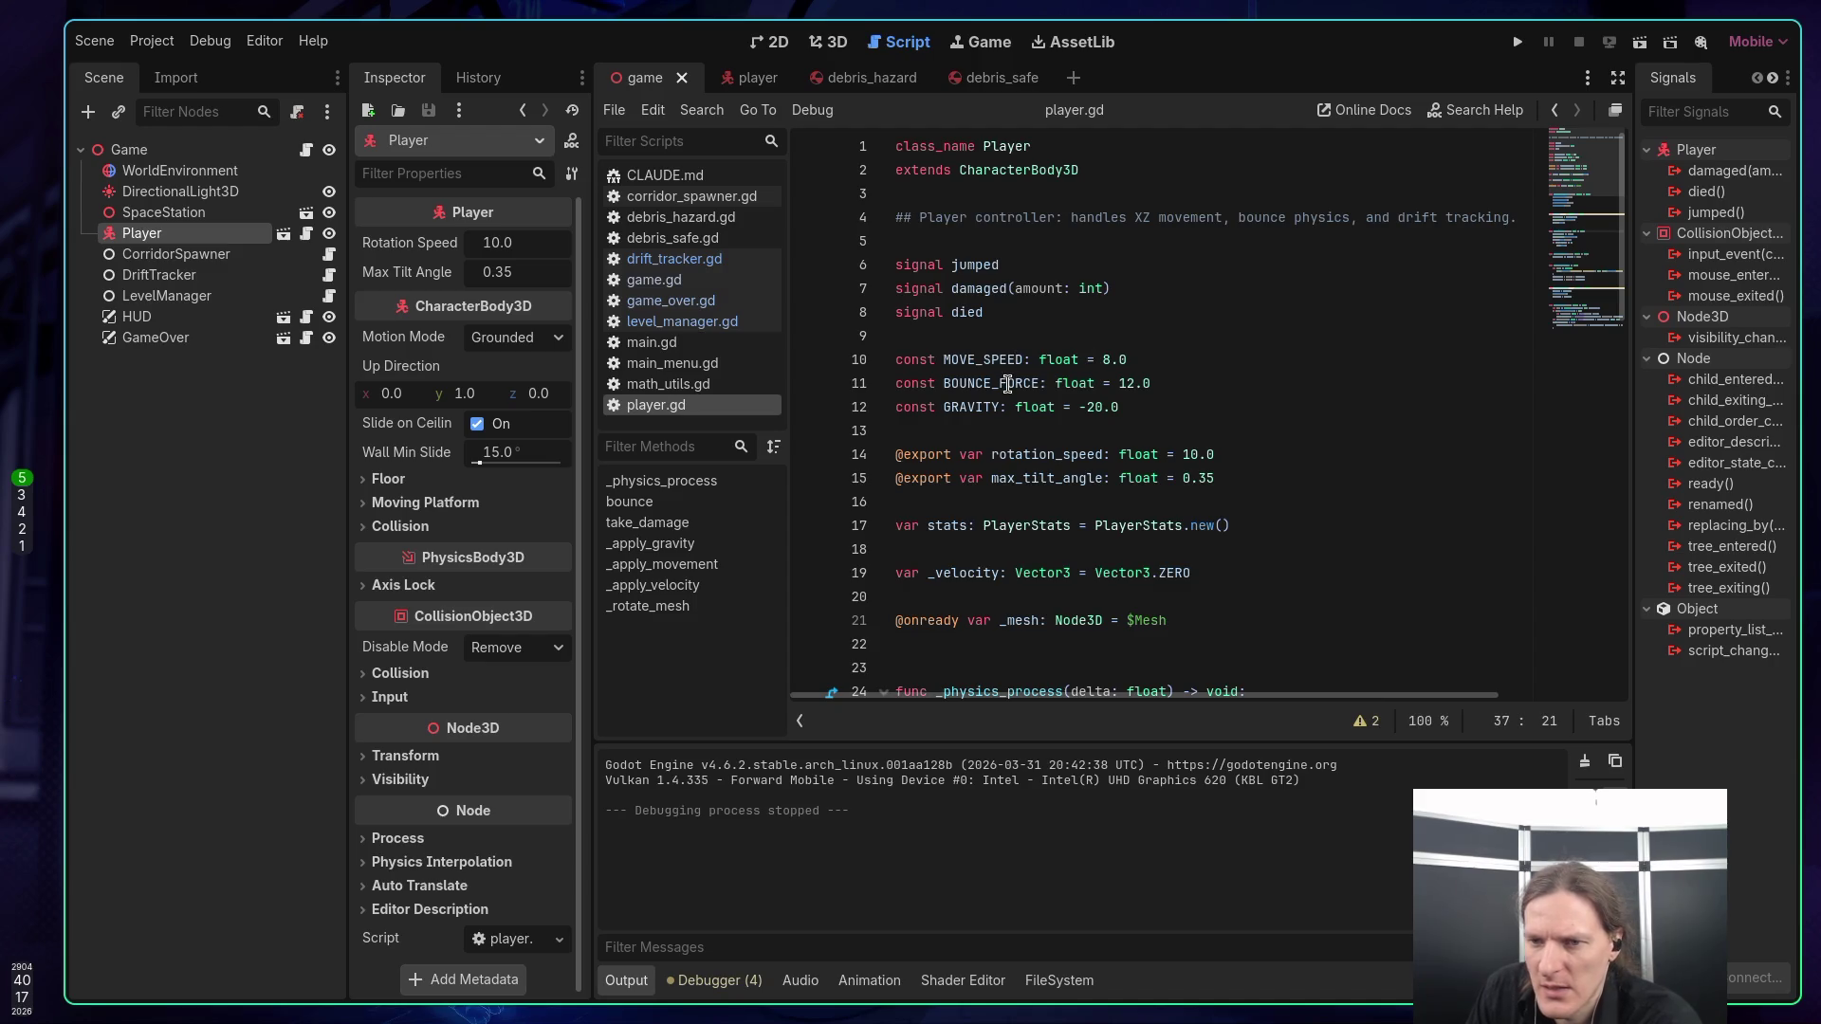
Change GRAVITY on line 12 of player.gd from -20.0 to -10.0 and save the script.
click(1005, 384)
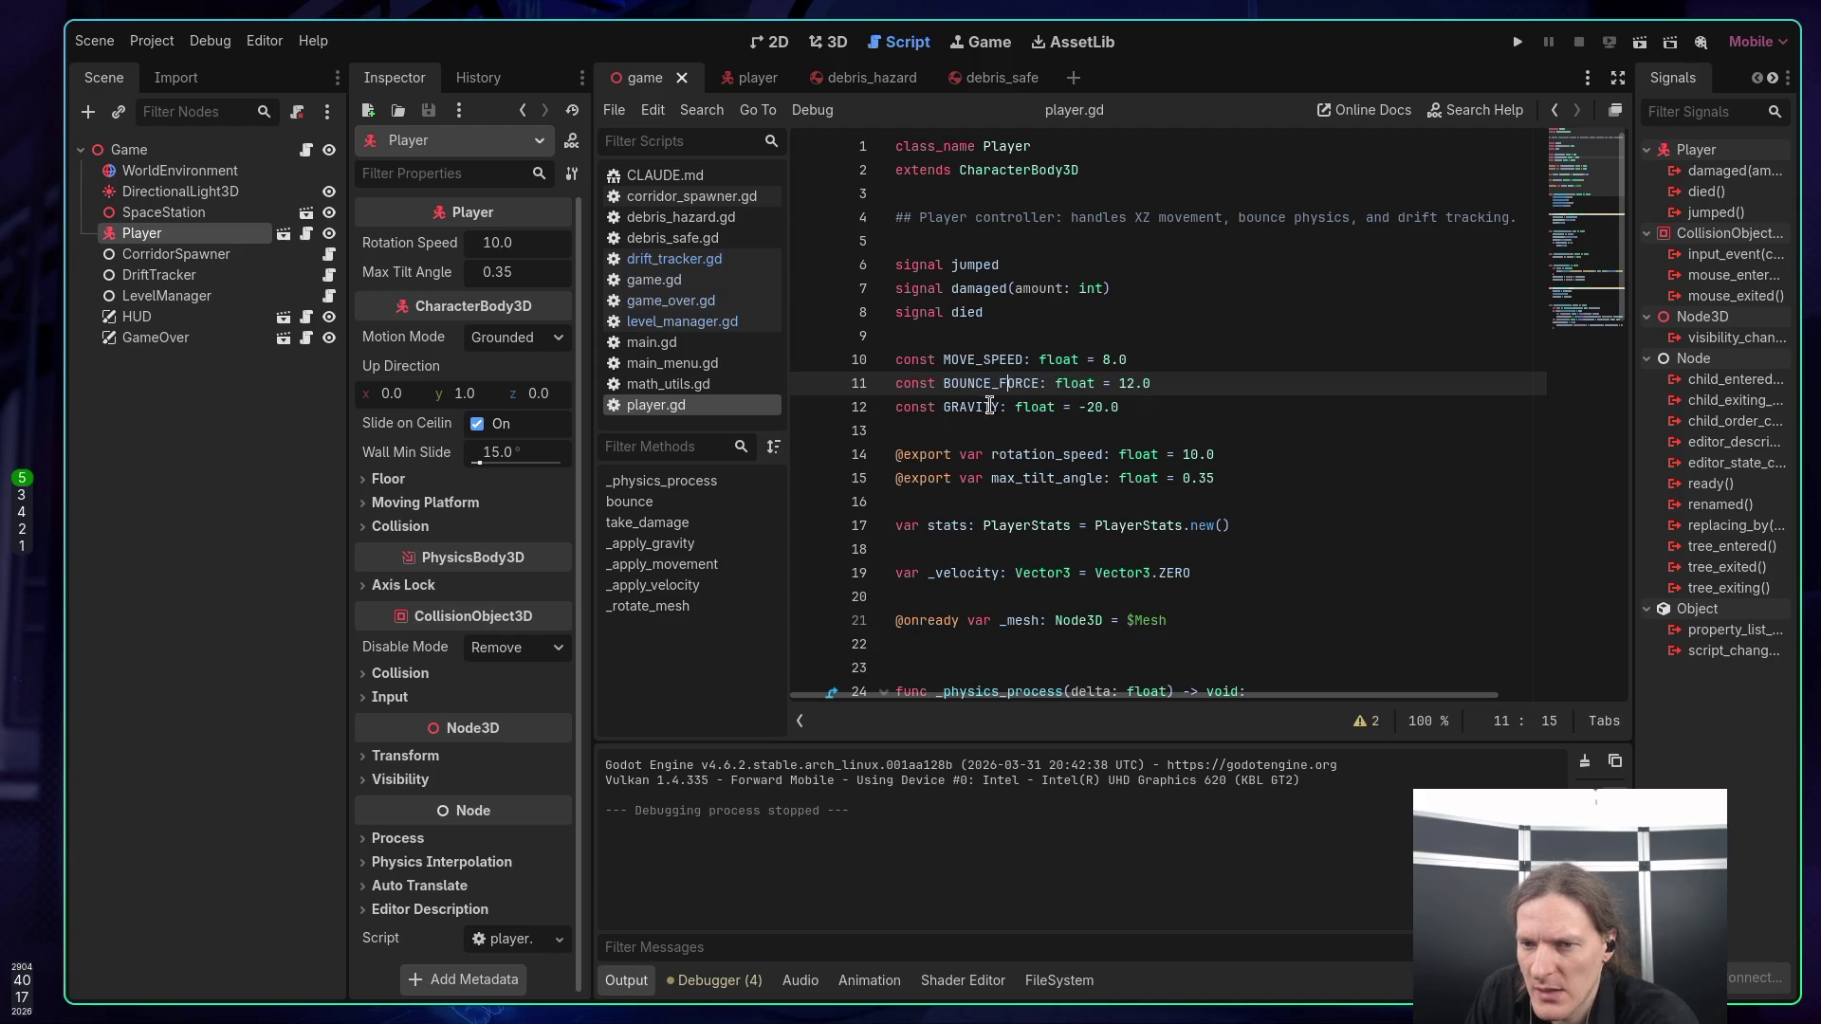
click(976, 408)
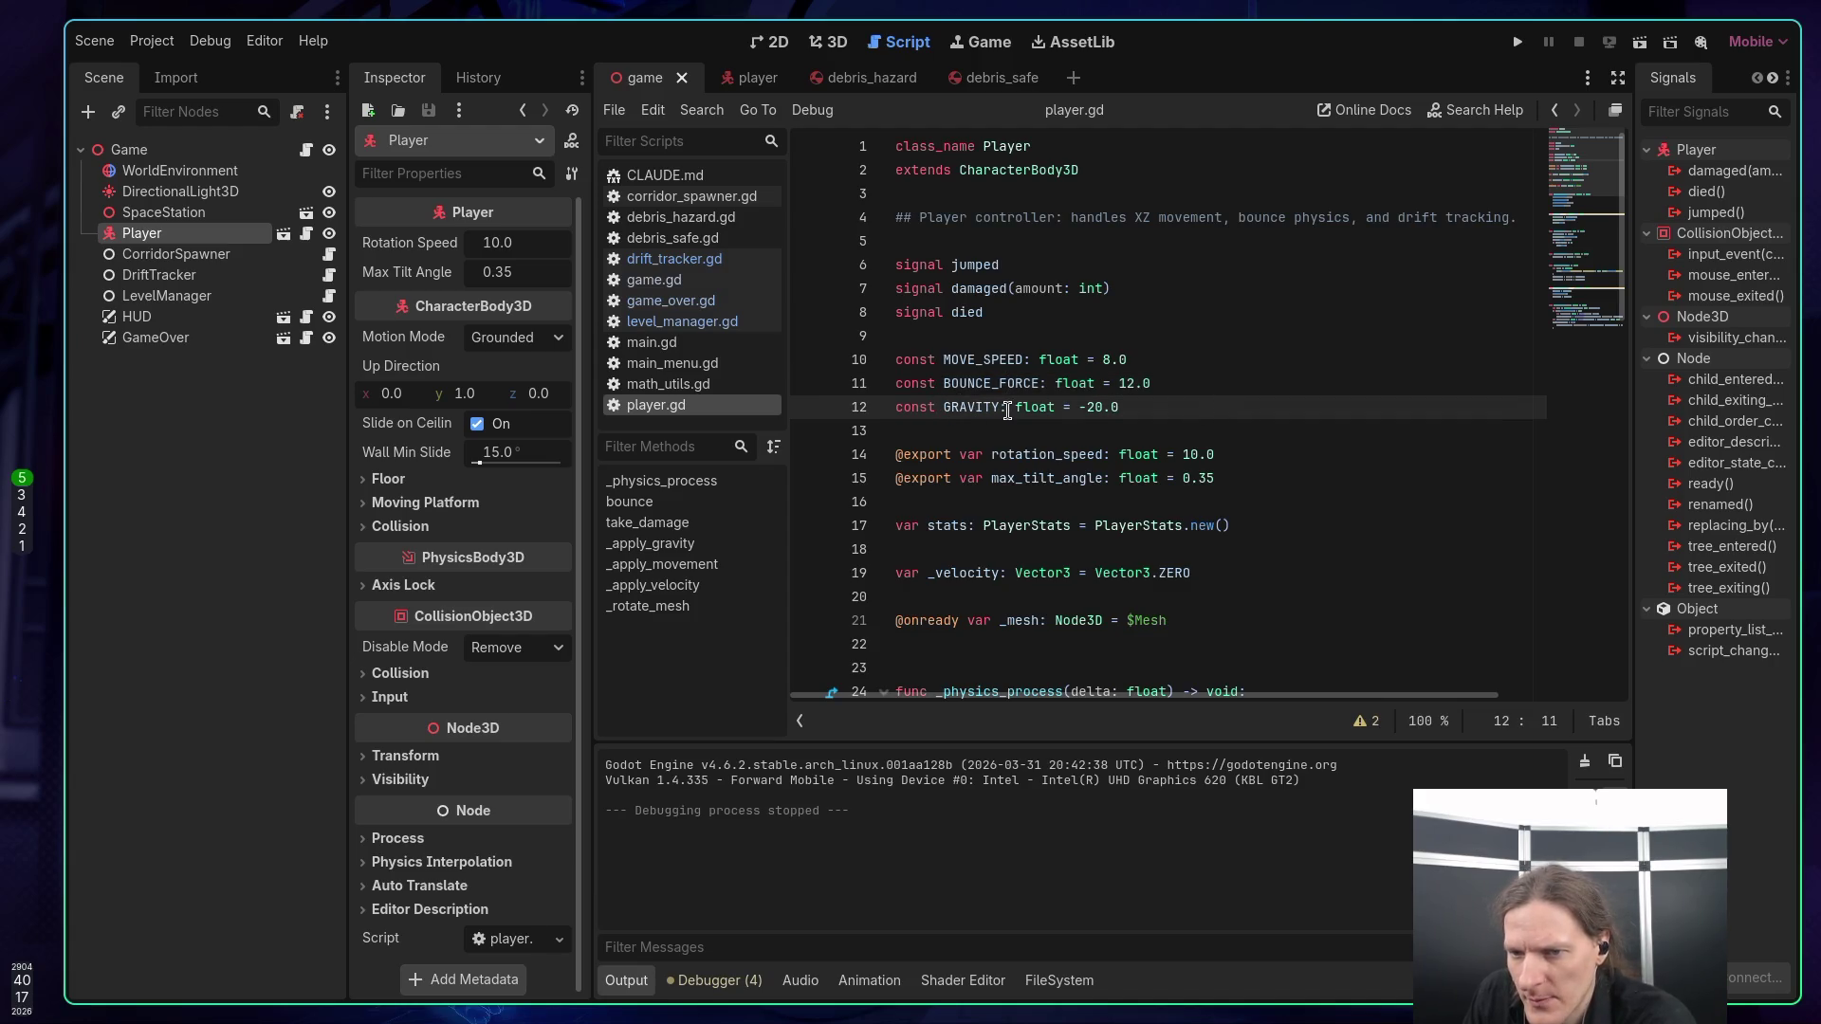
double_click(984, 410)
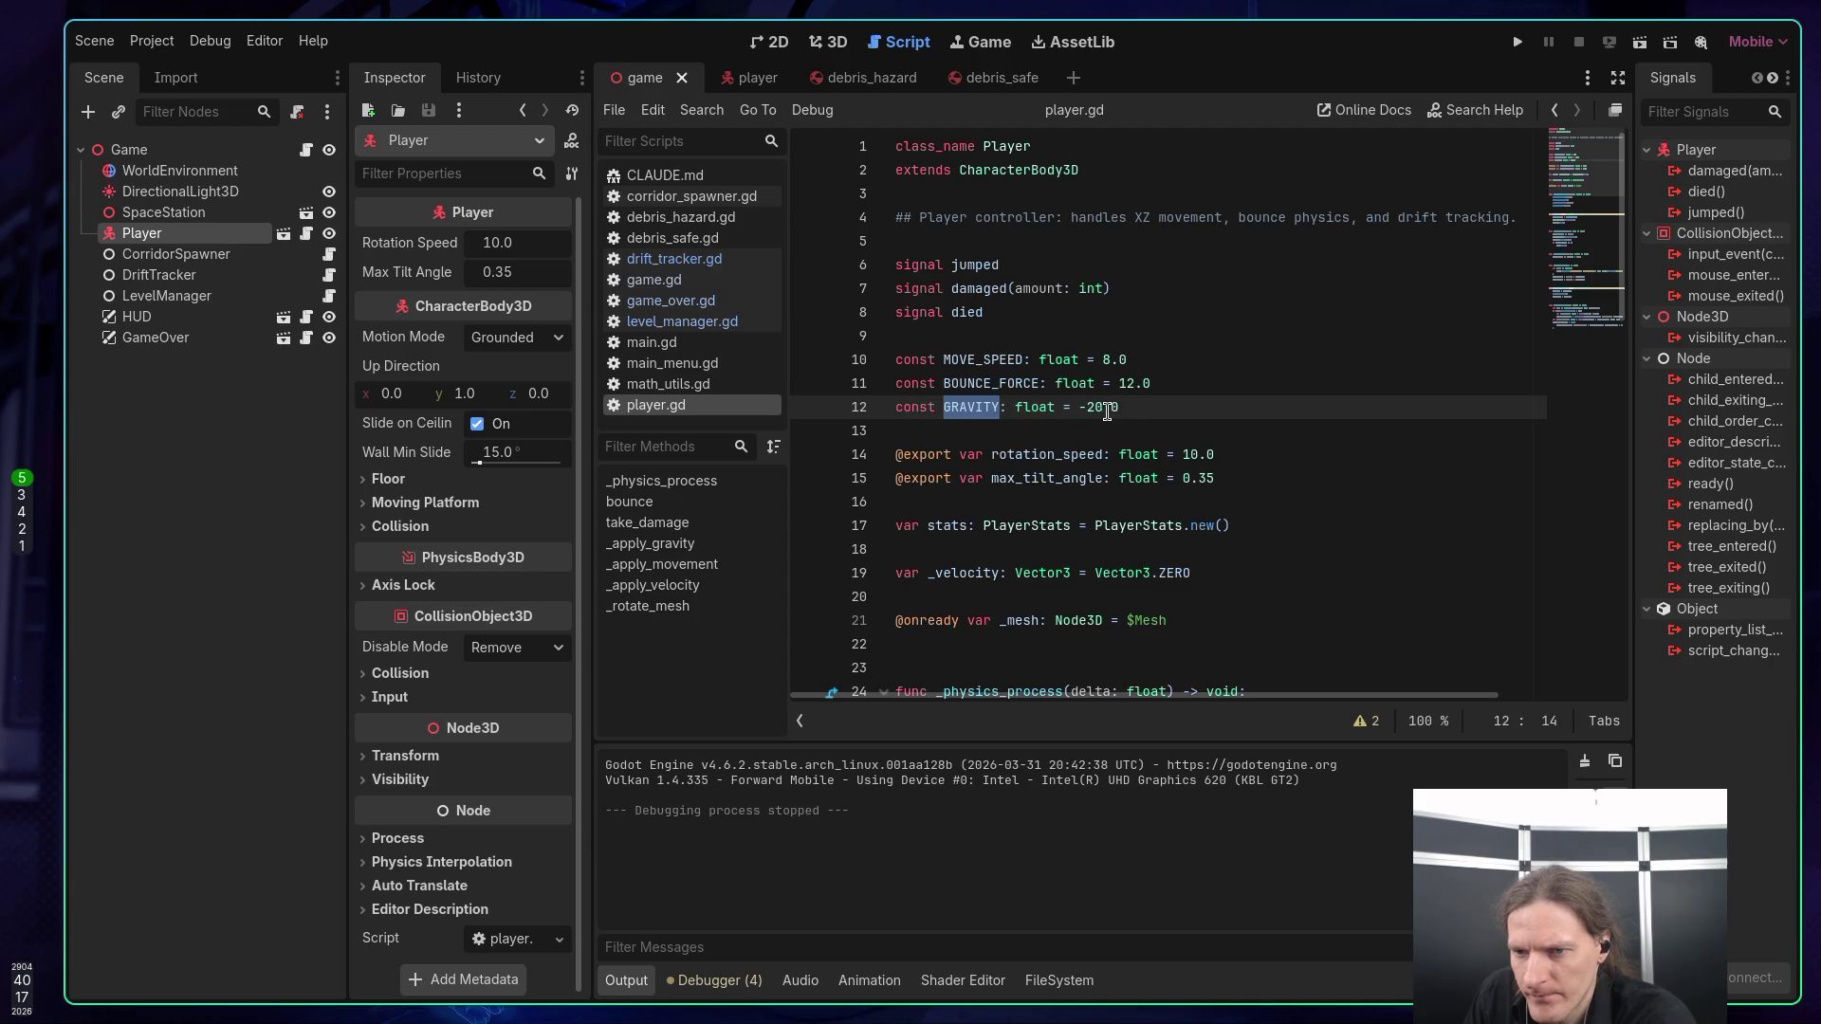
click(1106, 410)
mouse_move(1152, 443)
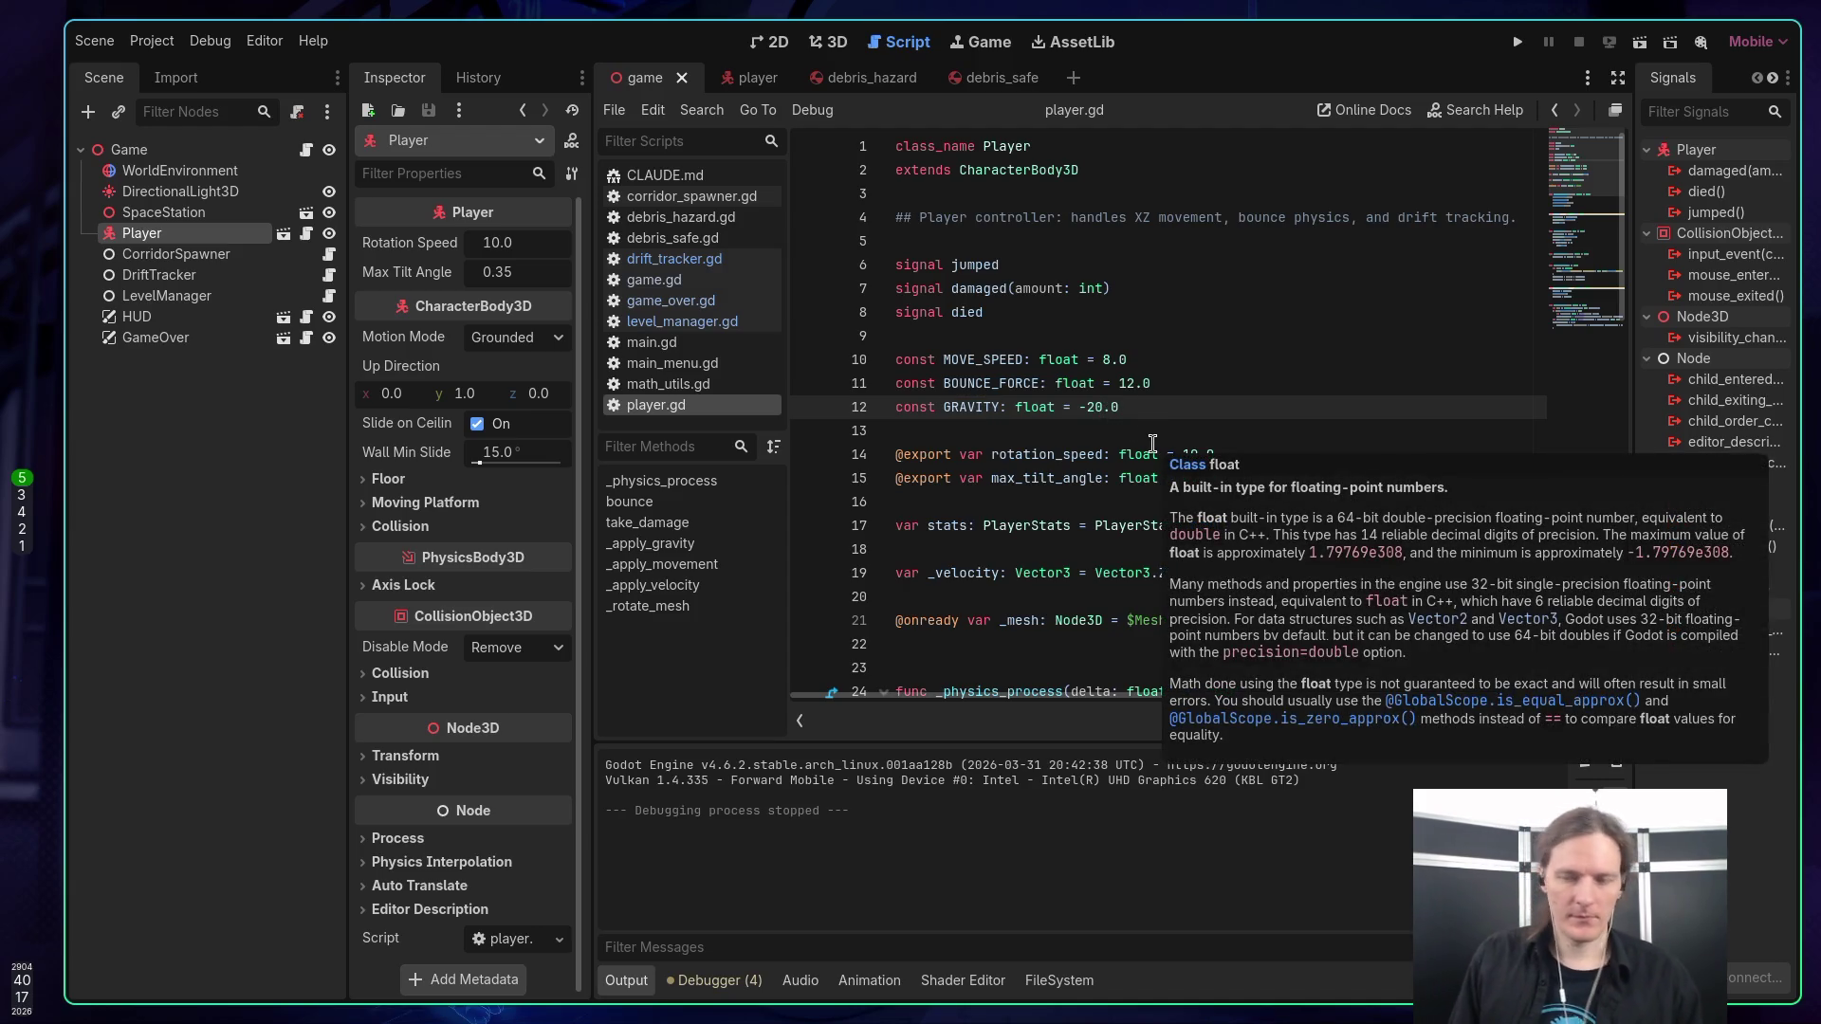
key(Left)
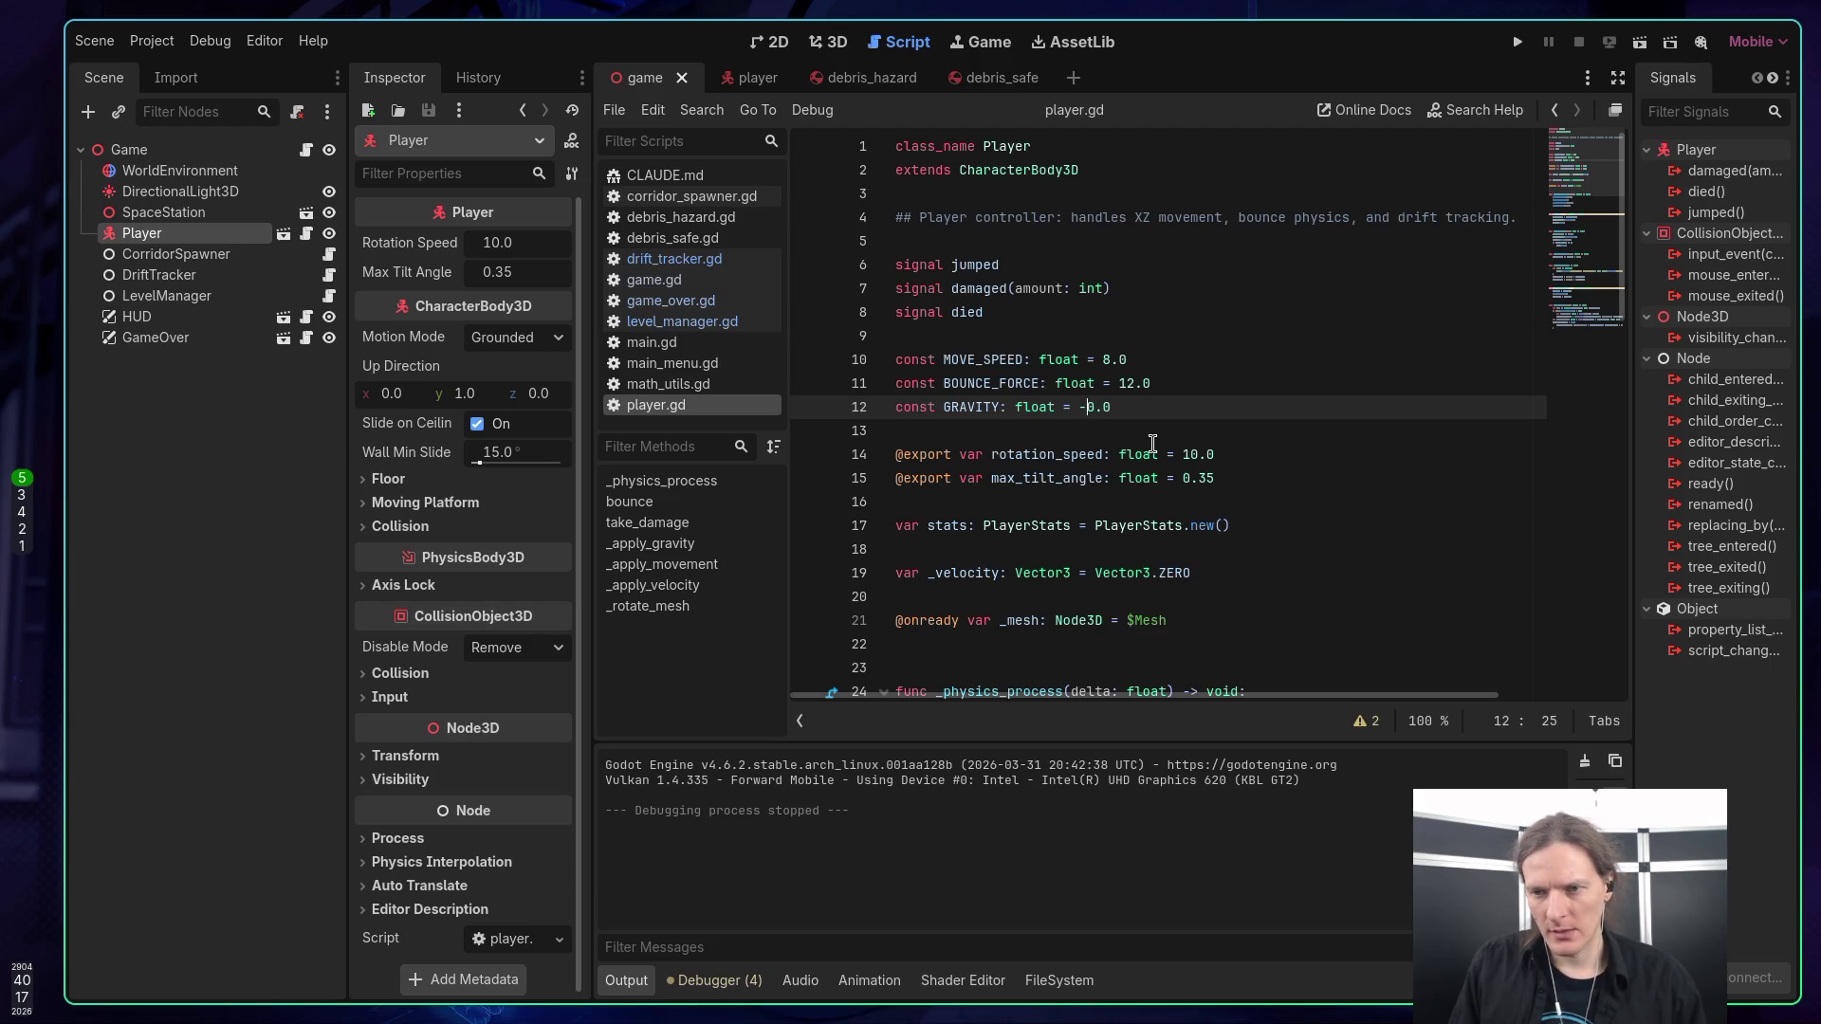
key(BackSpace)
key(ctrl+s)
key(F5)
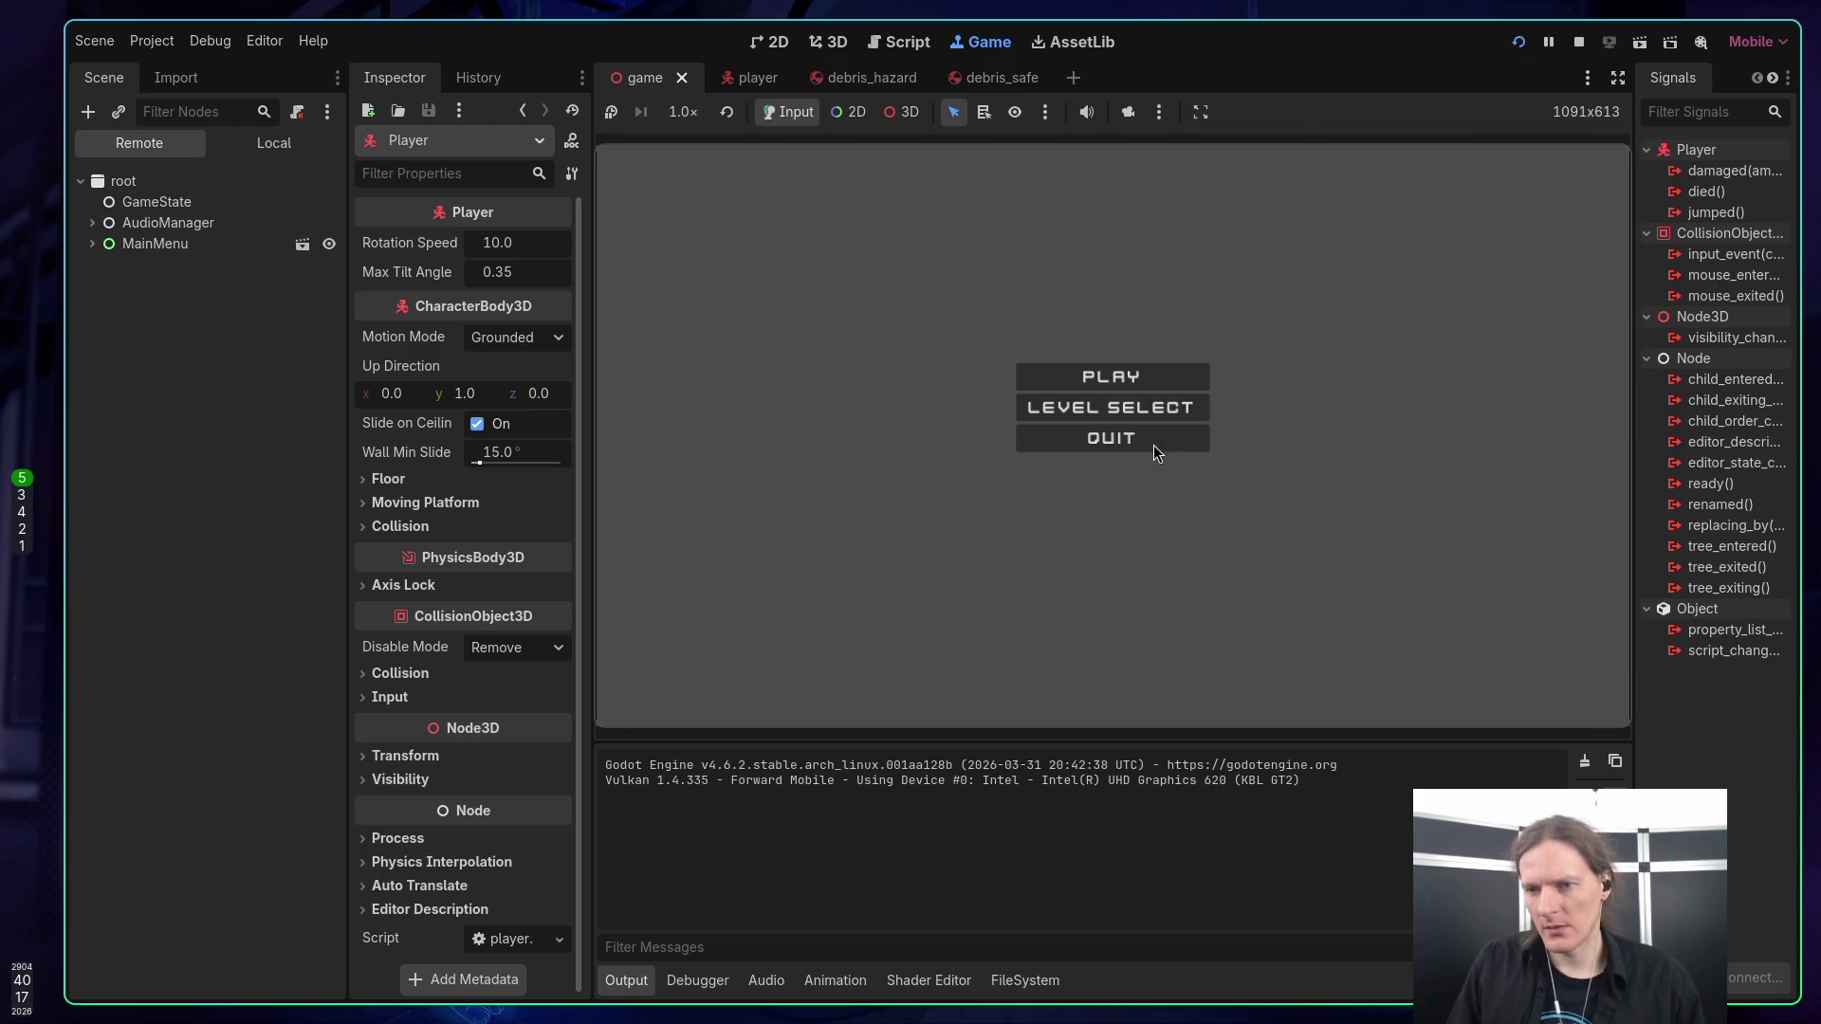
key(Return)
key(space)
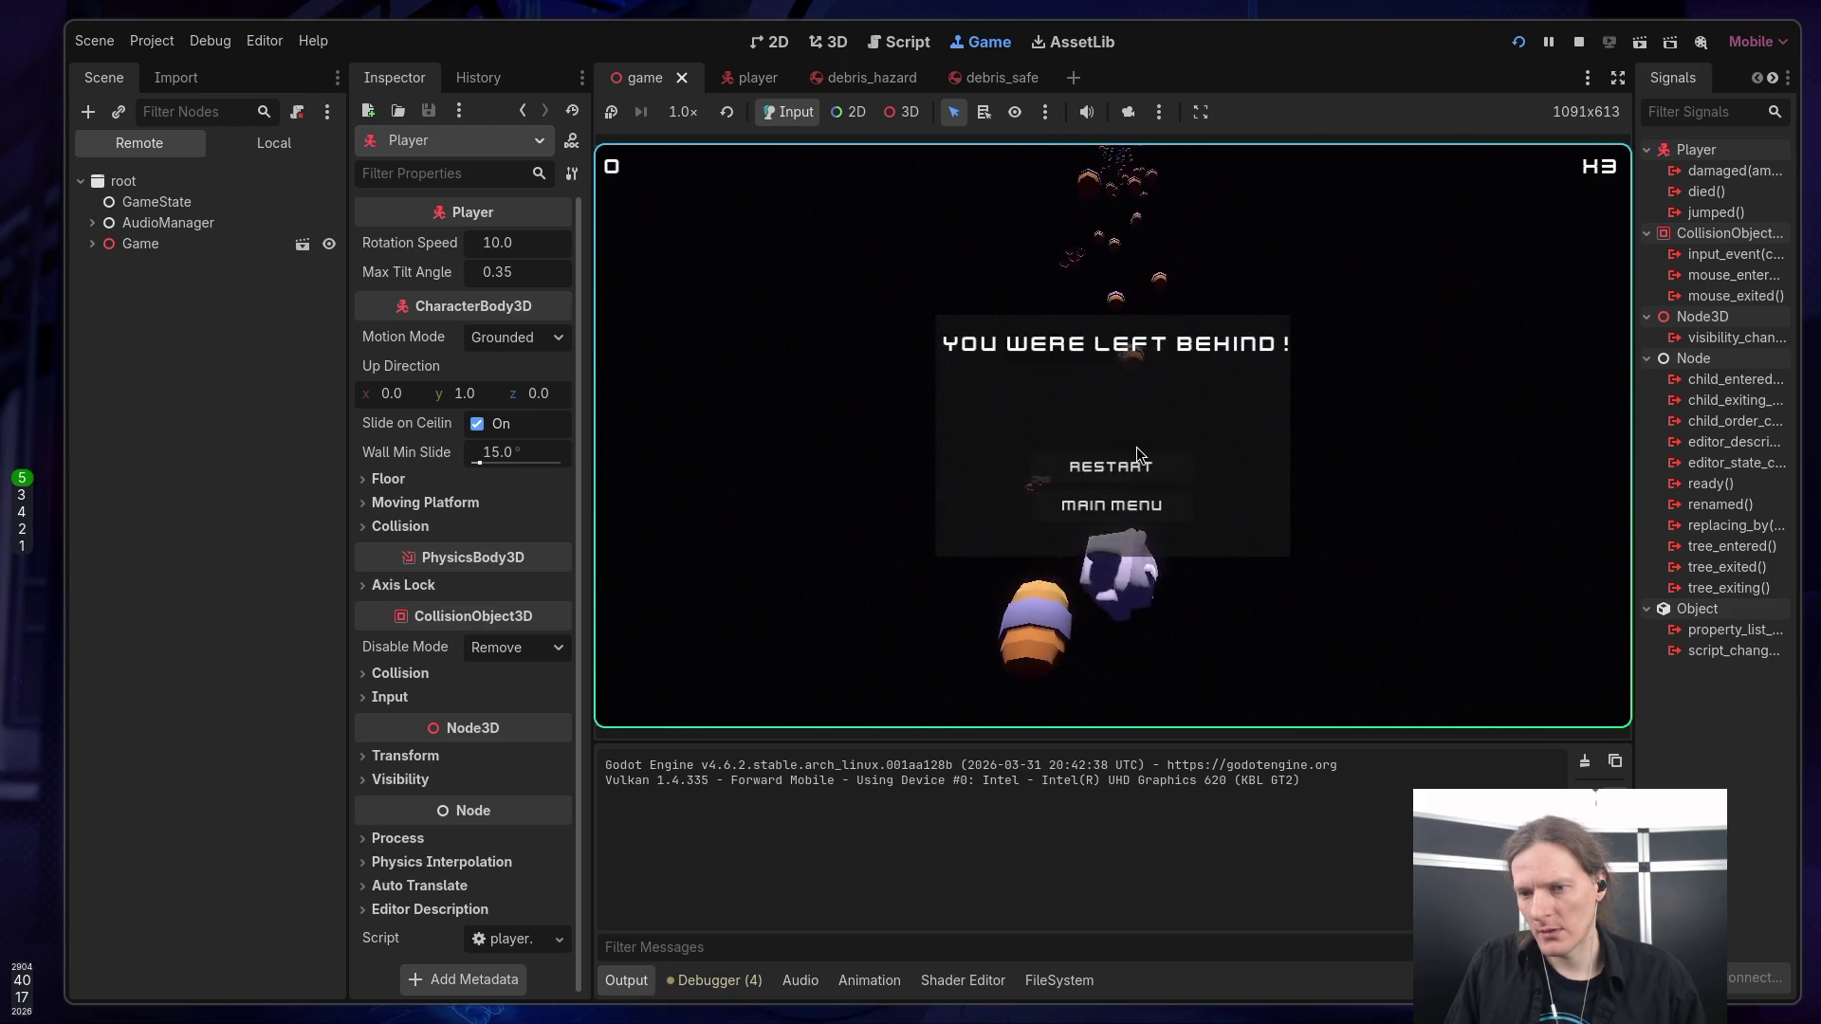
click(1124, 466)
key(space)
key(Left)
key(Right)
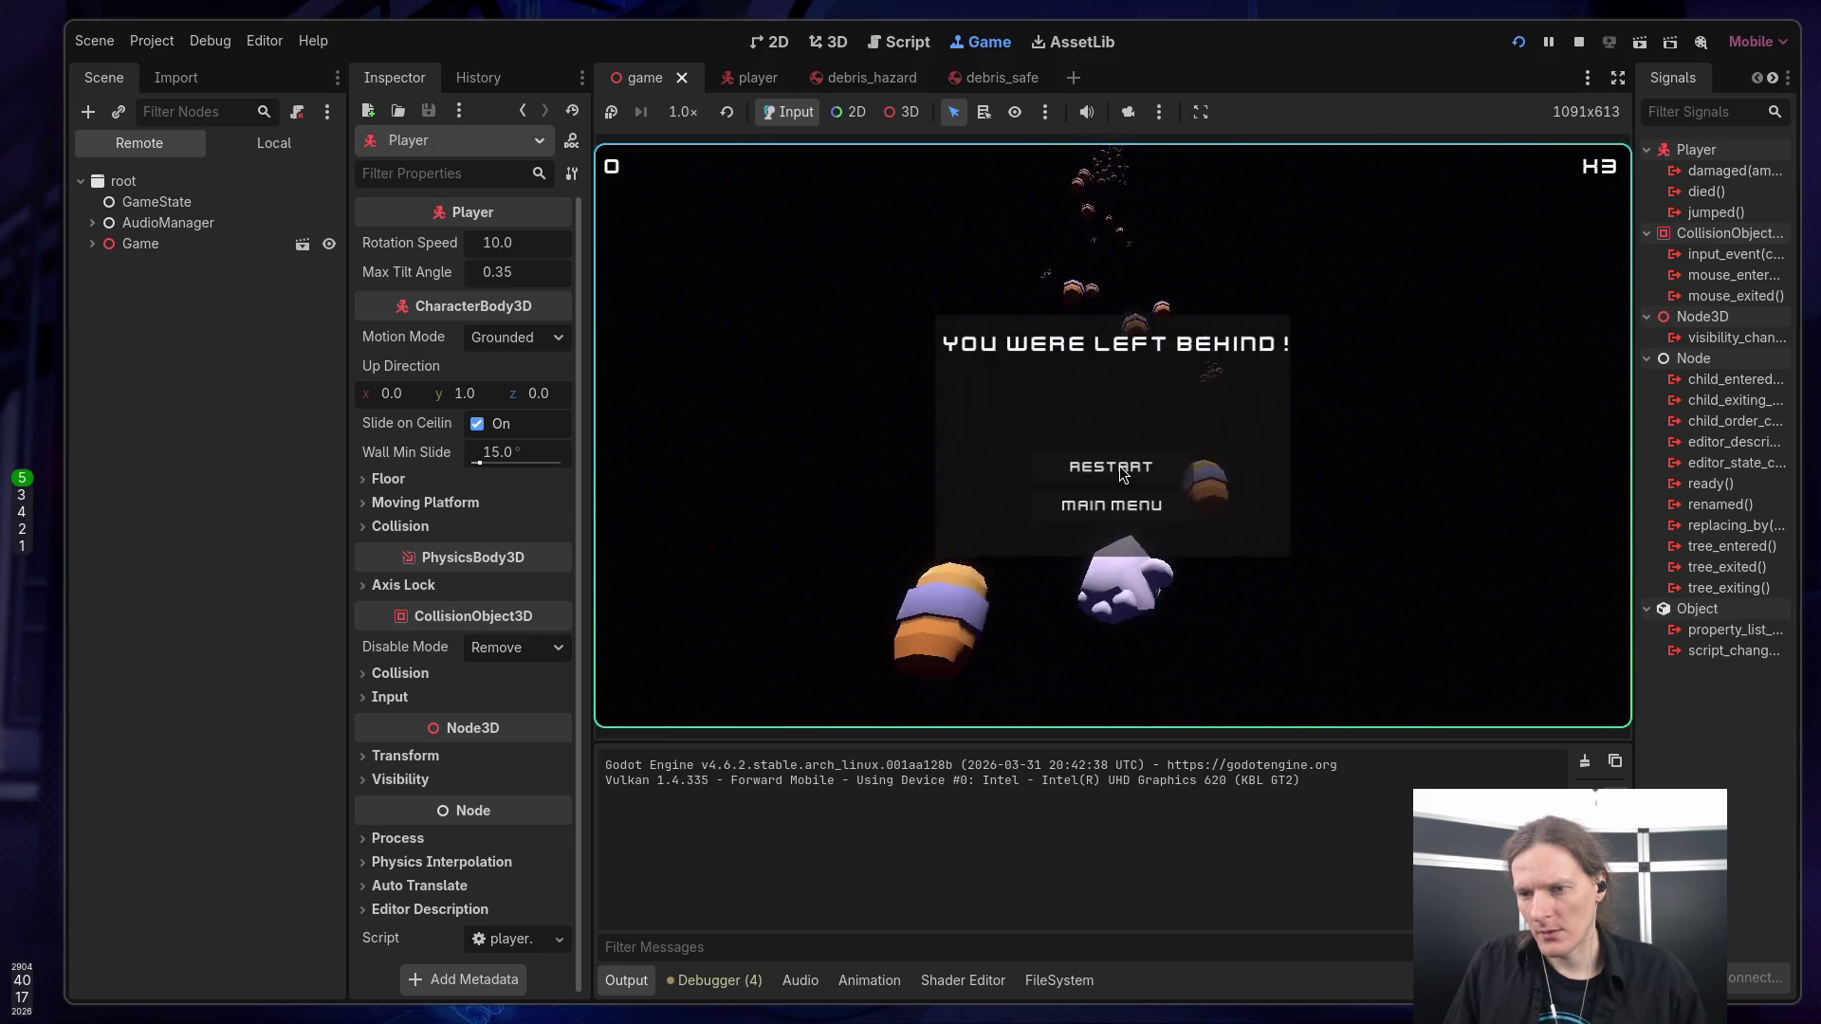
click(1118, 469)
key(space)
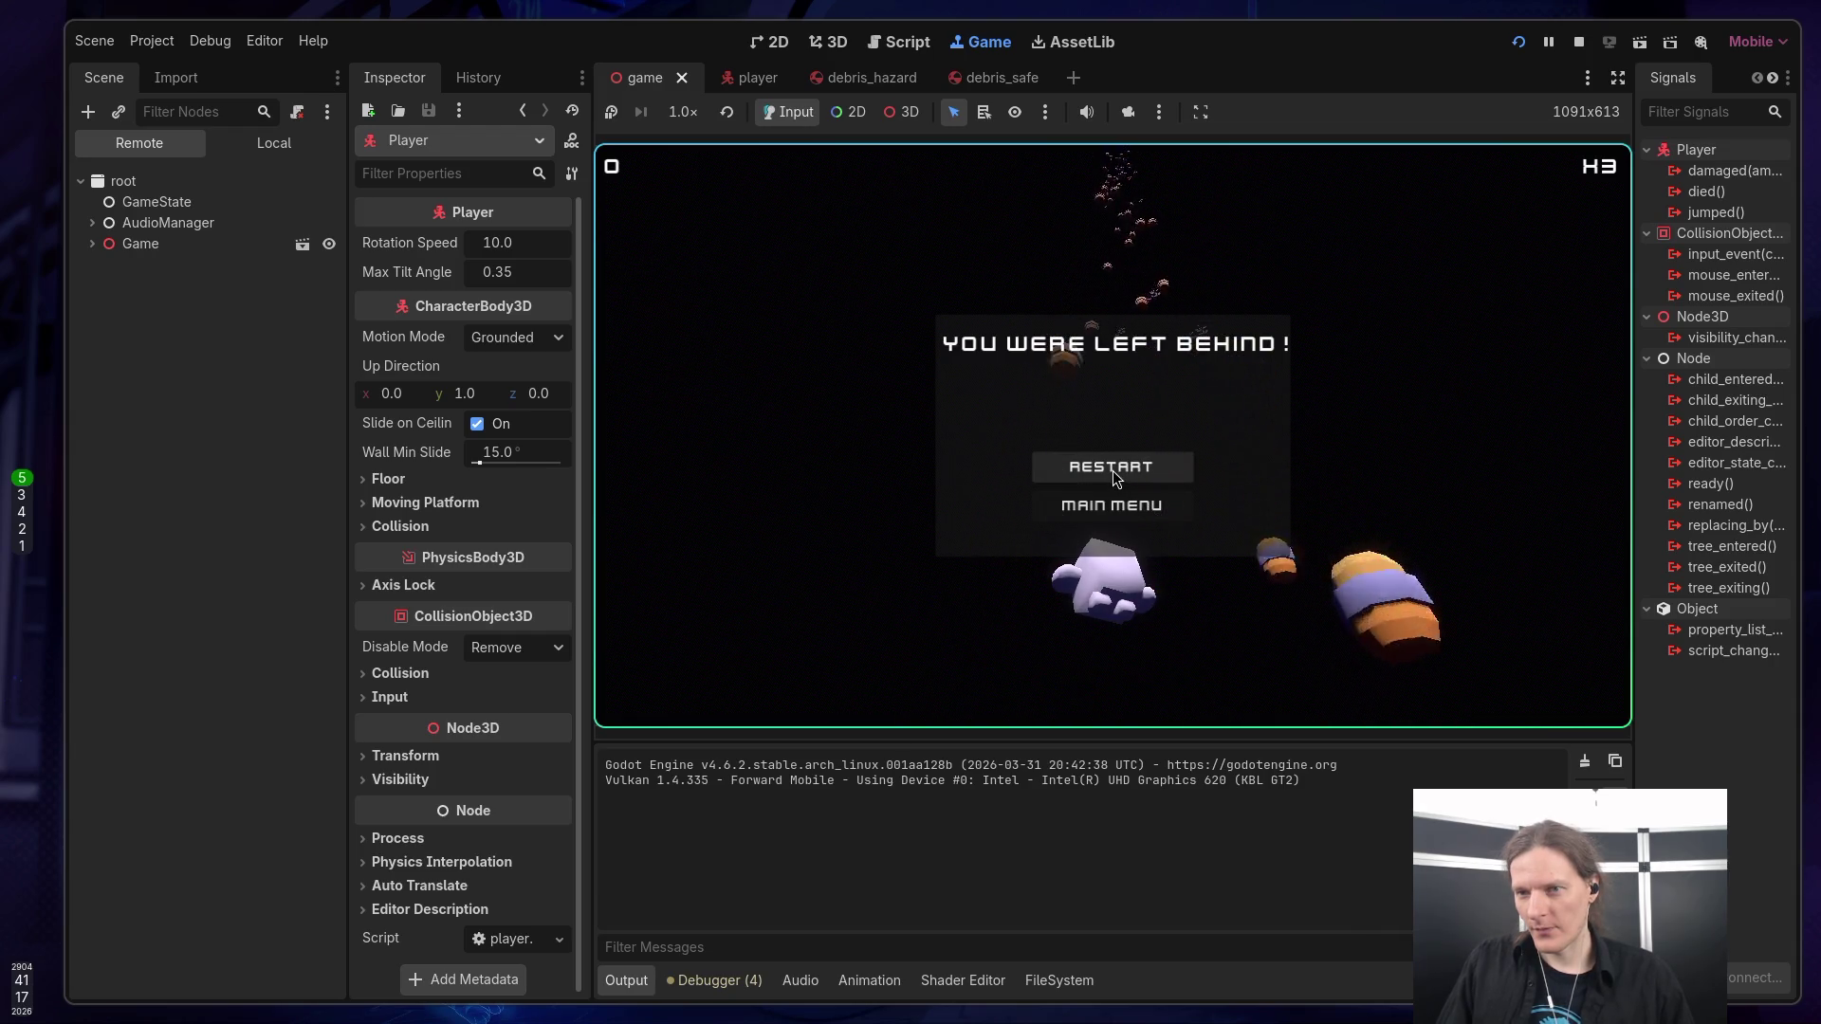
click(1127, 471)
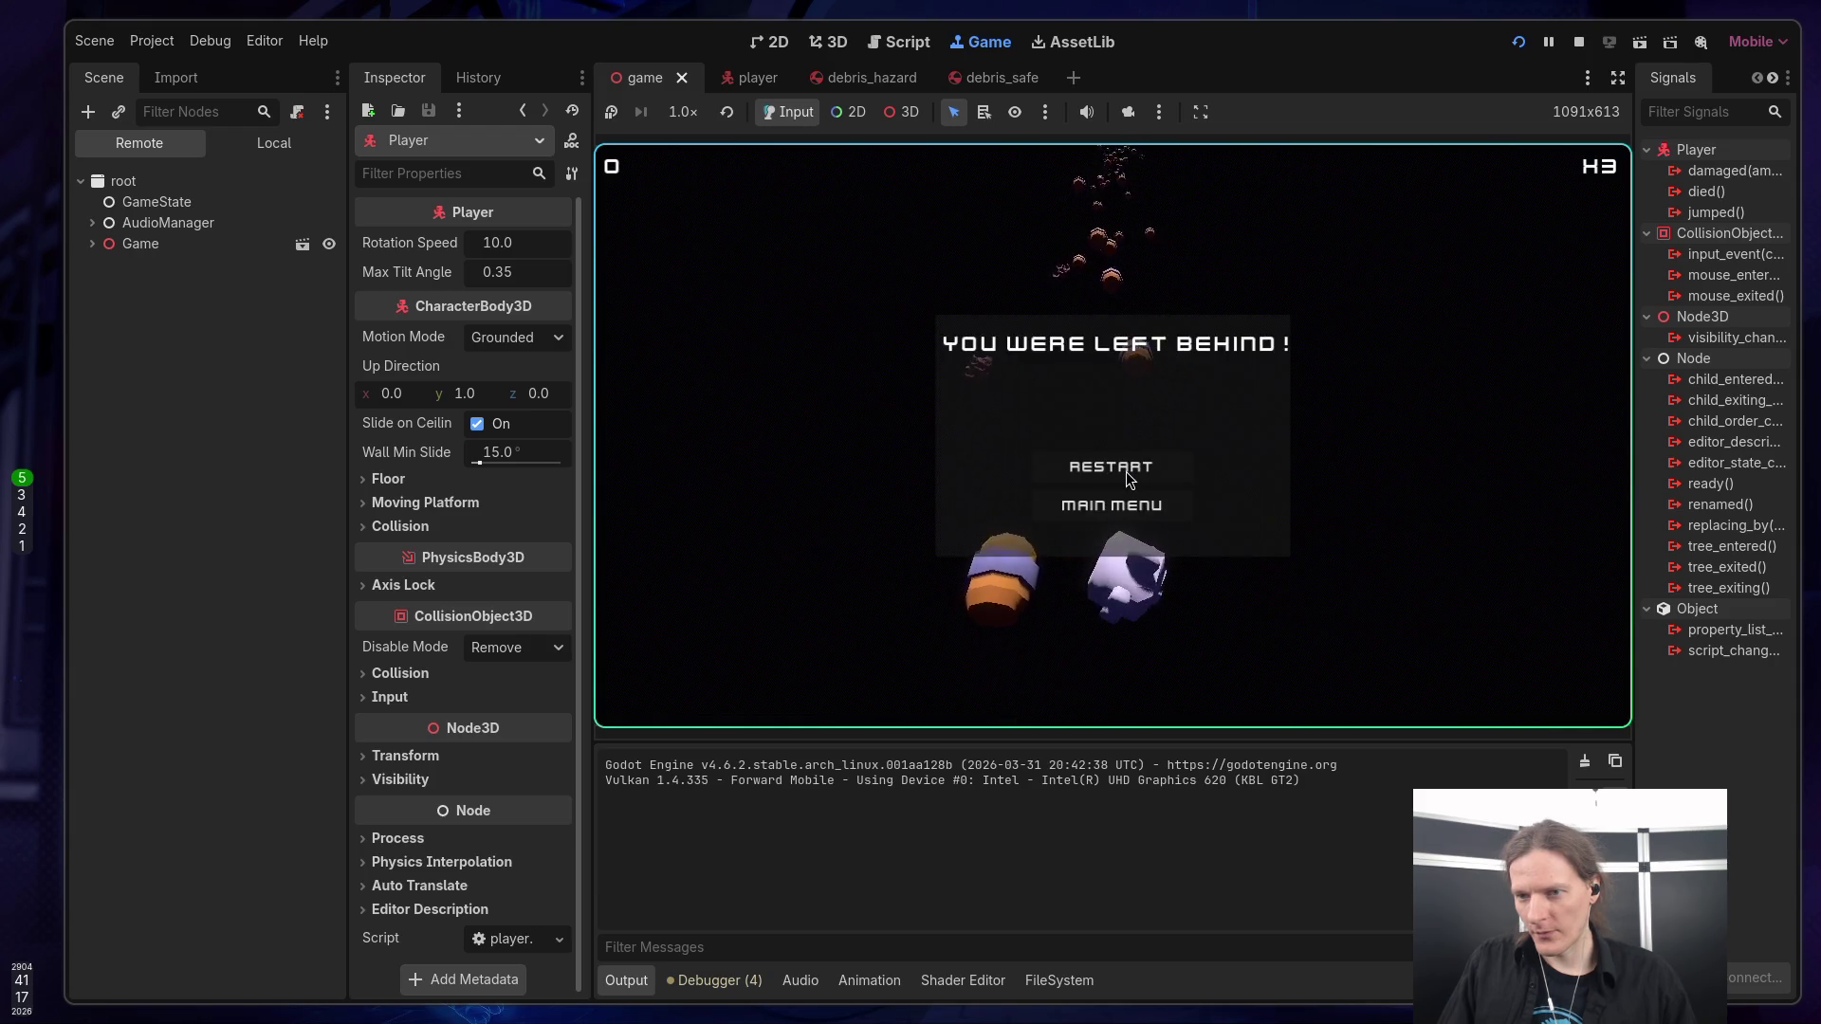
click(1139, 506)
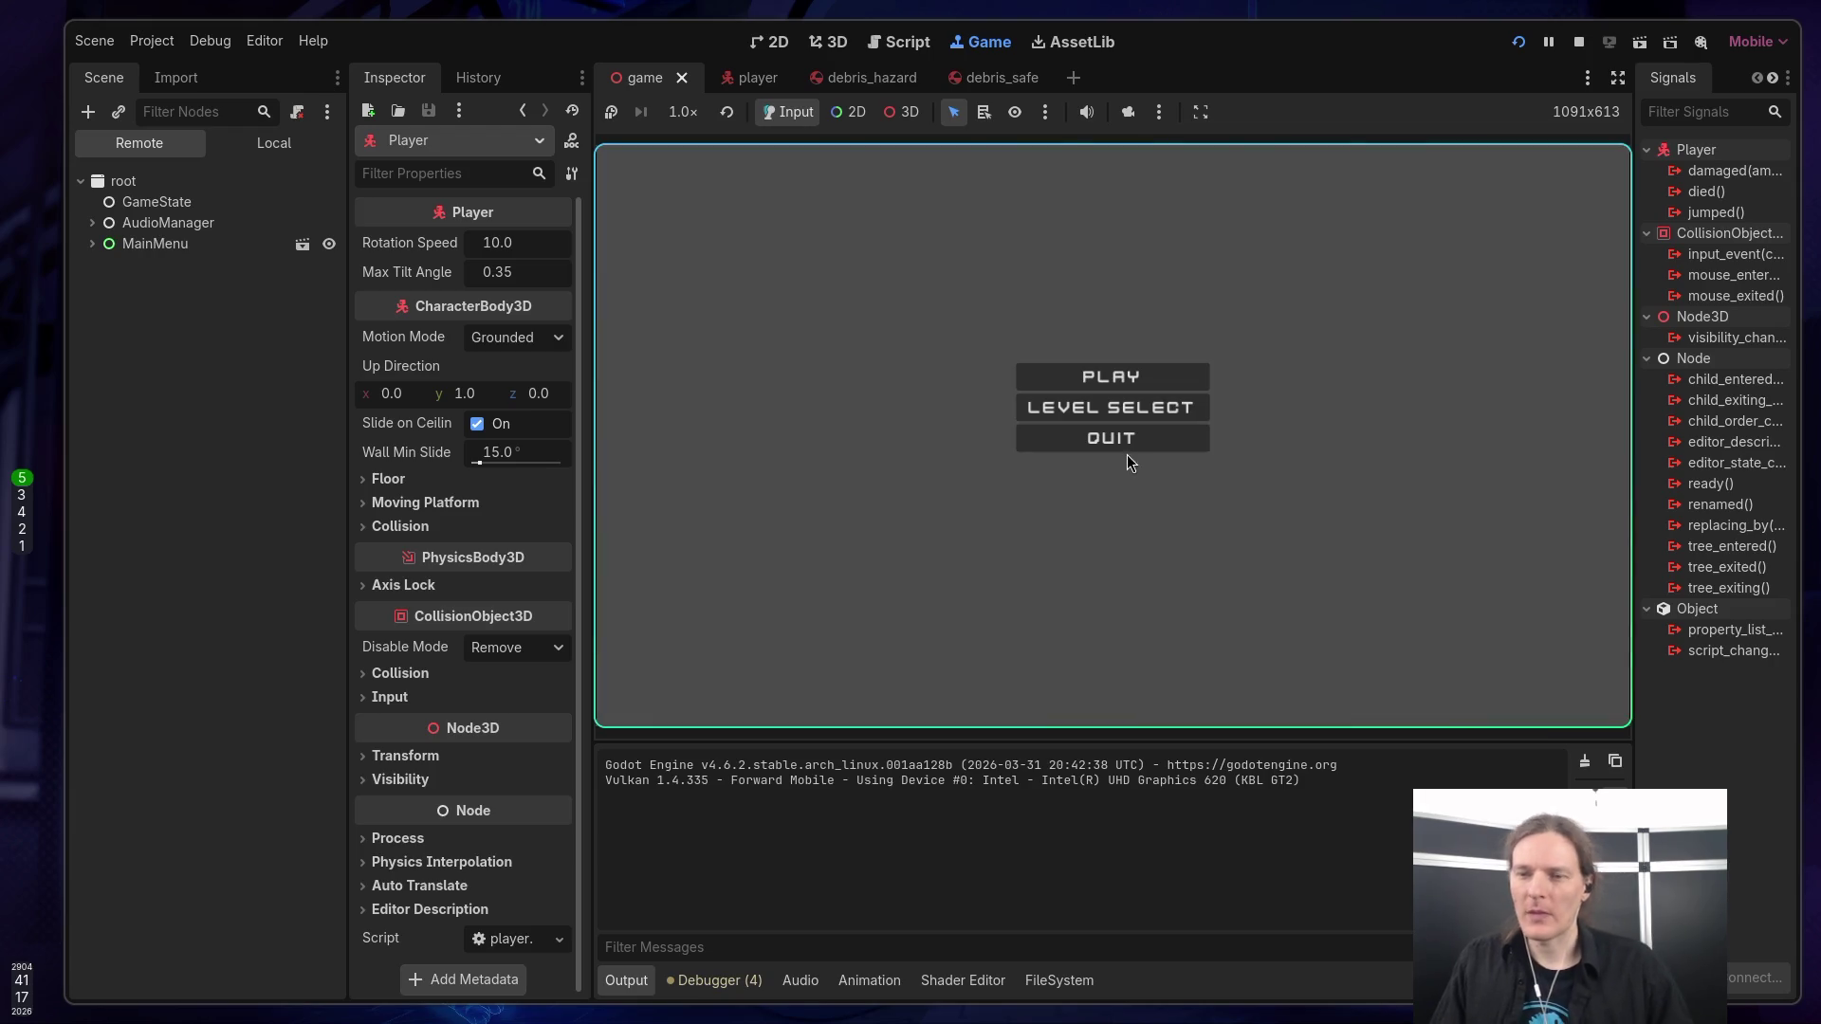
key(F8)
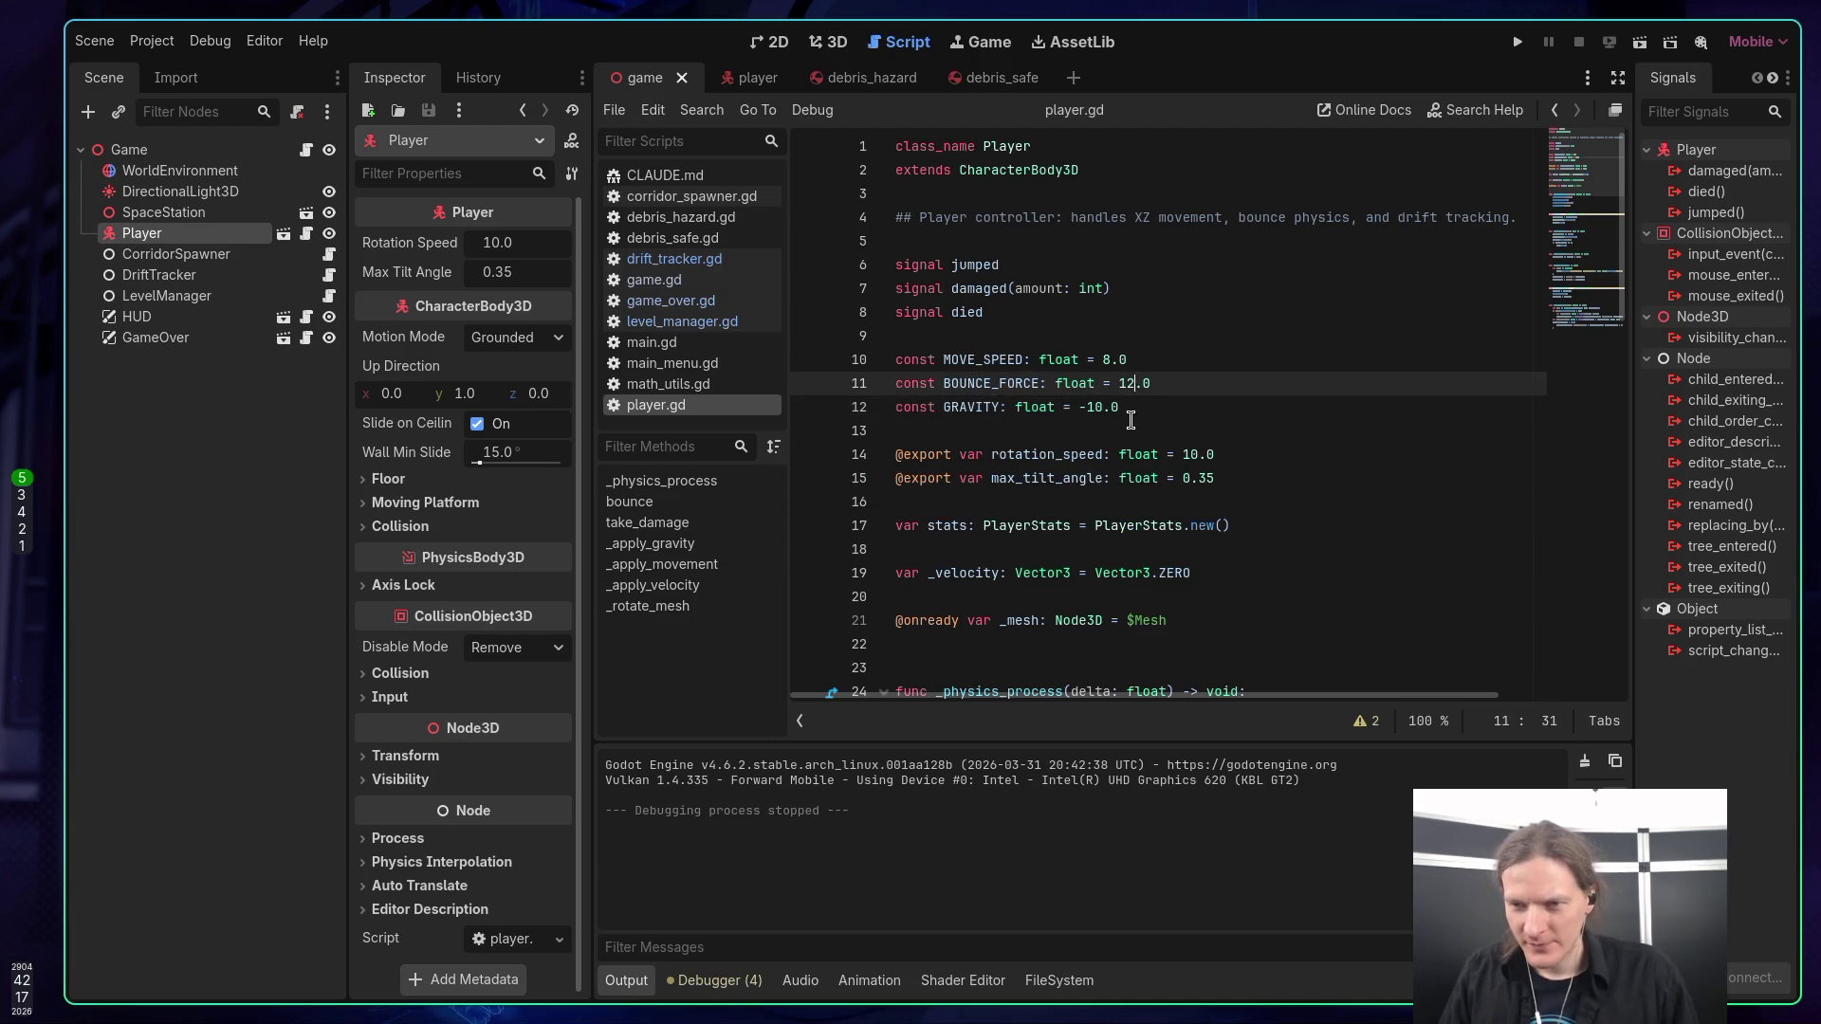
Leave player.gd and switch to the terminal on workspace 1.
click(1130, 423)
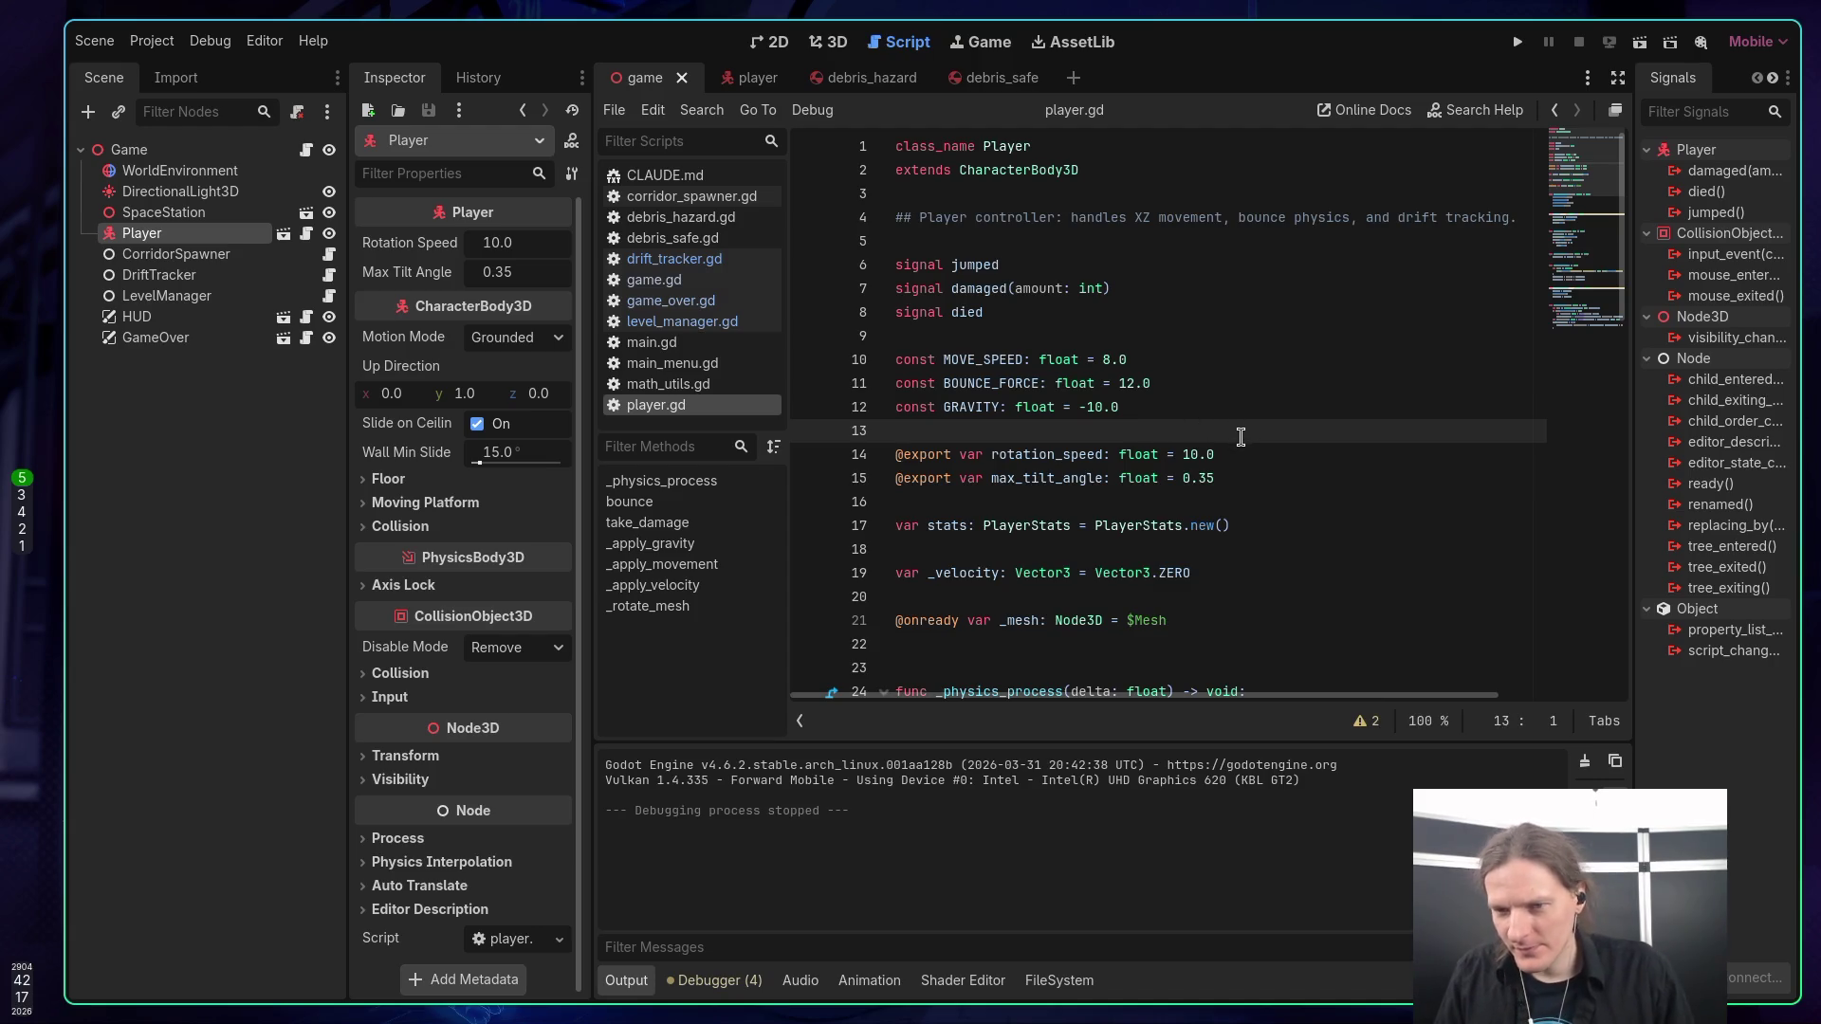
scroll(1239, 427, down, 1)
scroll(1238, 427, down, 4)
scroll(1229, 431, up, 5)
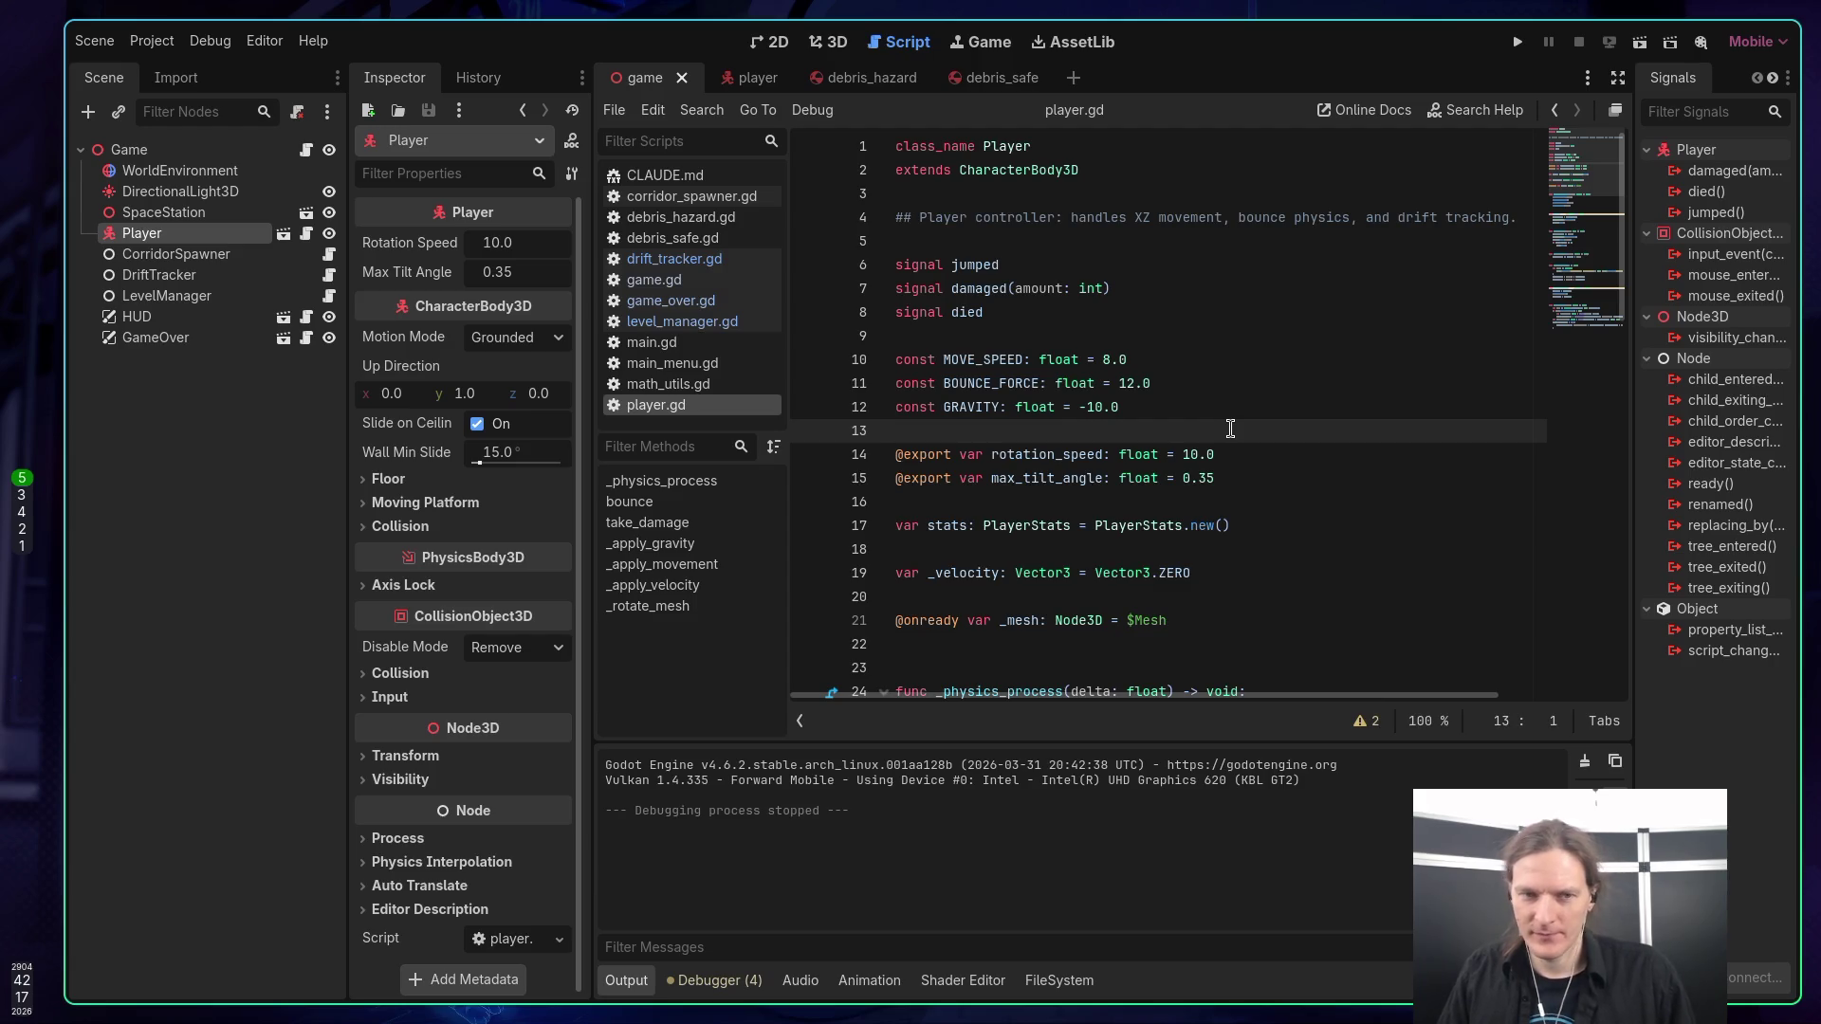
key(super+1)
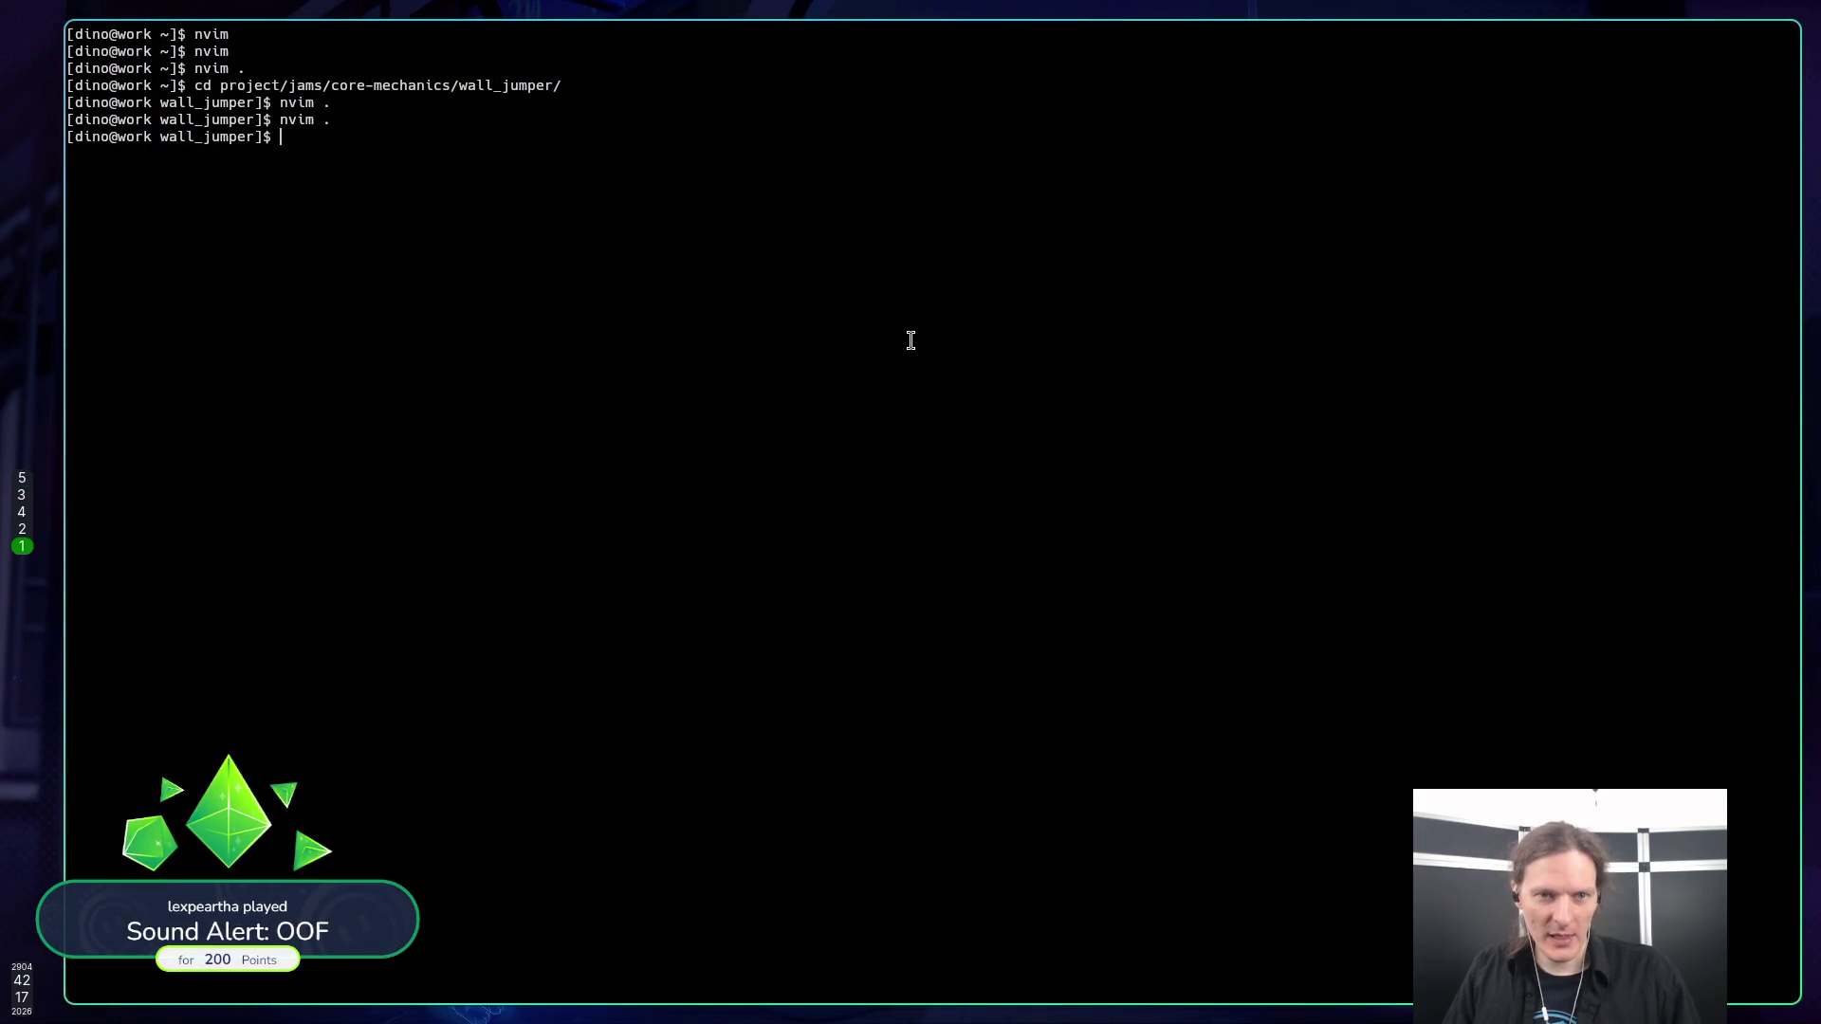
View the Kenney asset packs listing on workspace 4, then return to Godot on workspace 5.
key(super+4)
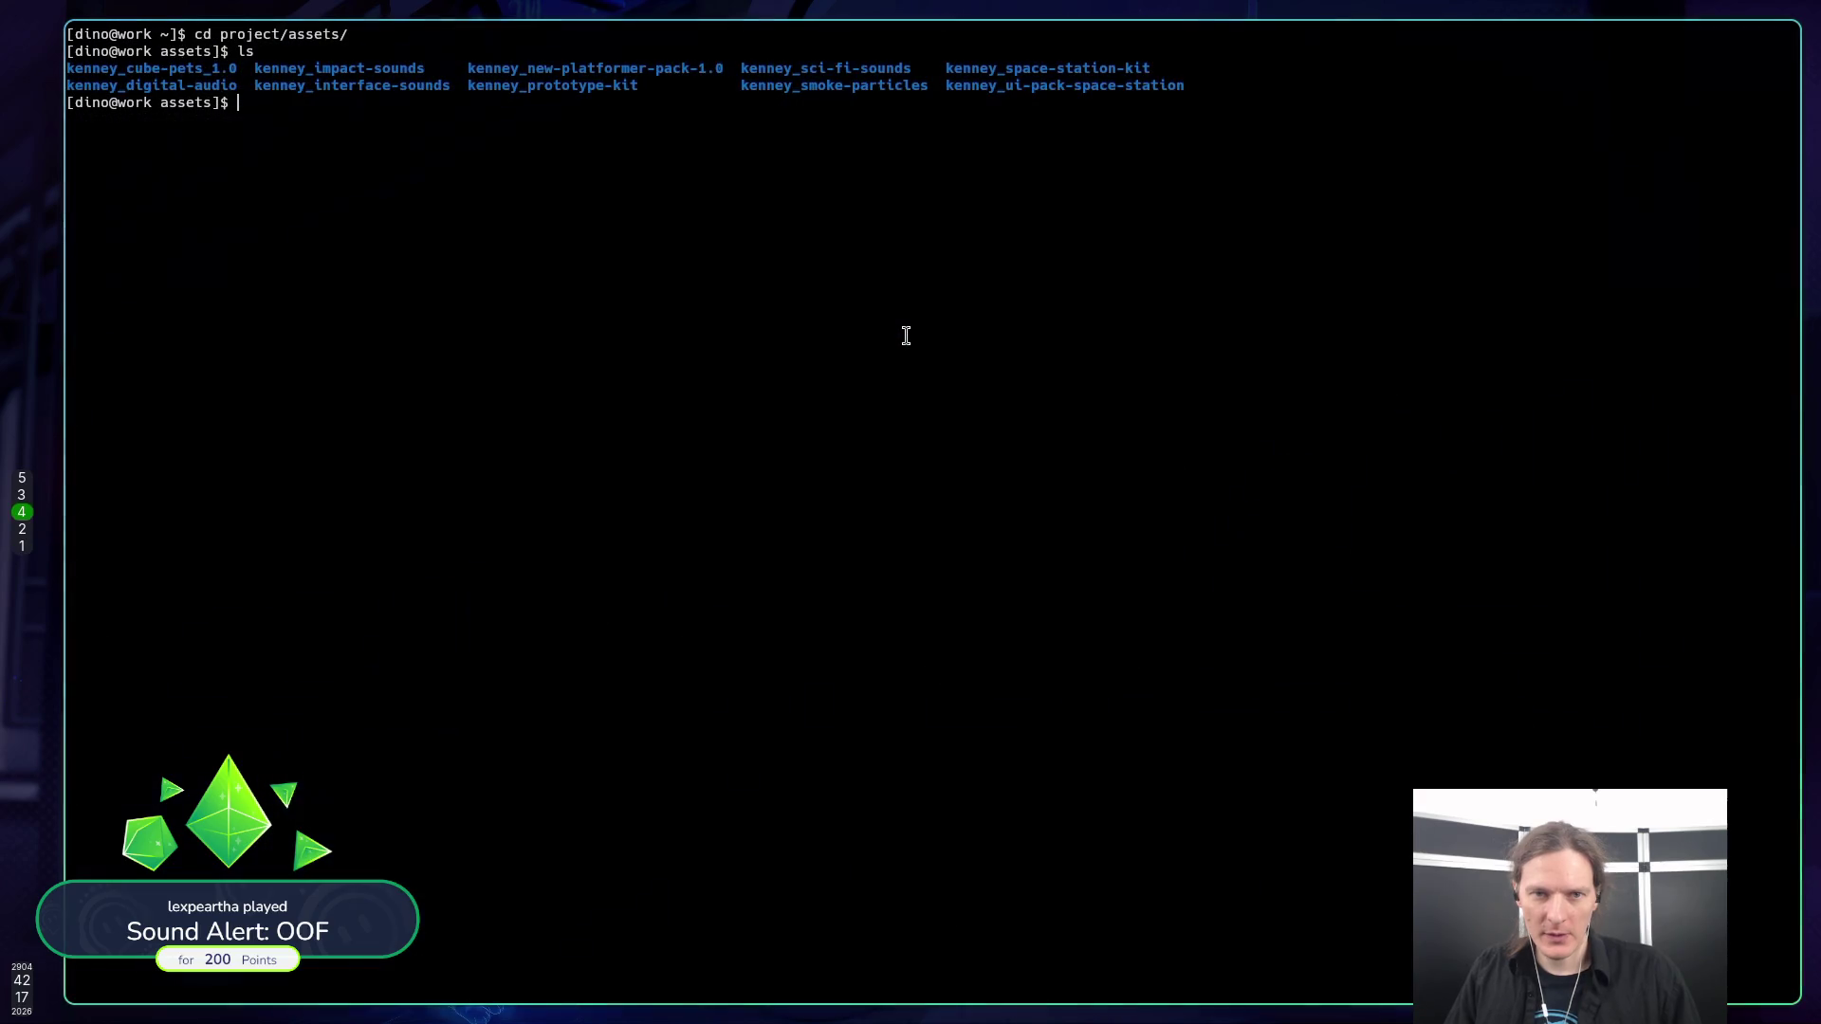
key(super+5)
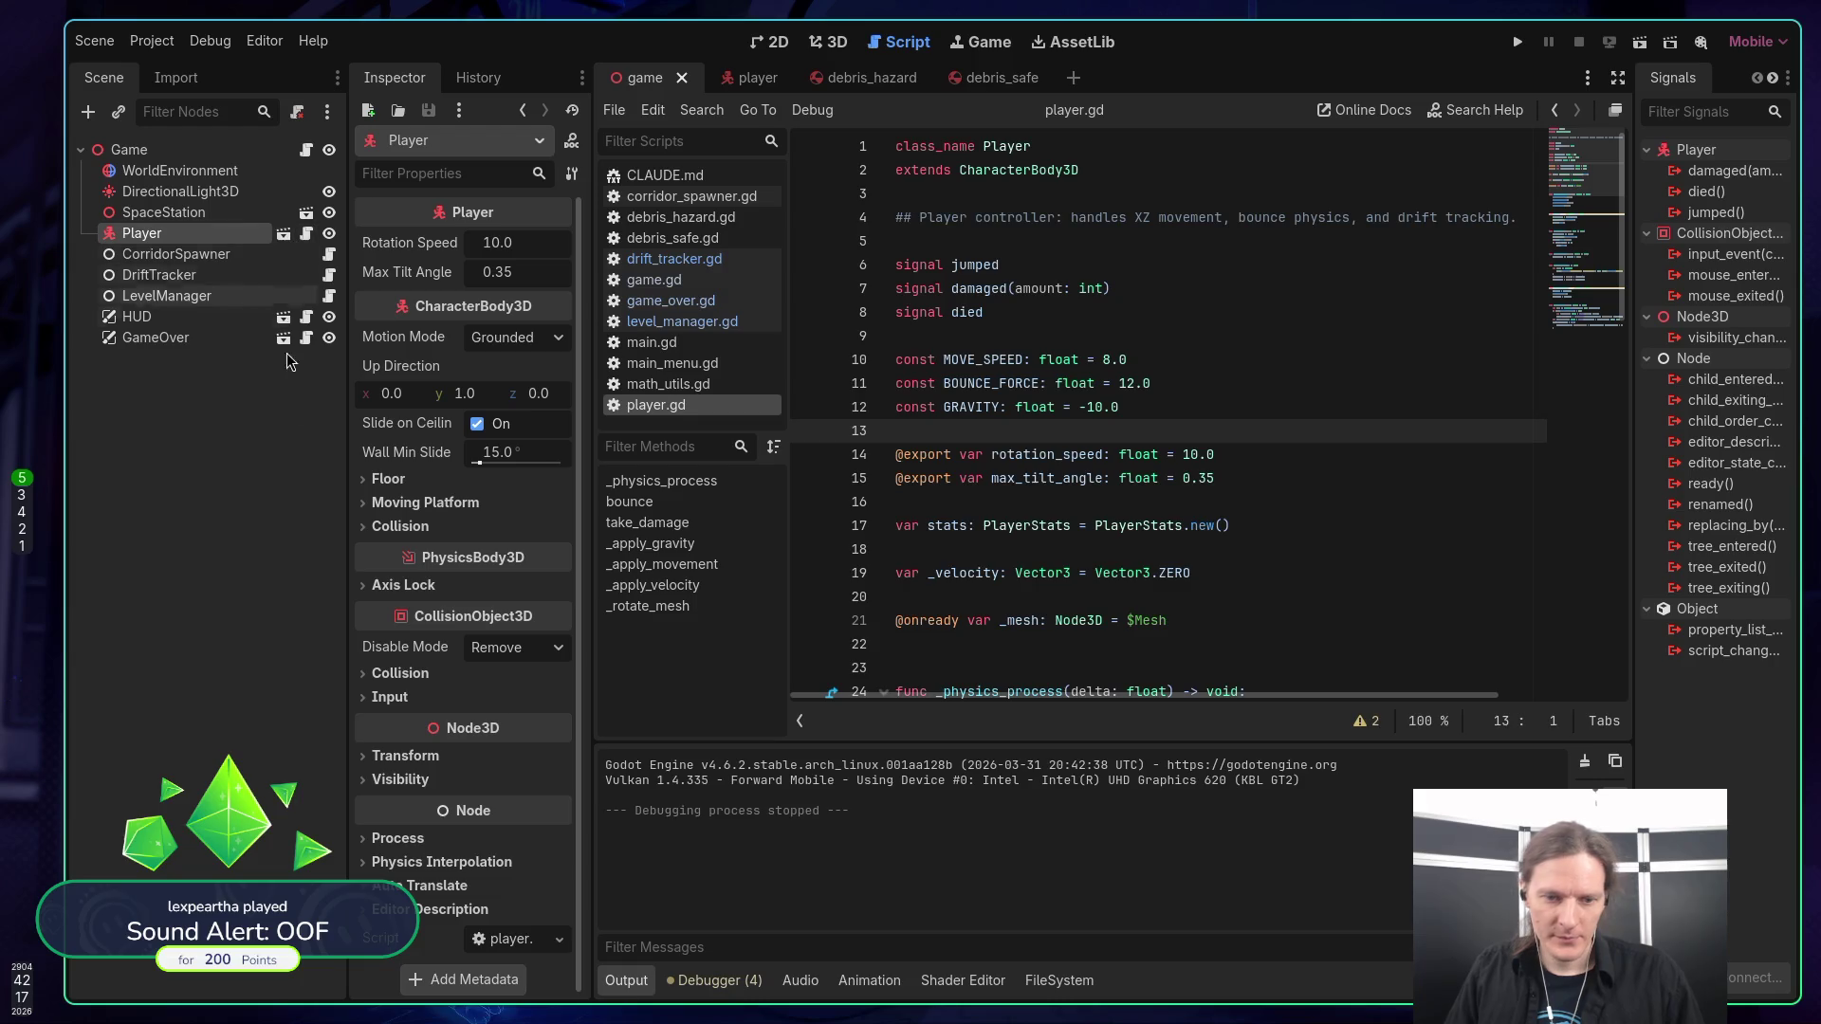
Show the FileSystem dock and expand the assets > kenney folders.
click(1081, 984)
scroll(730, 821, down, 1)
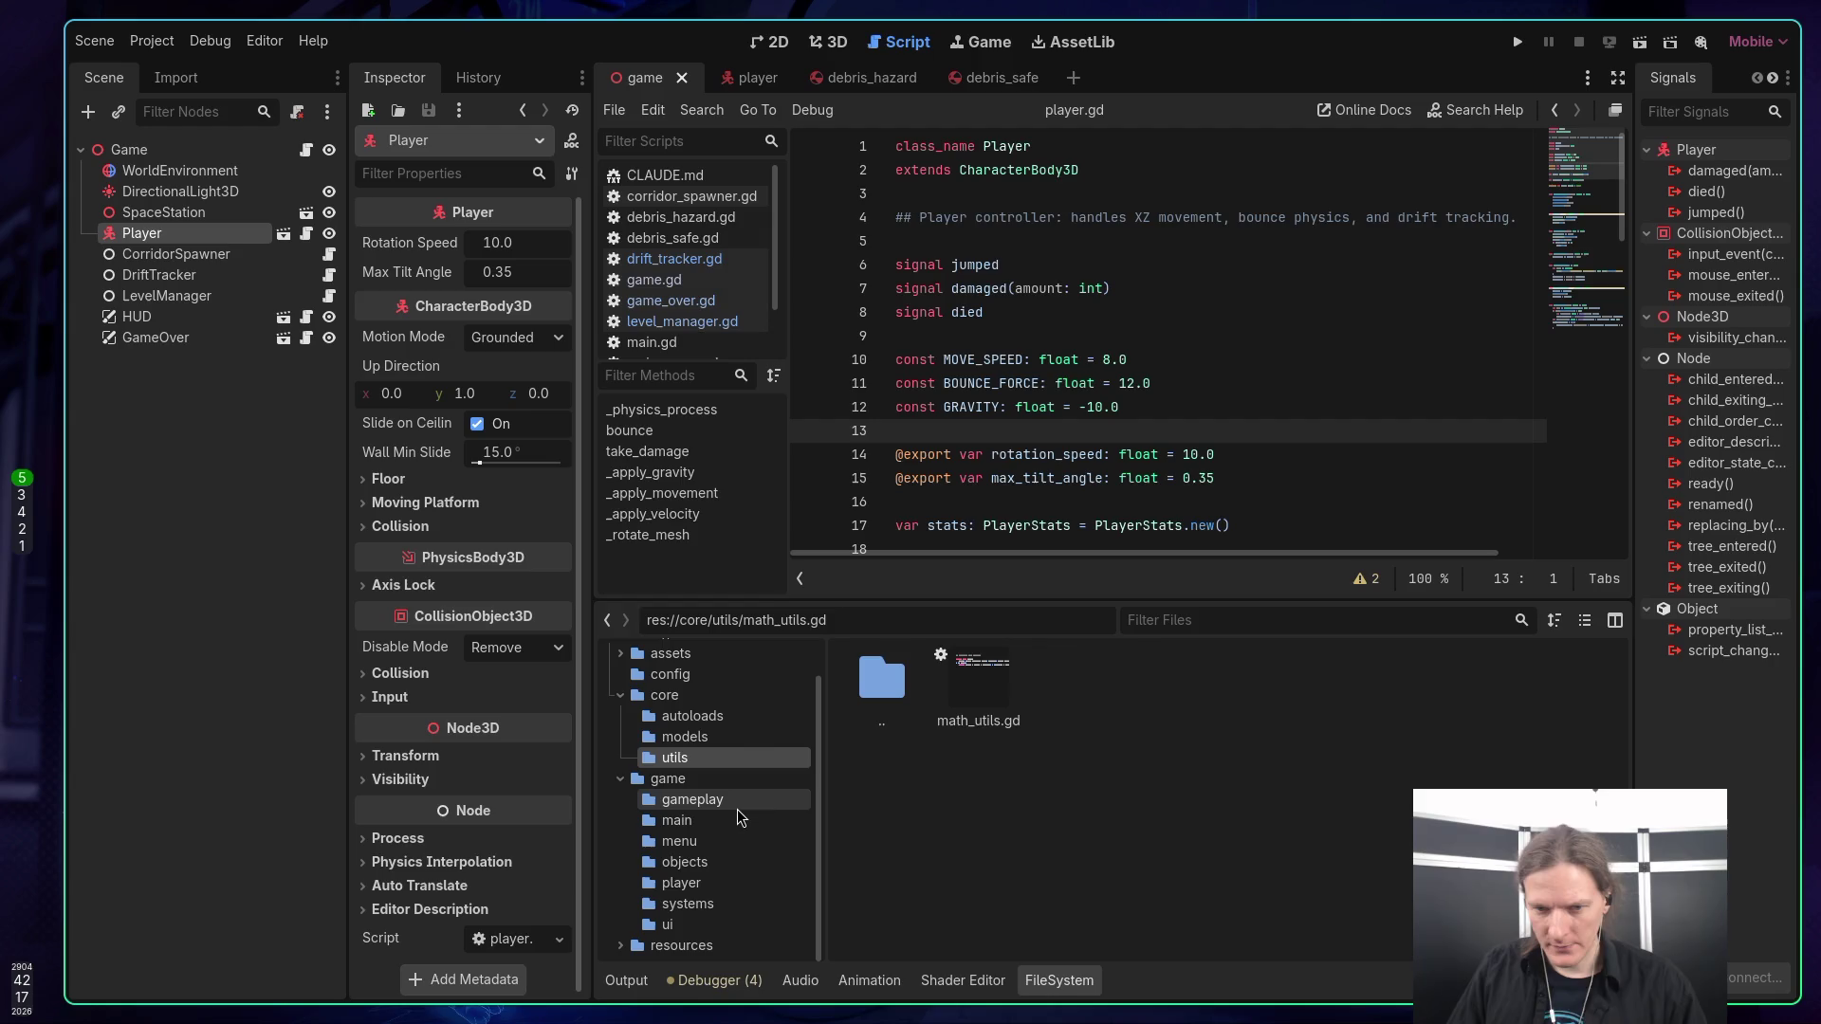
click(670, 653)
click(621, 654)
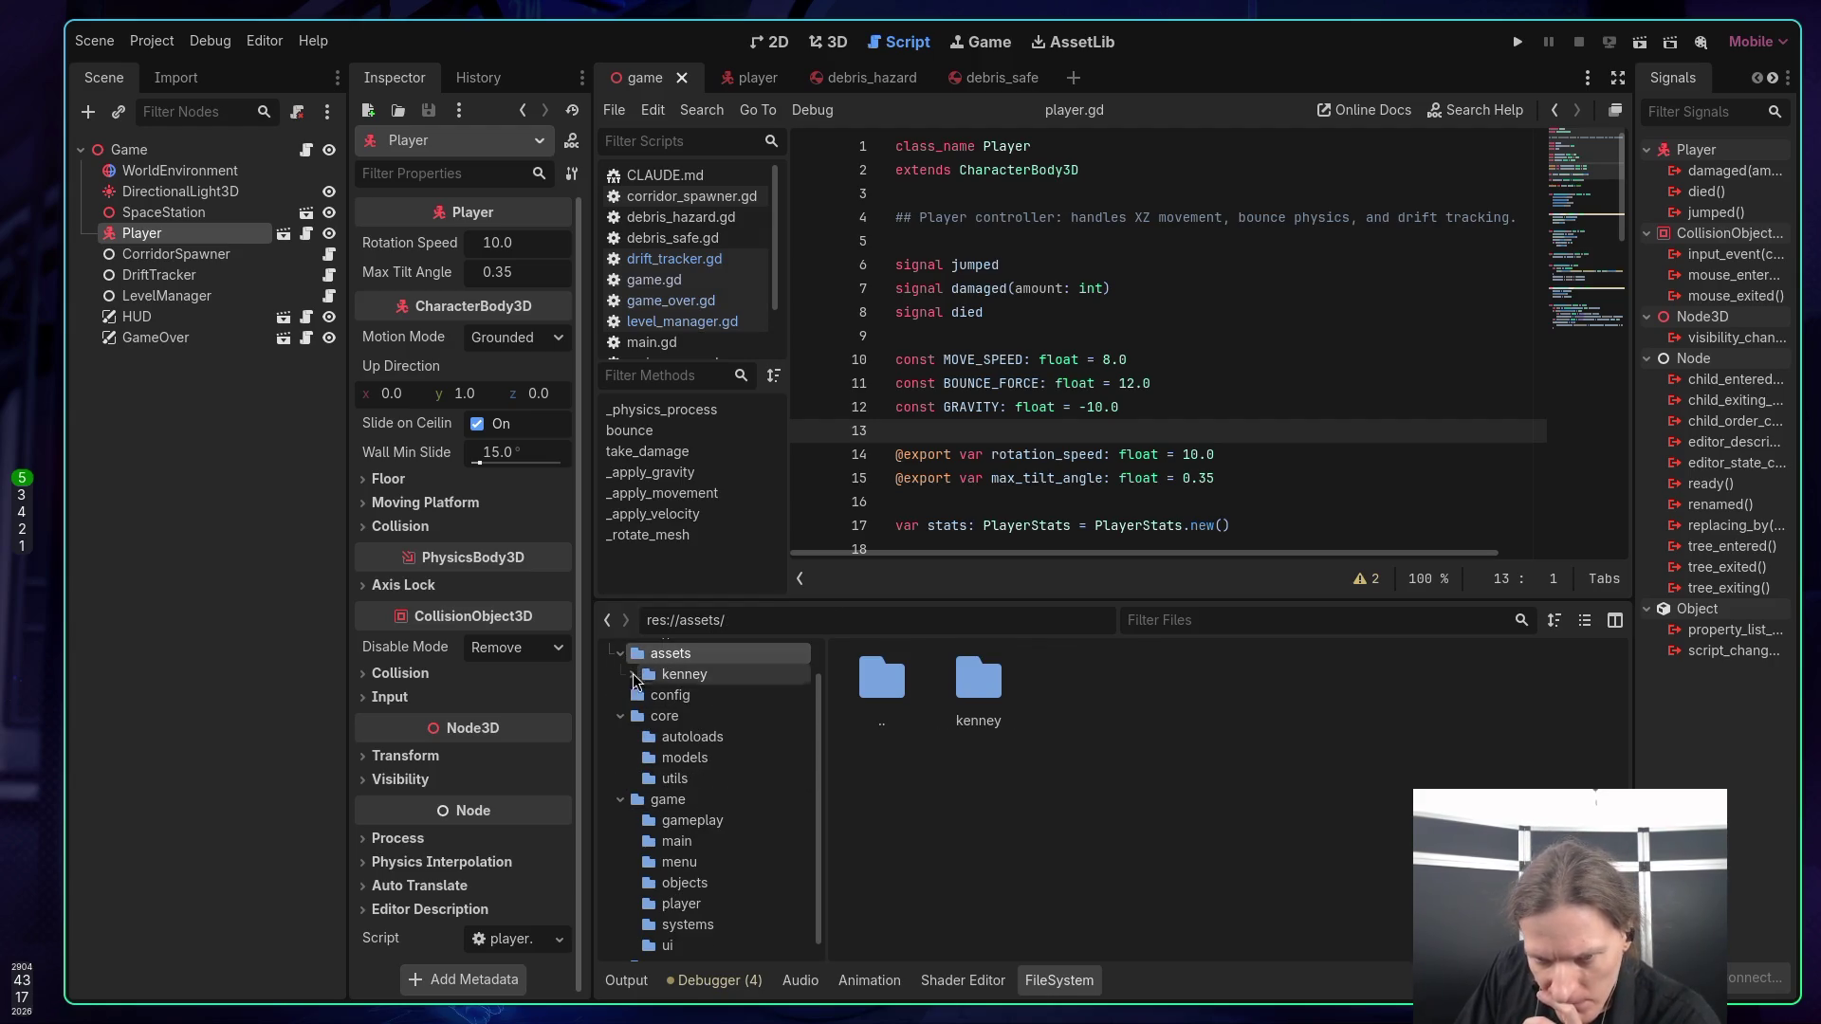
click(676, 674)
click(632, 674)
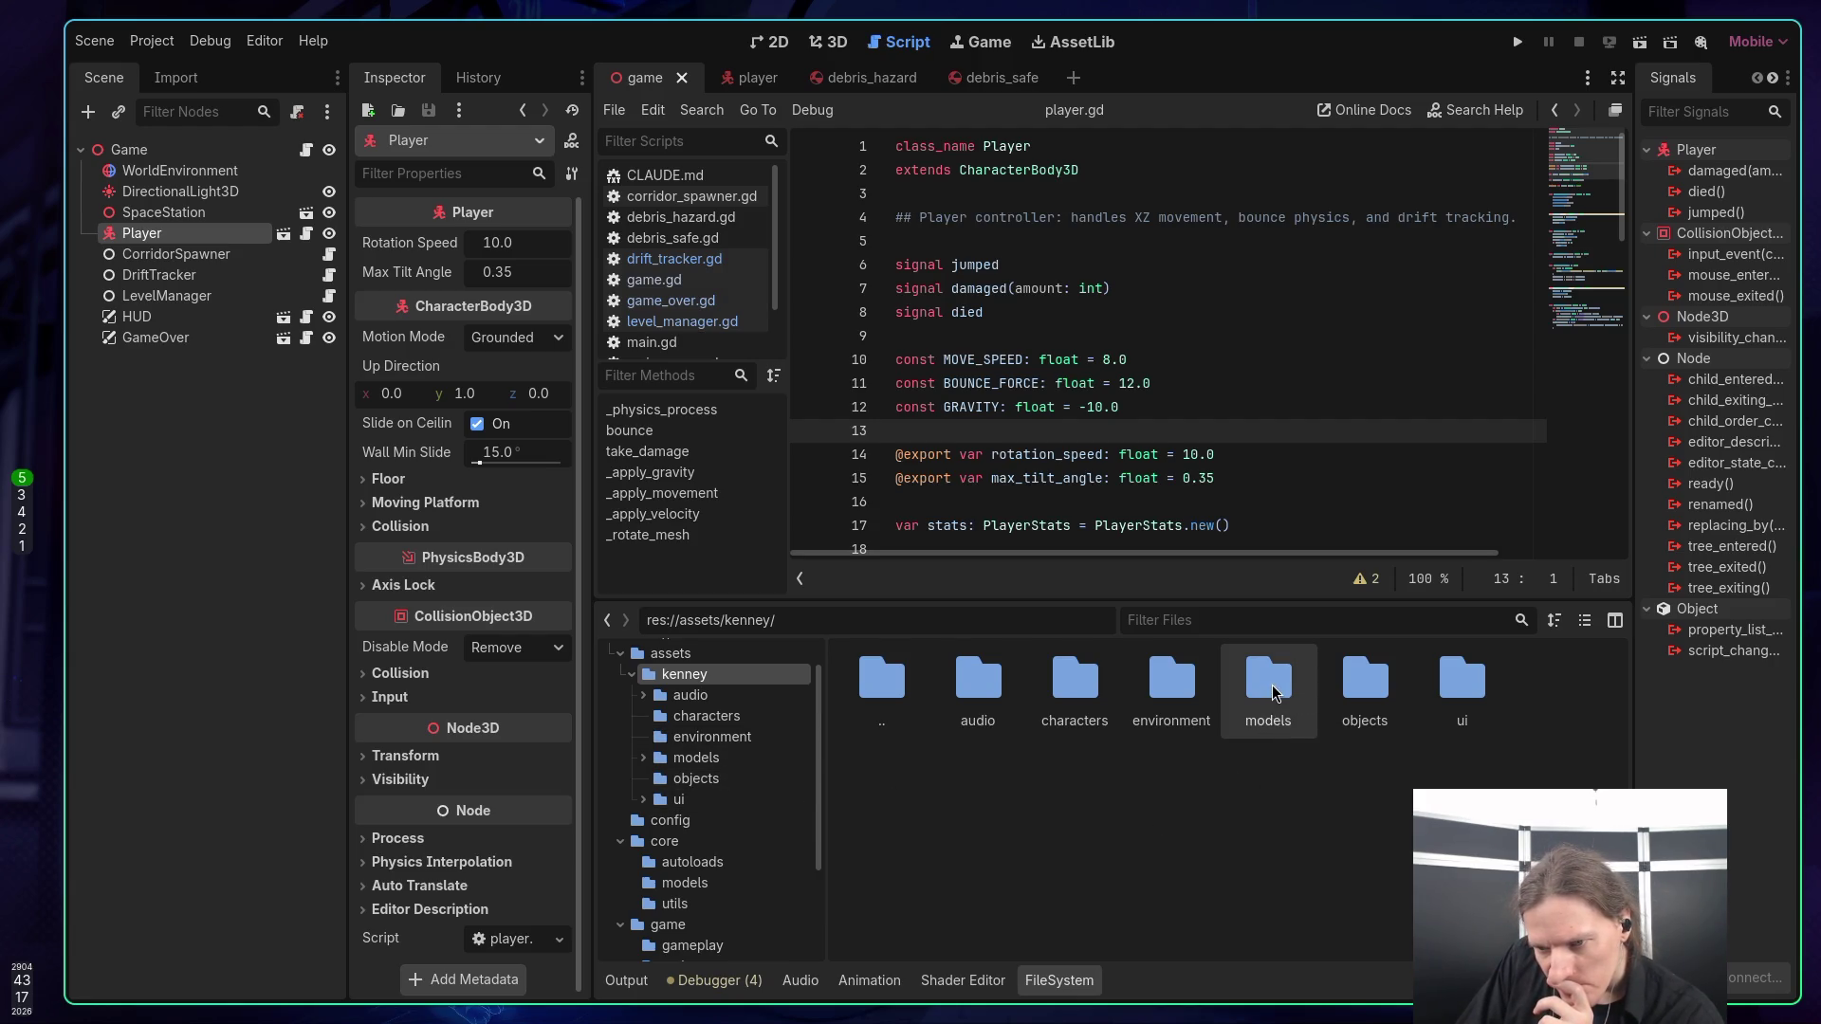
Browse the environment, space_station models, textures and characters folders, selecting container.glb.
double_click(1185, 683)
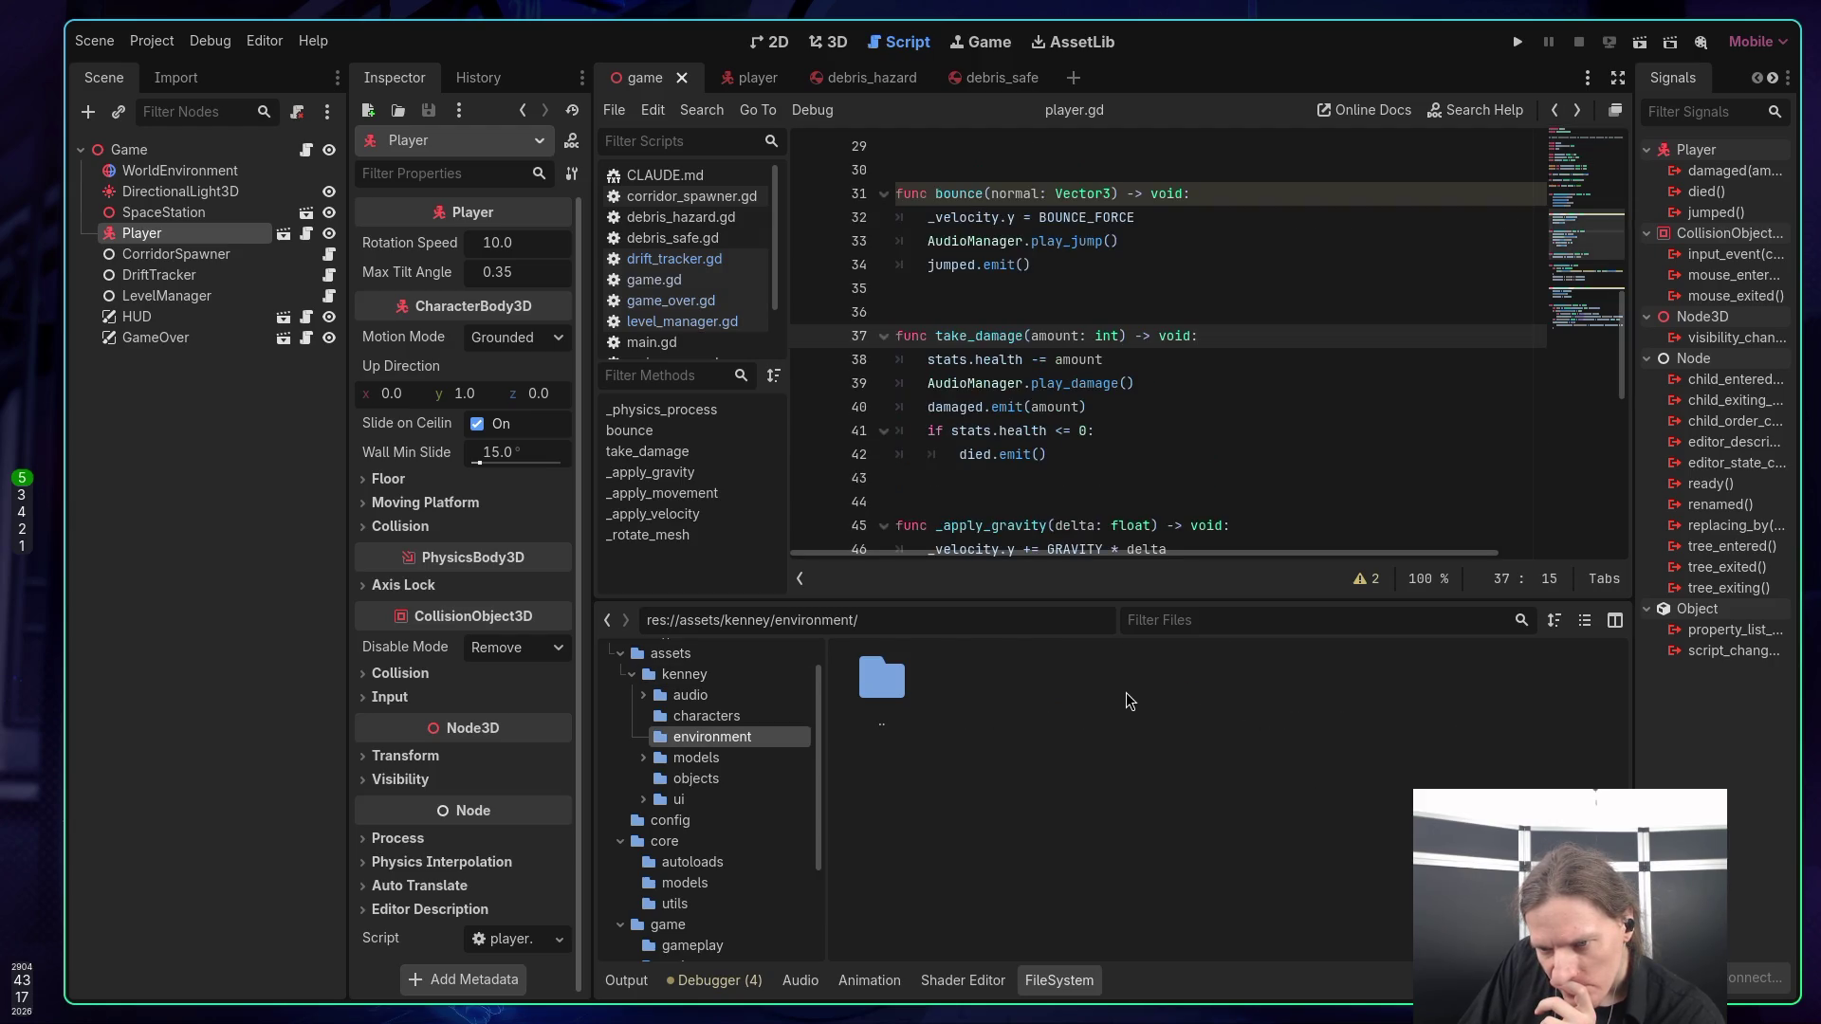
click(696, 757)
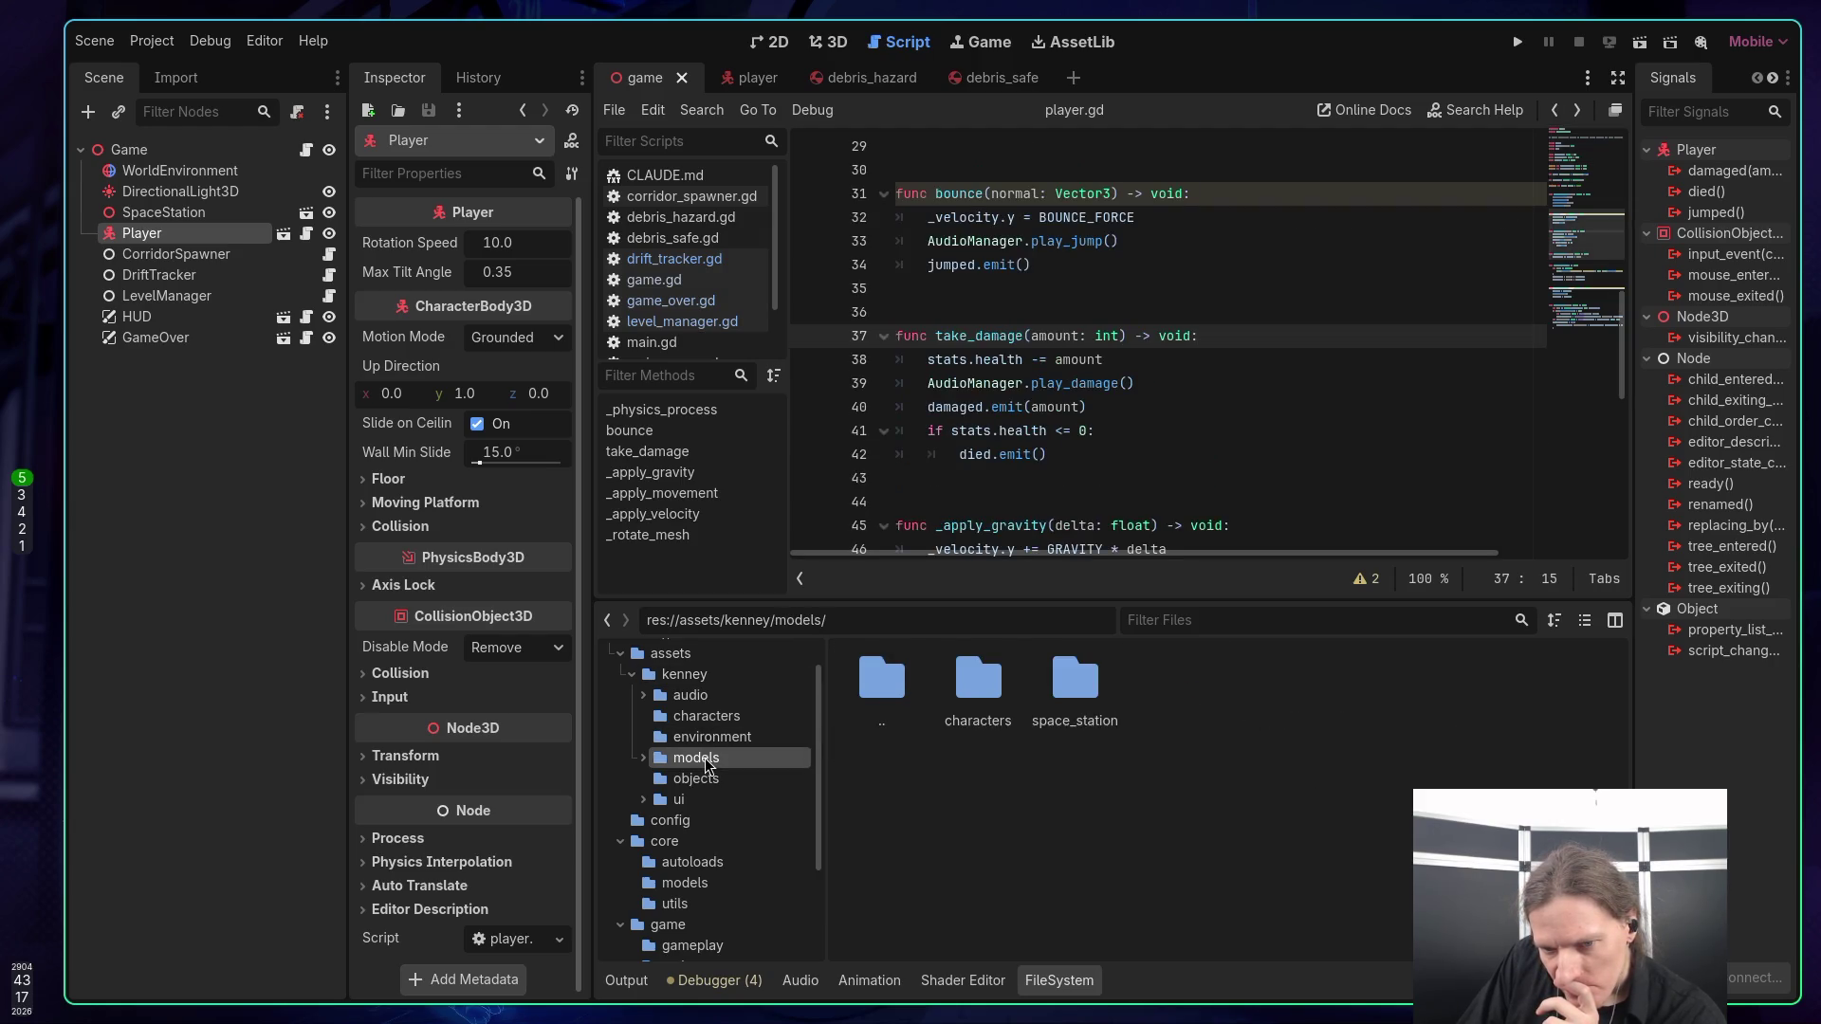
double_click(1075, 679)
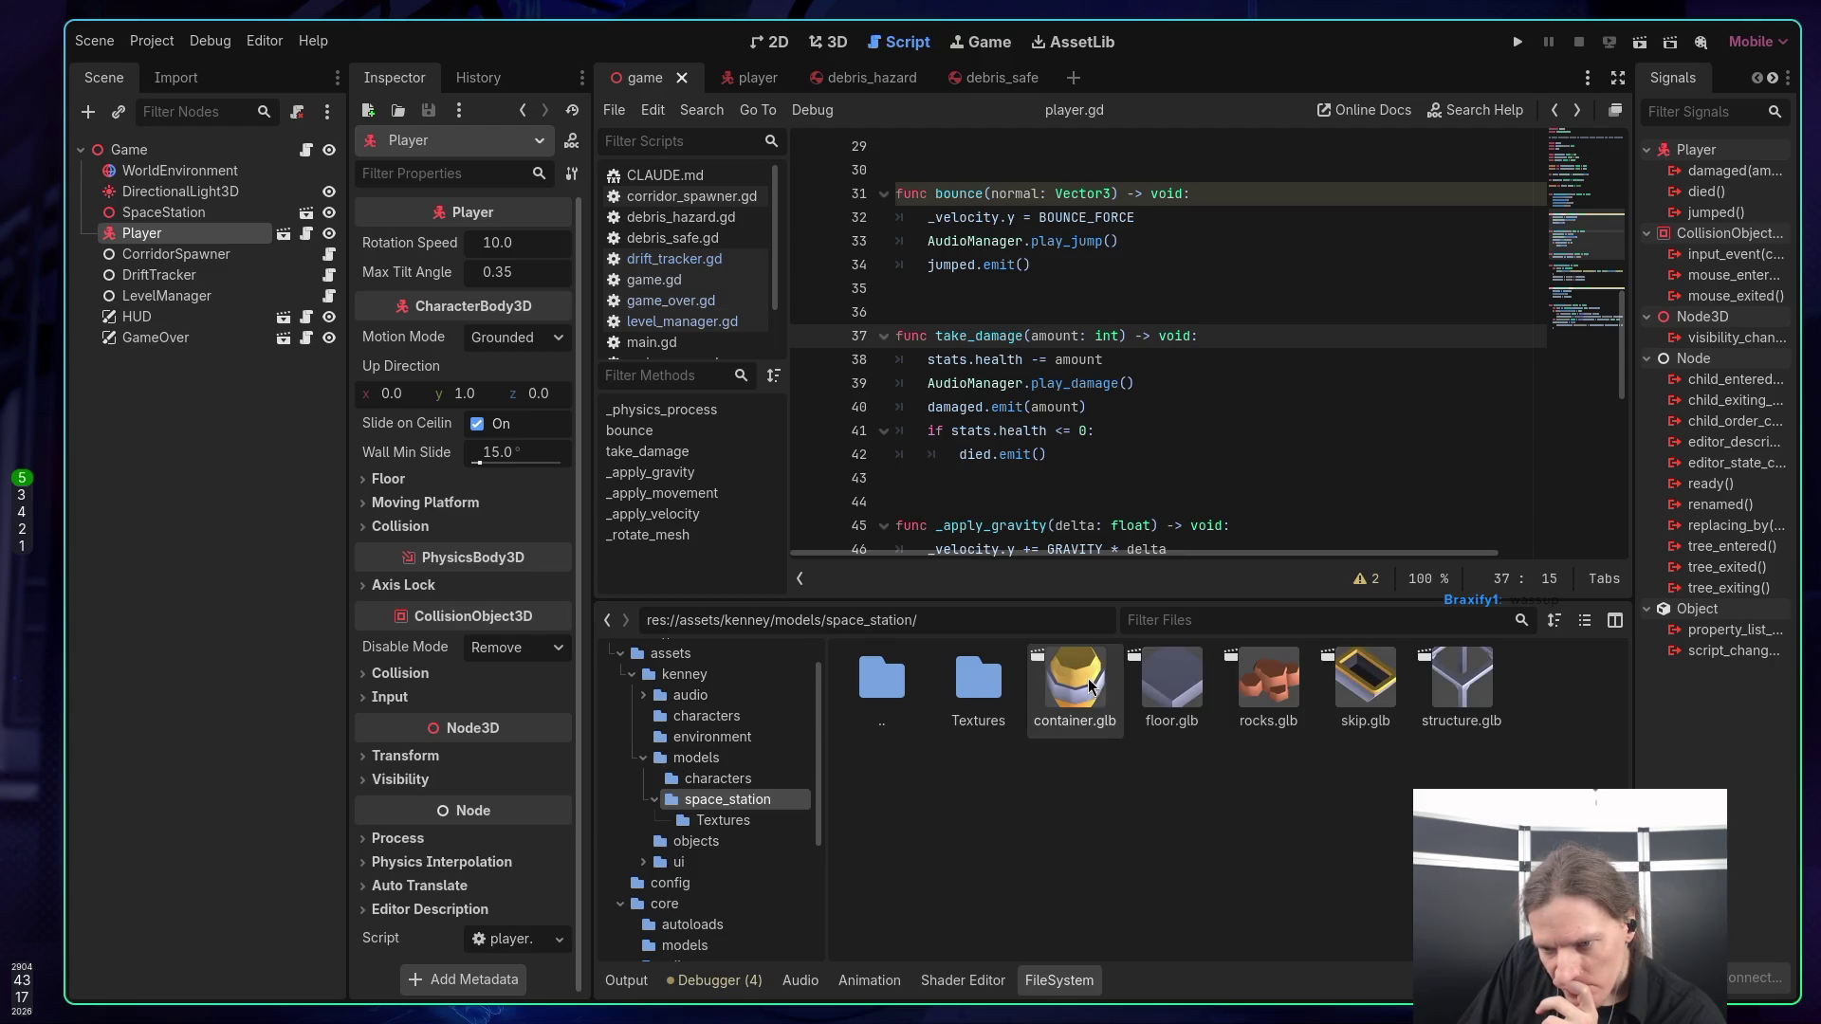
click(1089, 698)
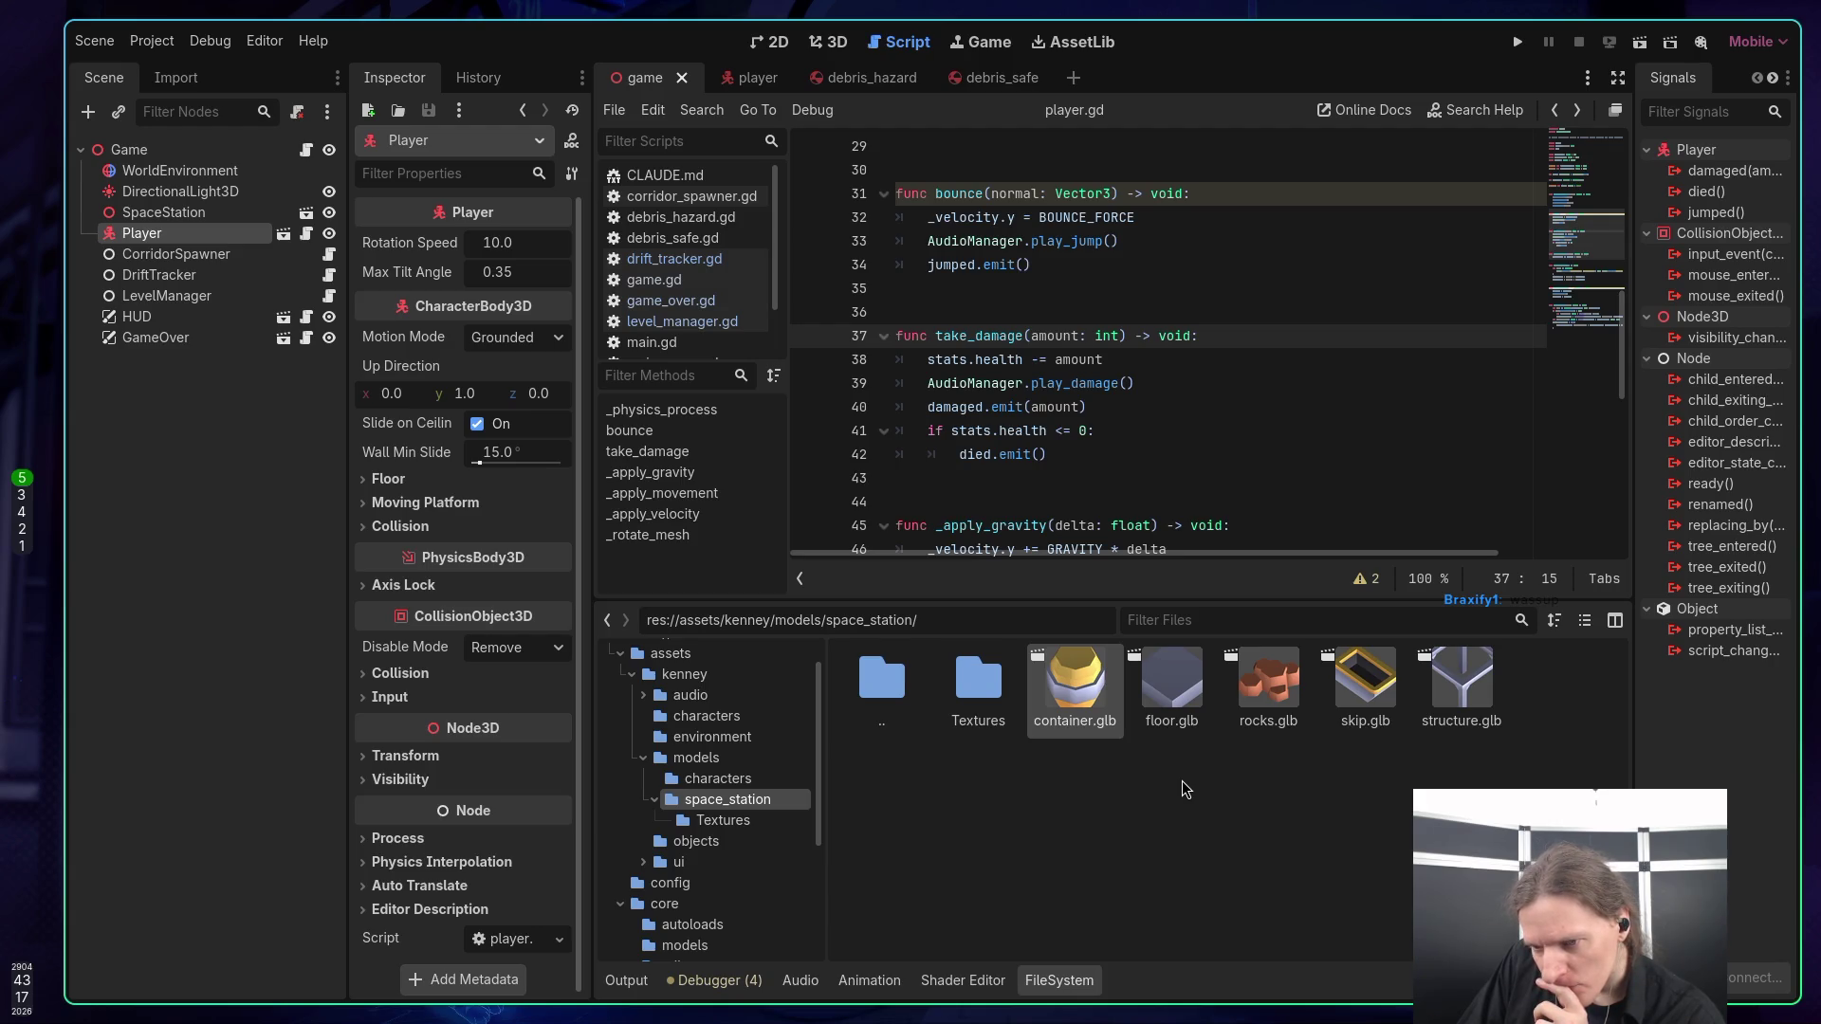
click(706, 821)
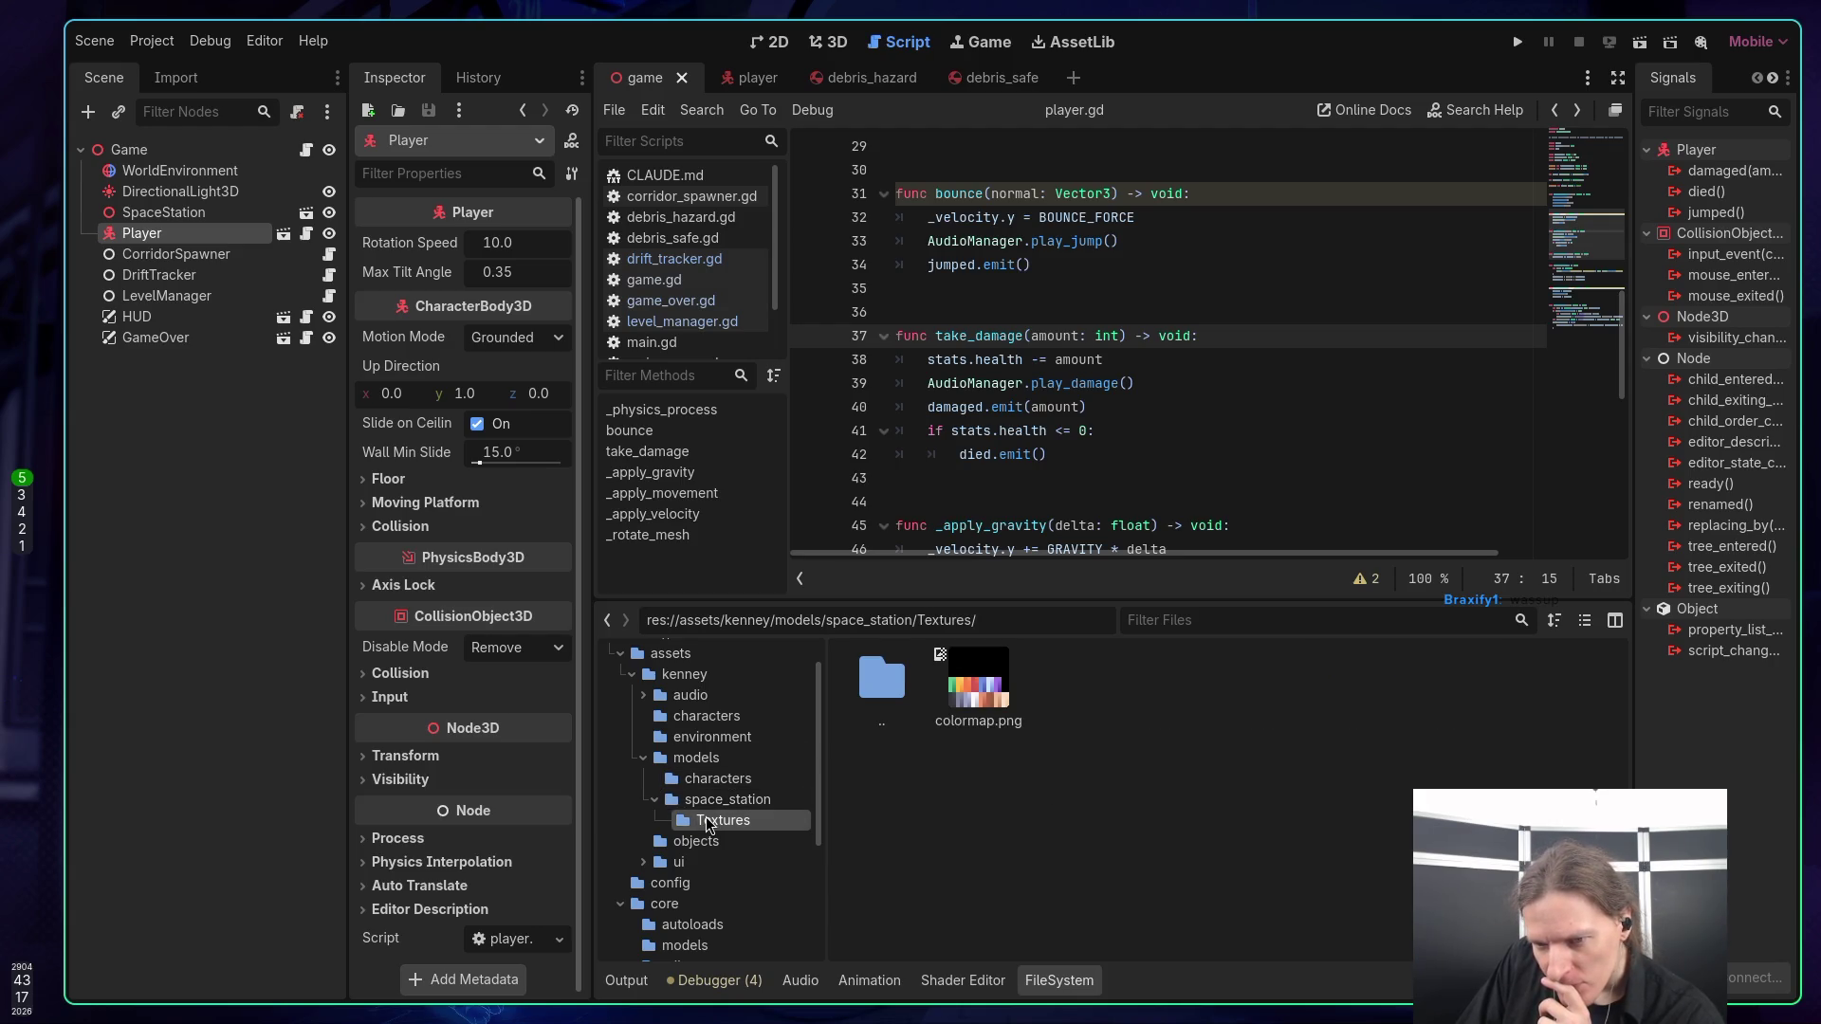
click(703, 780)
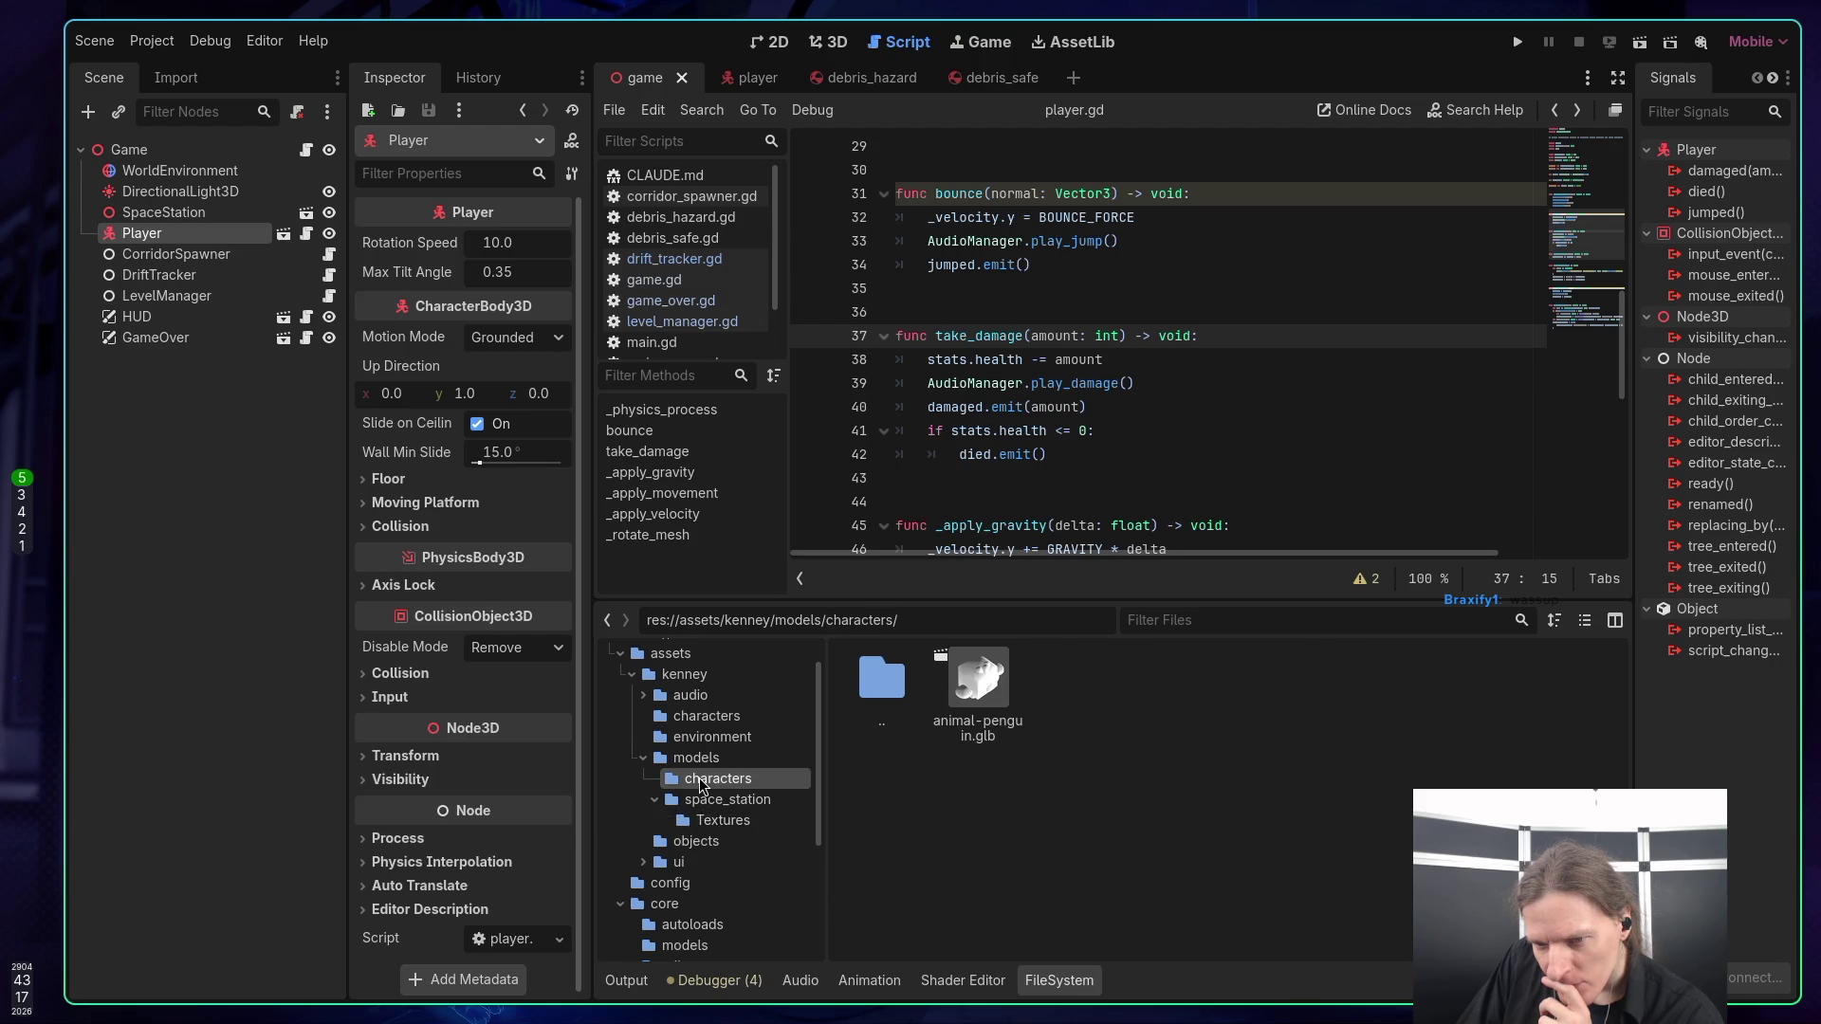
click(716, 821)
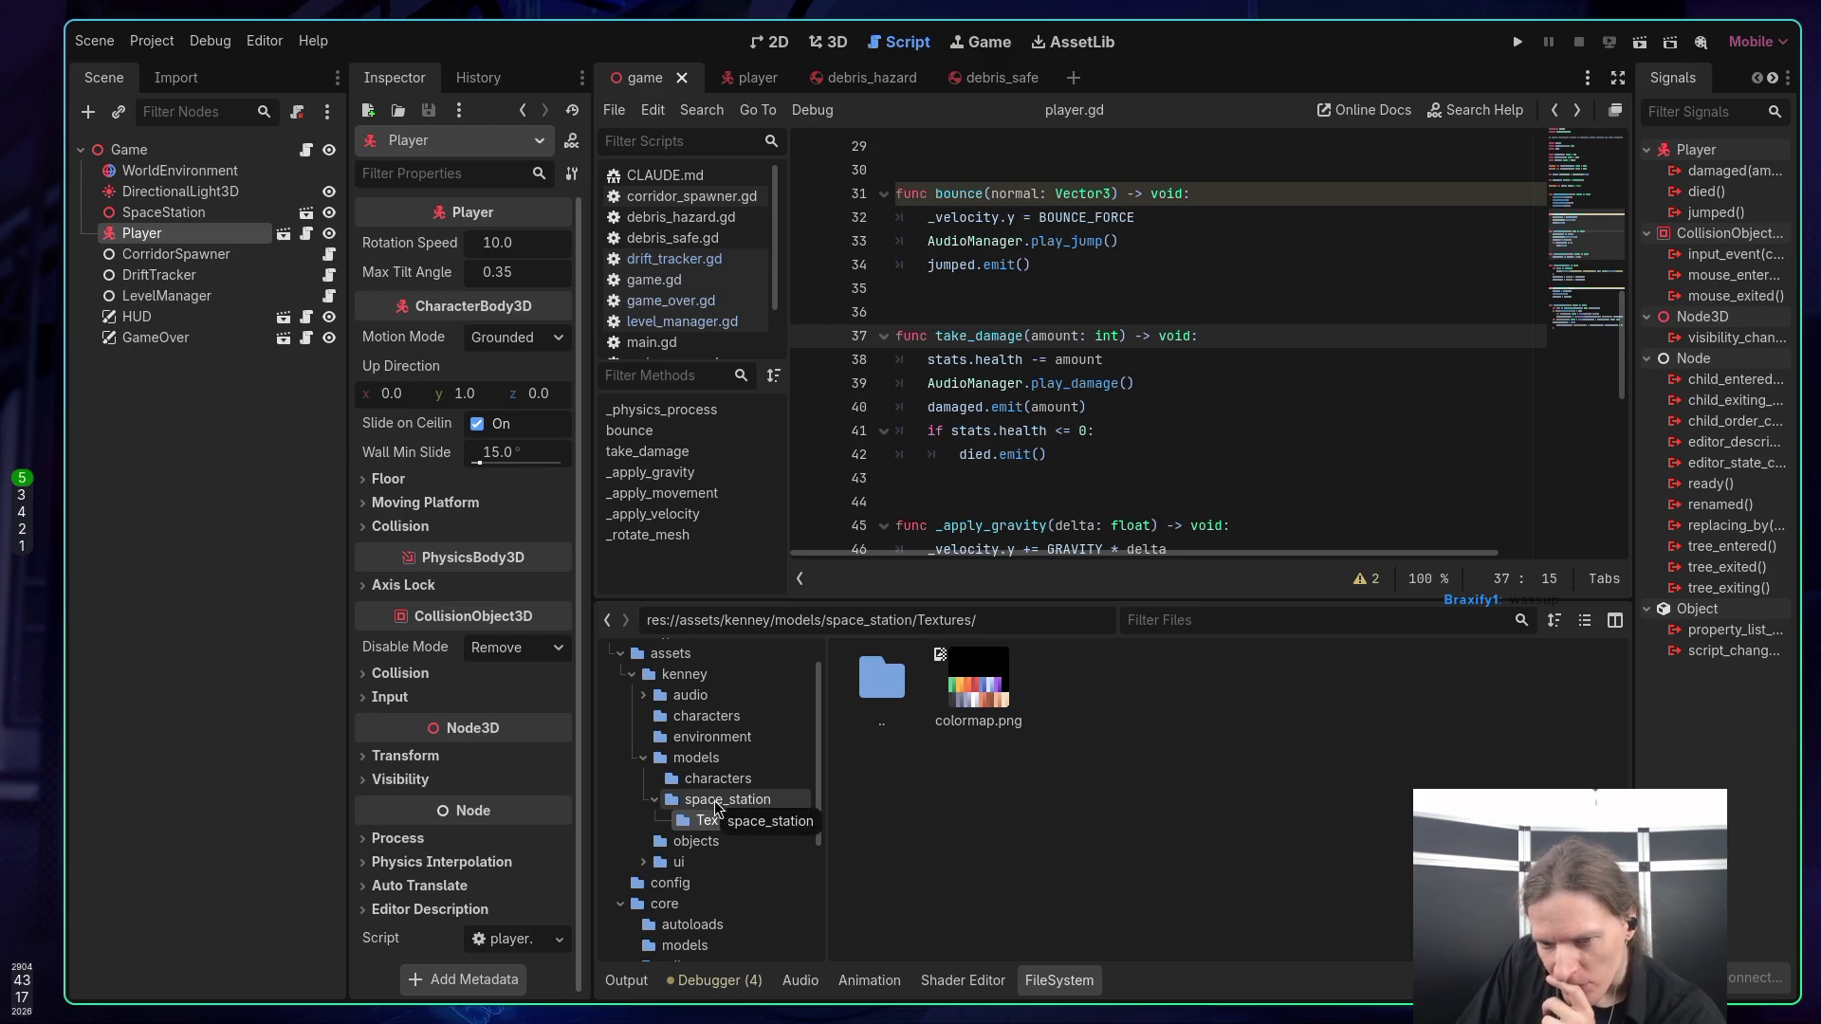
click(710, 781)
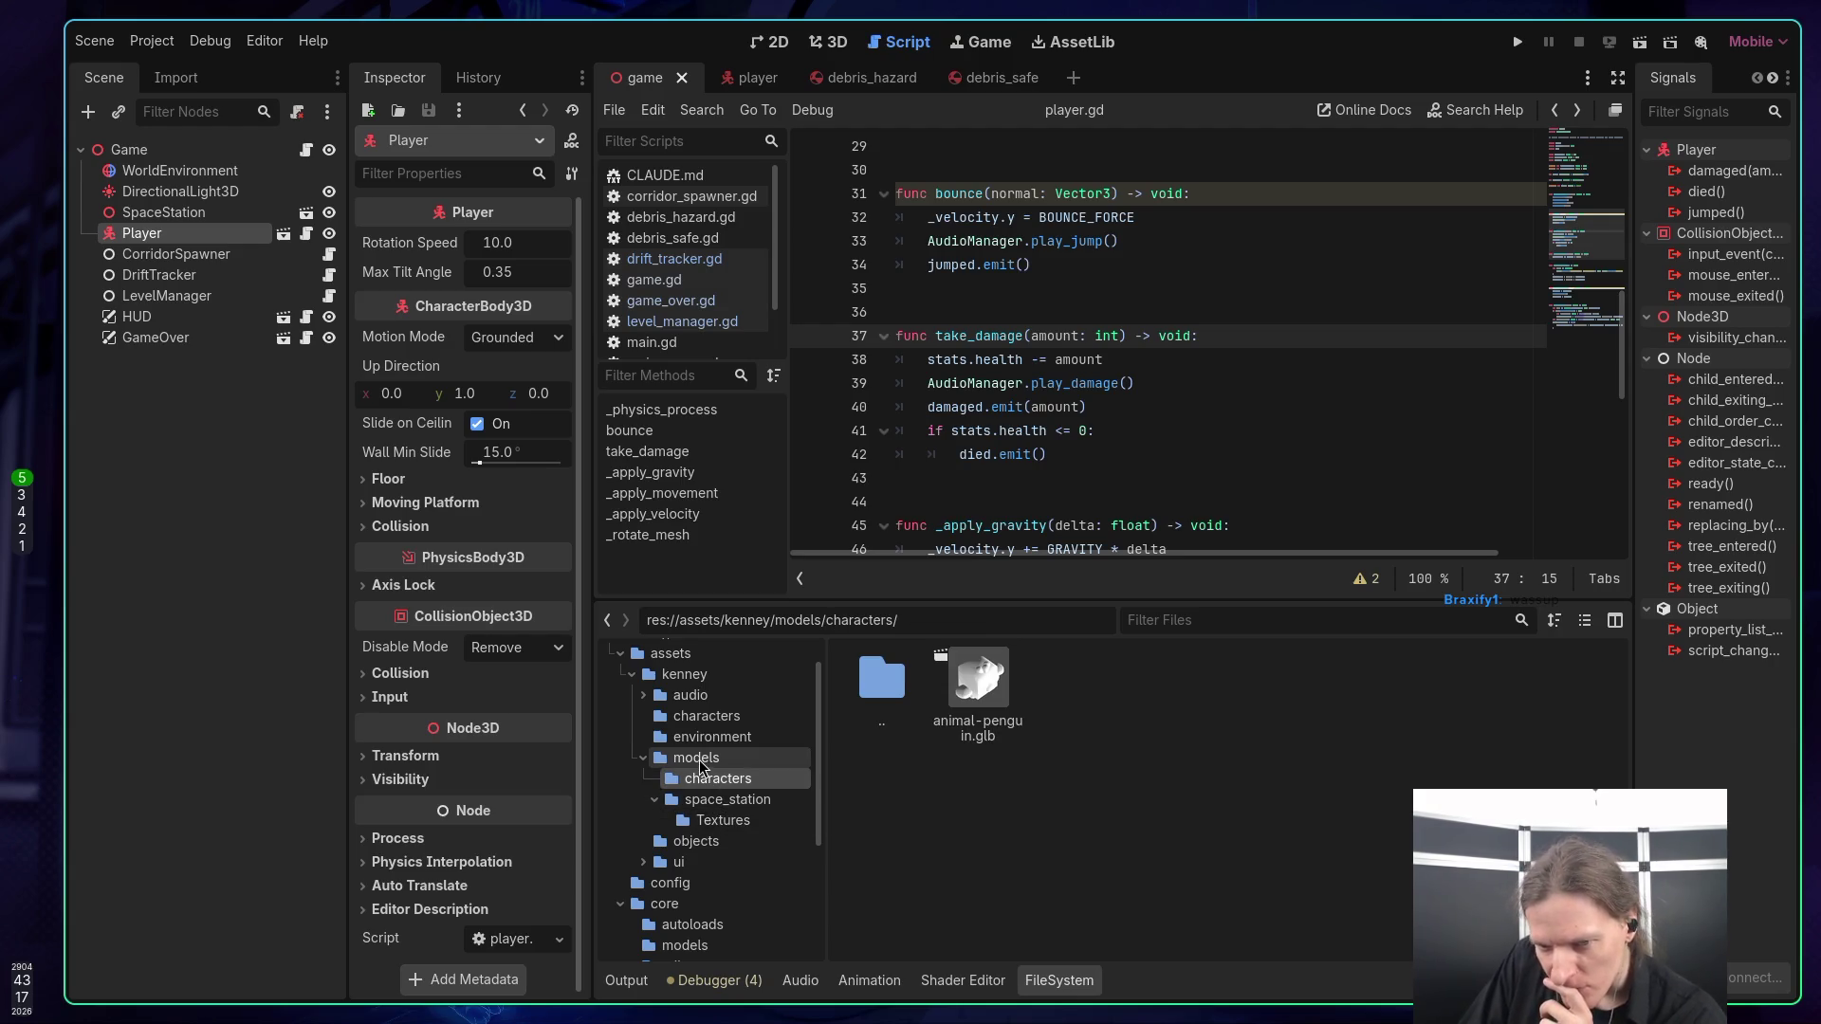
click(703, 722)
Open the audio/sfx folder and preview the damage.ogg sound.
click(694, 697)
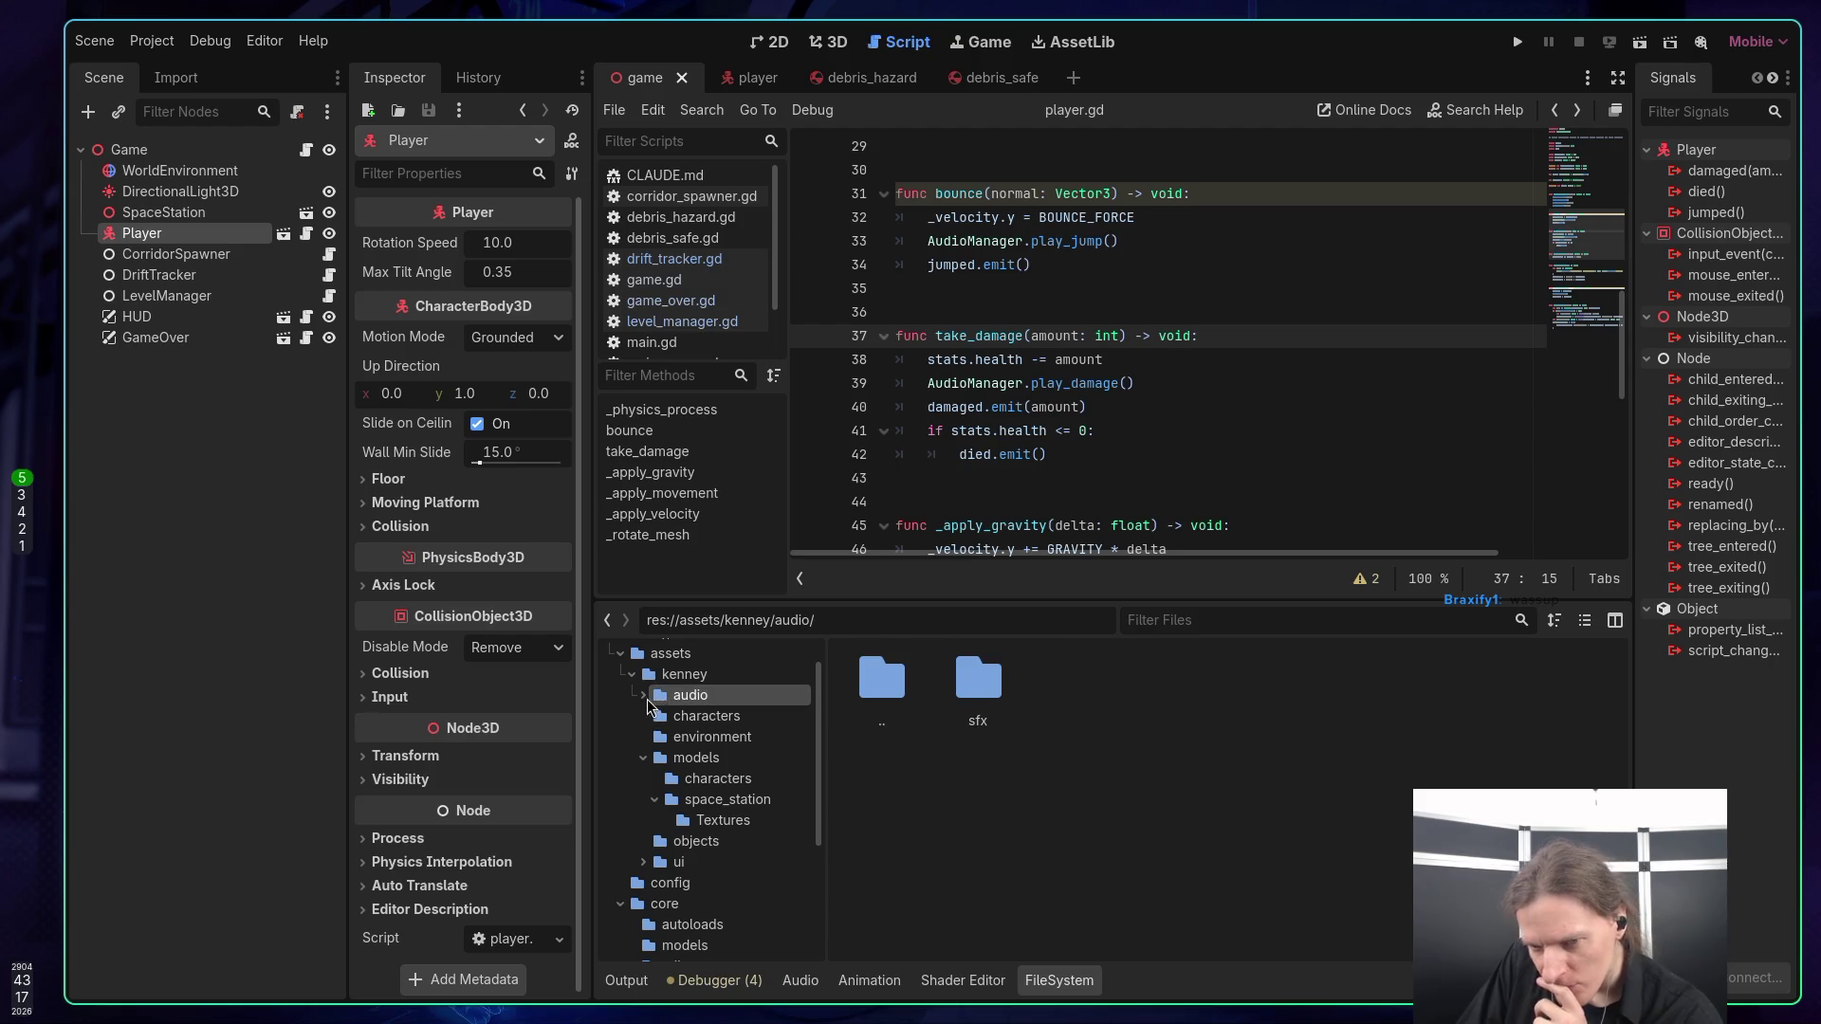
click(644, 697)
click(690, 717)
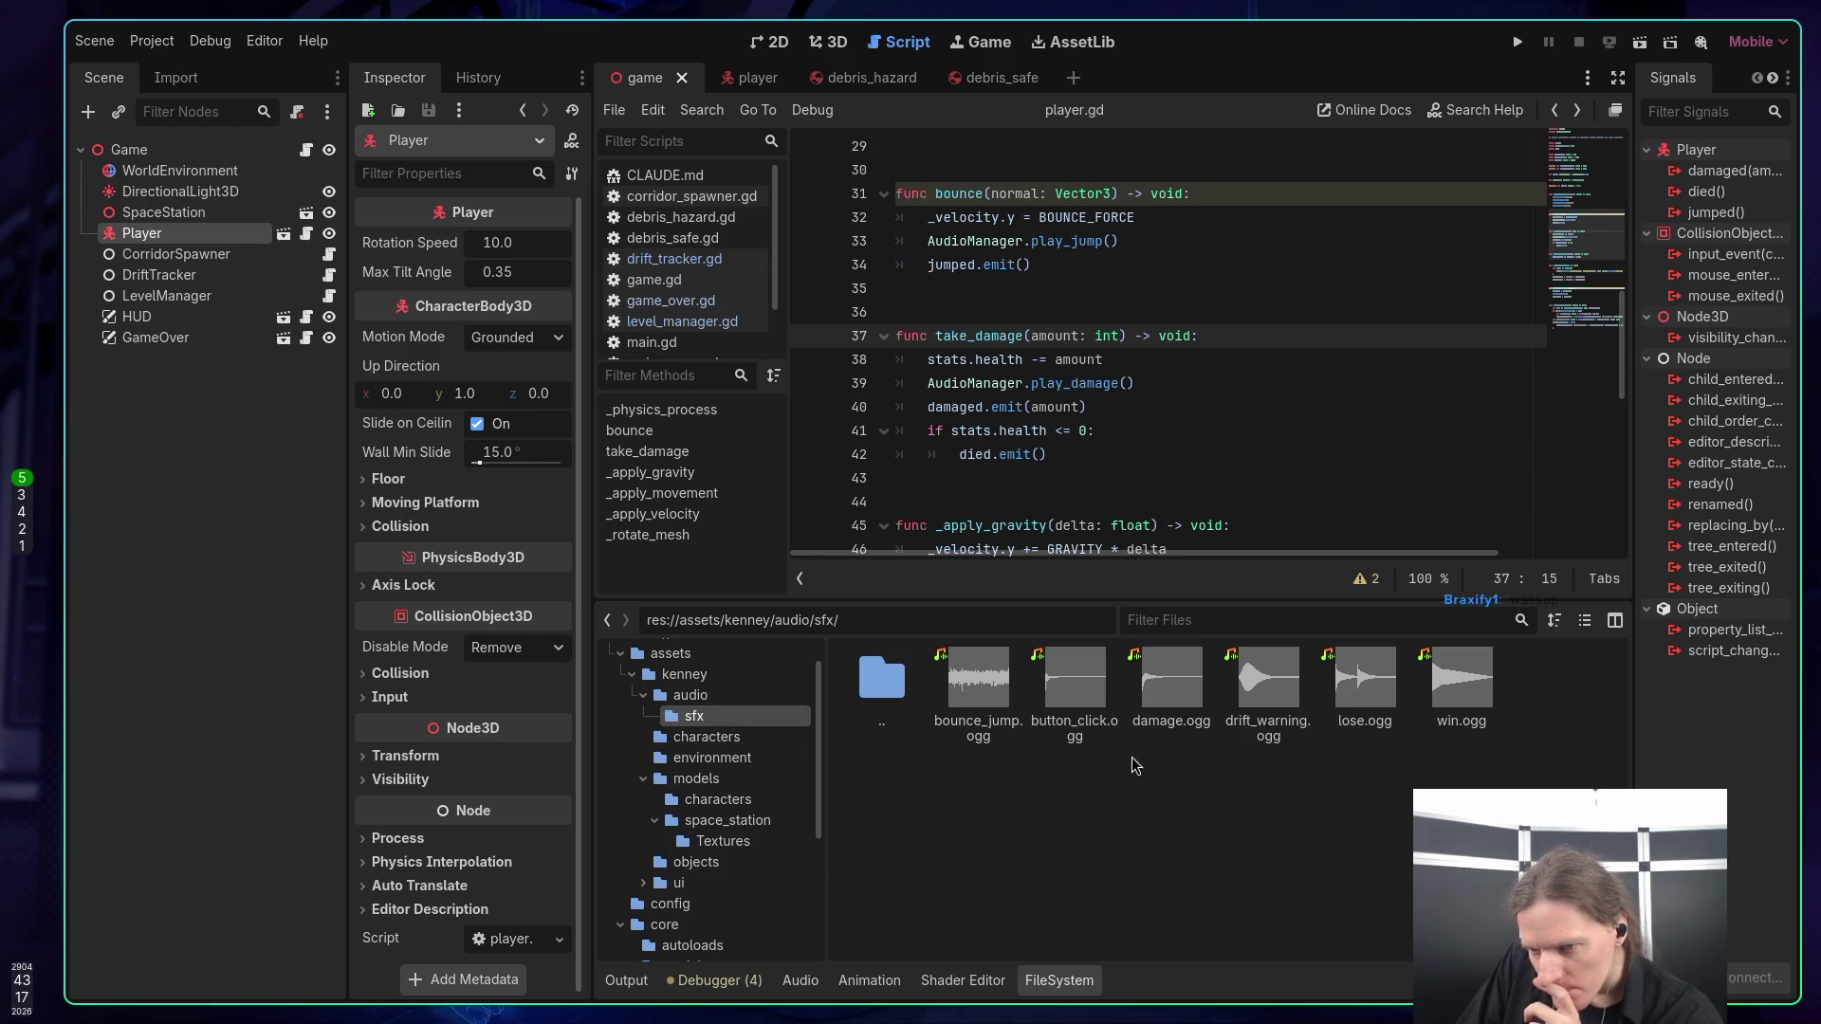
double_click(1155, 706)
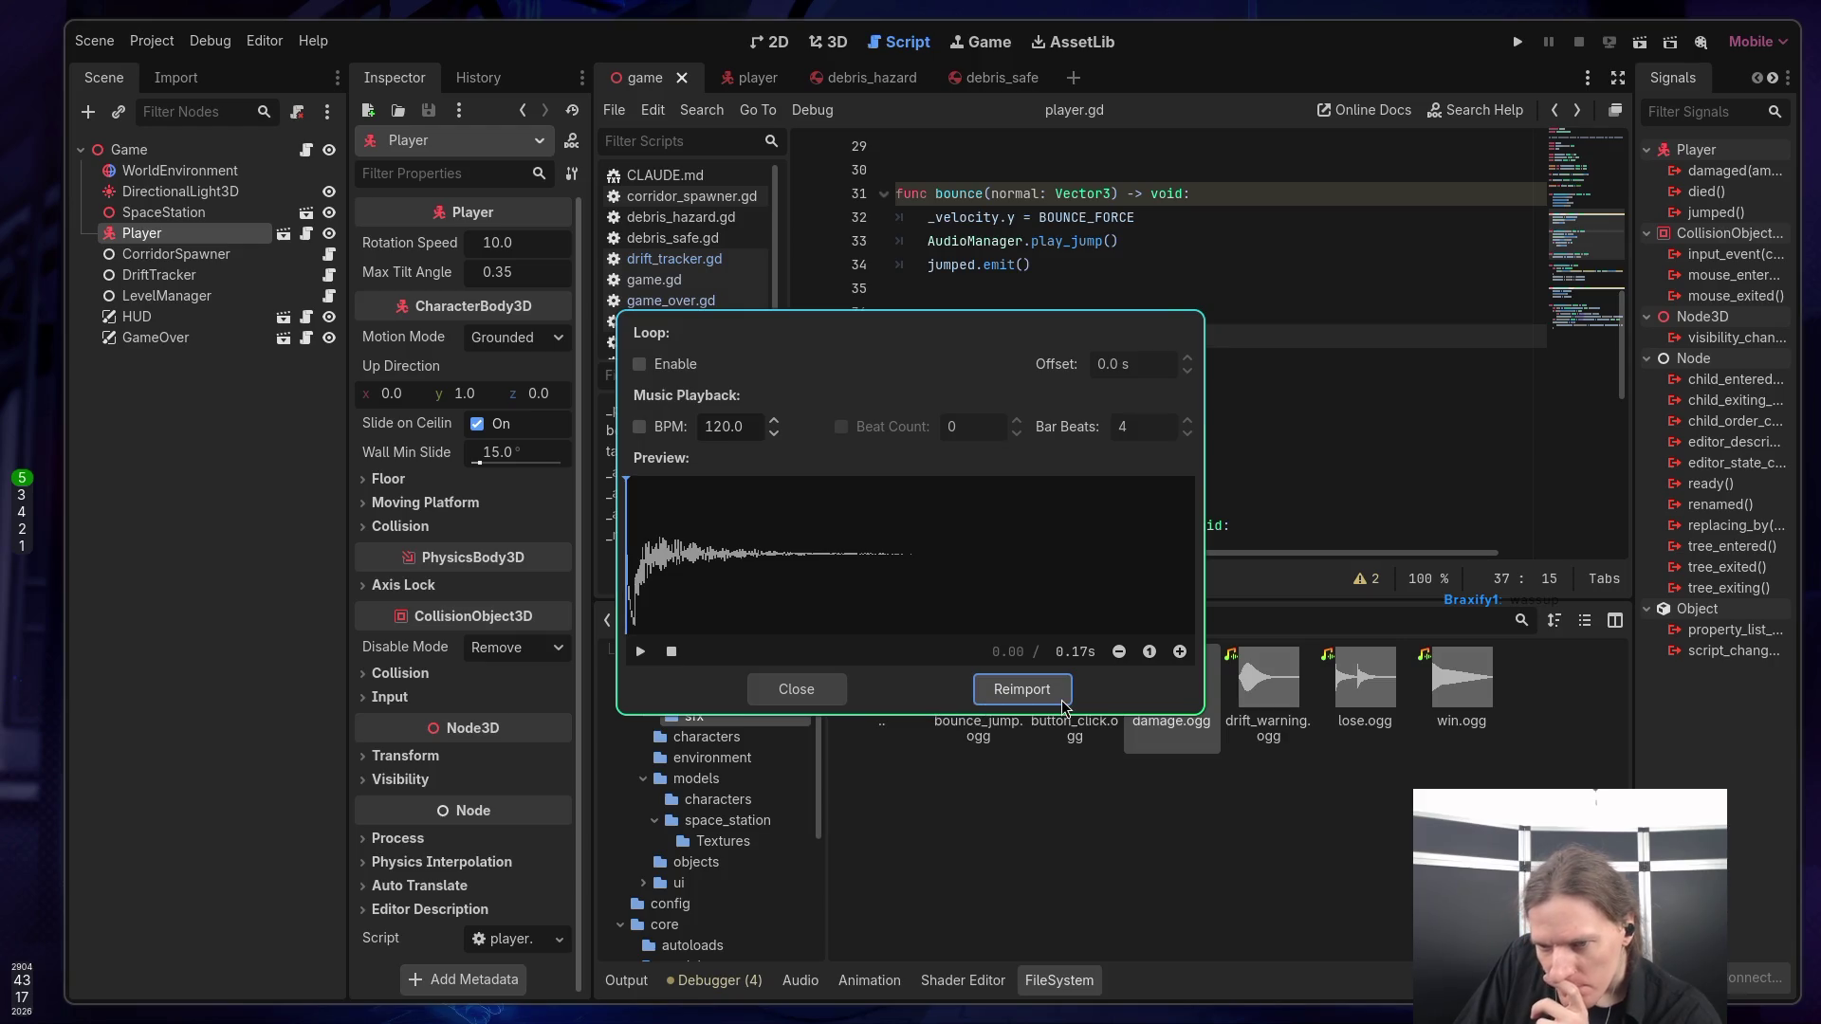
click(640, 652)
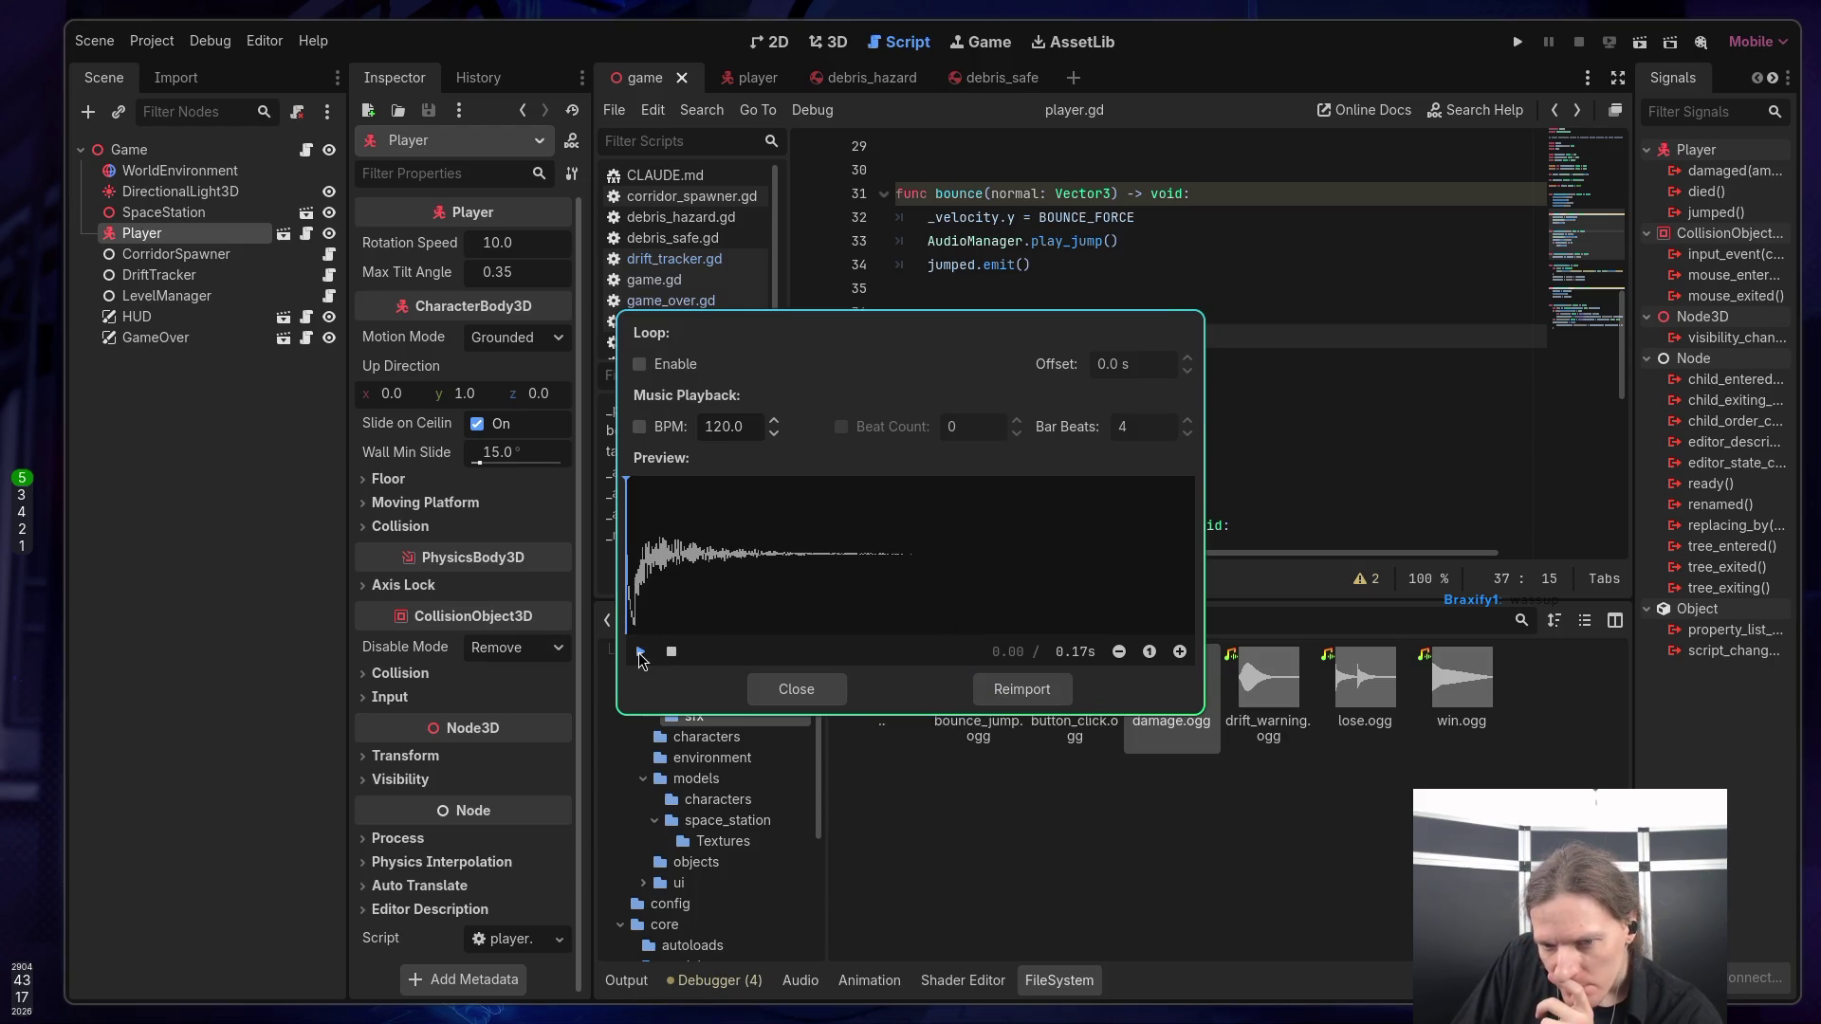
click(640, 653)
click(640, 652)
click(787, 688)
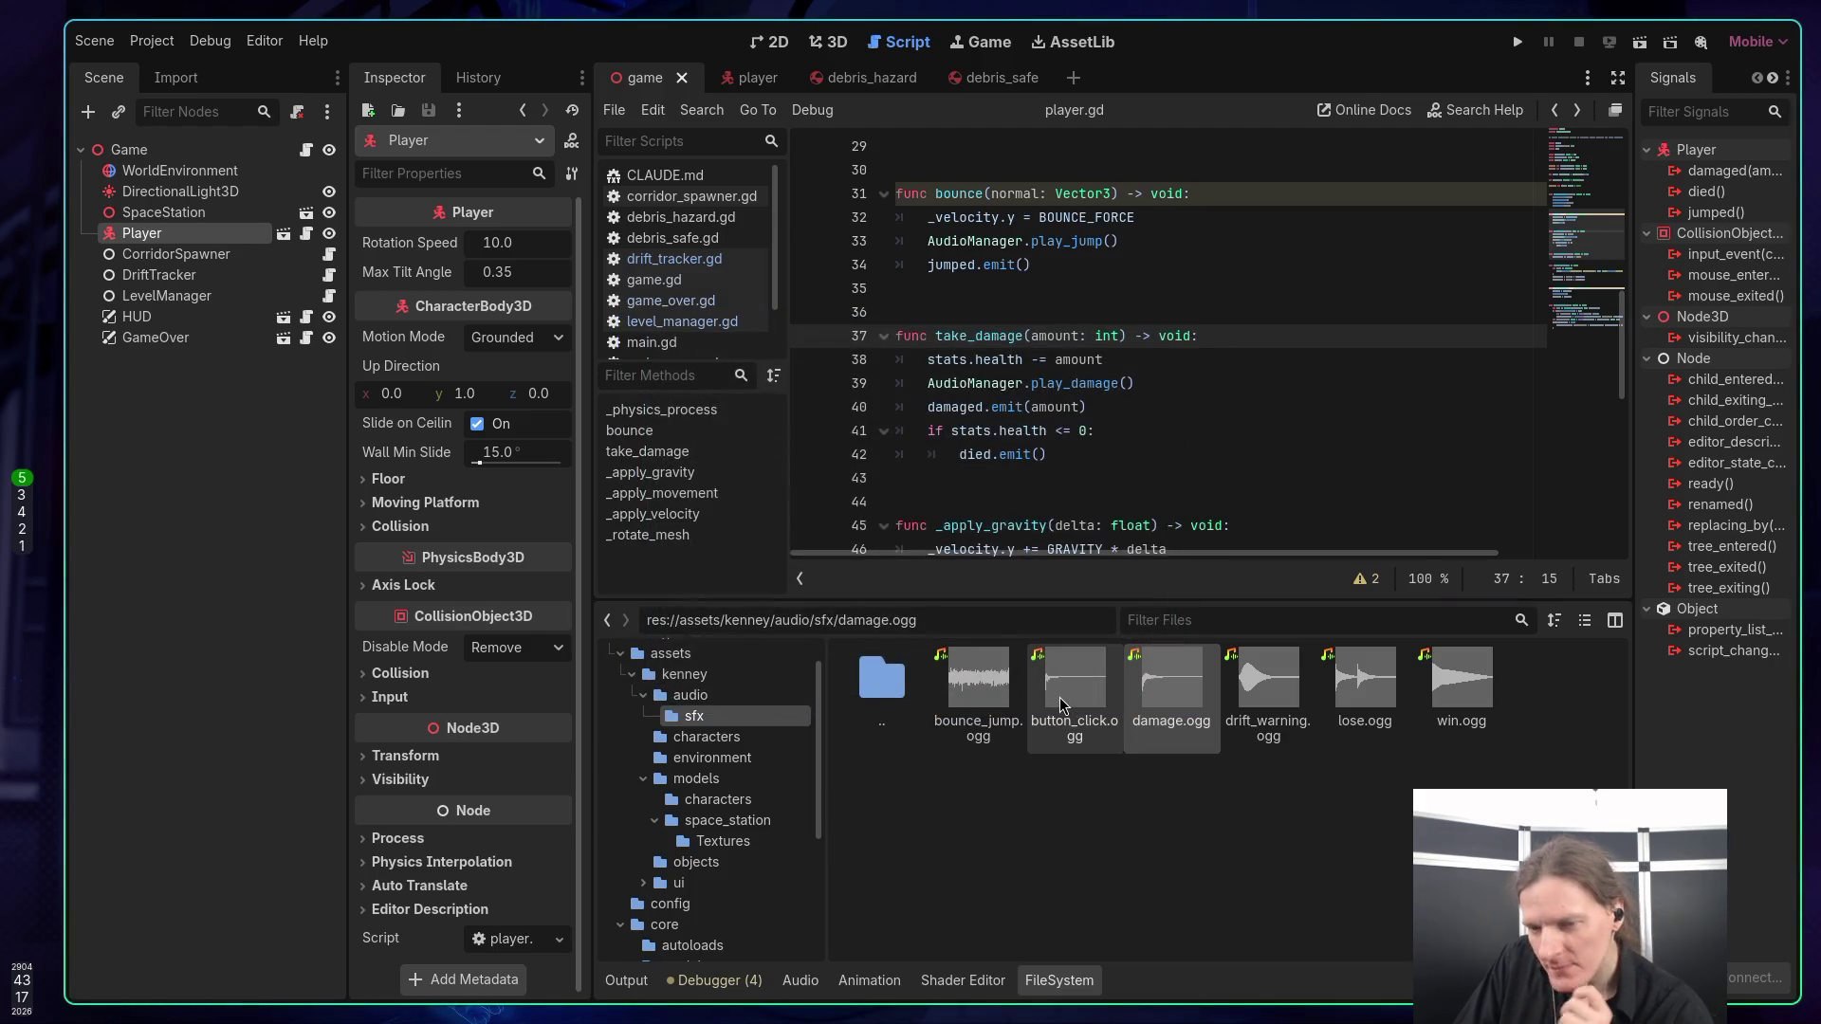
double_click(982, 692)
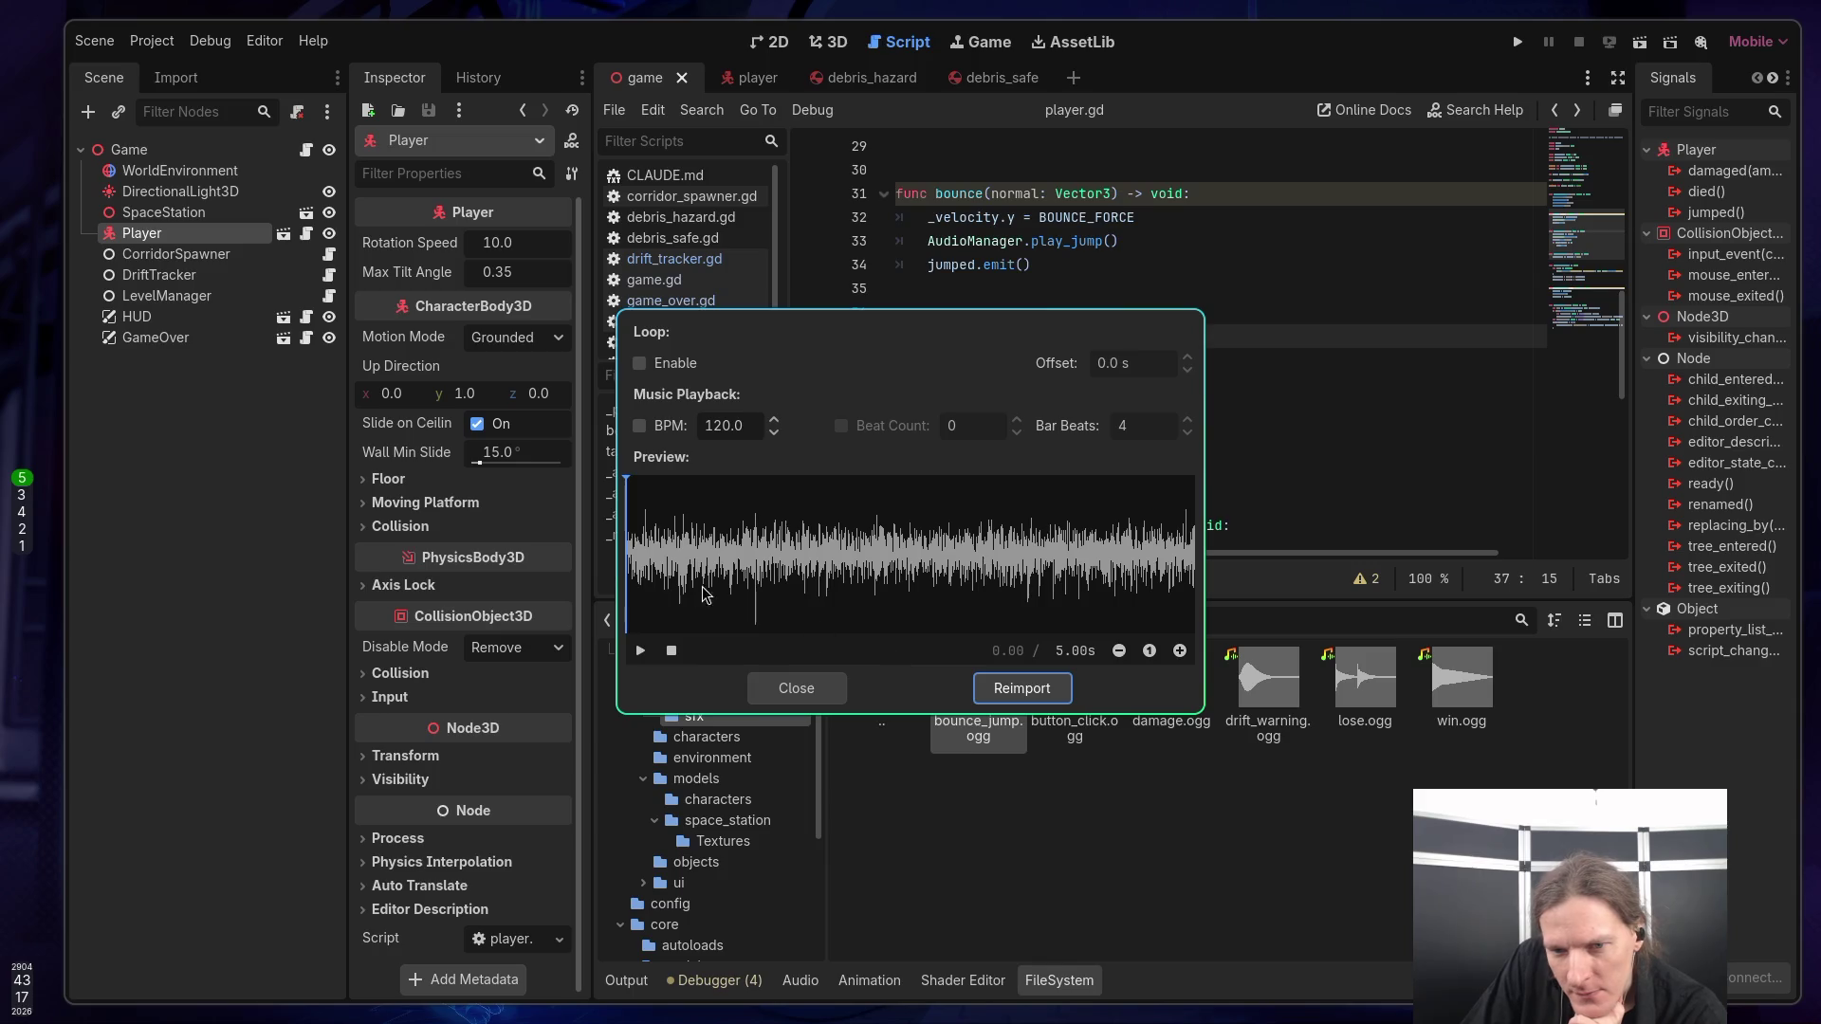
click(639, 651)
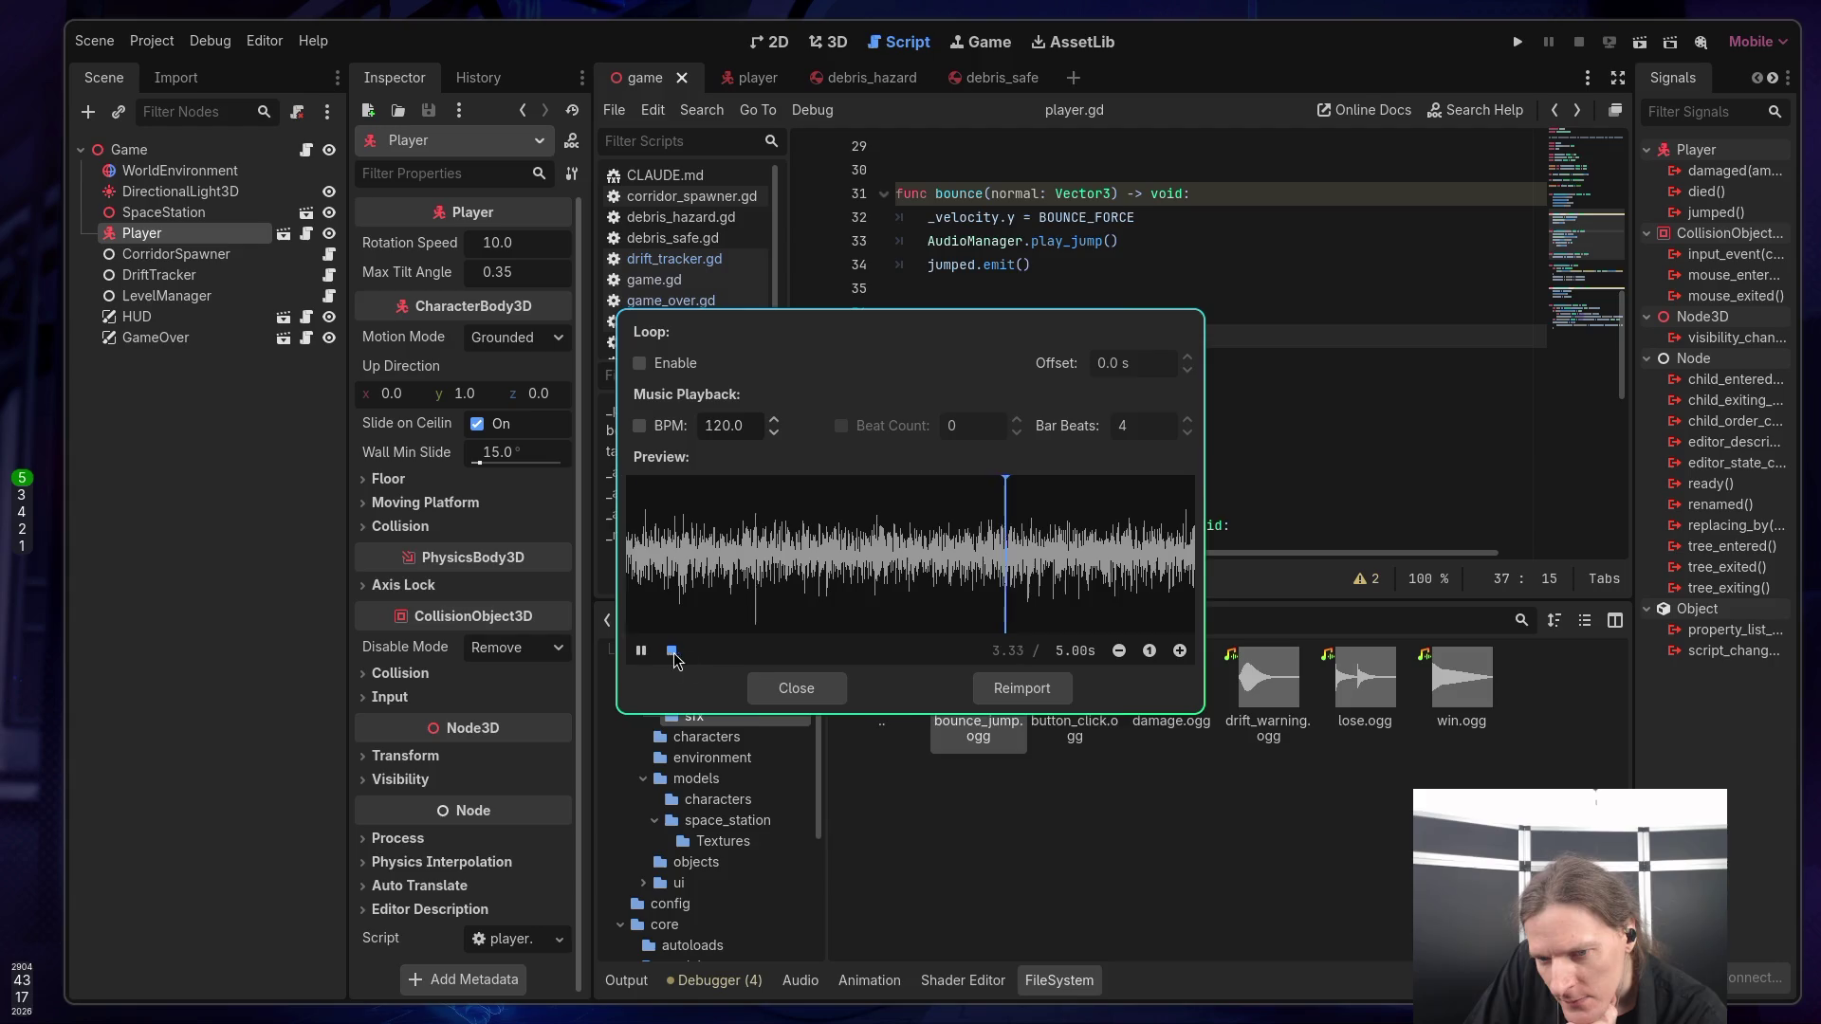
click(787, 687)
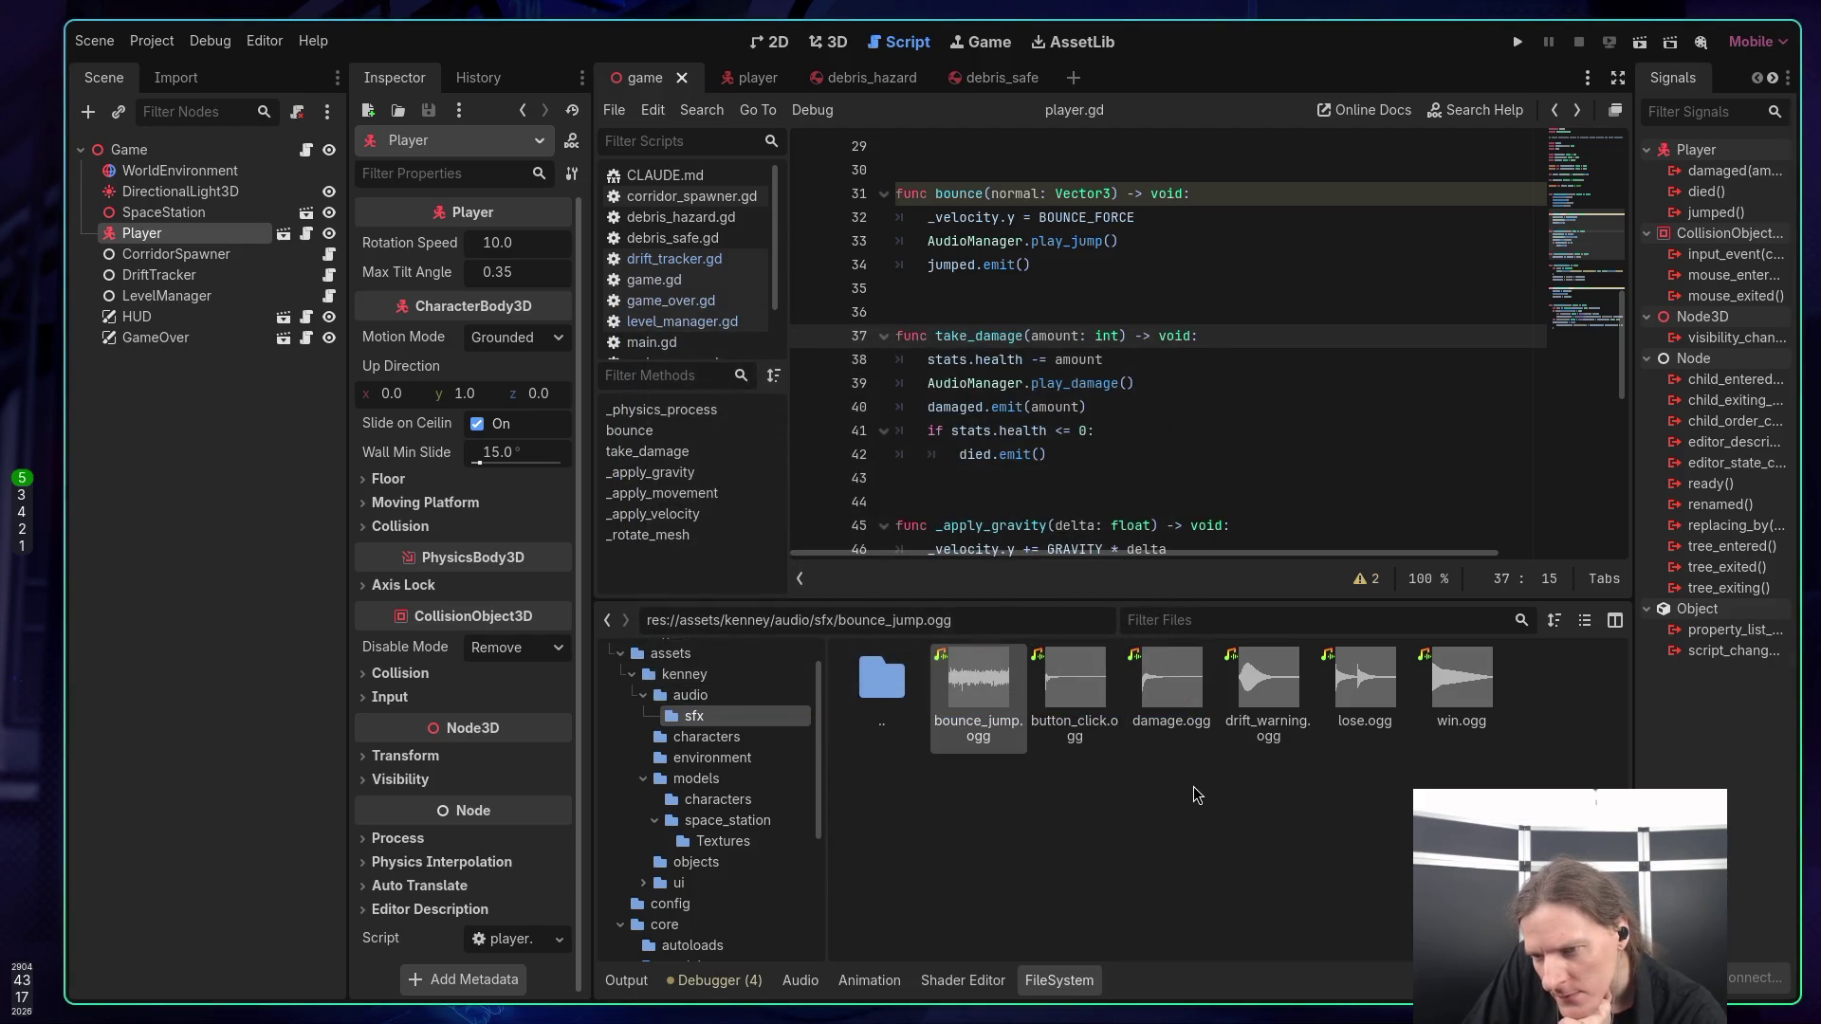
click(1254, 705)
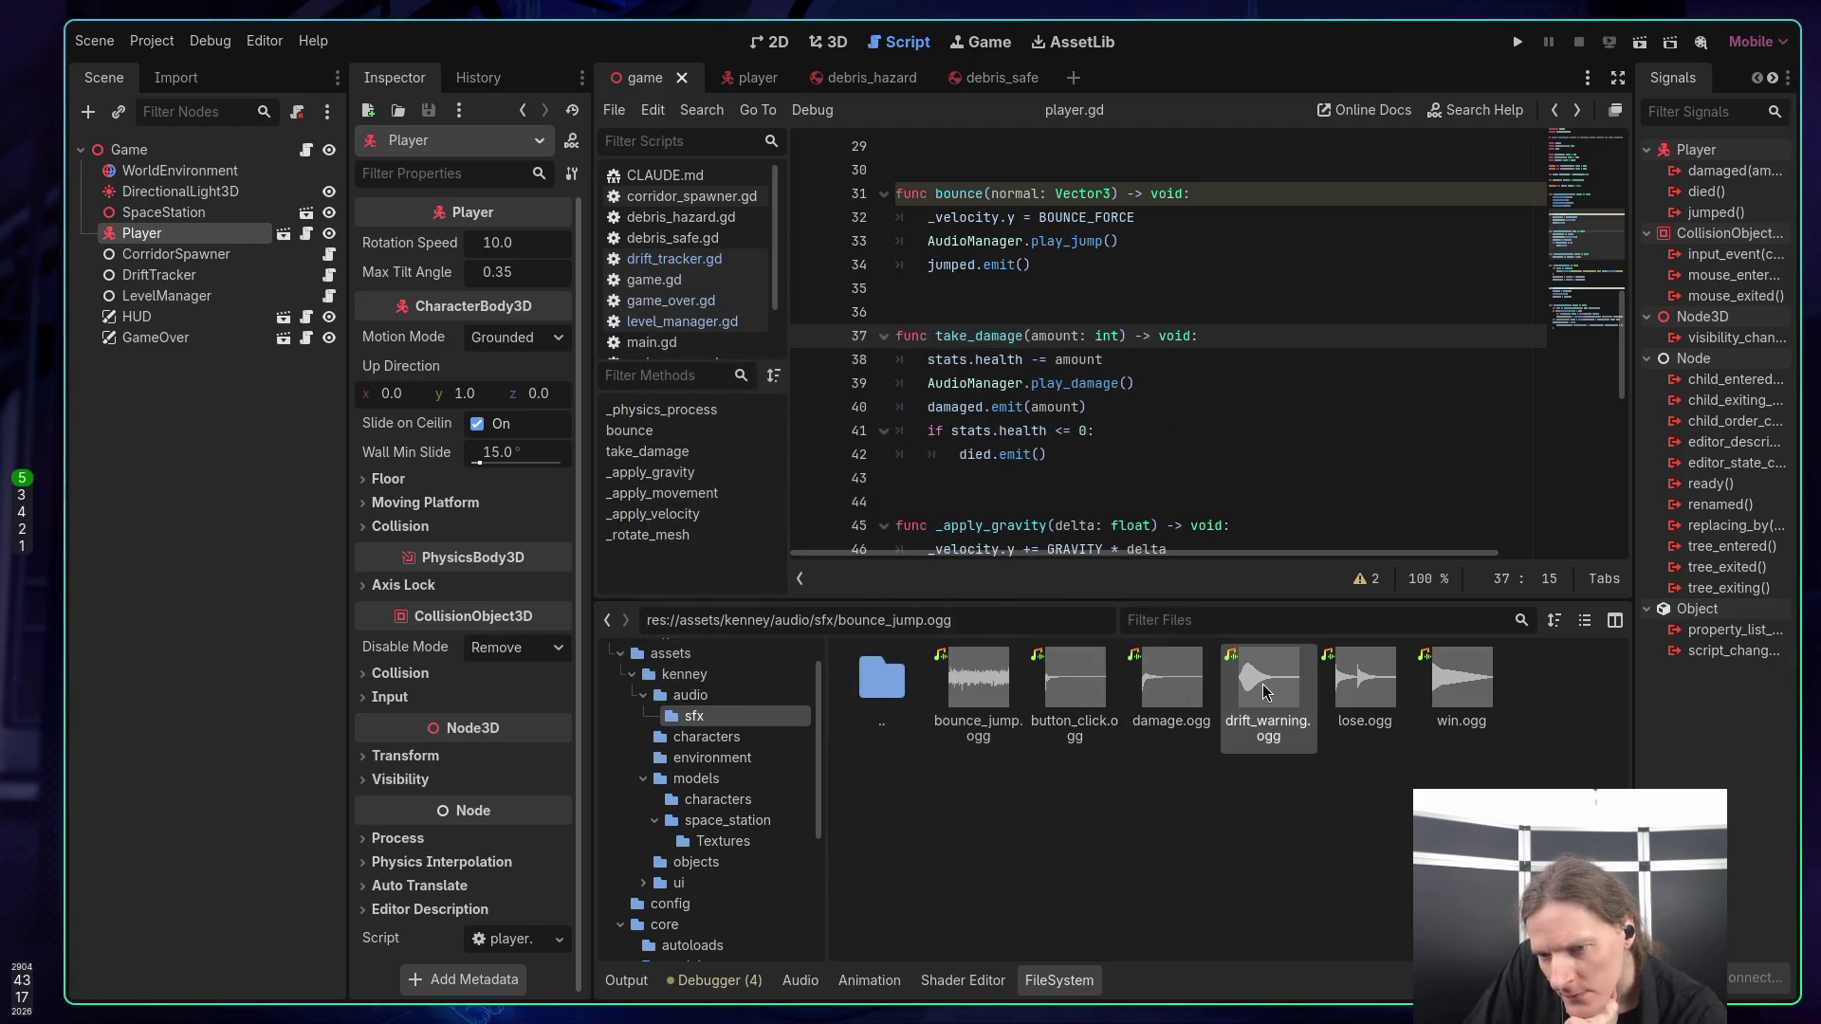
double_click(1263, 691)
click(641, 651)
click(795, 687)
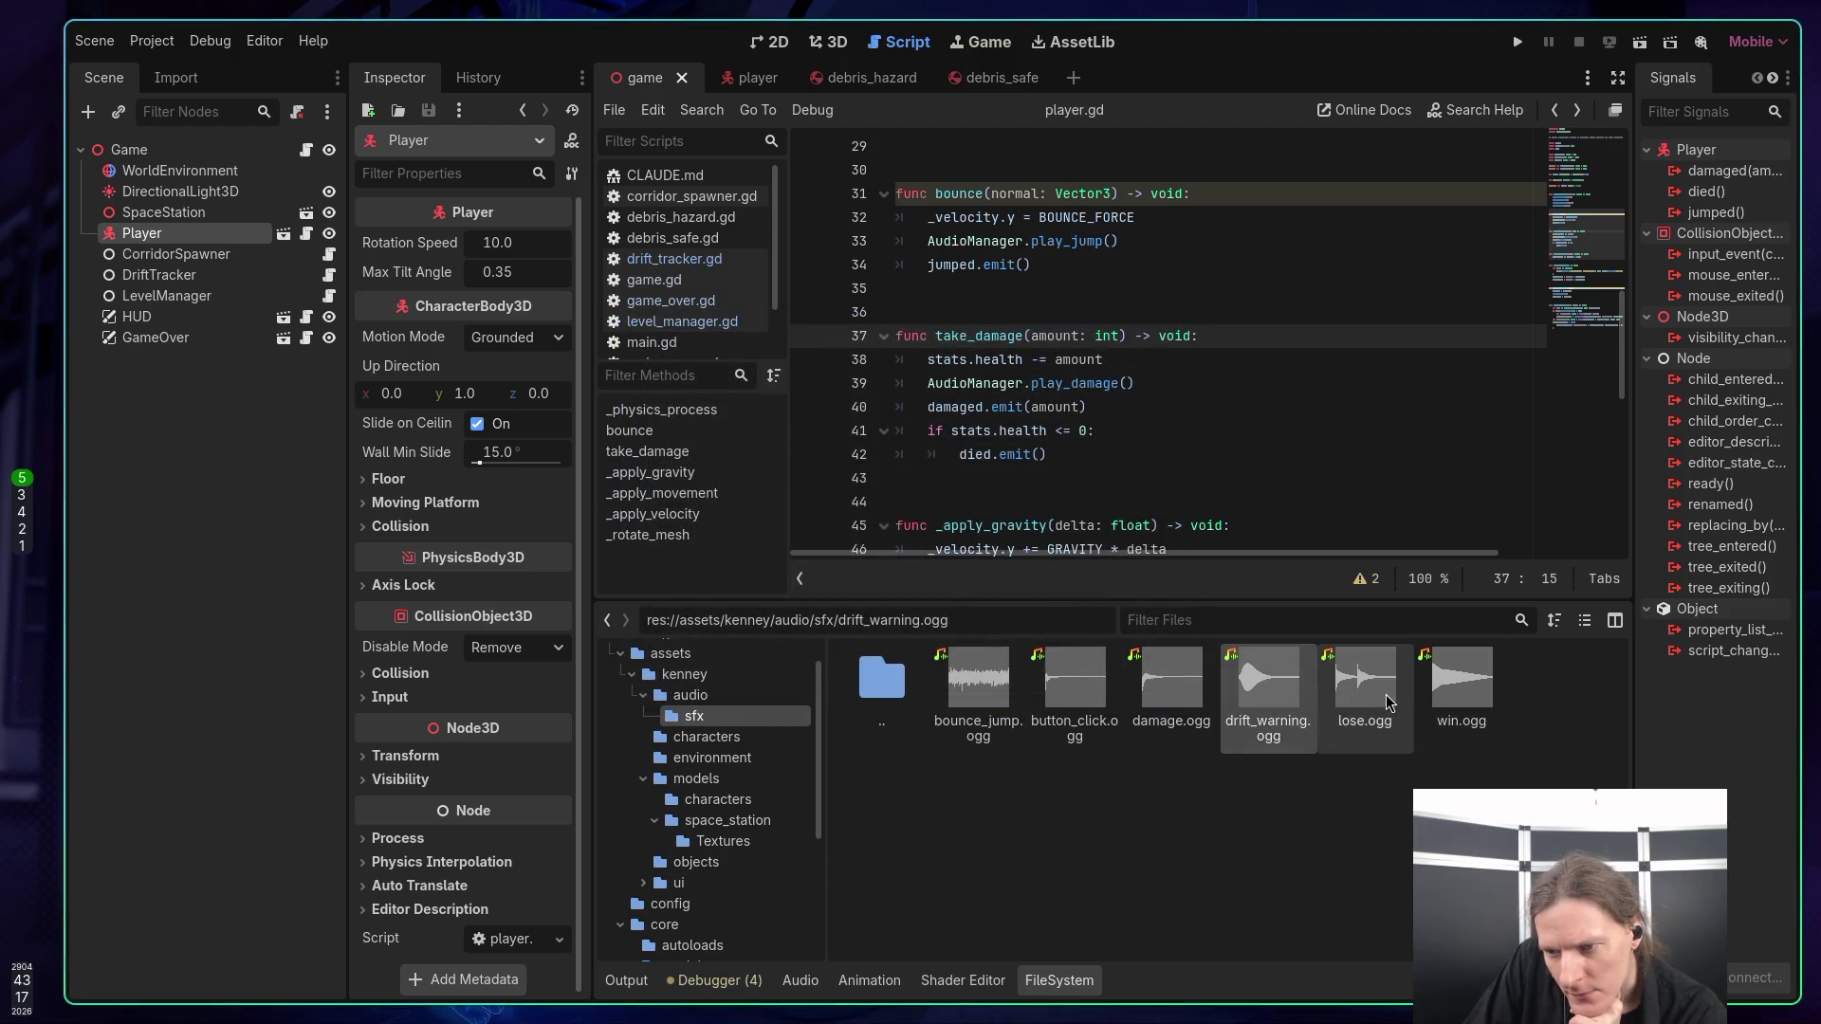
double_click(1385, 697)
click(641, 651)
click(795, 688)
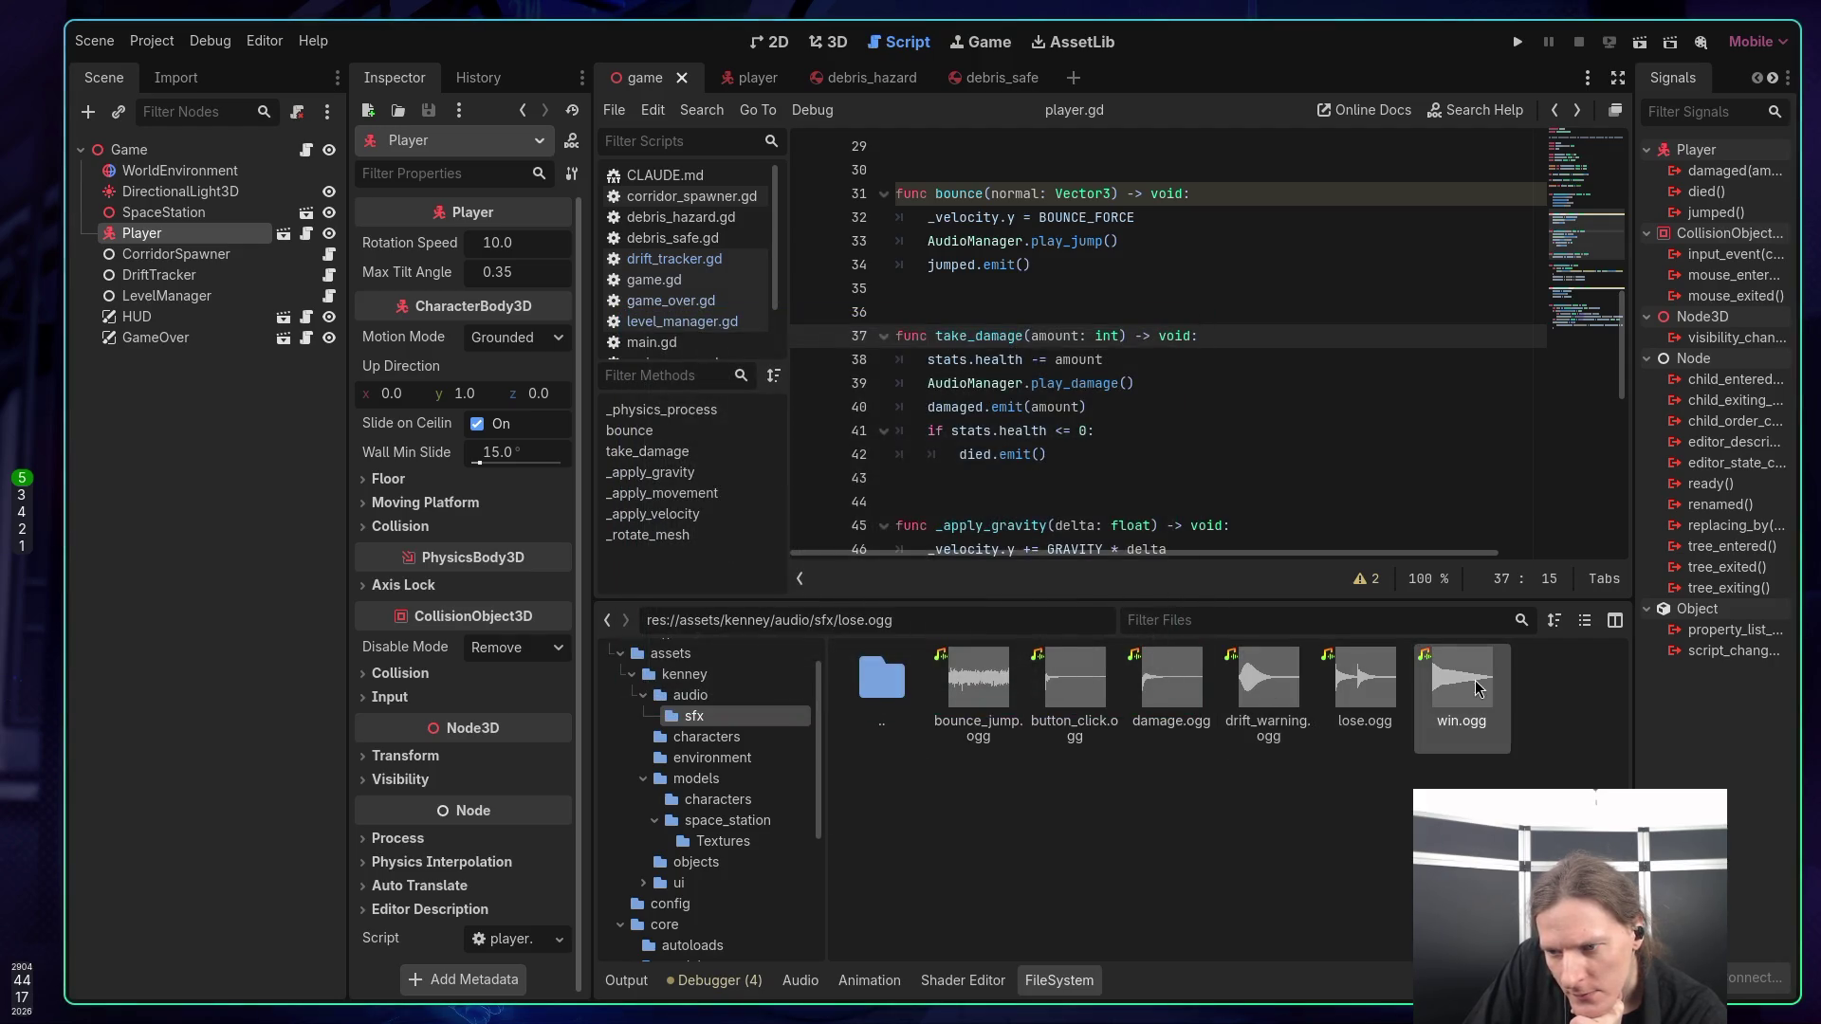
double_click(1477, 688)
click(640, 650)
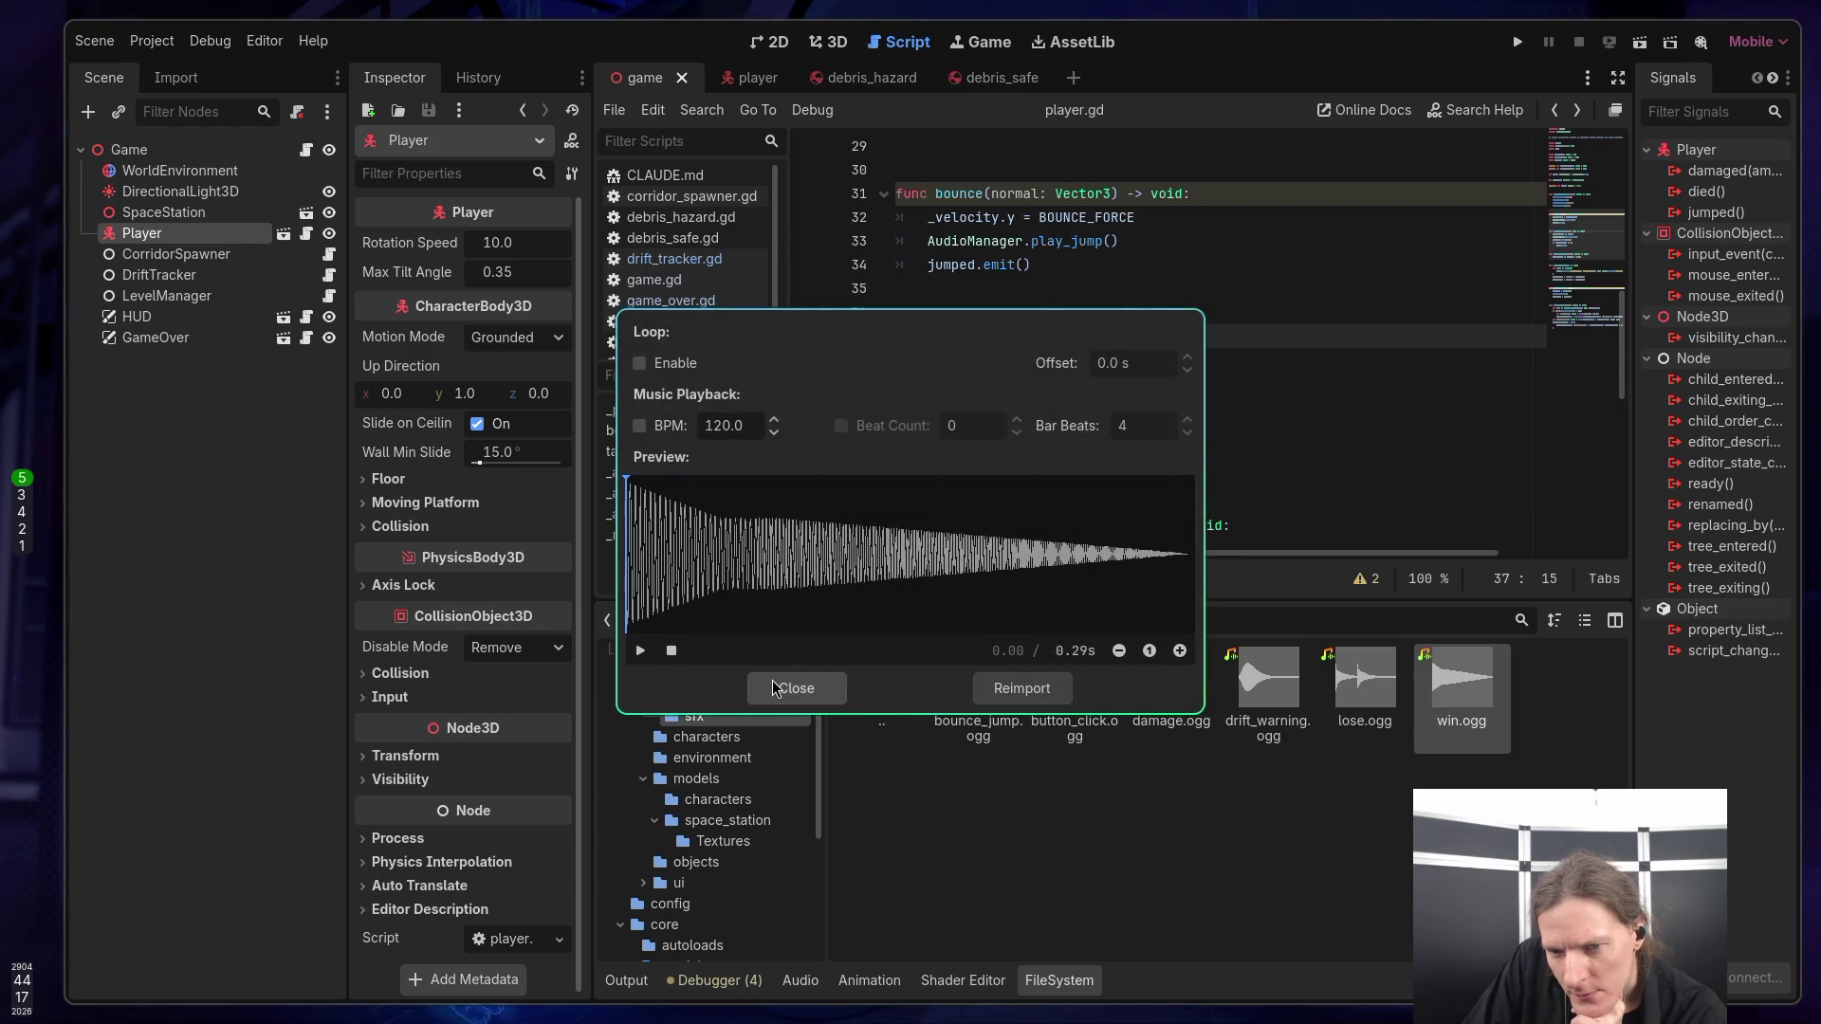
click(821, 690)
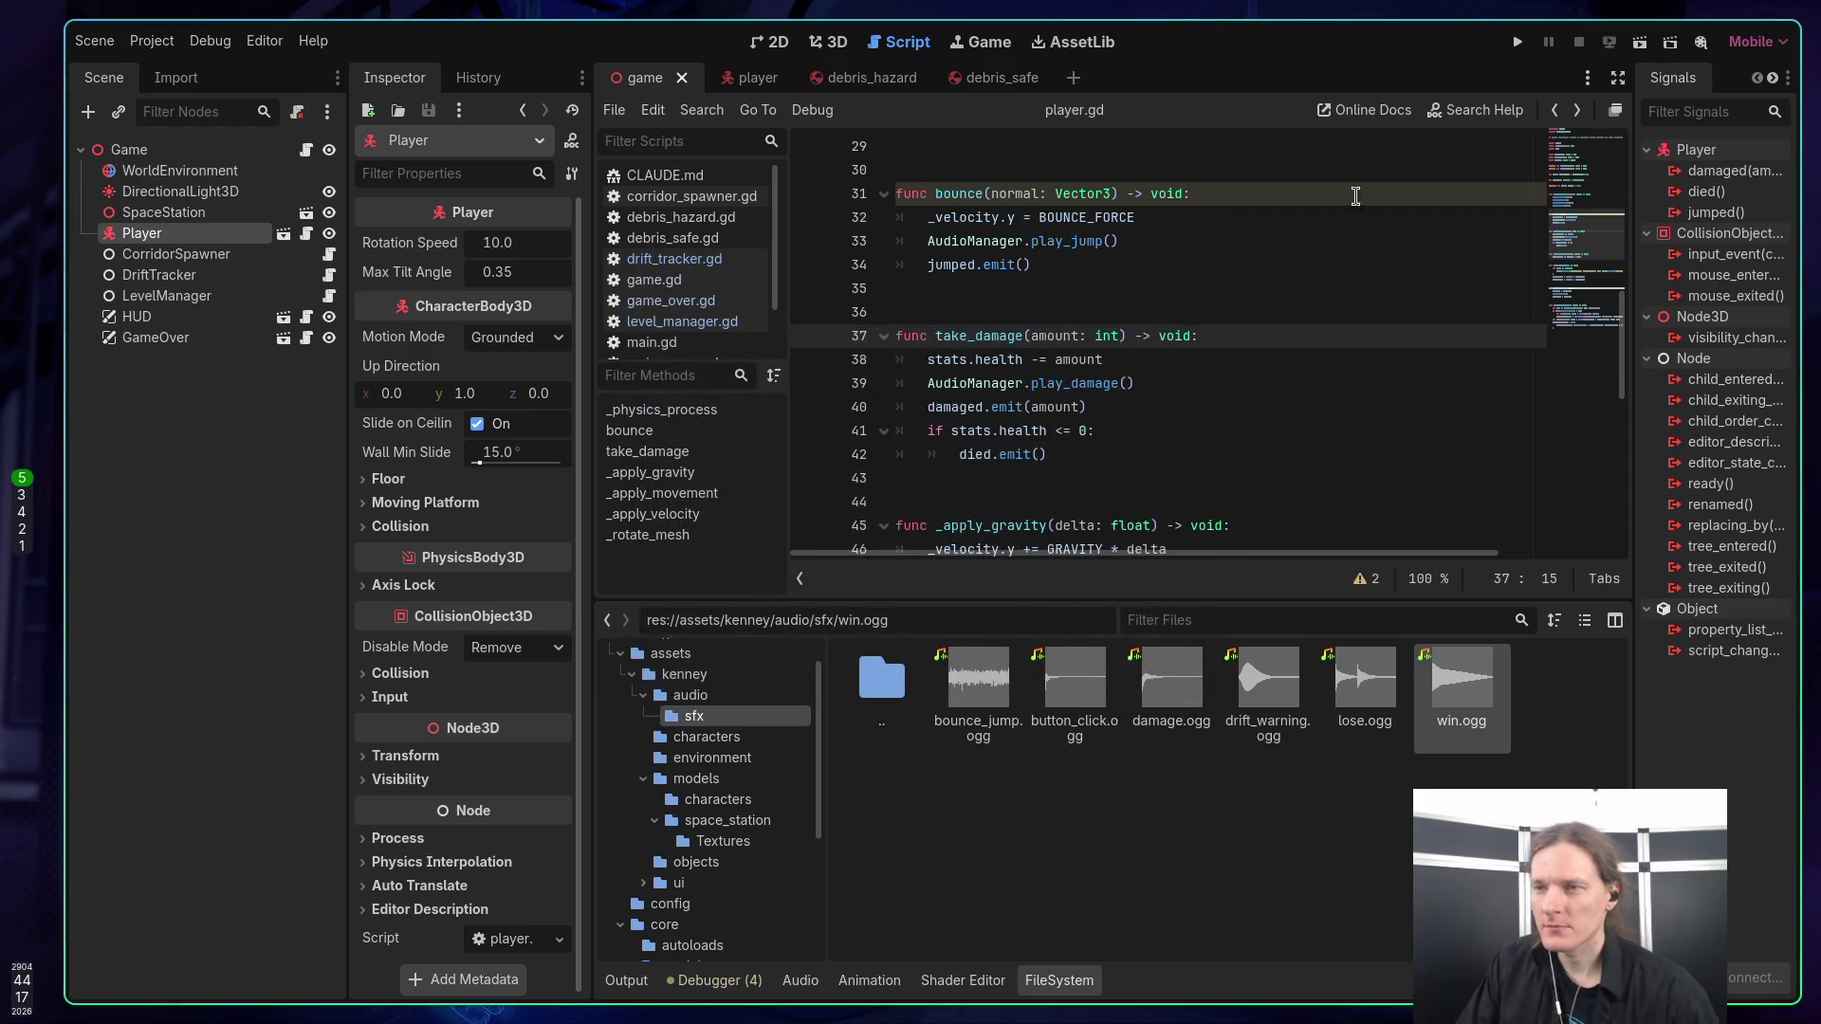
click(1517, 42)
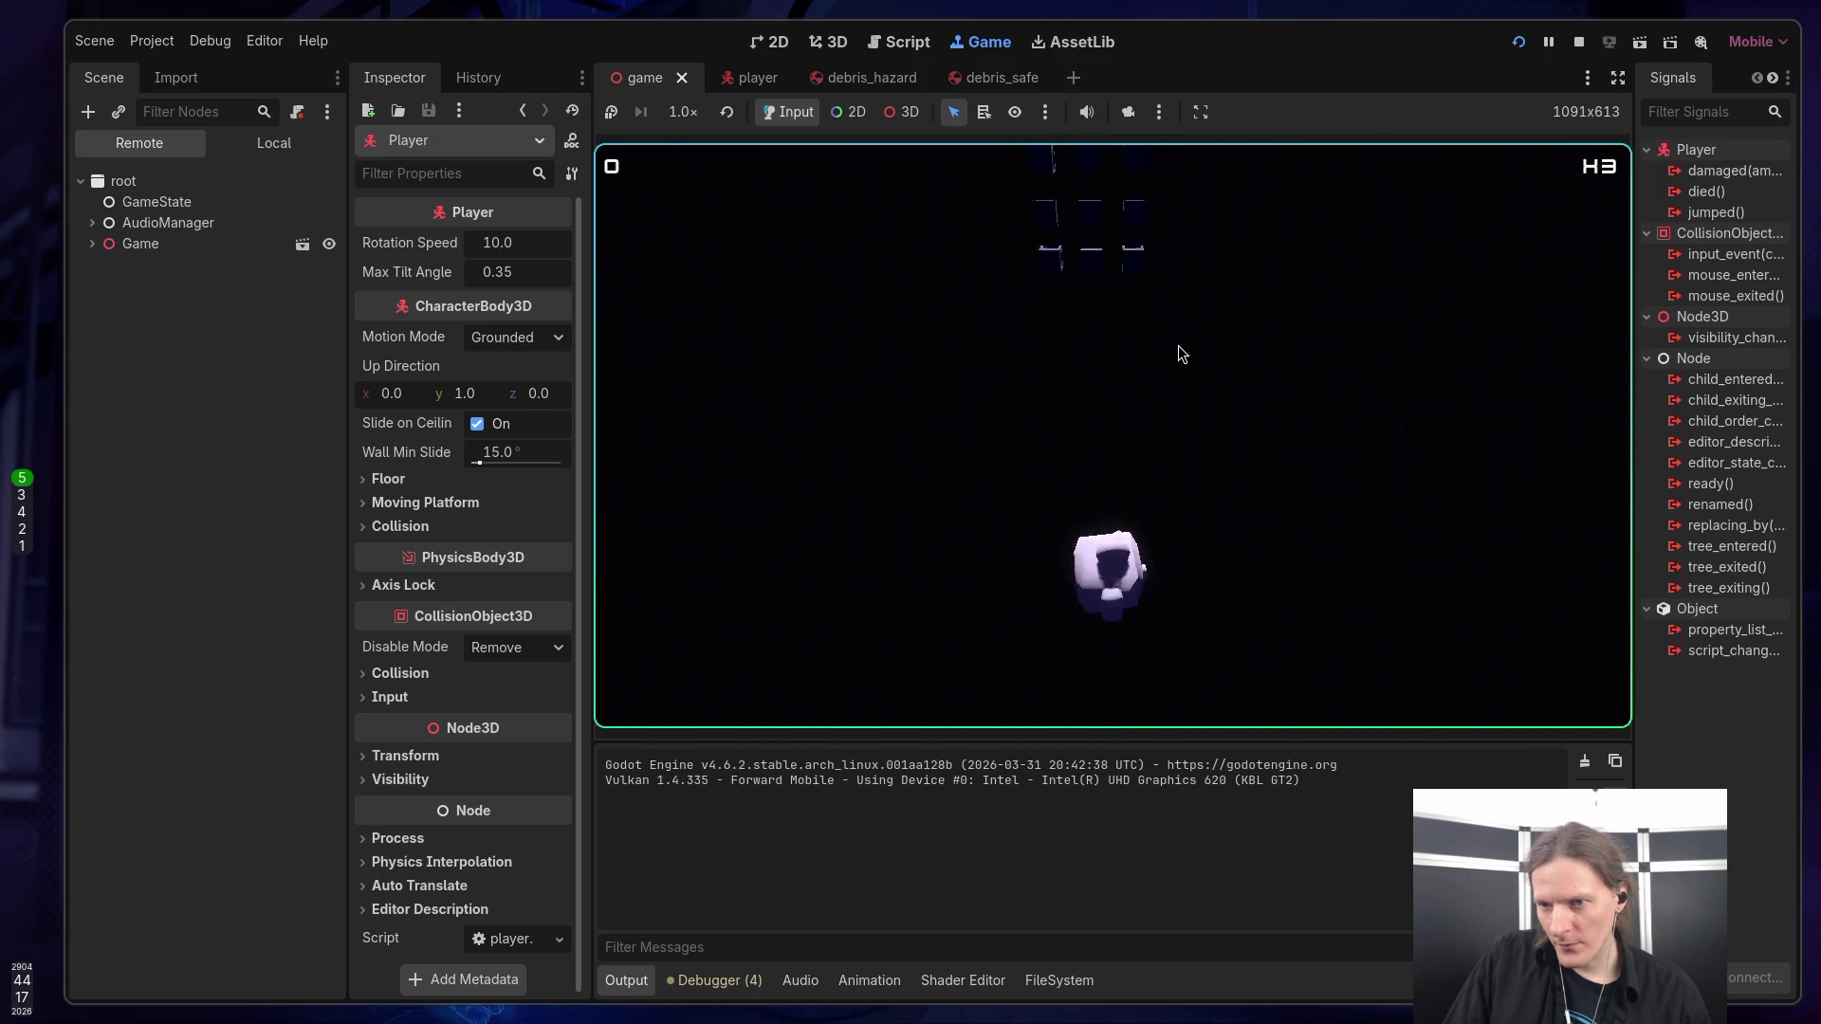
Stop the running play-test to return to player.gd.
click(1578, 44)
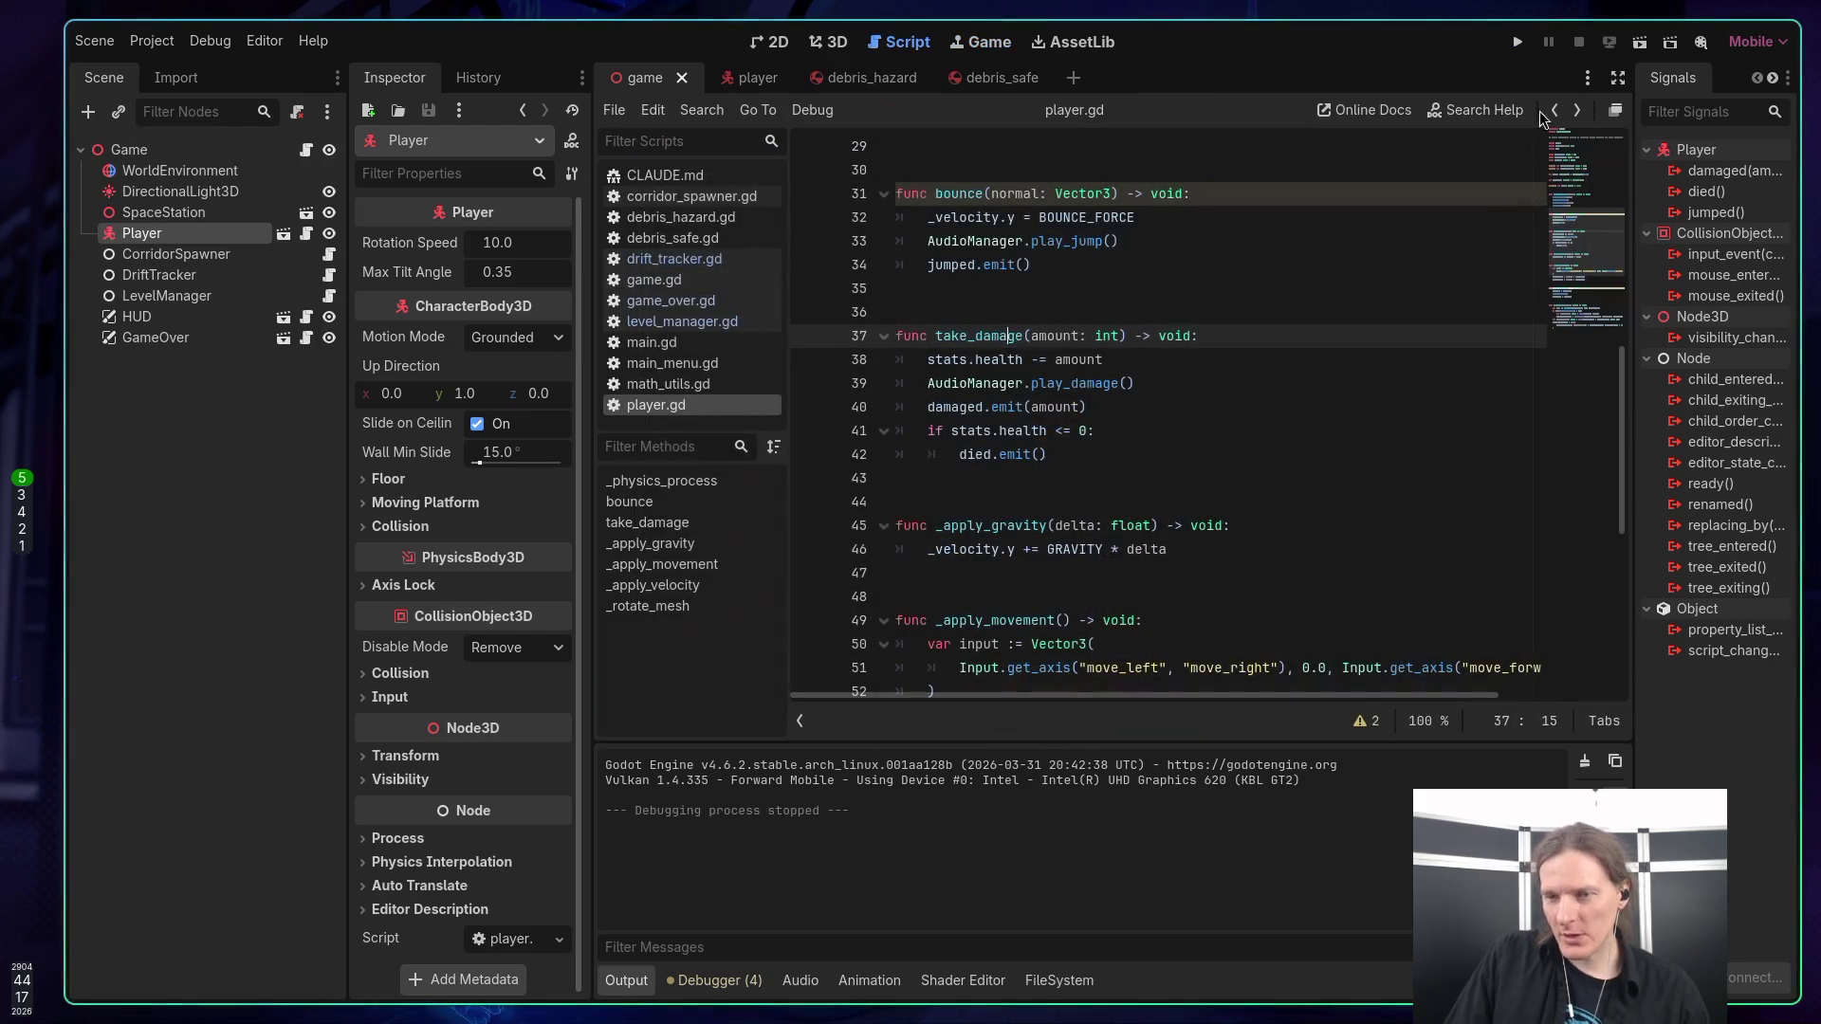
Open corridor_spawner.gd from CorridorSpawner and scroll through _spawn_at and the initial fill of 18.
click(197, 256)
click(328, 254)
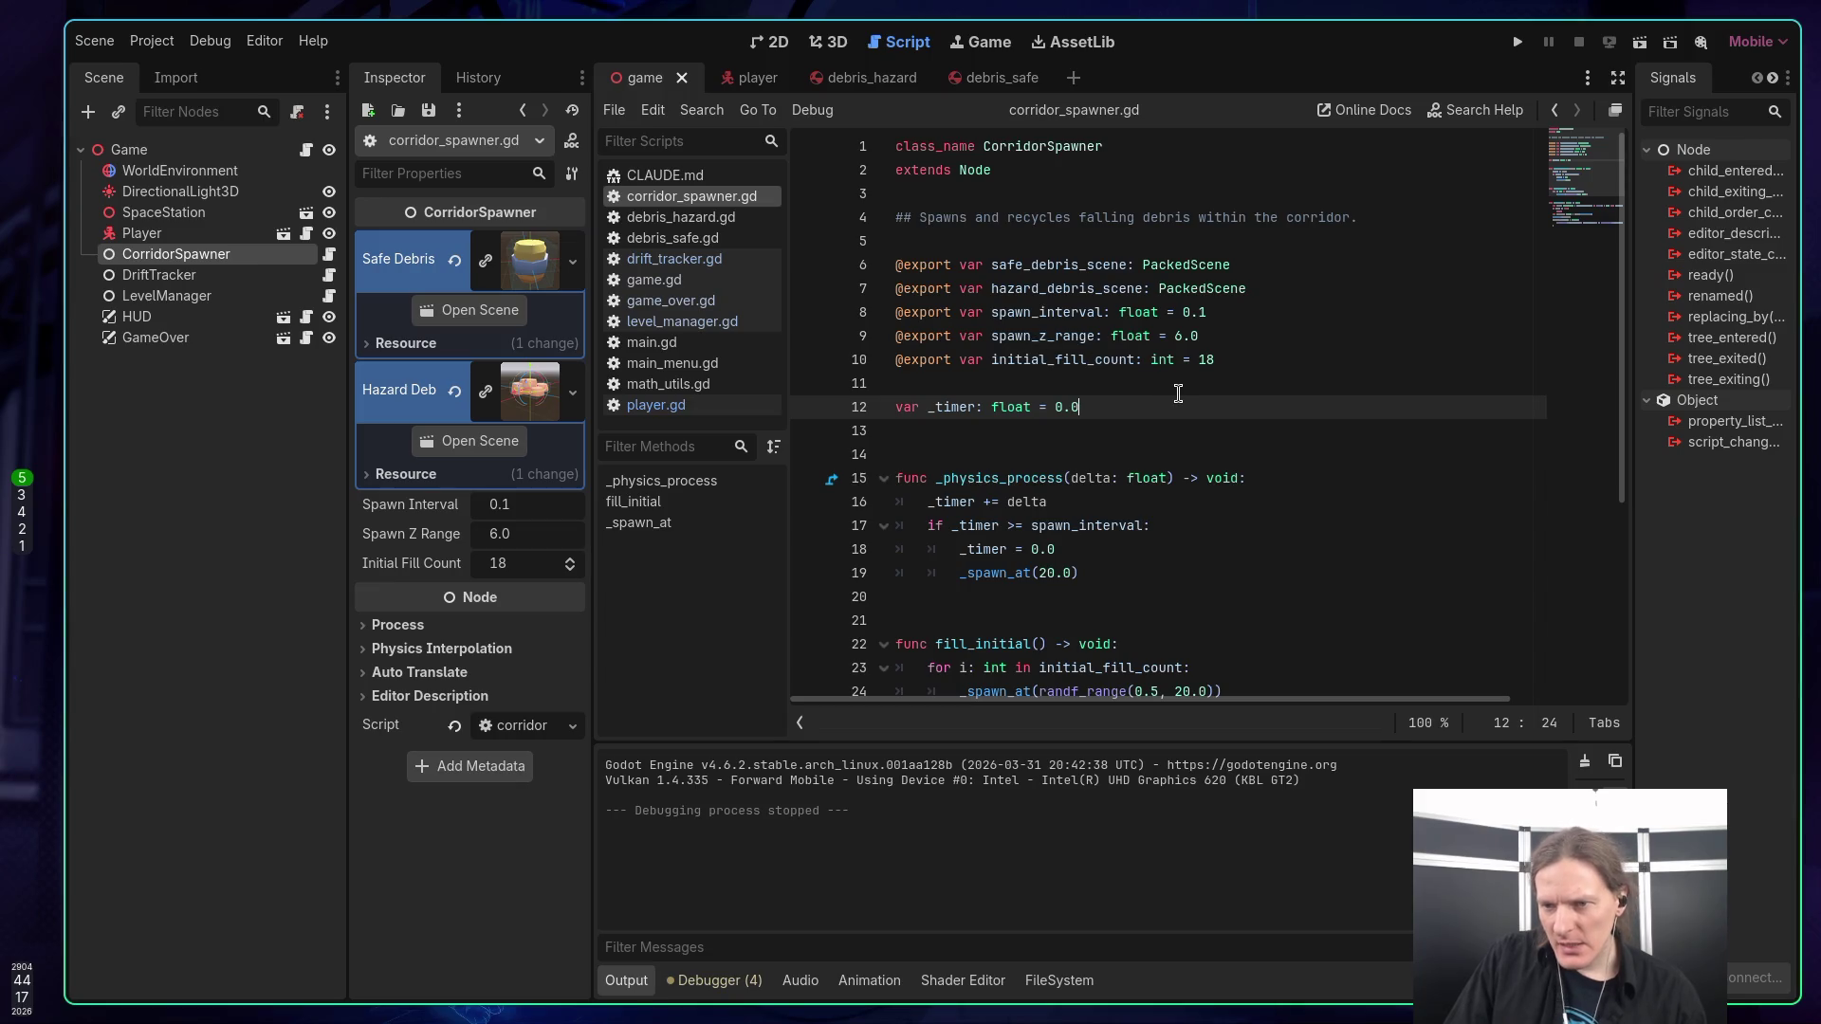
click(1088, 336)
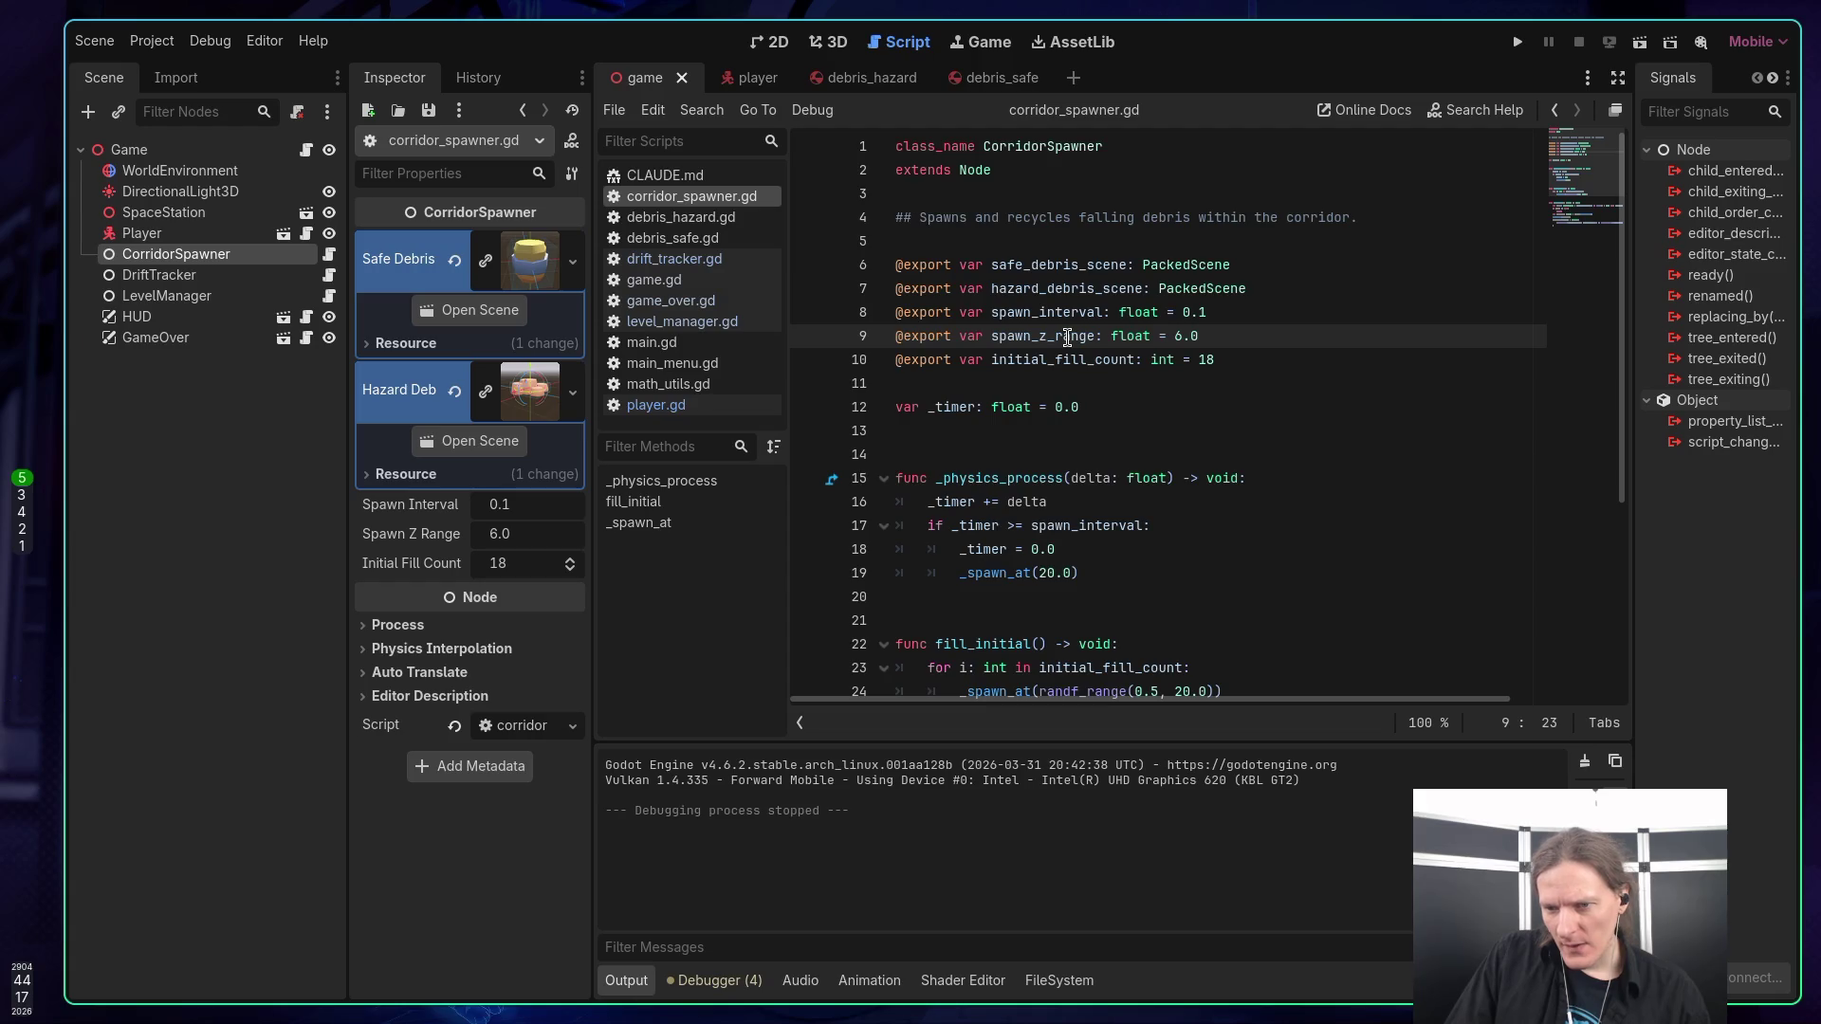
double_click(999, 573)
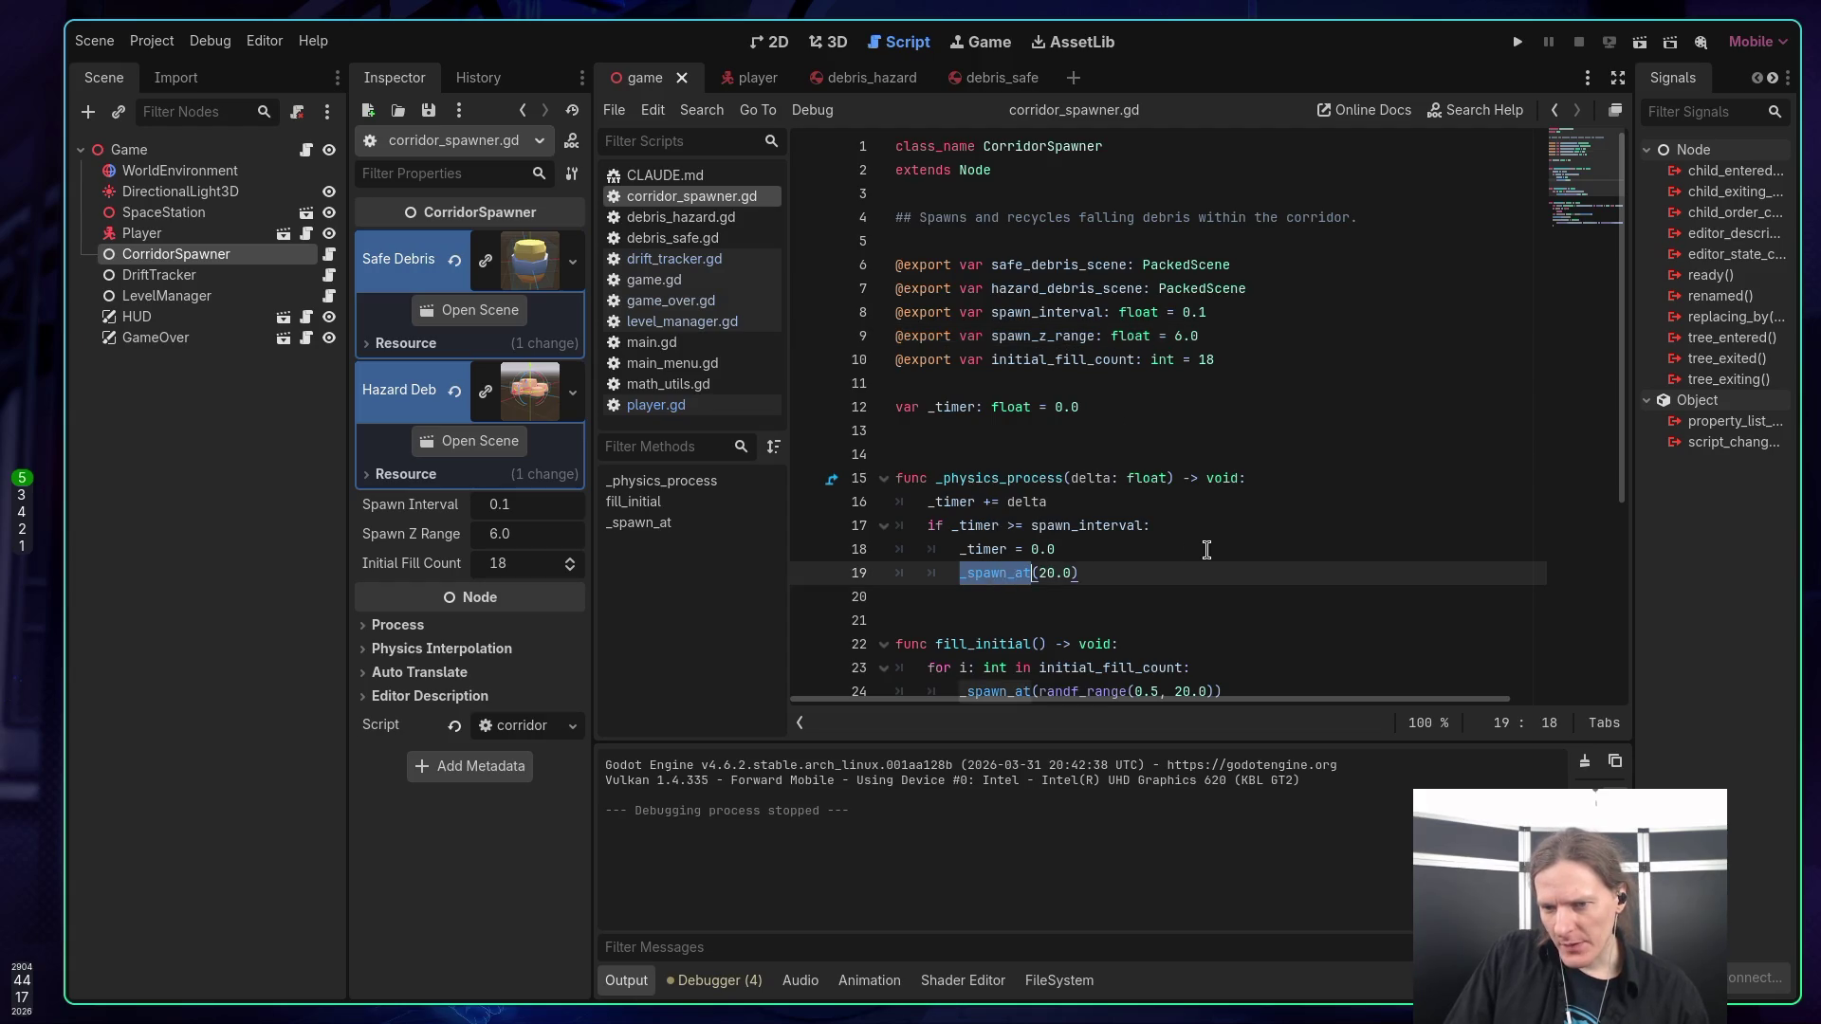
scroll(1206, 550, down, 4)
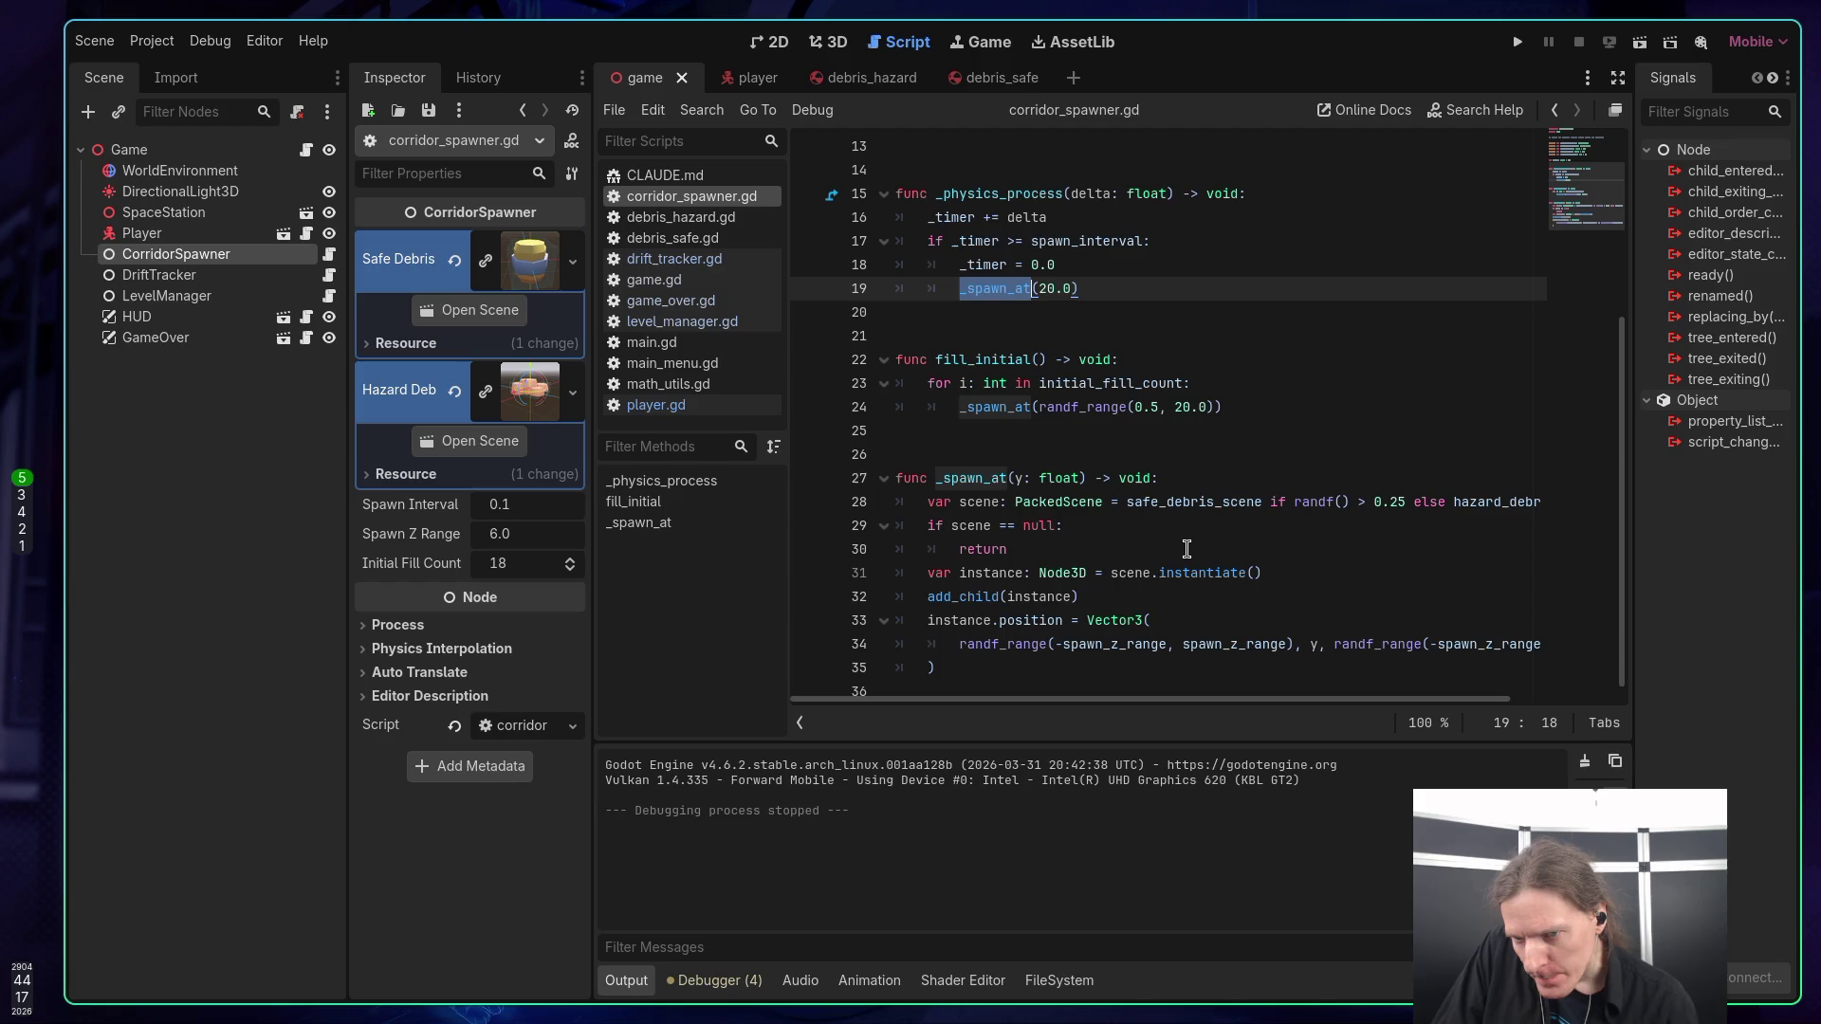
scroll(1183, 538, down, 1)
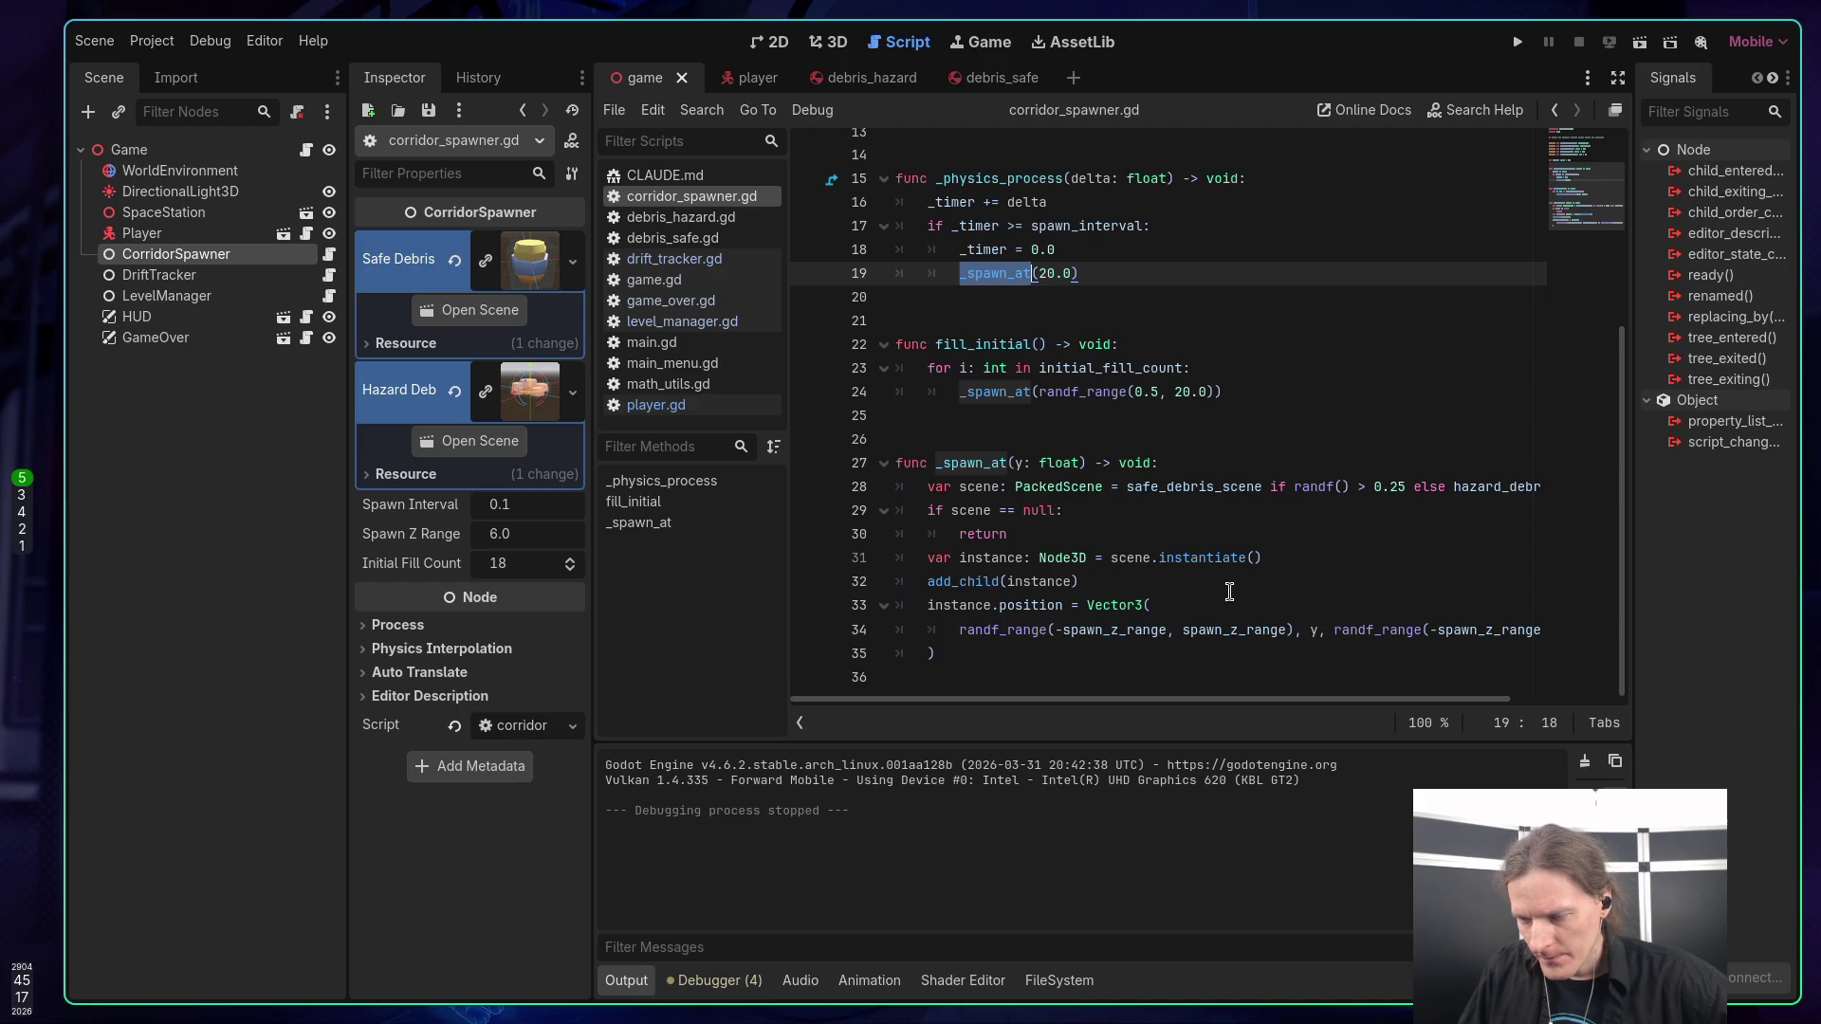
scroll(1247, 609, up, 3)
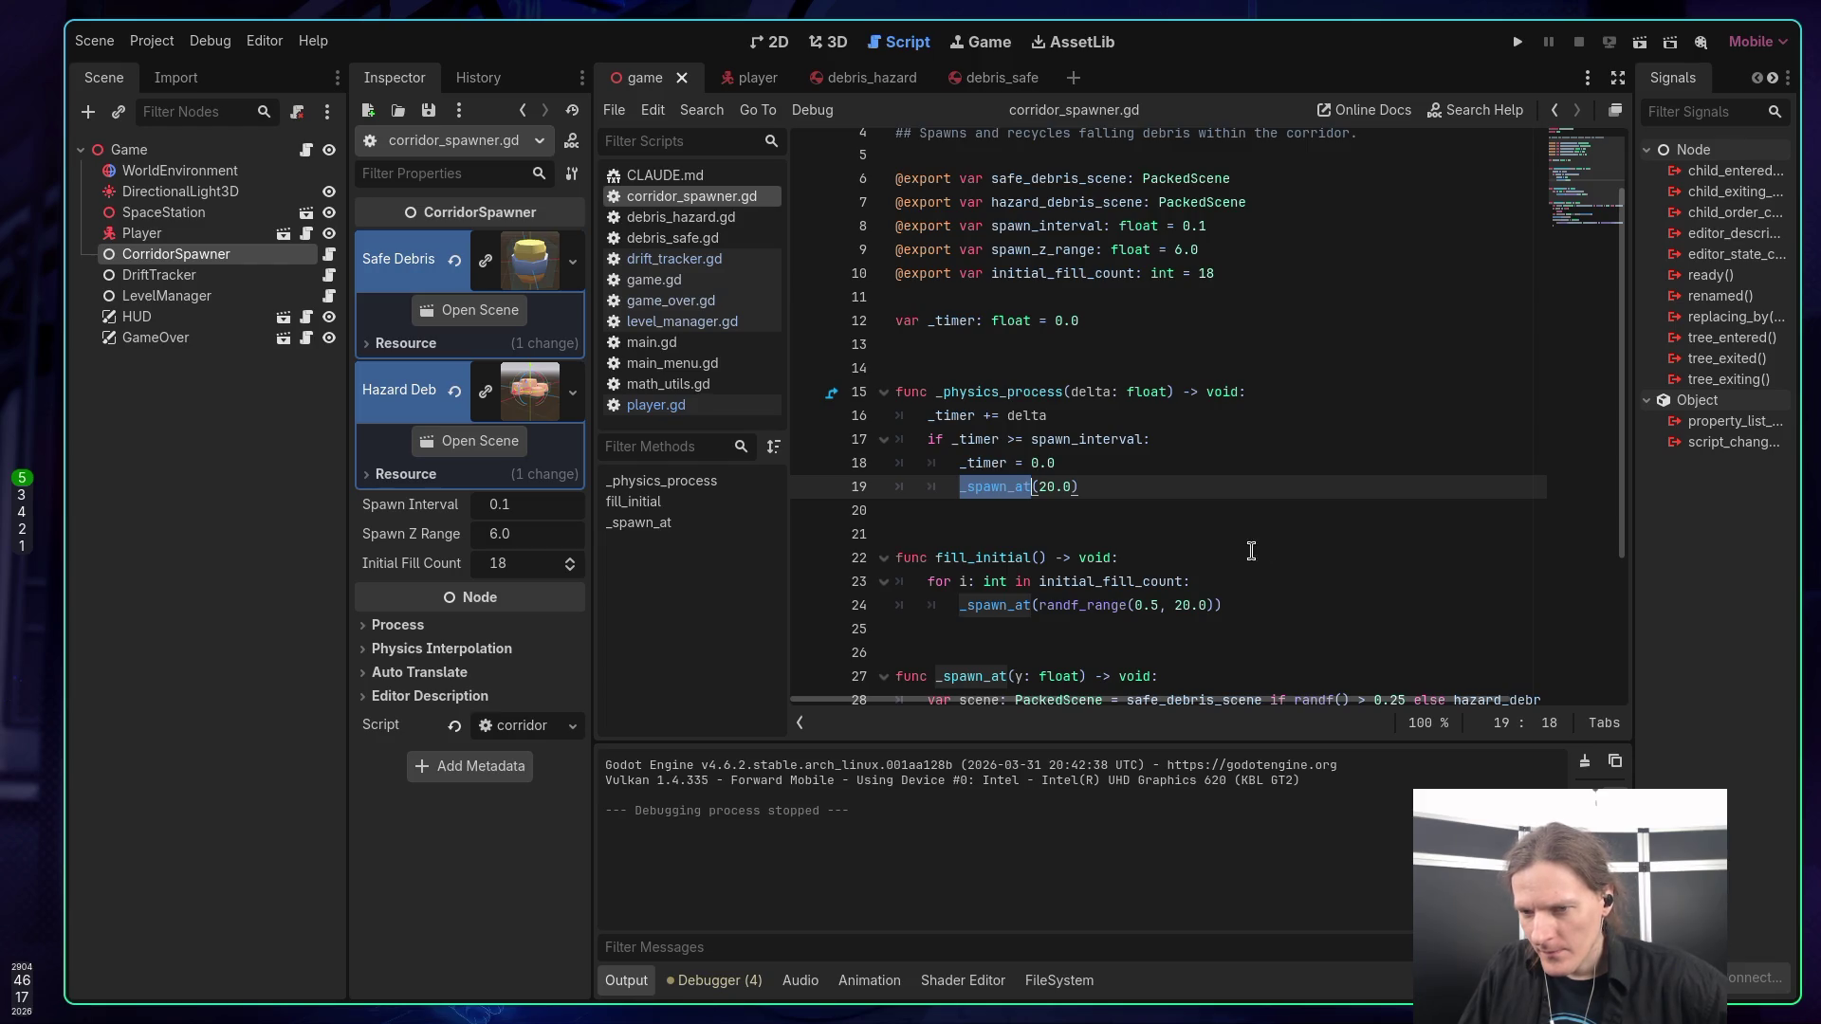
scroll(1293, 547, down, 2)
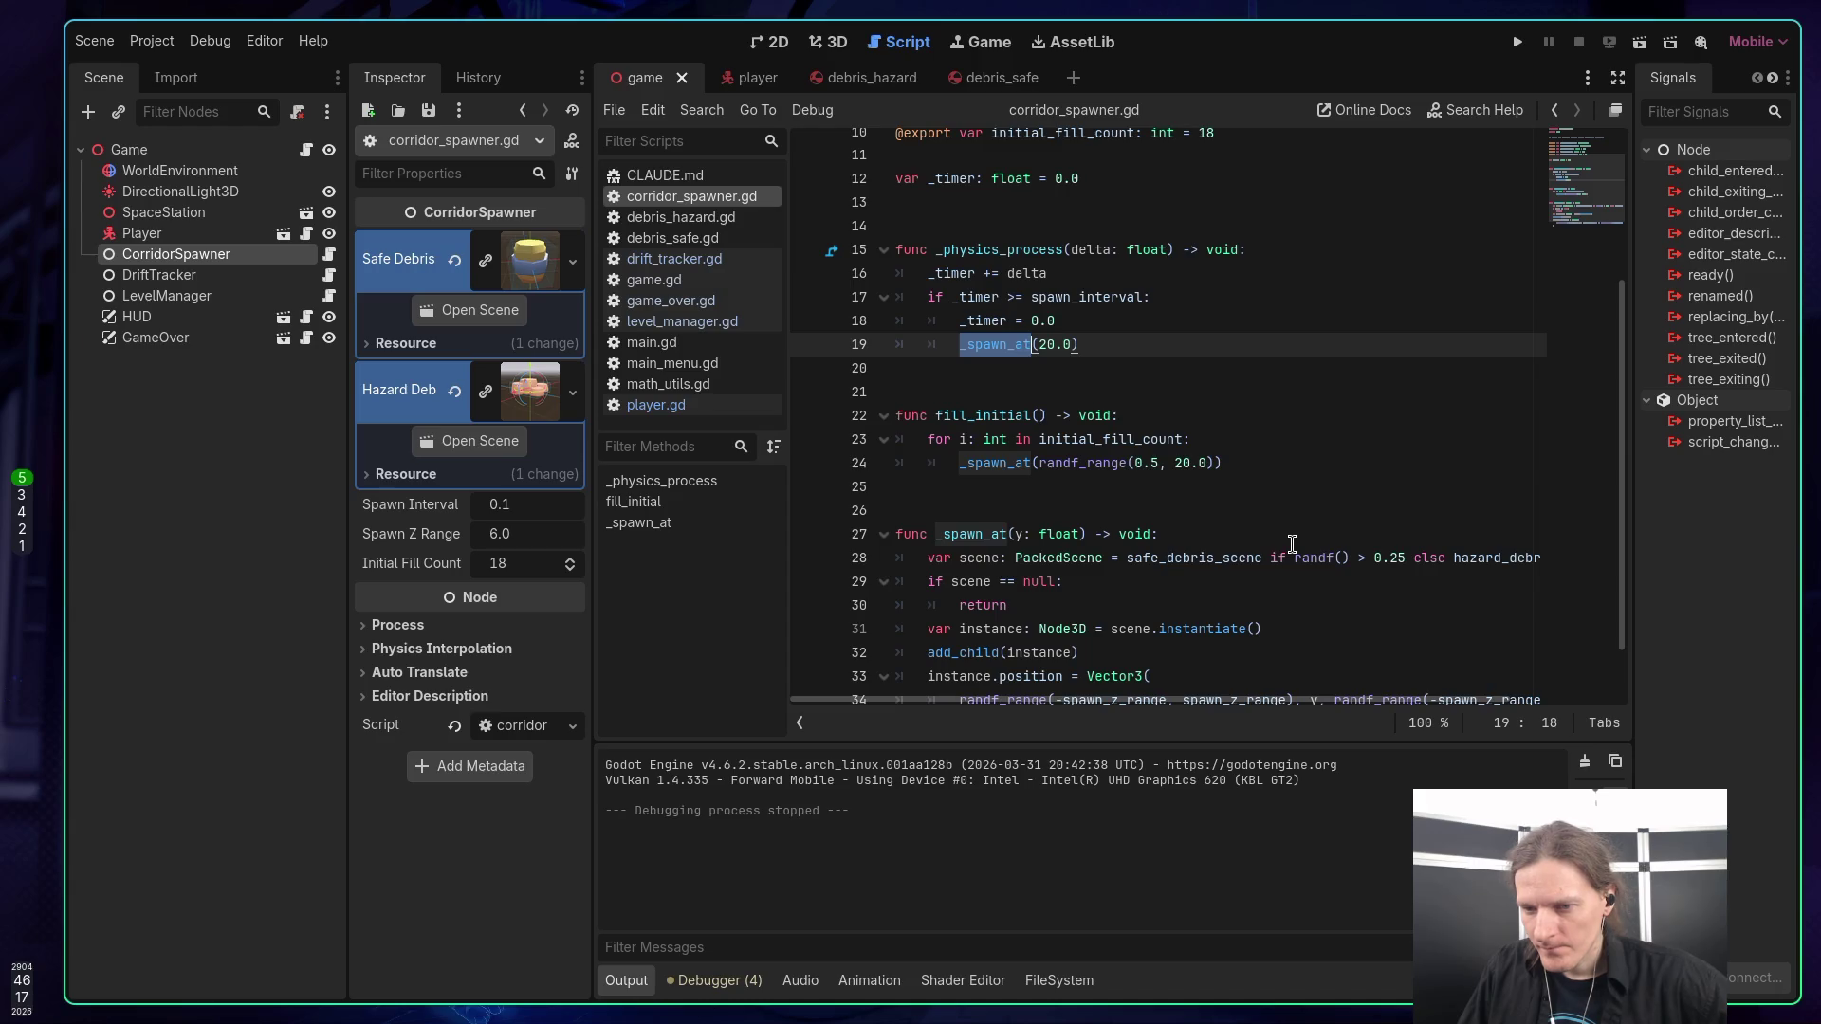
scroll(1260, 510, down, 1)
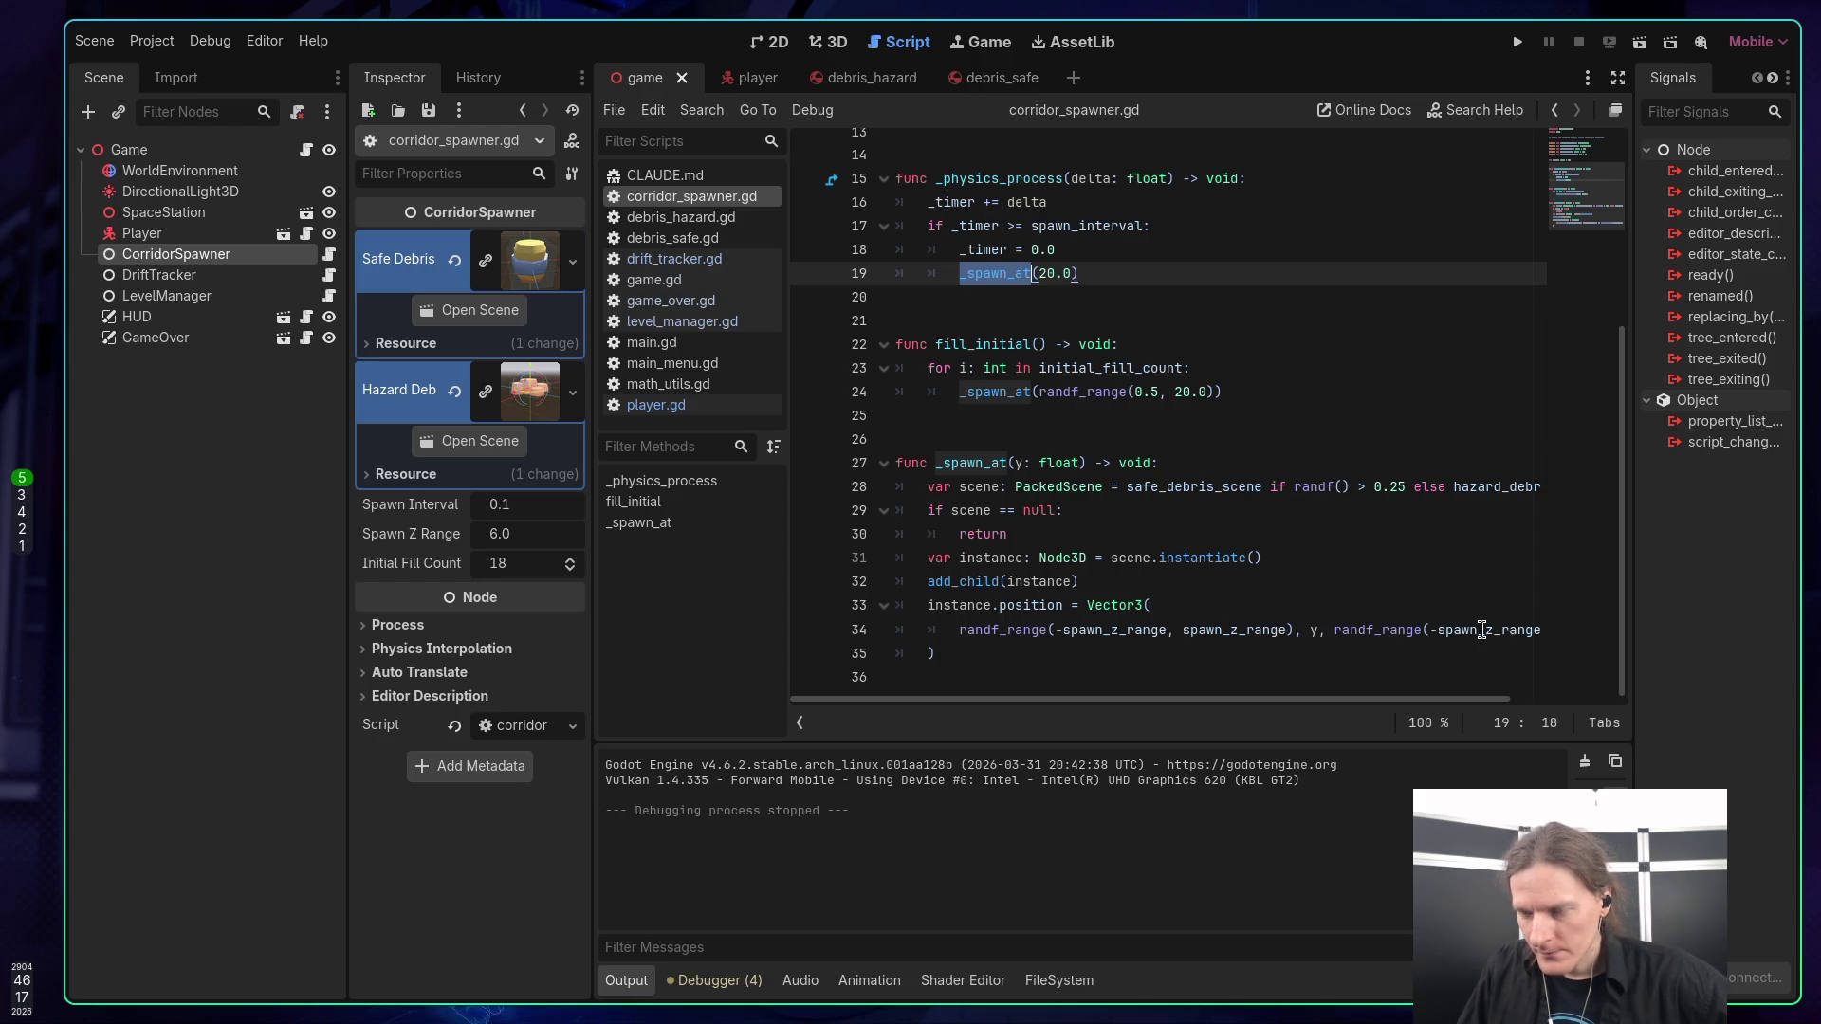
scroll(1337, 547, up, 4)
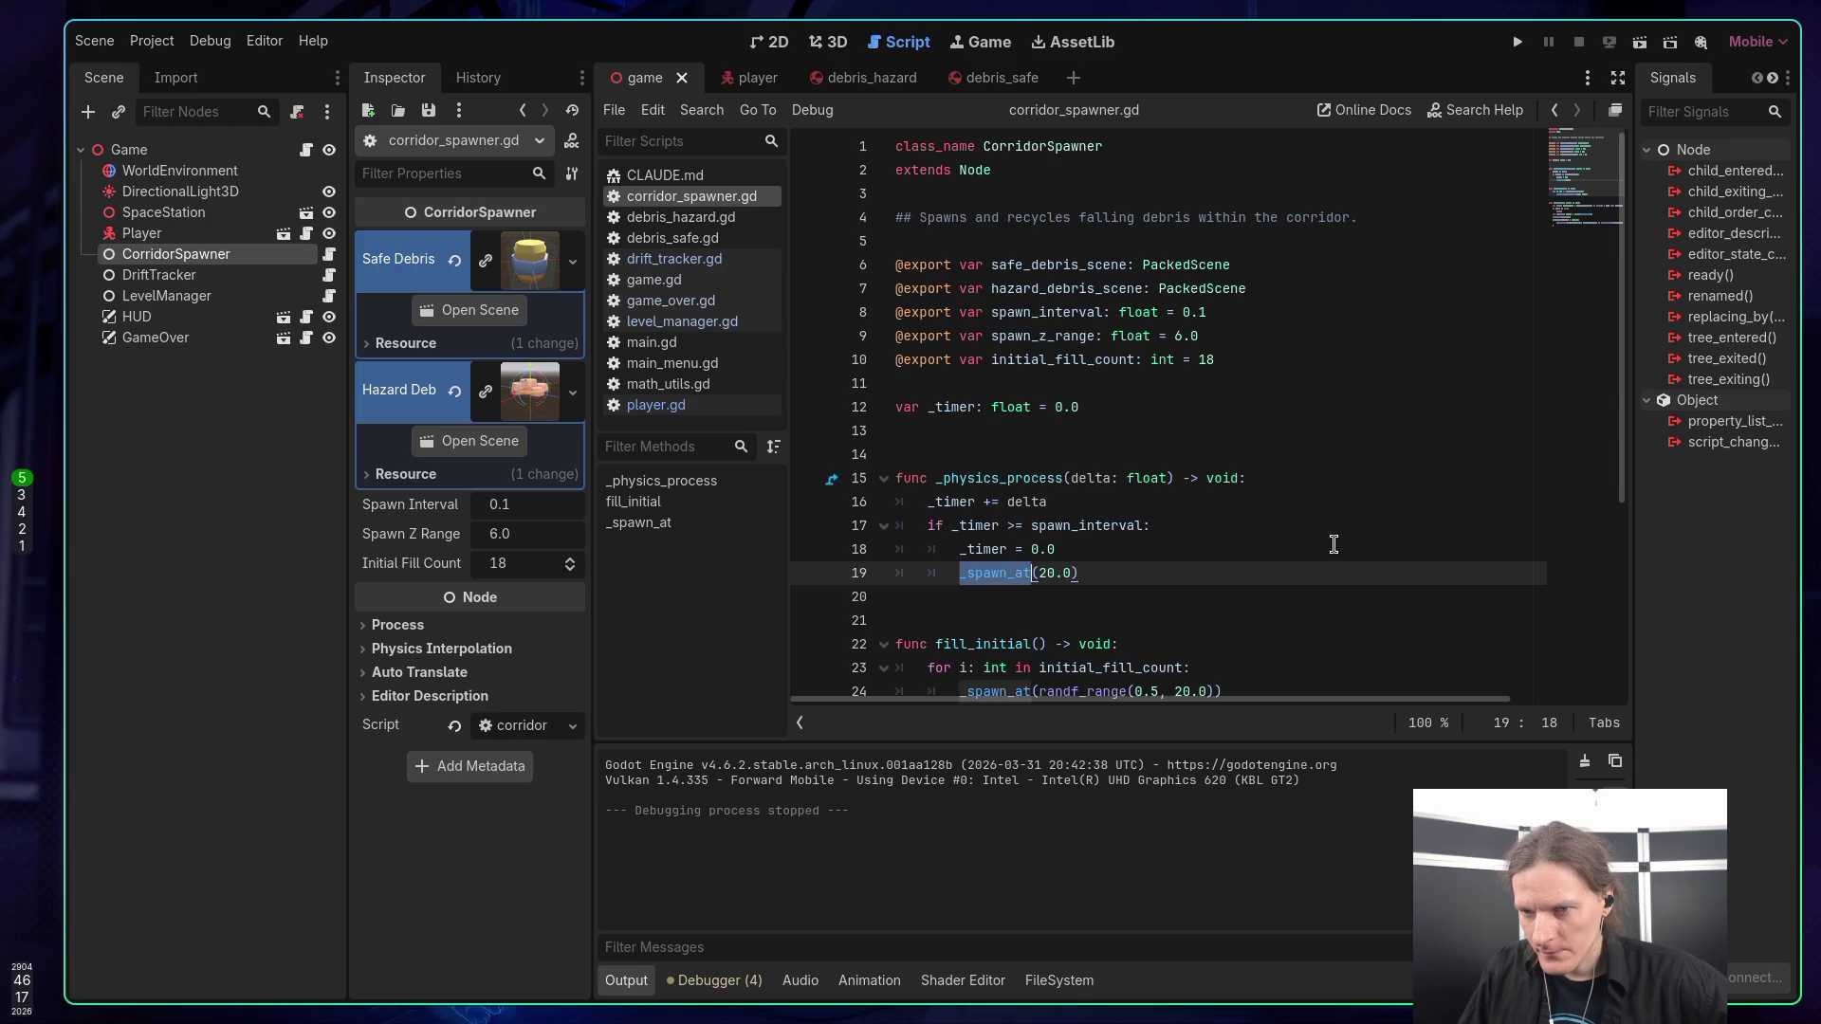
scroll(1337, 545, down, 4)
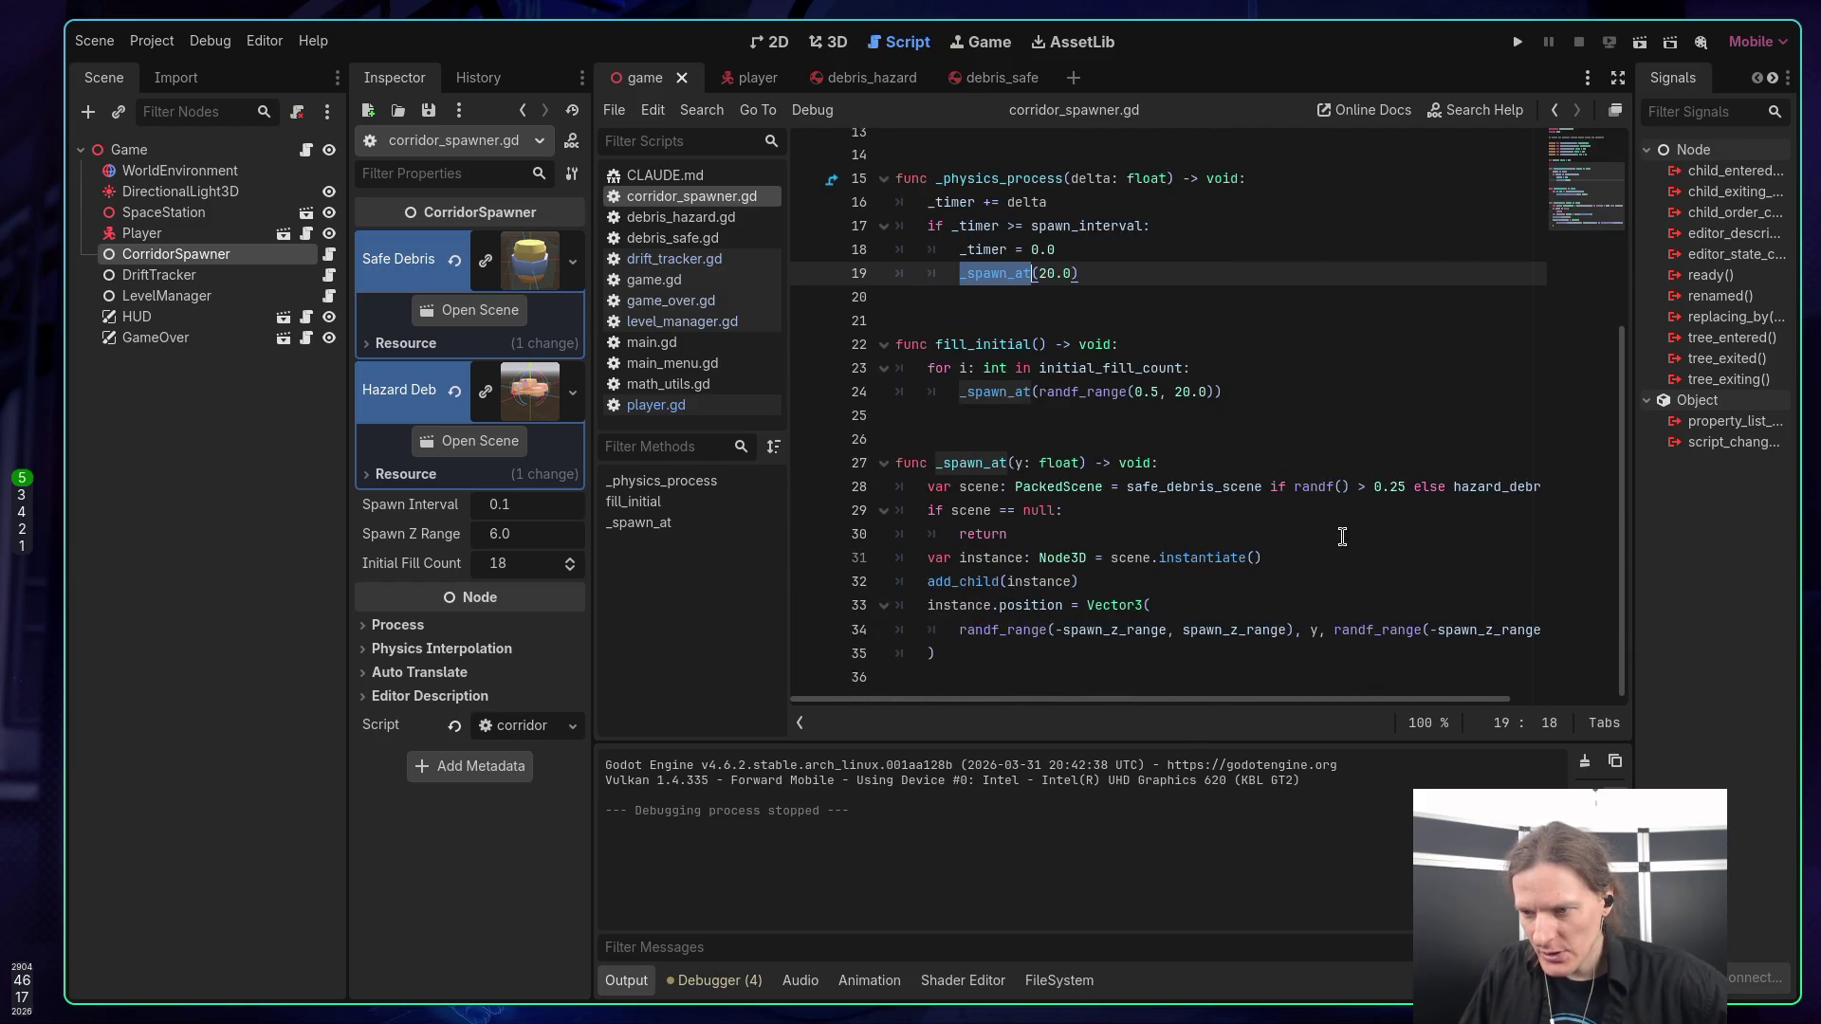
scroll(1342, 537, up, 4)
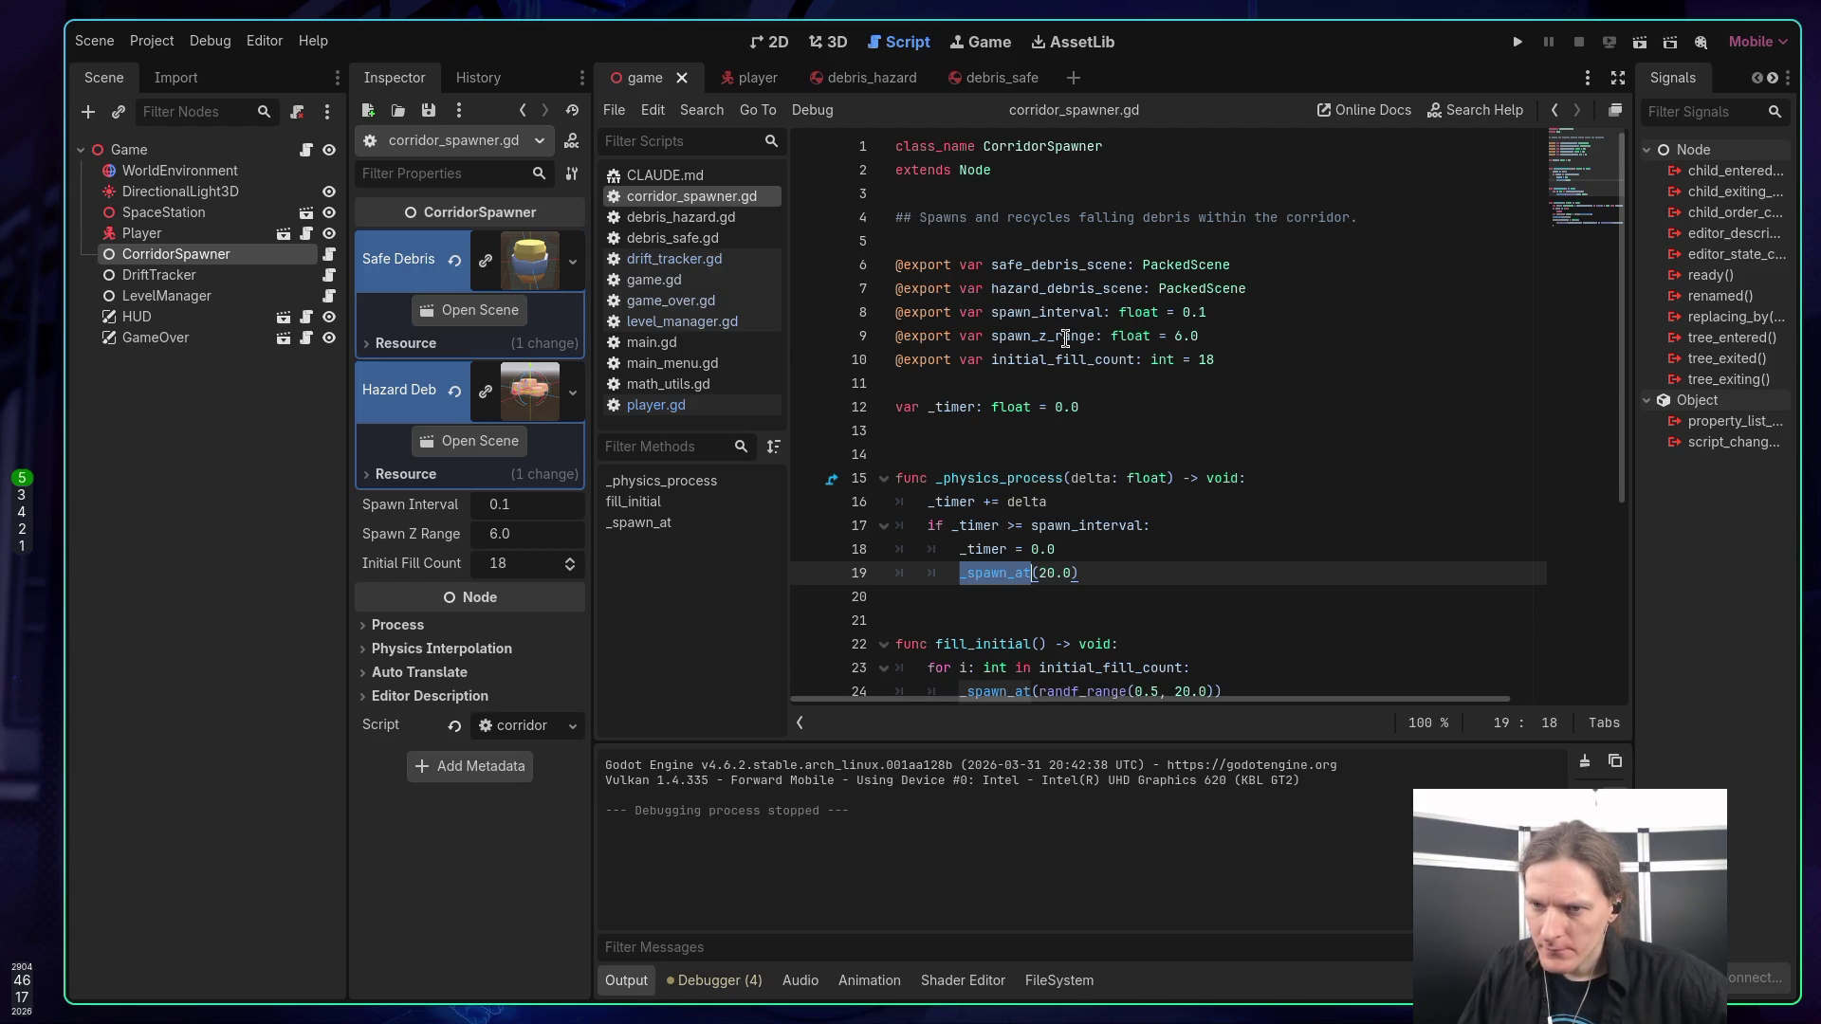
Set spawn_z_range to 1.0 and run a quick test game.
click(1063, 337)
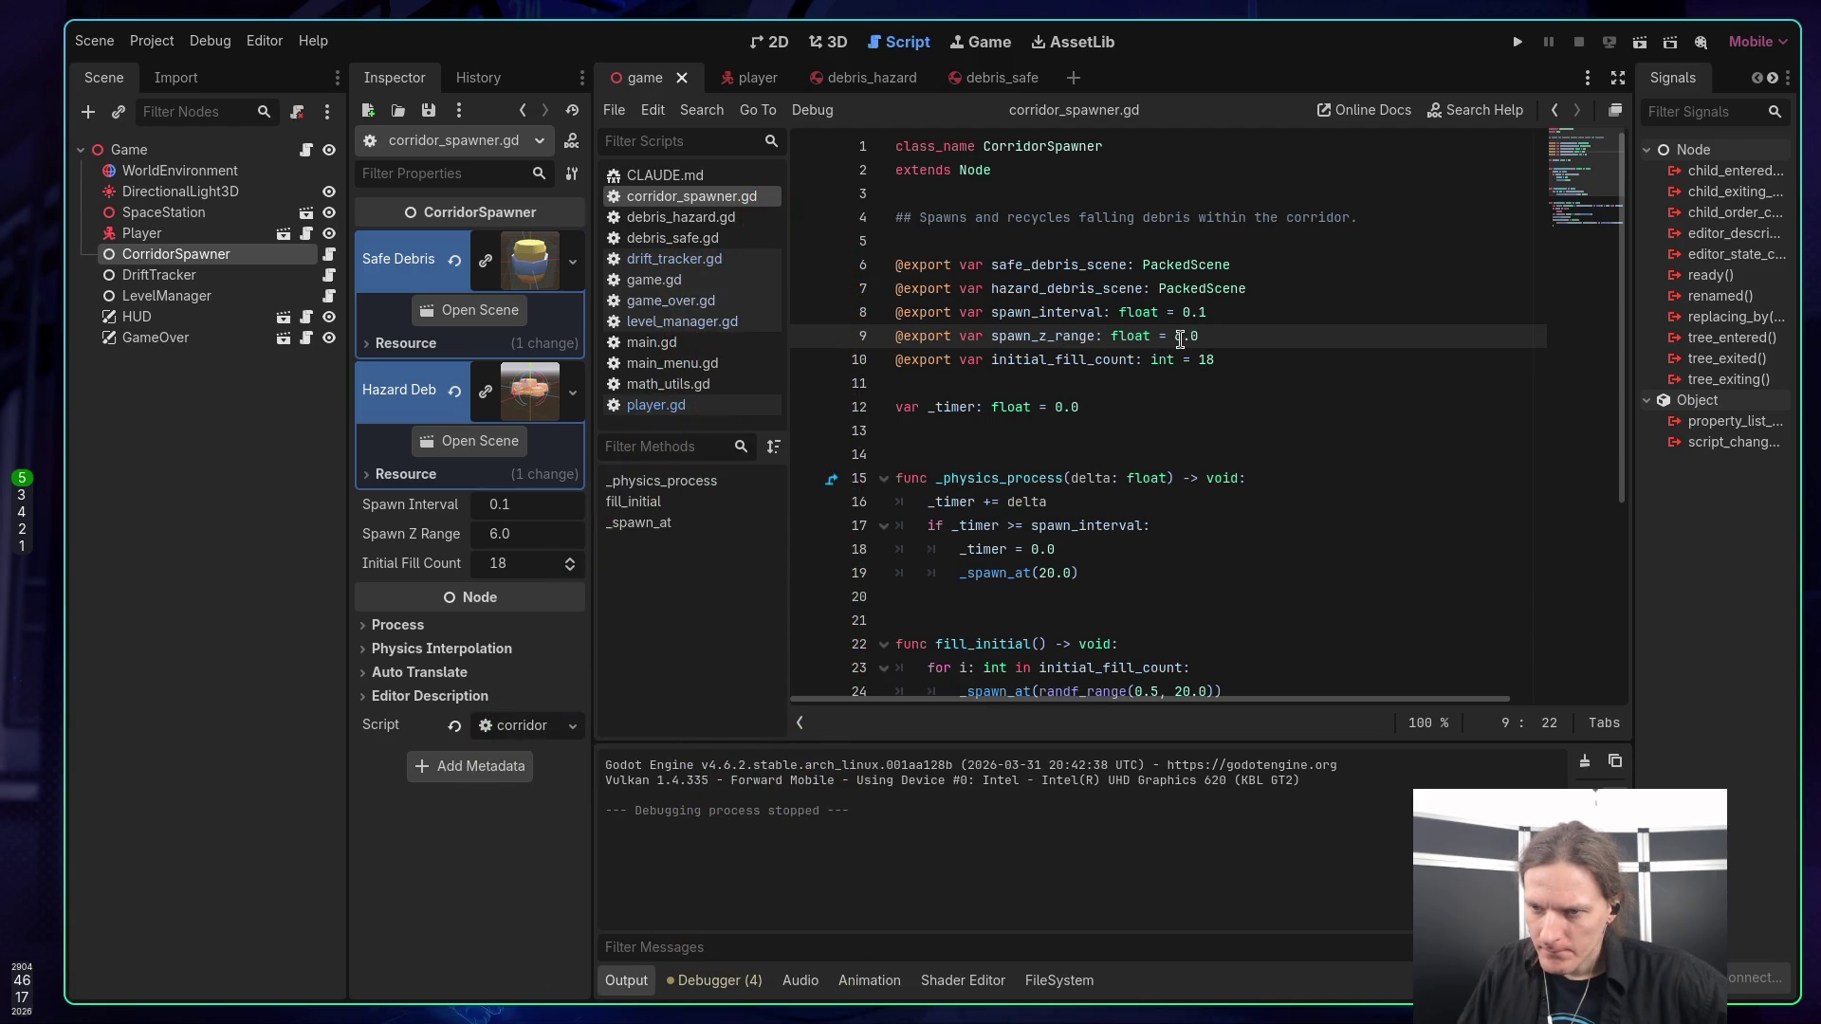
key(BackSpace)
text(1)
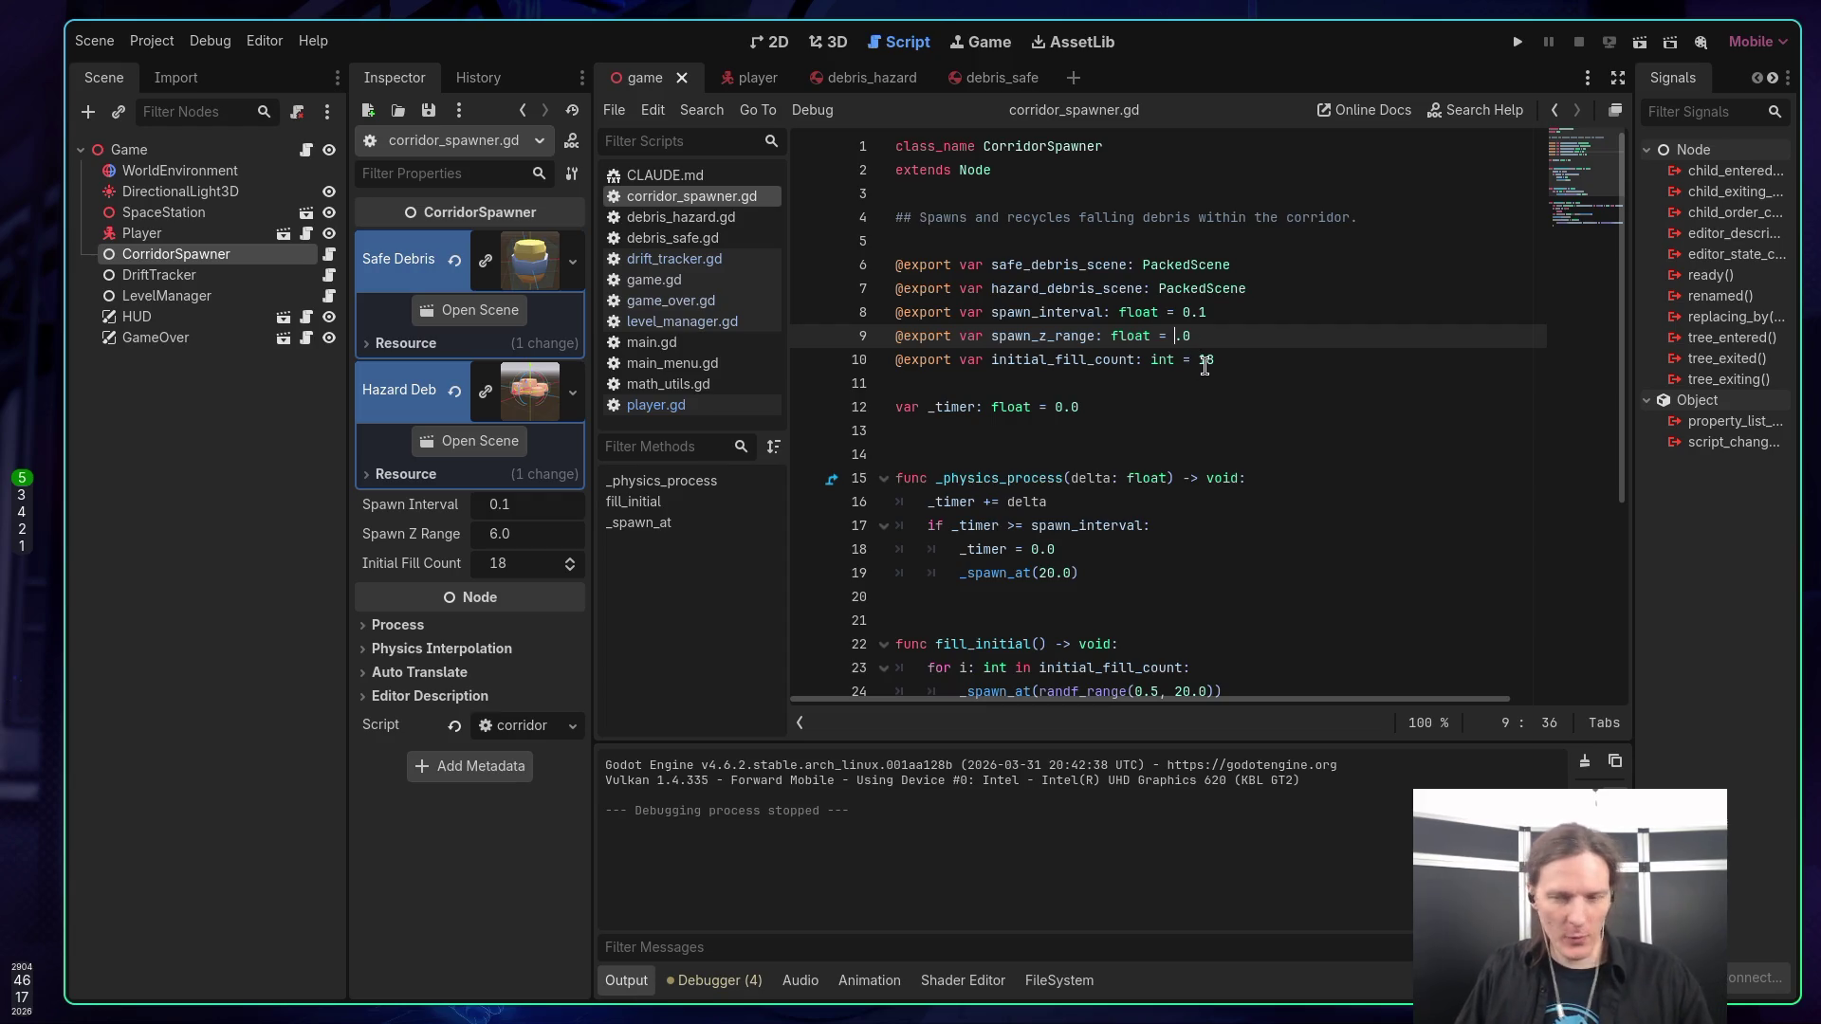
key(F5)
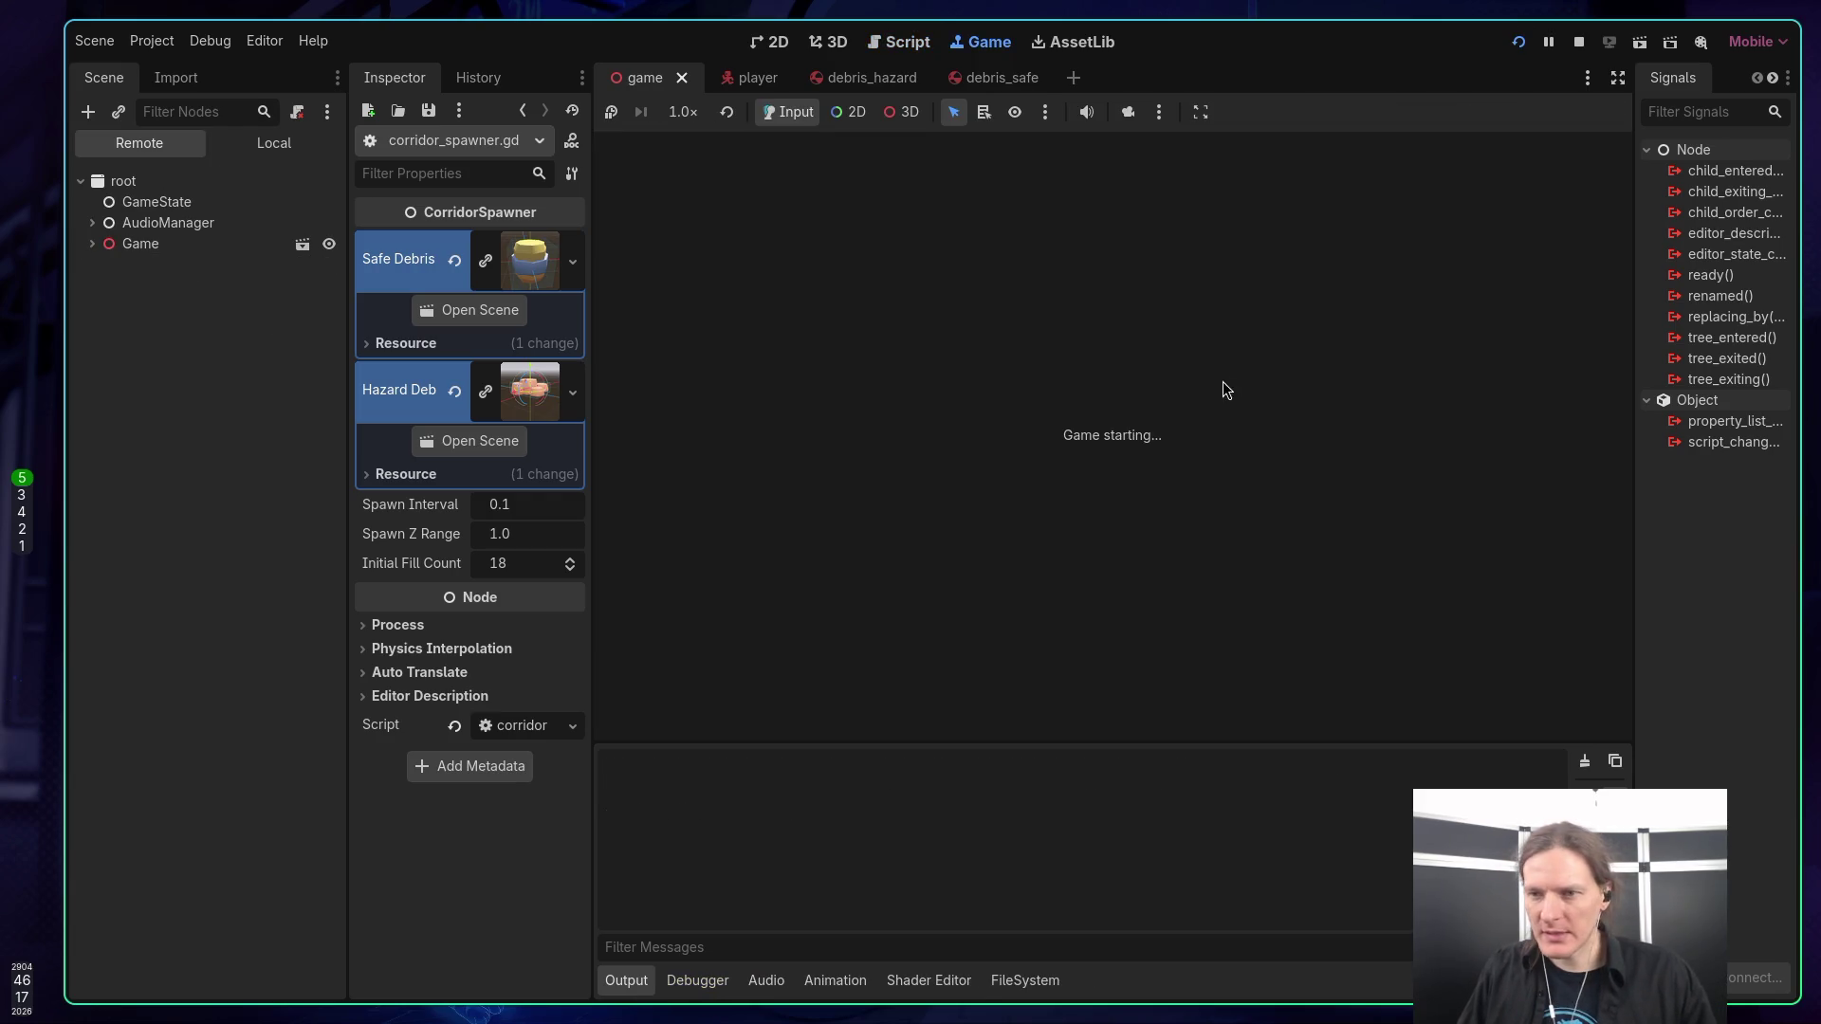
click(1152, 384)
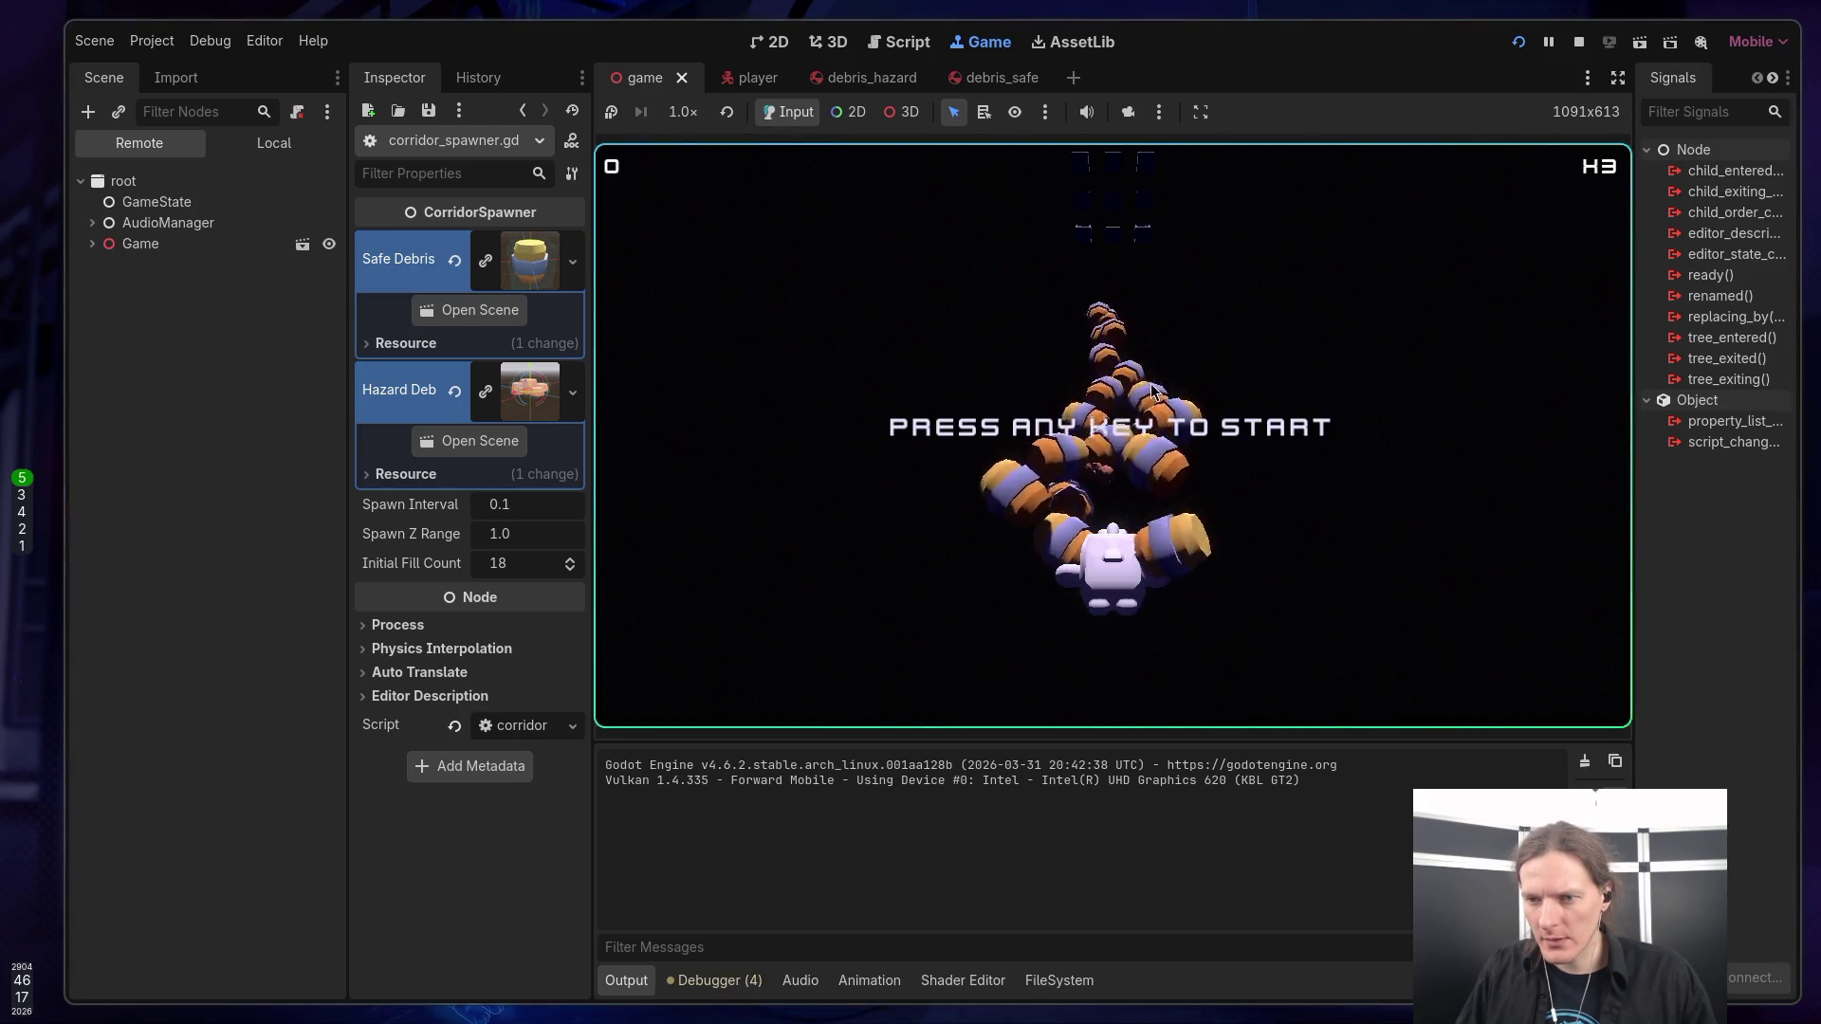
click(1578, 43)
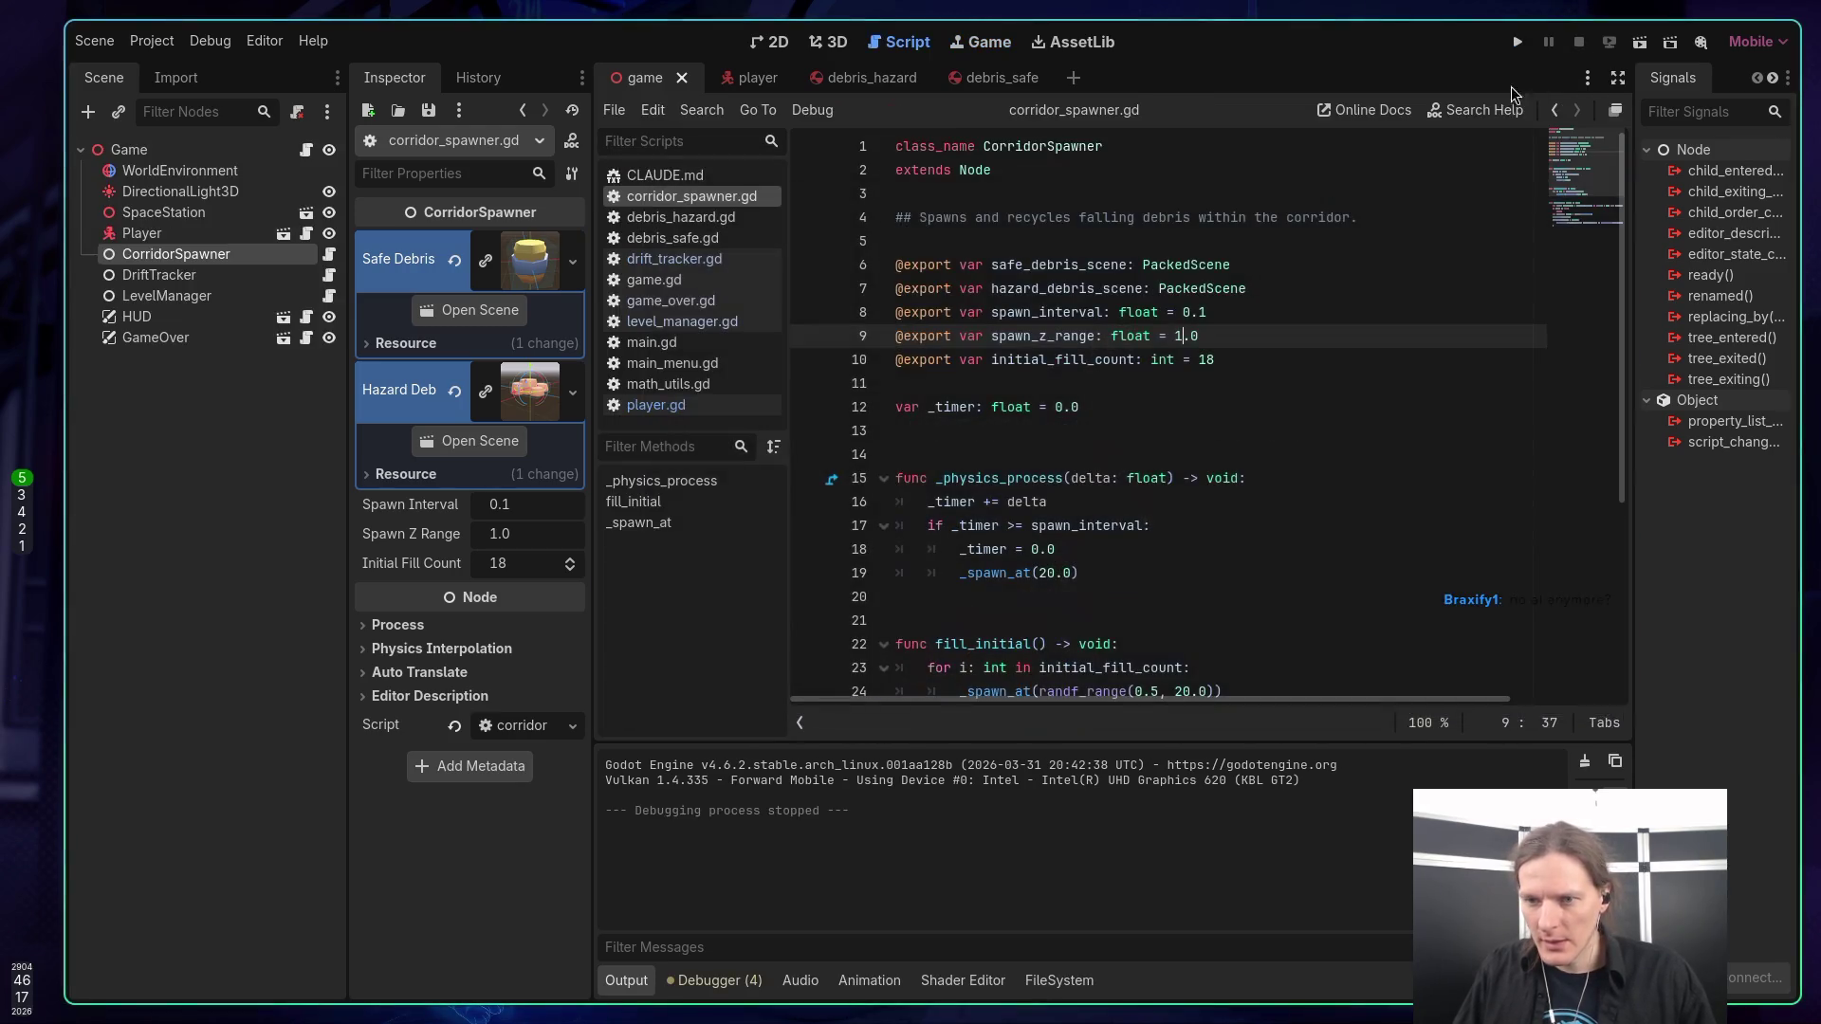
Change spawn_z_range to 12.0 and save corridor_spawner.gd.
key(BackSpace)
text(6)
key(BackSpace)
text(12)
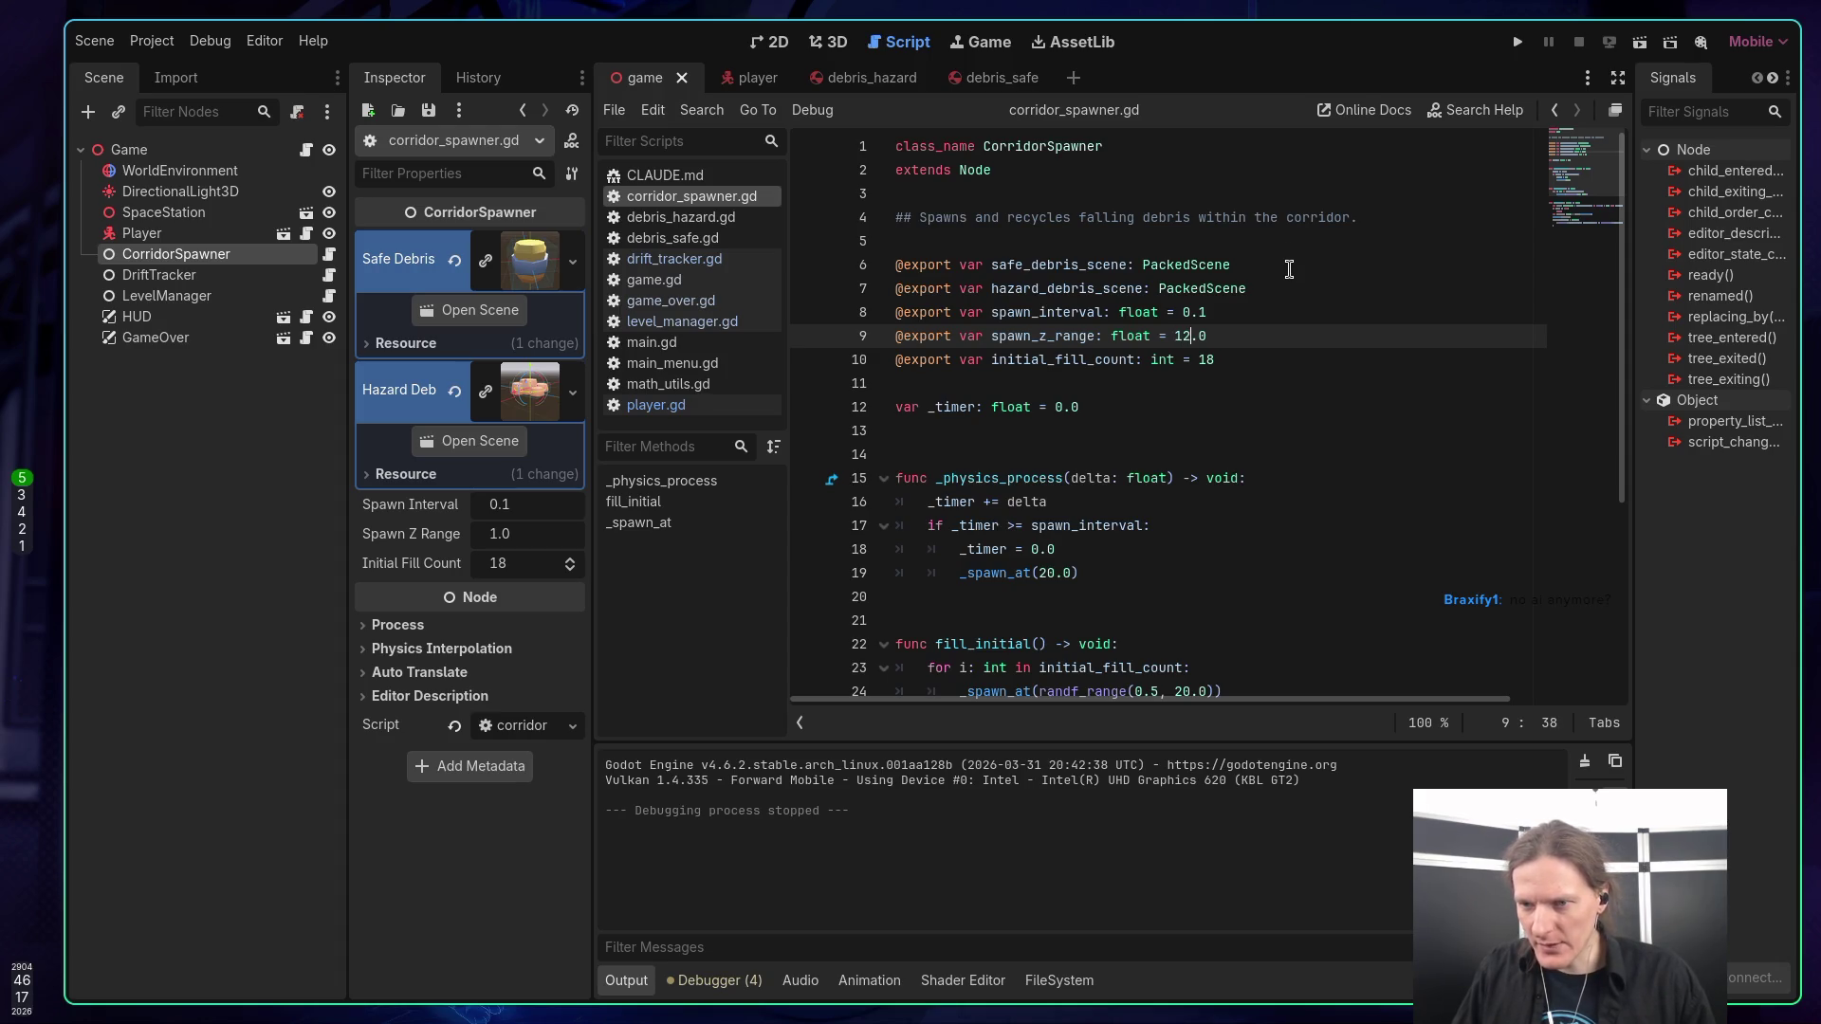
click(1298, 293)
key(ctrl+s)
Play a round with the 12.0 debris spread, then stop the game.
key(F5)
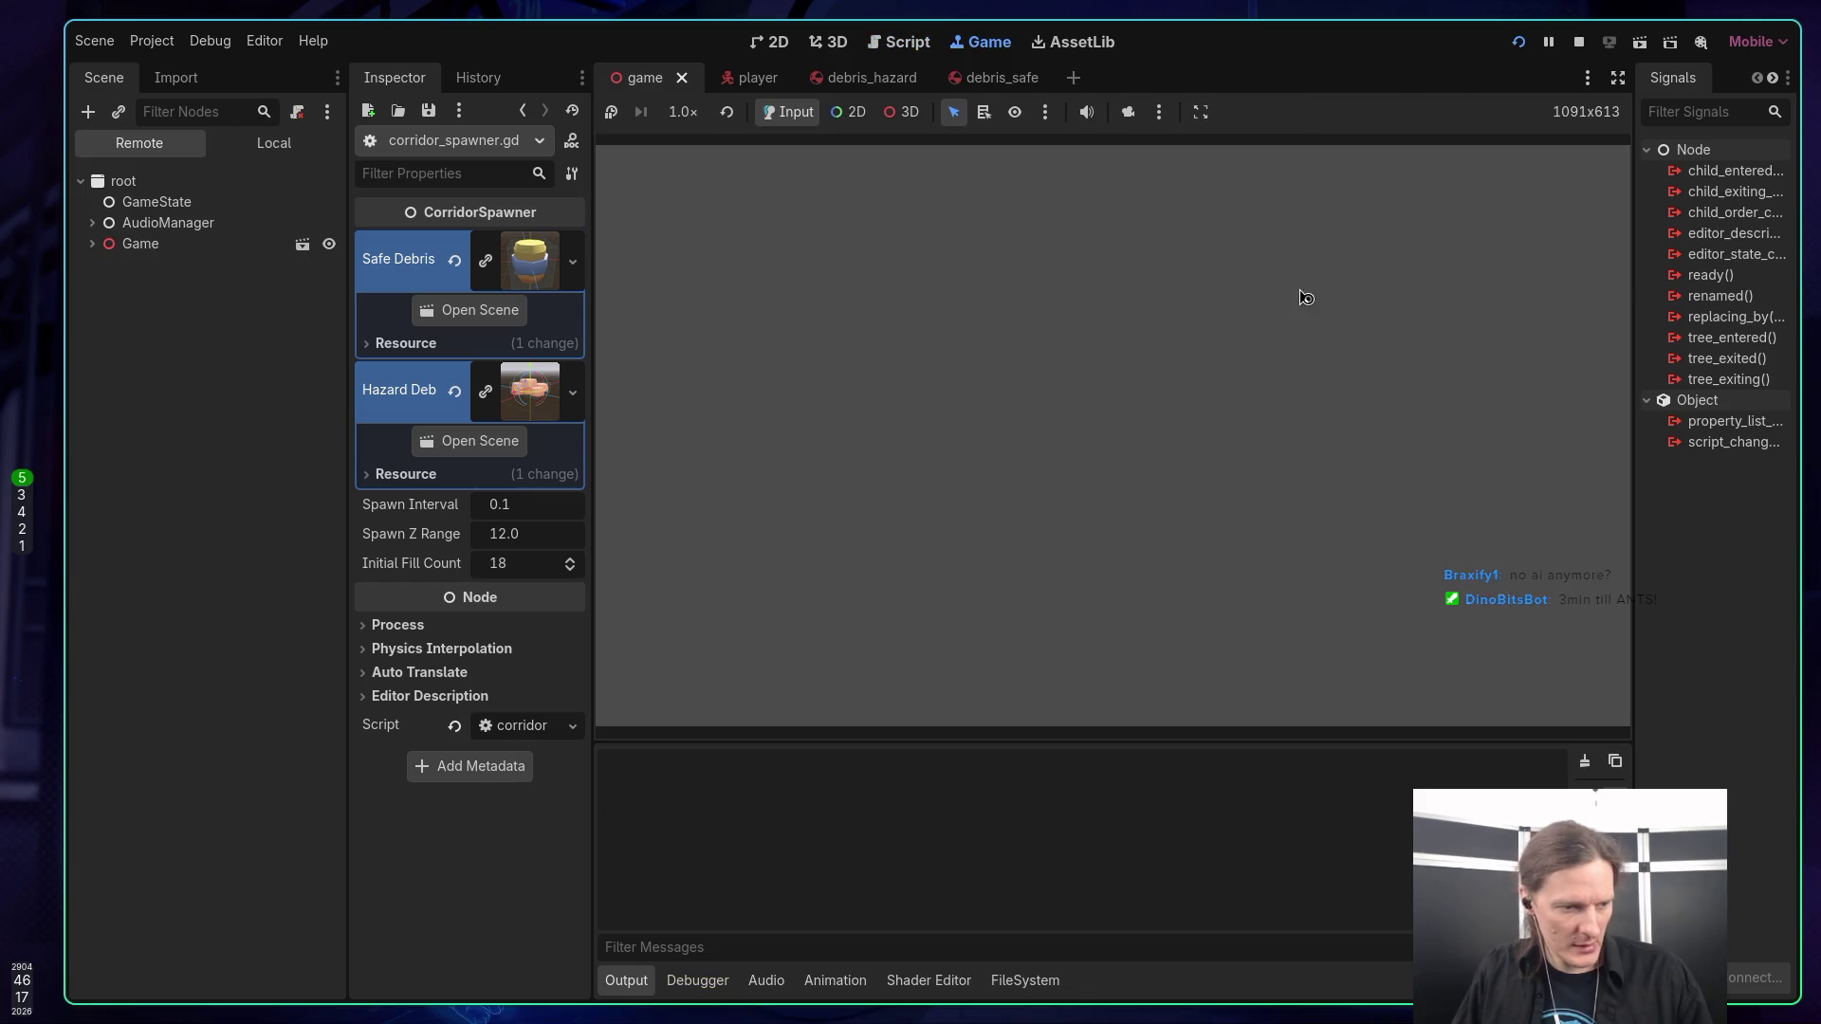
click(1183, 372)
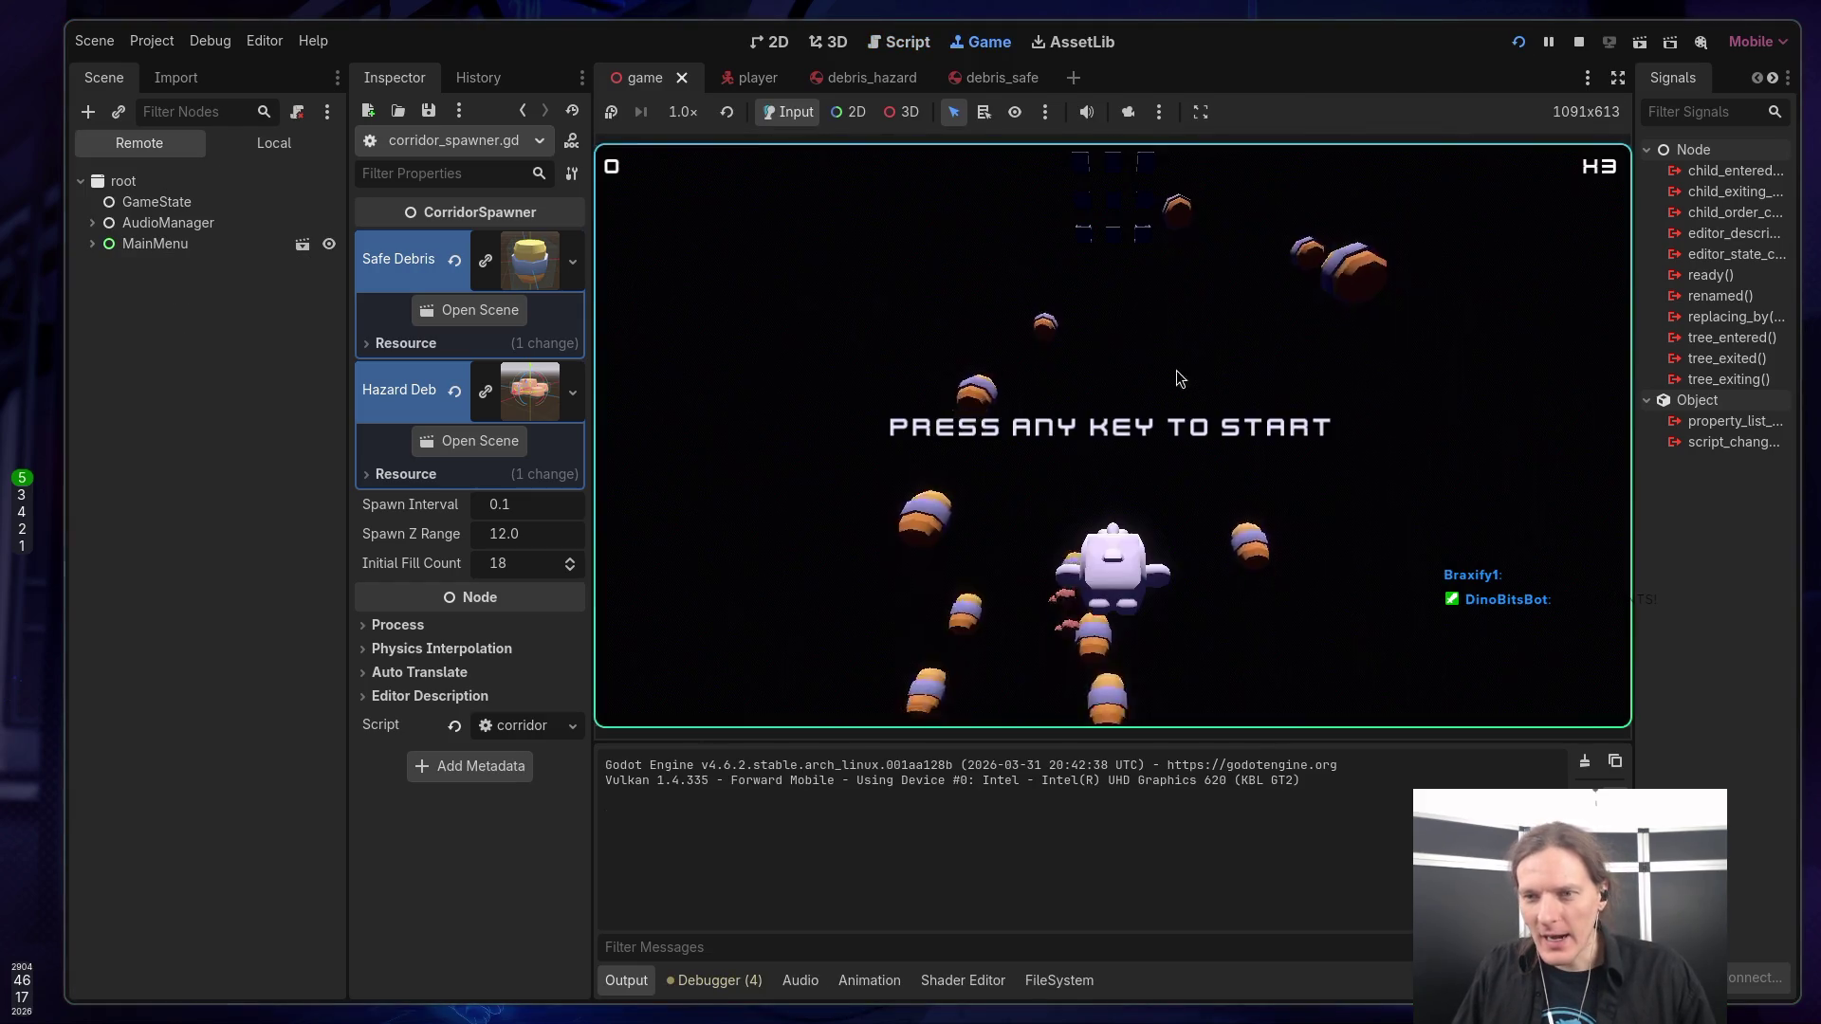
key(space)
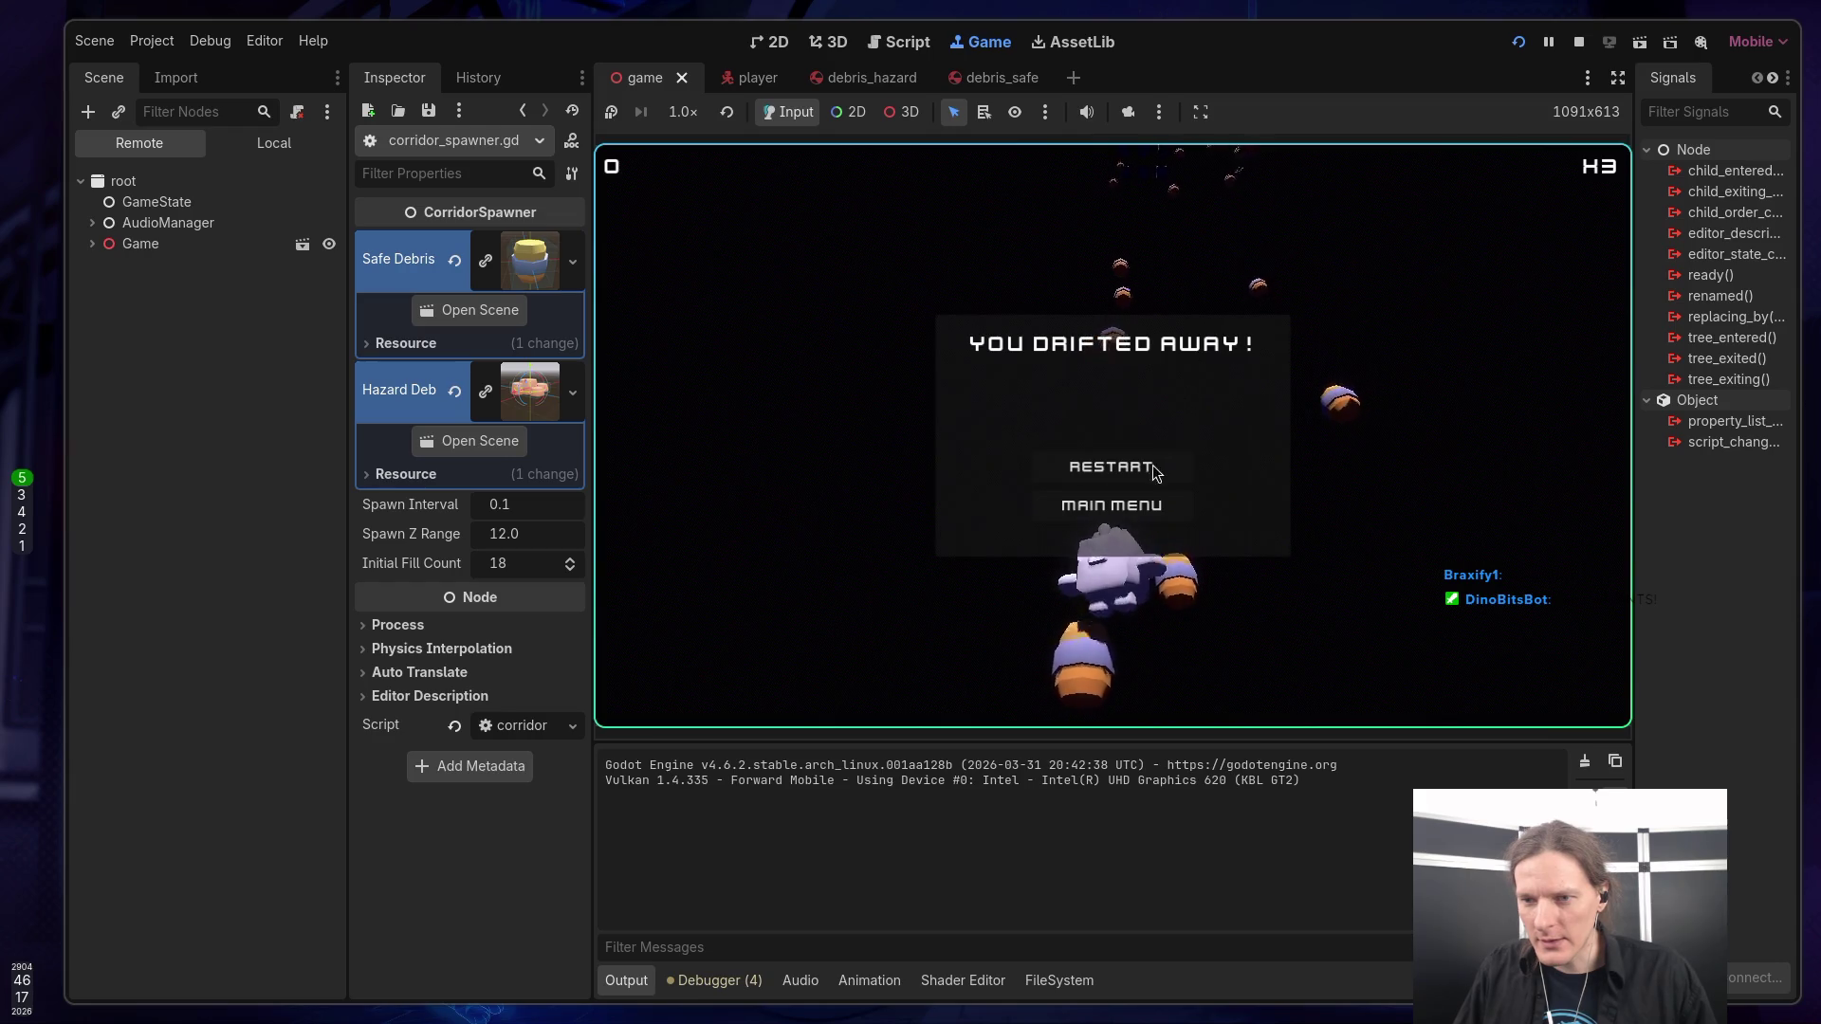
click(1169, 508)
click(1579, 41)
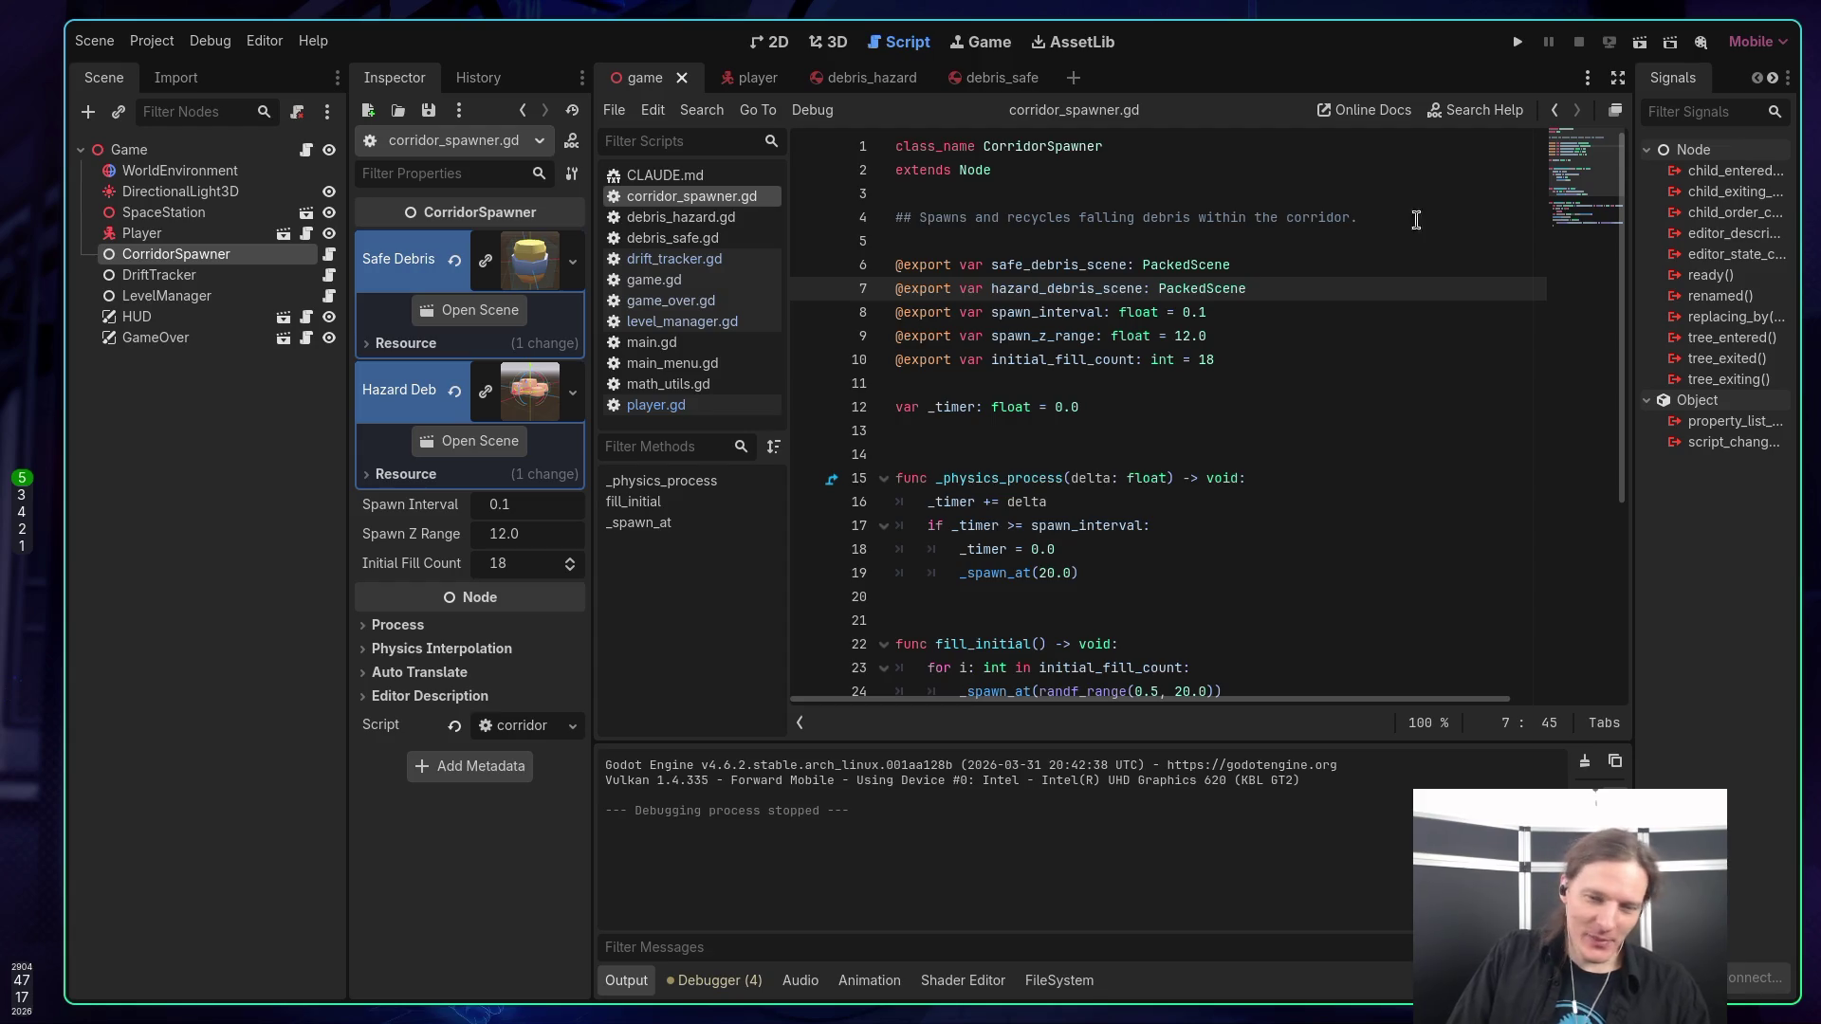
click(1184, 335)
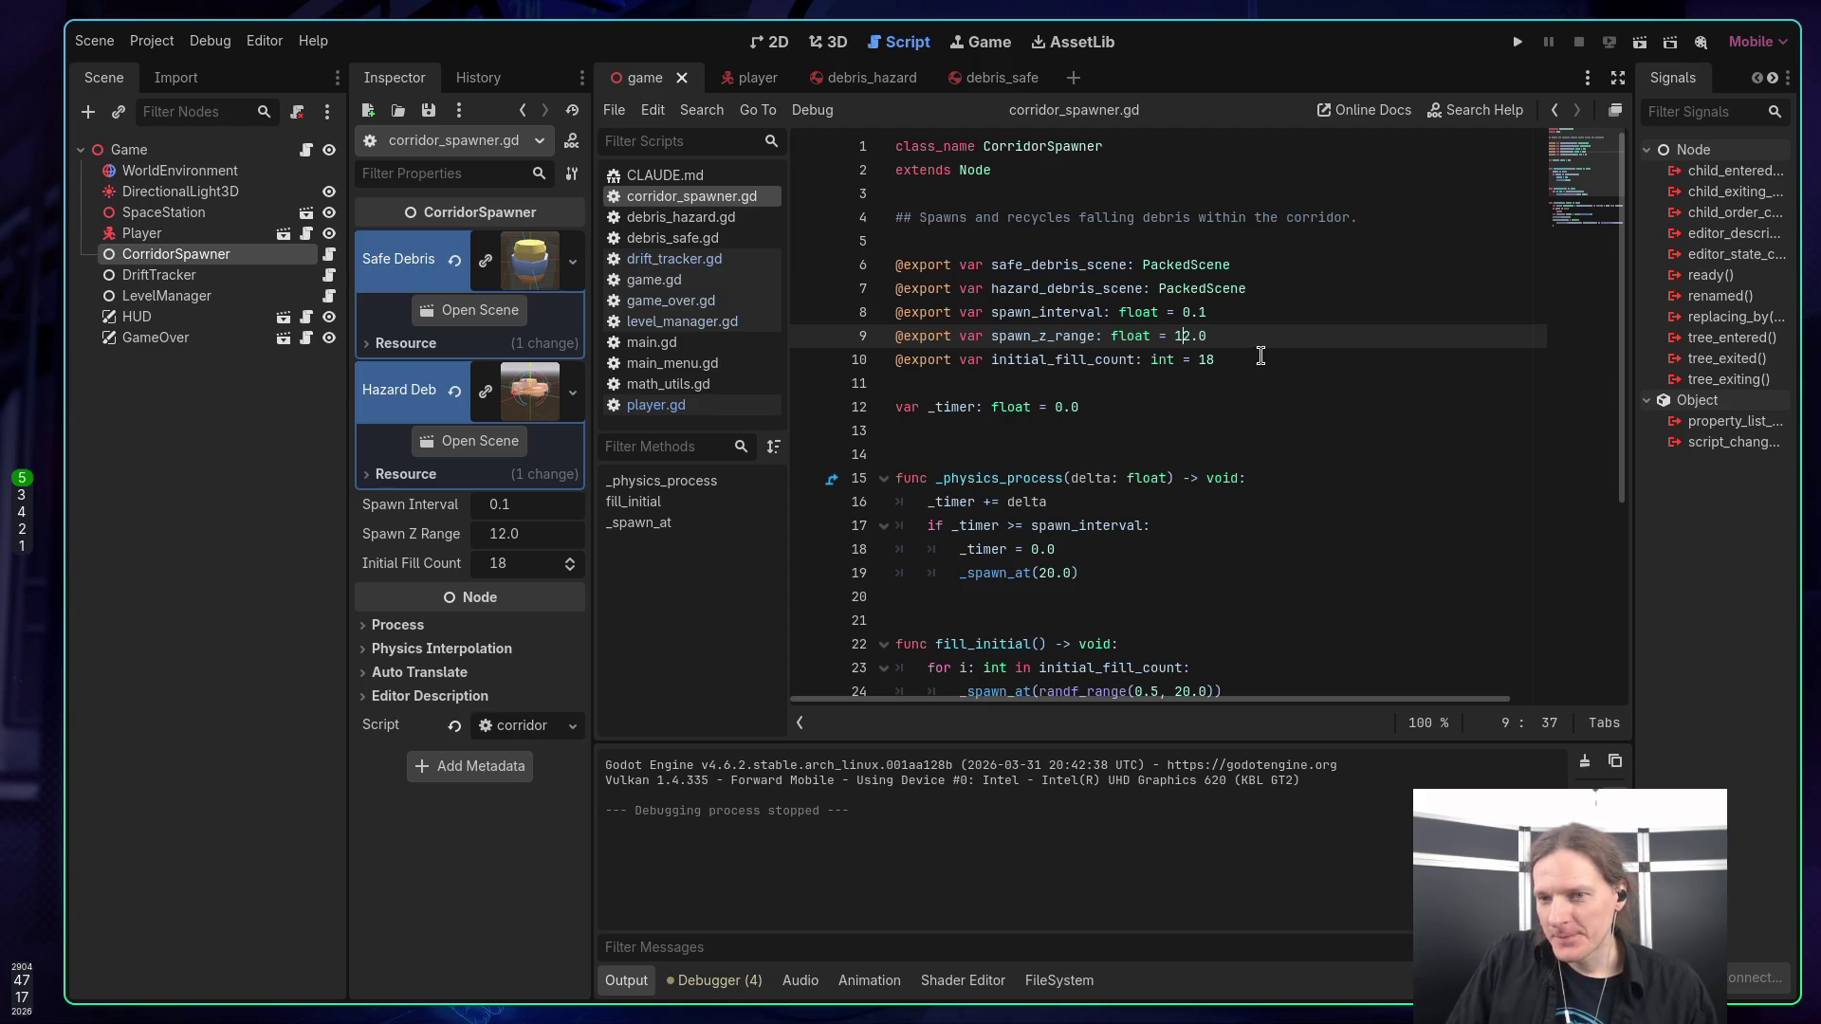
scroll(1260, 366, down, 1)
scroll(1260, 360, up, 1)
scroll(1259, 356, down, 4)
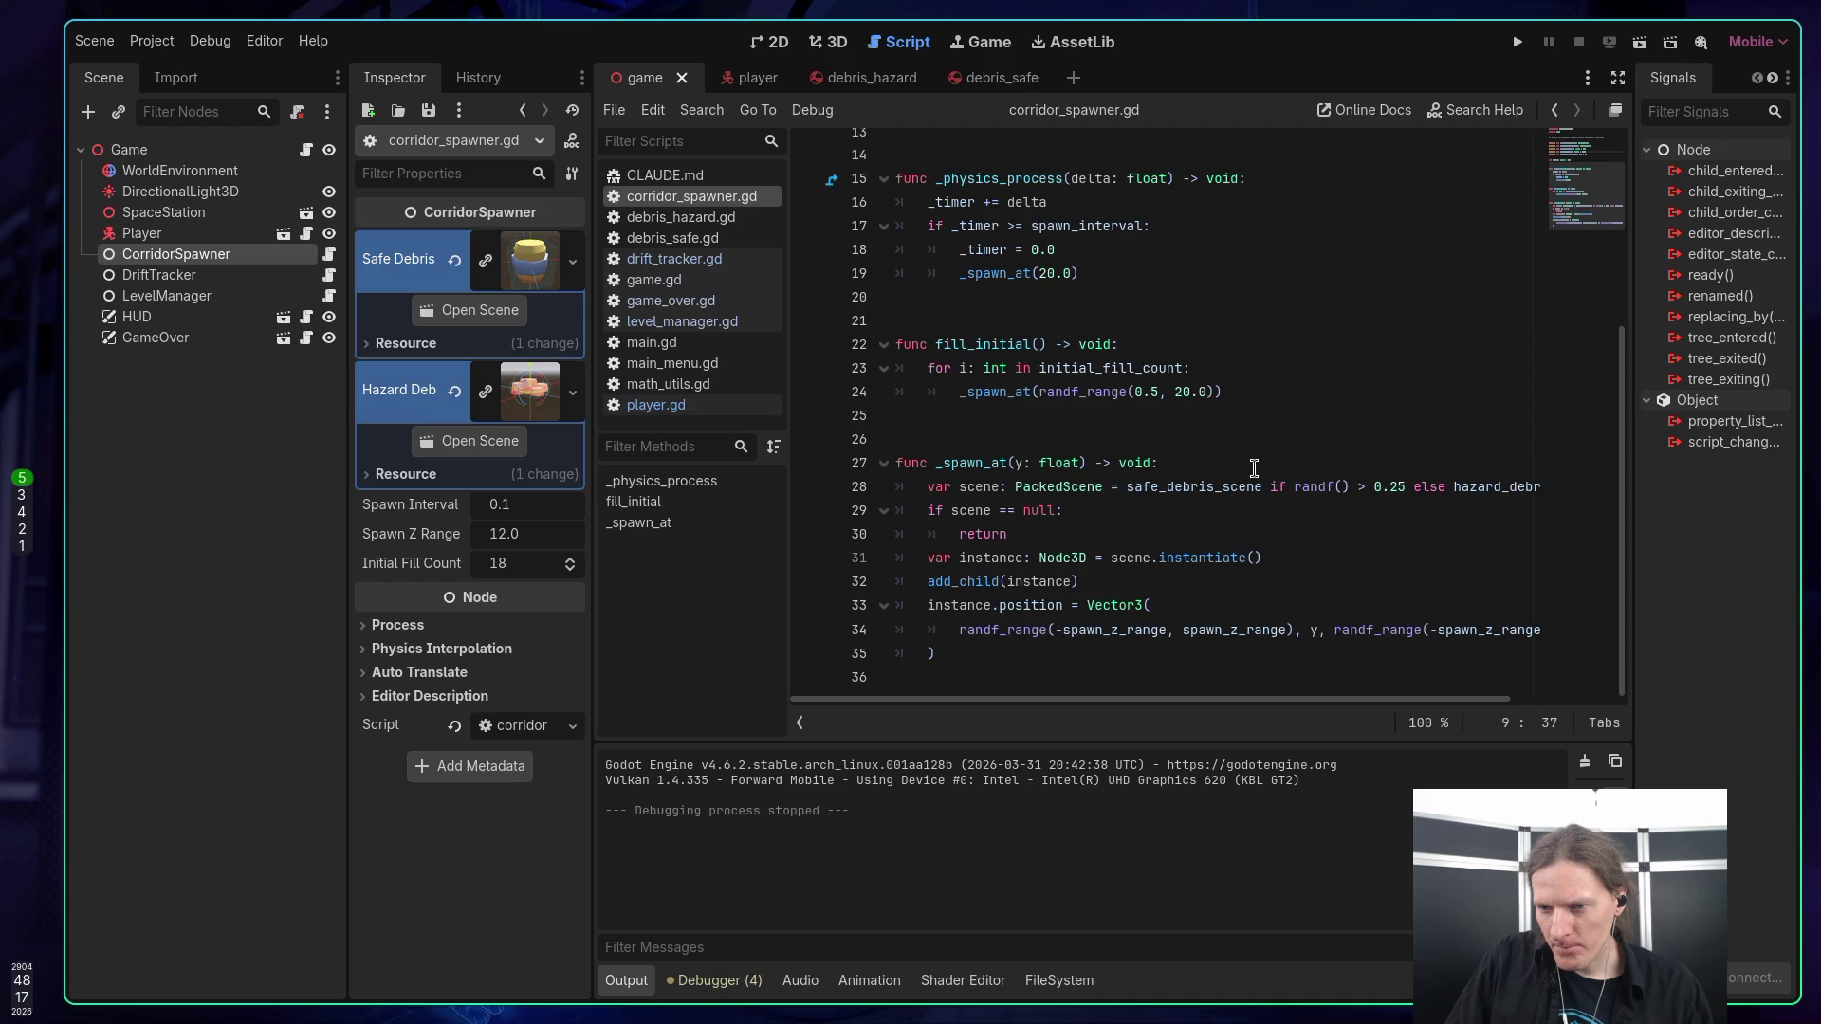
mouse_move(1220, 486)
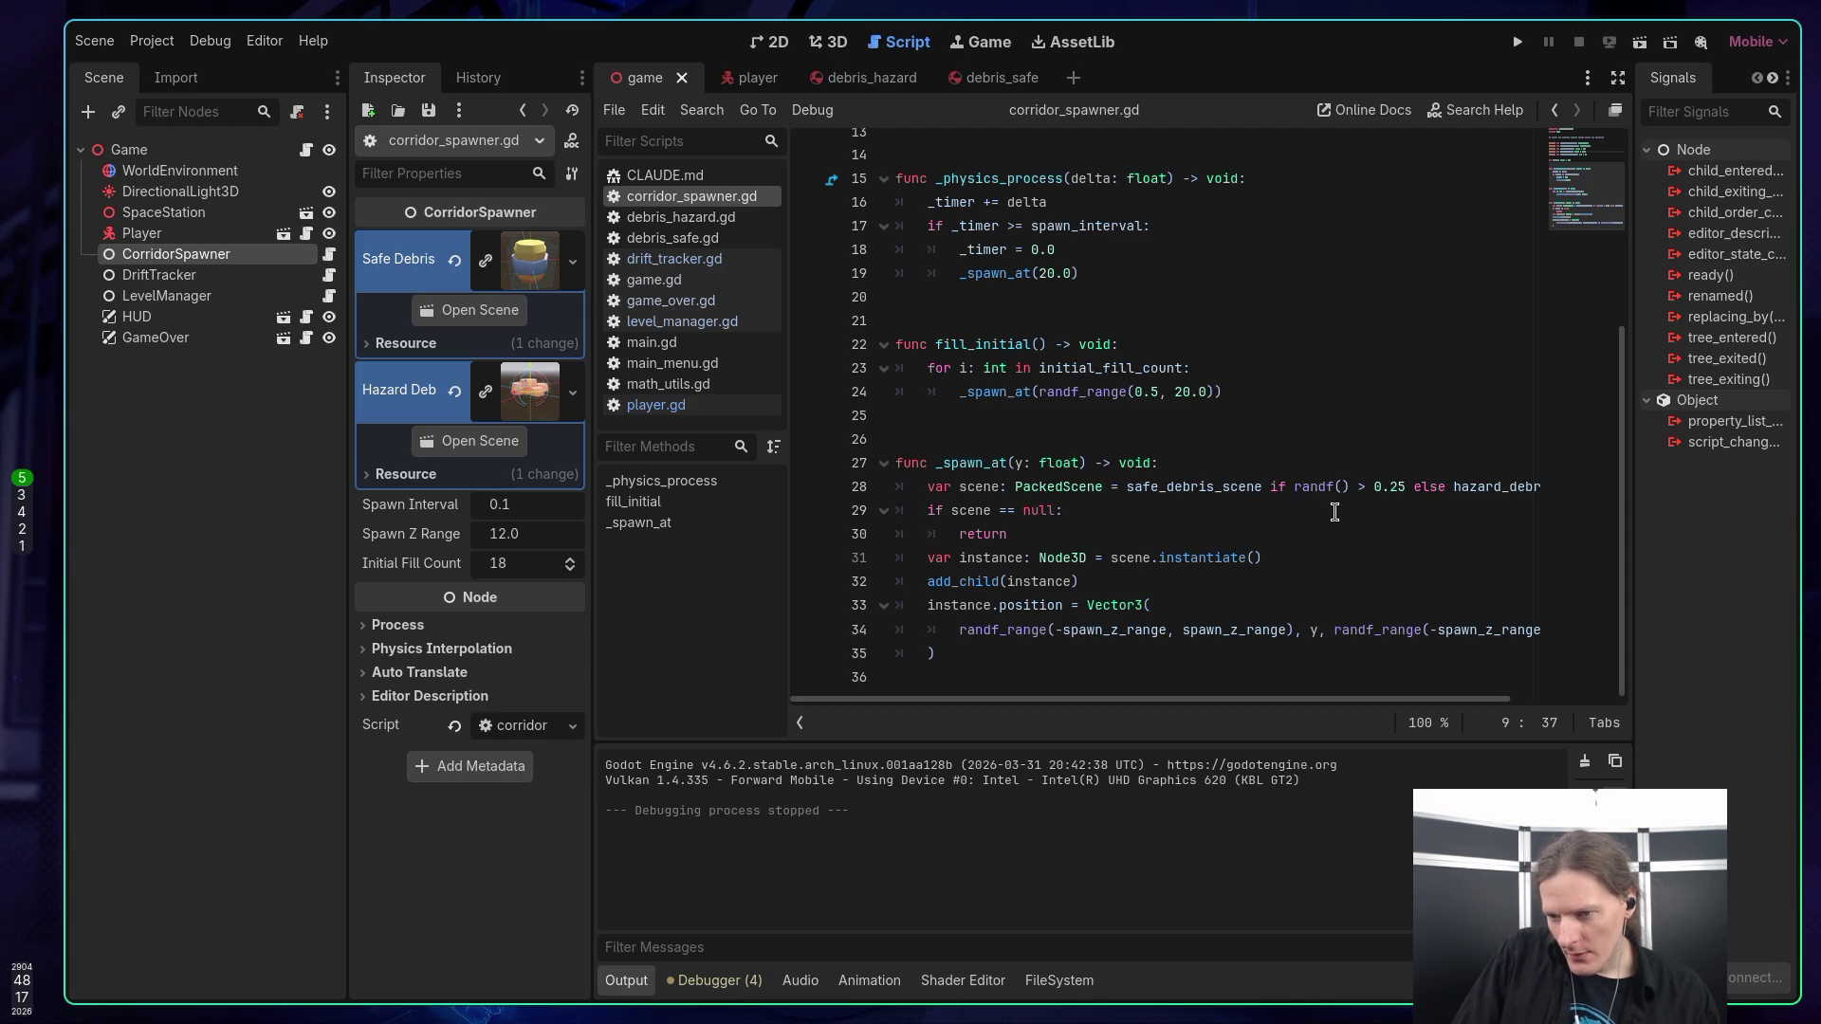
scroll(1334, 514, up, 4)
scroll(1334, 514, down, 4)
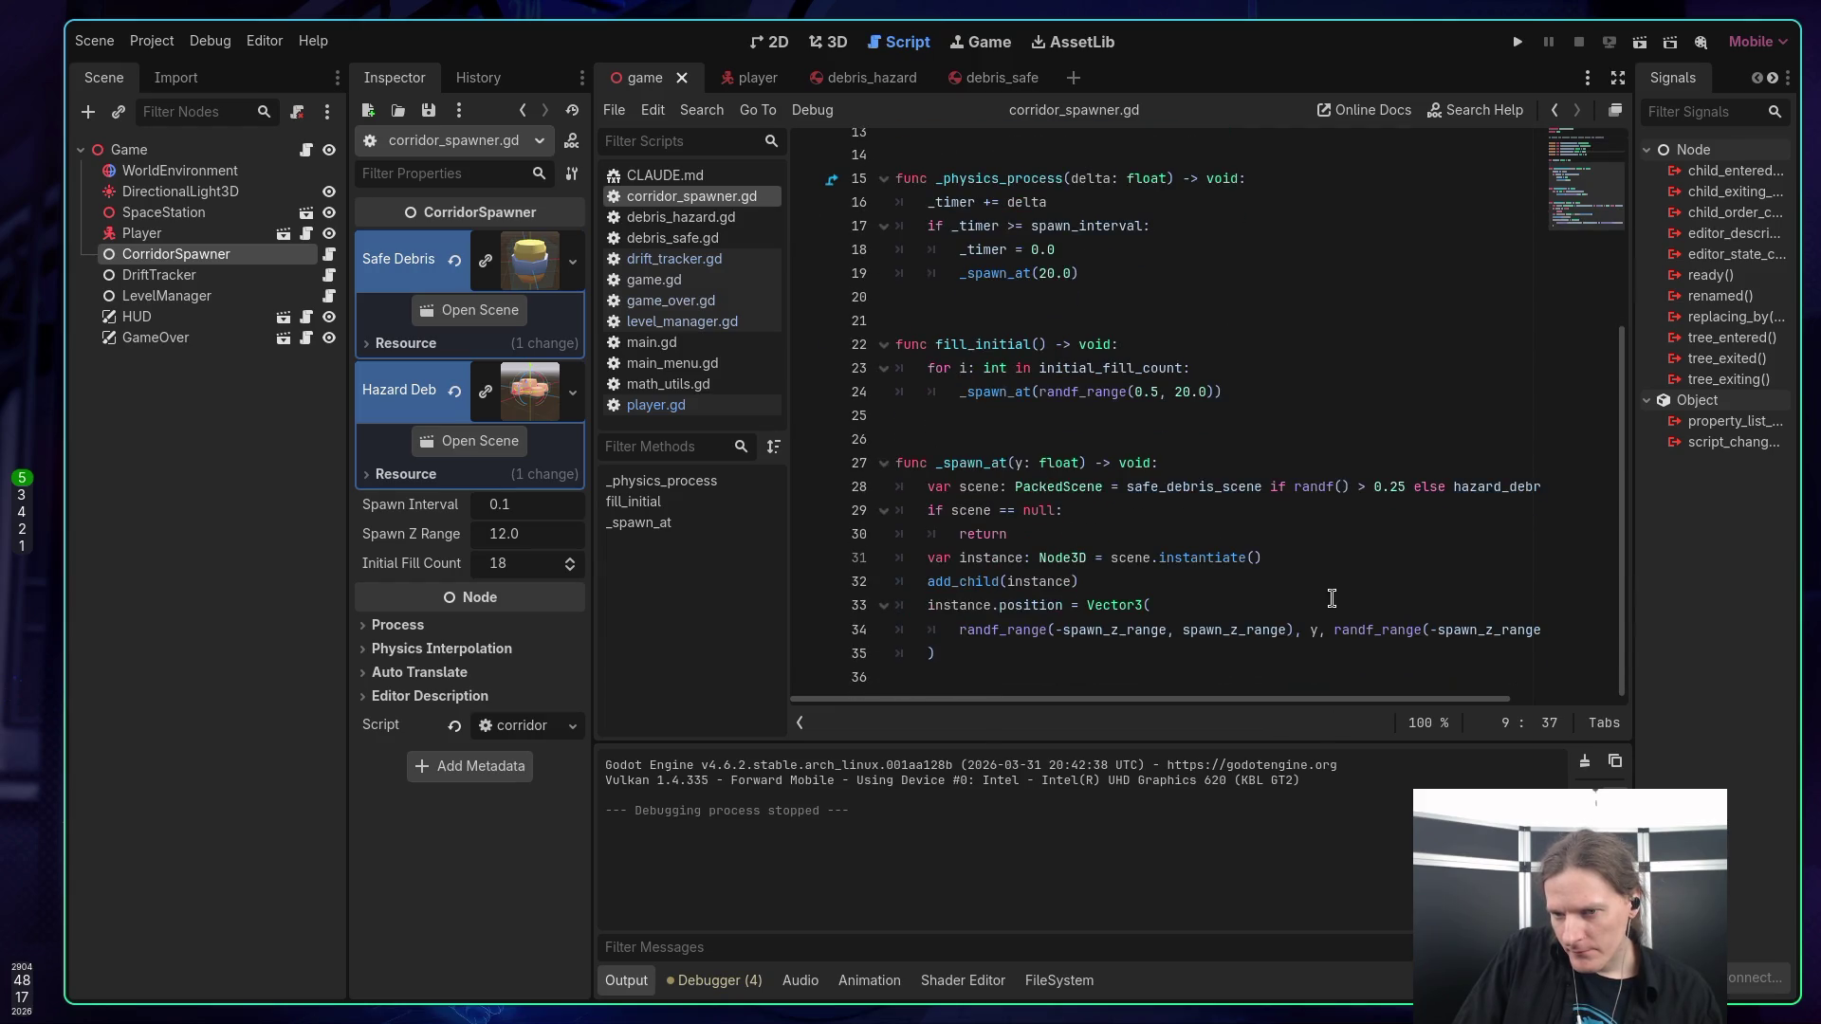
click(1317, 633)
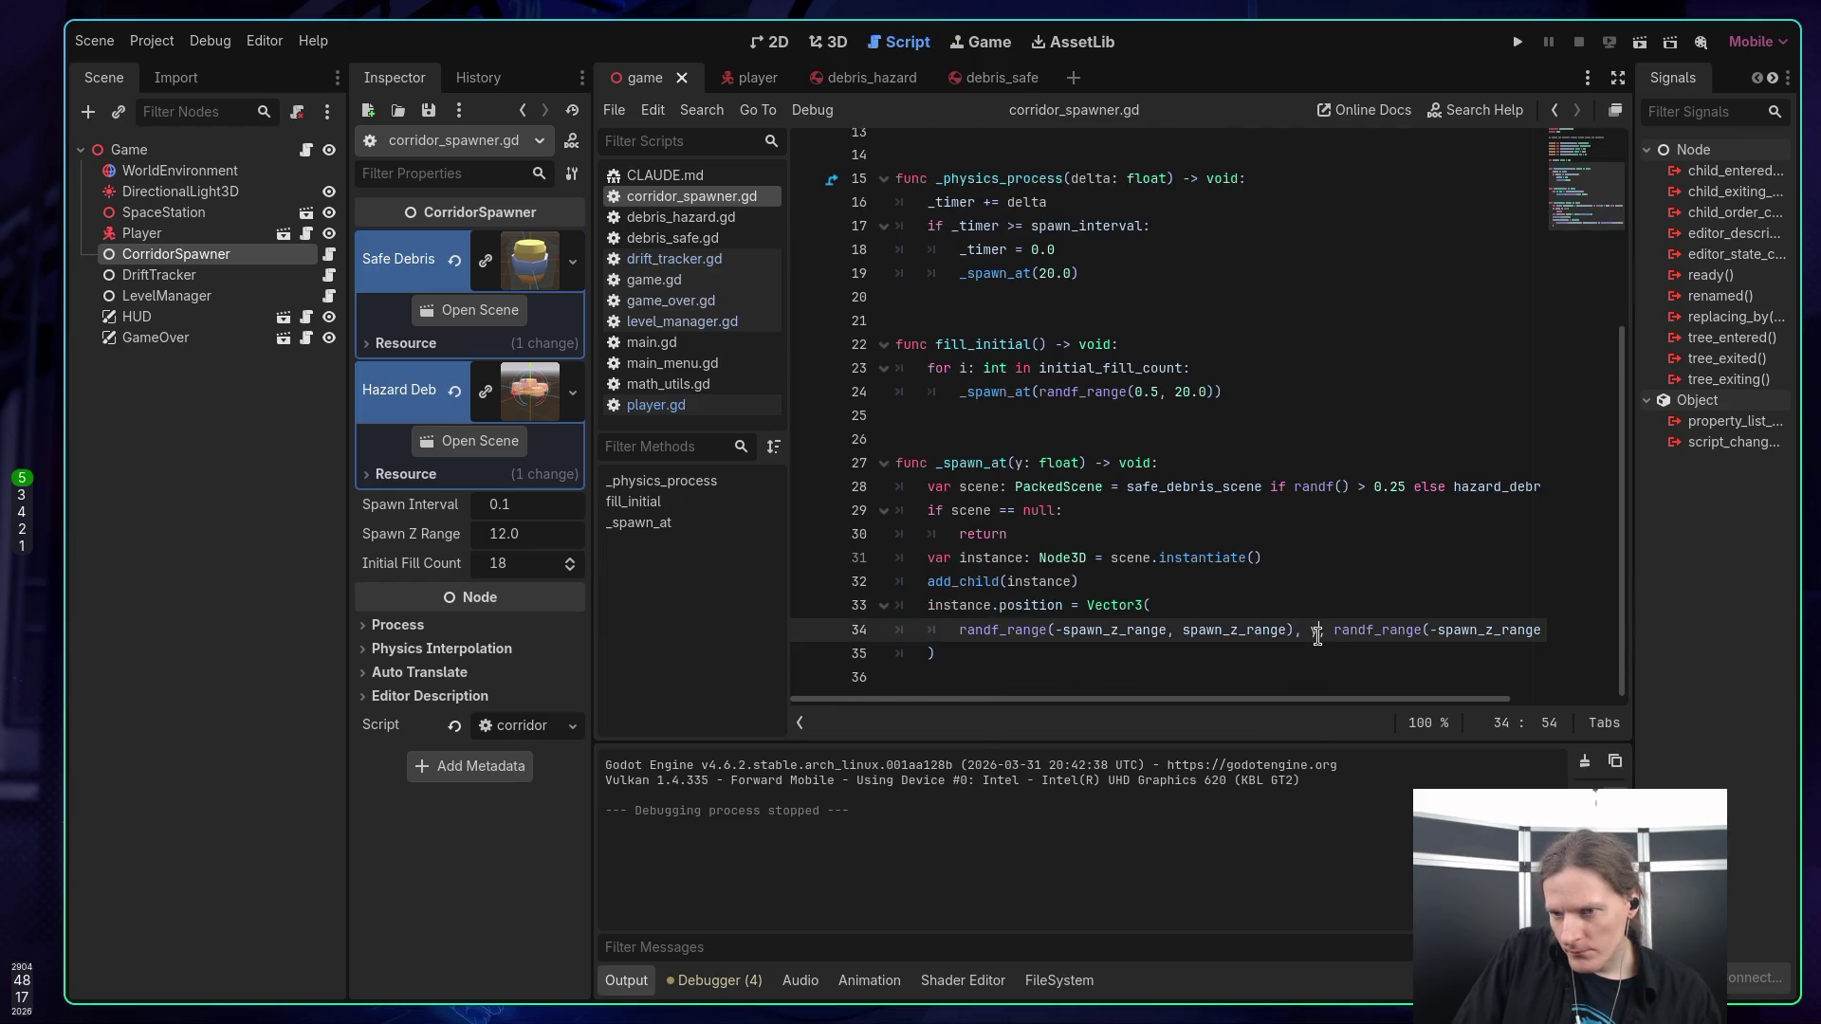
scroll(1274, 565, up, 2)
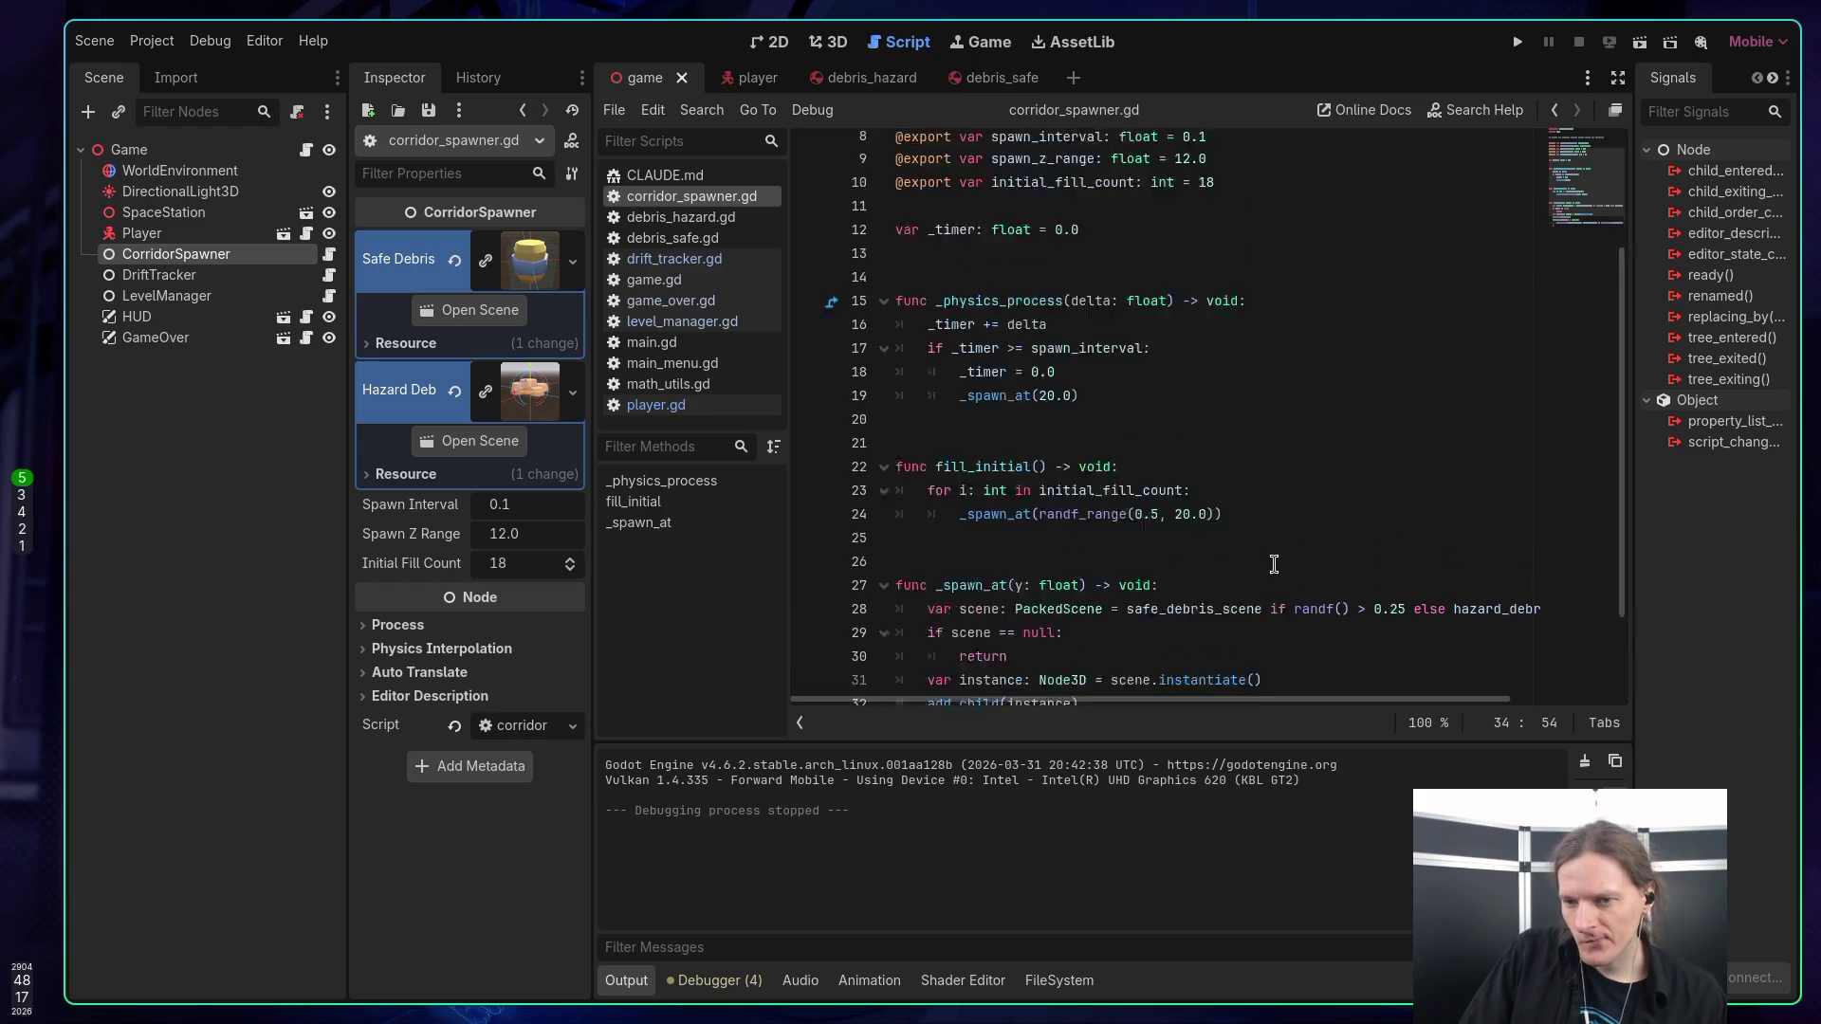
scroll(1274, 565, up, 3)
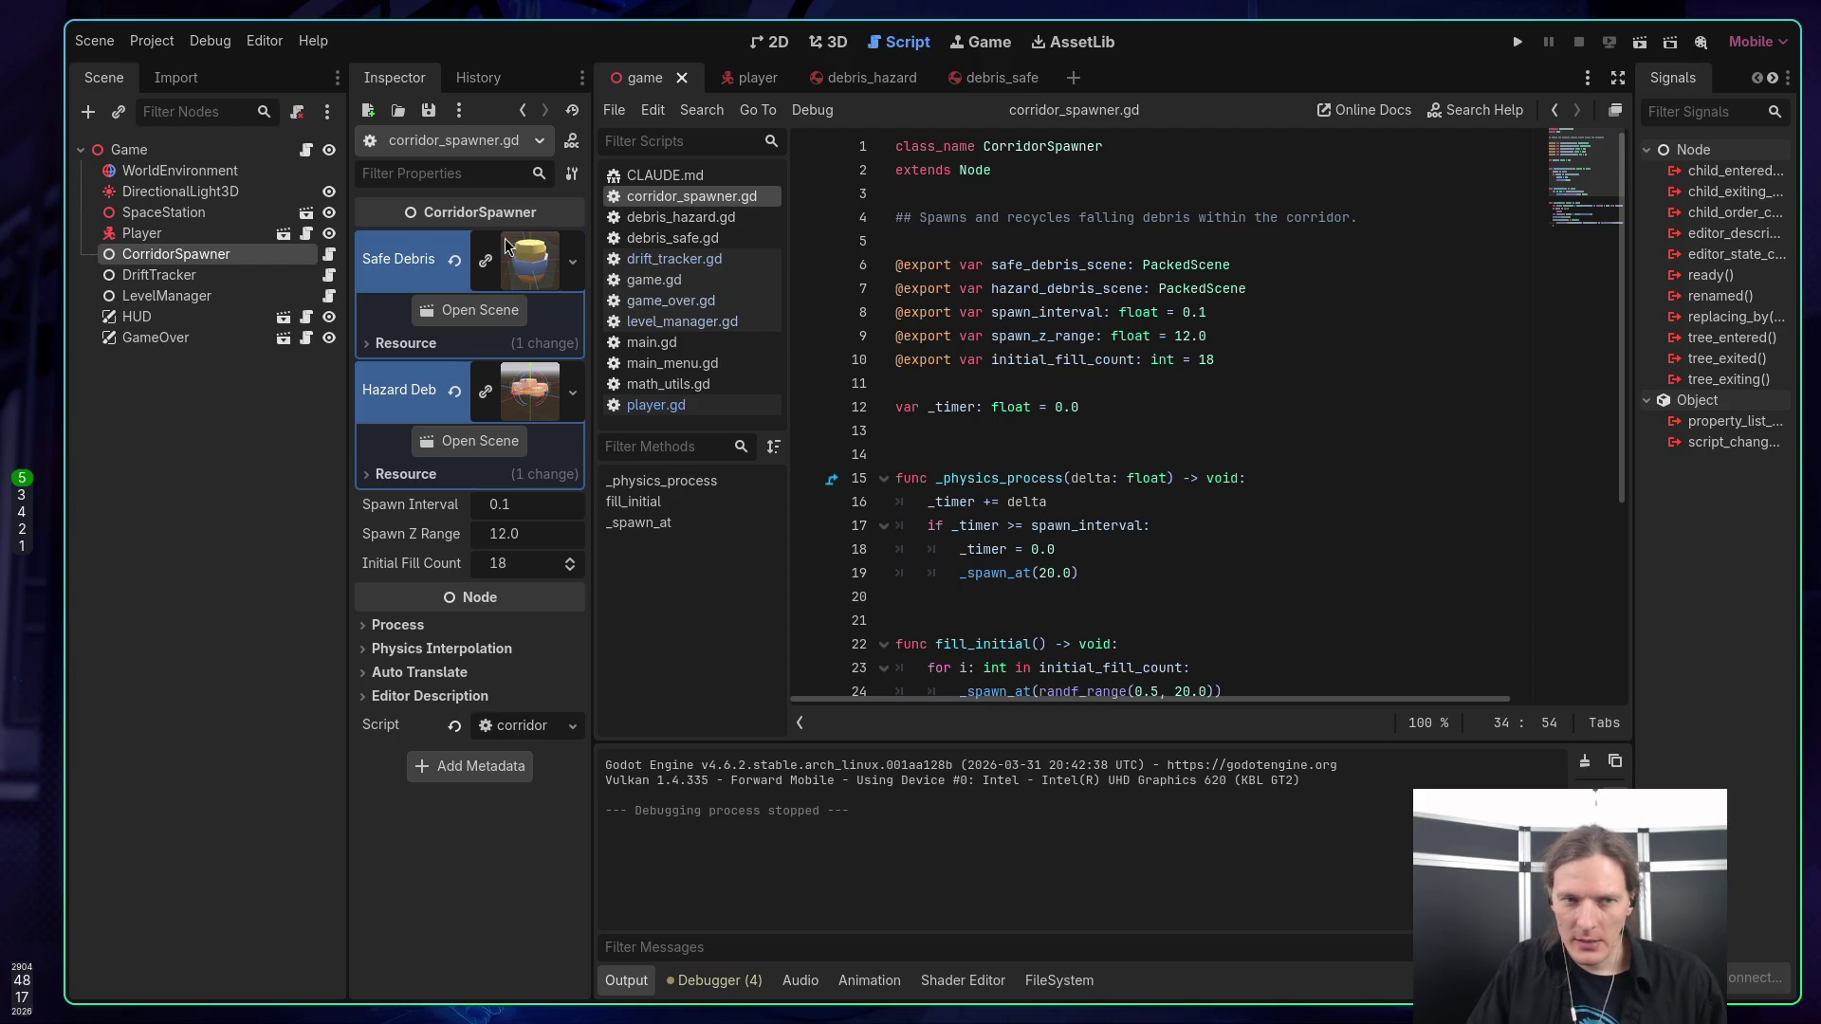
click(821, 42)
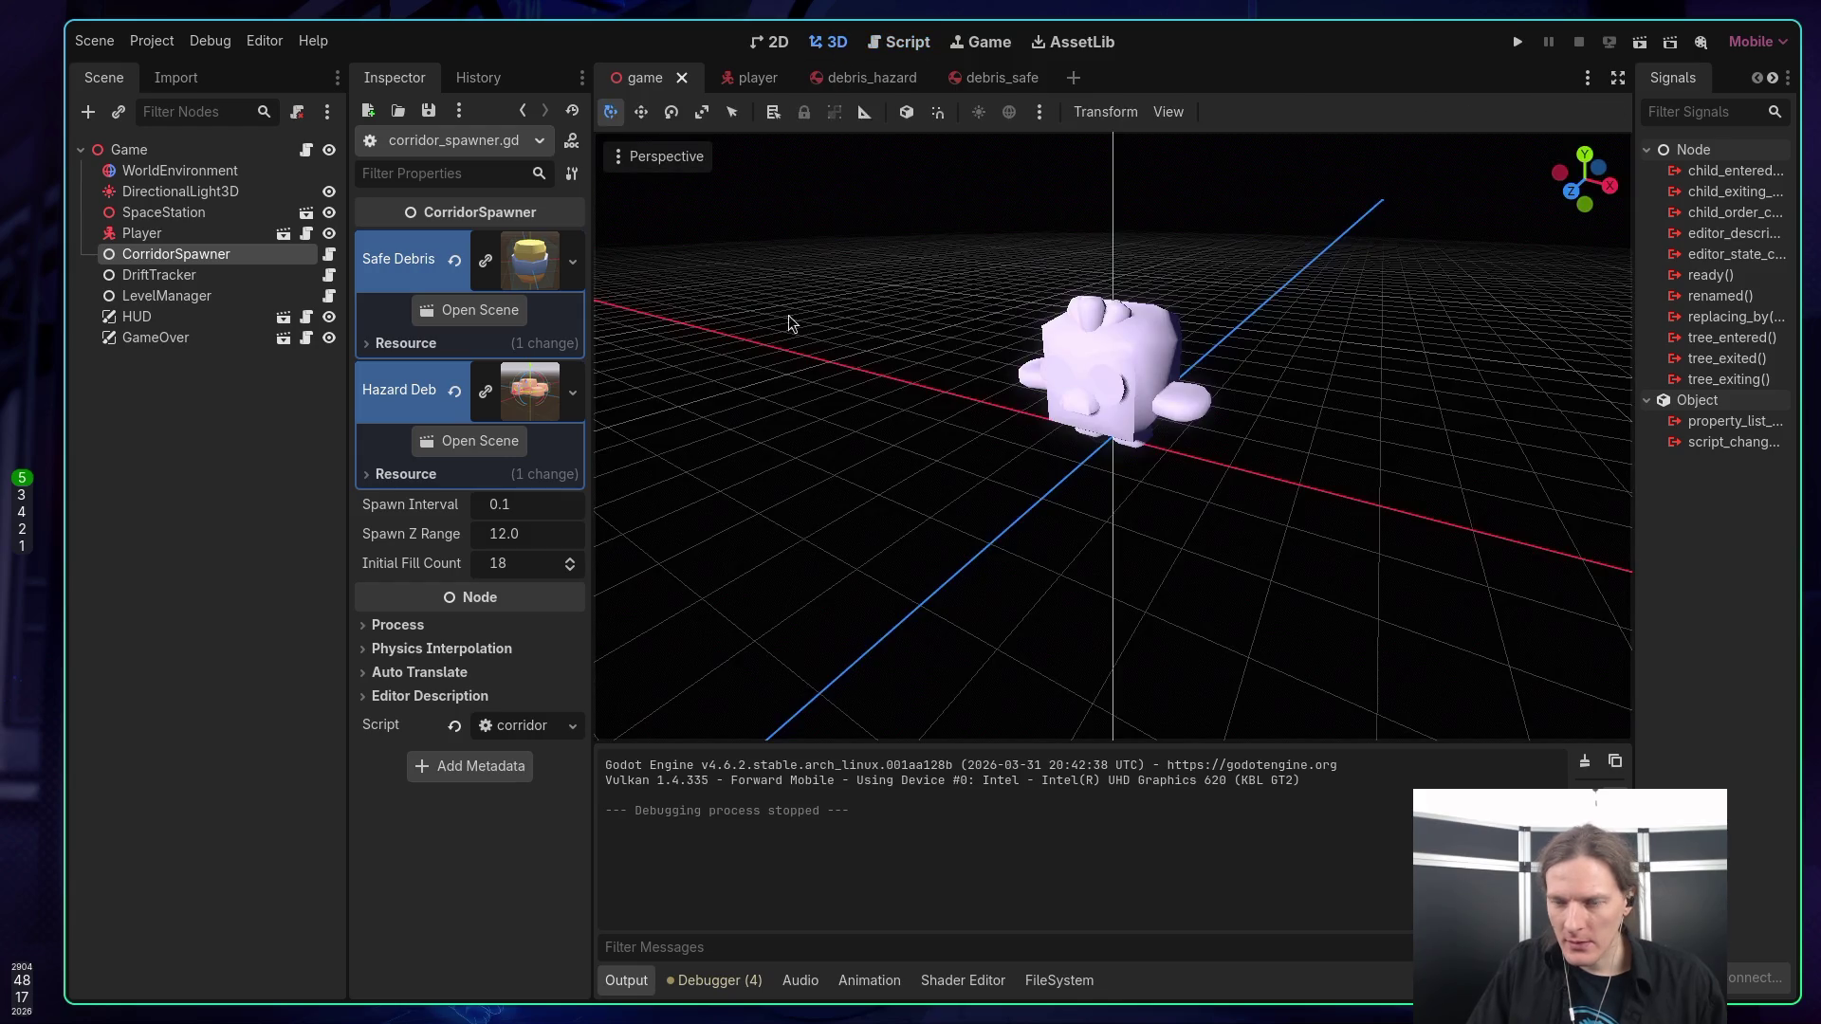
mouse_move(848, 326)
mouse_down()
mouse_move(882, 284)
mouse_move(911, 323)
mouse_move(929, 284)
mouse_move(948, 341)
mouse_move(958, 266)
mouse_move(948, 526)
mouse_move(948, 493)
mouse_move(1086, 524)
mouse_up()
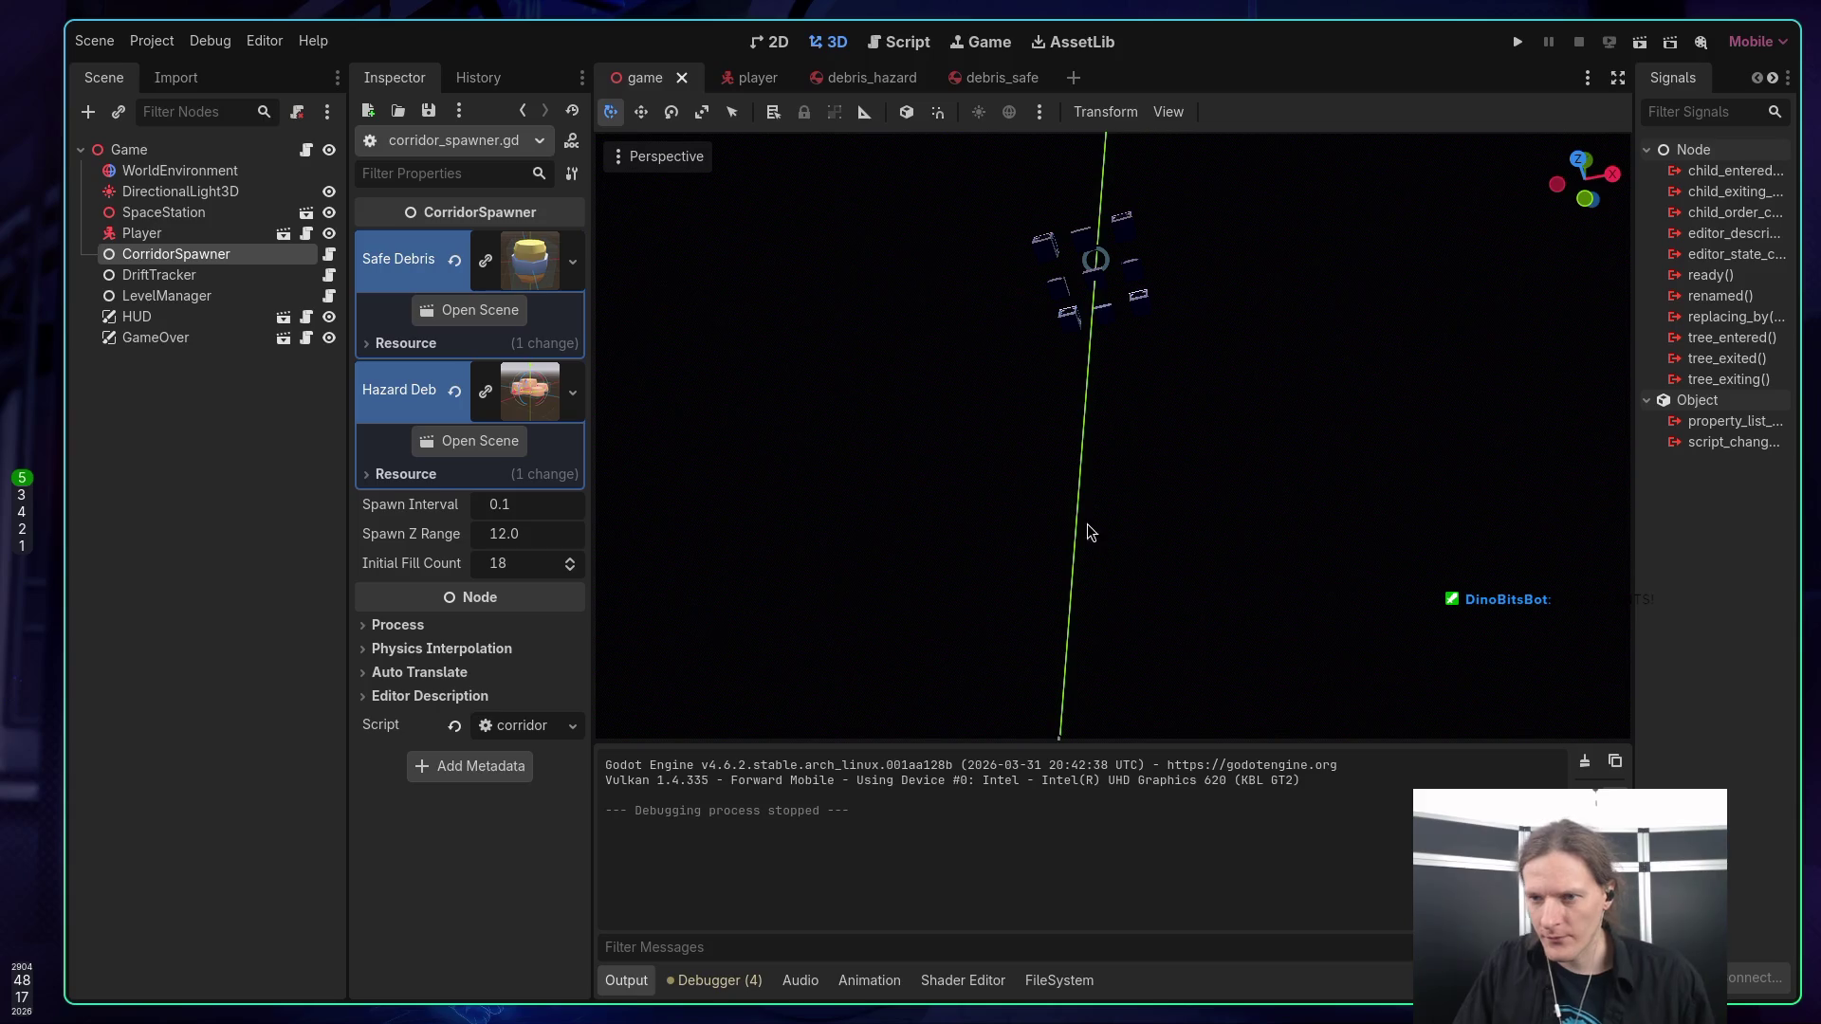
mouse_move(1164, 403)
mouse_down()
mouse_move(1109, 475)
mouse_move(1166, 441)
mouse_move(1118, 465)
mouse_up()
key(f)
drag(1159, 305, 1118, 403)
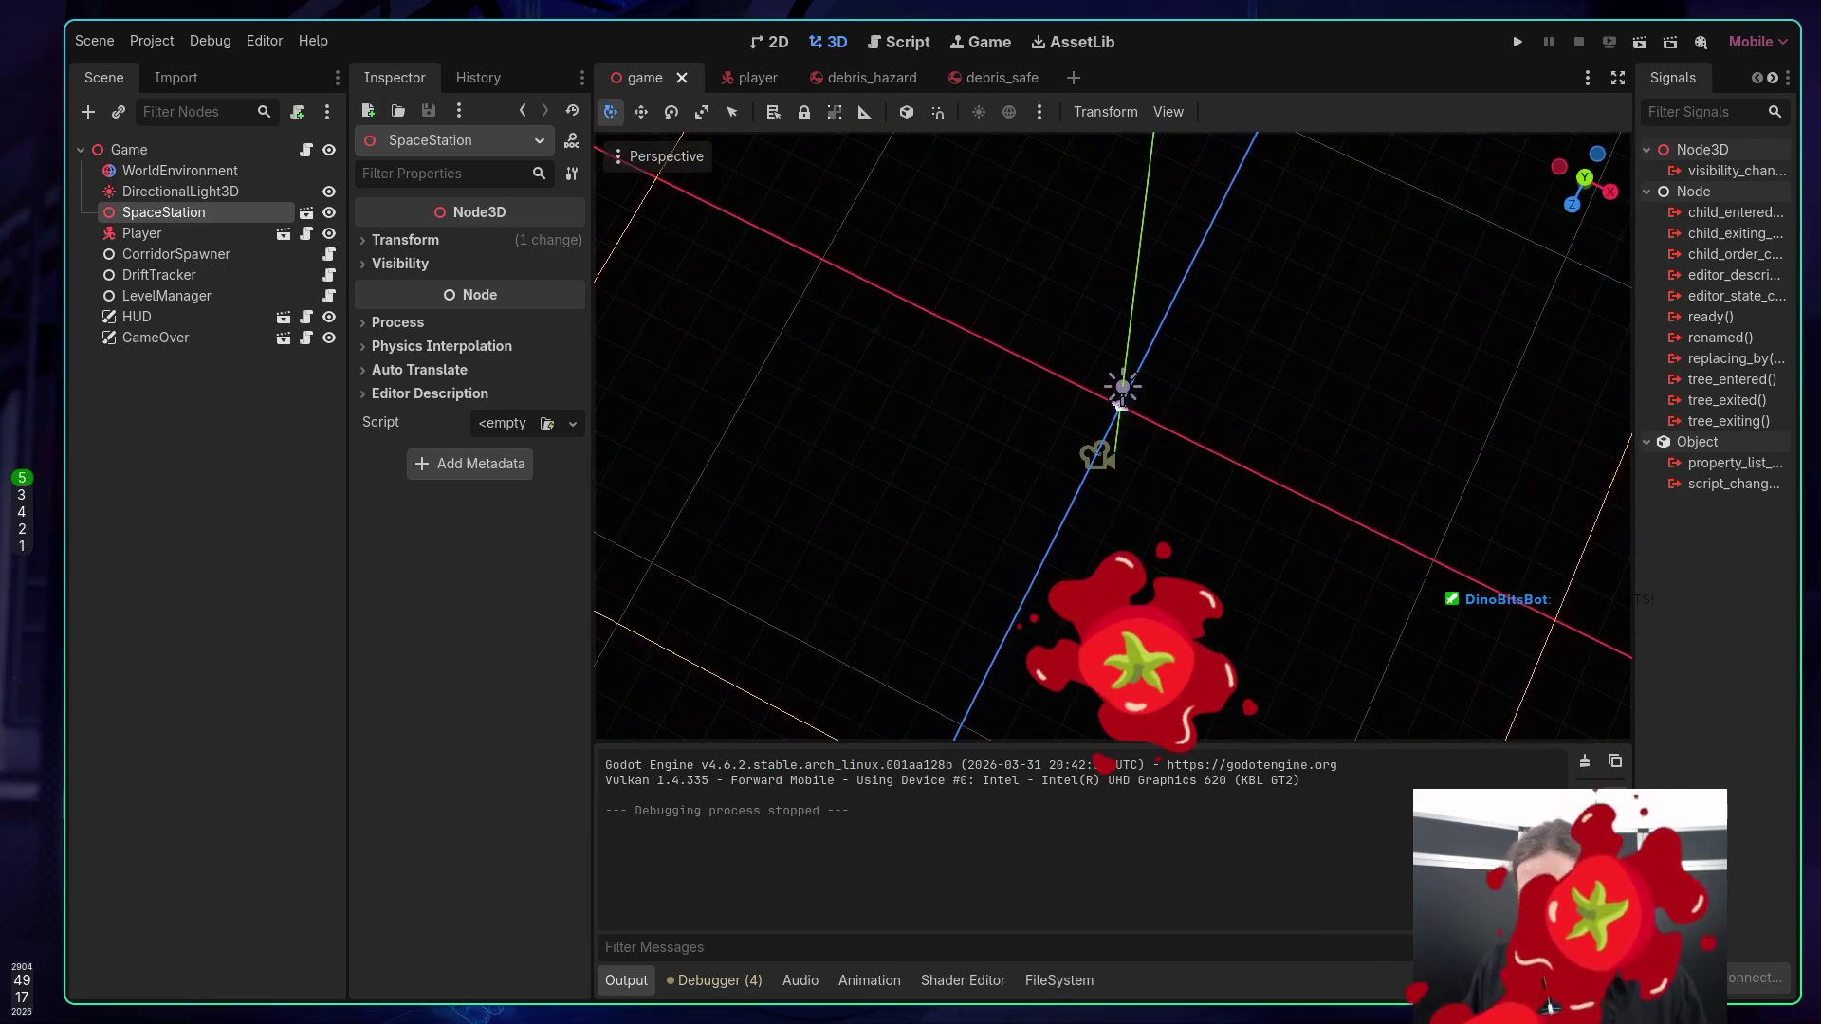
click(205, 233)
scroll(1221, 411, up, 3)
mouse_move(1222, 411)
mouse_down()
mouse_move(1225, 332)
mouse_move(1195, 546)
mouse_move(1069, 450)
mouse_up()
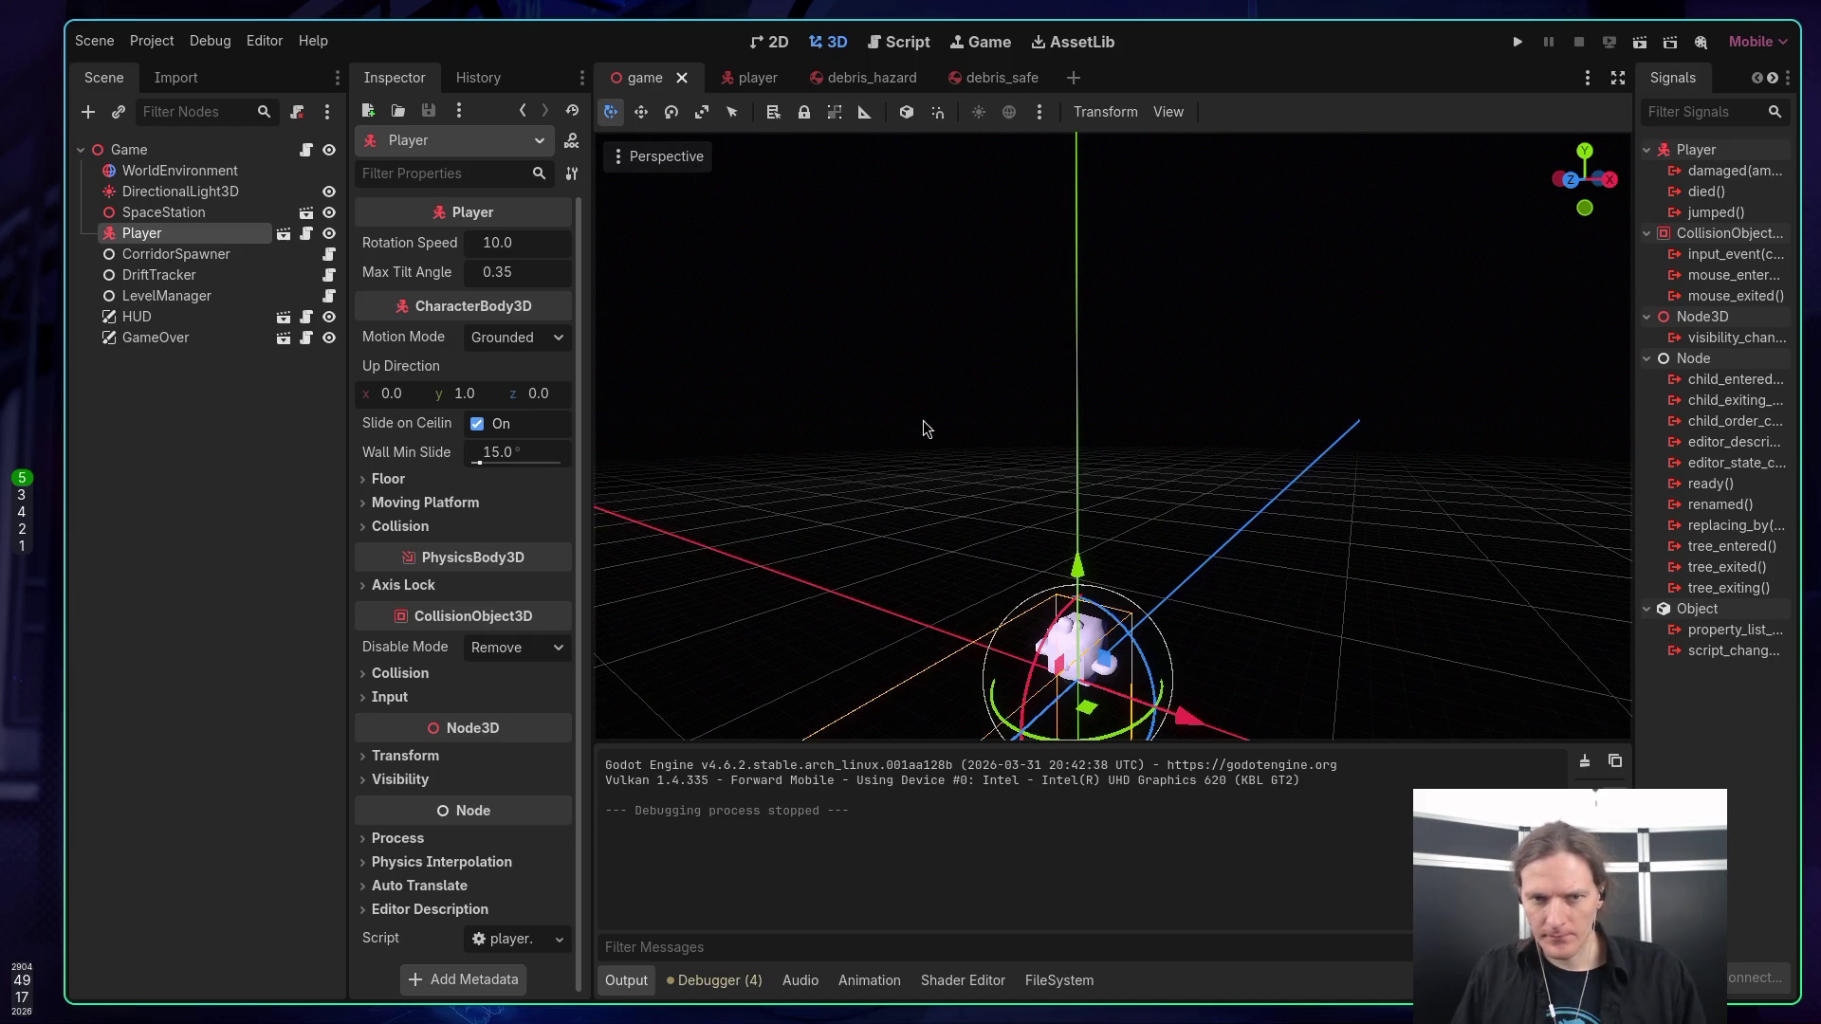
click(204, 212)
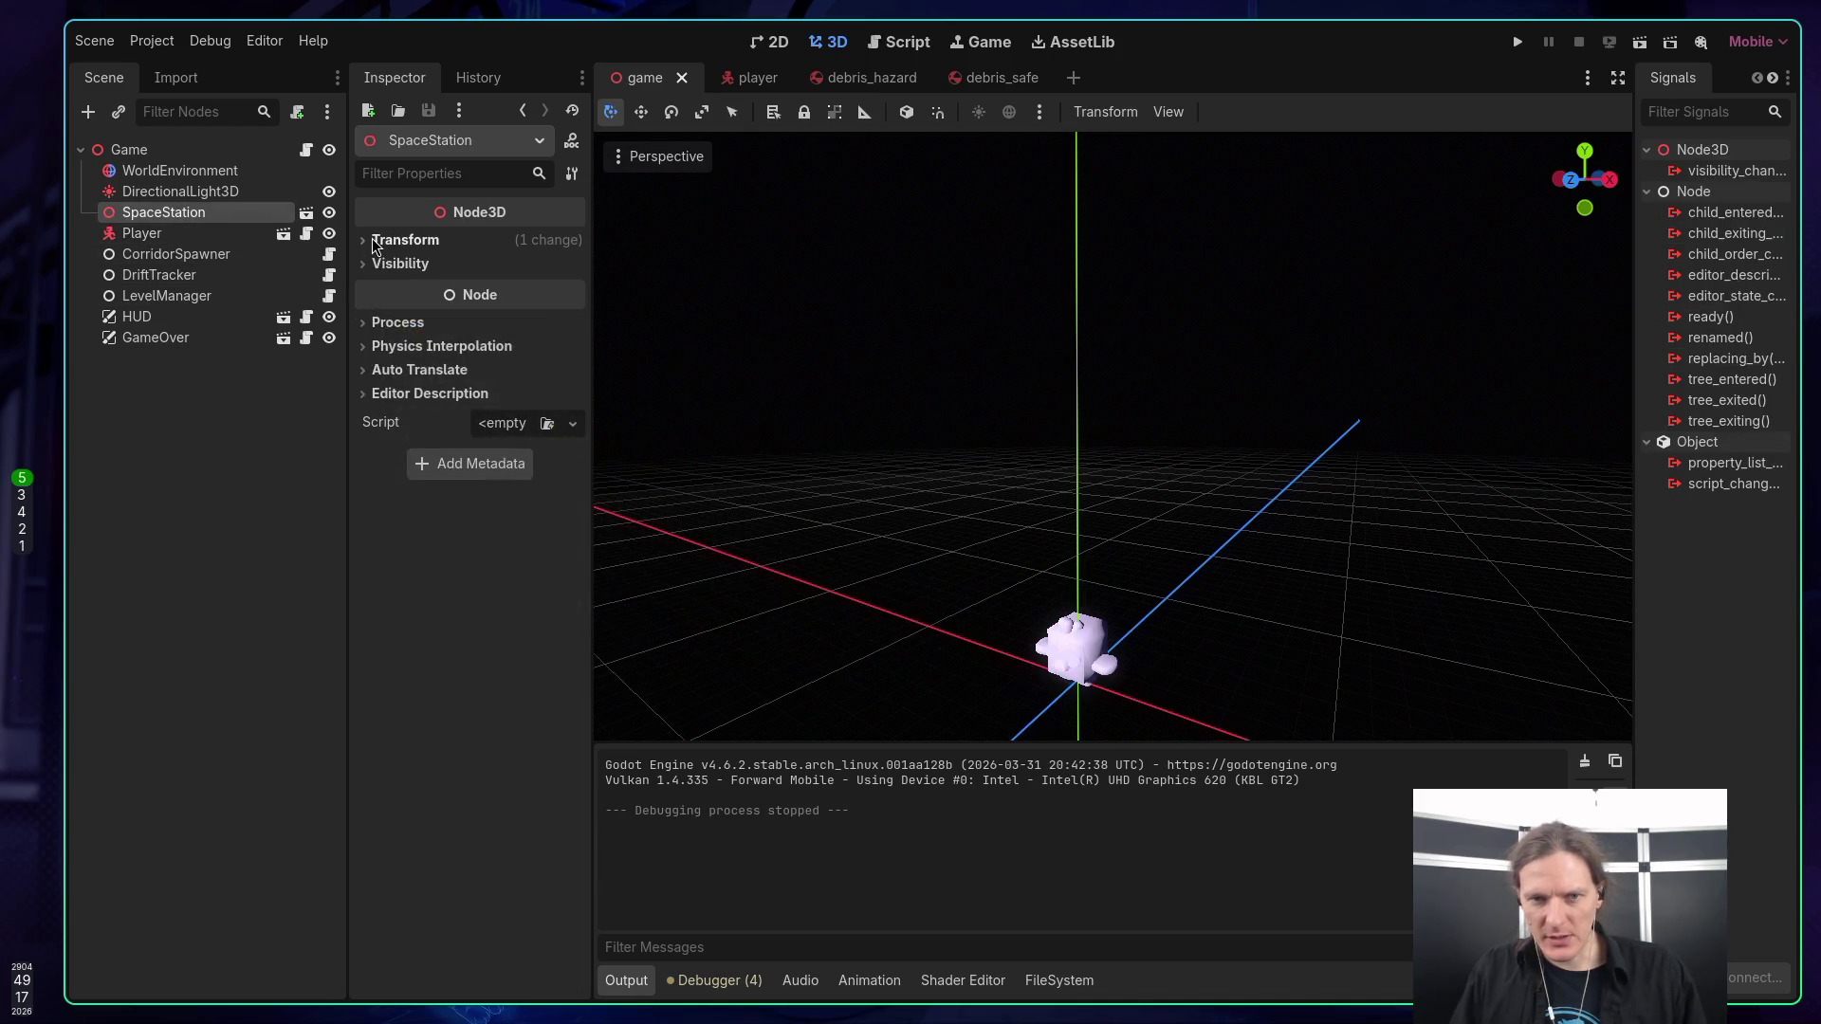
click(405, 240)
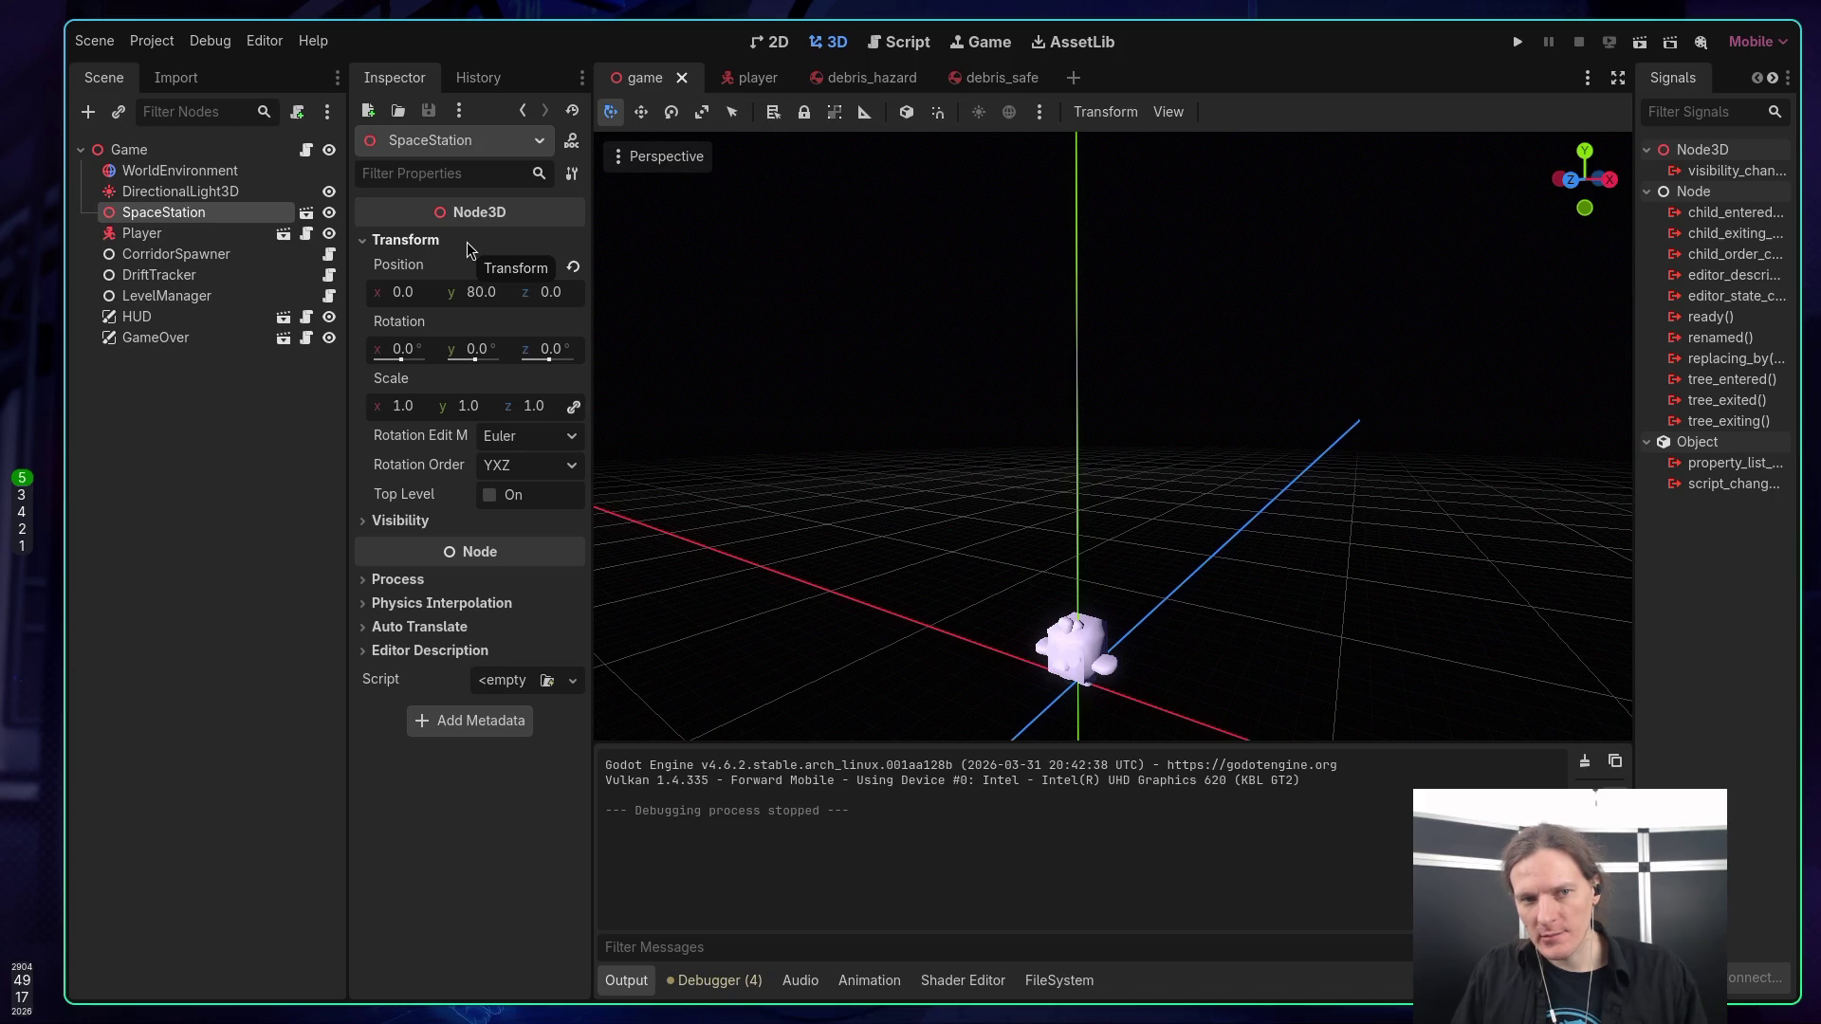
click(199, 252)
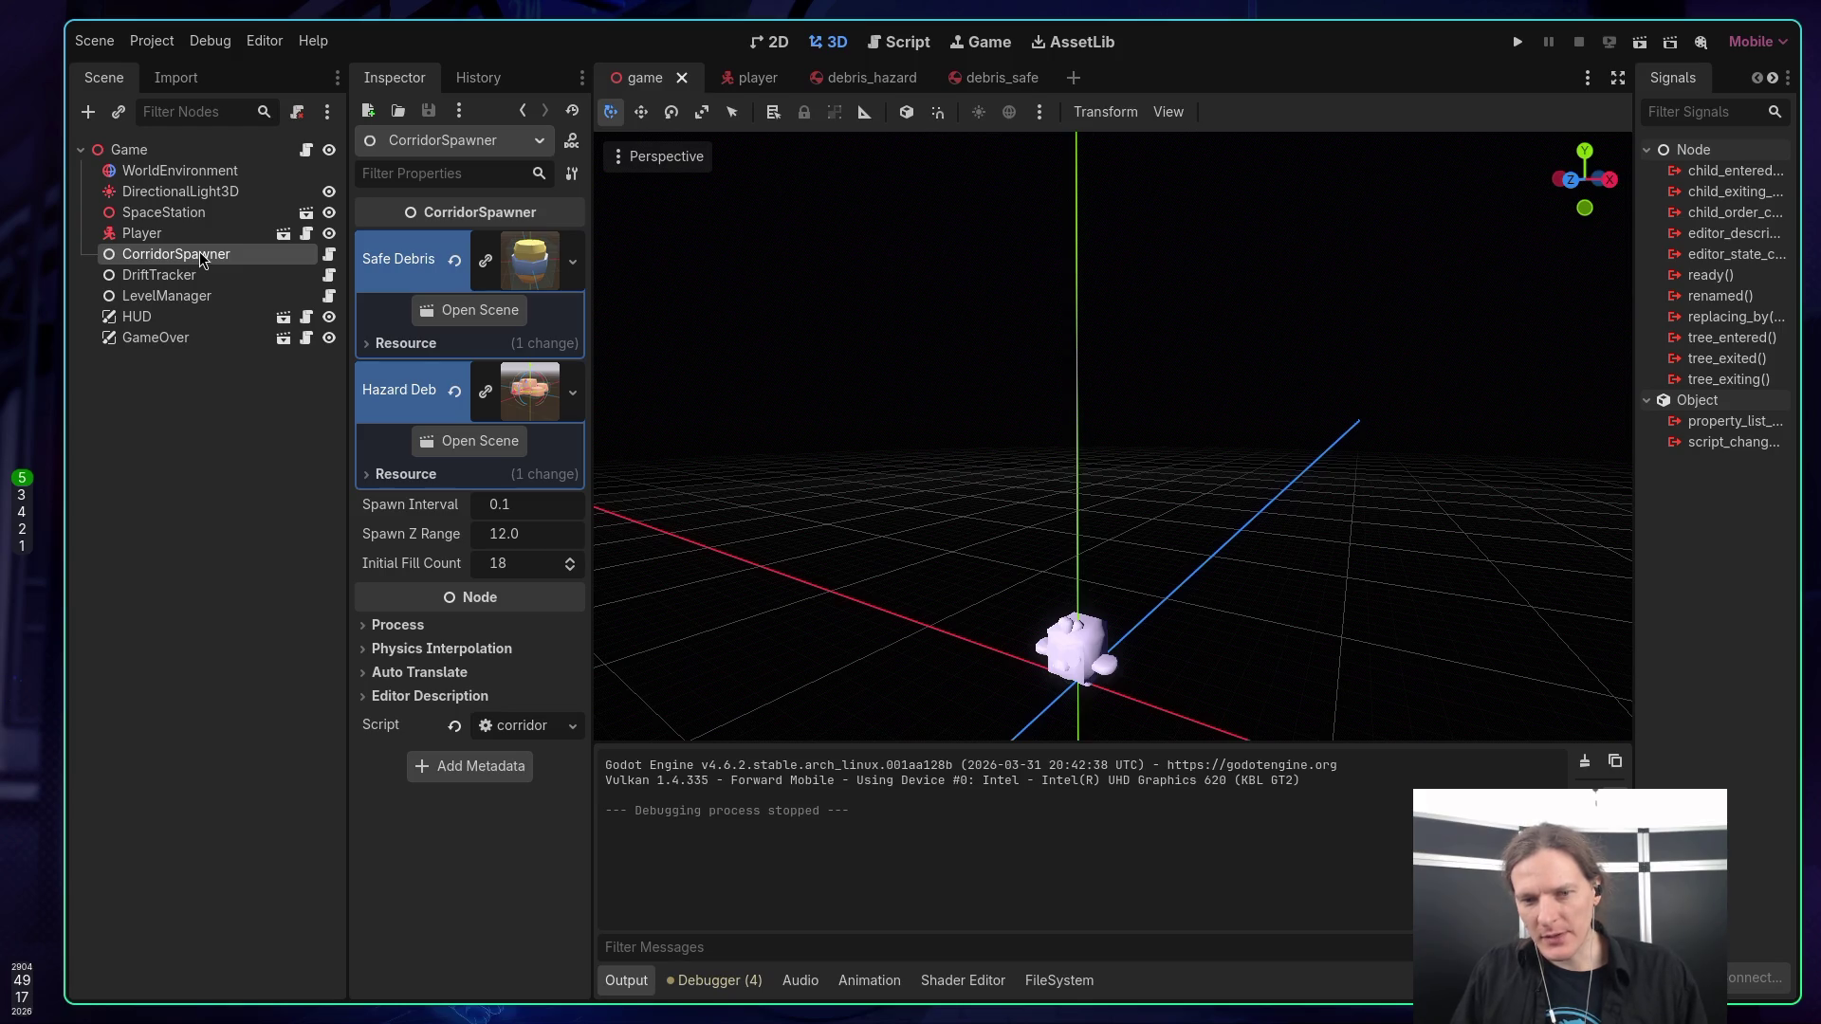
click(328, 256)
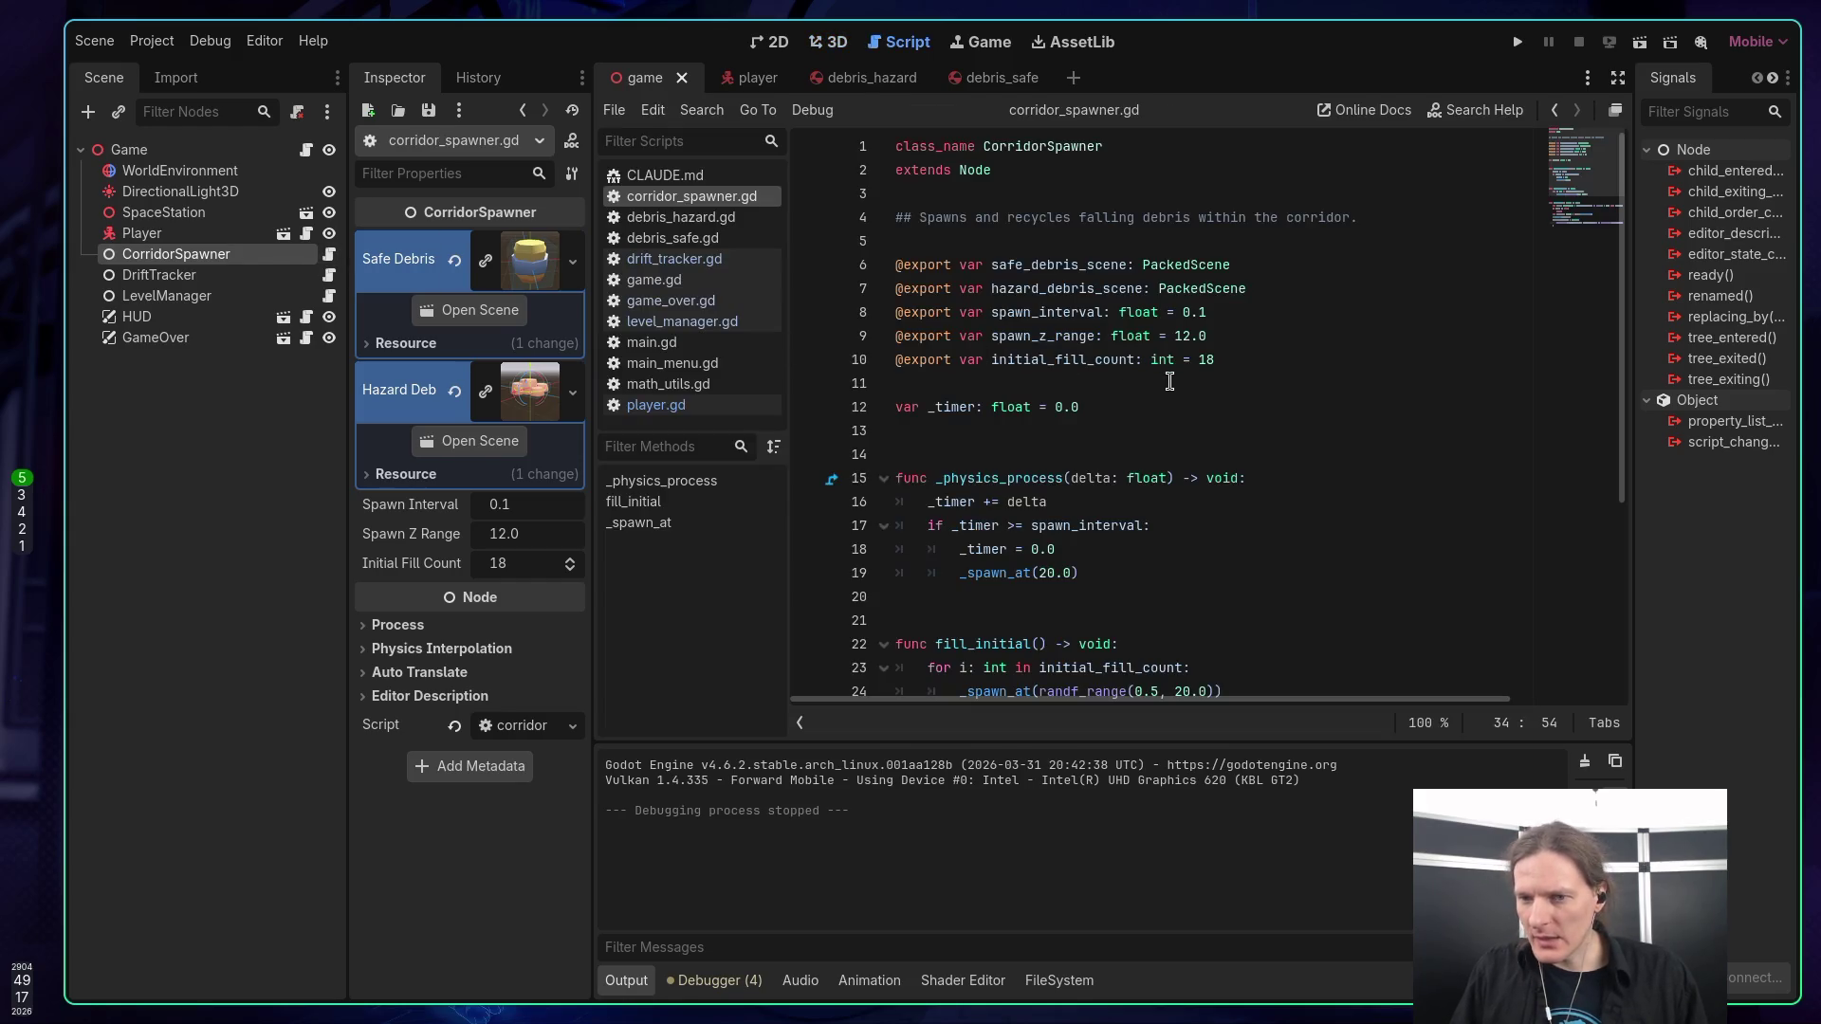
Change the per-tick _spawn_at height from 20.0 to 80.0 and save the script.
scroll(1166, 381, down, 1)
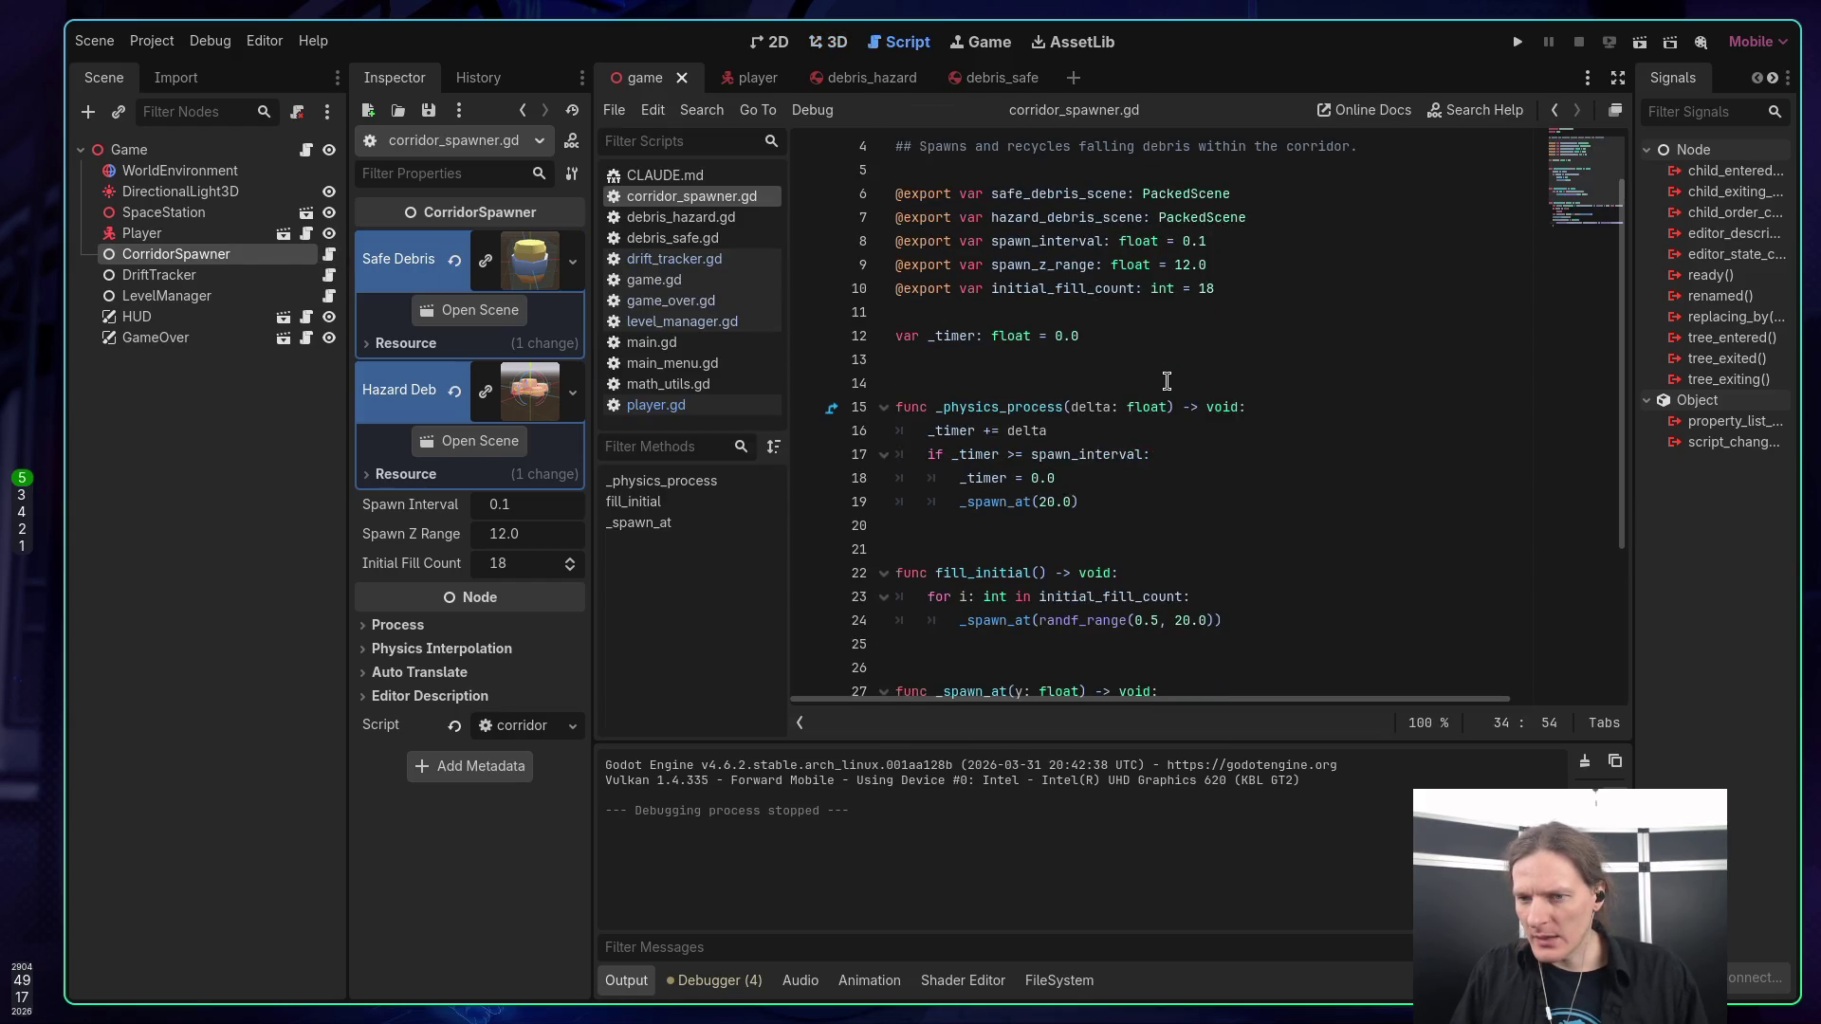
click(1013, 503)
click(1081, 505)
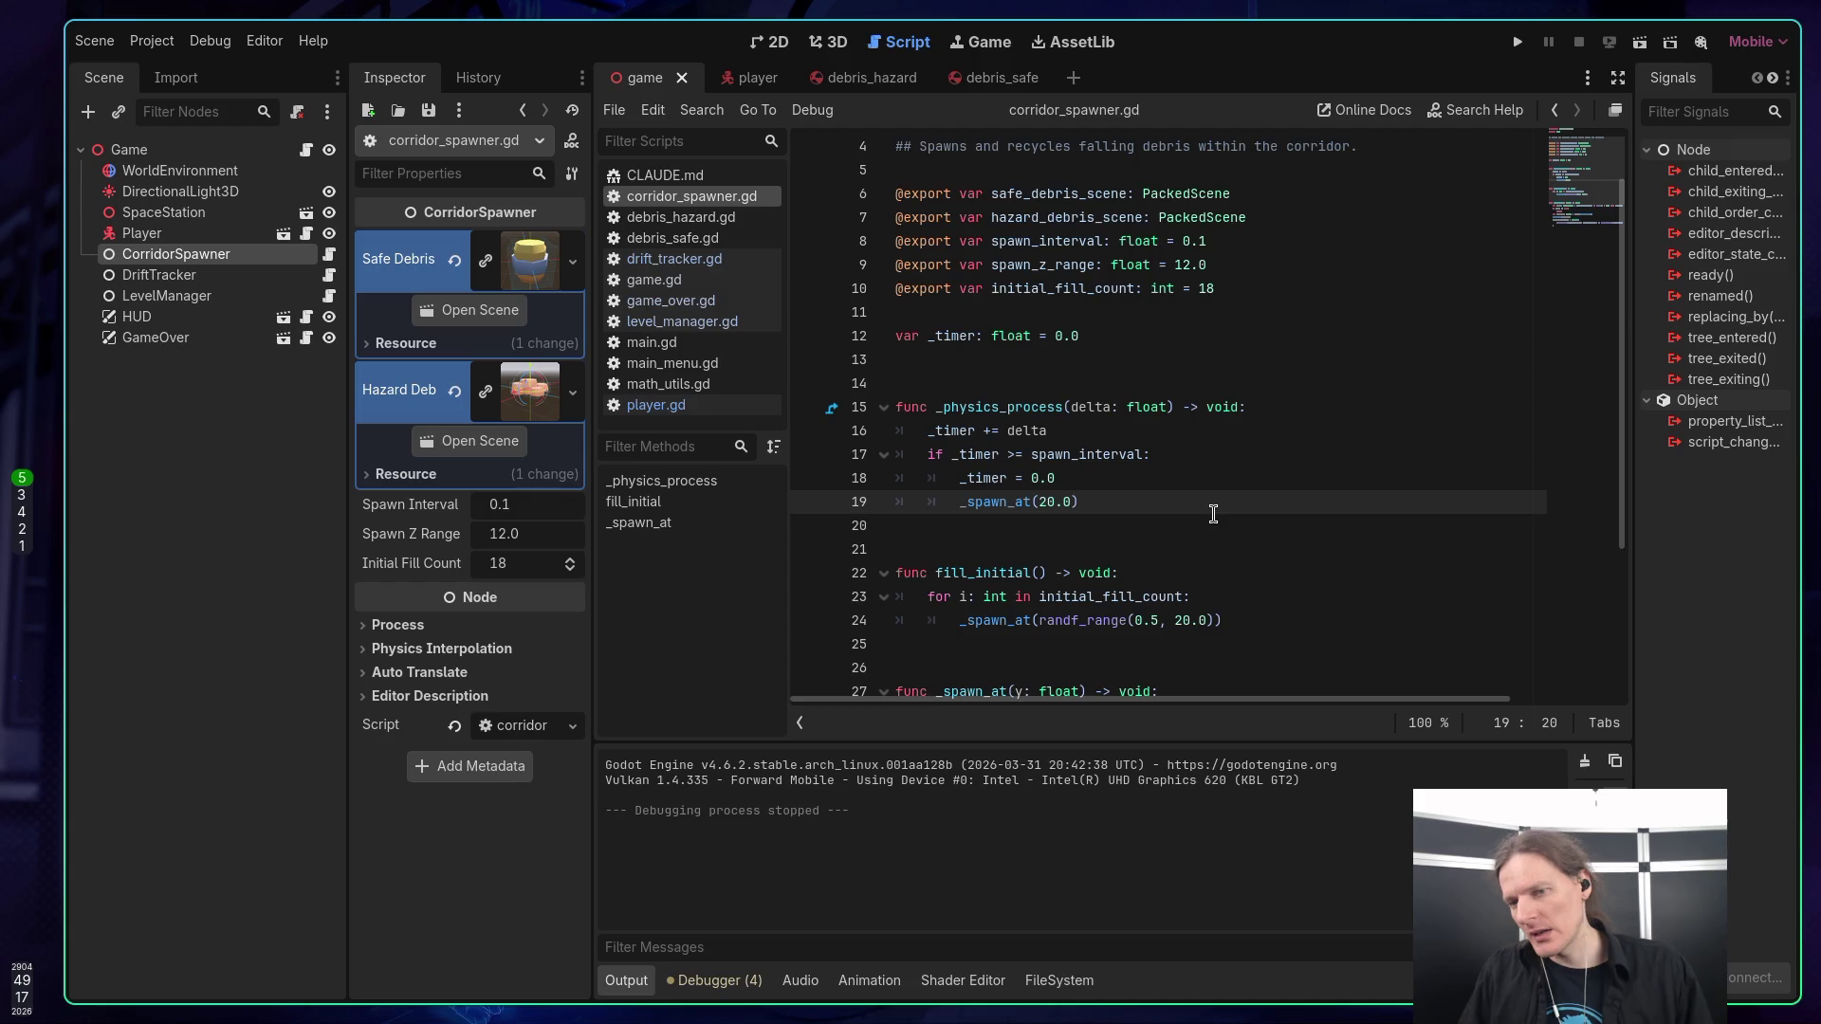
key(Right)
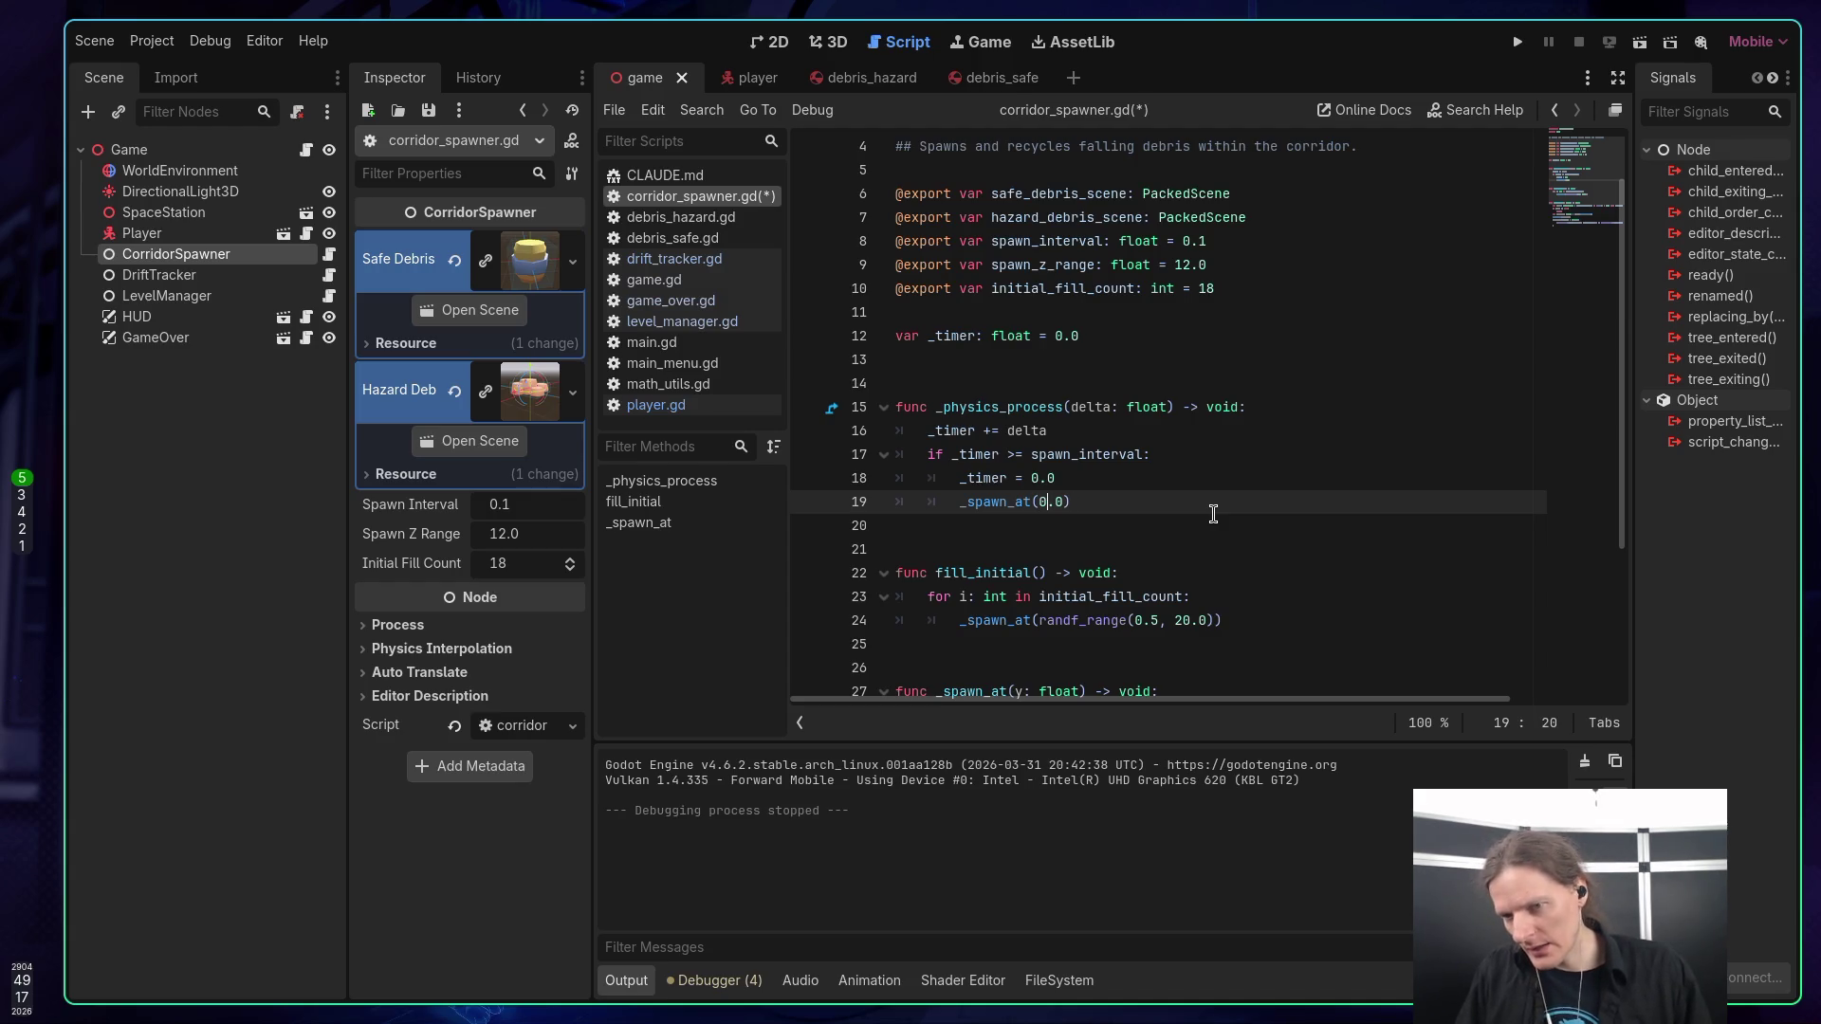
text(8)
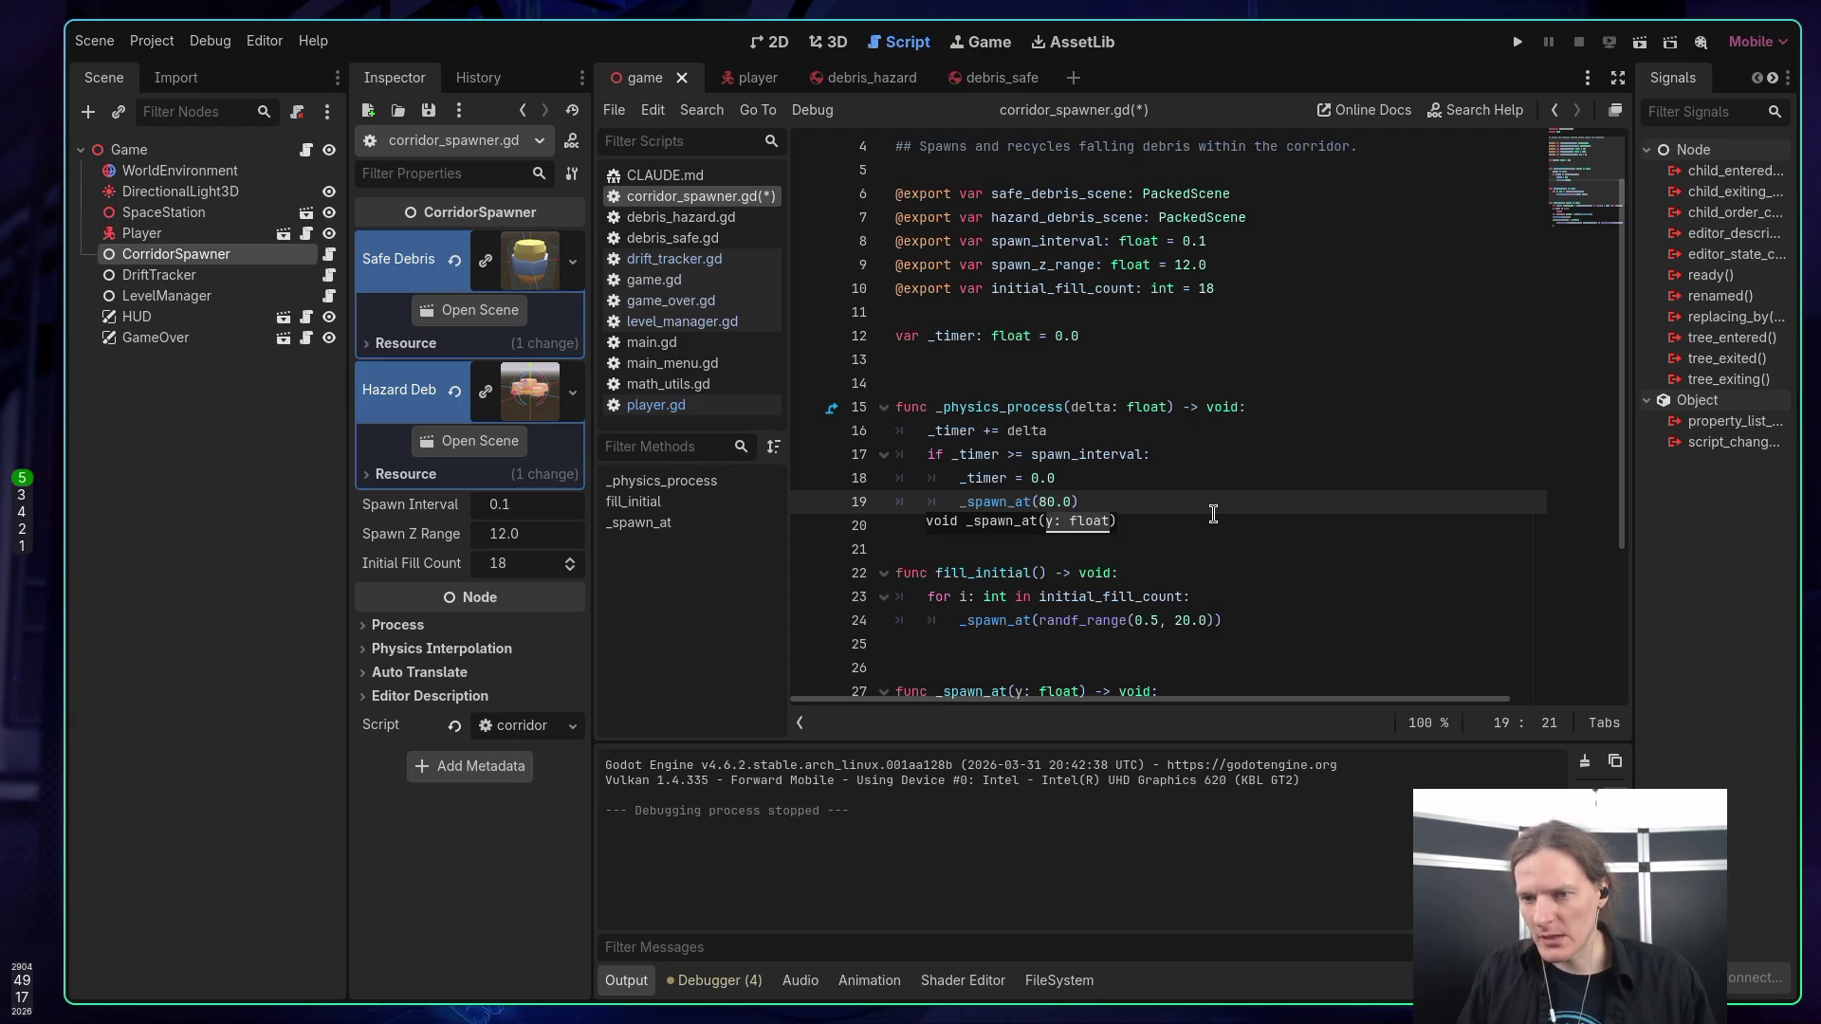
key(End)
key(ctrl+s)
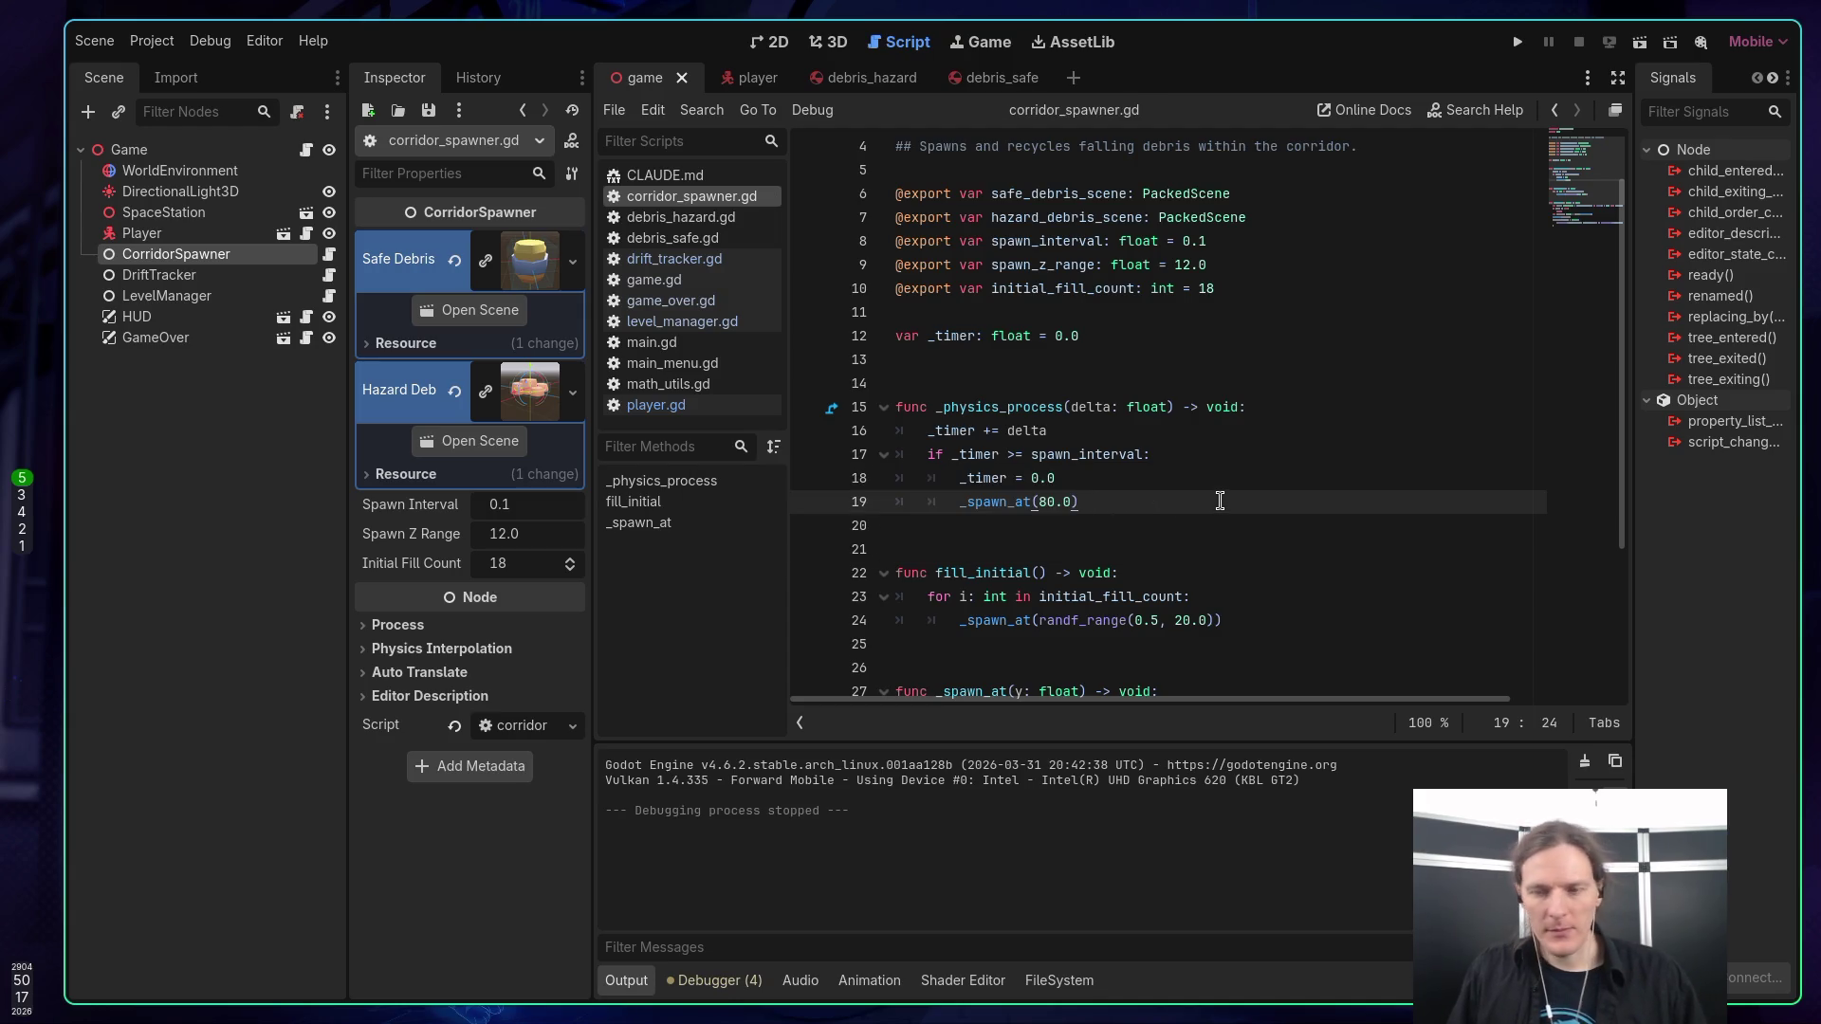
Play a quick round to test the 80.0 spawn height, then stop the game.
key(F5)
click(1153, 384)
key(space)
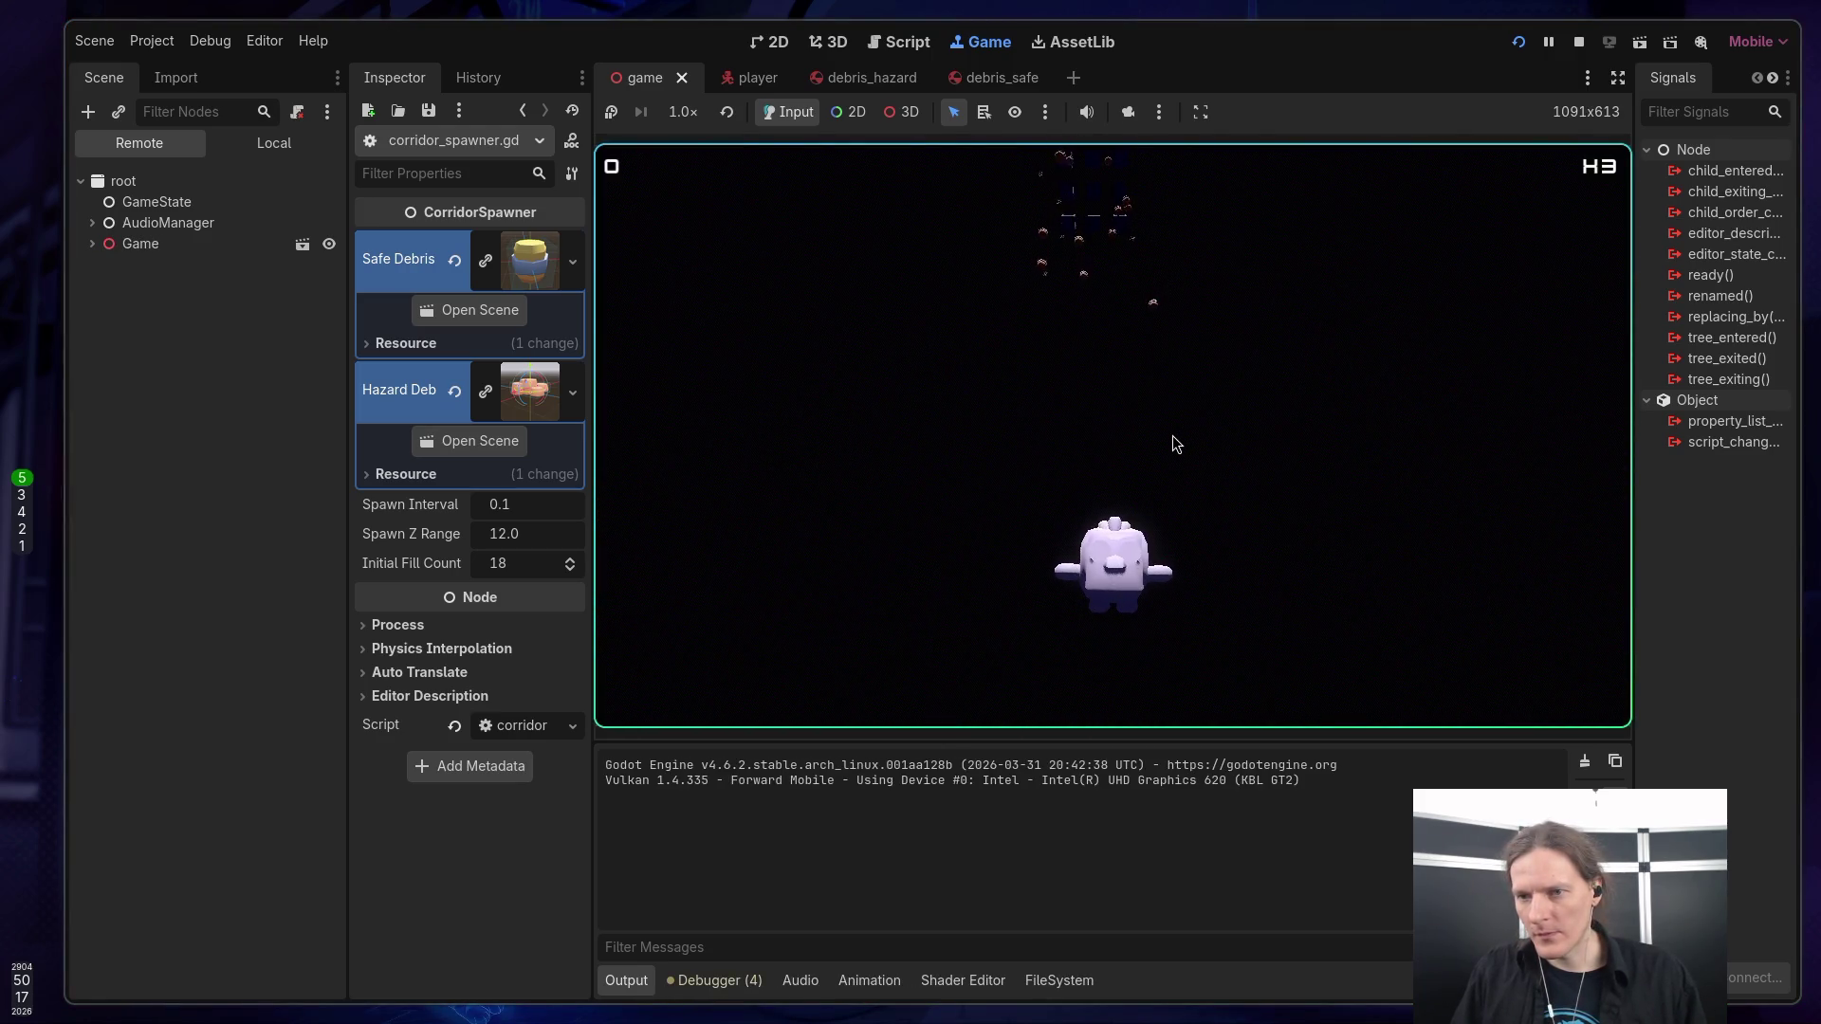
click(1579, 43)
Raise the initial fill's randf_range limit from 20.0 to 80.0, save, and run the game.
scroll(1240, 337, down, 4)
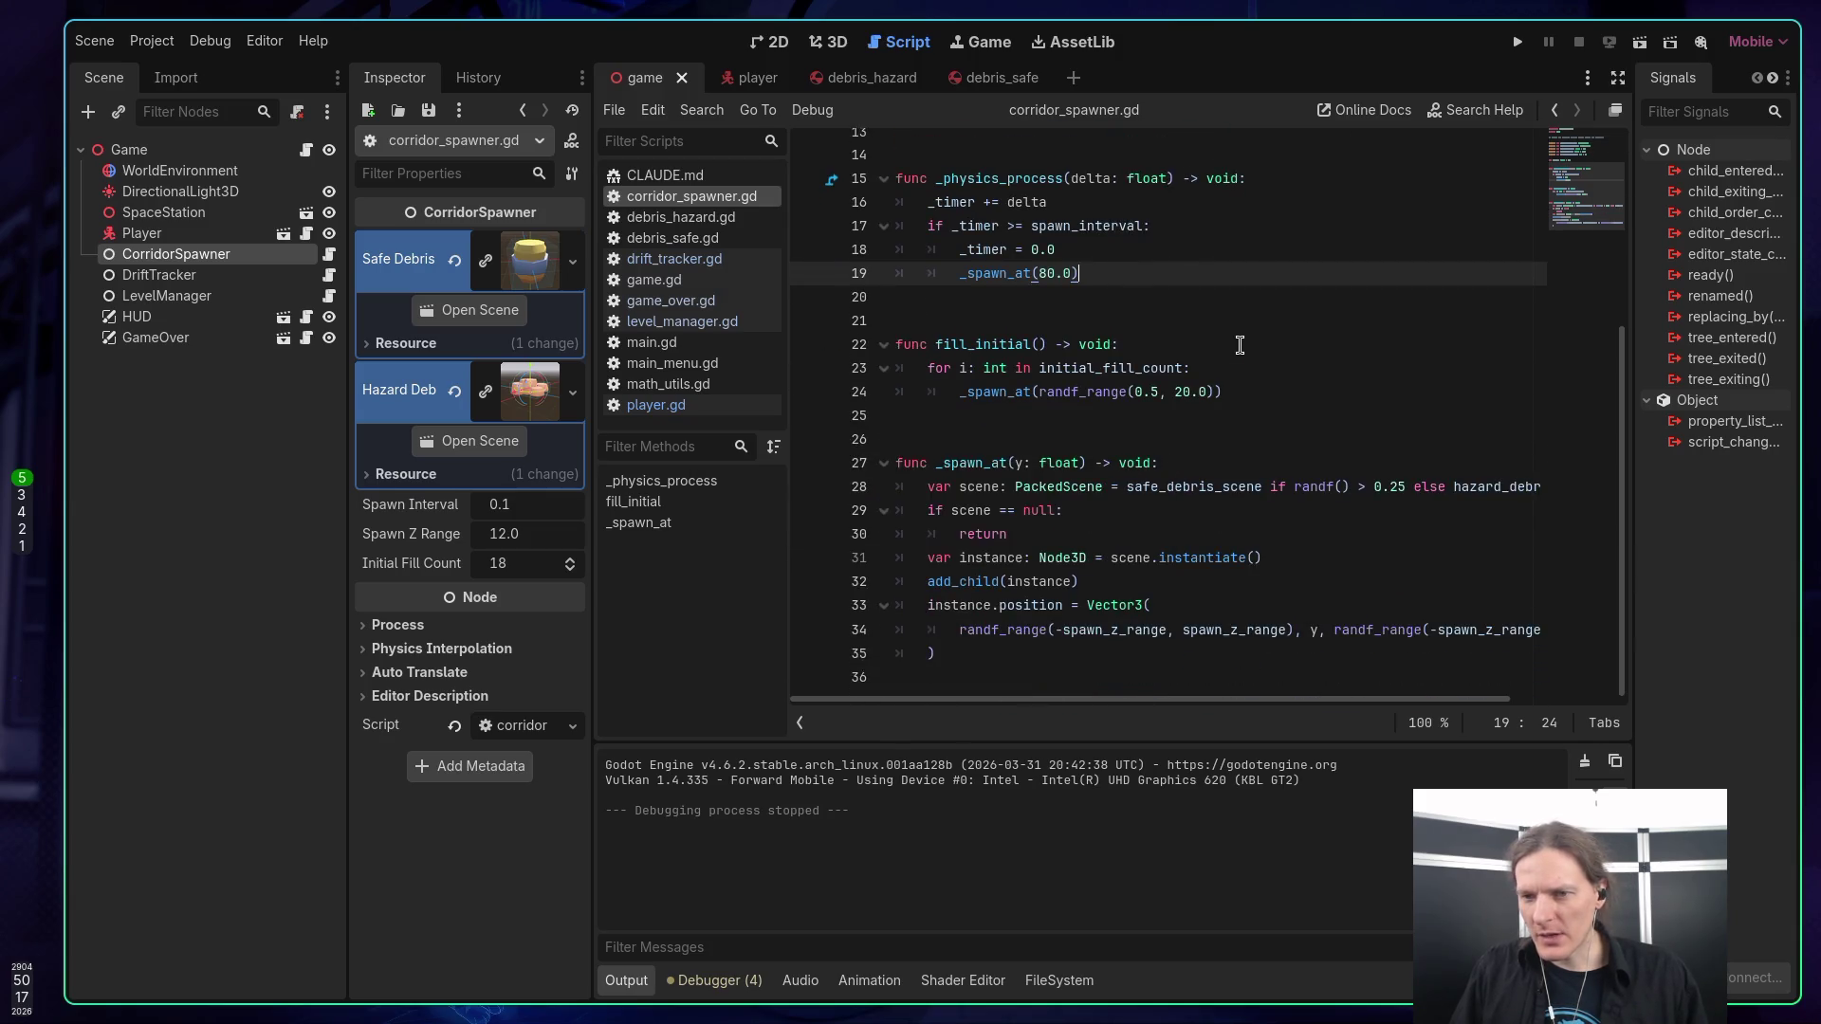
scroll(1241, 350, up, 1)
scroll(1241, 349, up, 1)
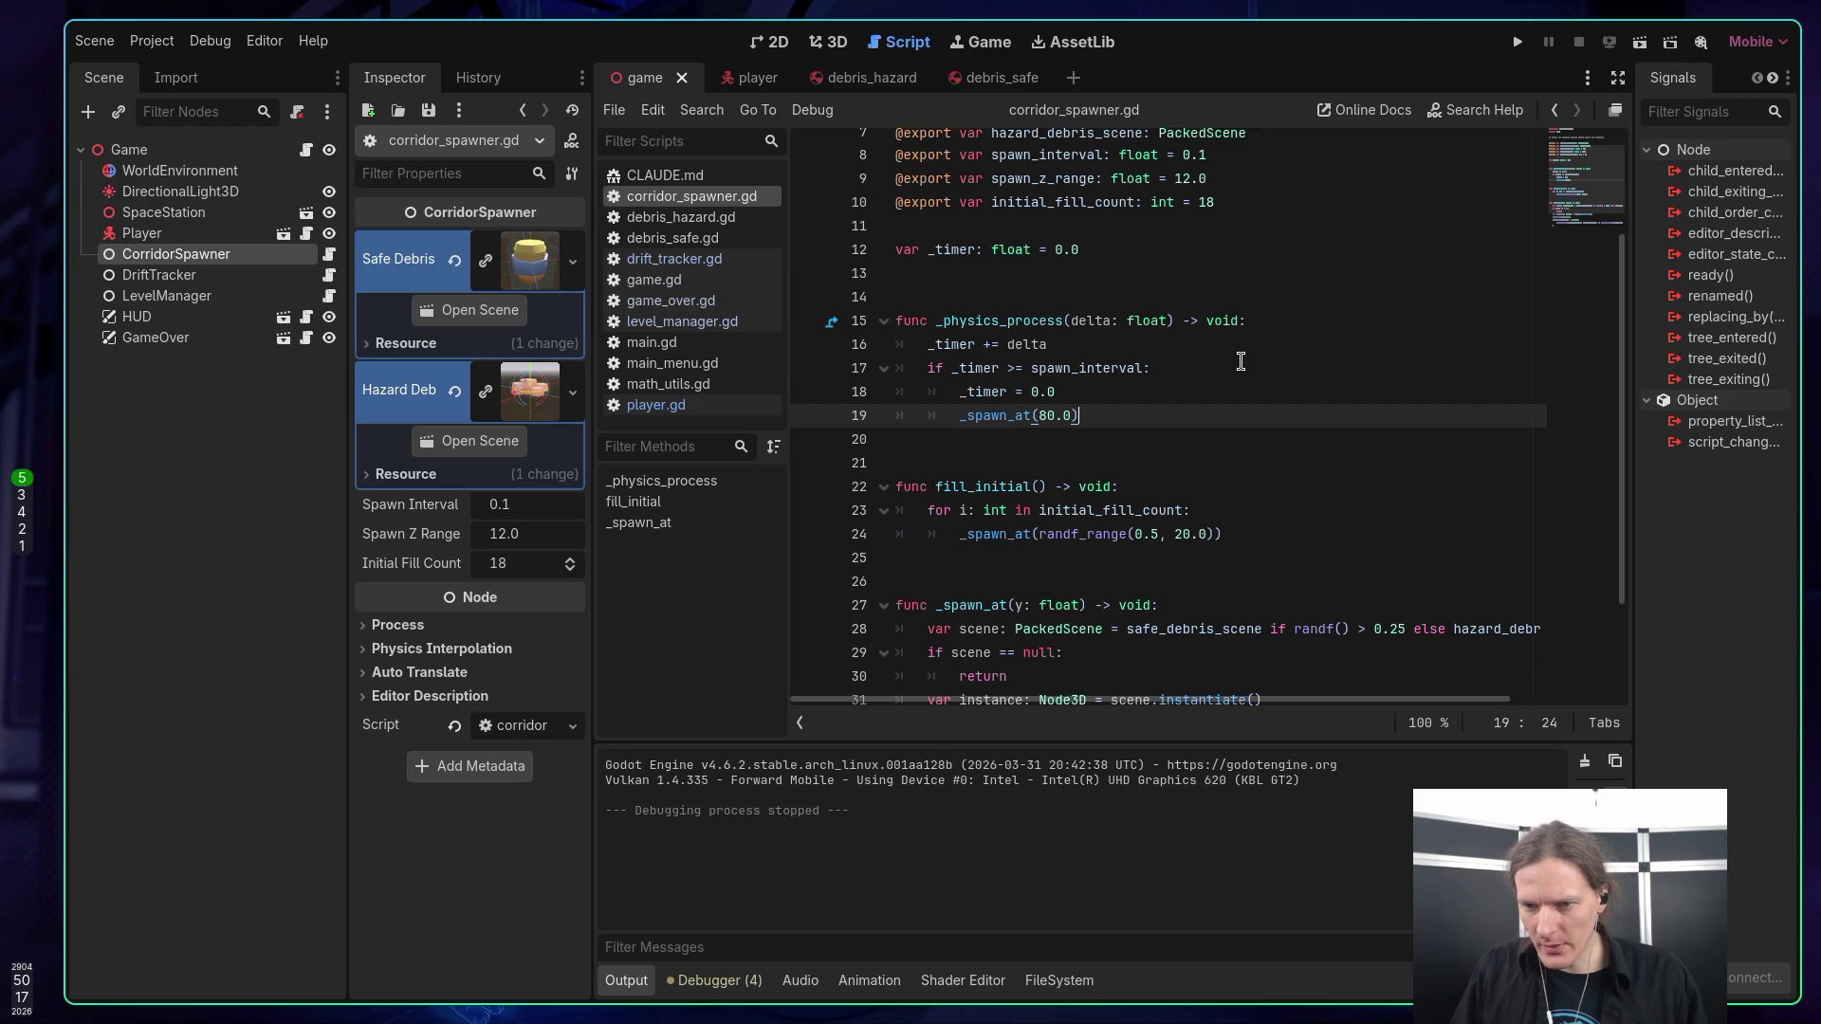
scroll(1237, 363, up, 1)
scroll(1238, 375, down, 1)
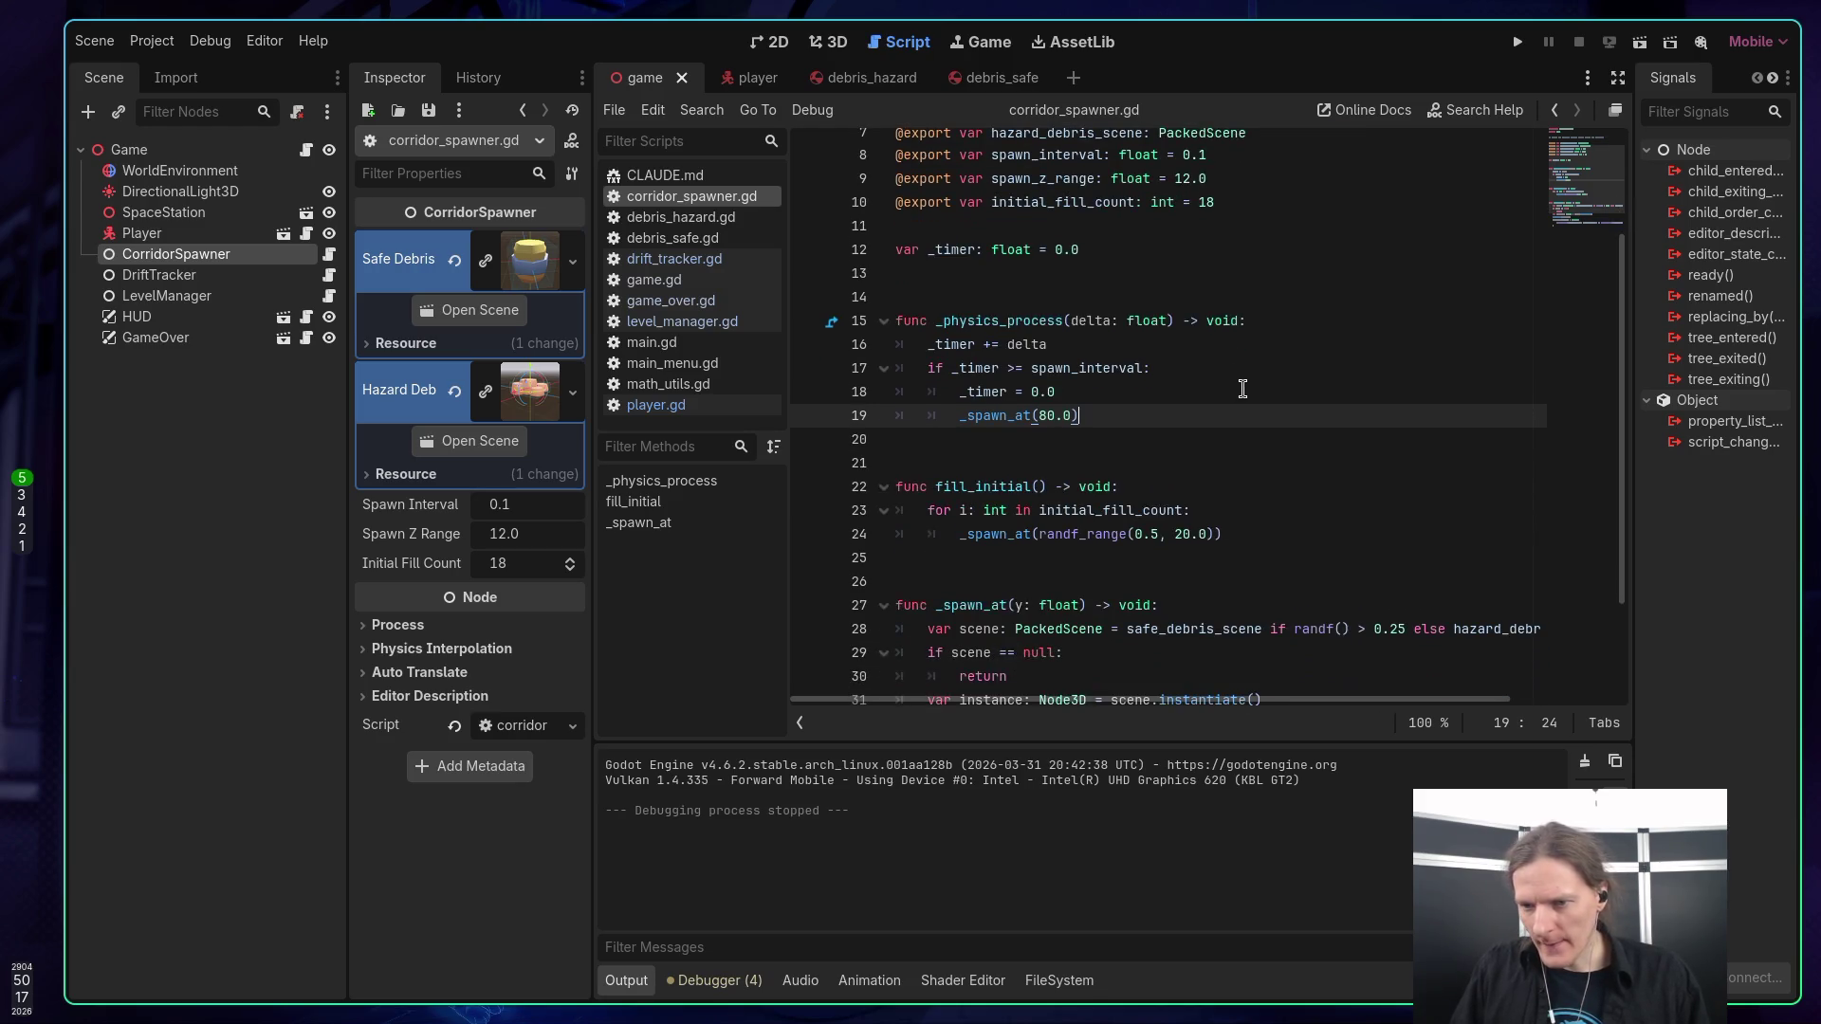
click(1188, 537)
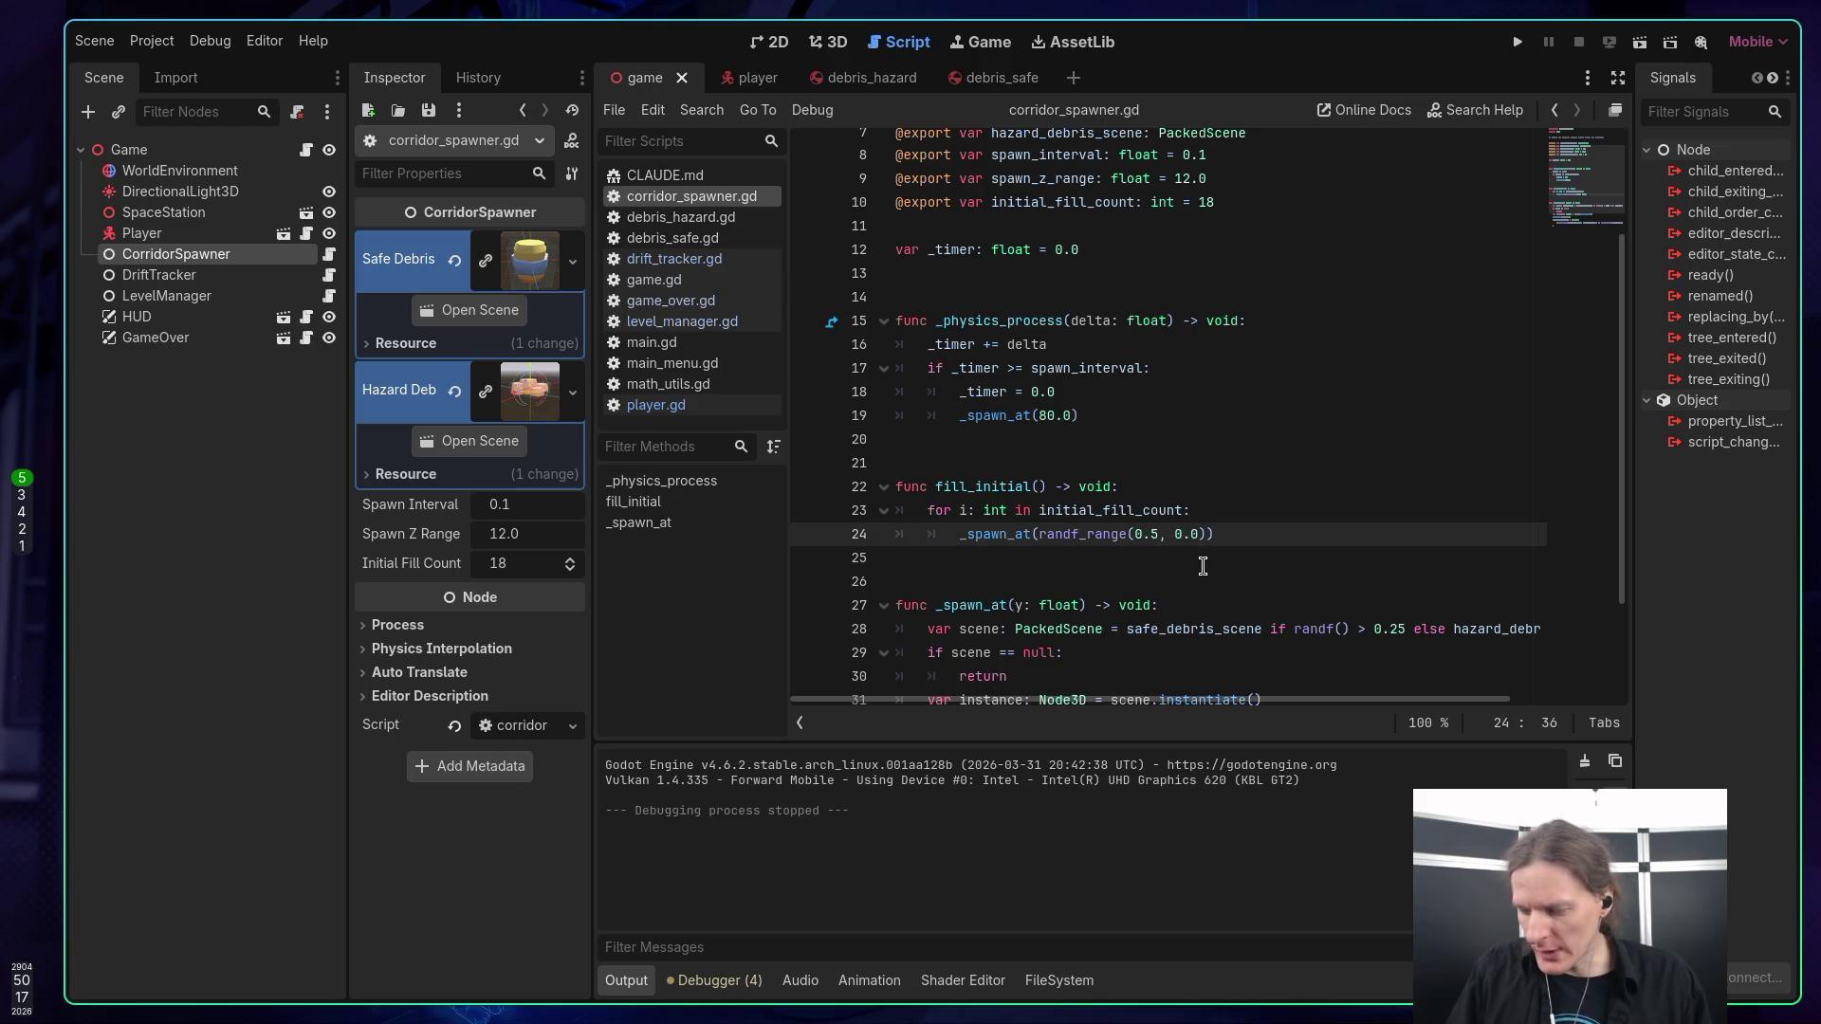
text(8)
key(ctrl+s)
click(1255, 509)
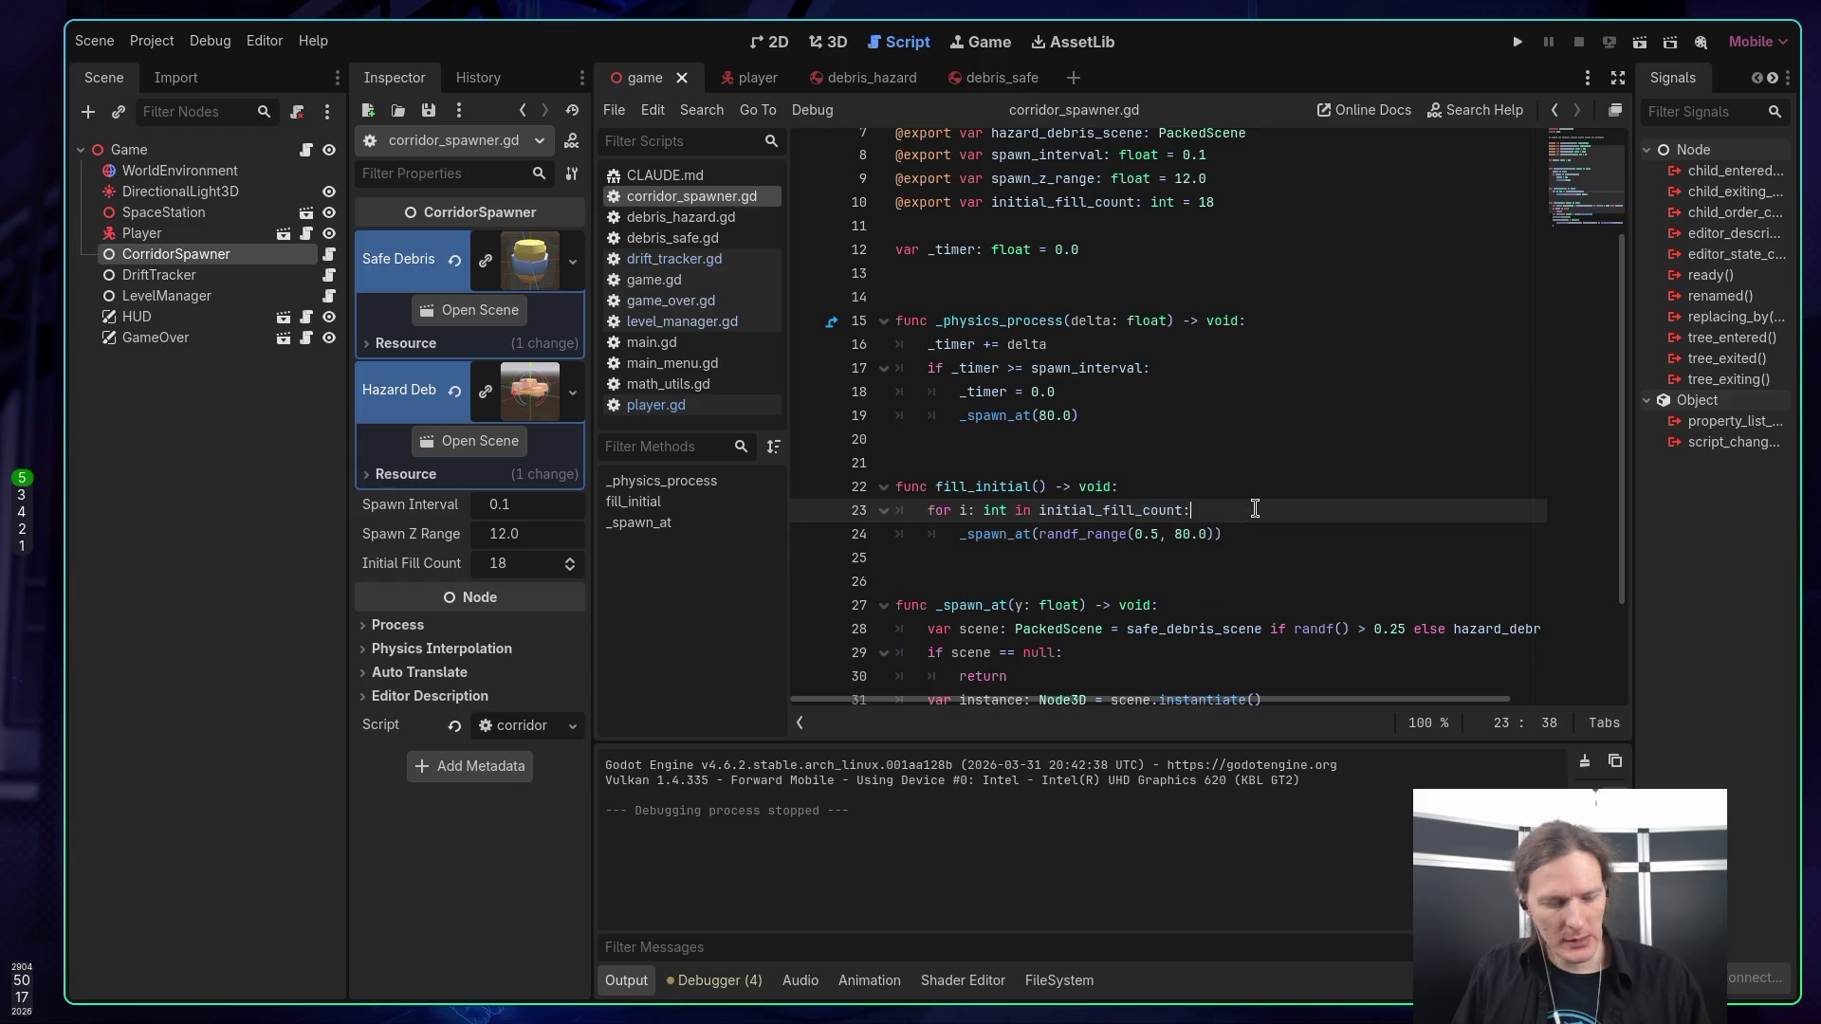
key(F5)
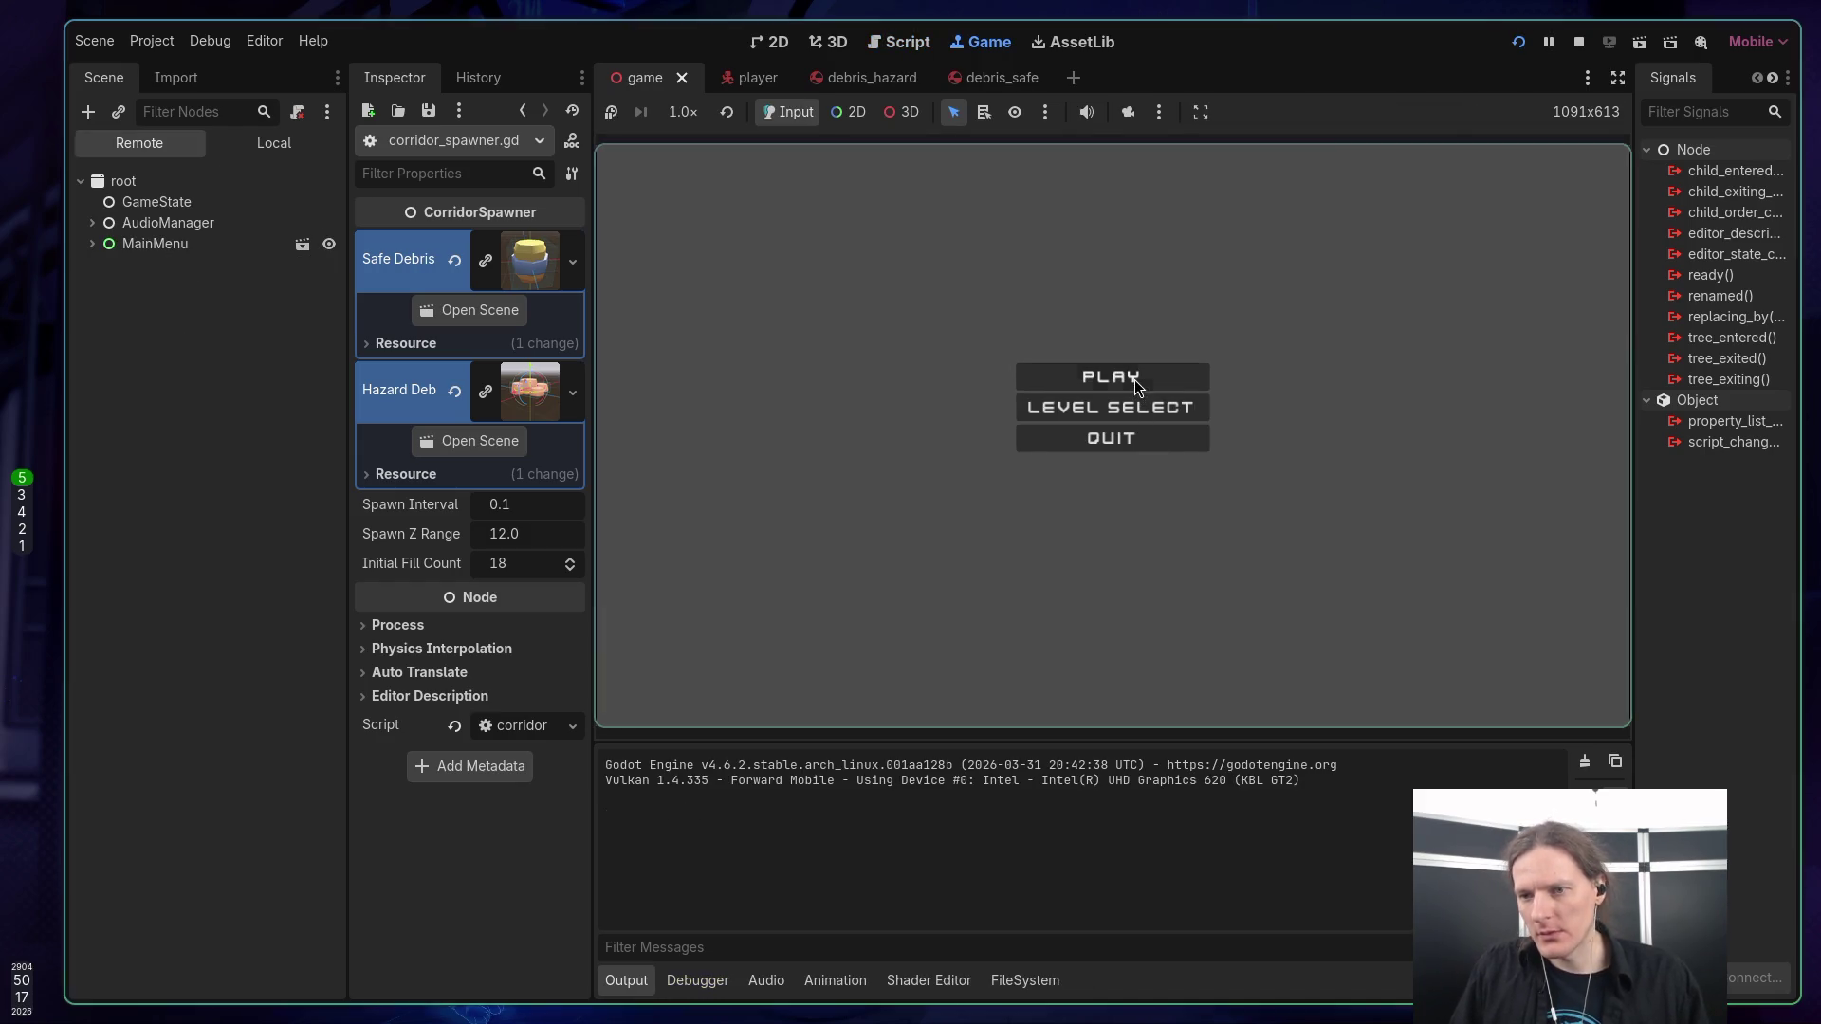
Play five rounds of the denser corridor, restarting after each loss, then stop the game.
click(1142, 377)
key(space)
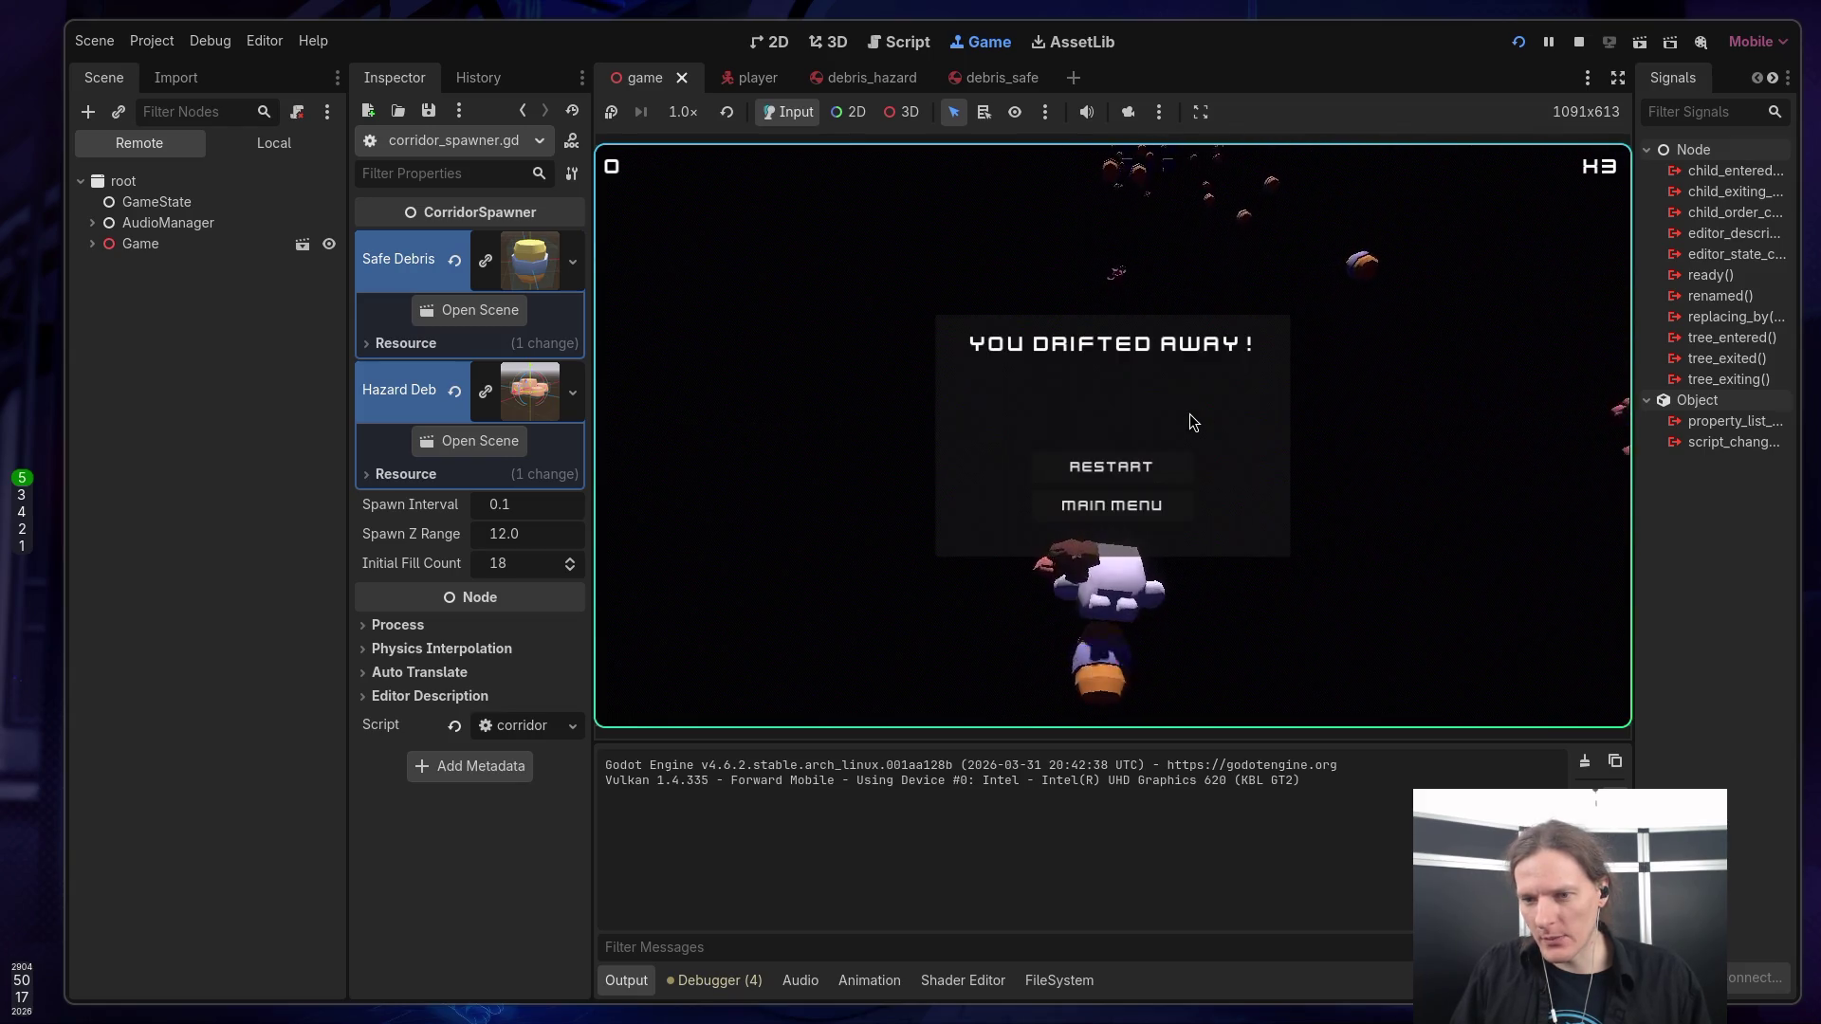
click(1123, 474)
key(space)
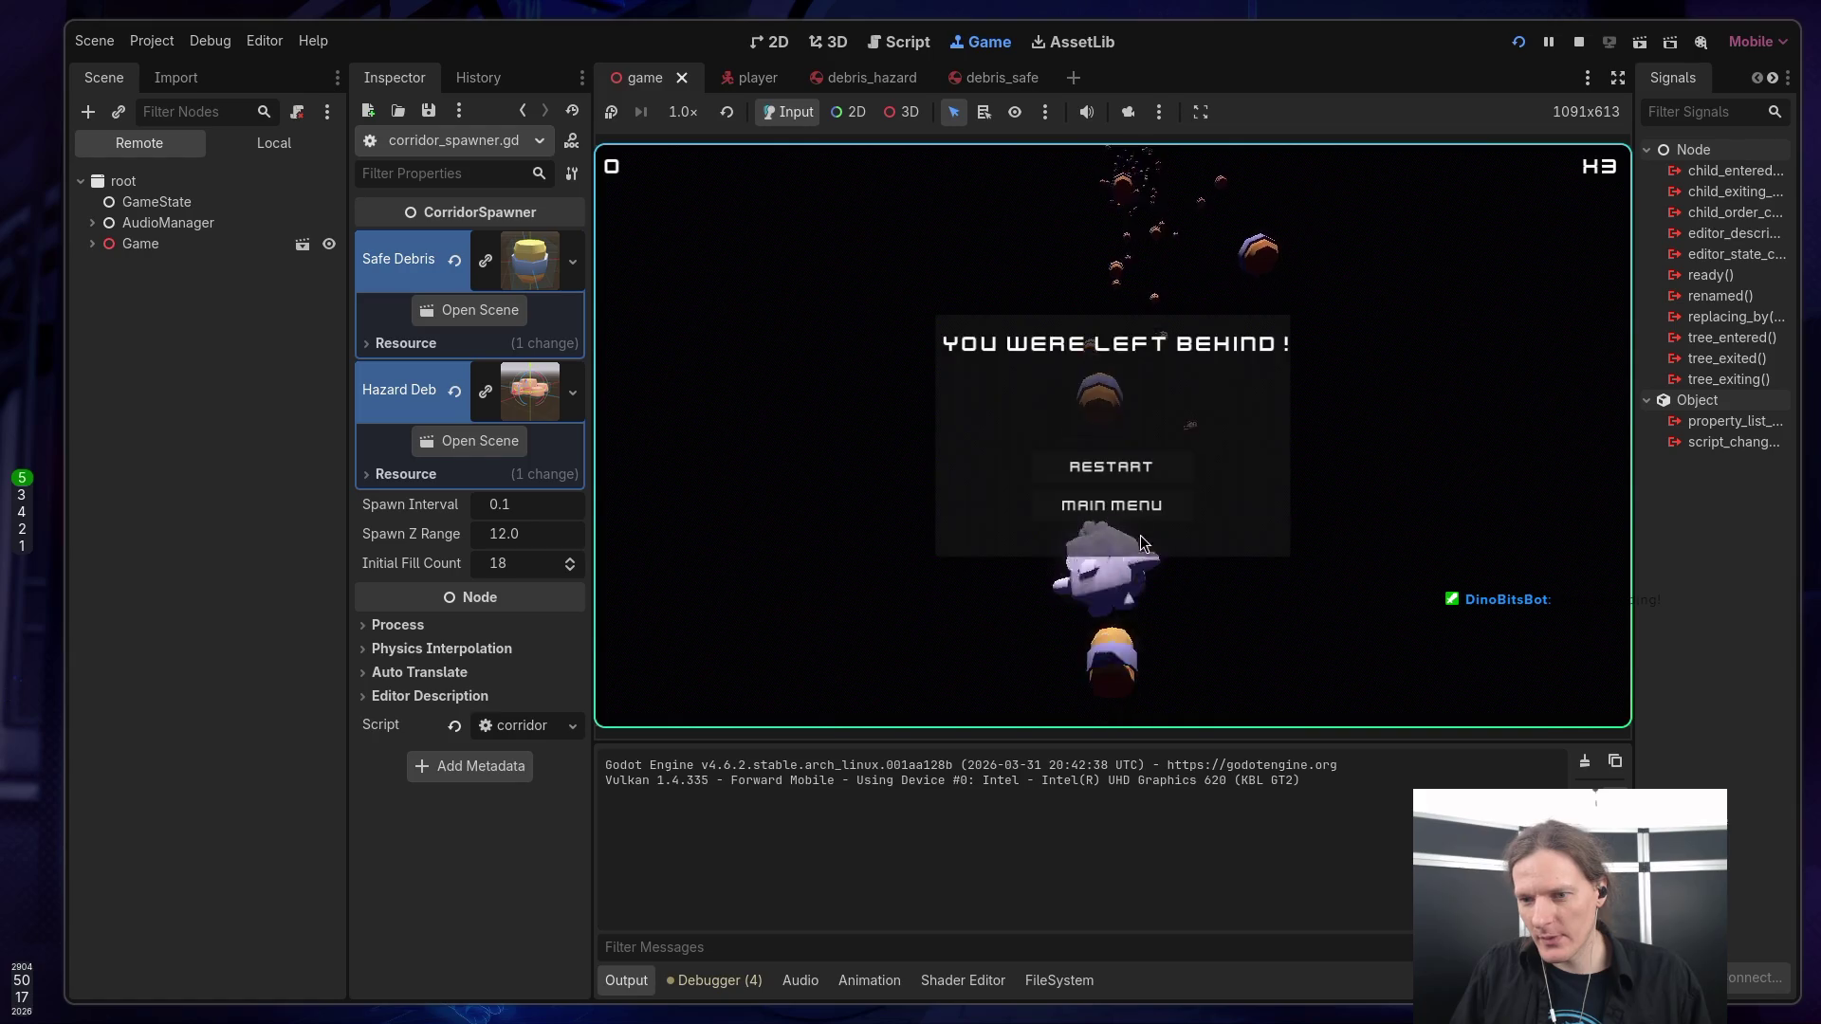
click(1131, 506)
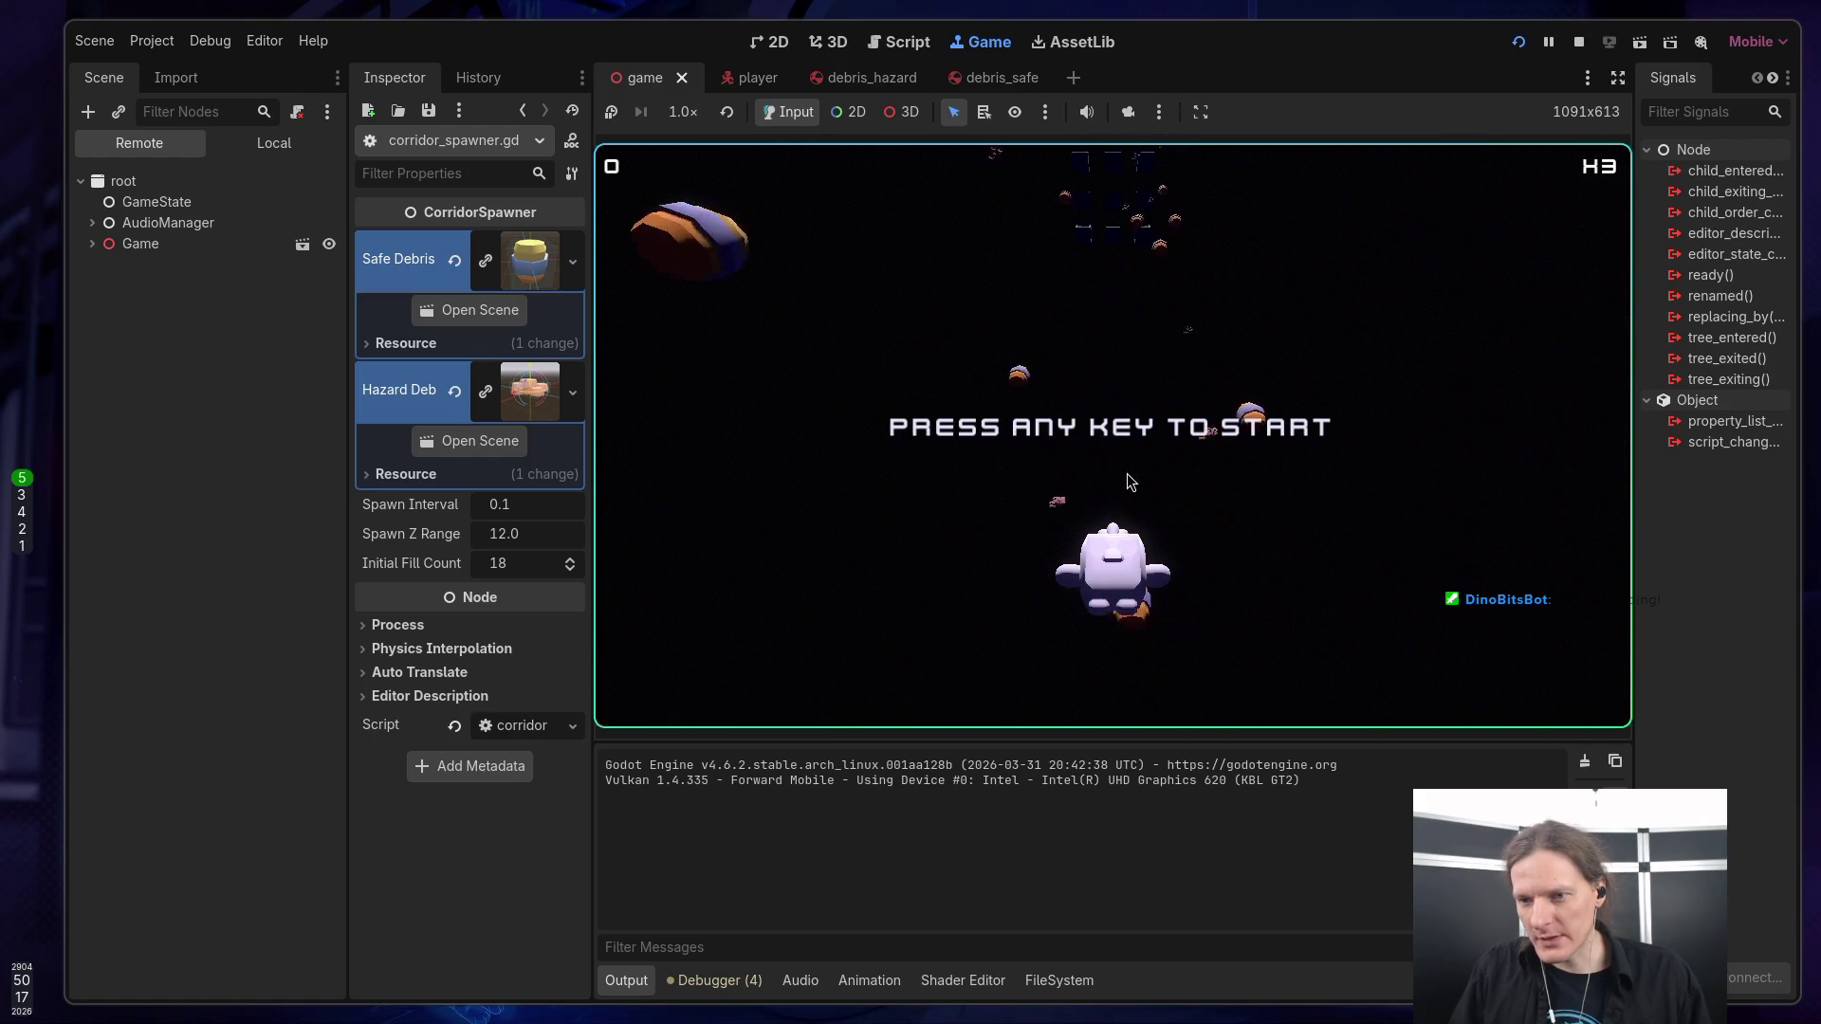
key(space)
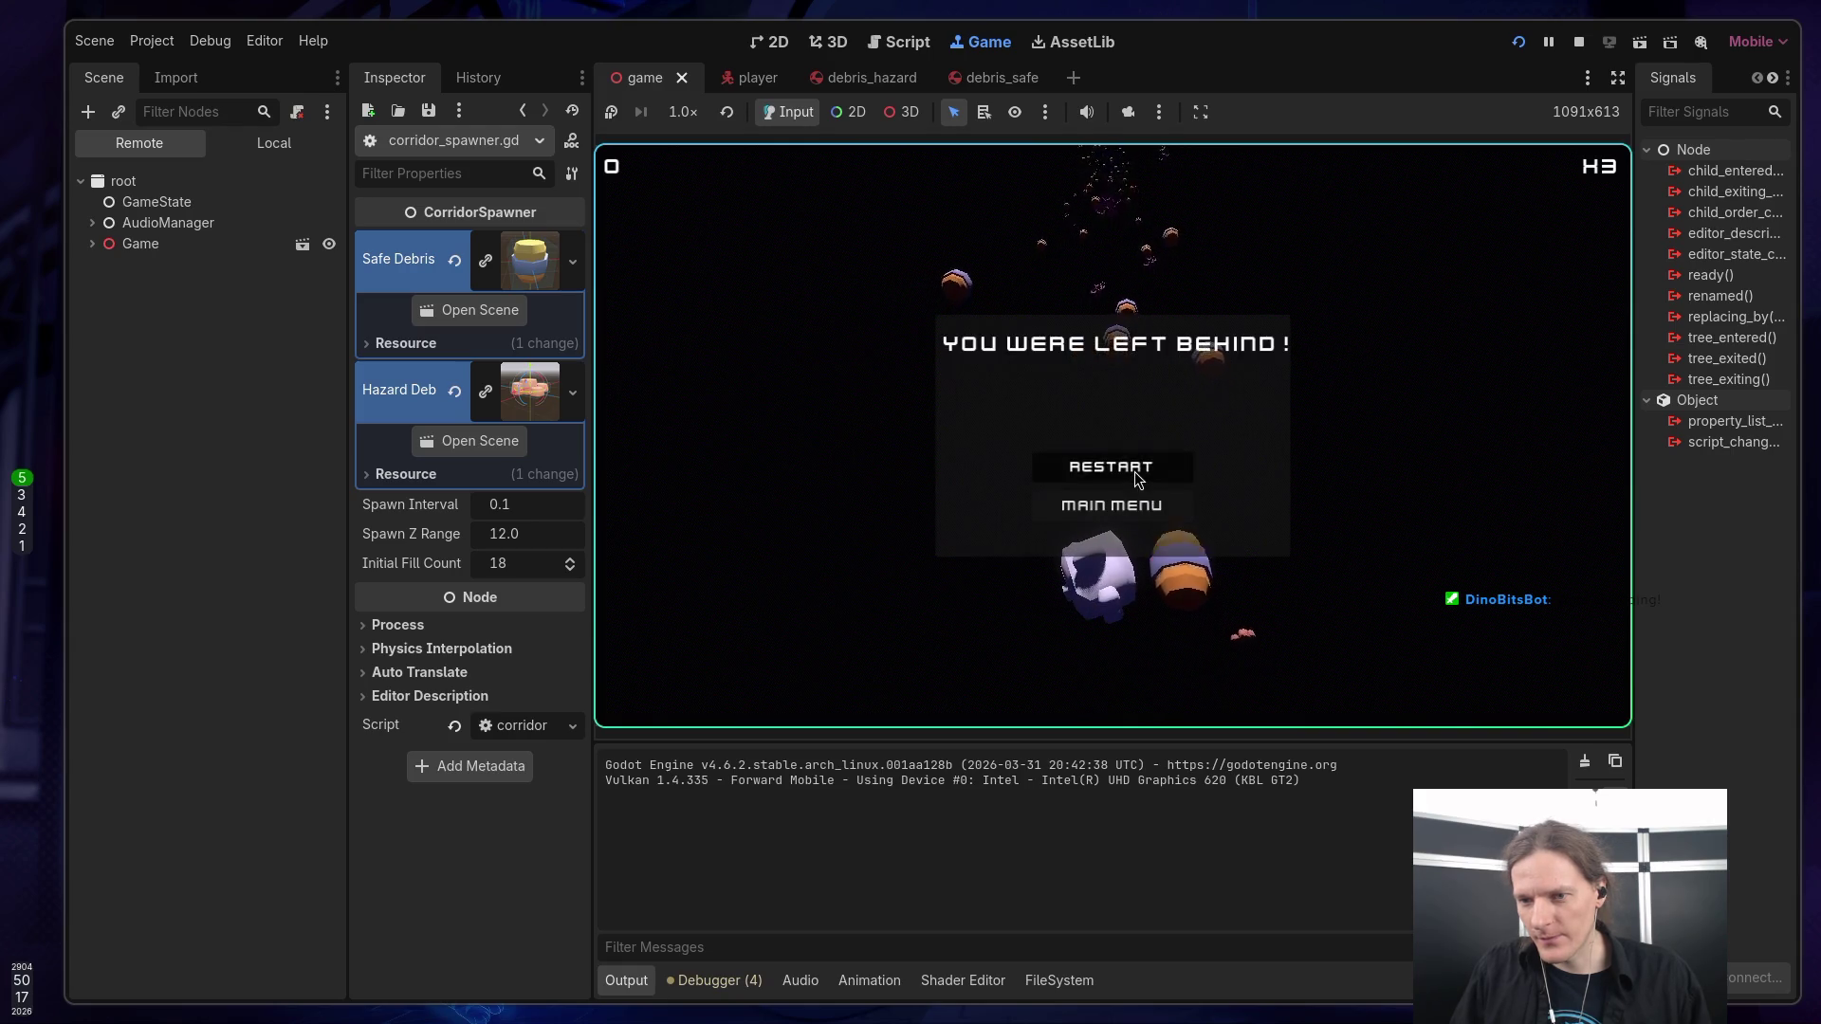
click(1134, 470)
key(space)
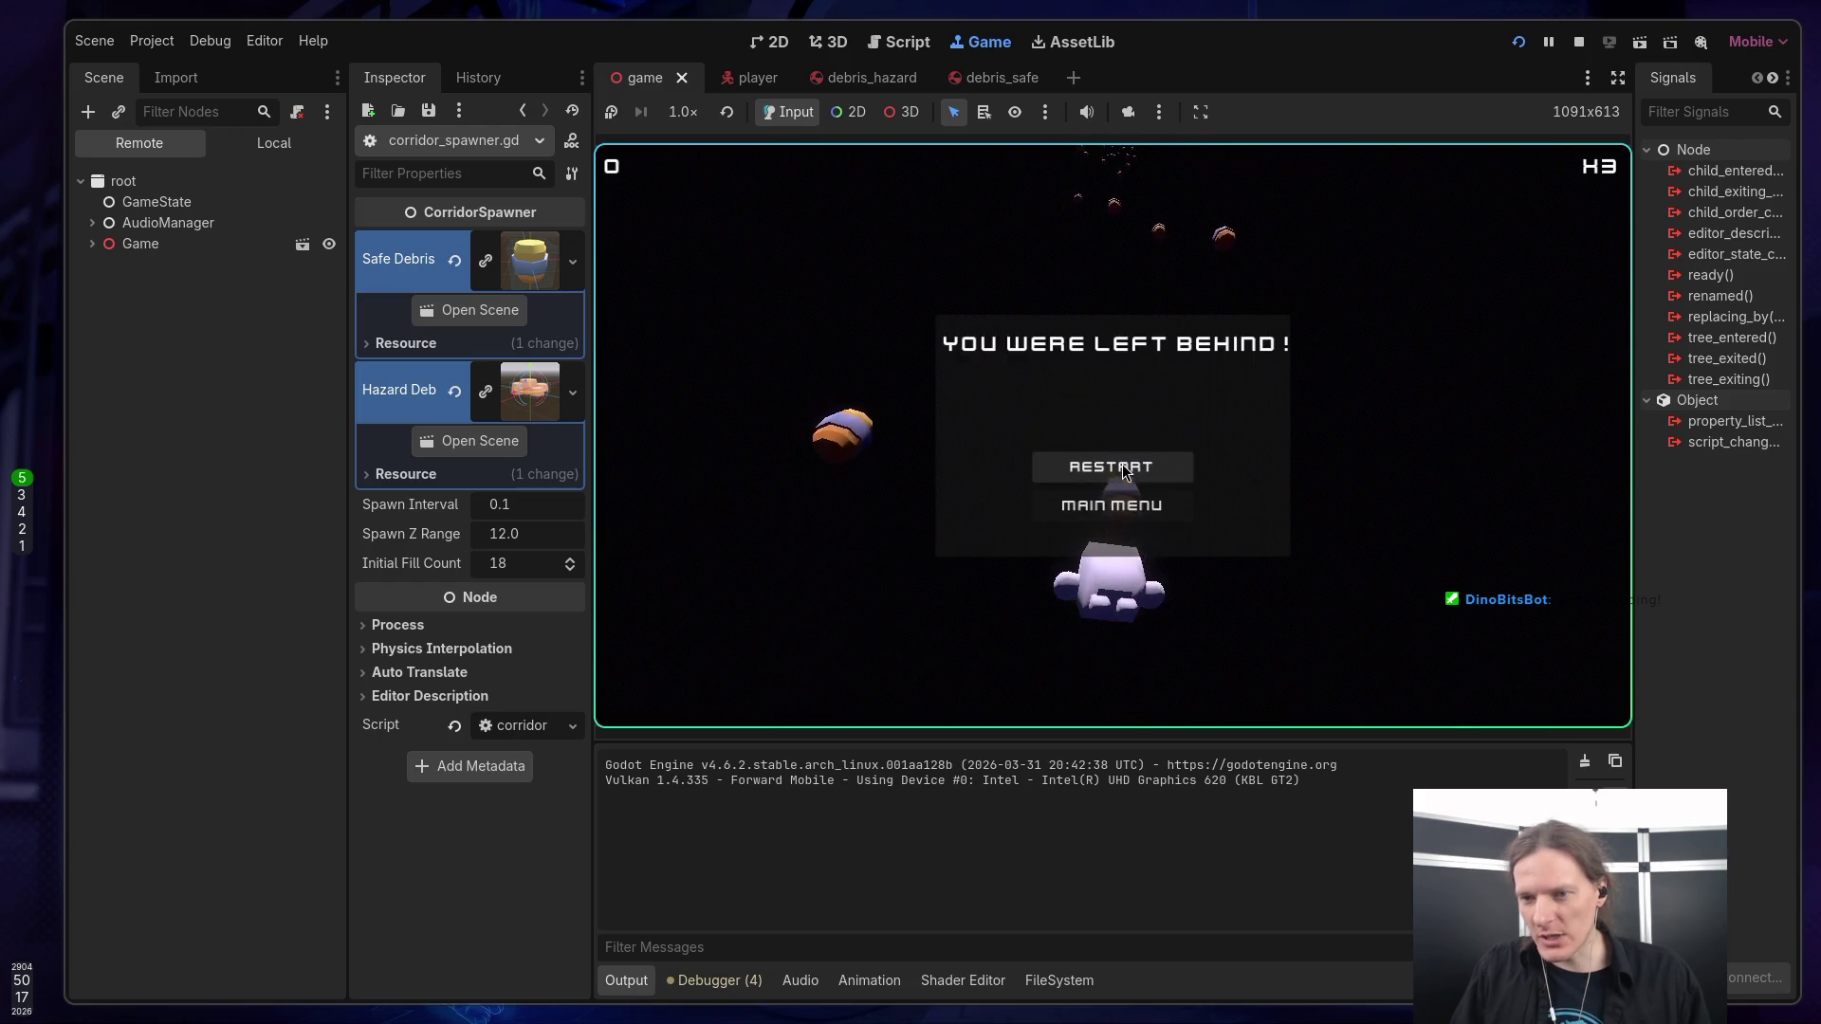
click(1123, 463)
key(space)
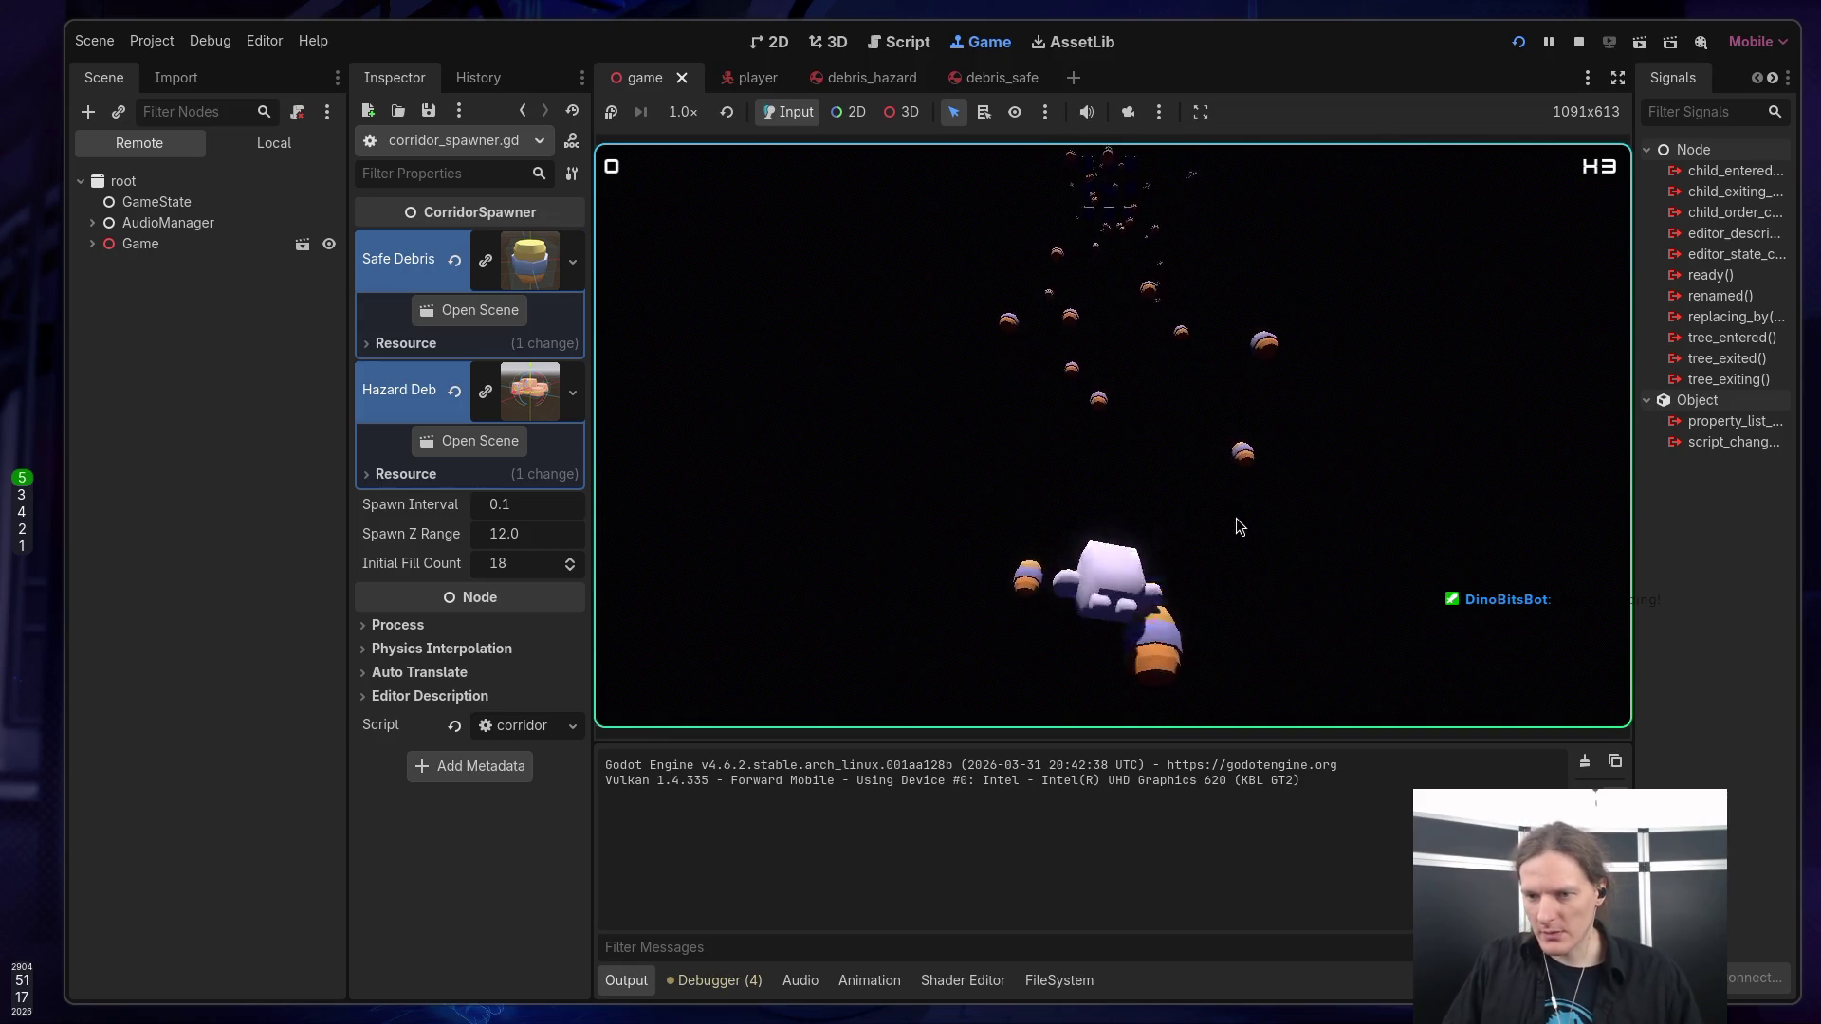
click(1574, 41)
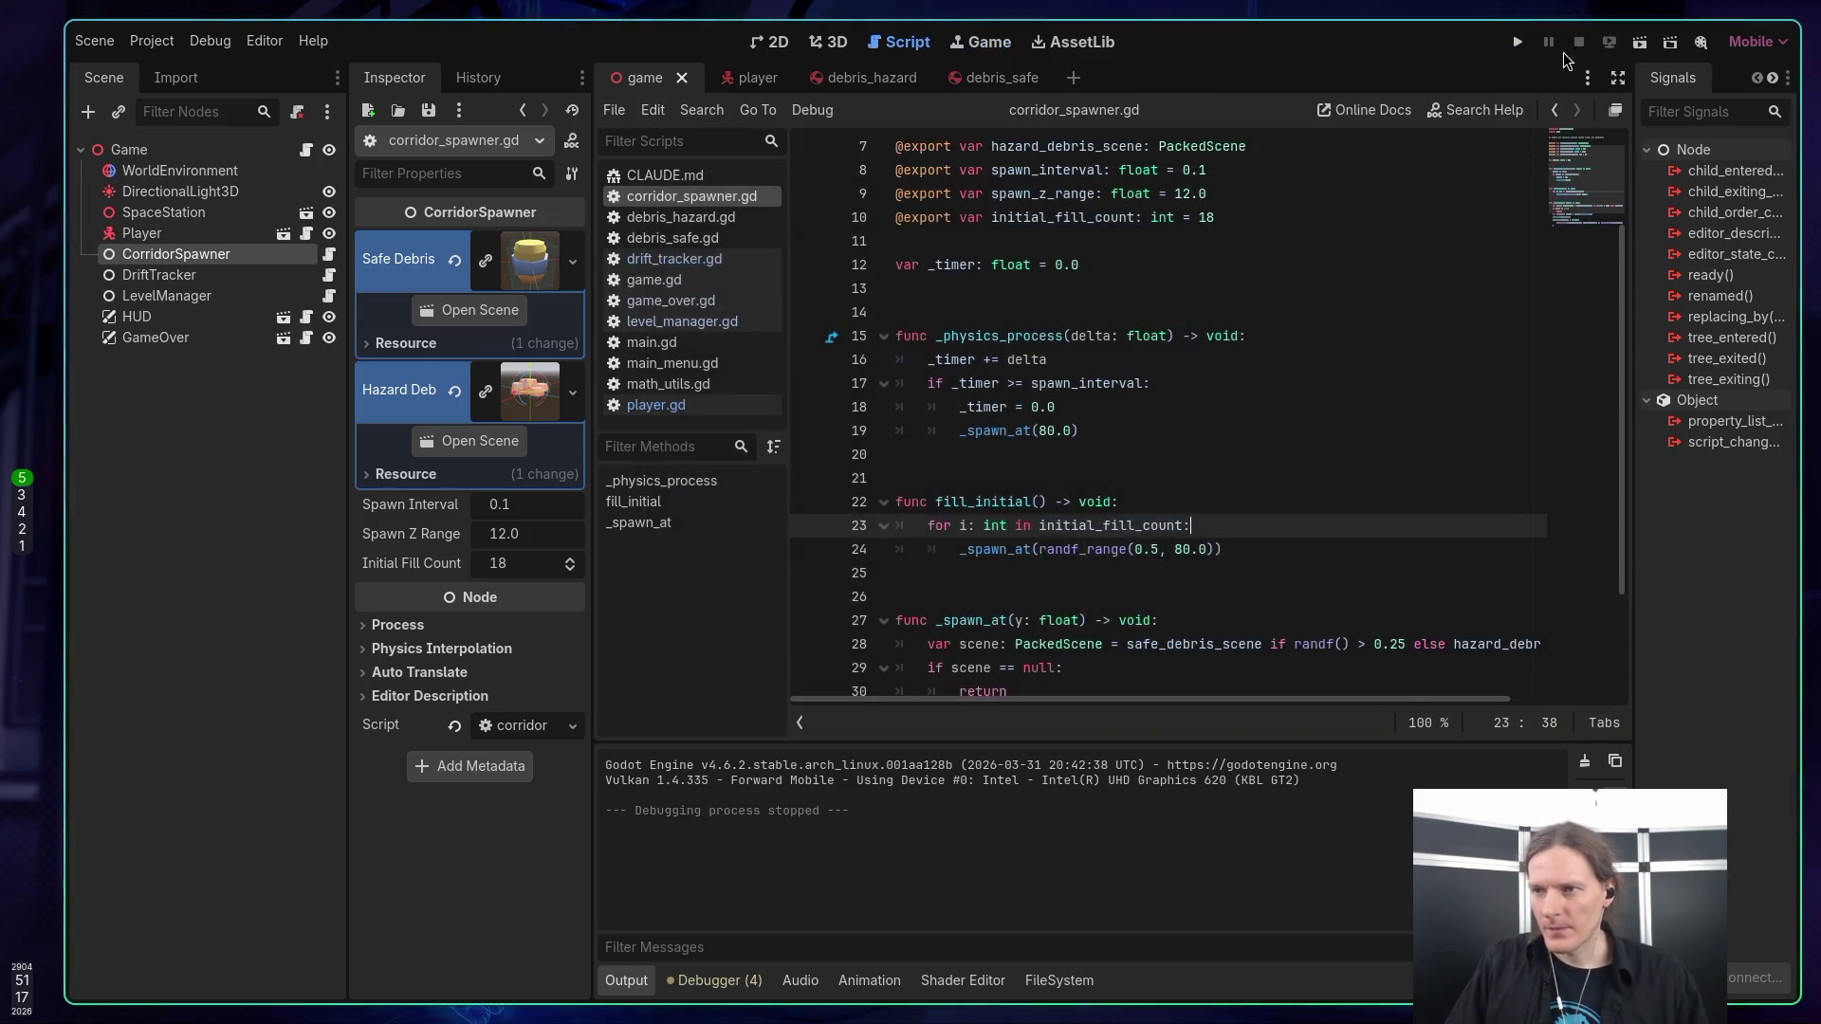
Inspect the Player node, then review the game scene in 3D and its 2D game-over interface.
click(209, 235)
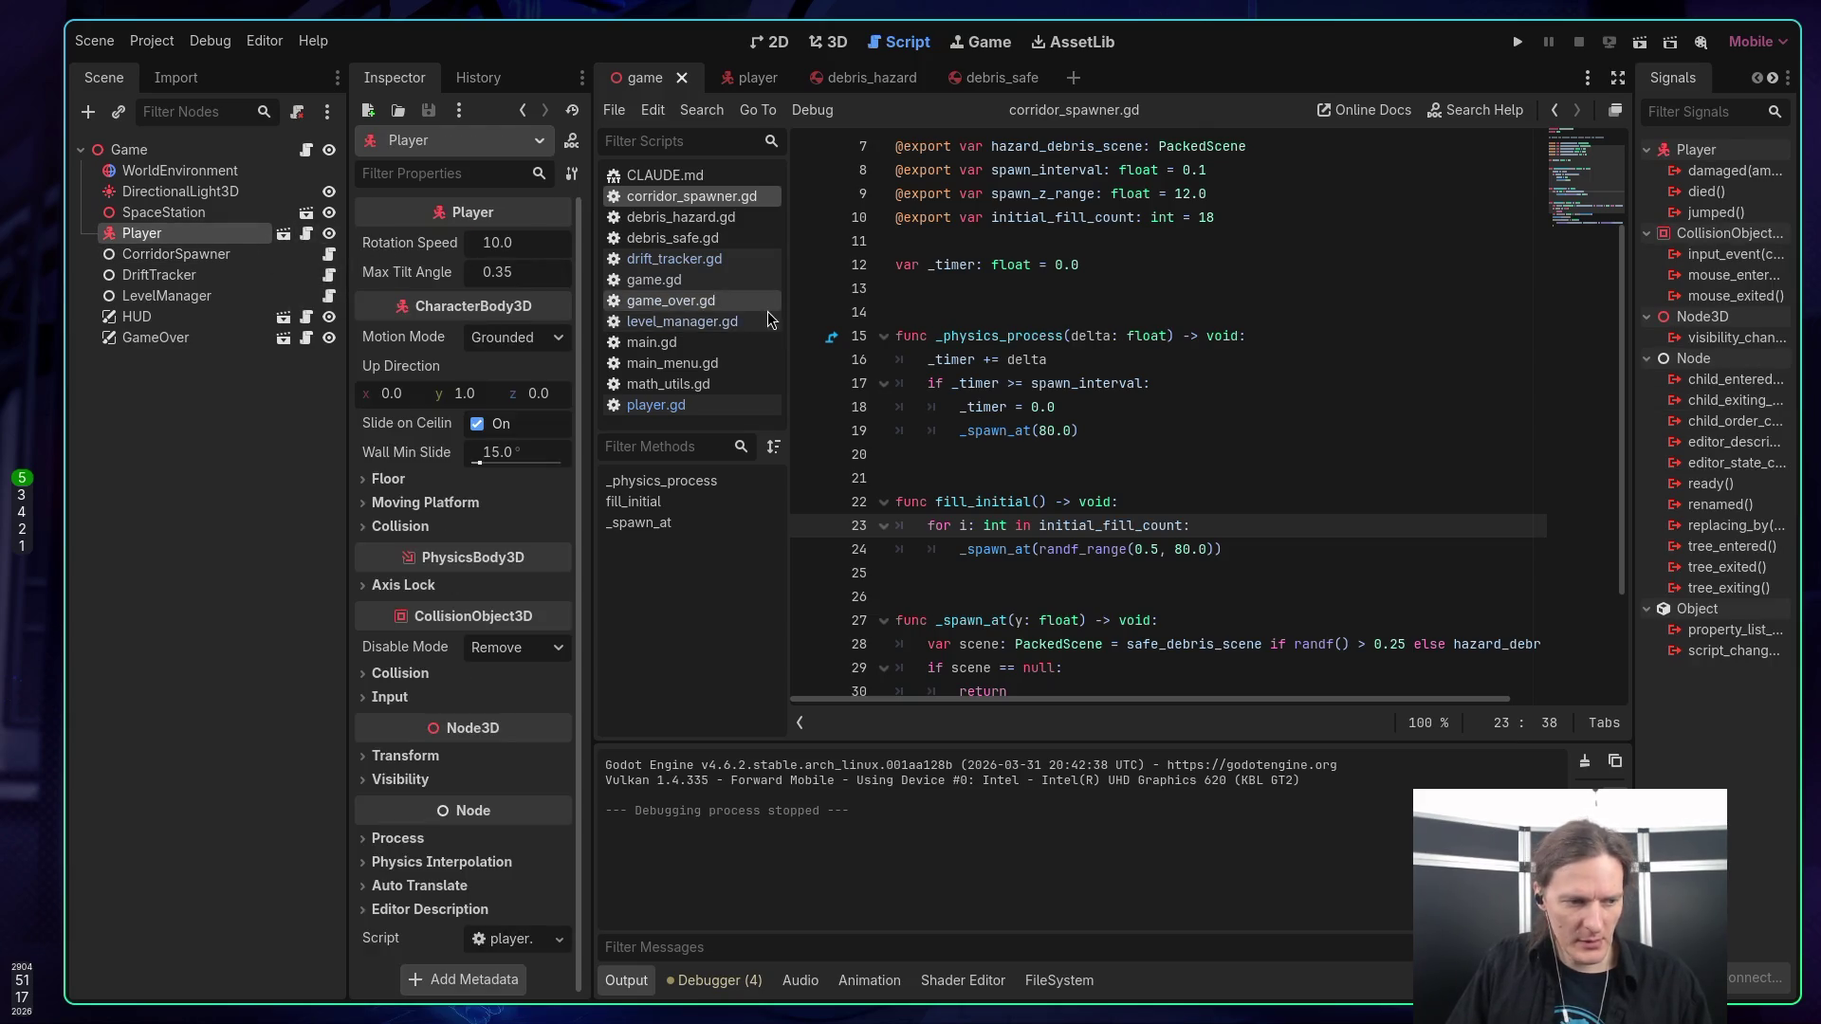
mouse_move(959, 335)
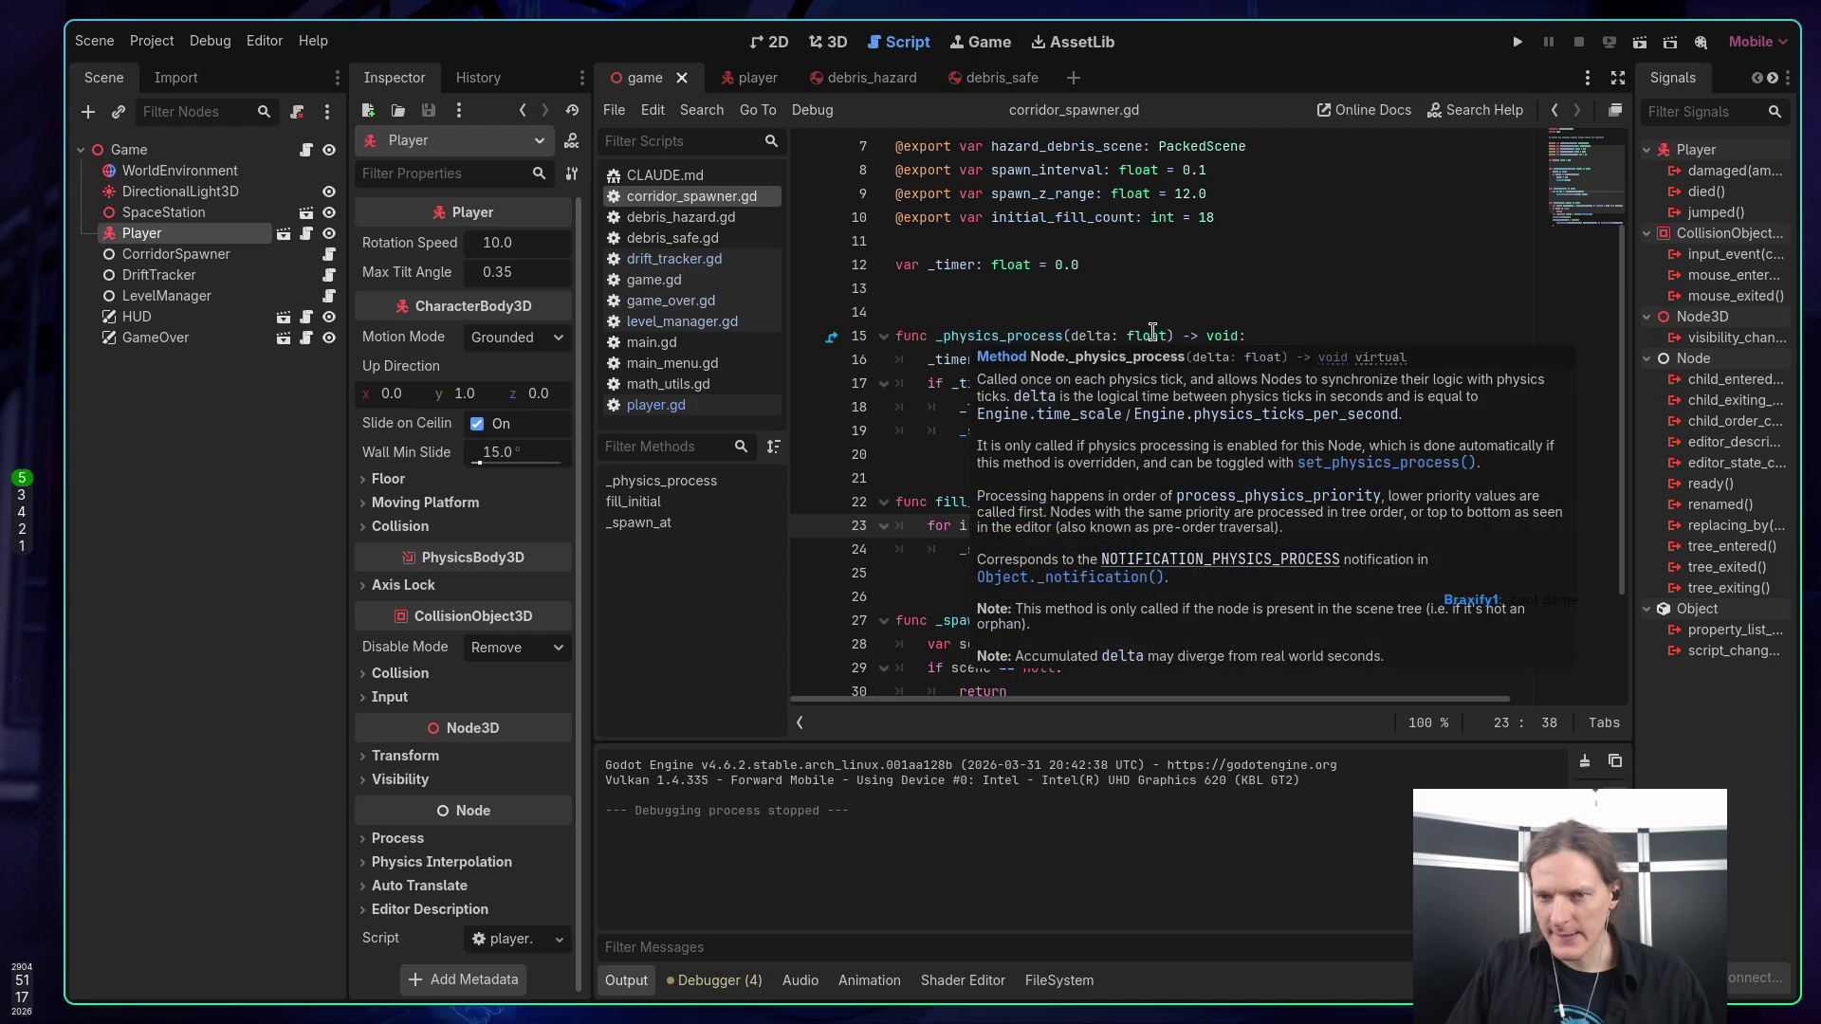
click(744, 78)
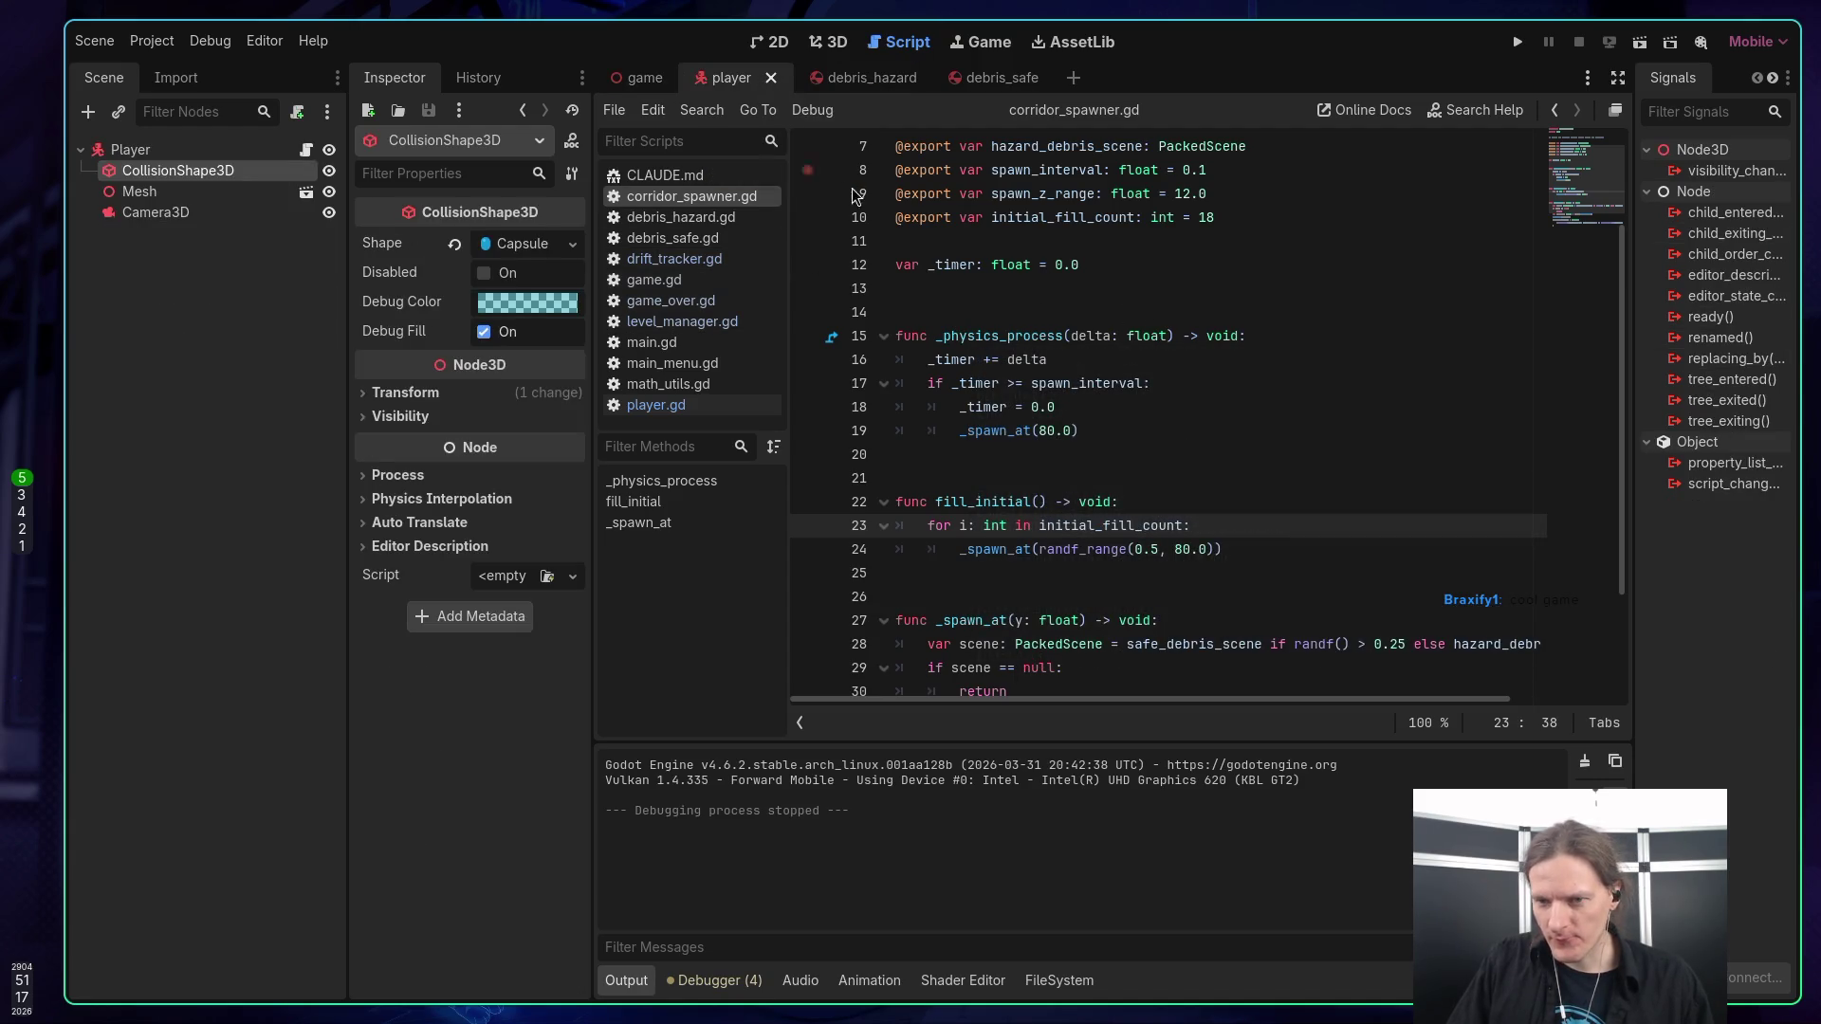
click(637, 78)
click(815, 43)
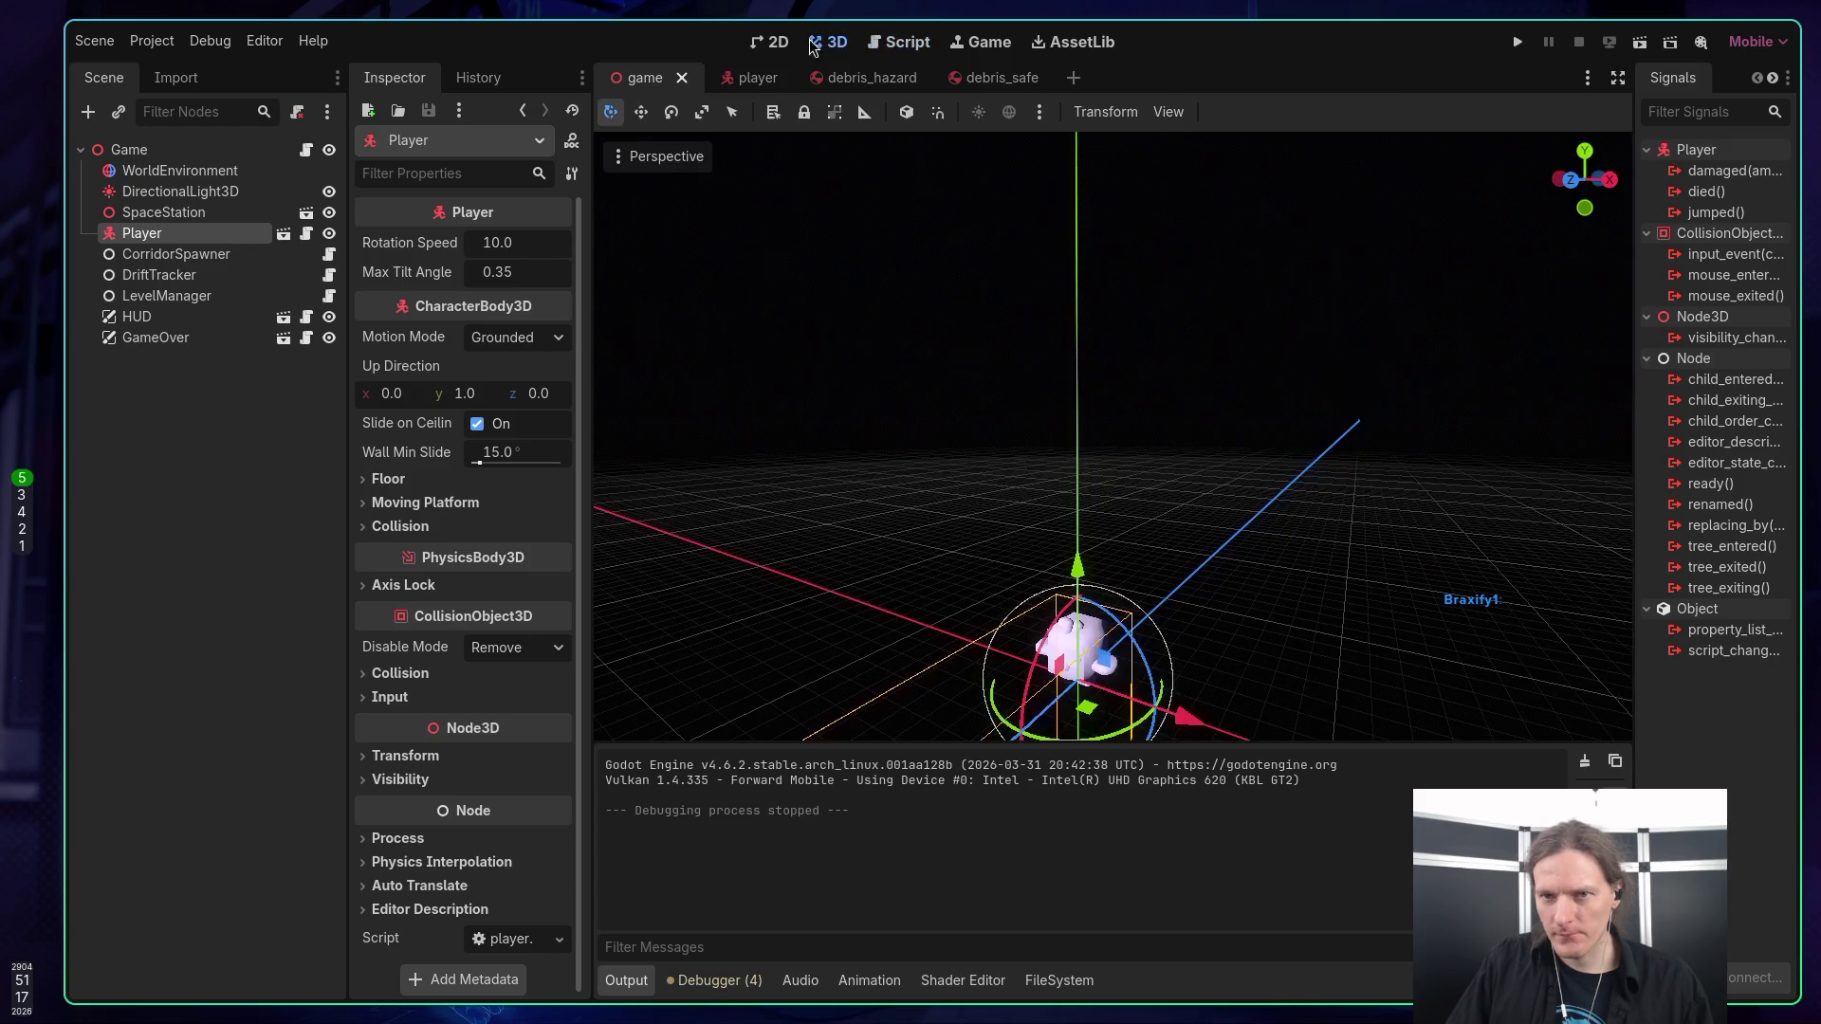
click(770, 42)
click(828, 42)
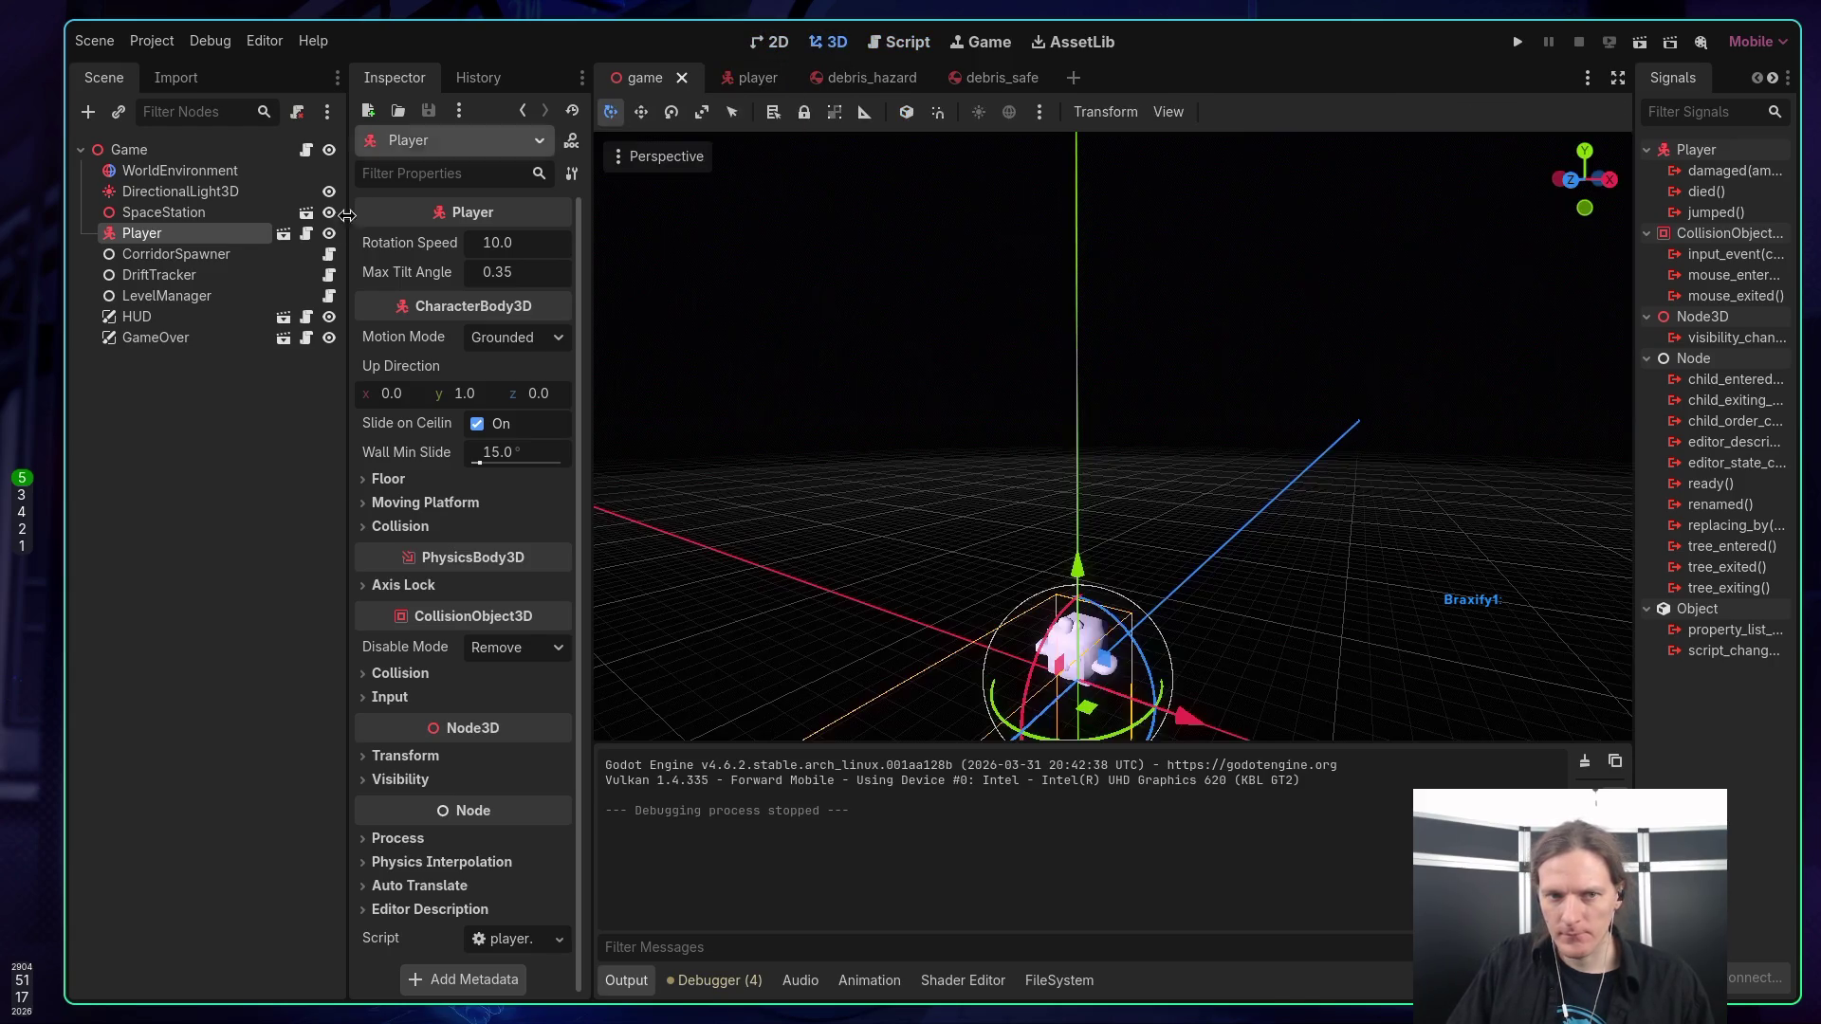
Widen the player's capsule collision radius to about 1.09, then close the player scene.
click(747, 78)
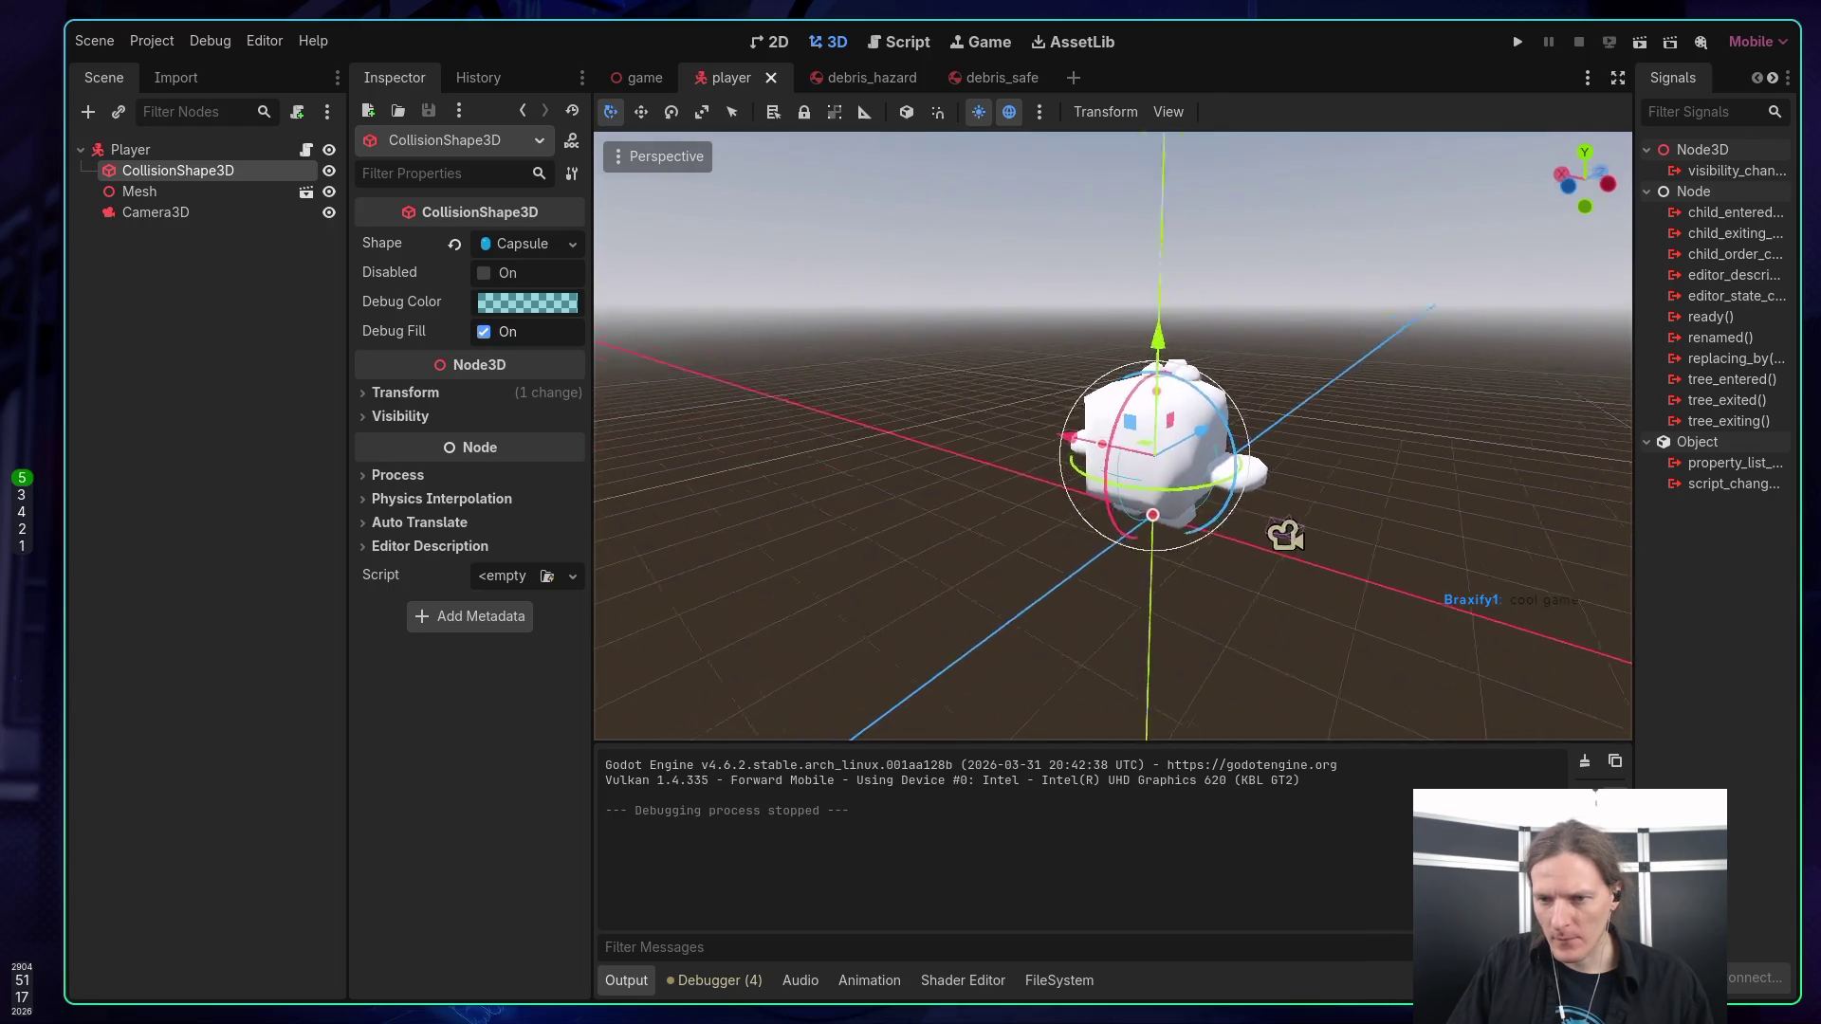
drag(1112, 437, 958, 446)
scroll(1035, 430, up, 2)
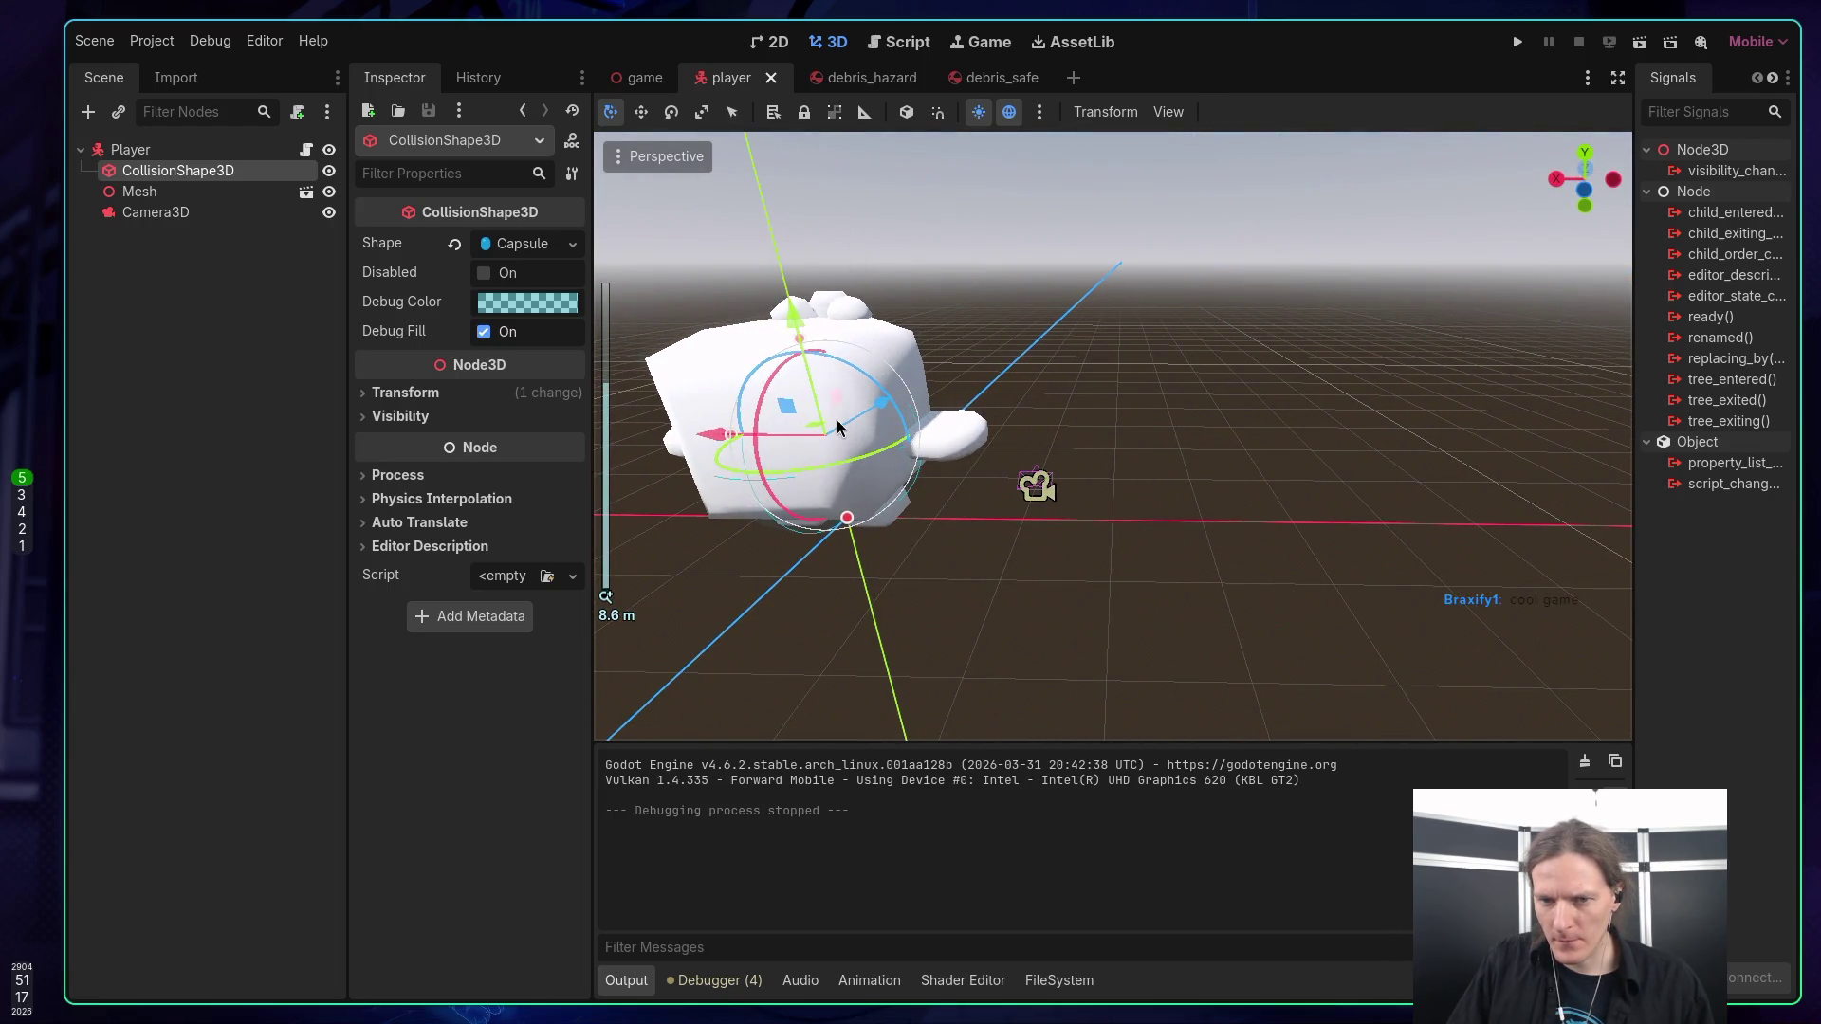
drag(730, 436, 722, 437)
mouse_move(1257, 418)
mouse_down()
mouse_move(1223, 425)
mouse_move(1202, 470)
mouse_move(1019, 373)
mouse_up()
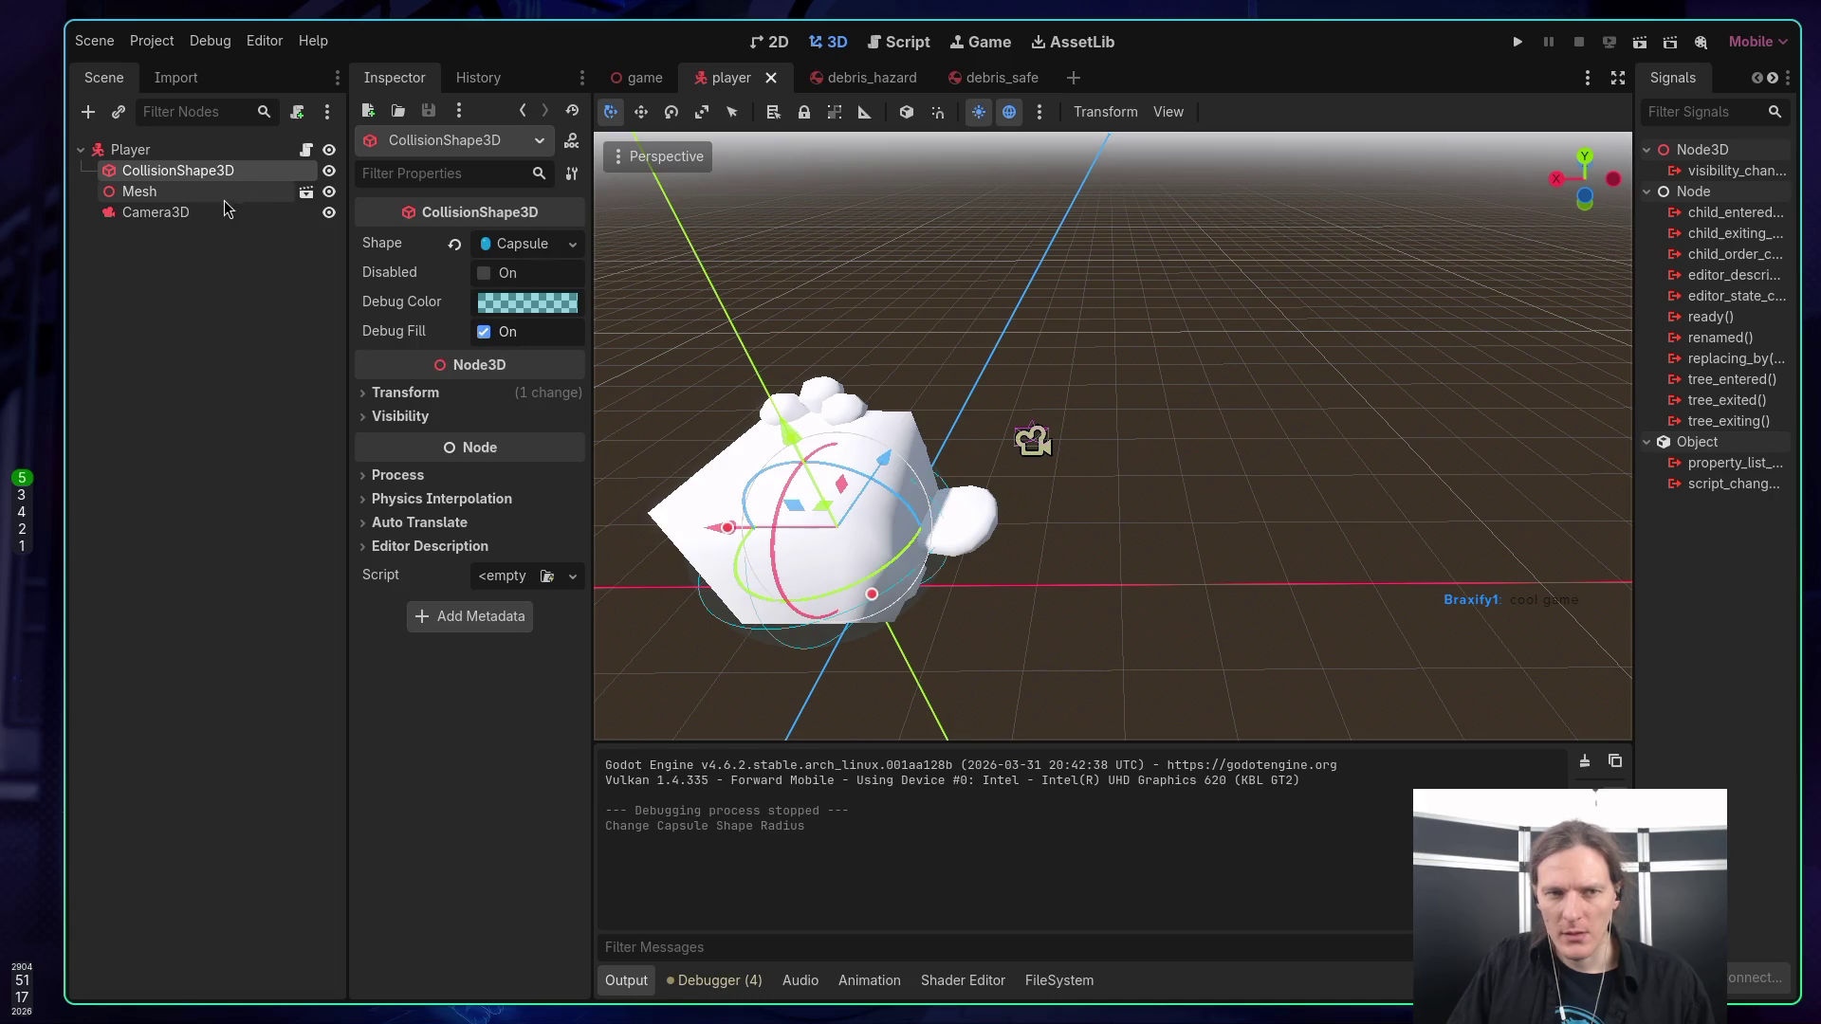
click(771, 79)
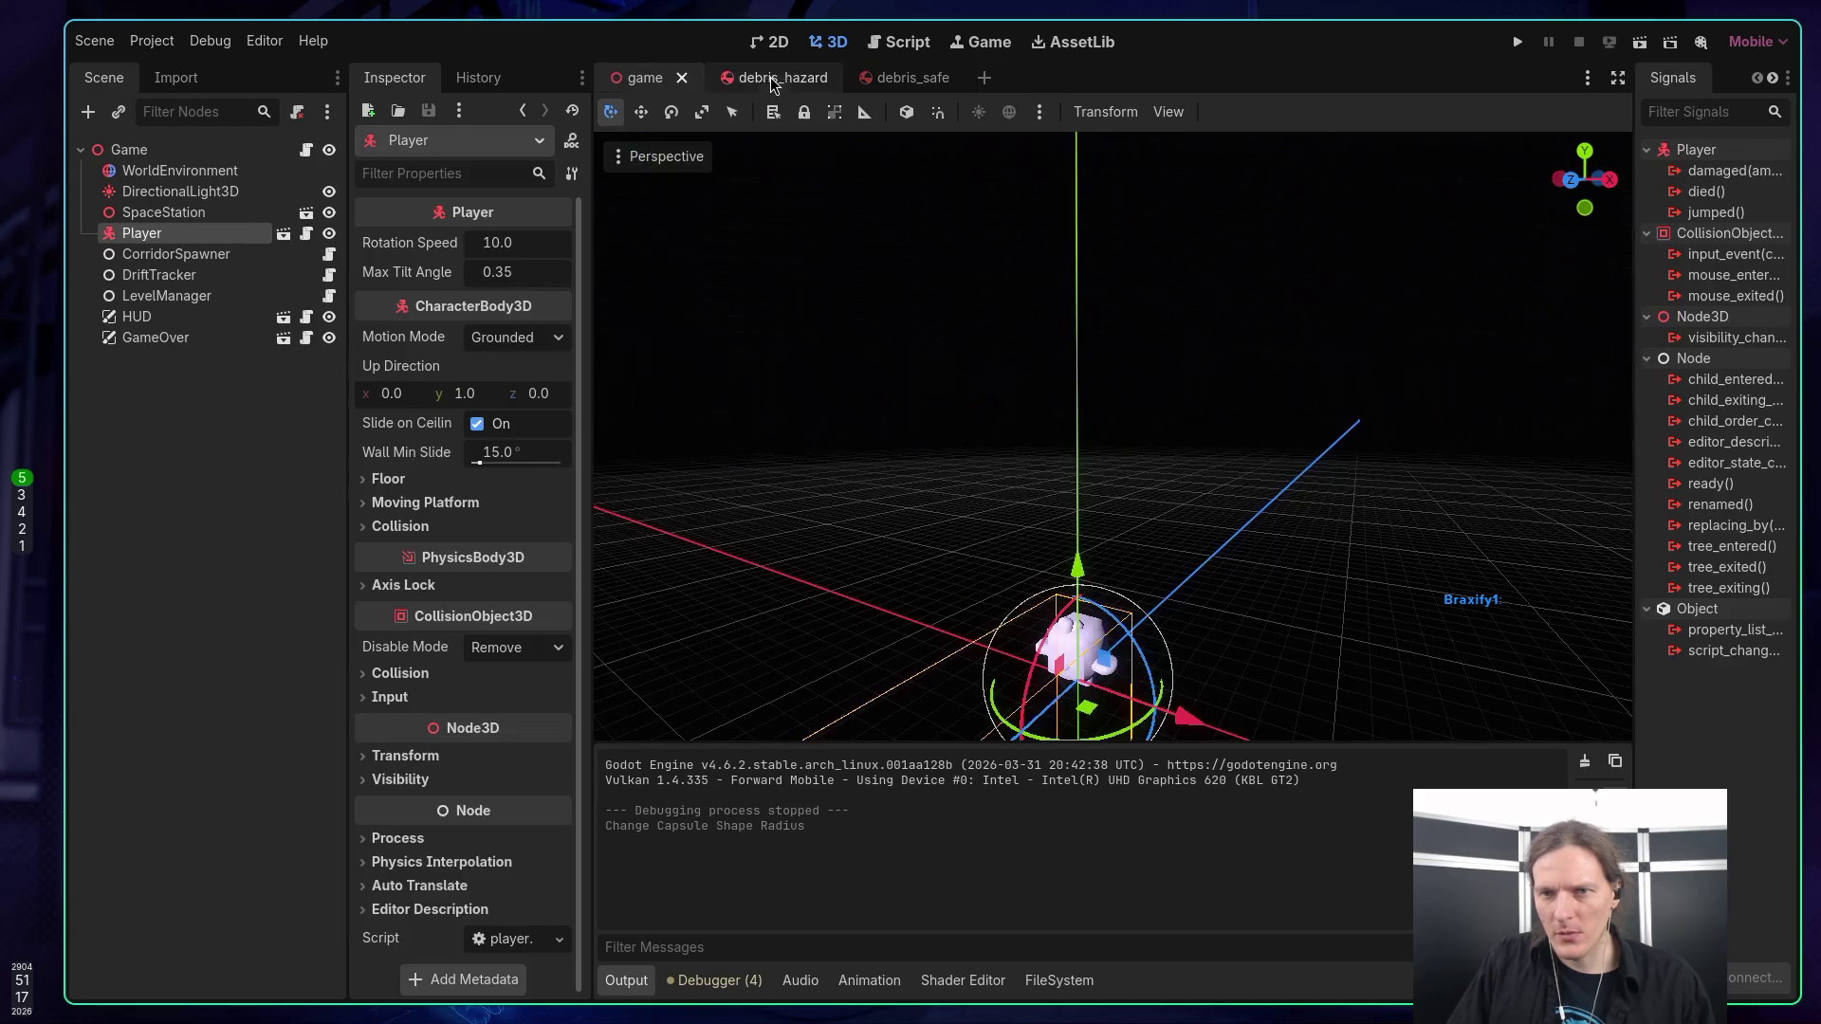
Inspect the debris_safe scene and its script, and look up is_physics_processing documentation.
click(882, 78)
mouse_move(687, 180)
mouse_down()
mouse_move(861, 320)
mouse_move(709, 315)
mouse_move(1114, 400)
mouse_move(991, 330)
mouse_move(960, 391)
mouse_up()
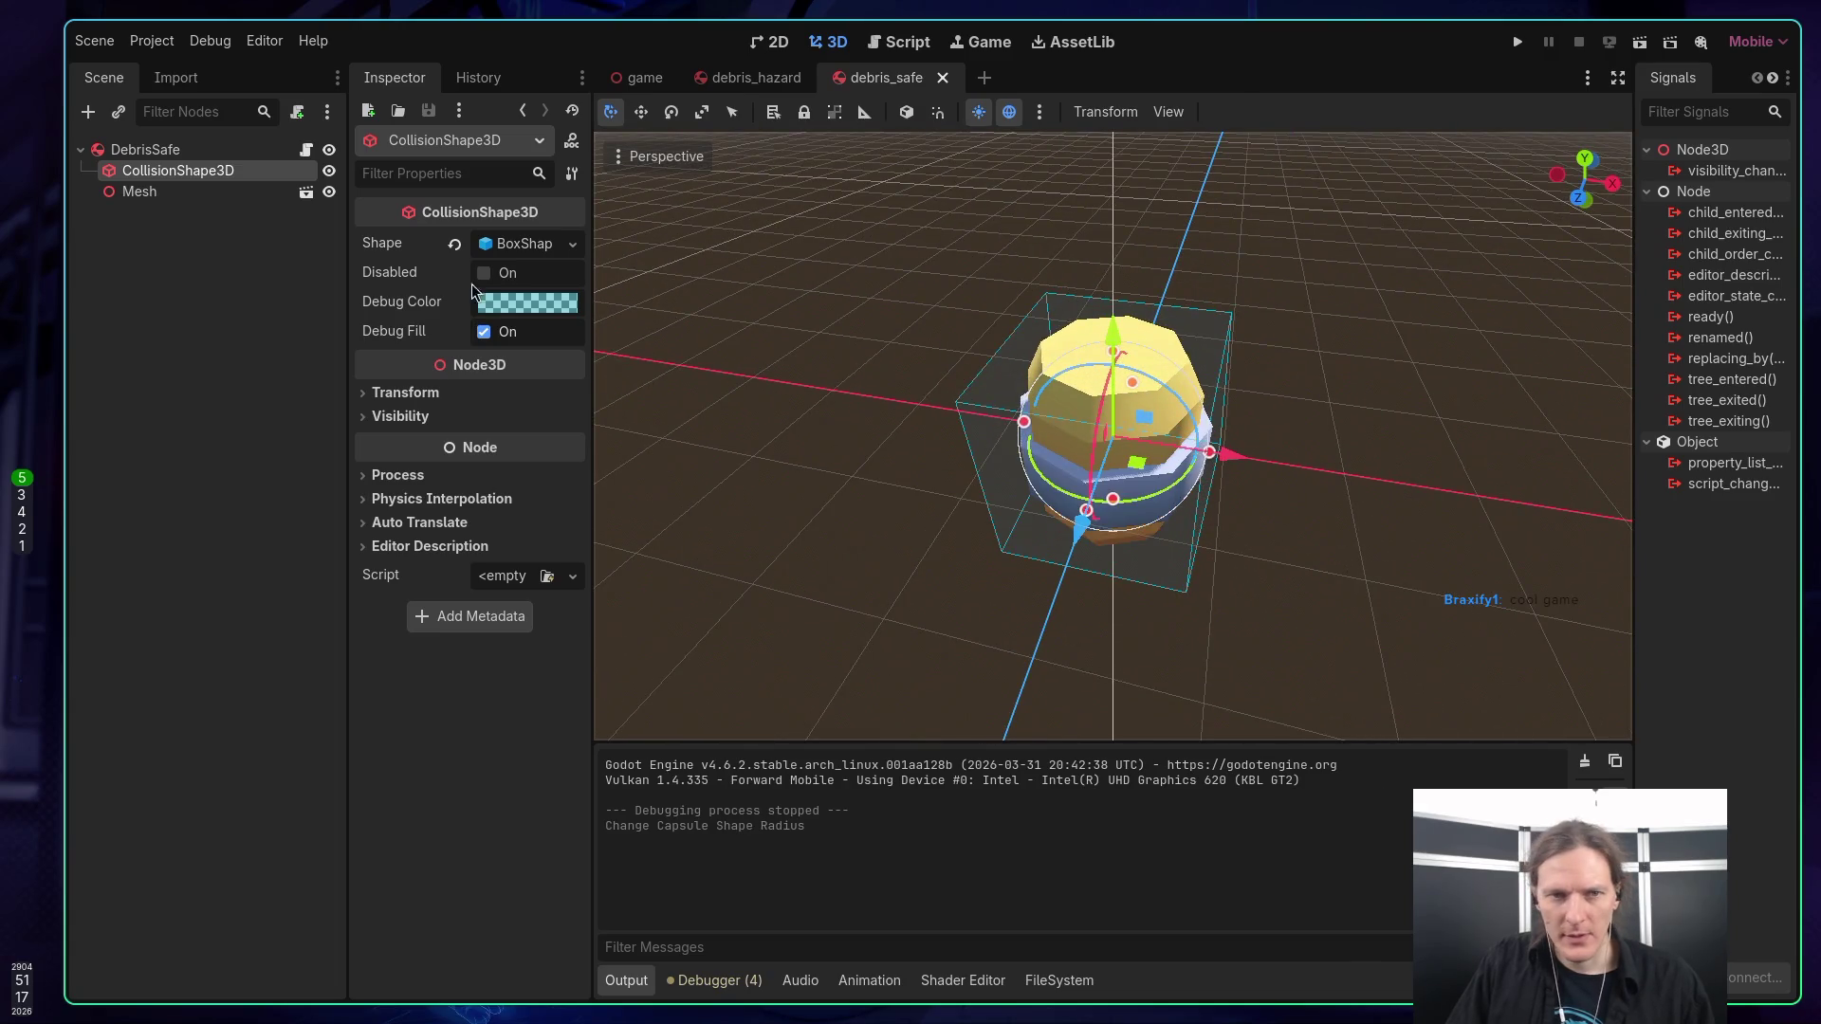
click(306, 150)
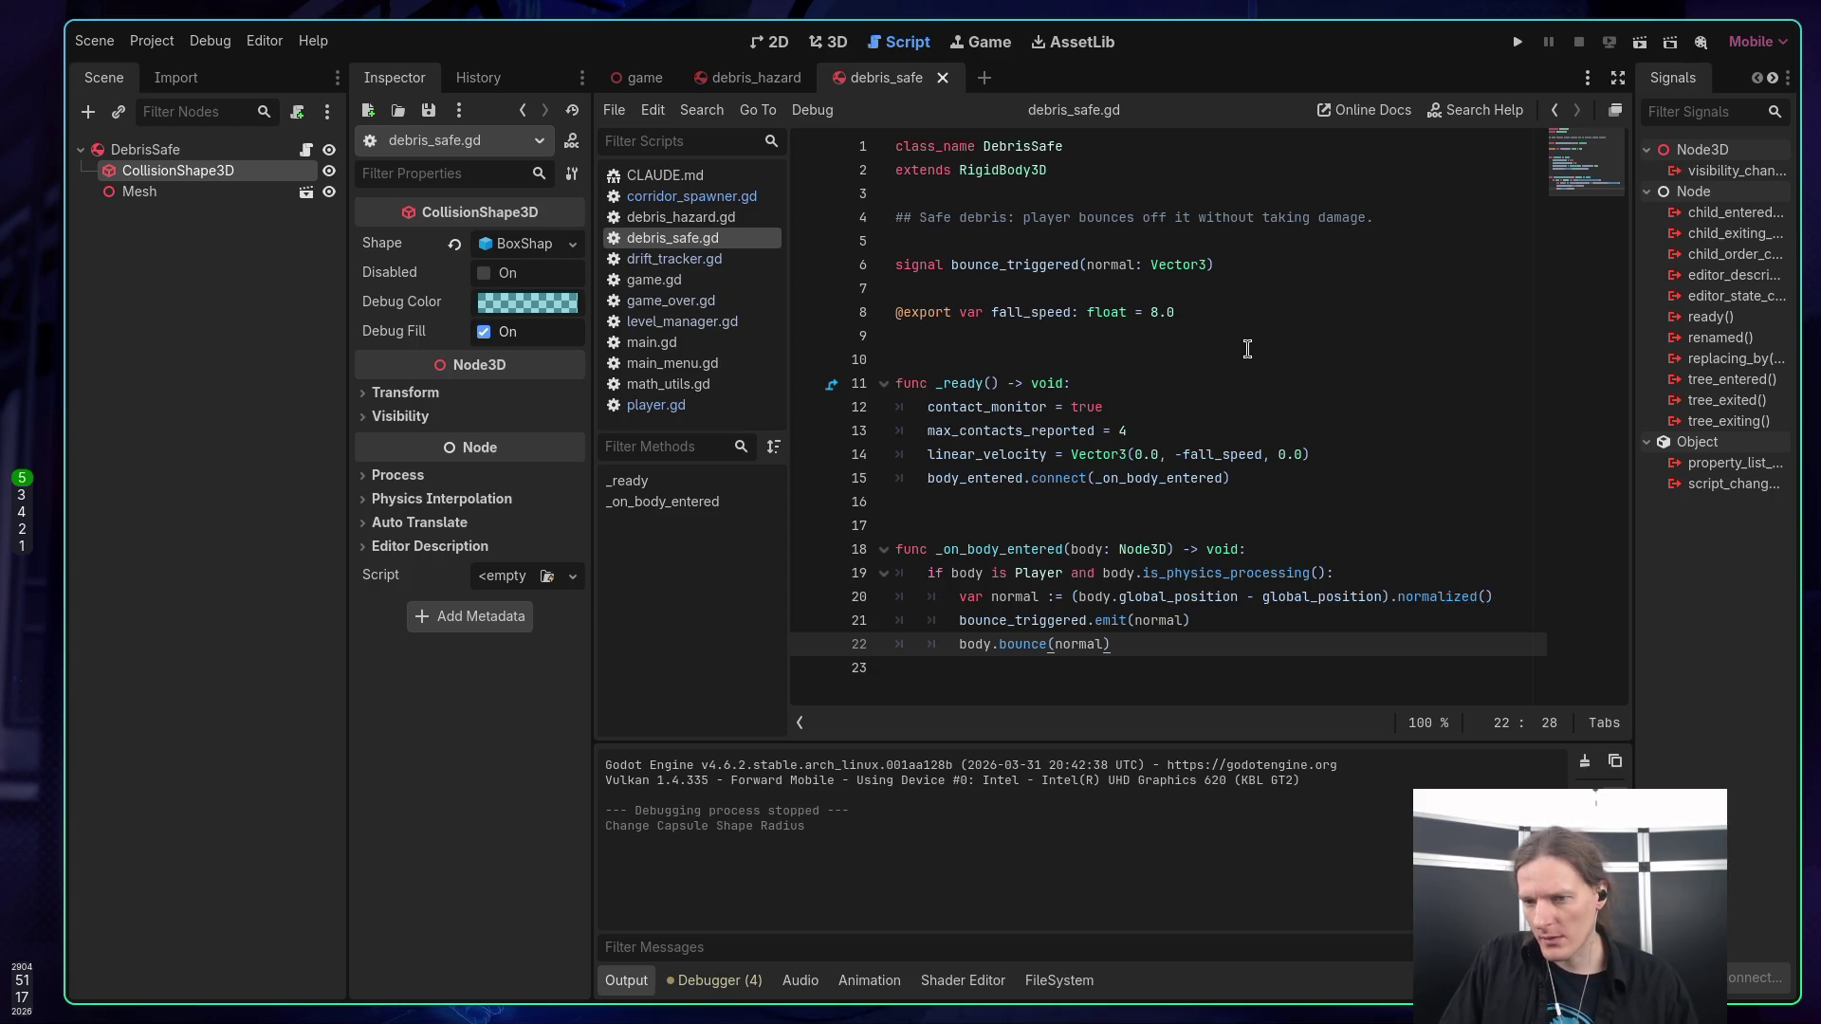
ctrl+click(1215, 574)
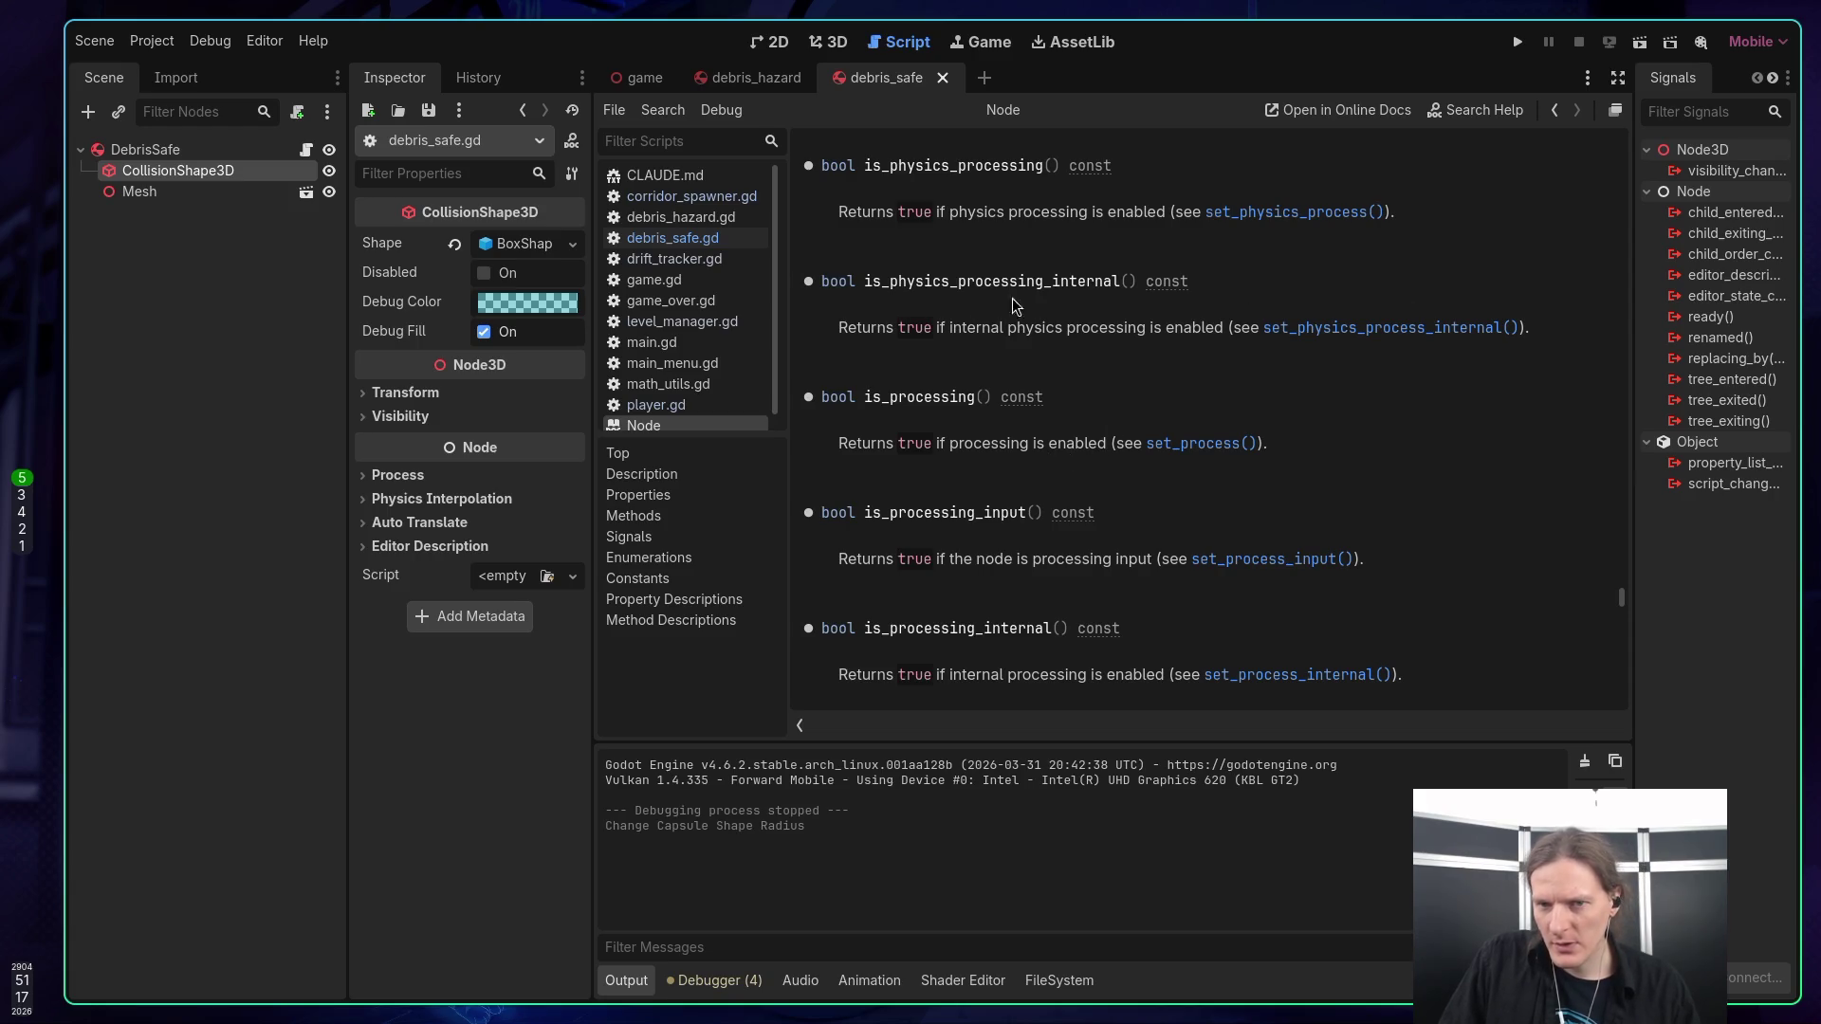
Review player.gd's movement, bounce and jumped signal code.
click(655, 405)
scroll(1157, 414, down, 7)
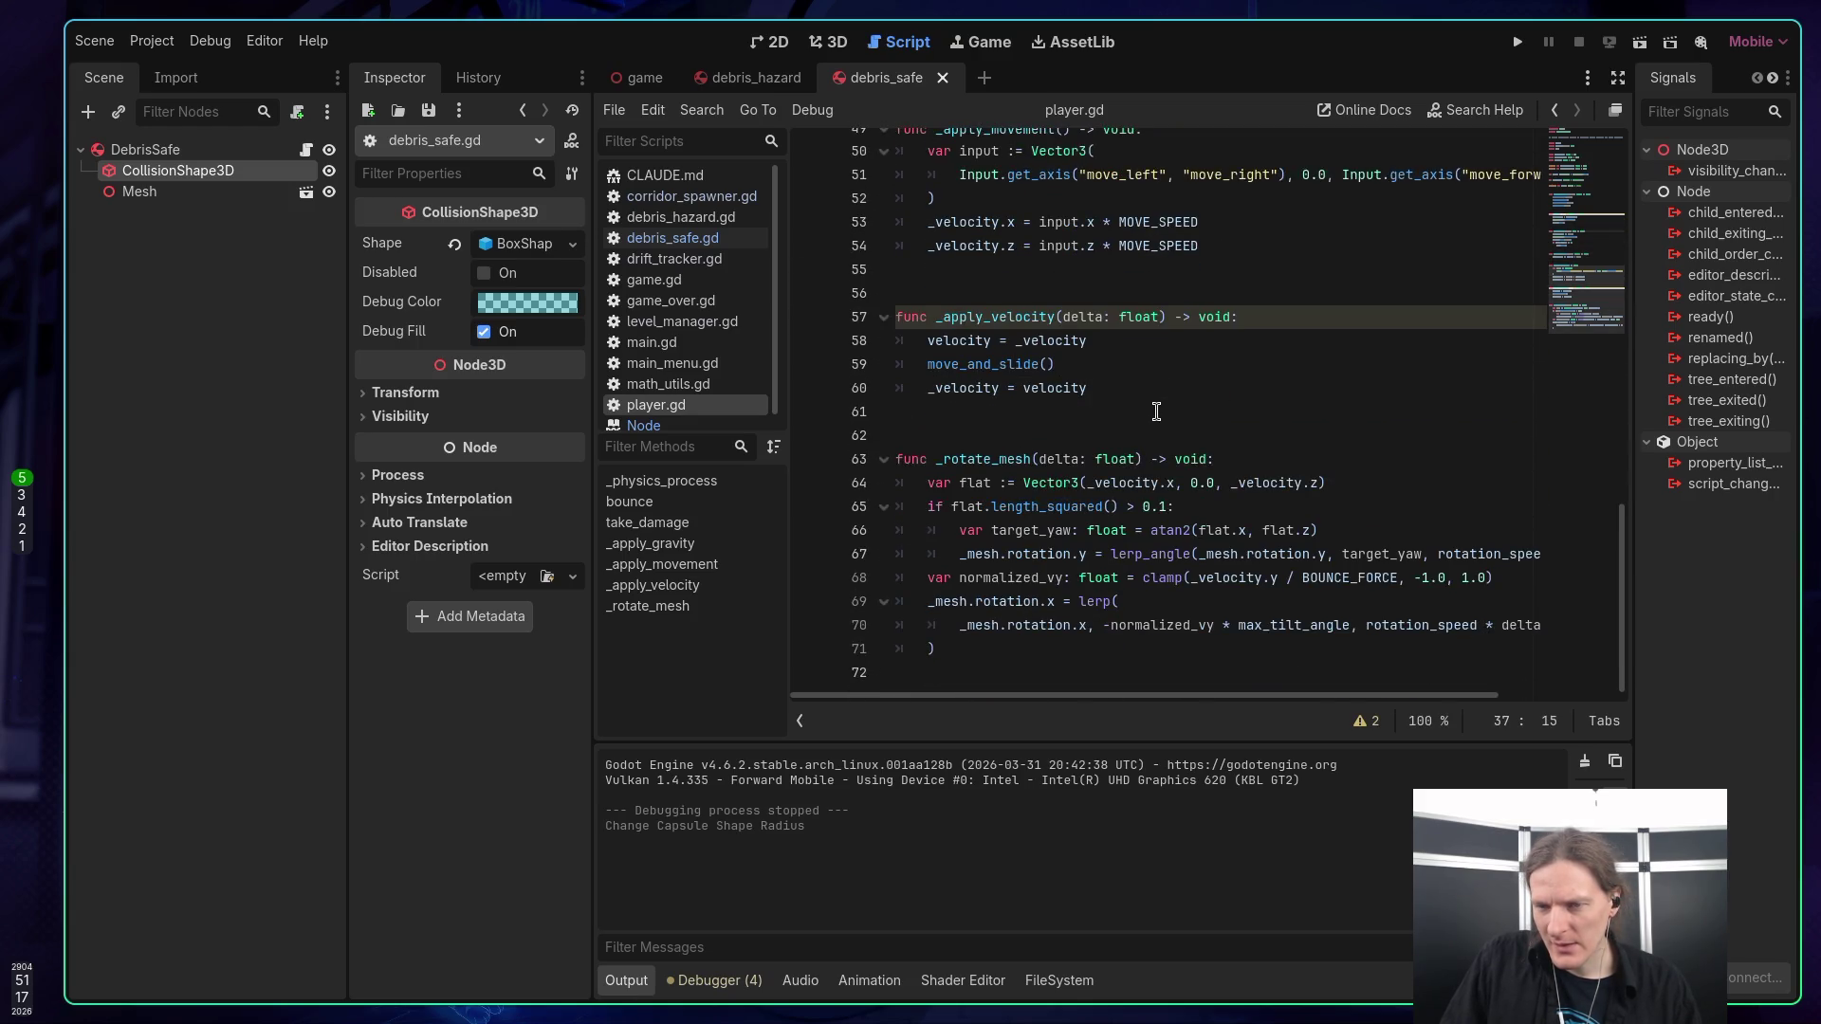
scroll(1157, 412, up, 4)
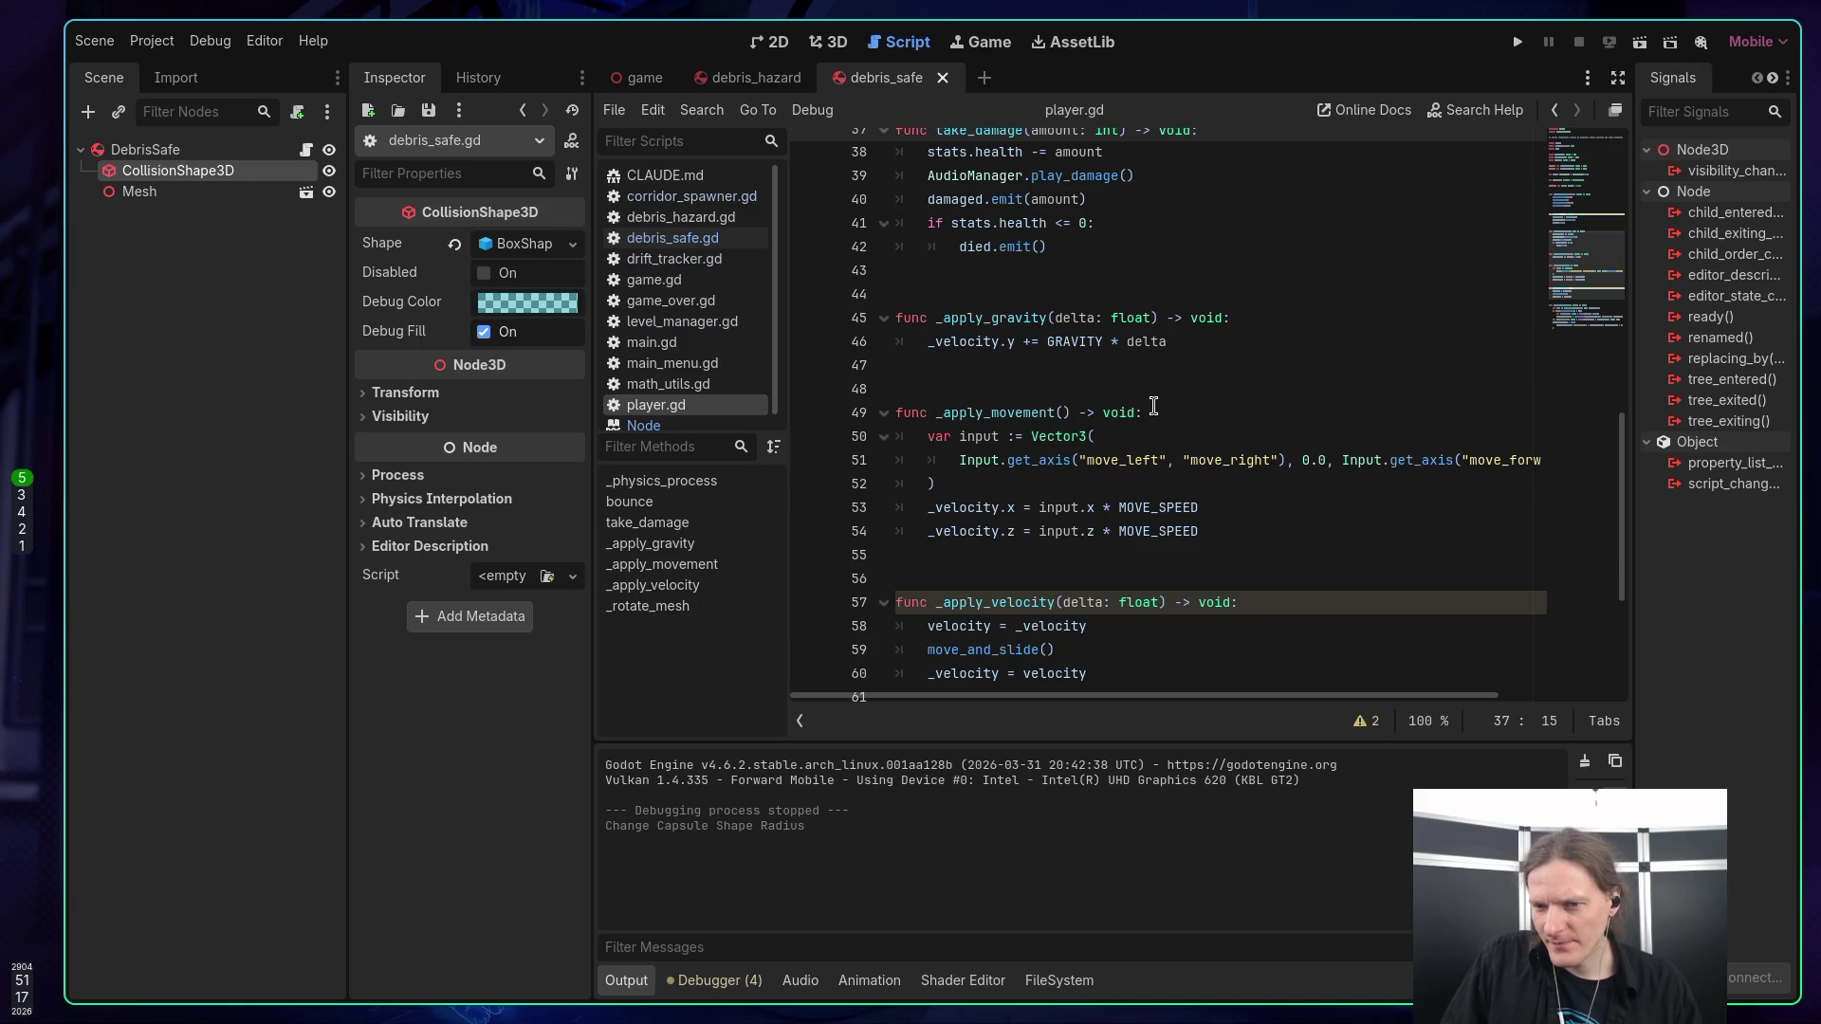
scroll(1151, 408, up, 5)
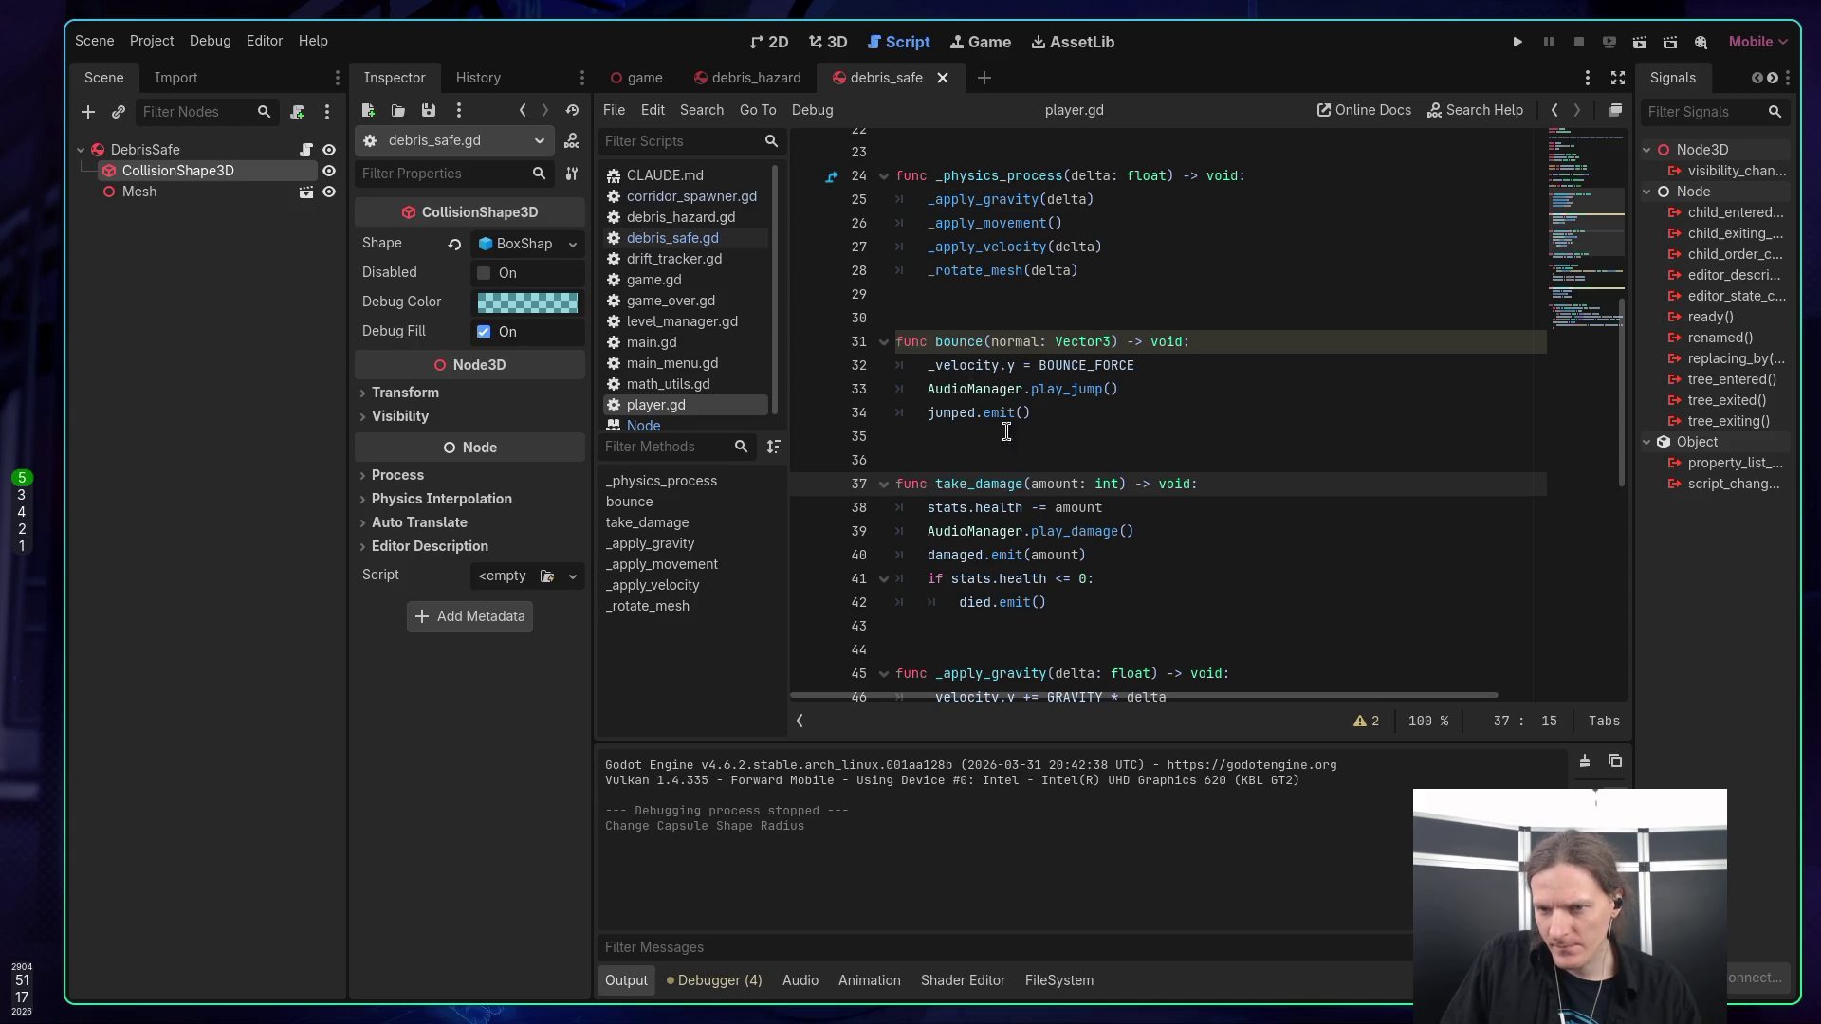
click(974, 413)
click(1178, 305)
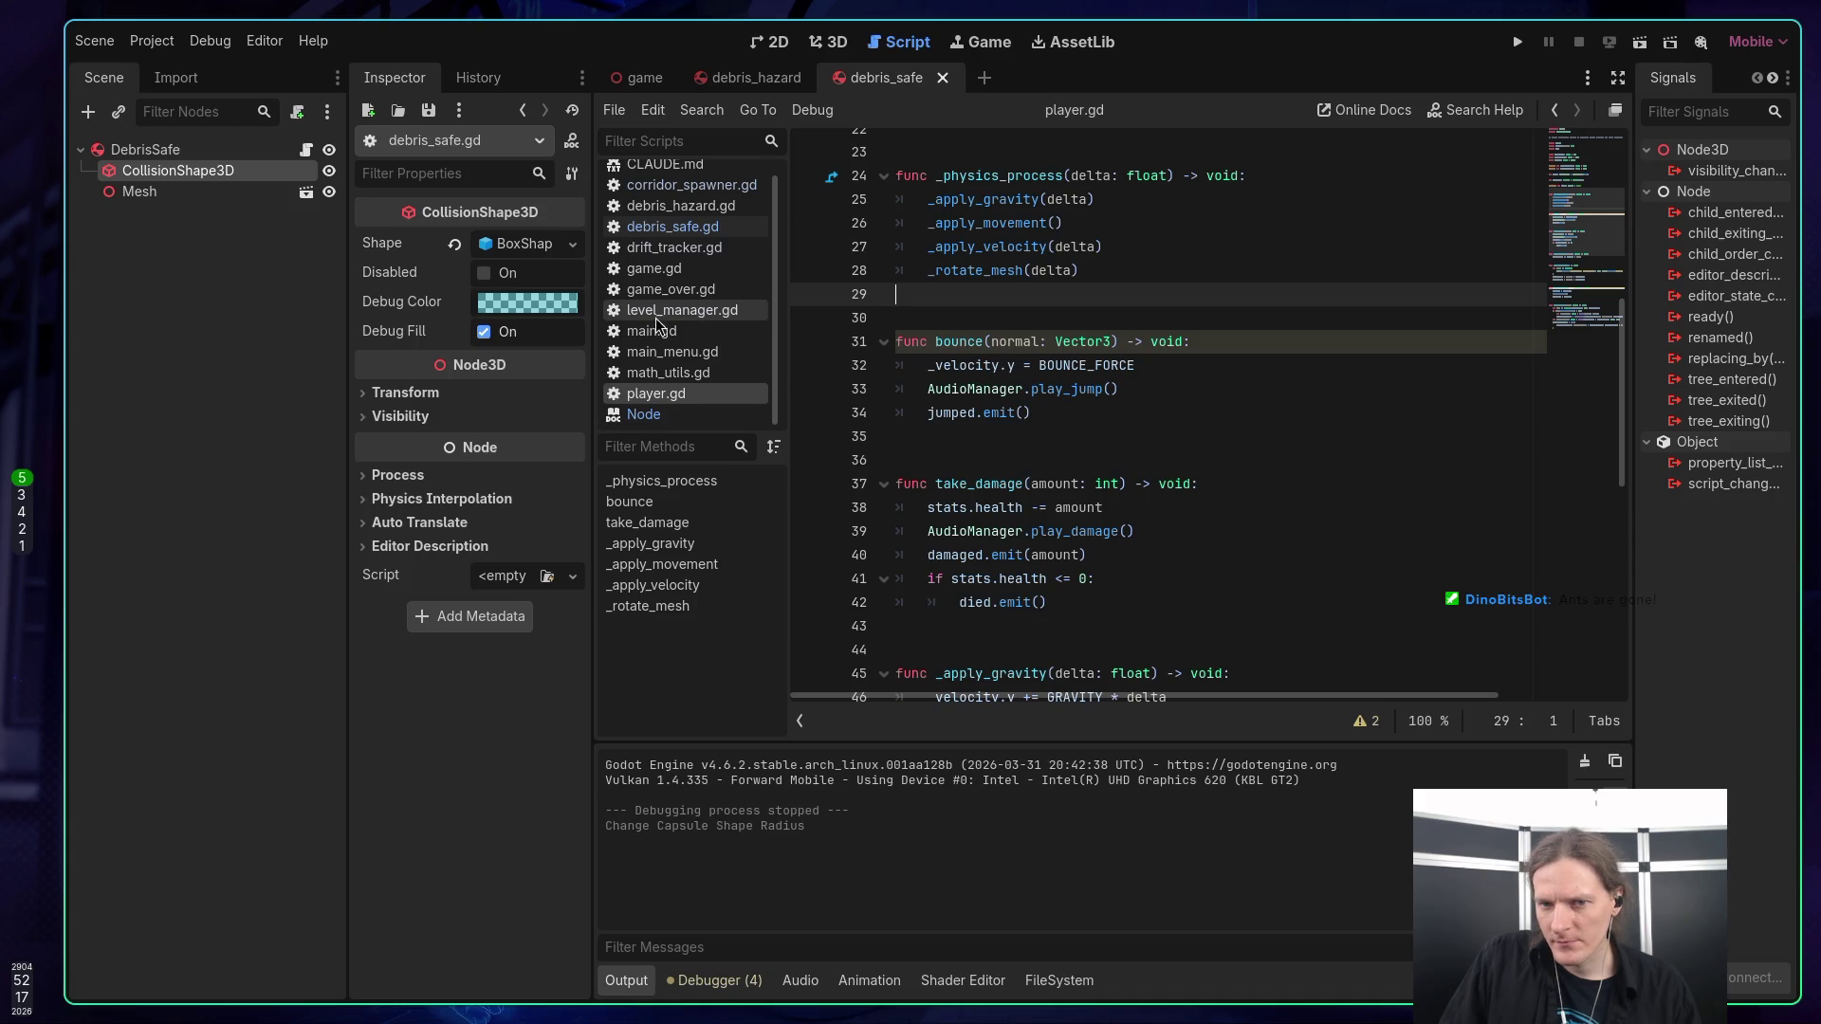
Close the Node help page and run the project with F5.
middle_click(651, 425)
scroll(989, 320, up, 4)
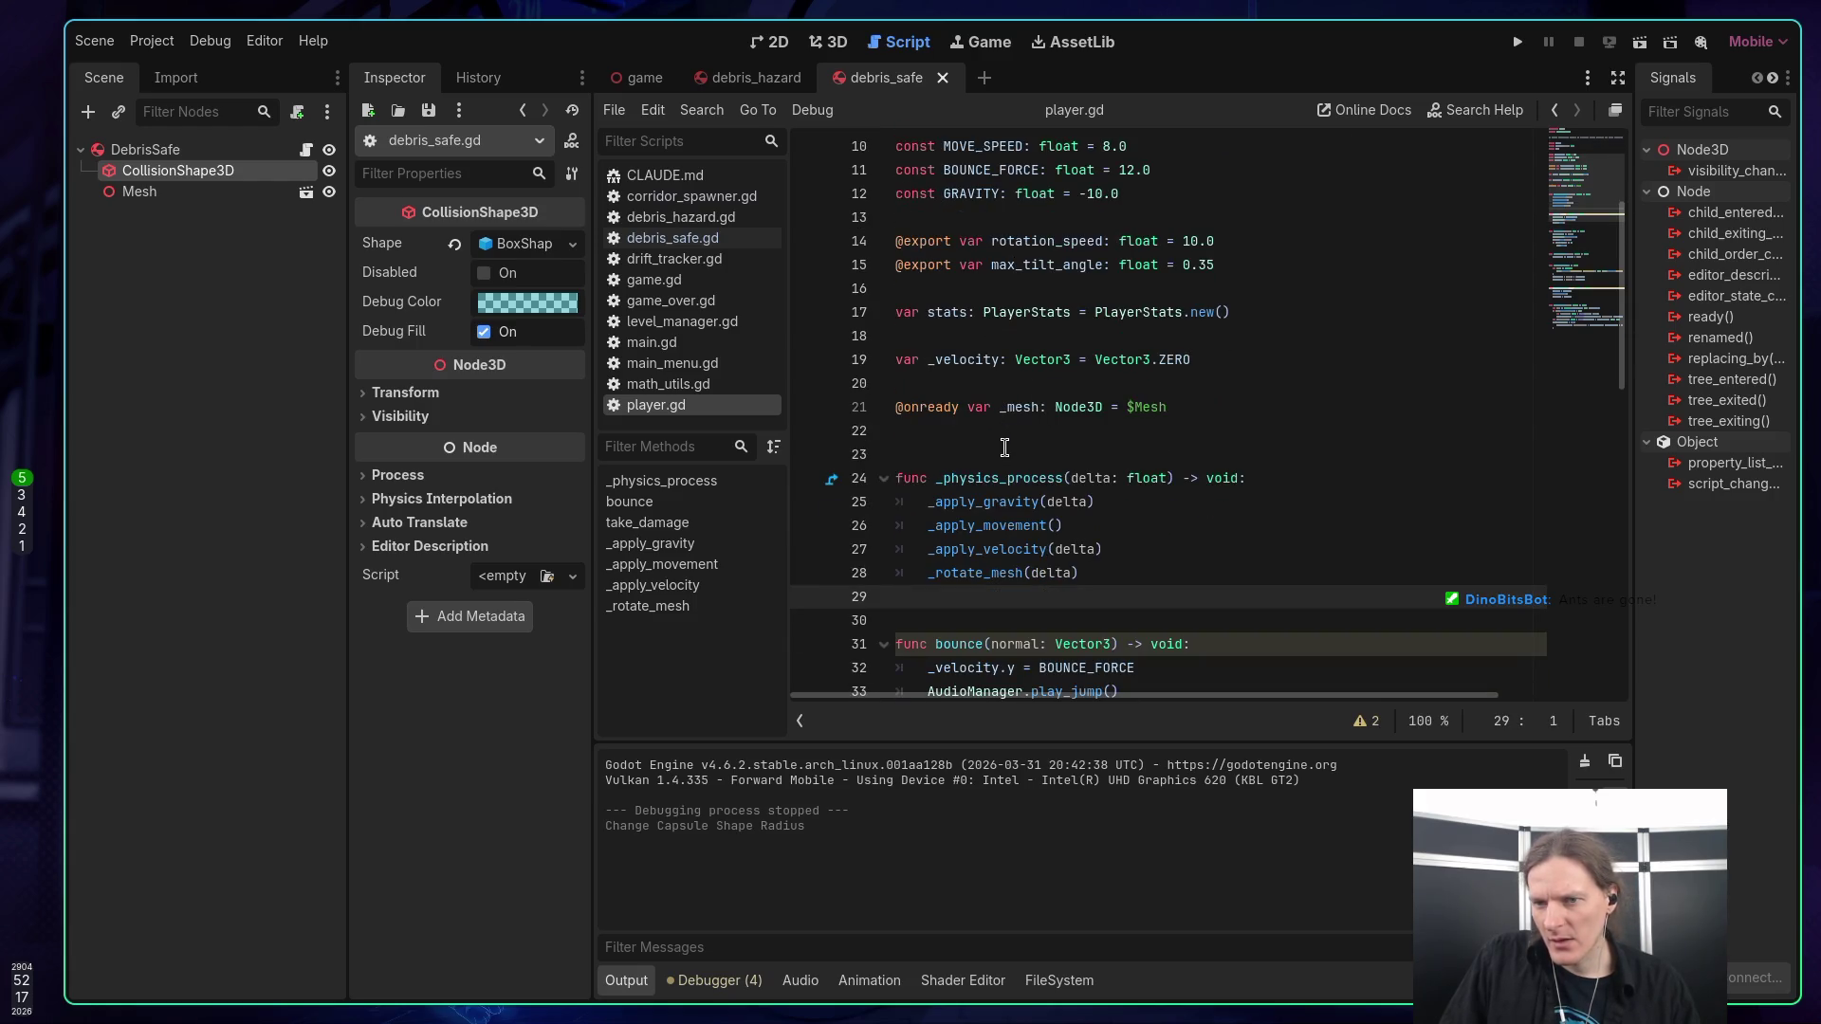
scroll(1005, 448, up, 2)
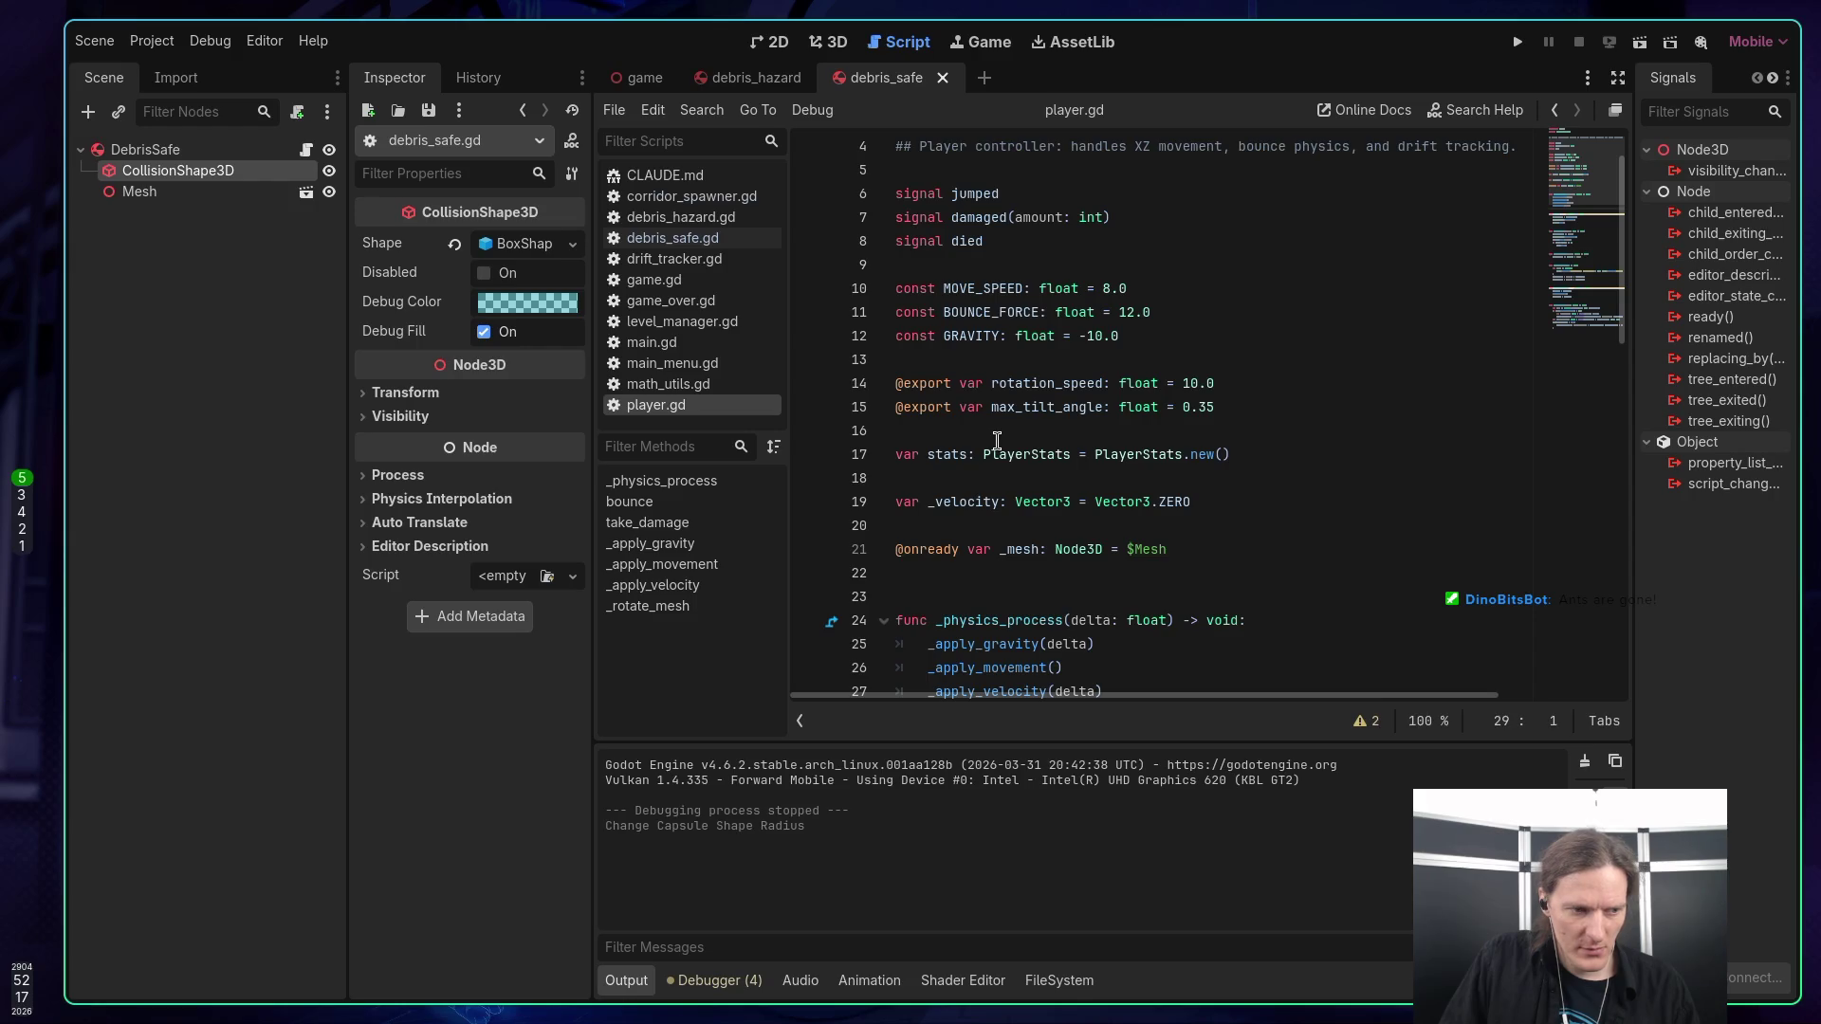
key(F5)
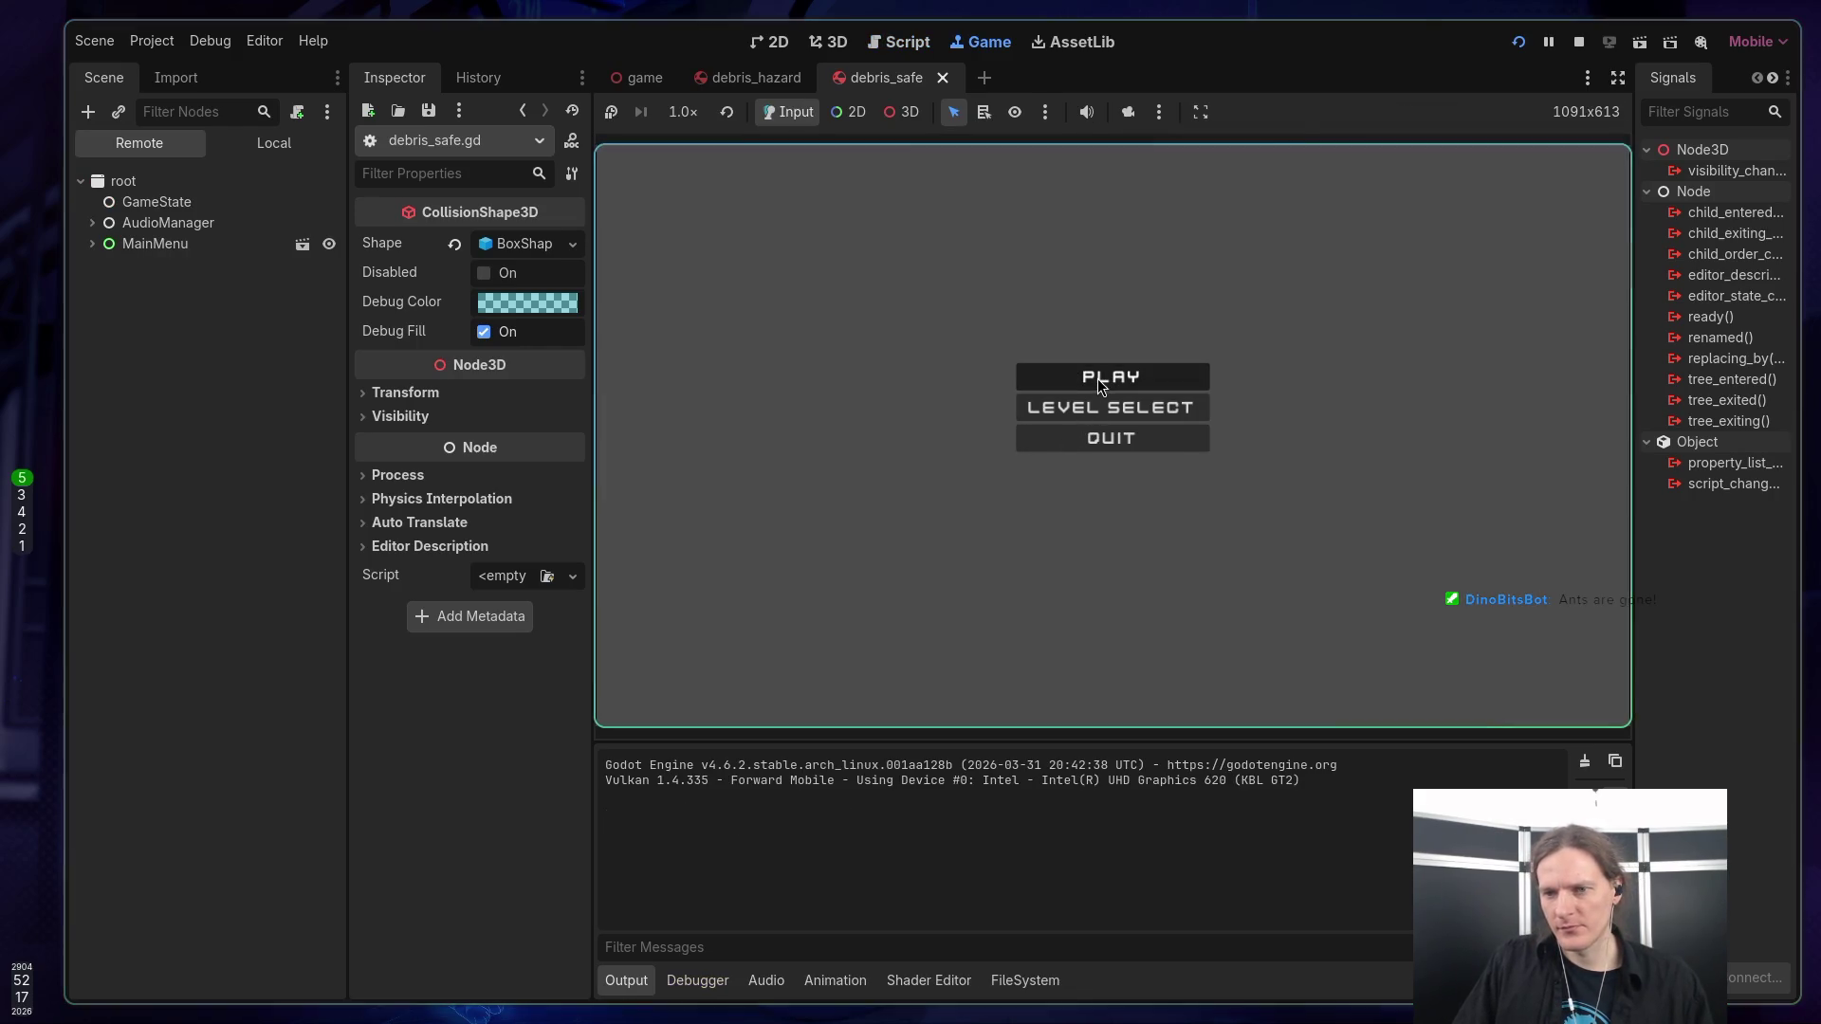
Start a round briefly, stop the game, and switch between the debris_hazard and debris_safe scenes.
click(1096, 378)
key(space)
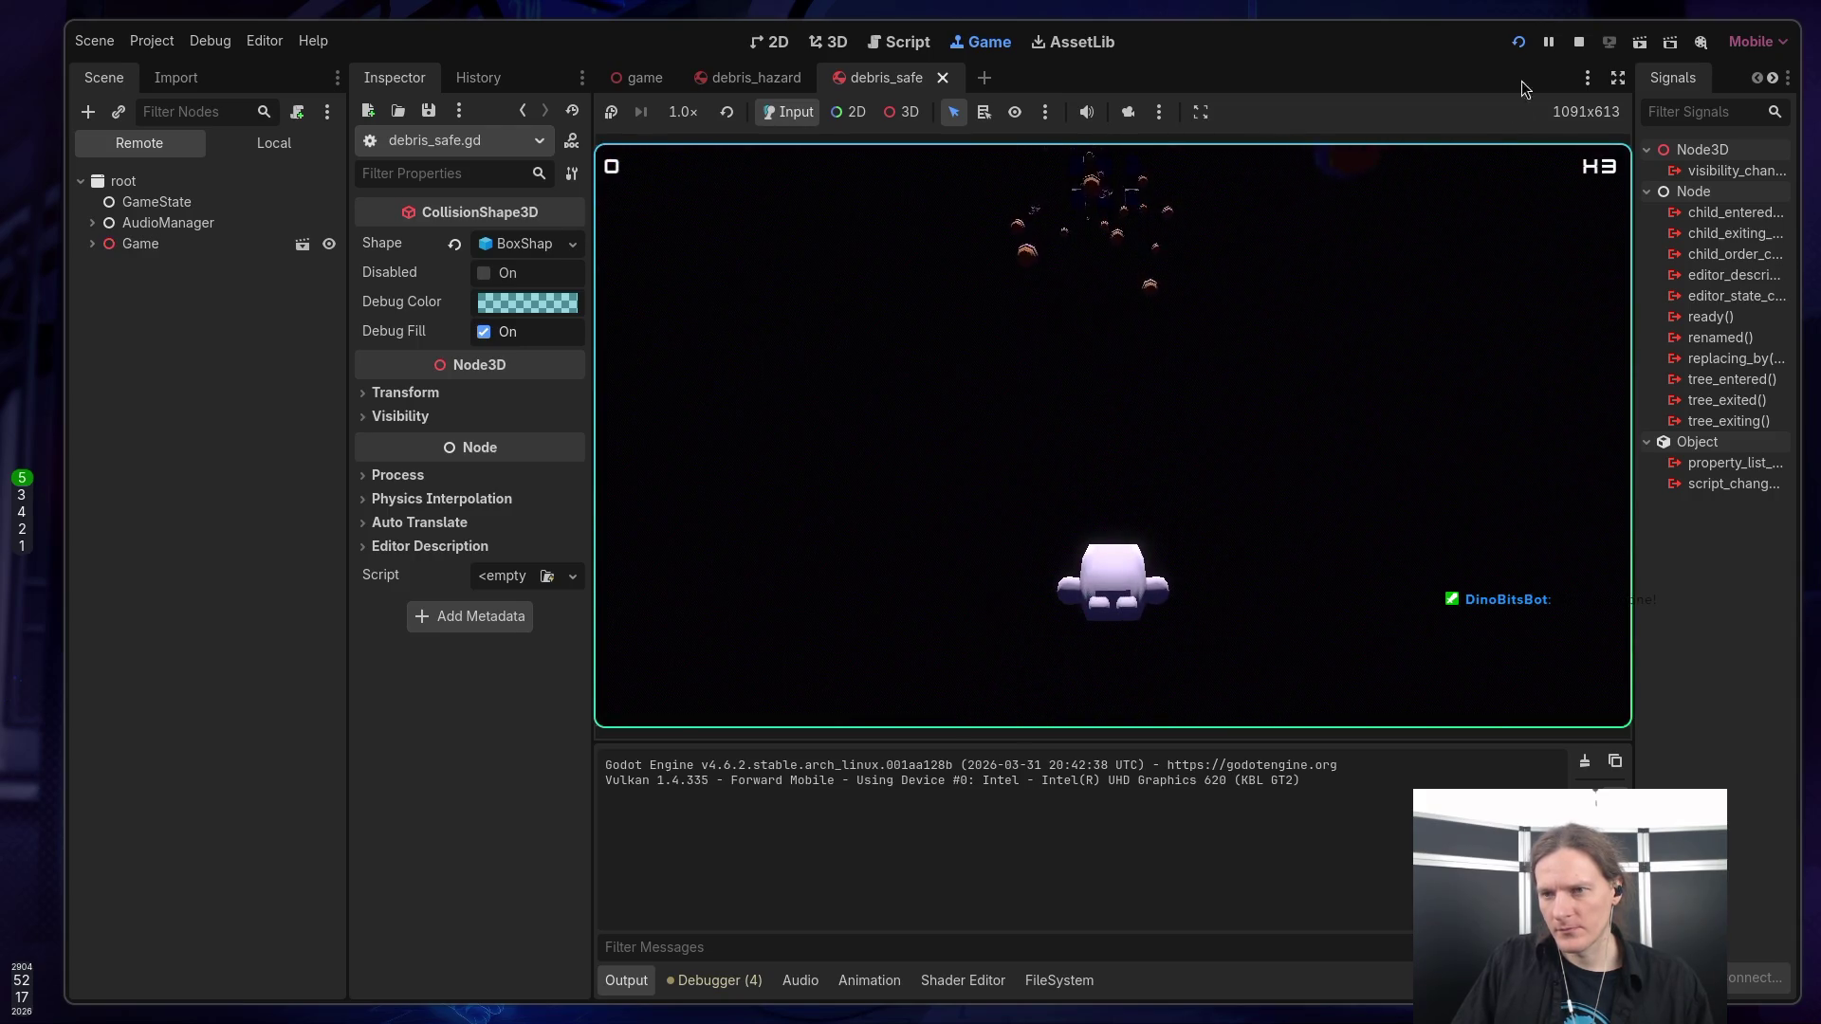
click(1577, 42)
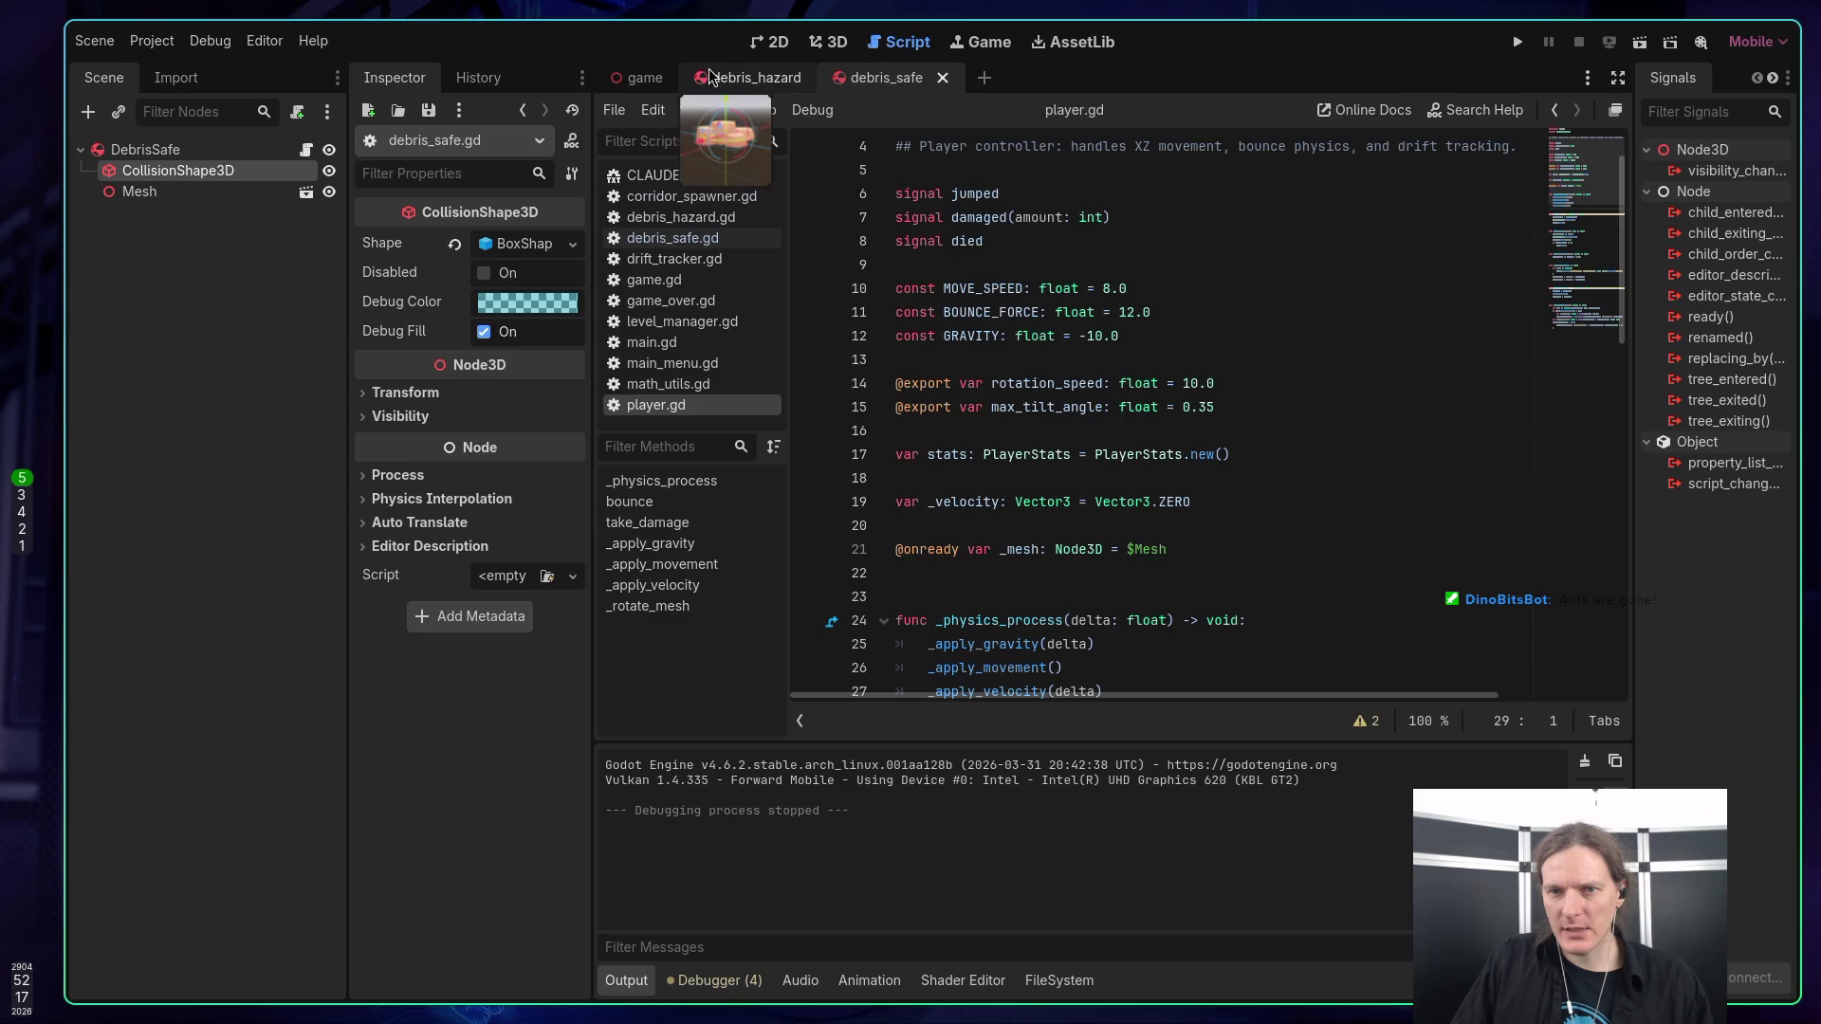
click(747, 79)
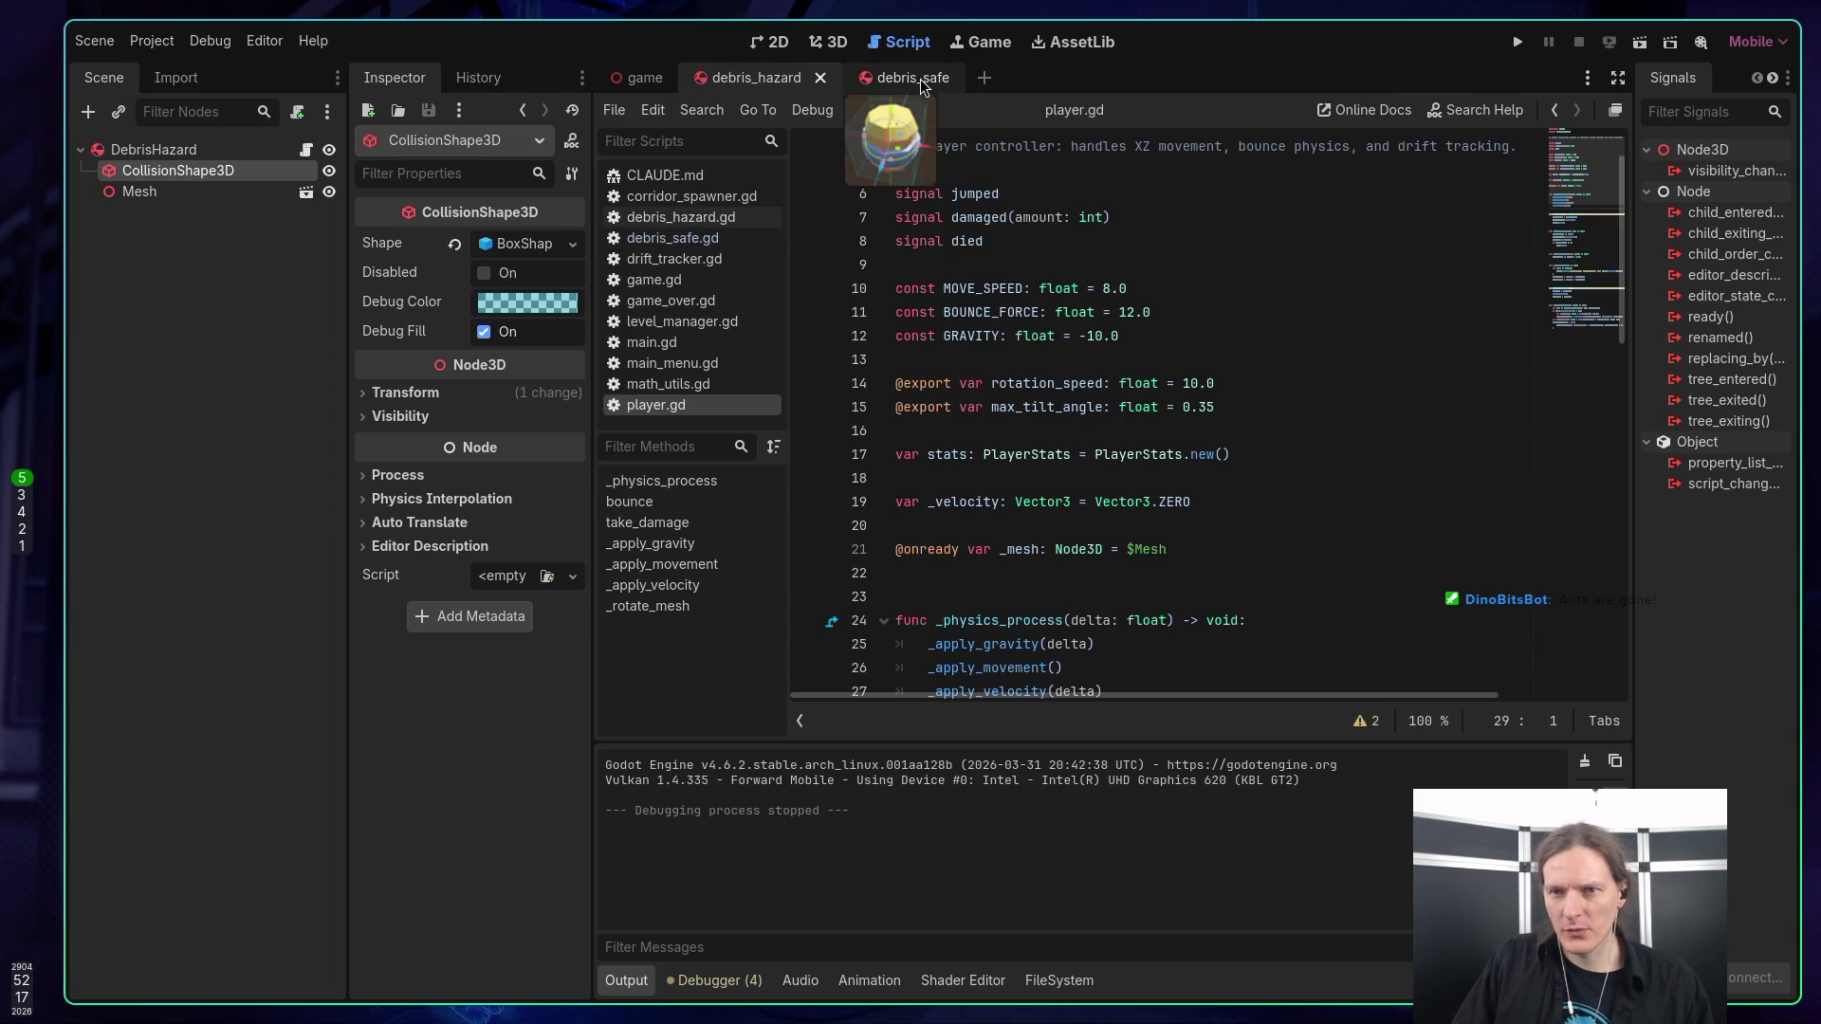
click(920, 85)
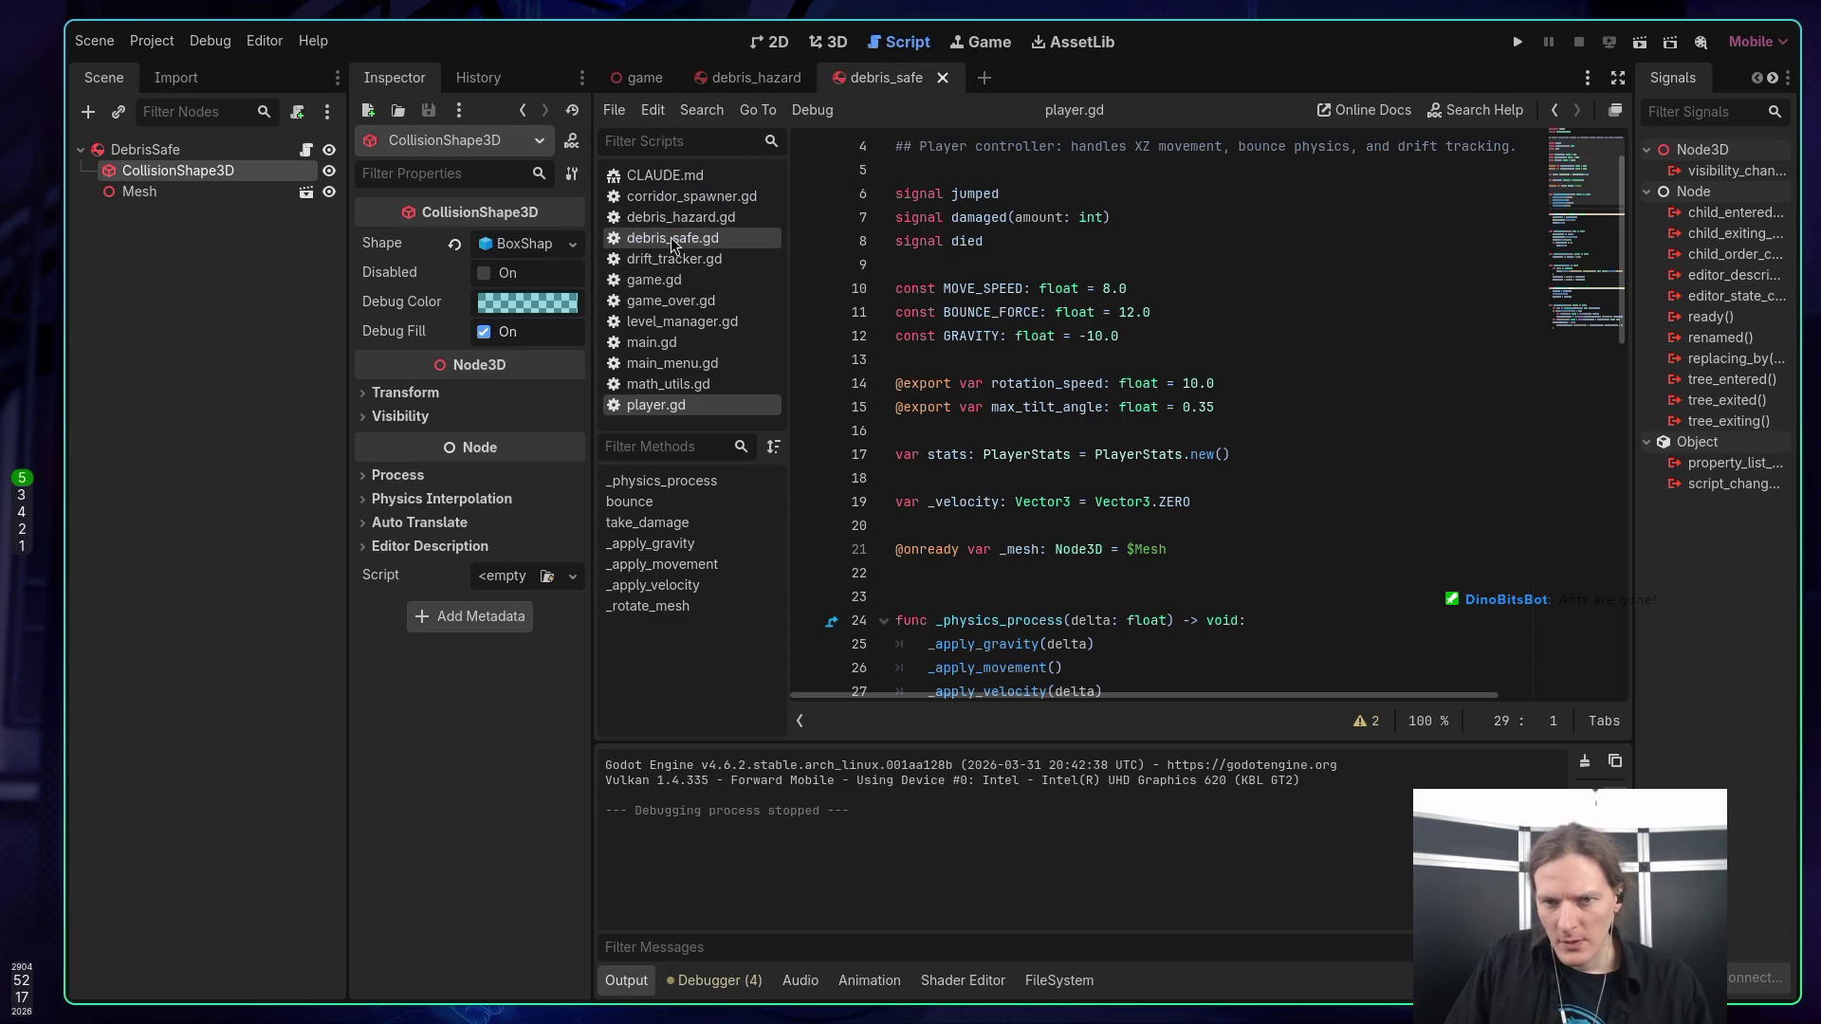
Change initial_fill_count in corridor_spawner.gd from 18 to 36 and run the game.
click(669, 199)
scroll(1095, 379, up, 2)
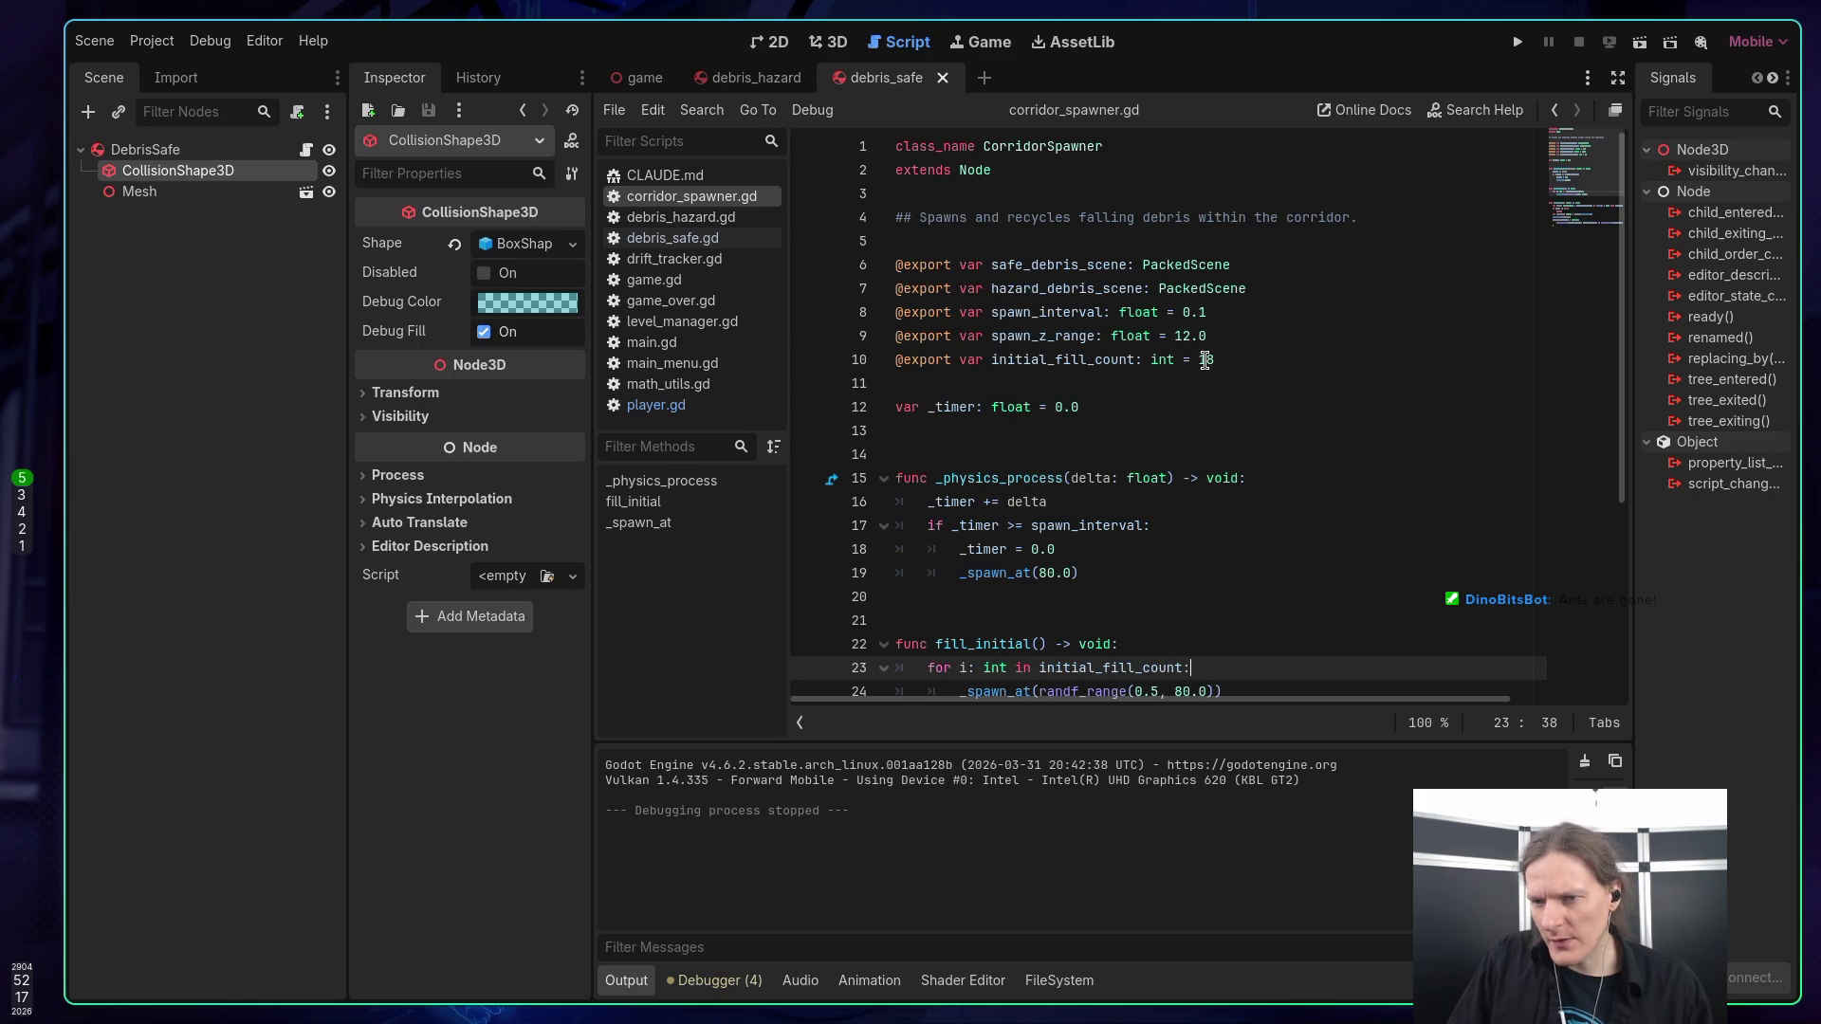
click(1220, 359)
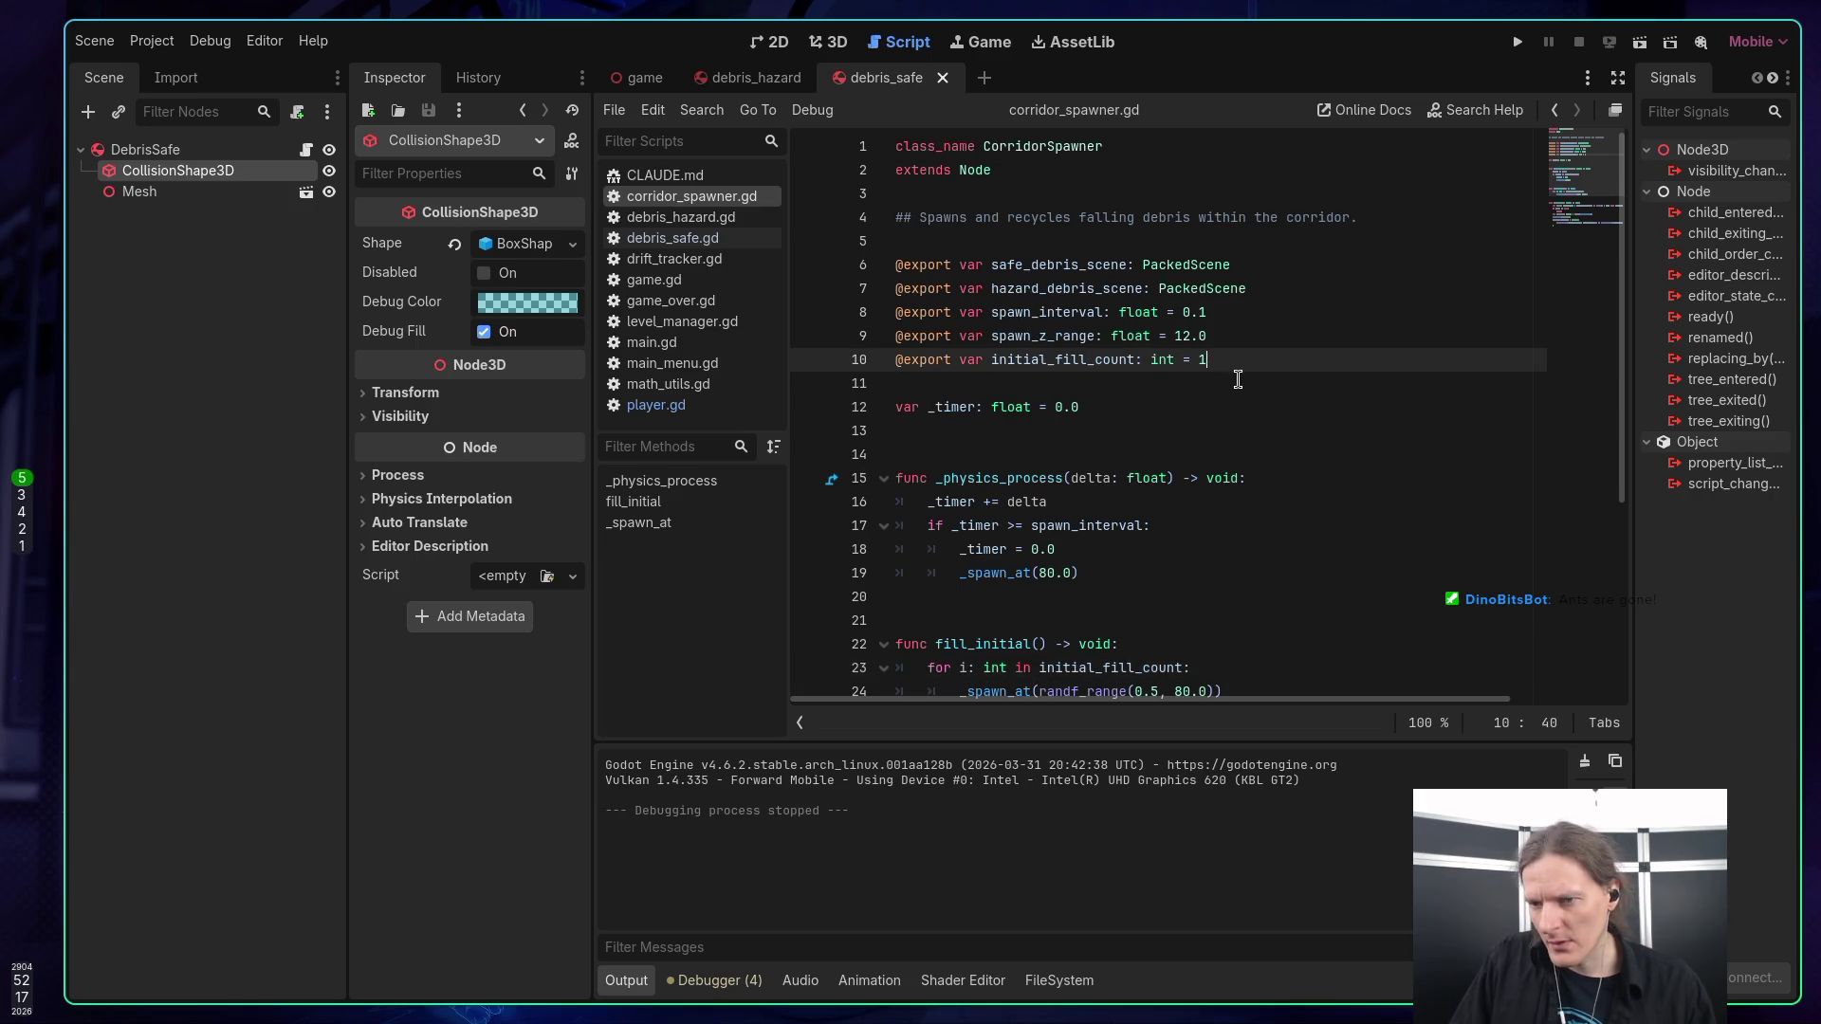
click(1237, 379)
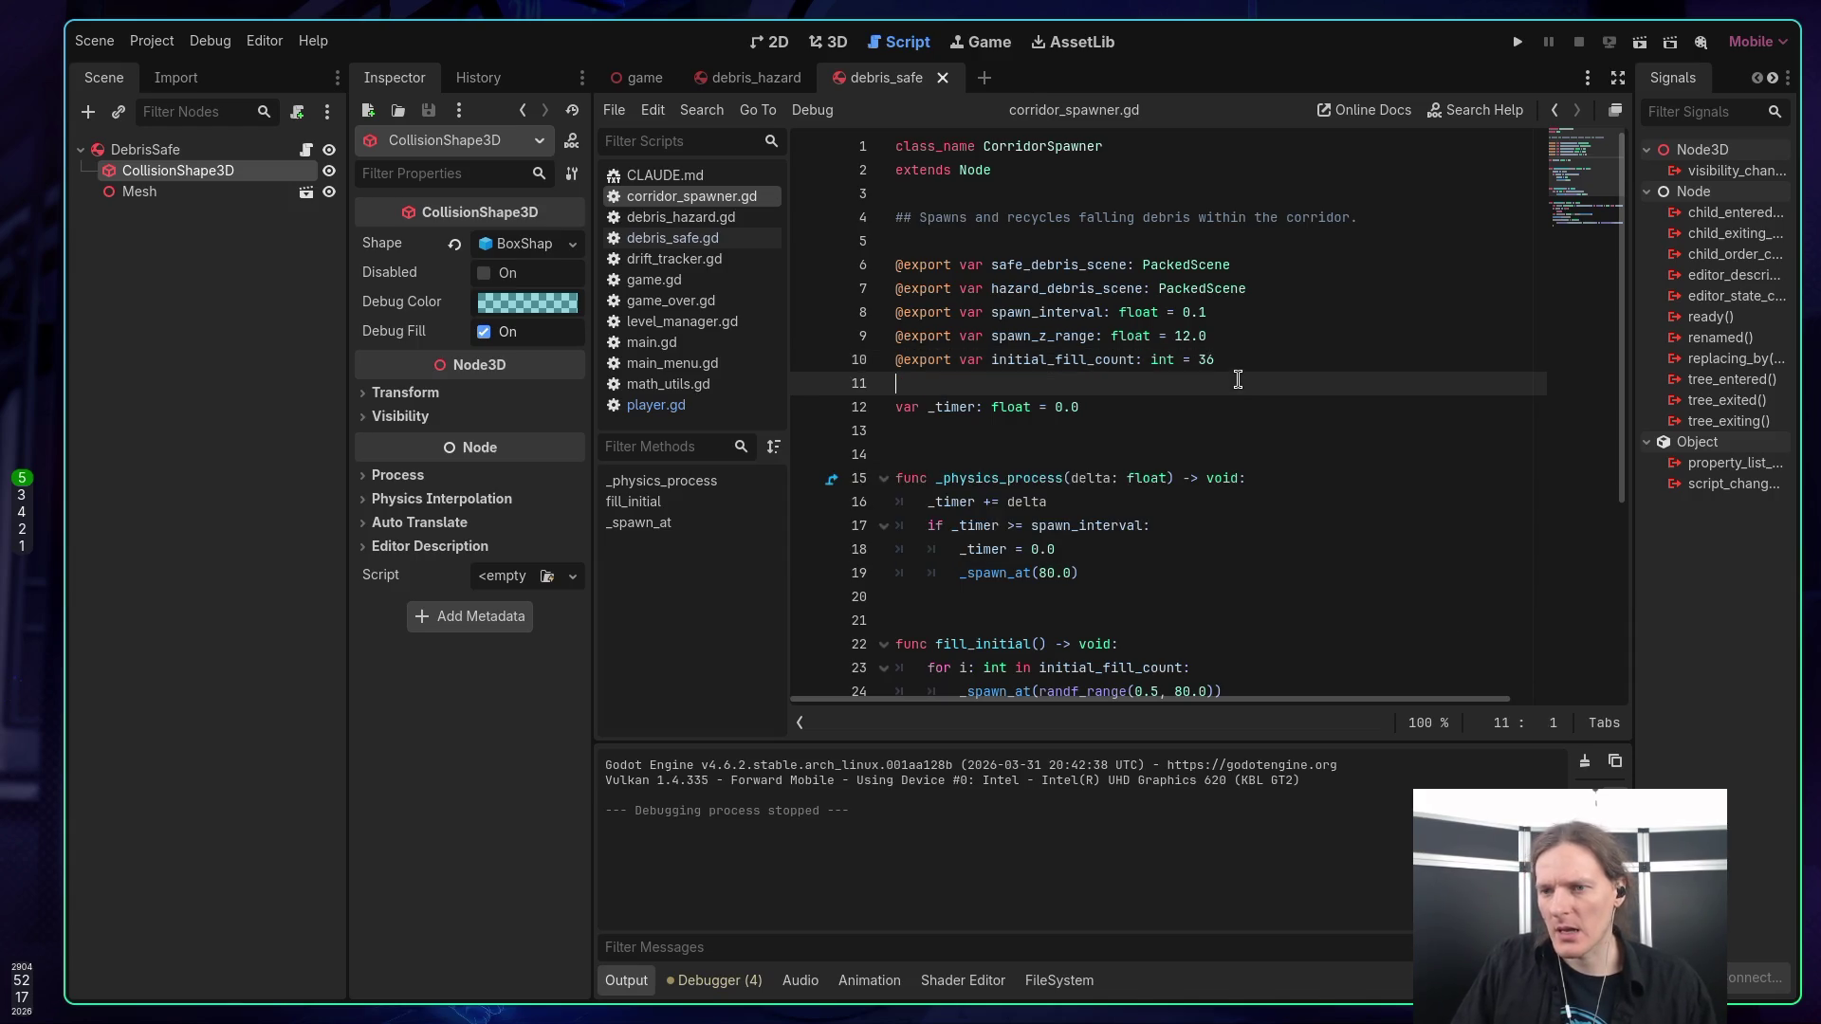
key(F5)
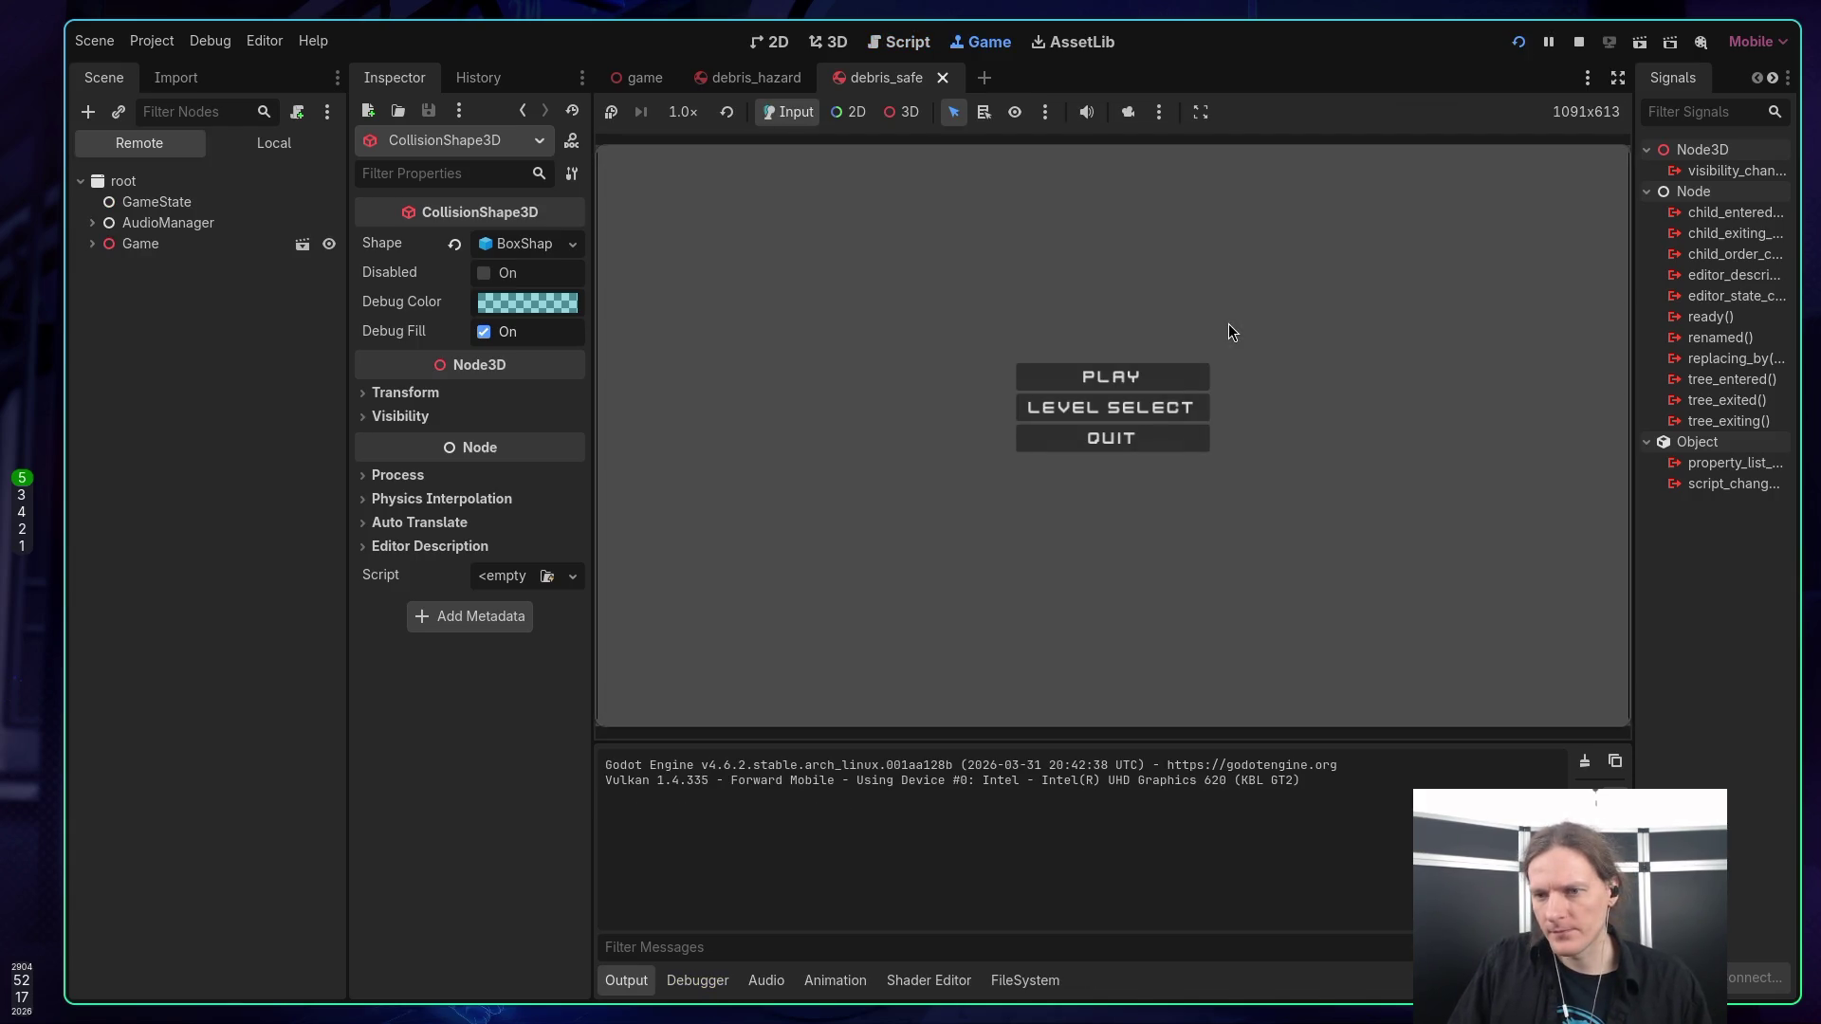
Play three rounds of the 36-piece debris corridor, restarting after each game over, then quit via Main Menu.
click(1159, 373)
key(space)
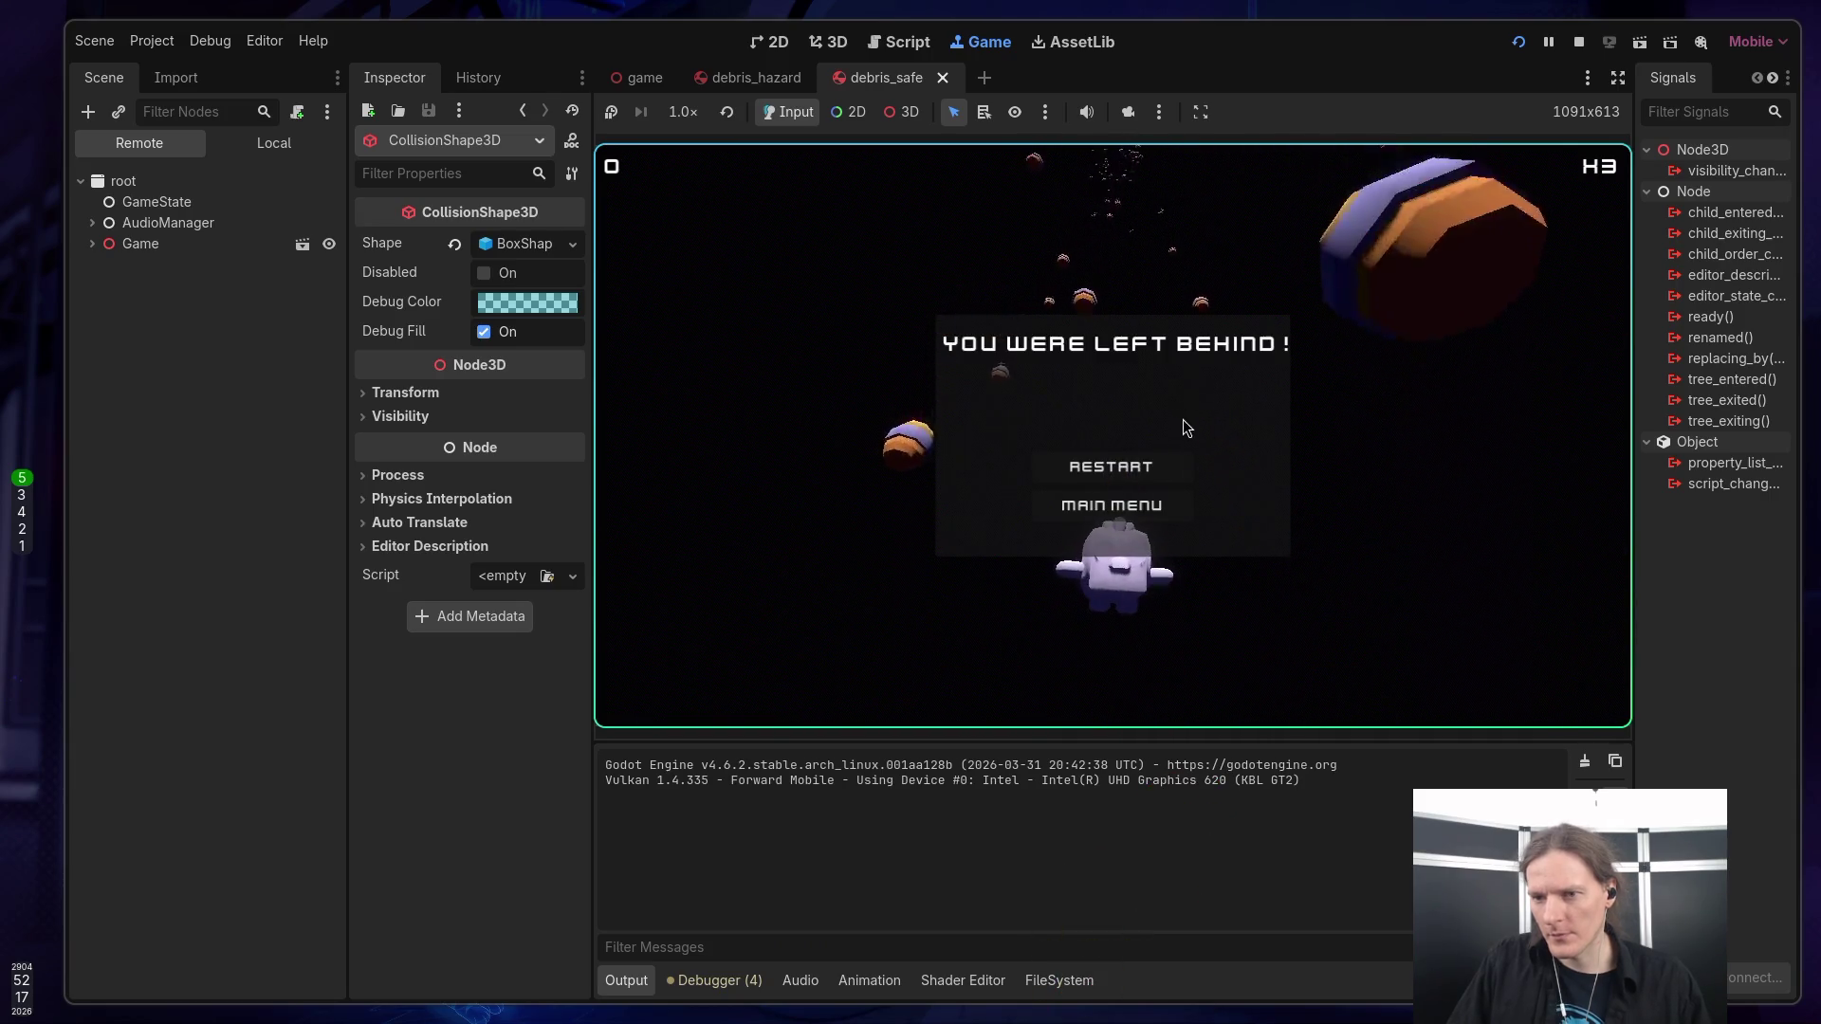
click(1136, 460)
key(space)
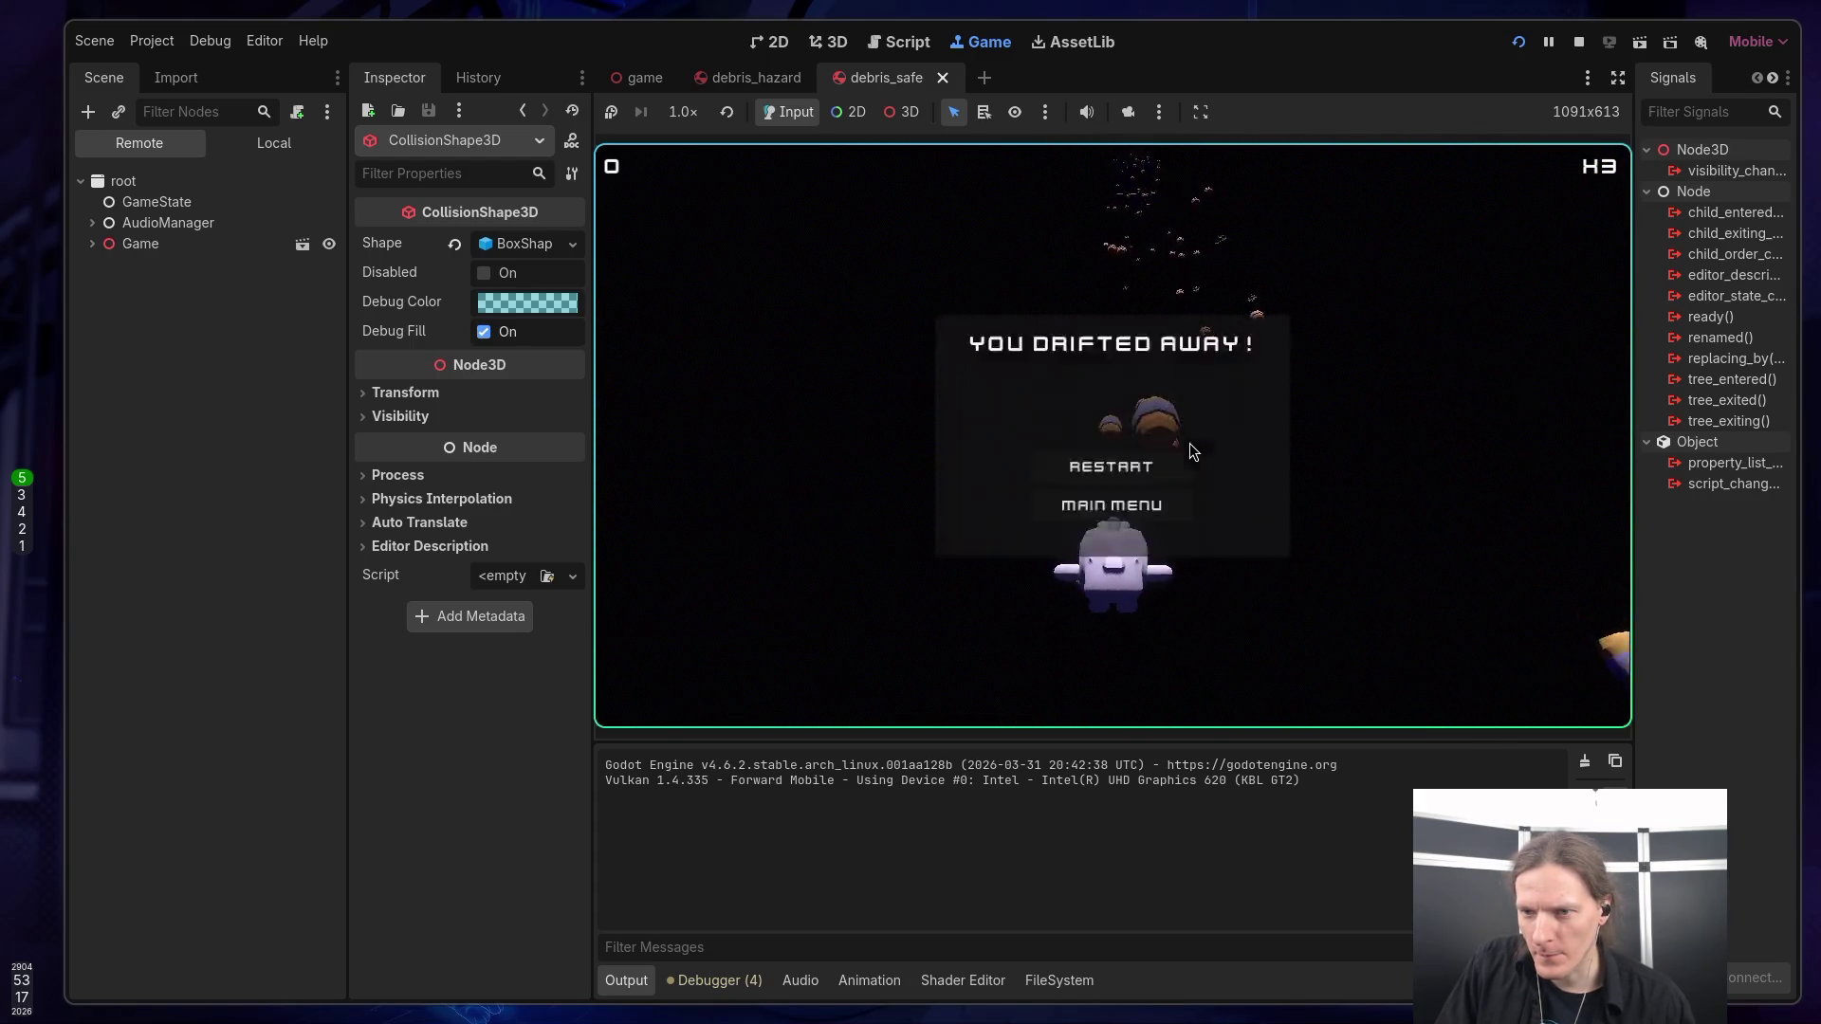
click(1122, 462)
key(space)
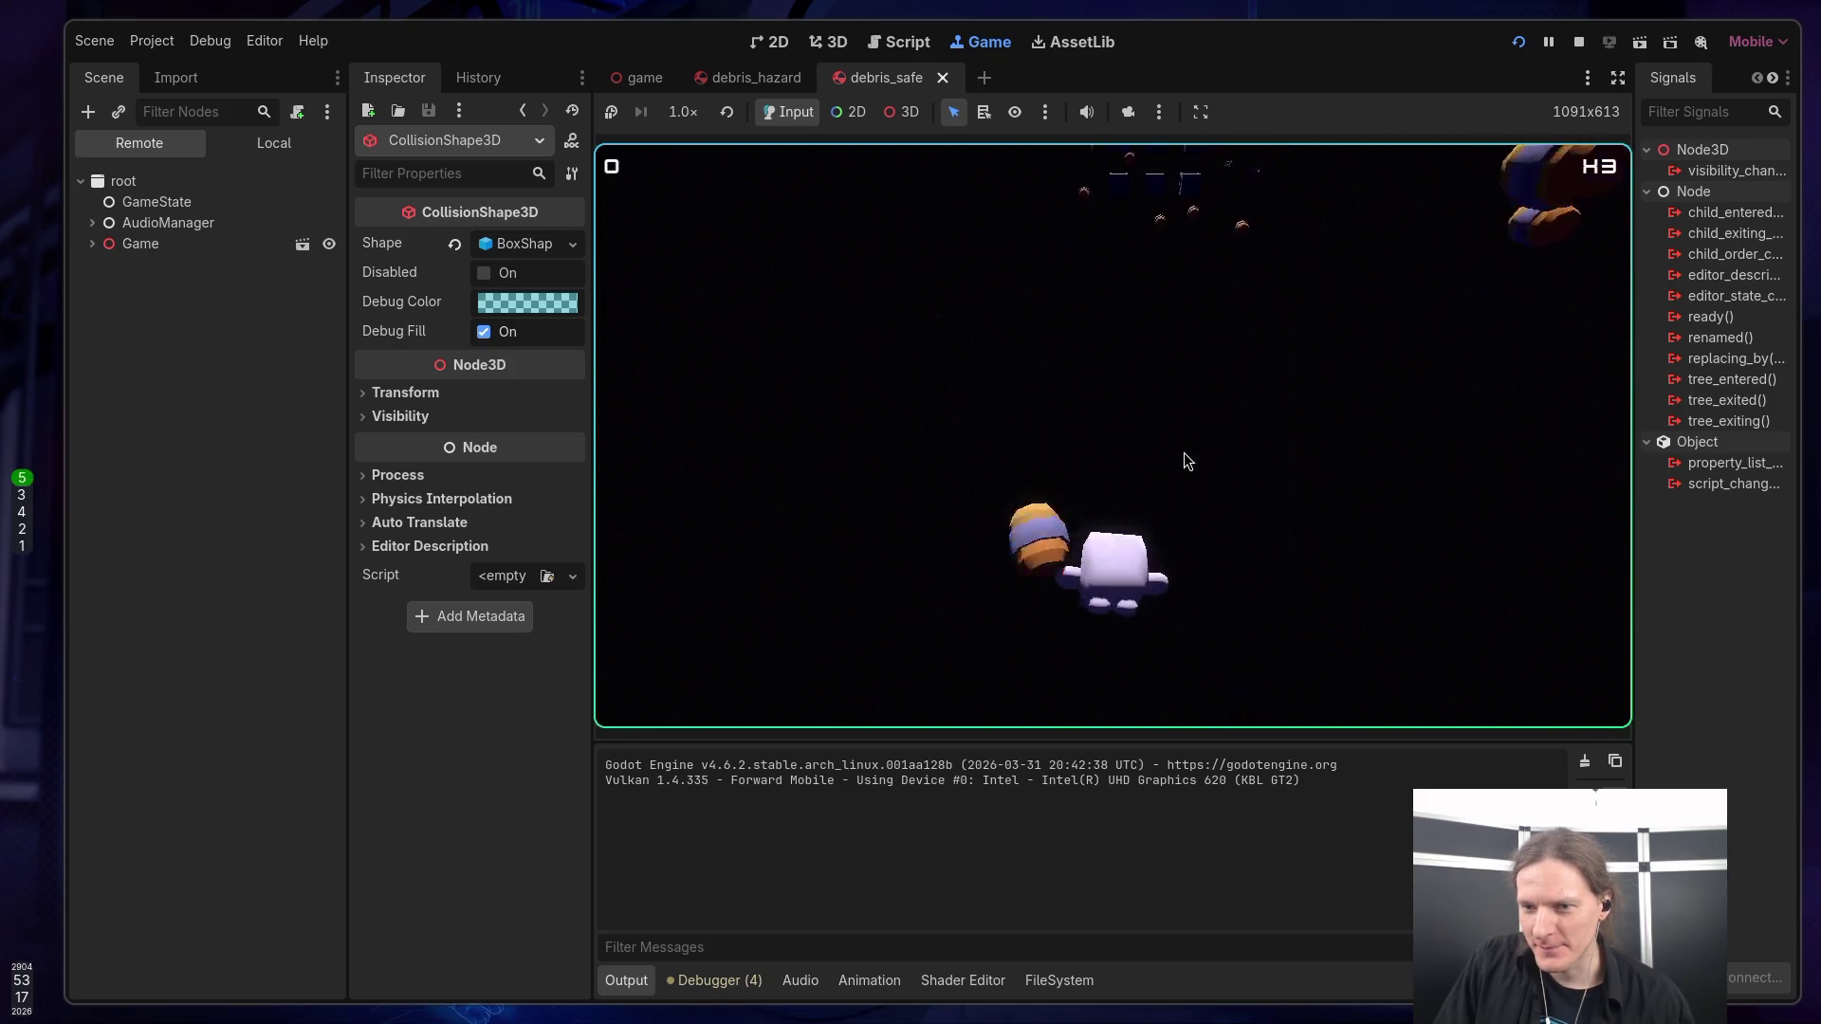
click(1133, 493)
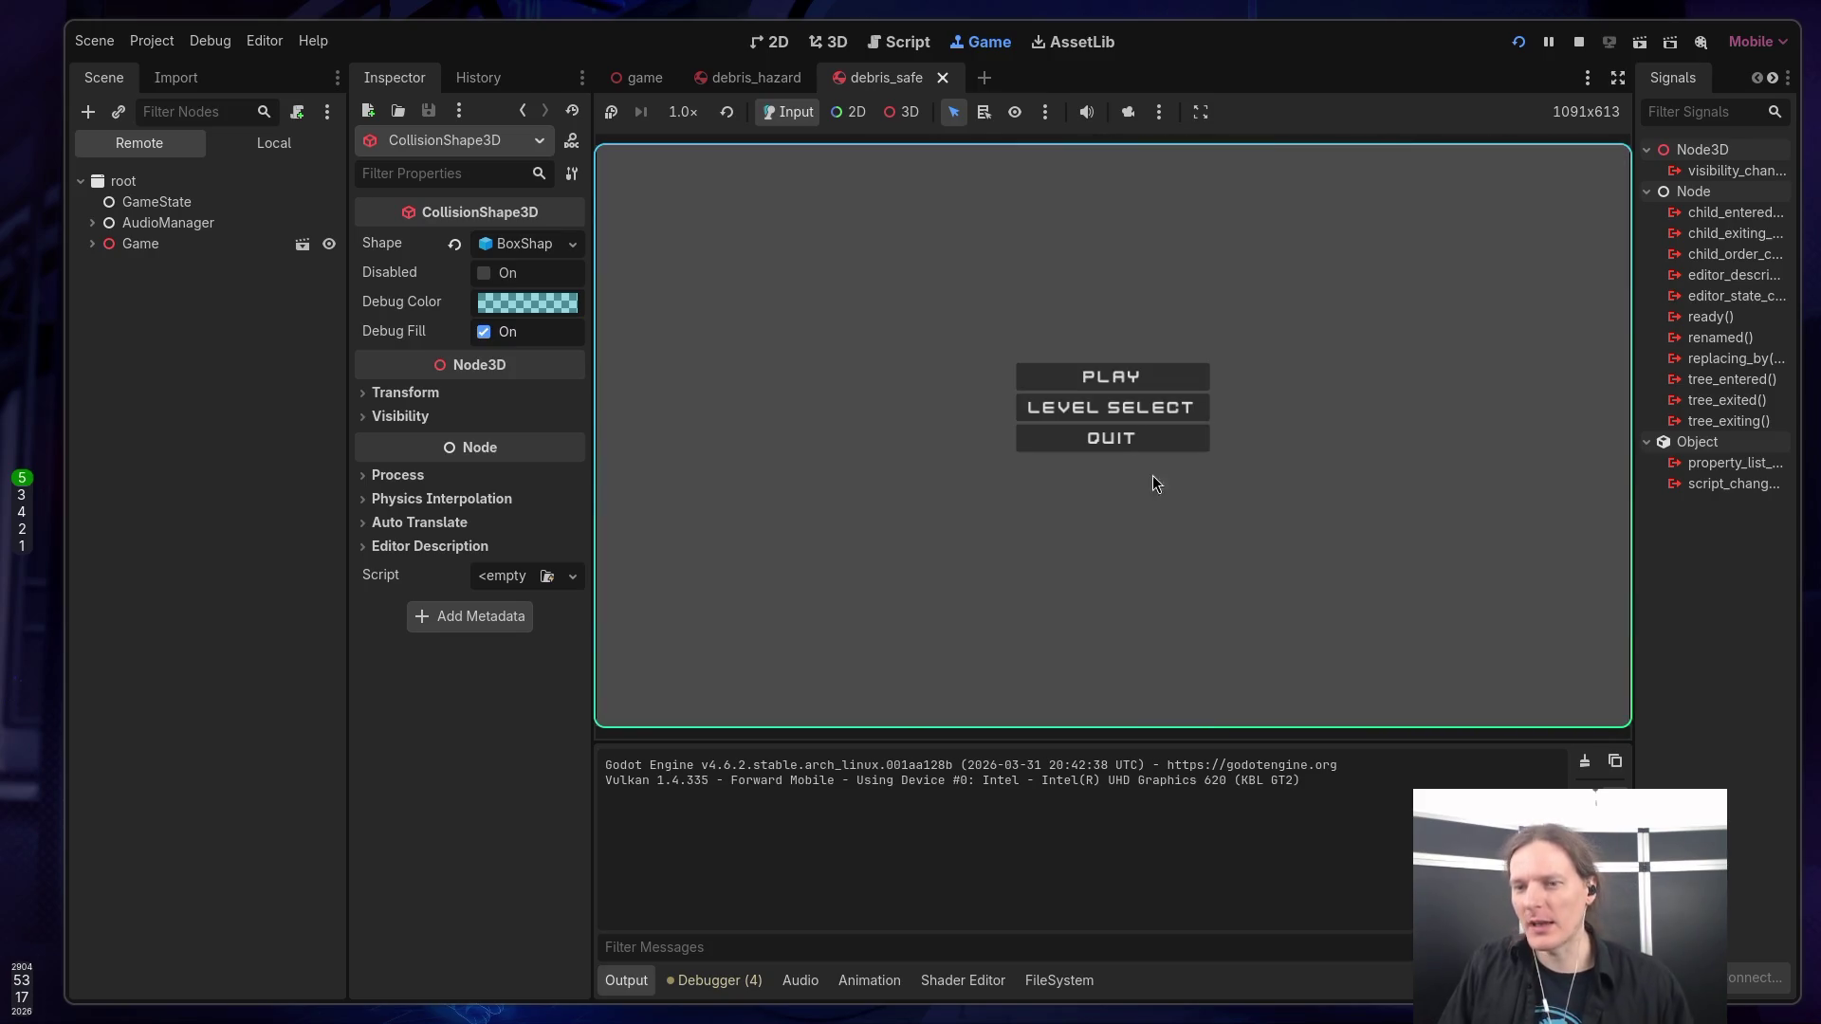
click(1096, 438)
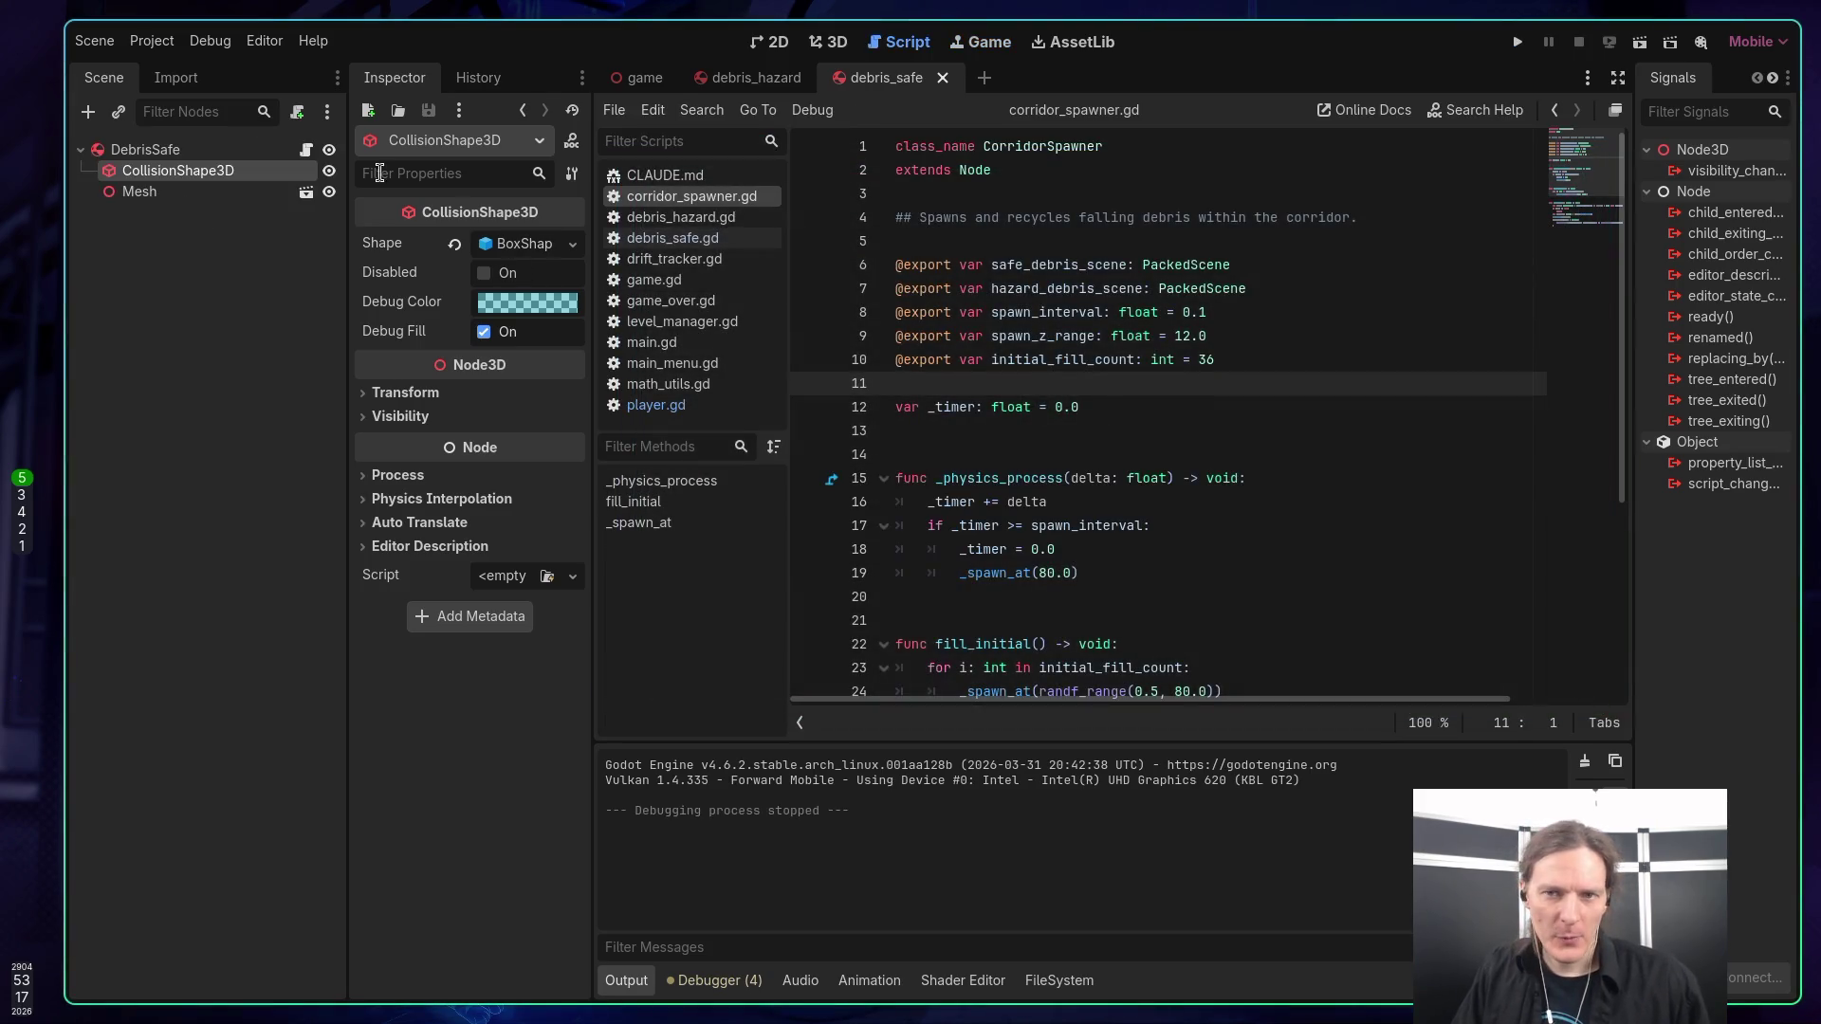
Change MAX_DRIFT_DISTANCE in drift_tracker.gd from 12.0 to 24.0 and run the game.
click(635, 79)
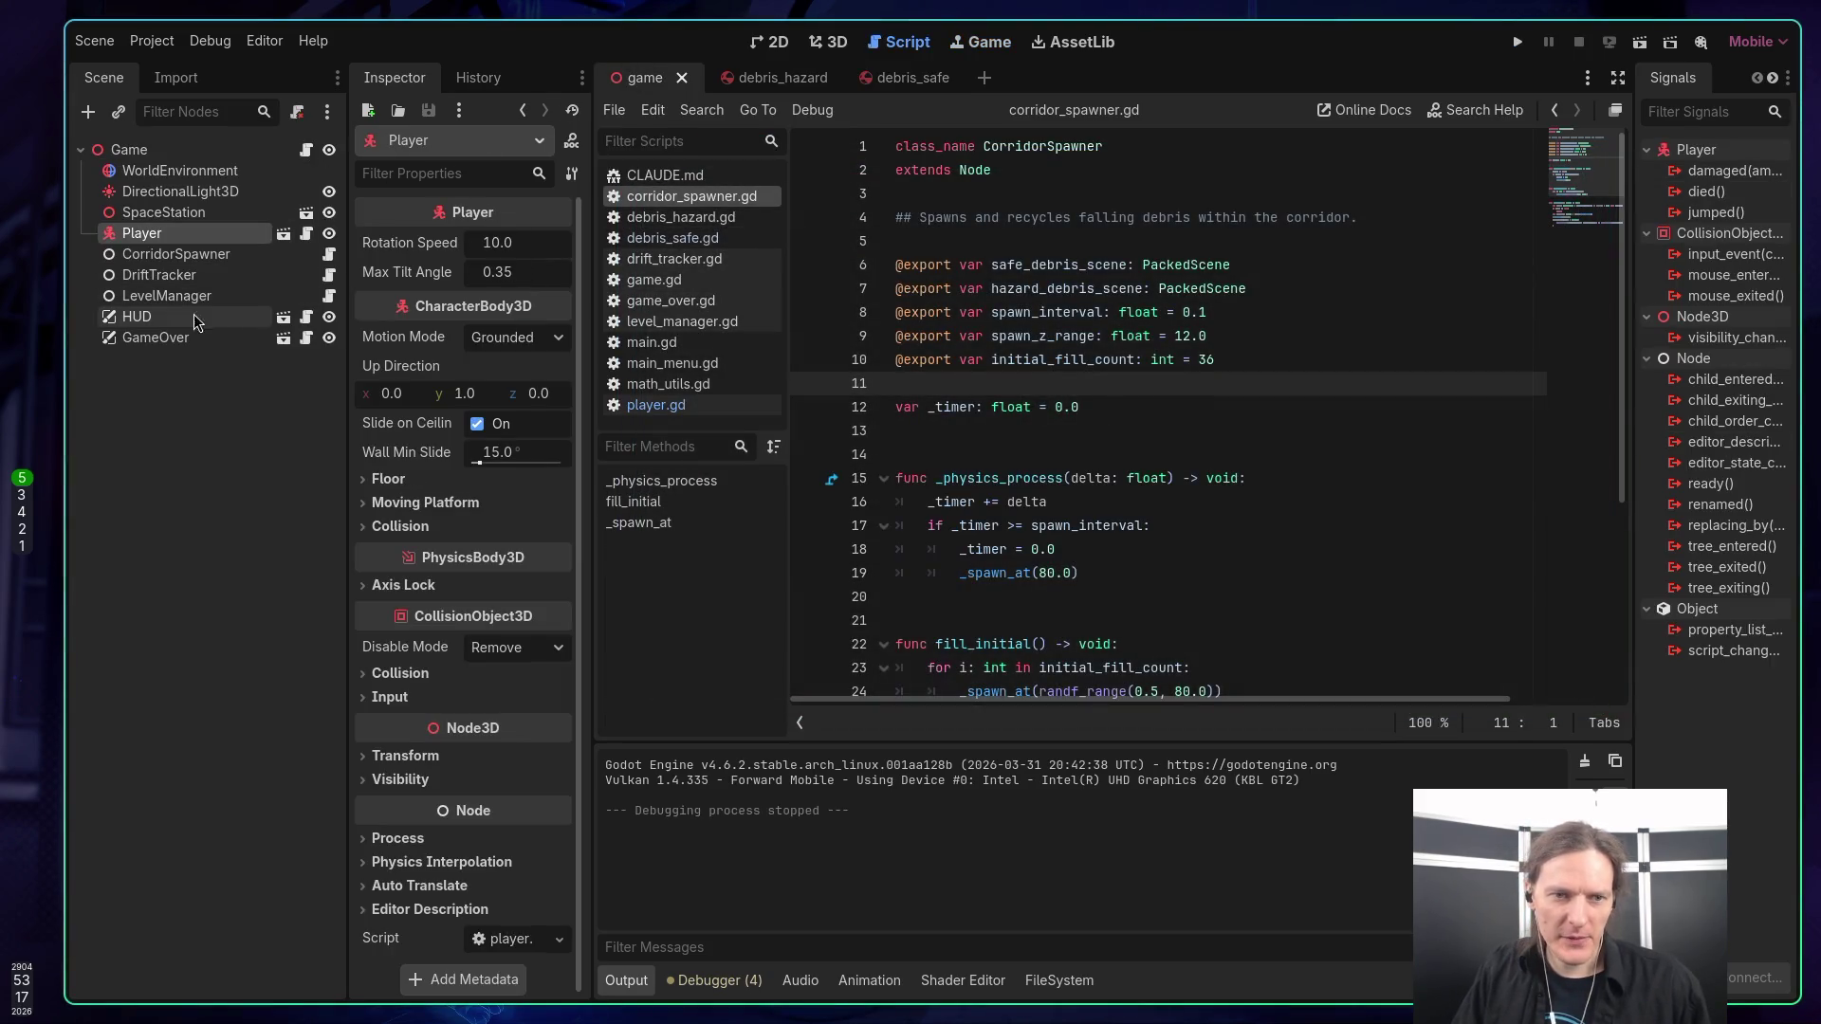
click(328, 275)
click(1179, 316)
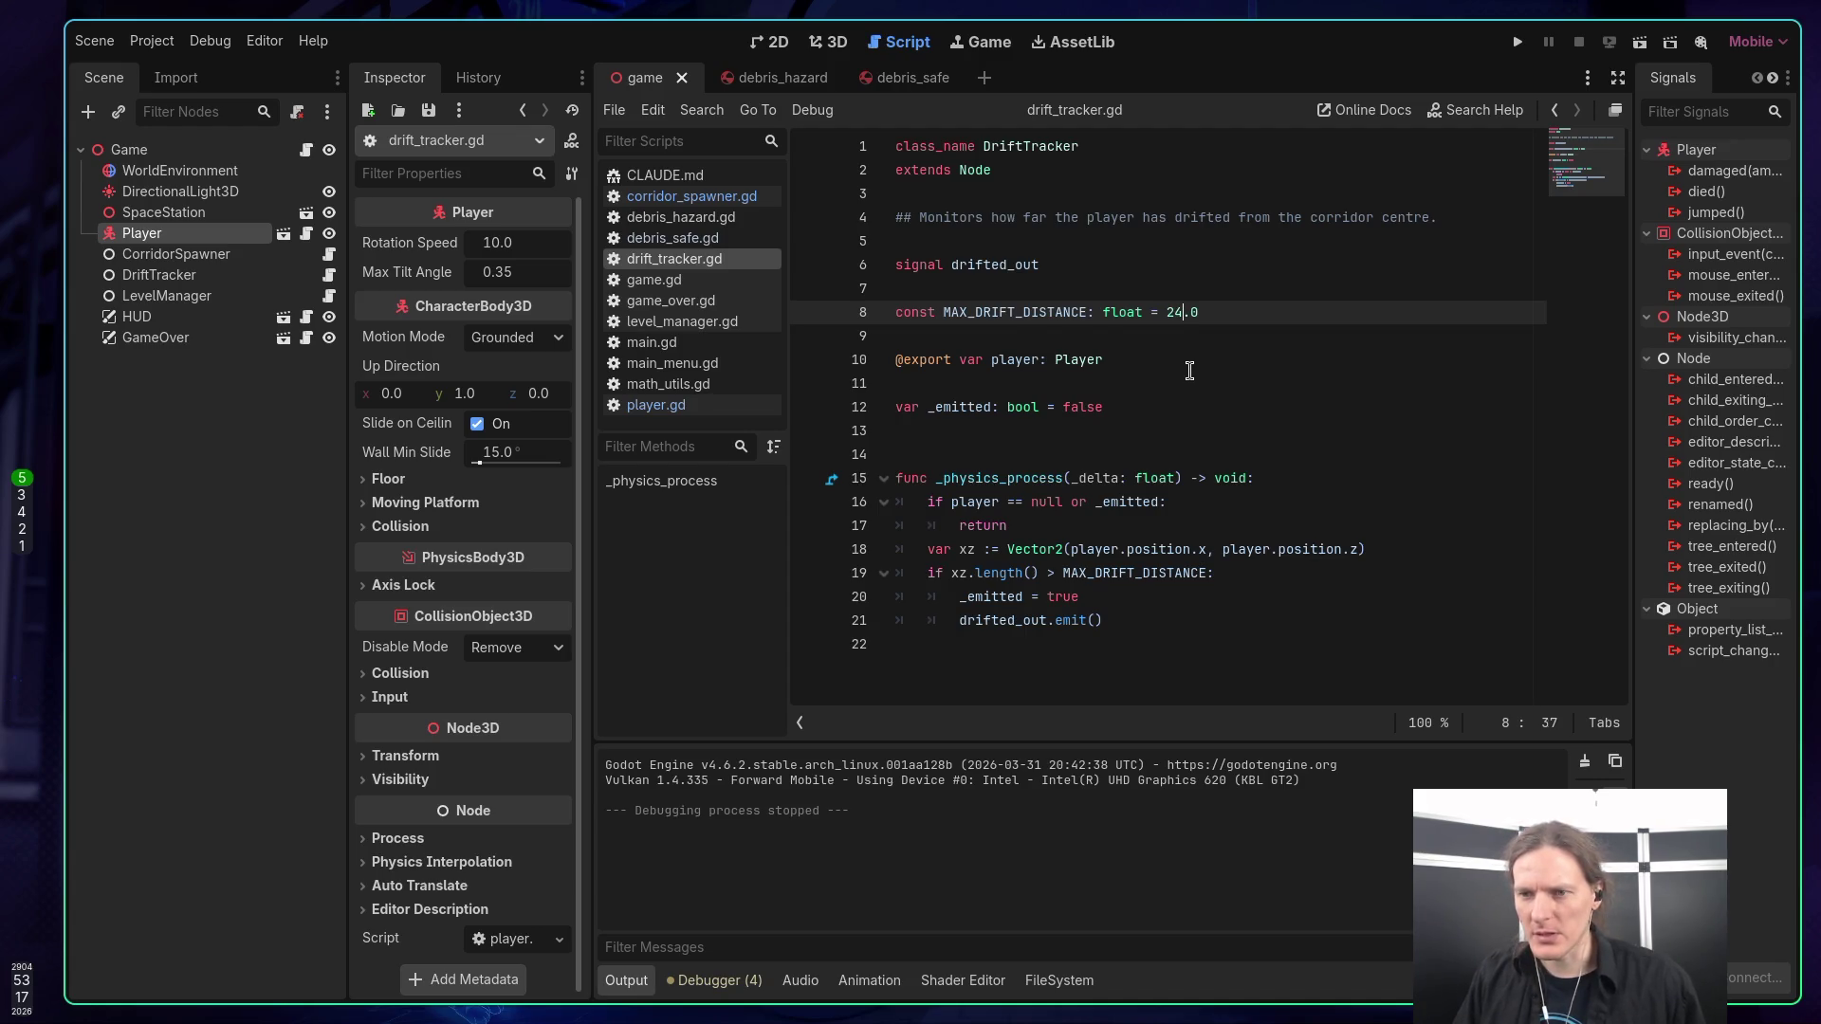
click(1189, 371)
key(F5)
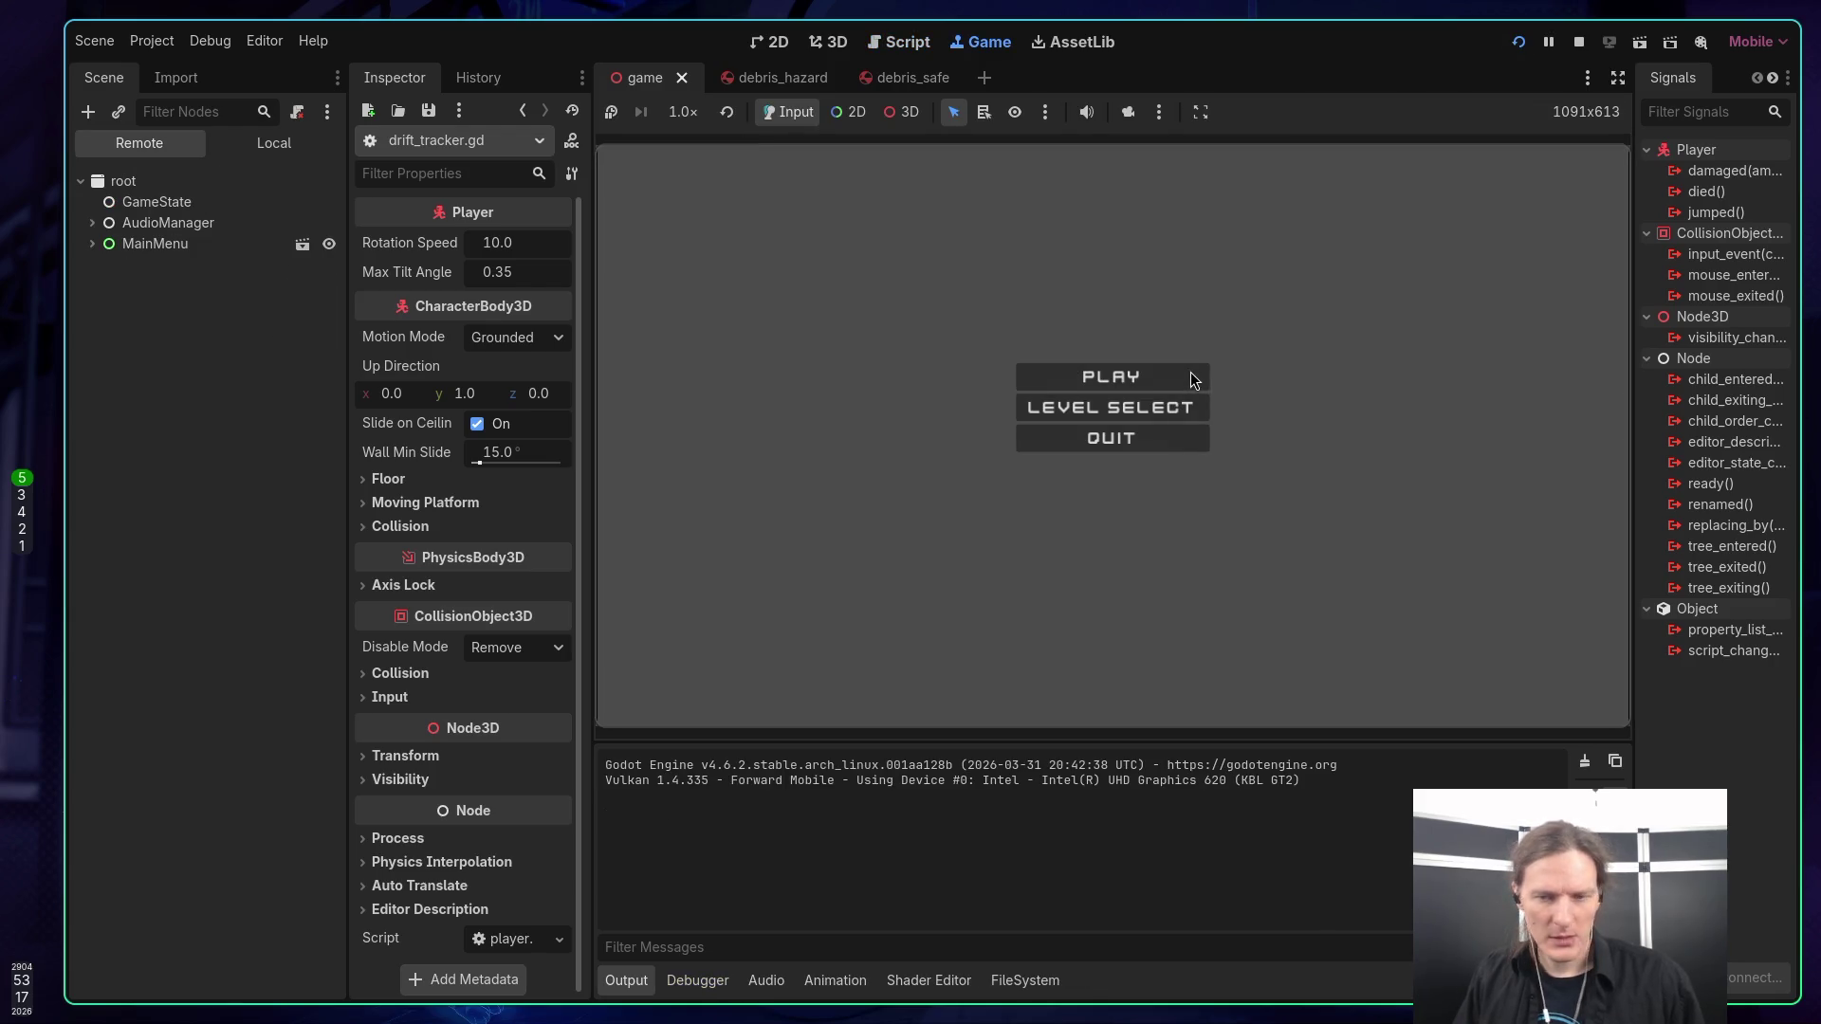
Fly several debris-corridor rounds with the 24.0 drift limit, restarting after each game over.
click(1126, 379)
key(space)
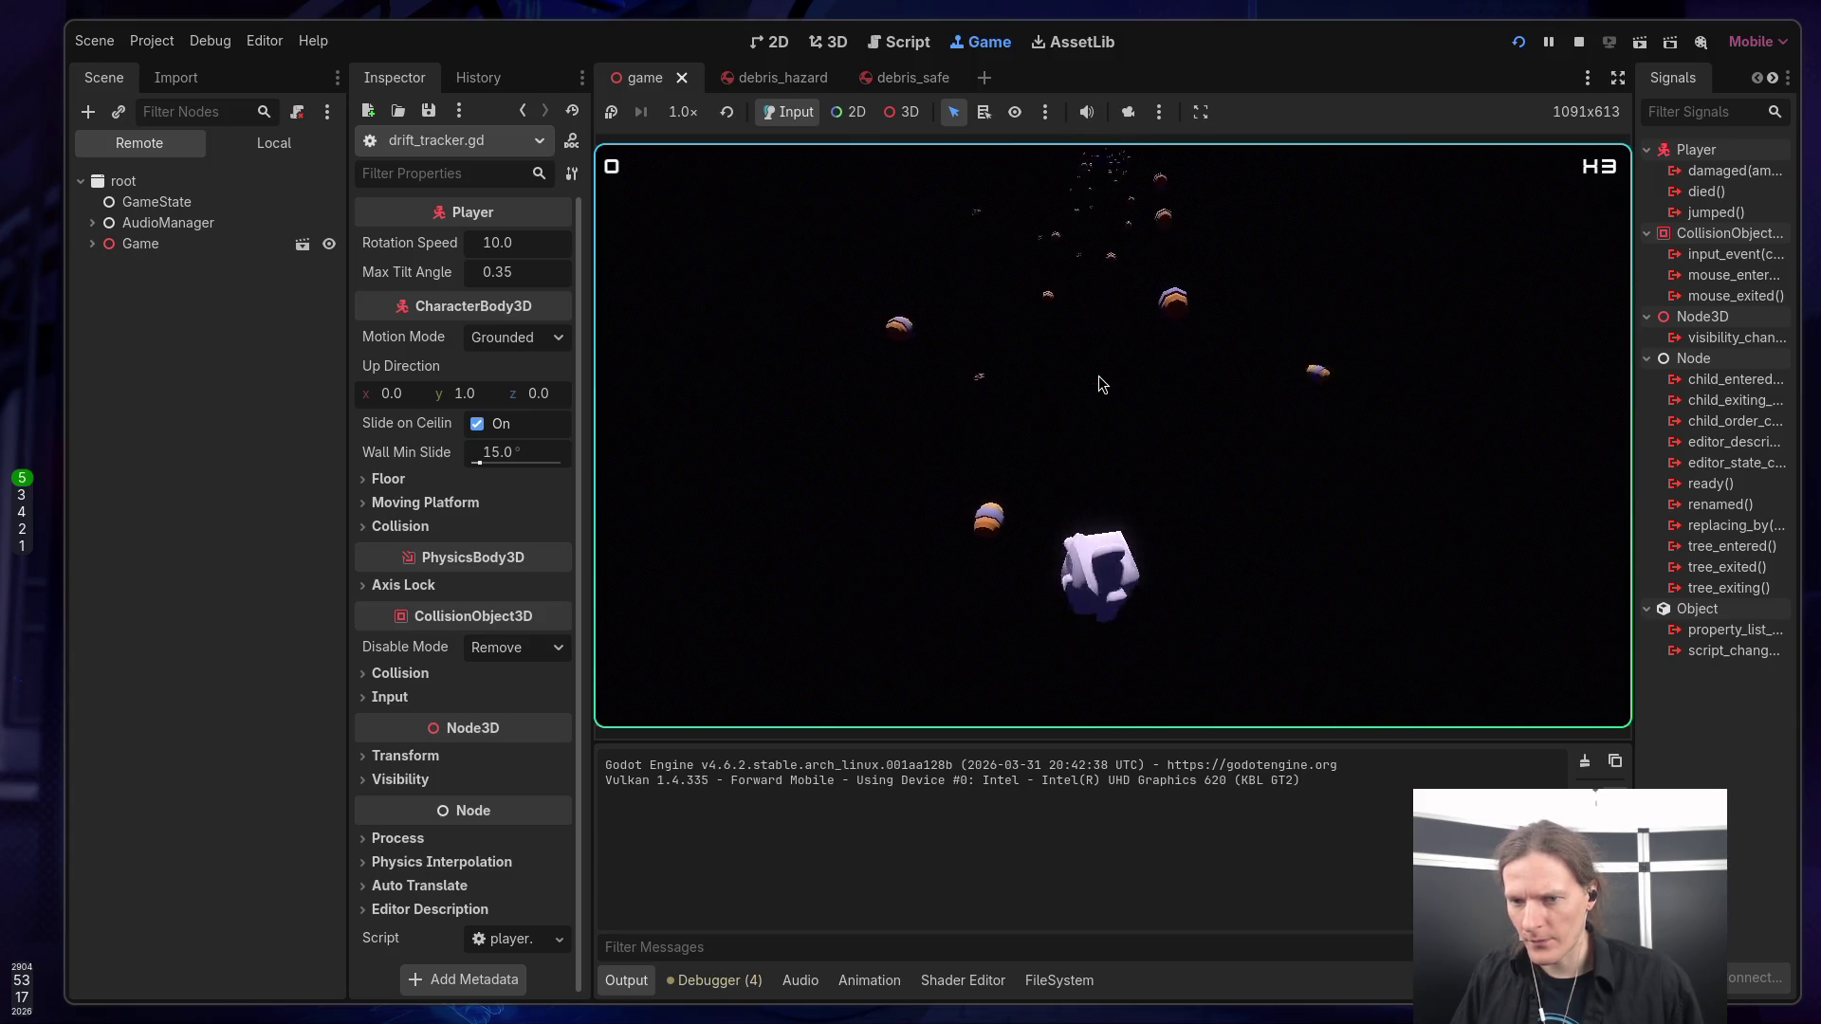
click(1134, 467)
key(space)
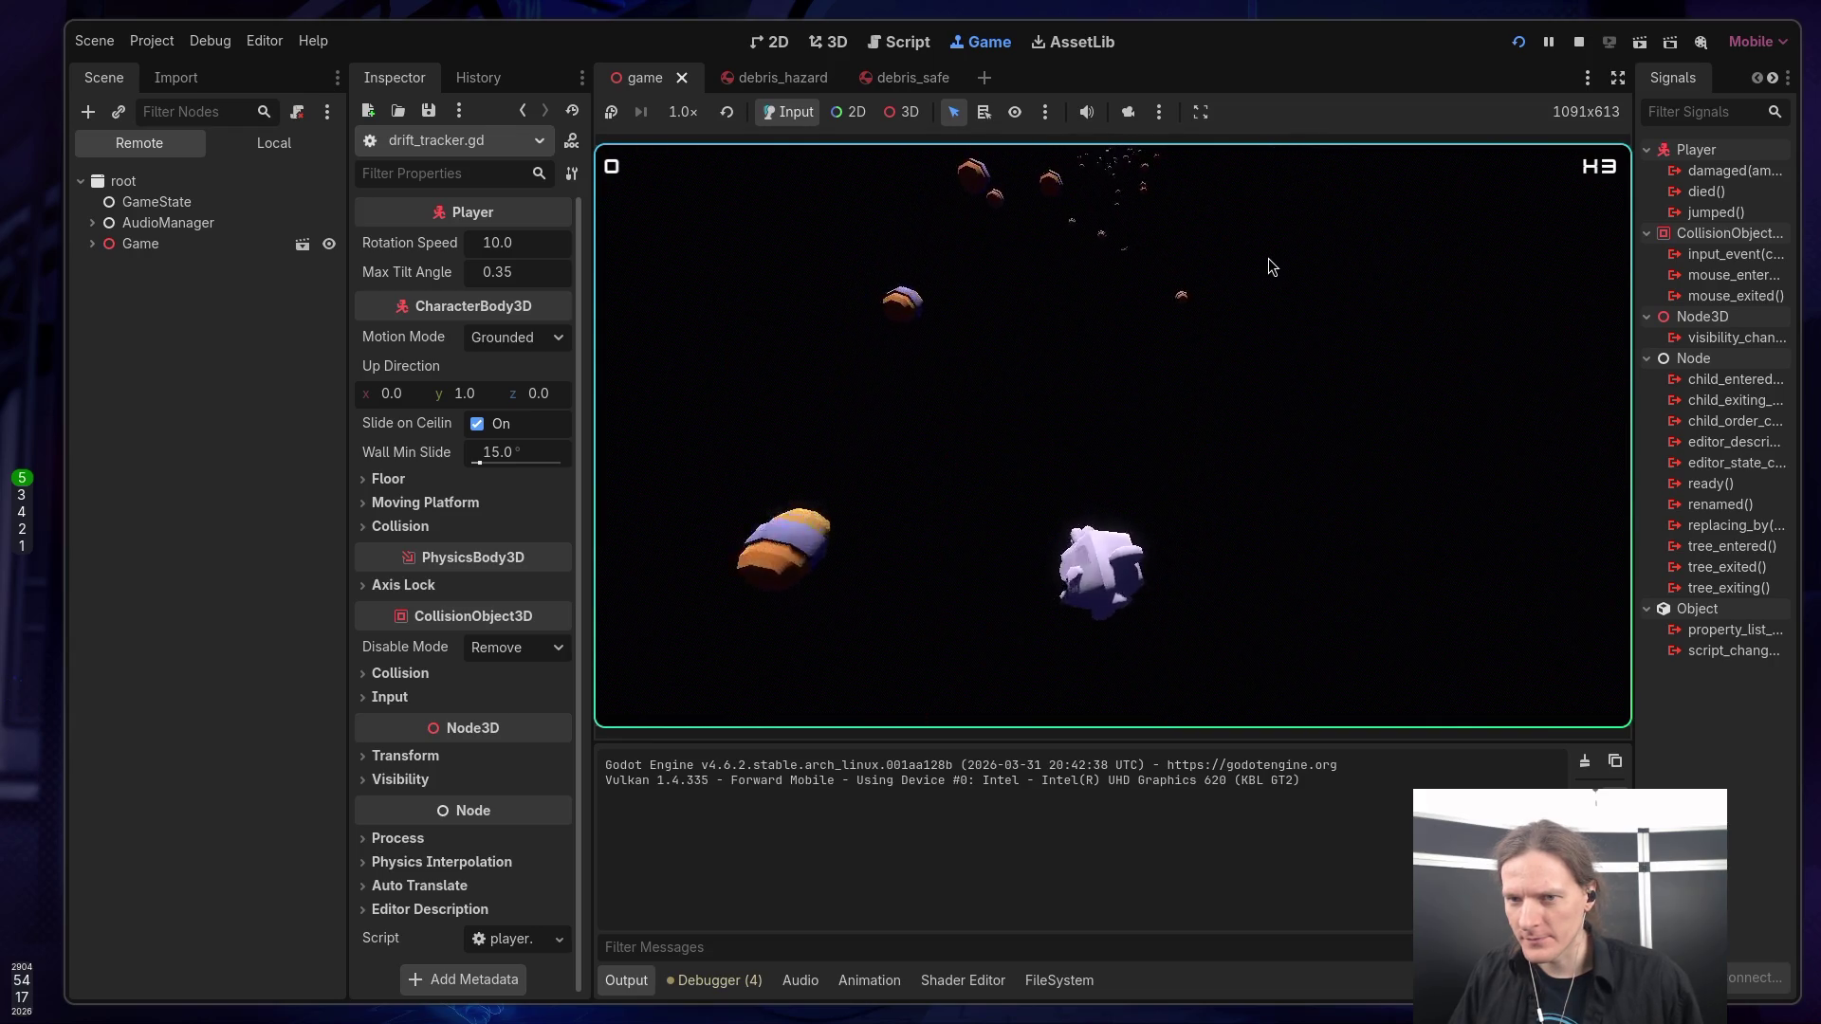
click(1124, 463)
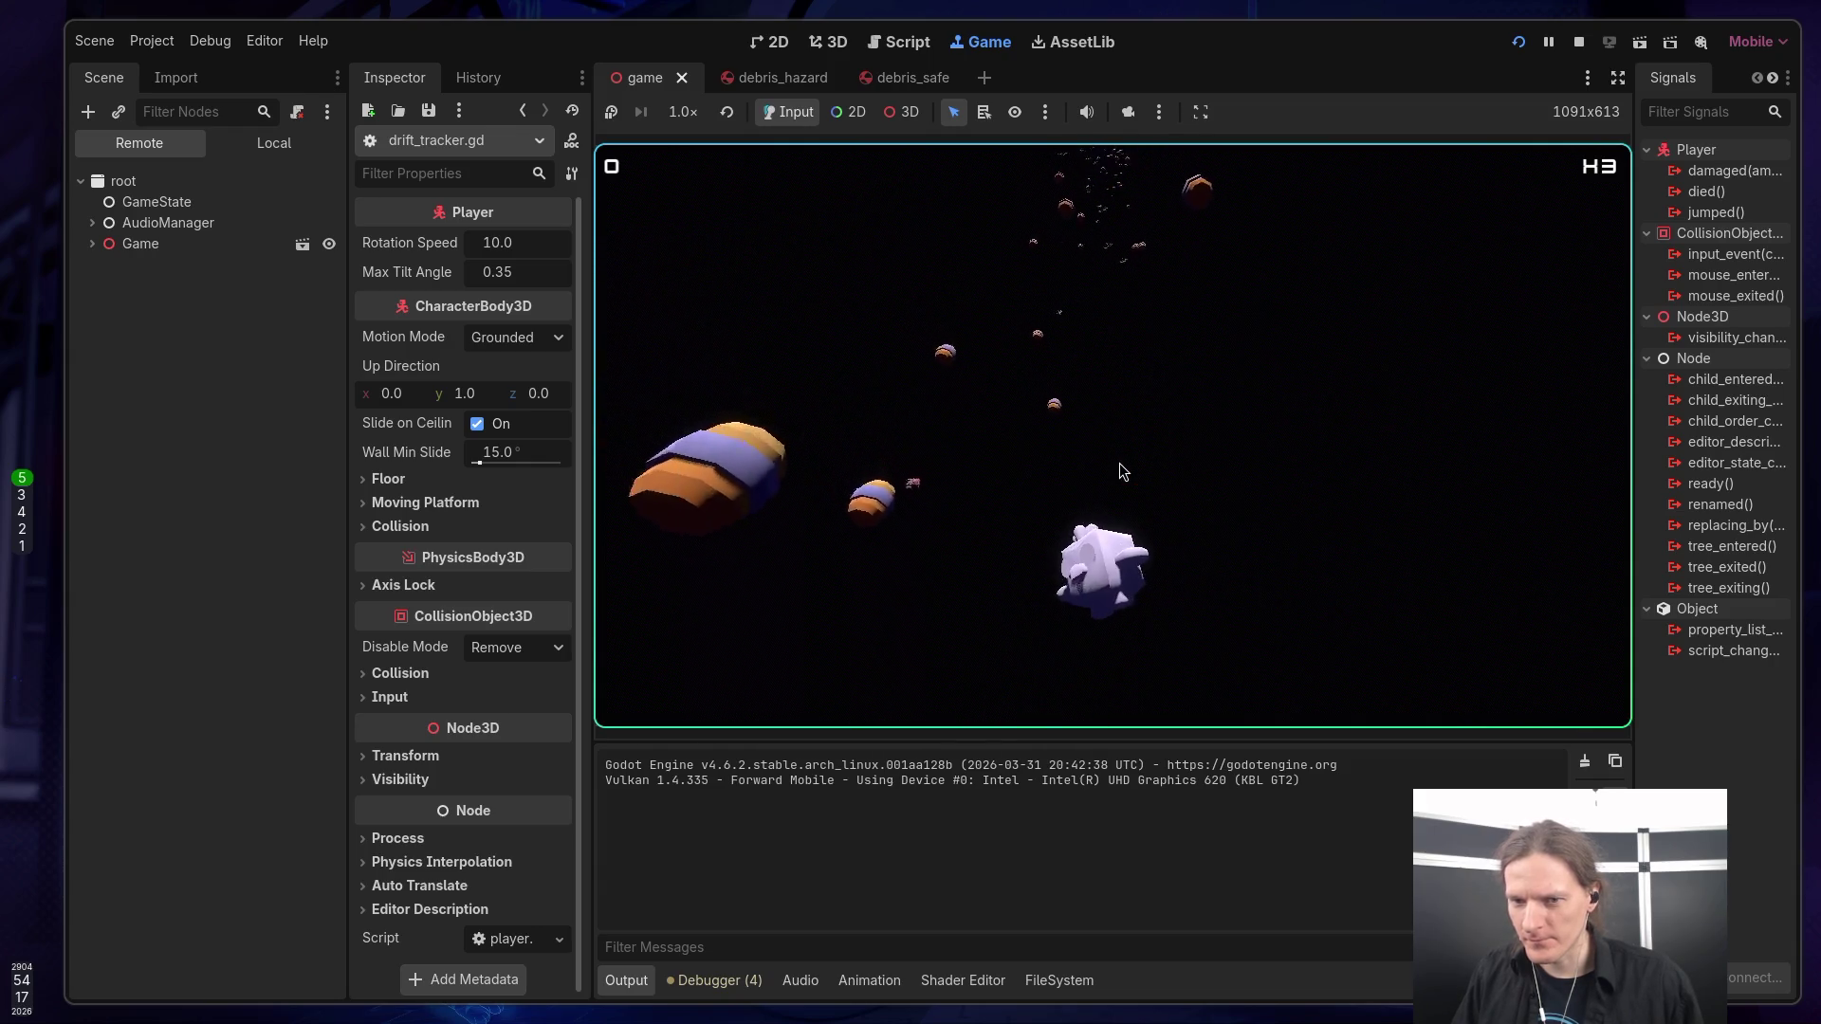
click(1168, 468)
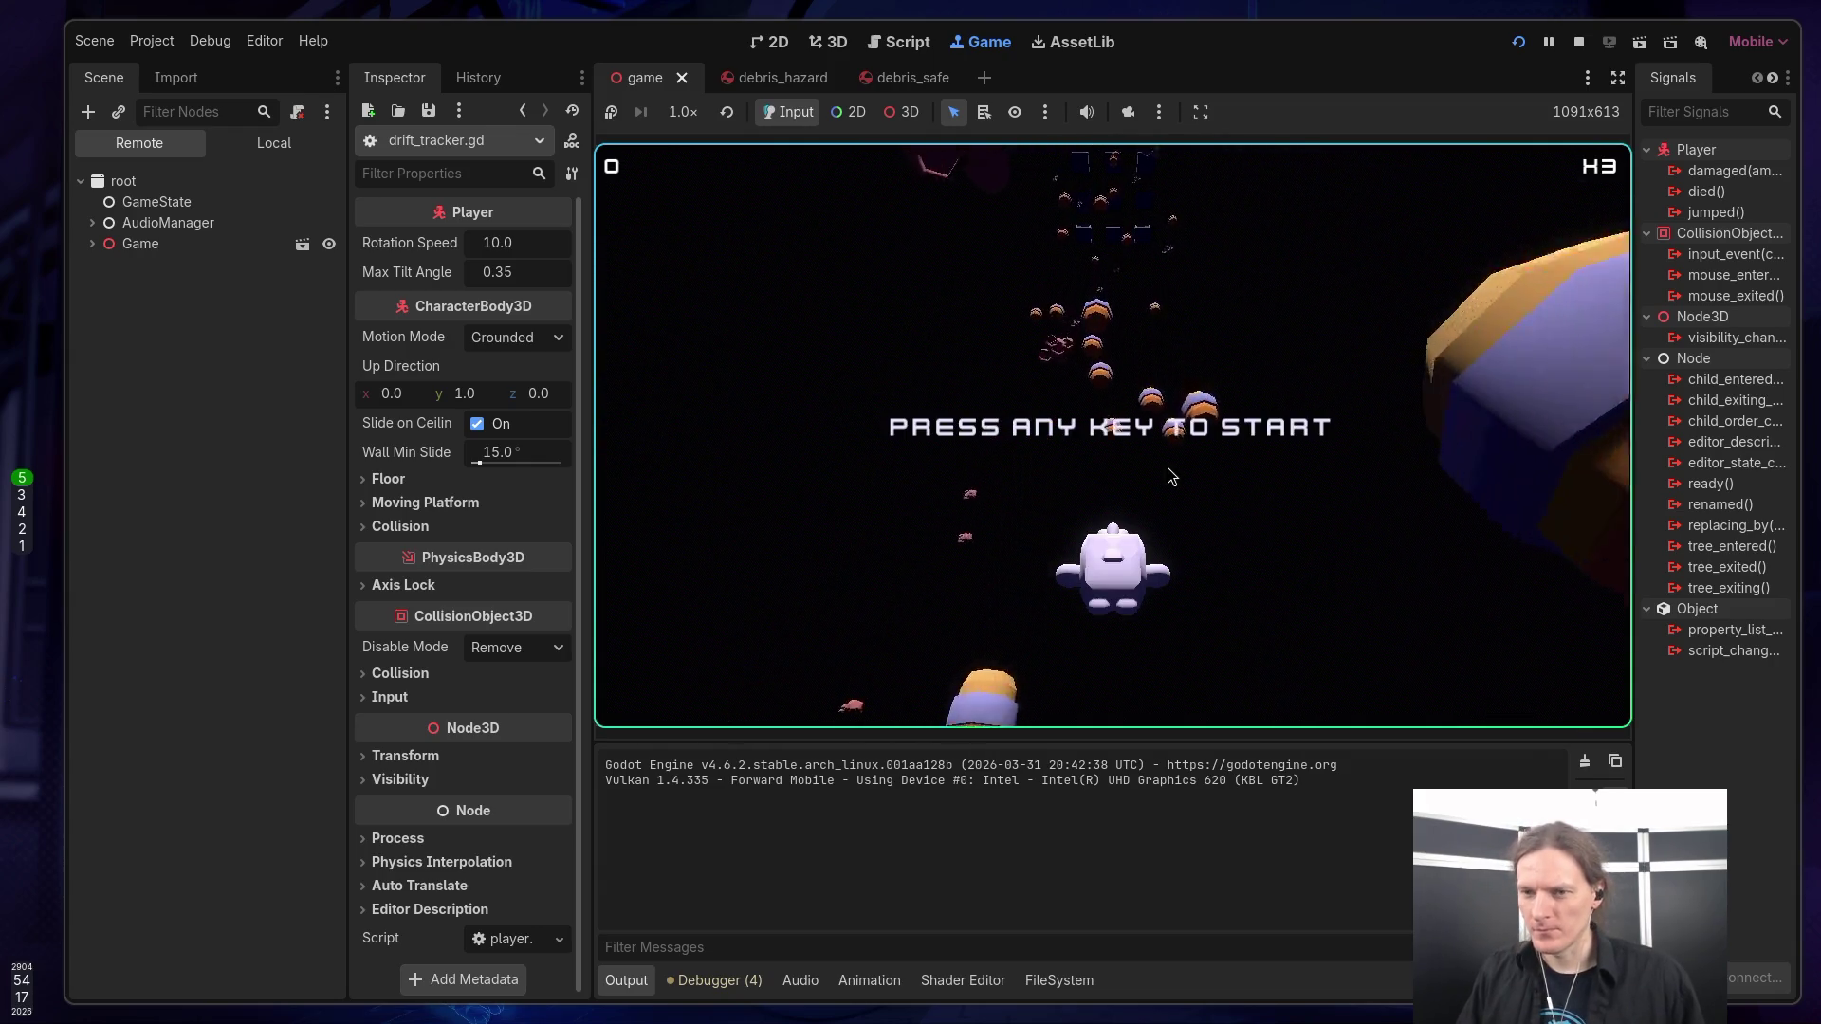
key(space)
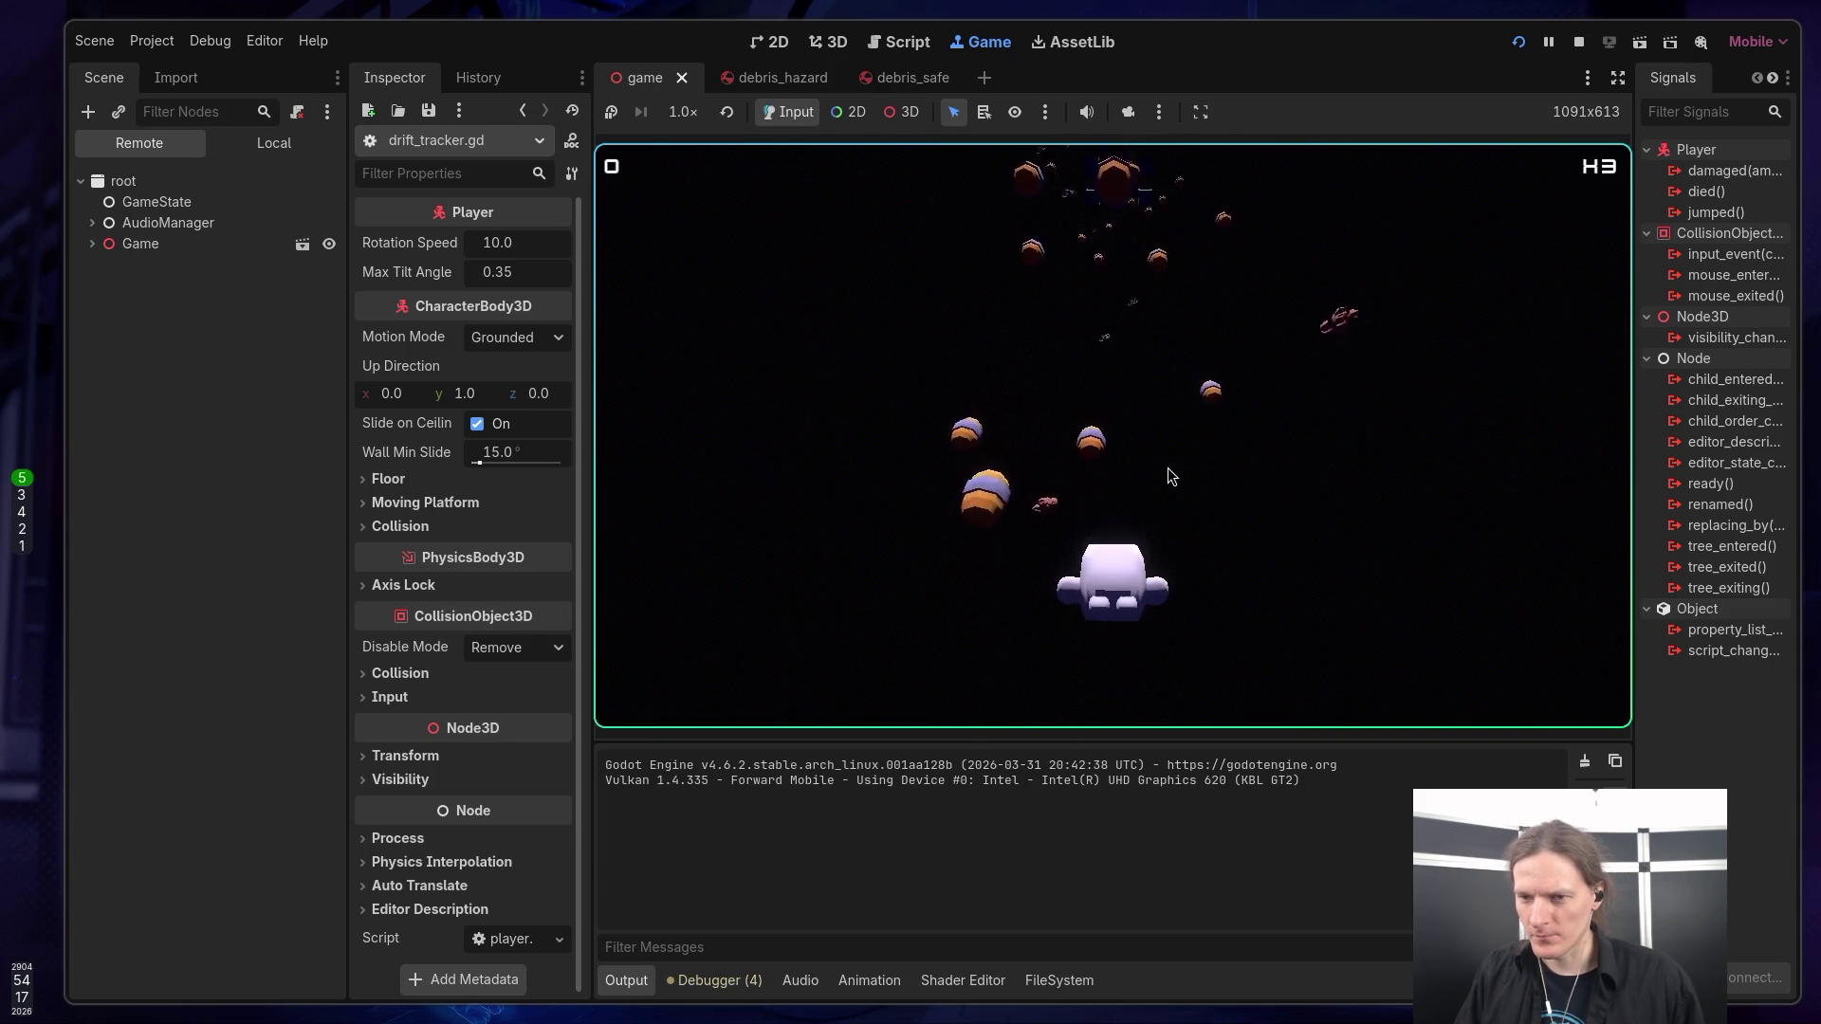
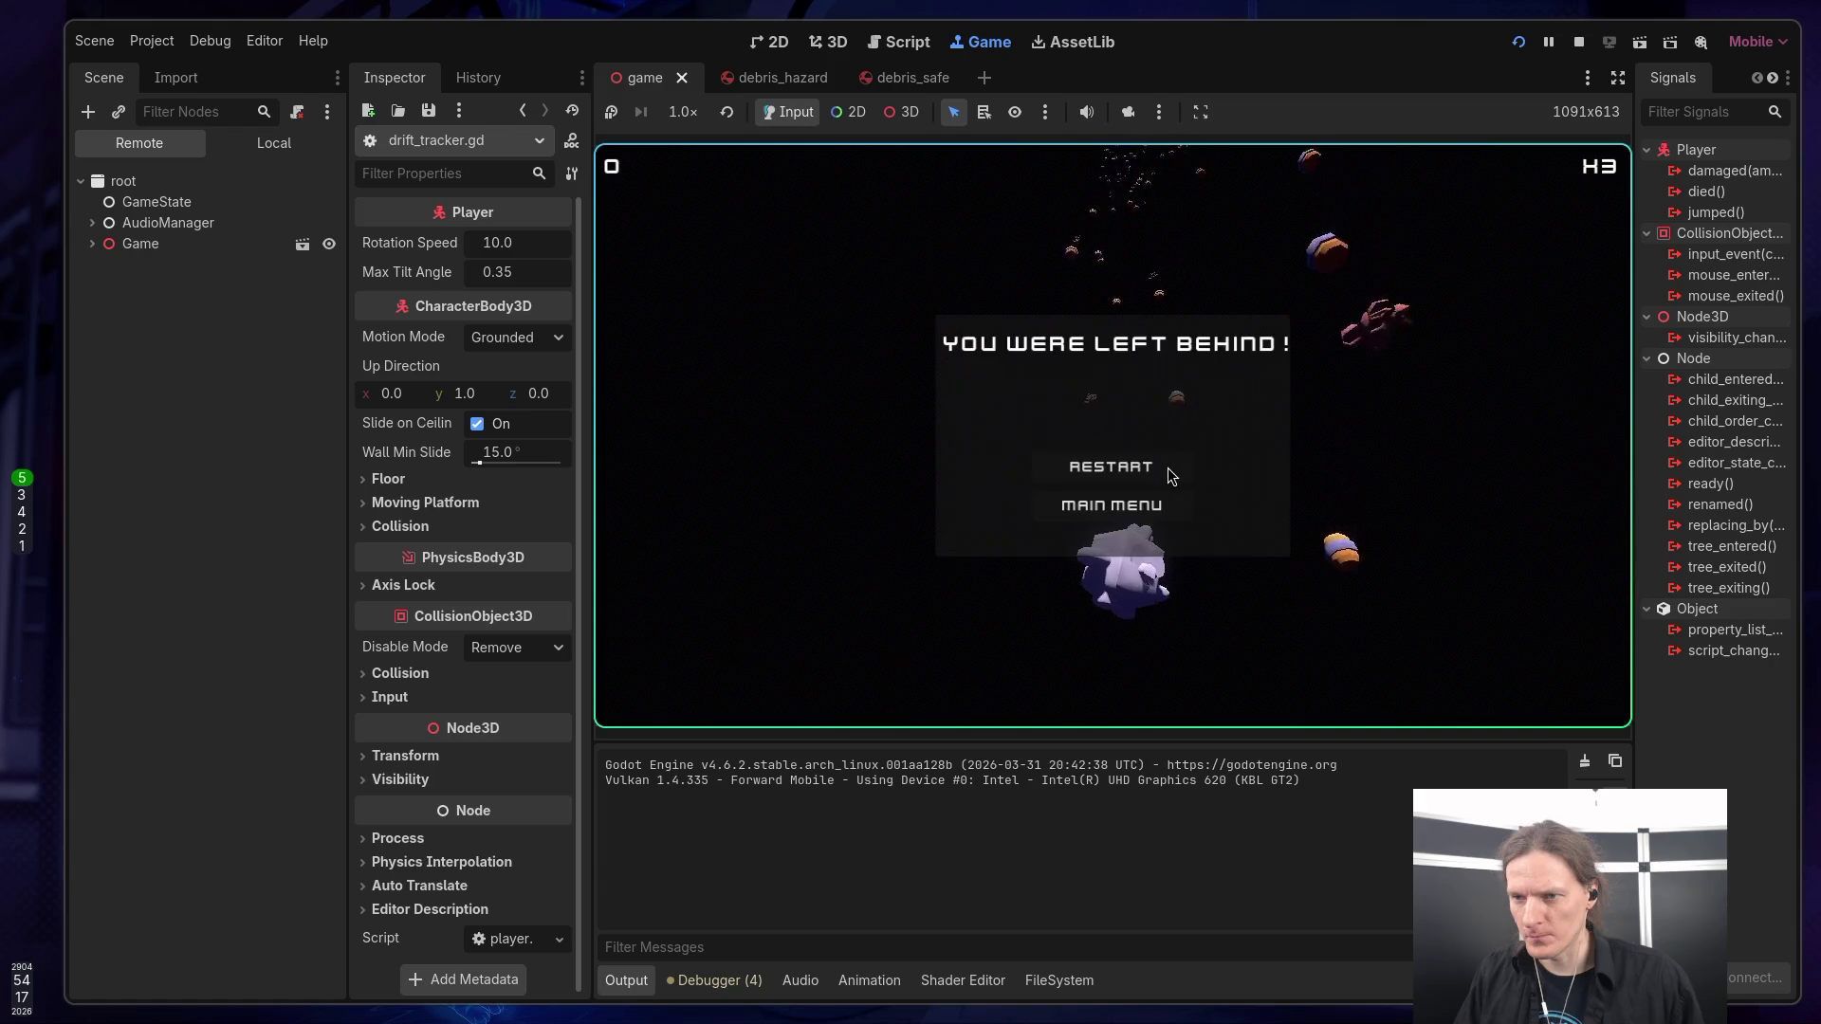
Restart and replay the level after each game over, then quit from the game's Main Menu.
click(1168, 469)
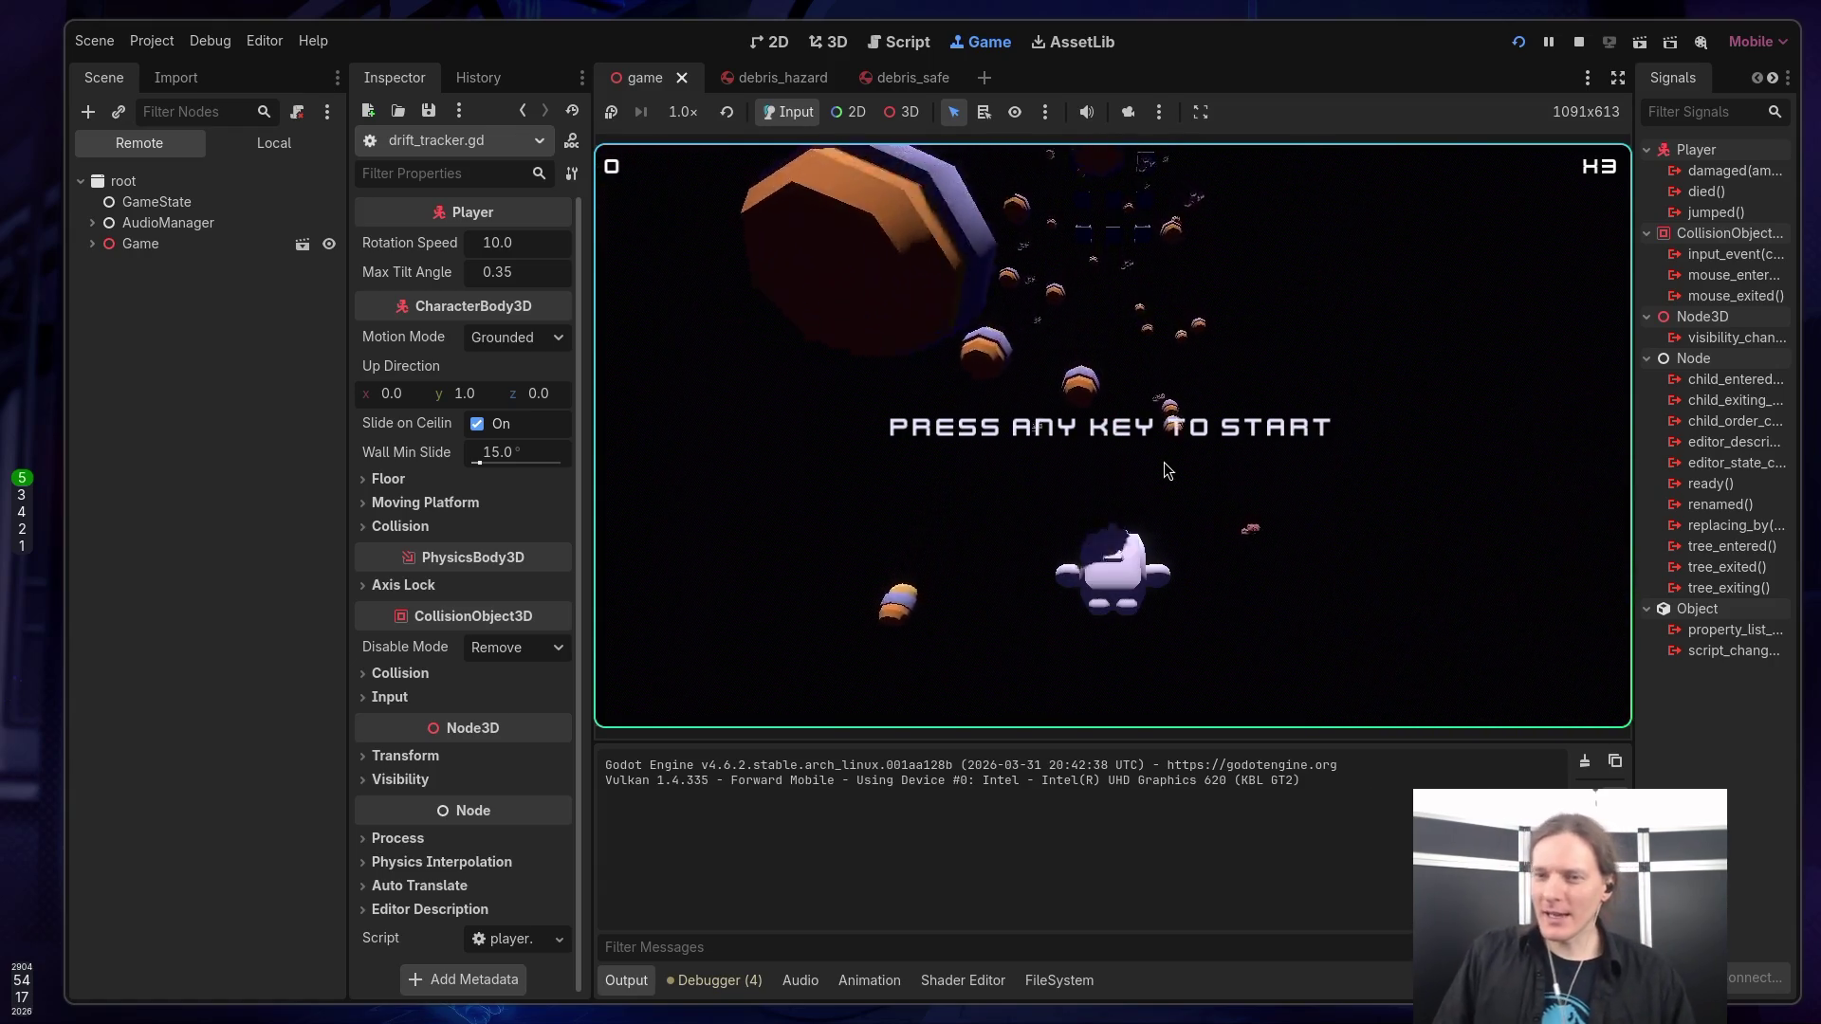
key(space)
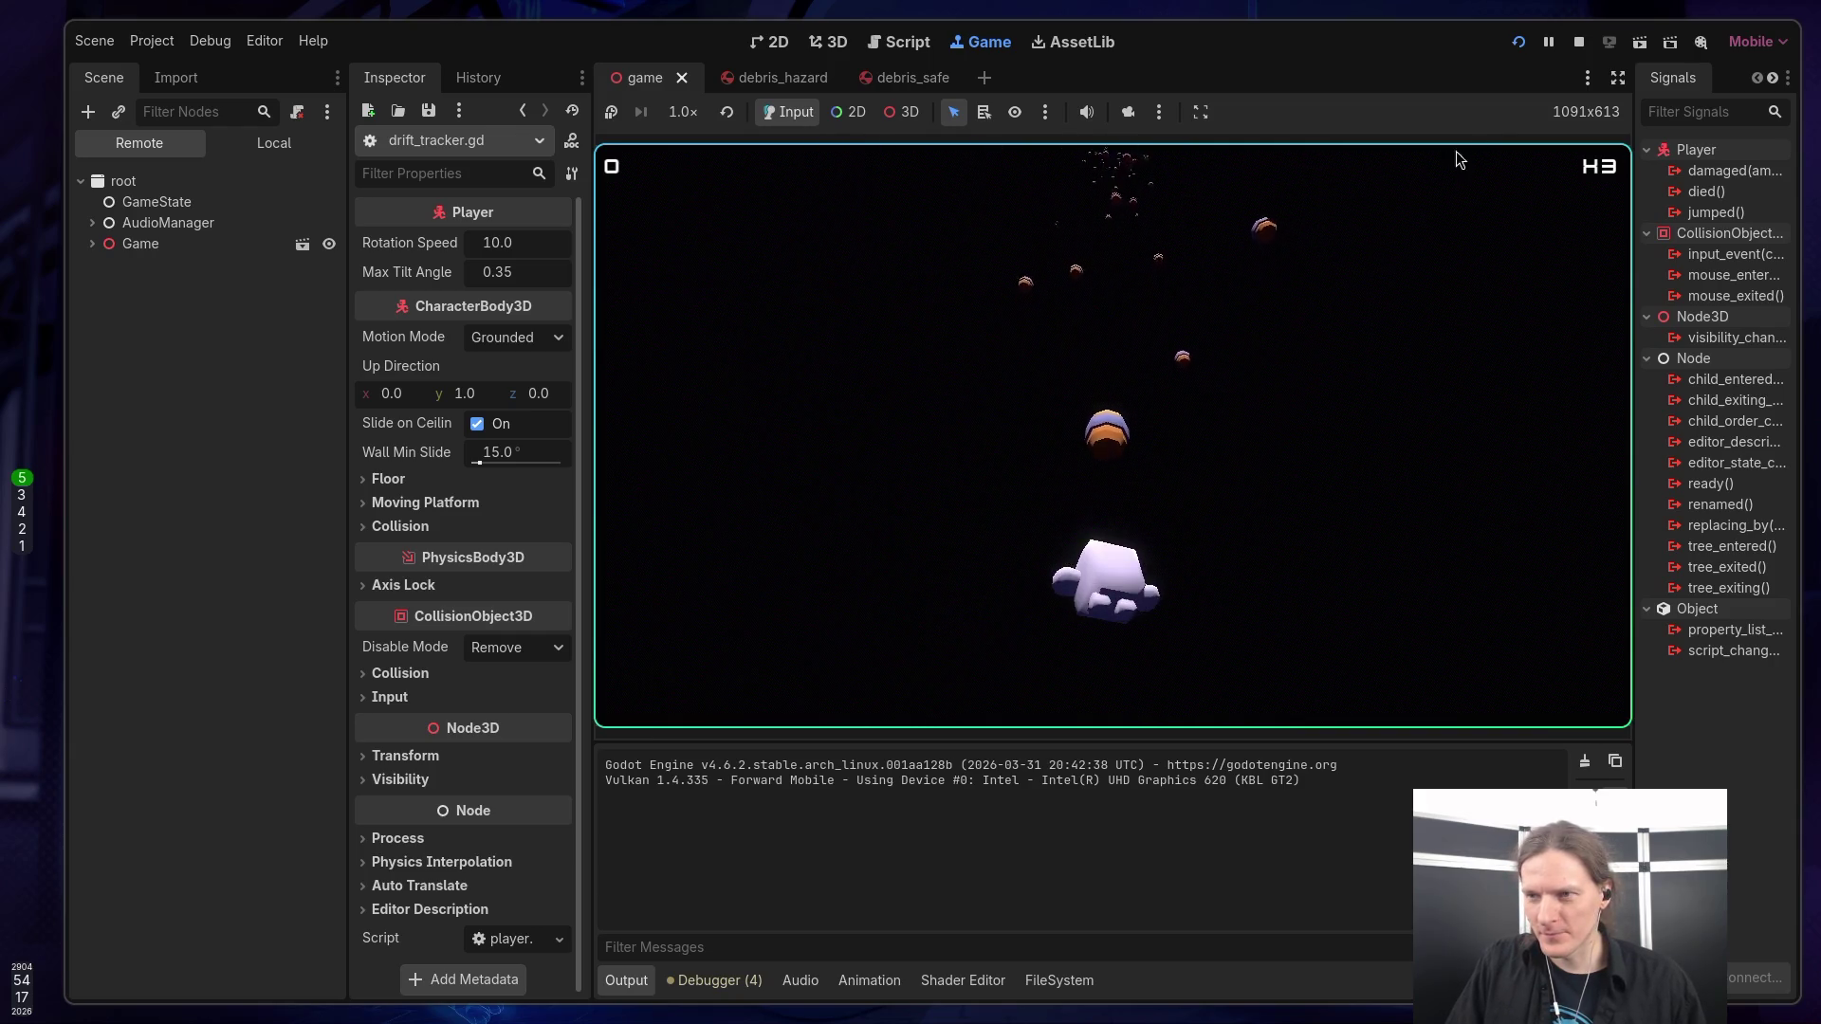
click(1092, 493)
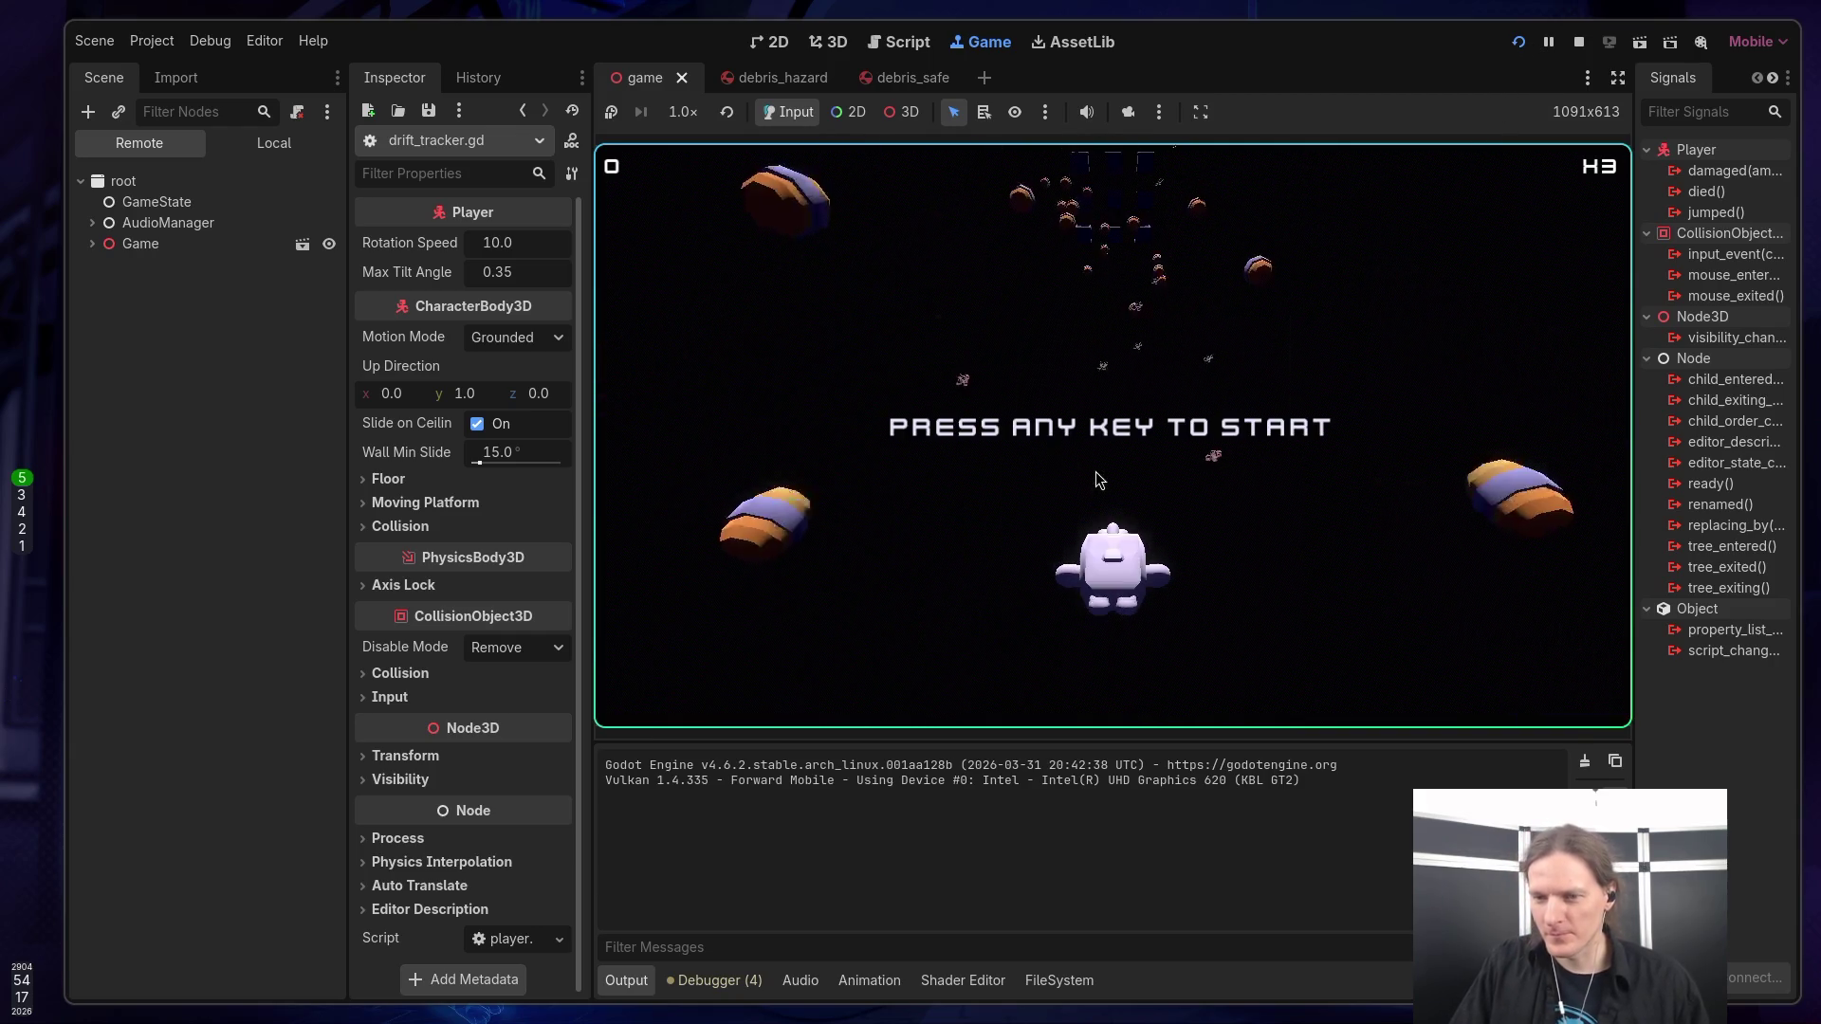
key(space)
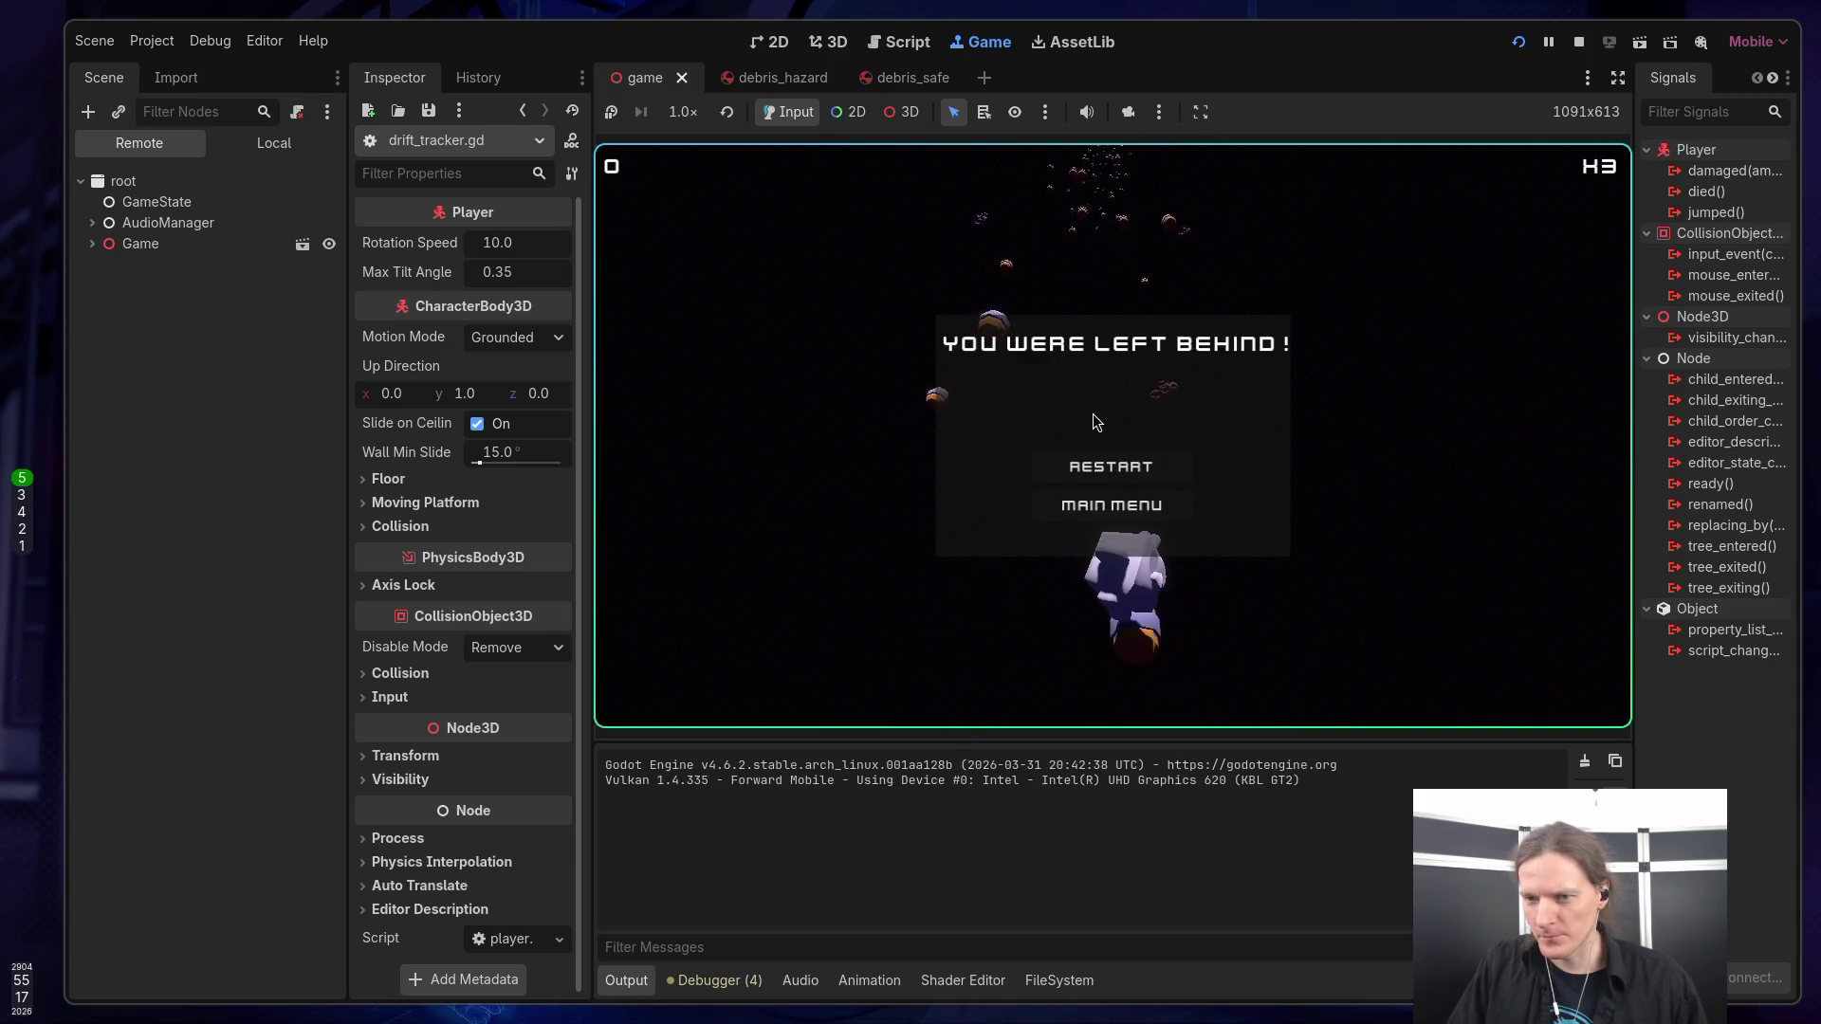
click(1119, 469)
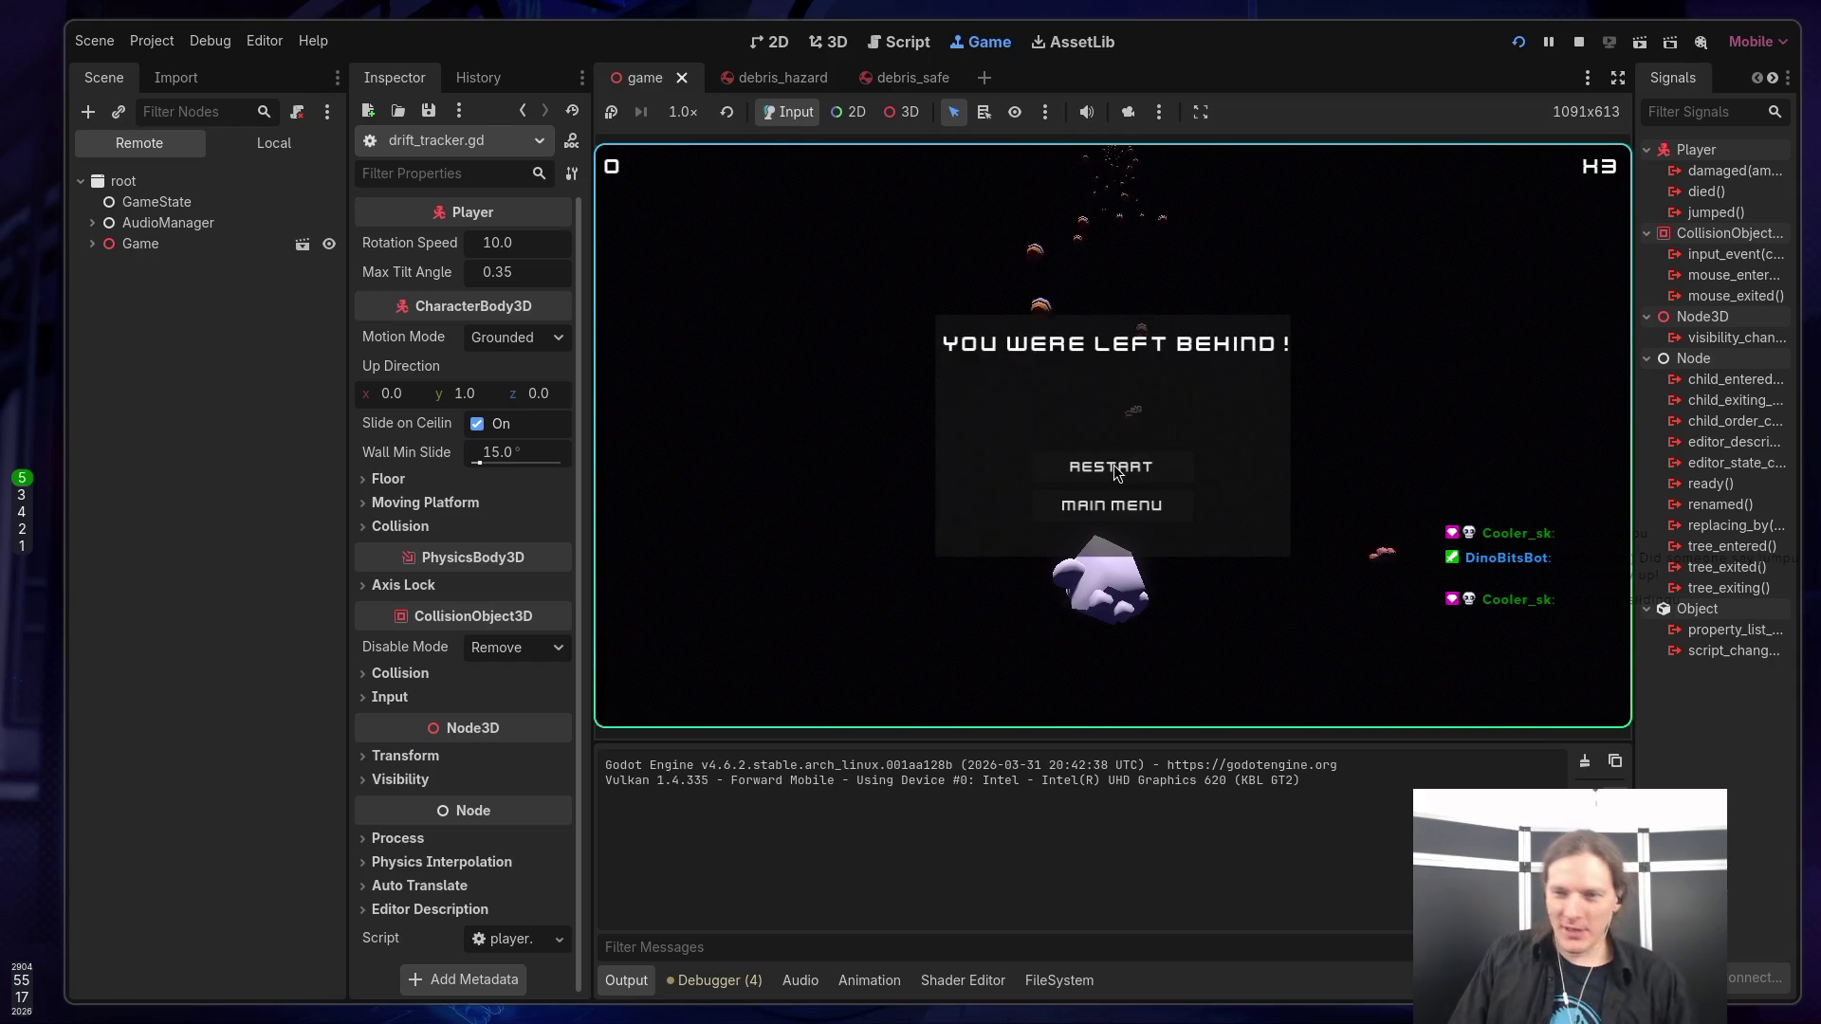
click(1142, 470)
key(space)
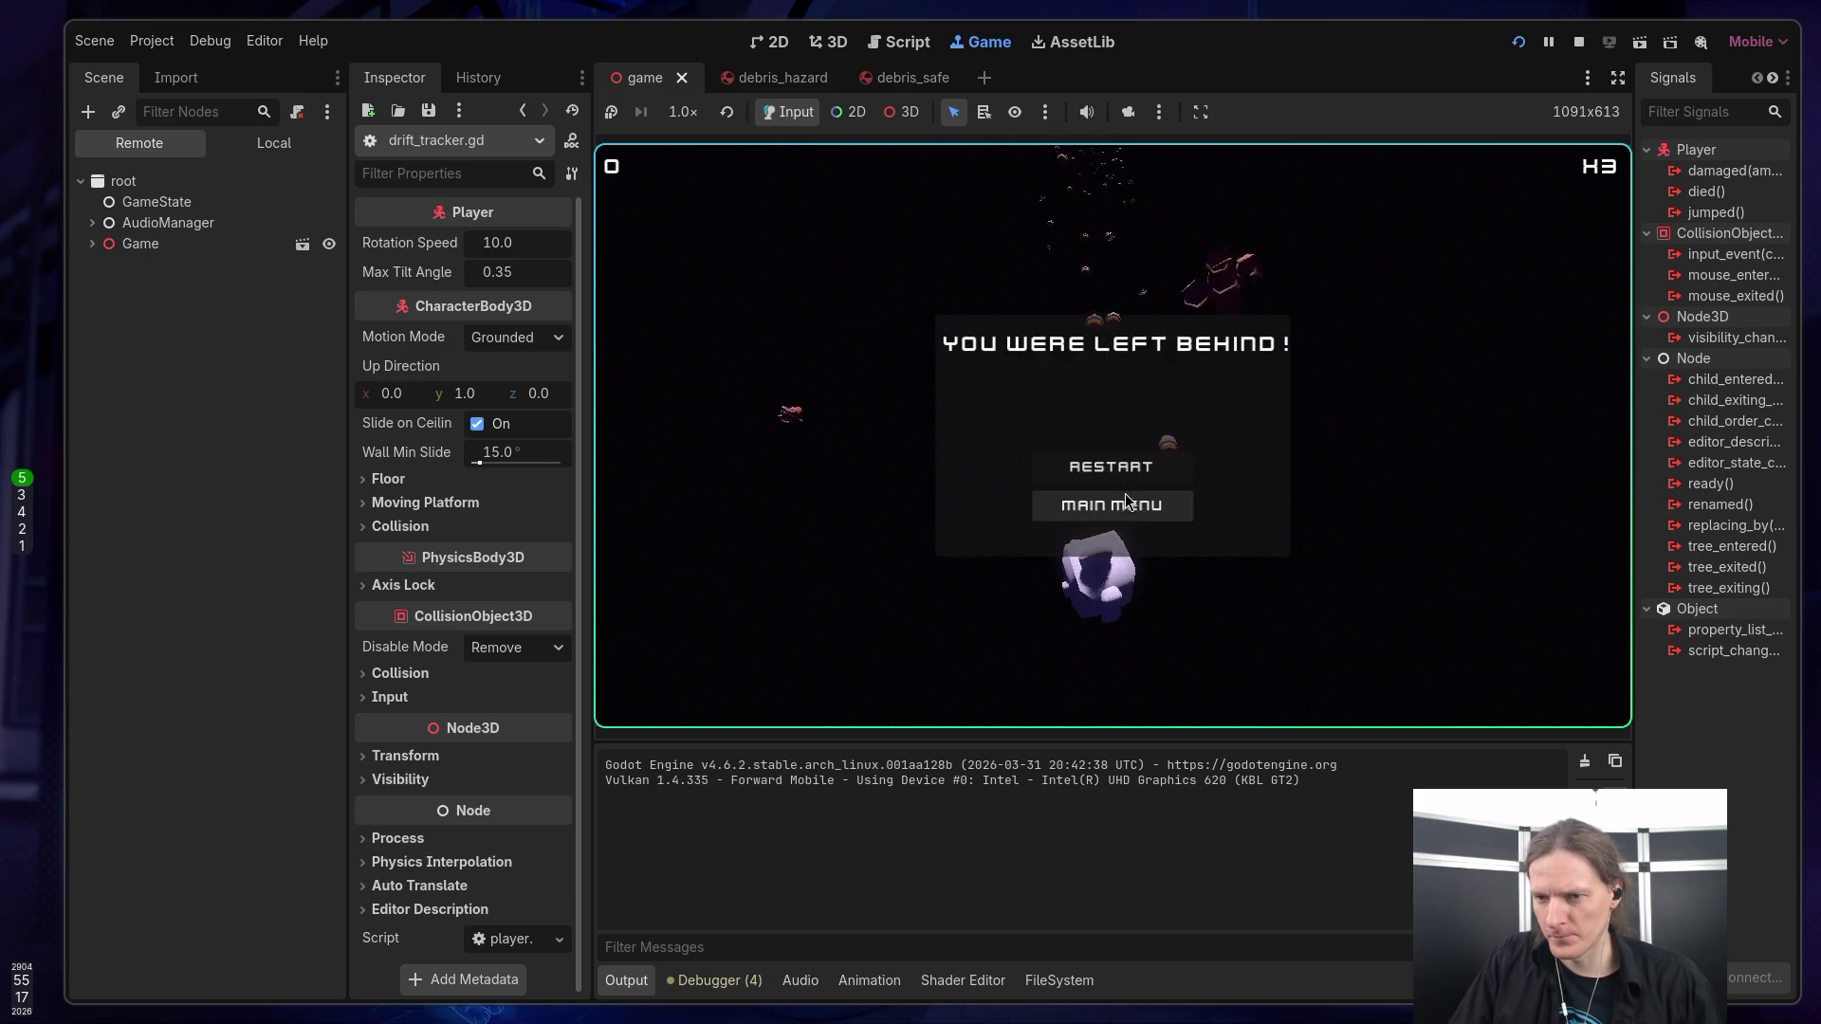
click(1121, 507)
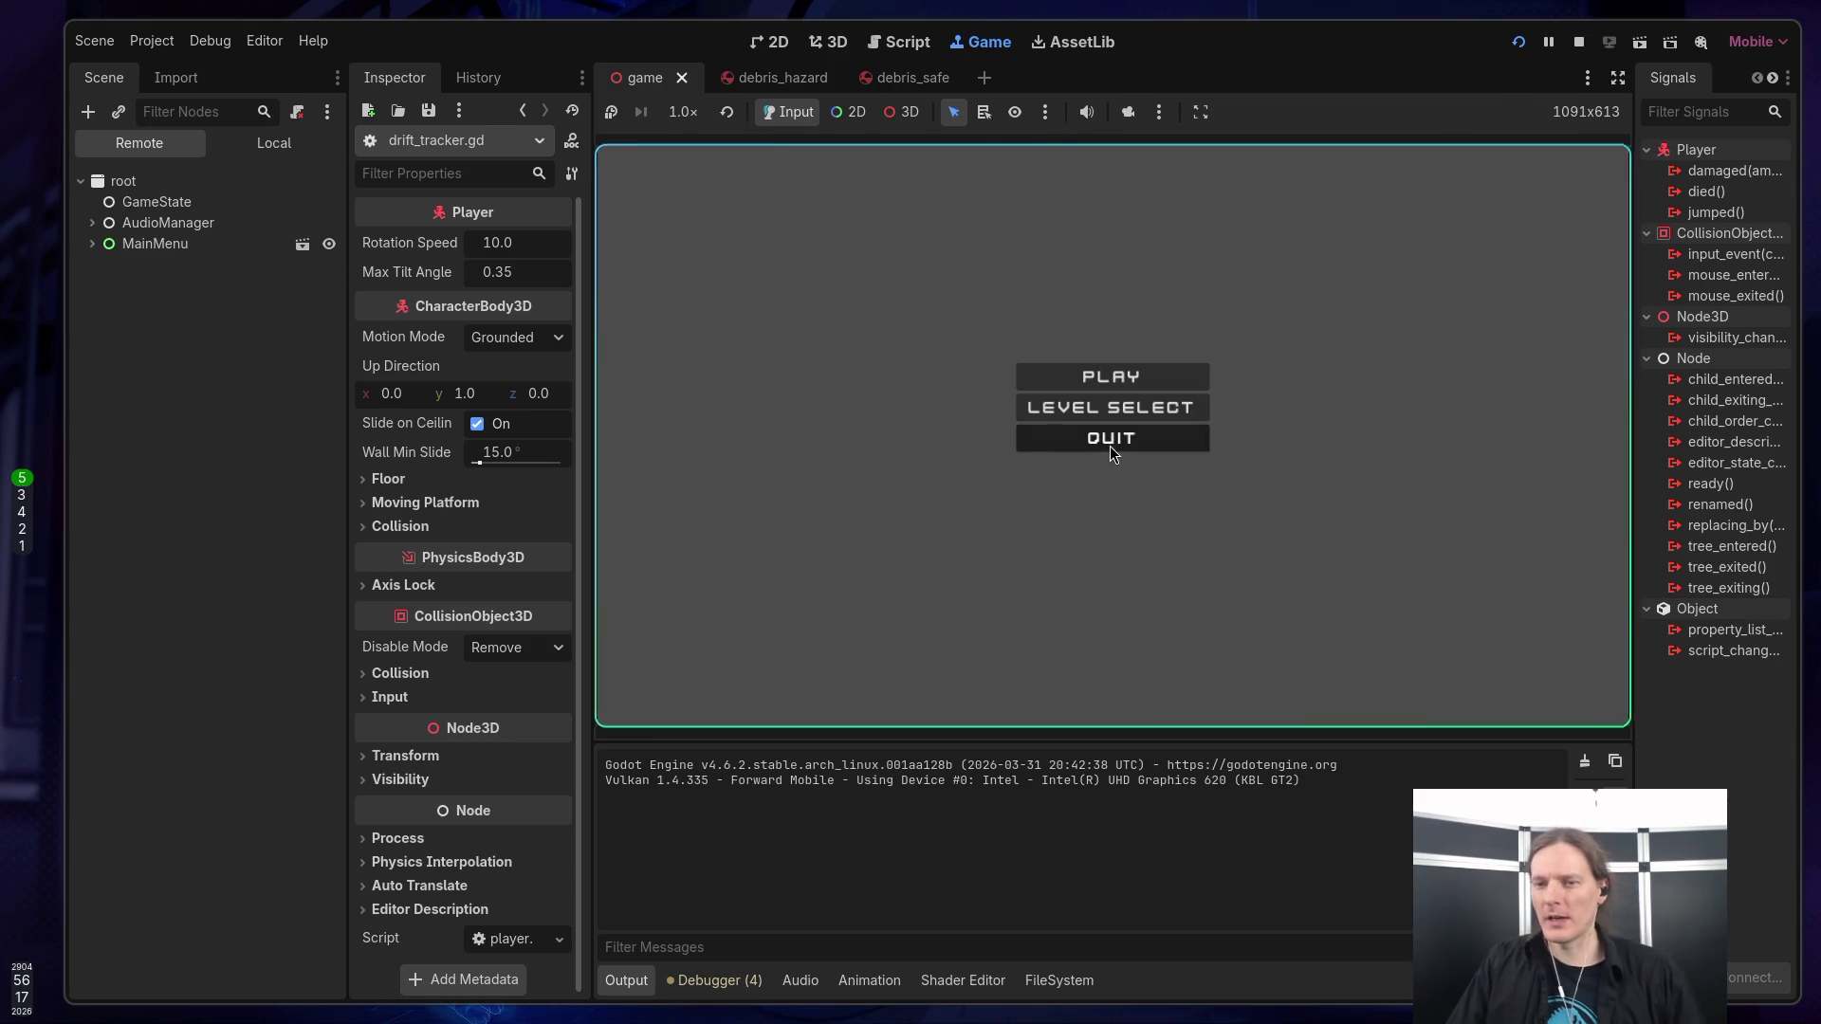
click(1112, 438)
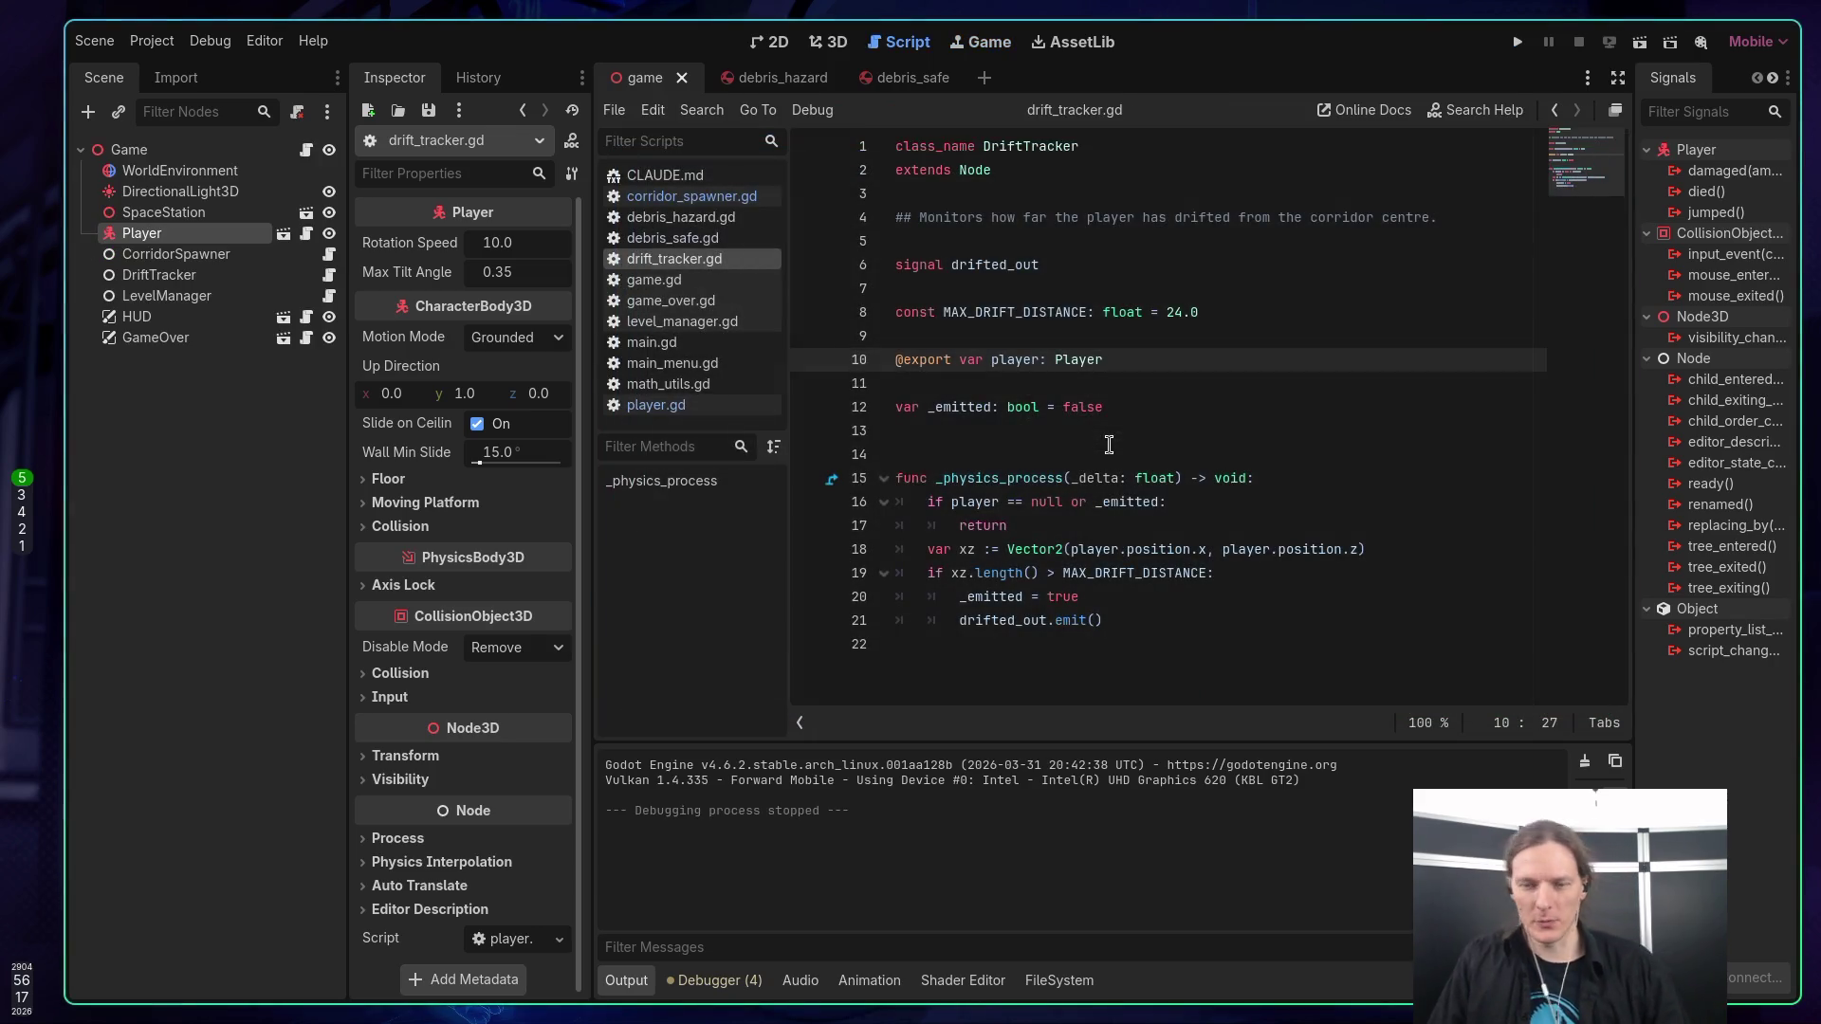
Open CLAUDE.md and read its coding style and Git workflow rules down to Godot Validation.
click(665, 176)
scroll(1070, 361, down, 5)
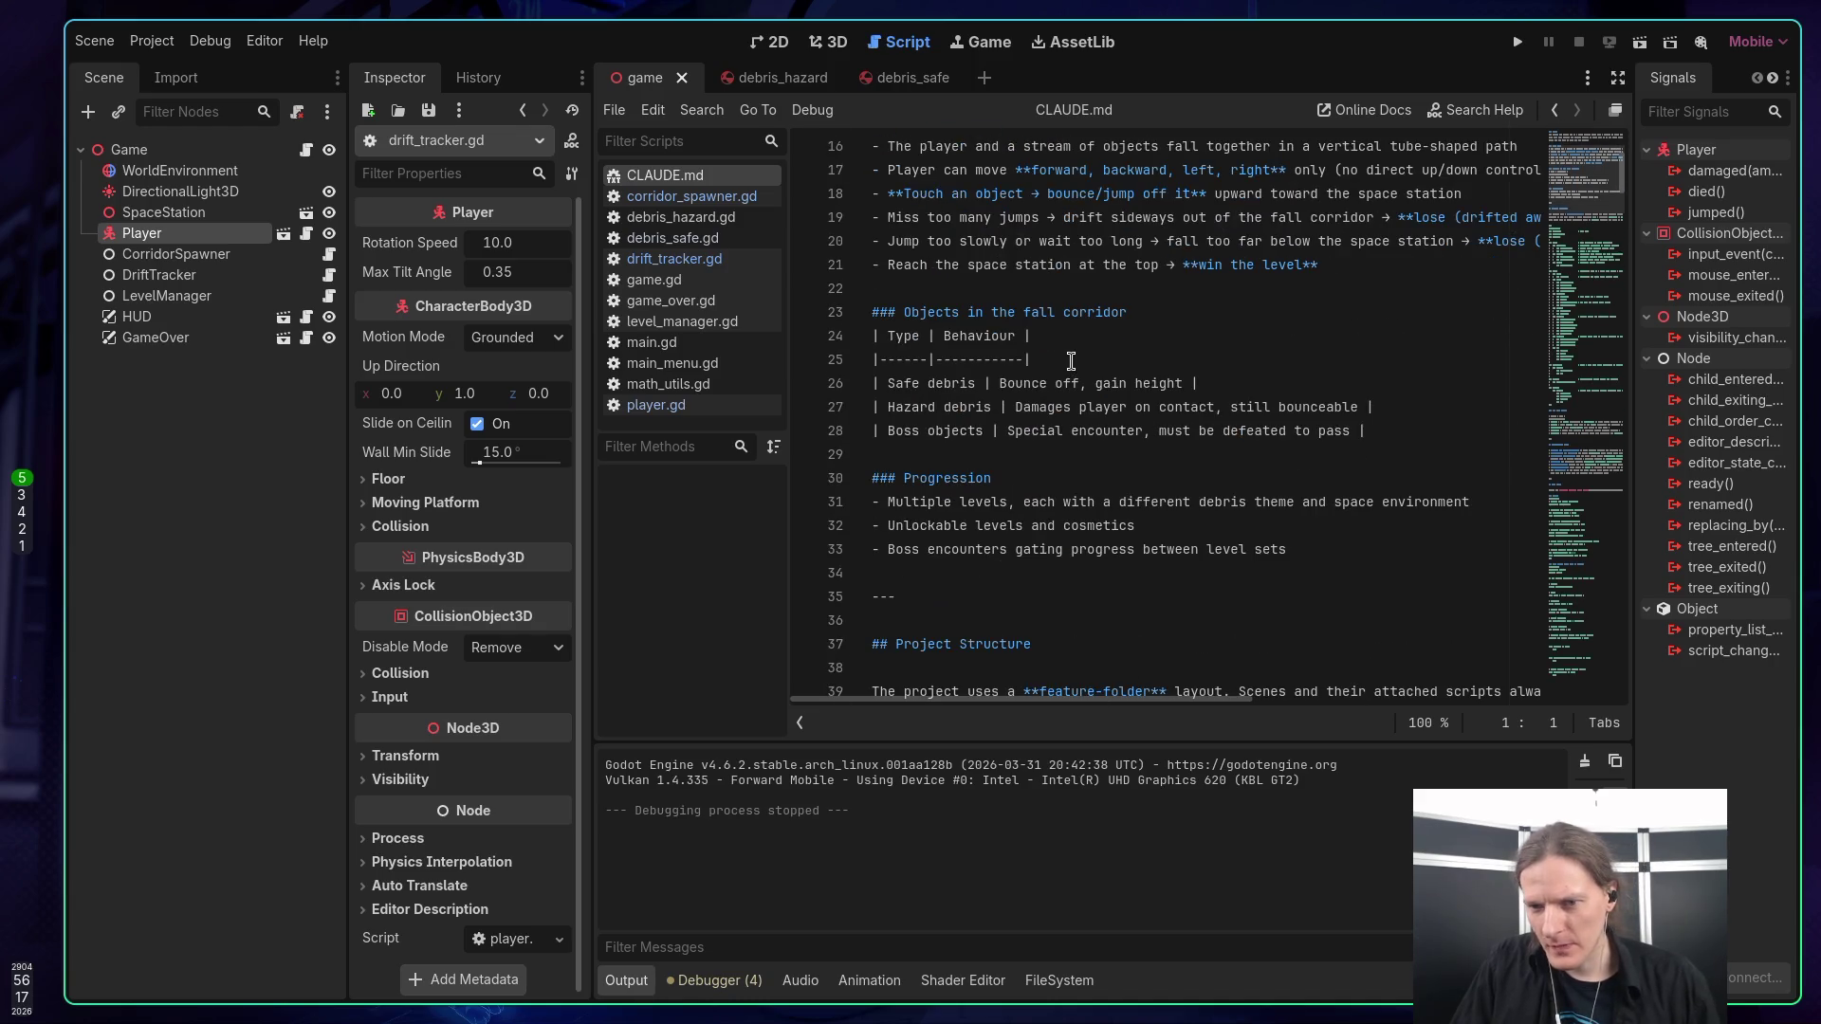
scroll(1070, 361, down, 20)
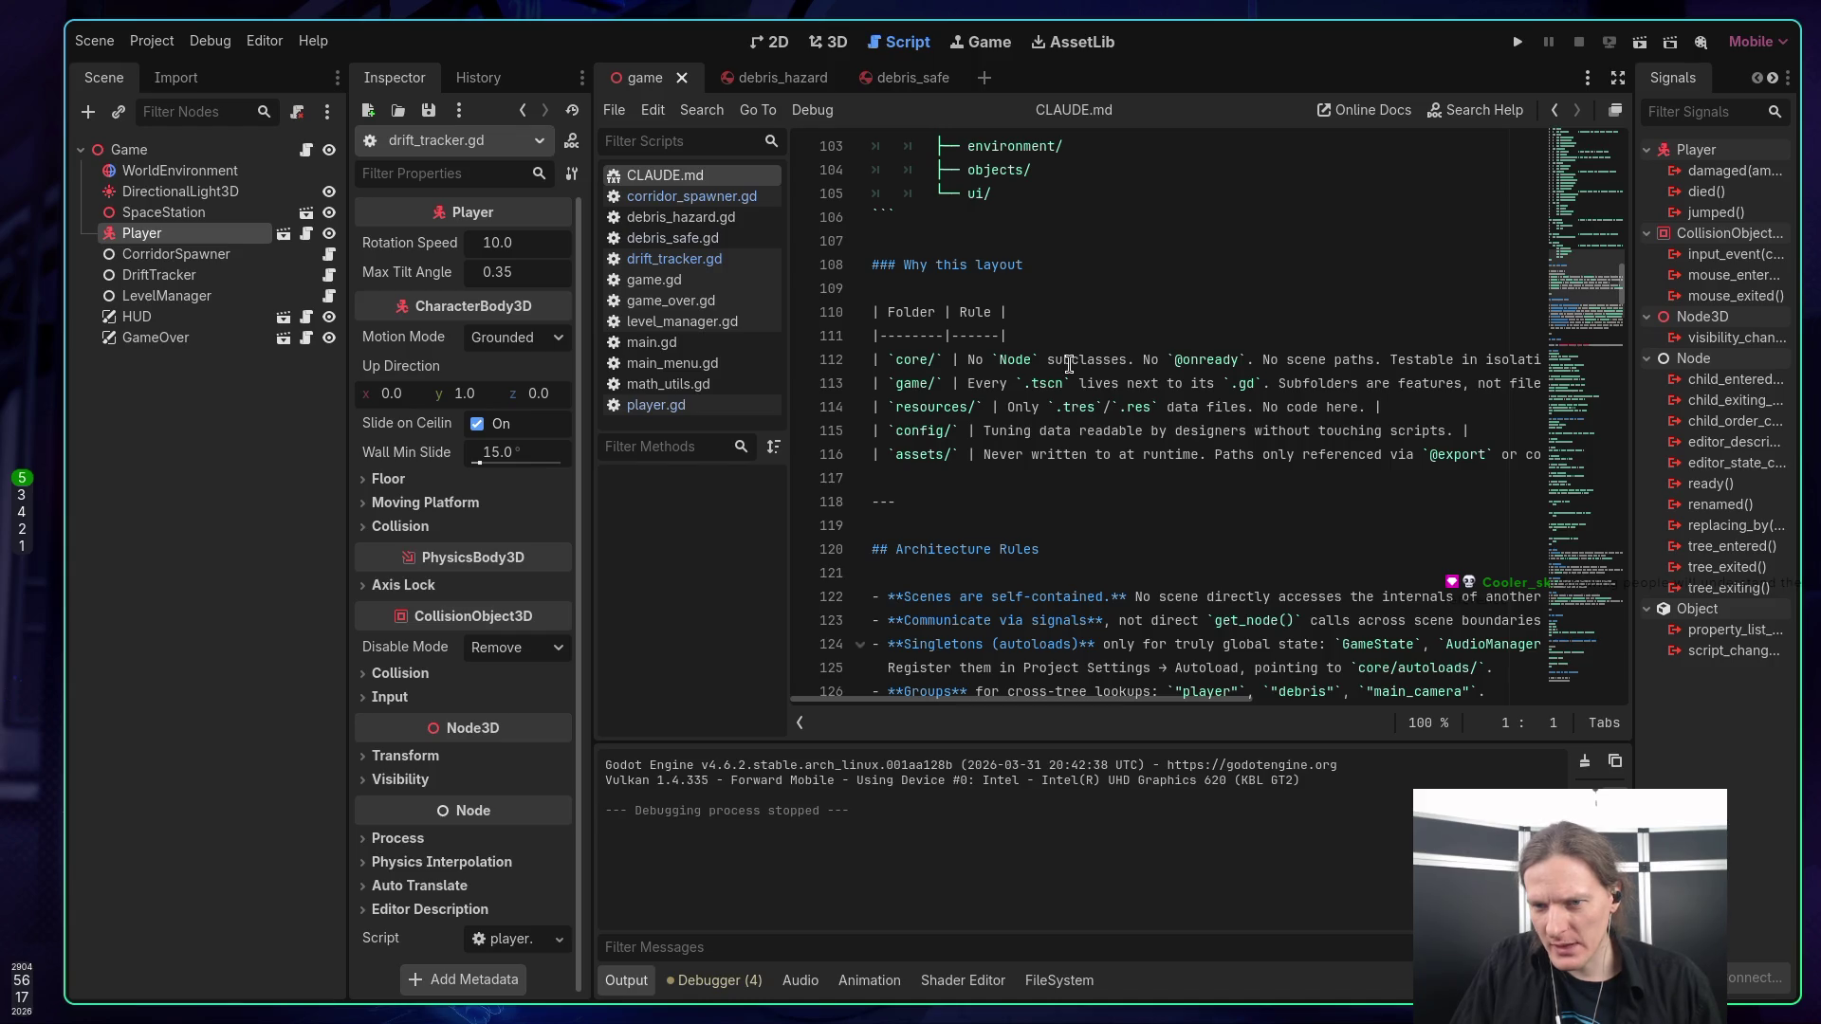
scroll(1062, 355, down, 3)
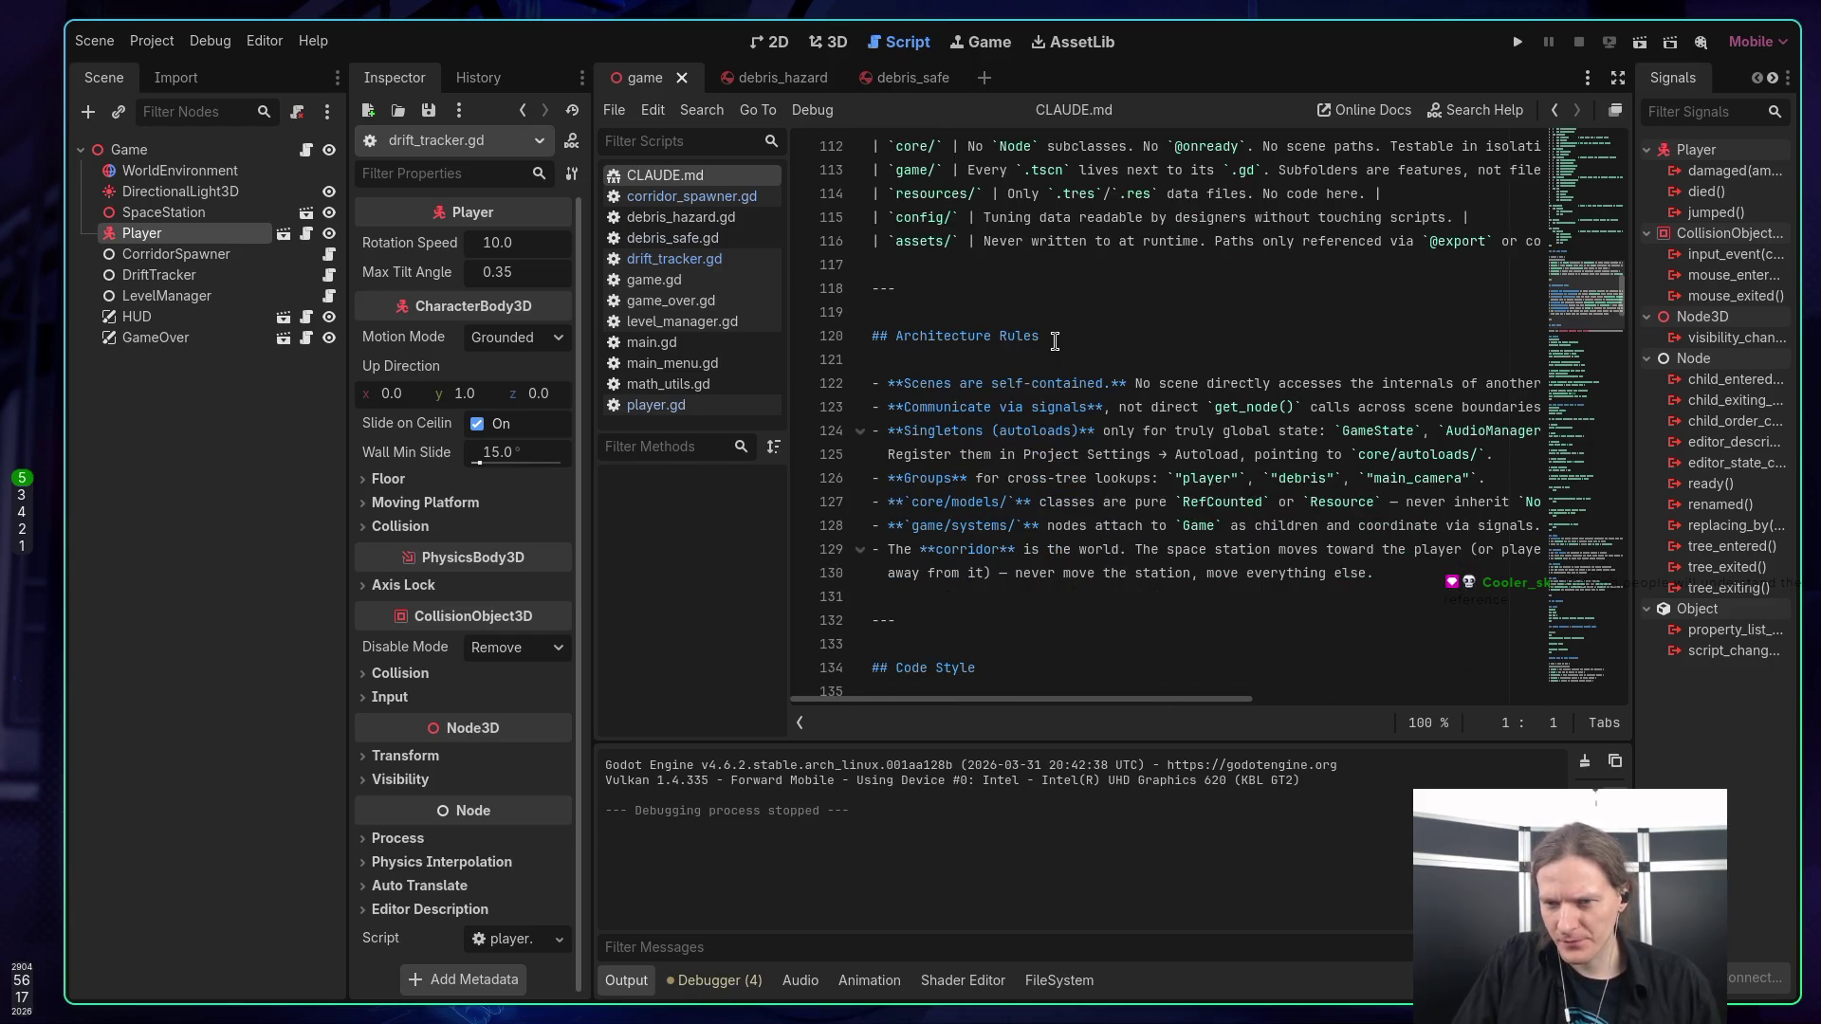
scroll(1047, 343, down, 4)
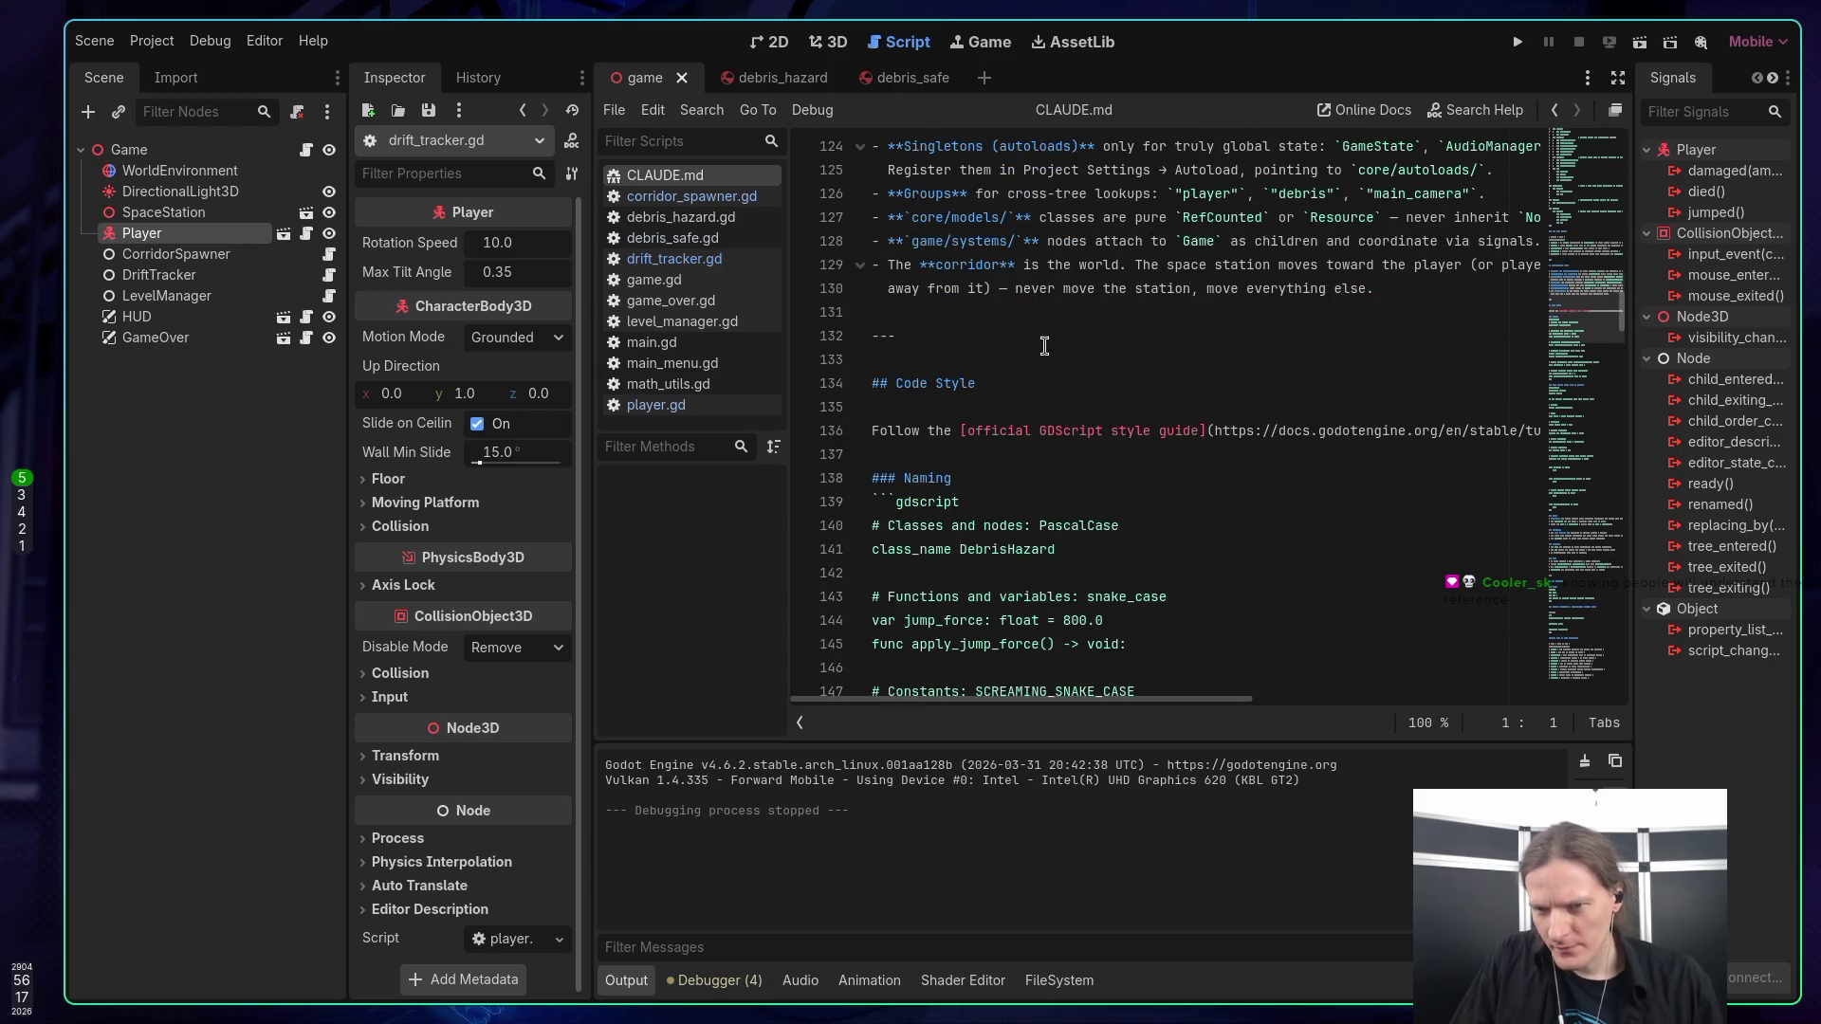
scroll(1033, 341, down, 1)
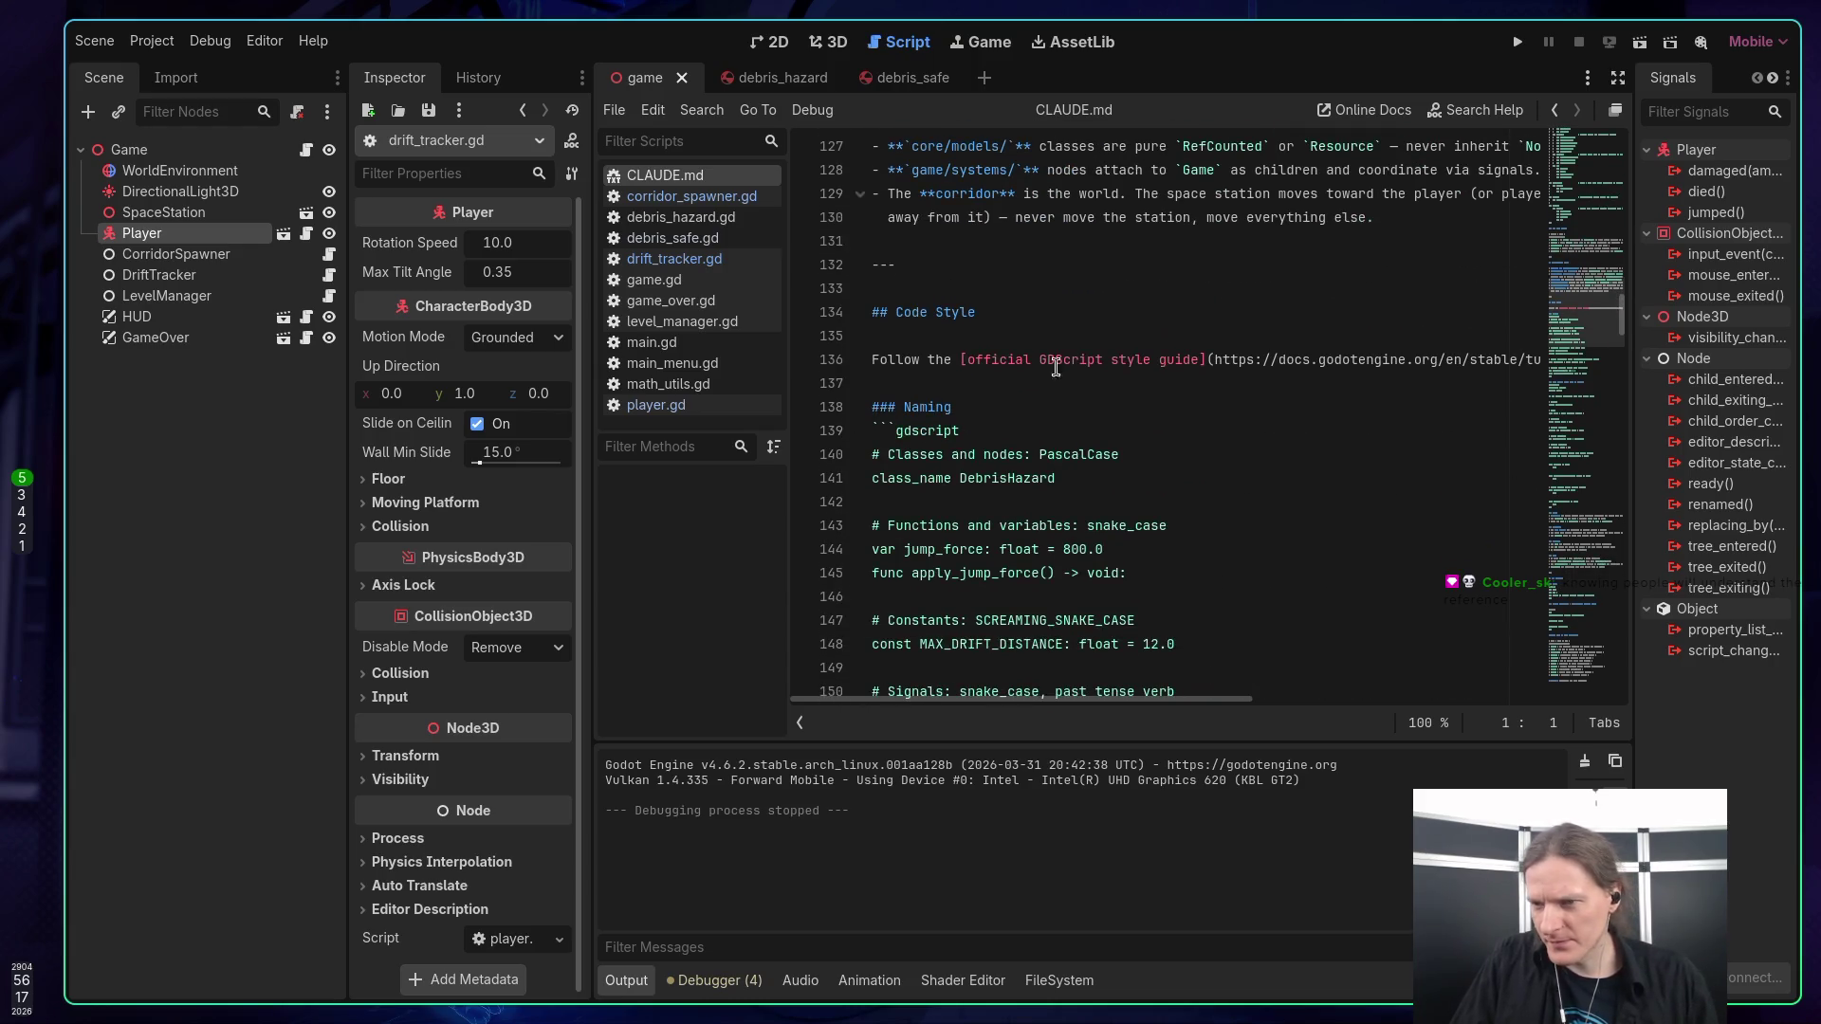
scroll(1050, 405, down, 2)
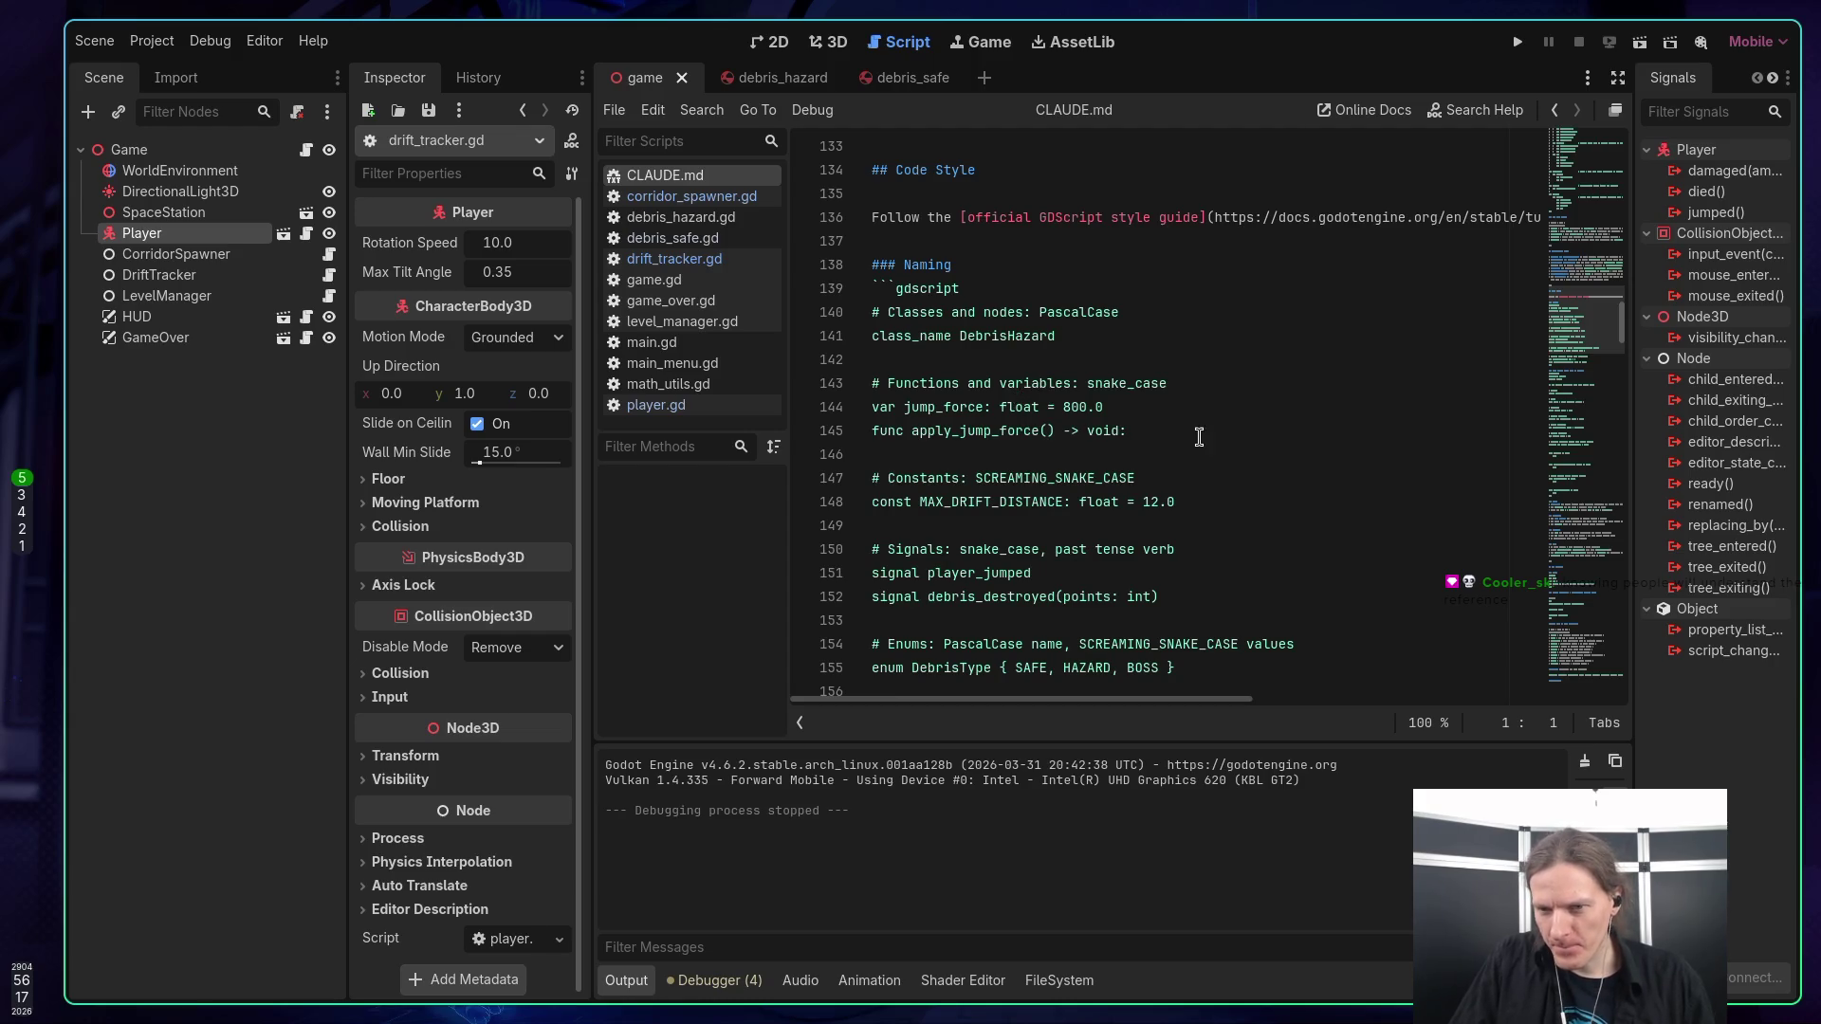
scroll(1205, 427, down, 3)
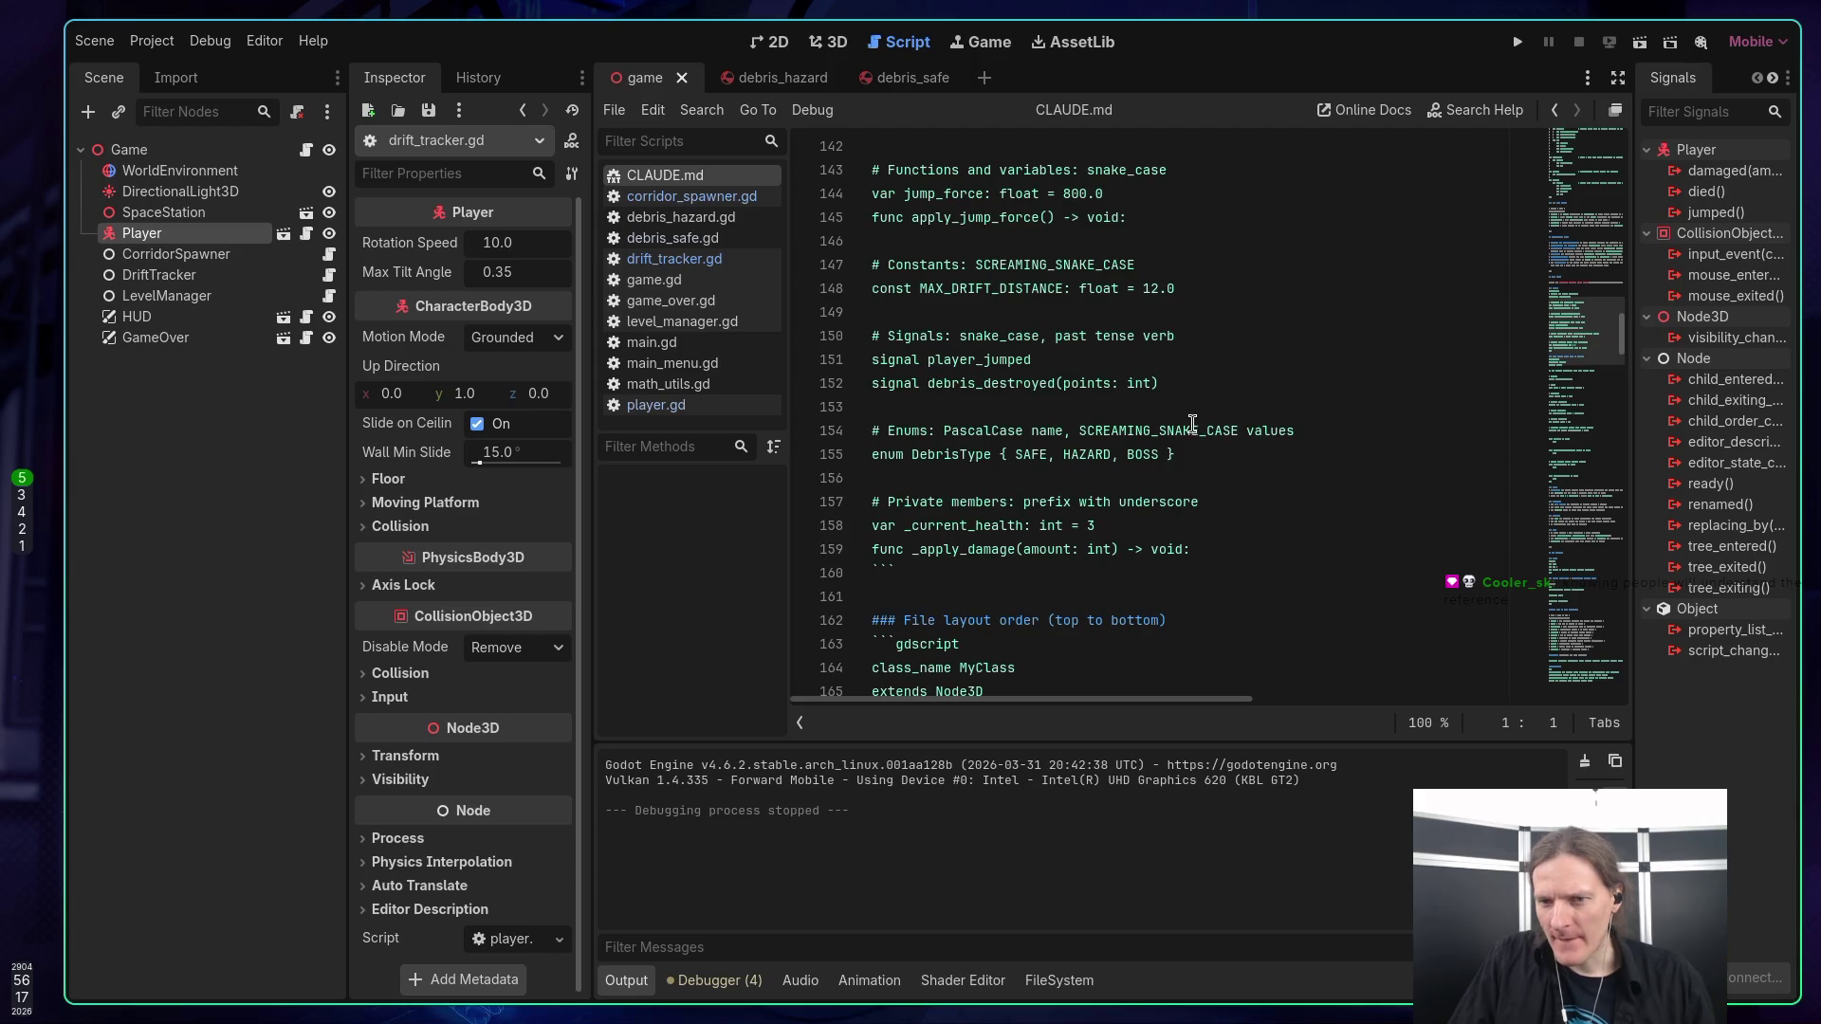
scroll(1176, 414, down, 1)
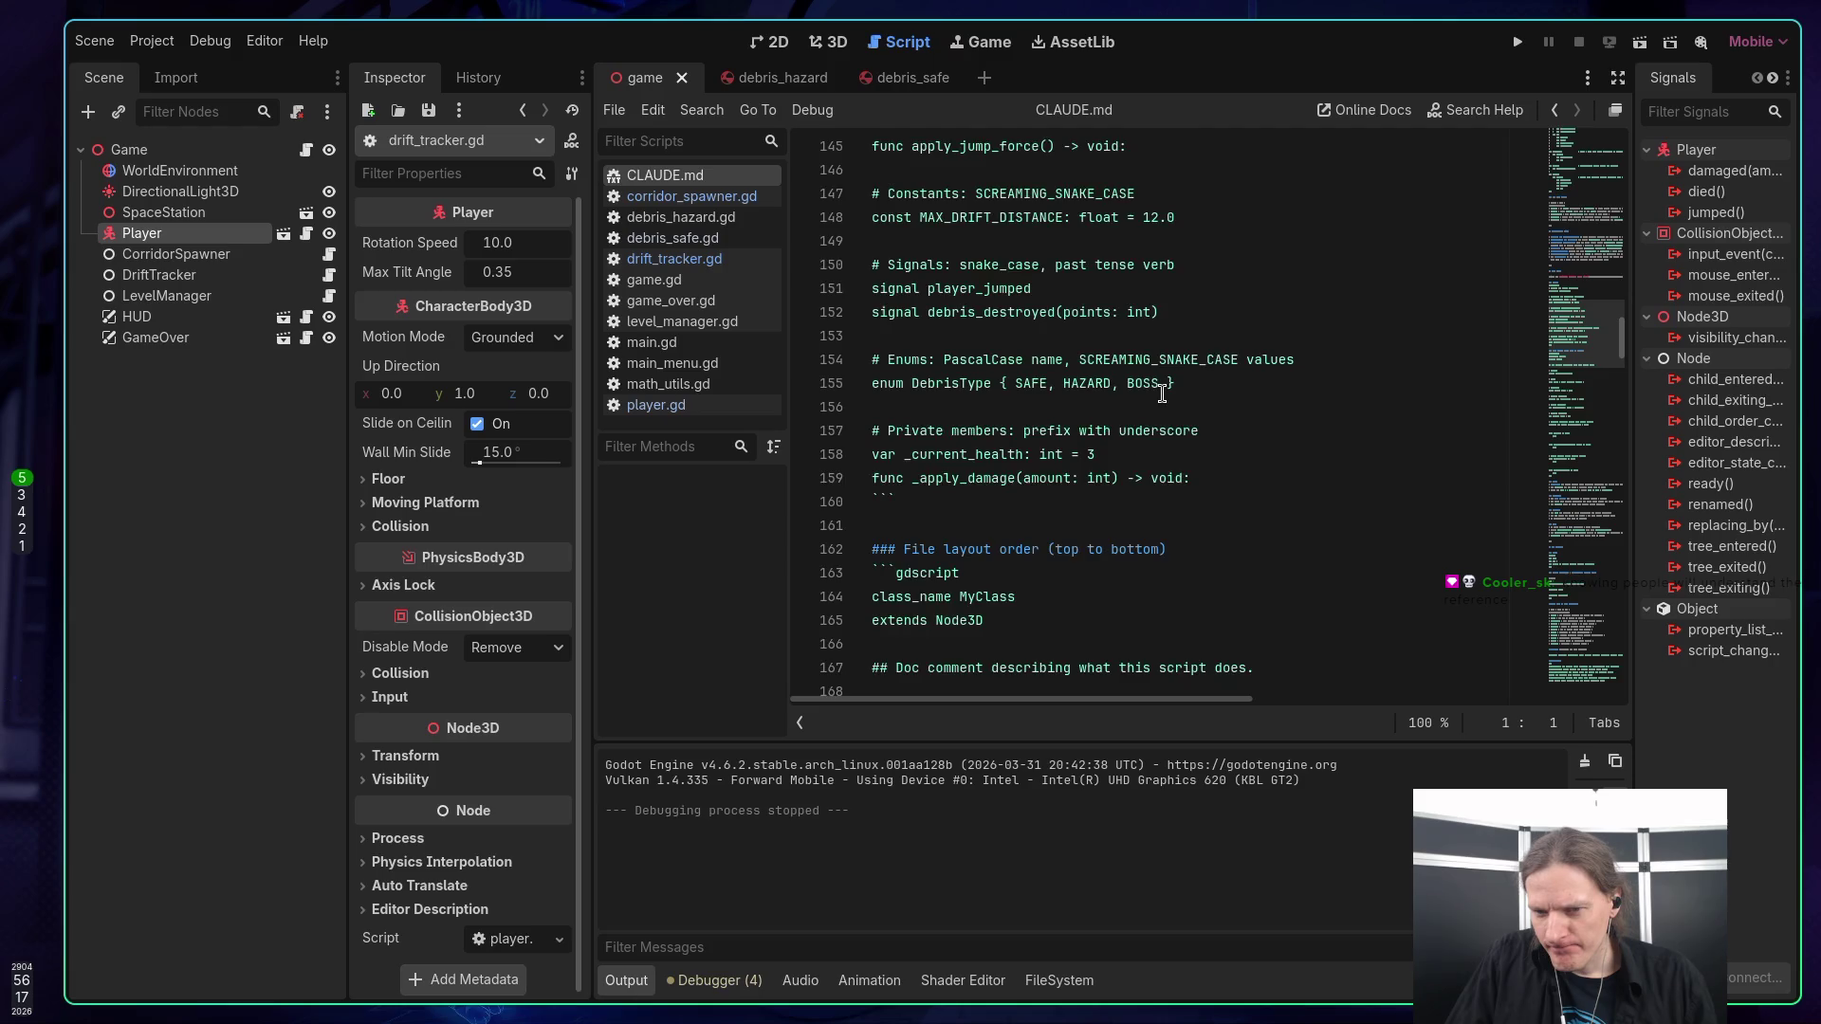
scroll(1161, 393, down, 3)
scroll(1161, 393, down, 14)
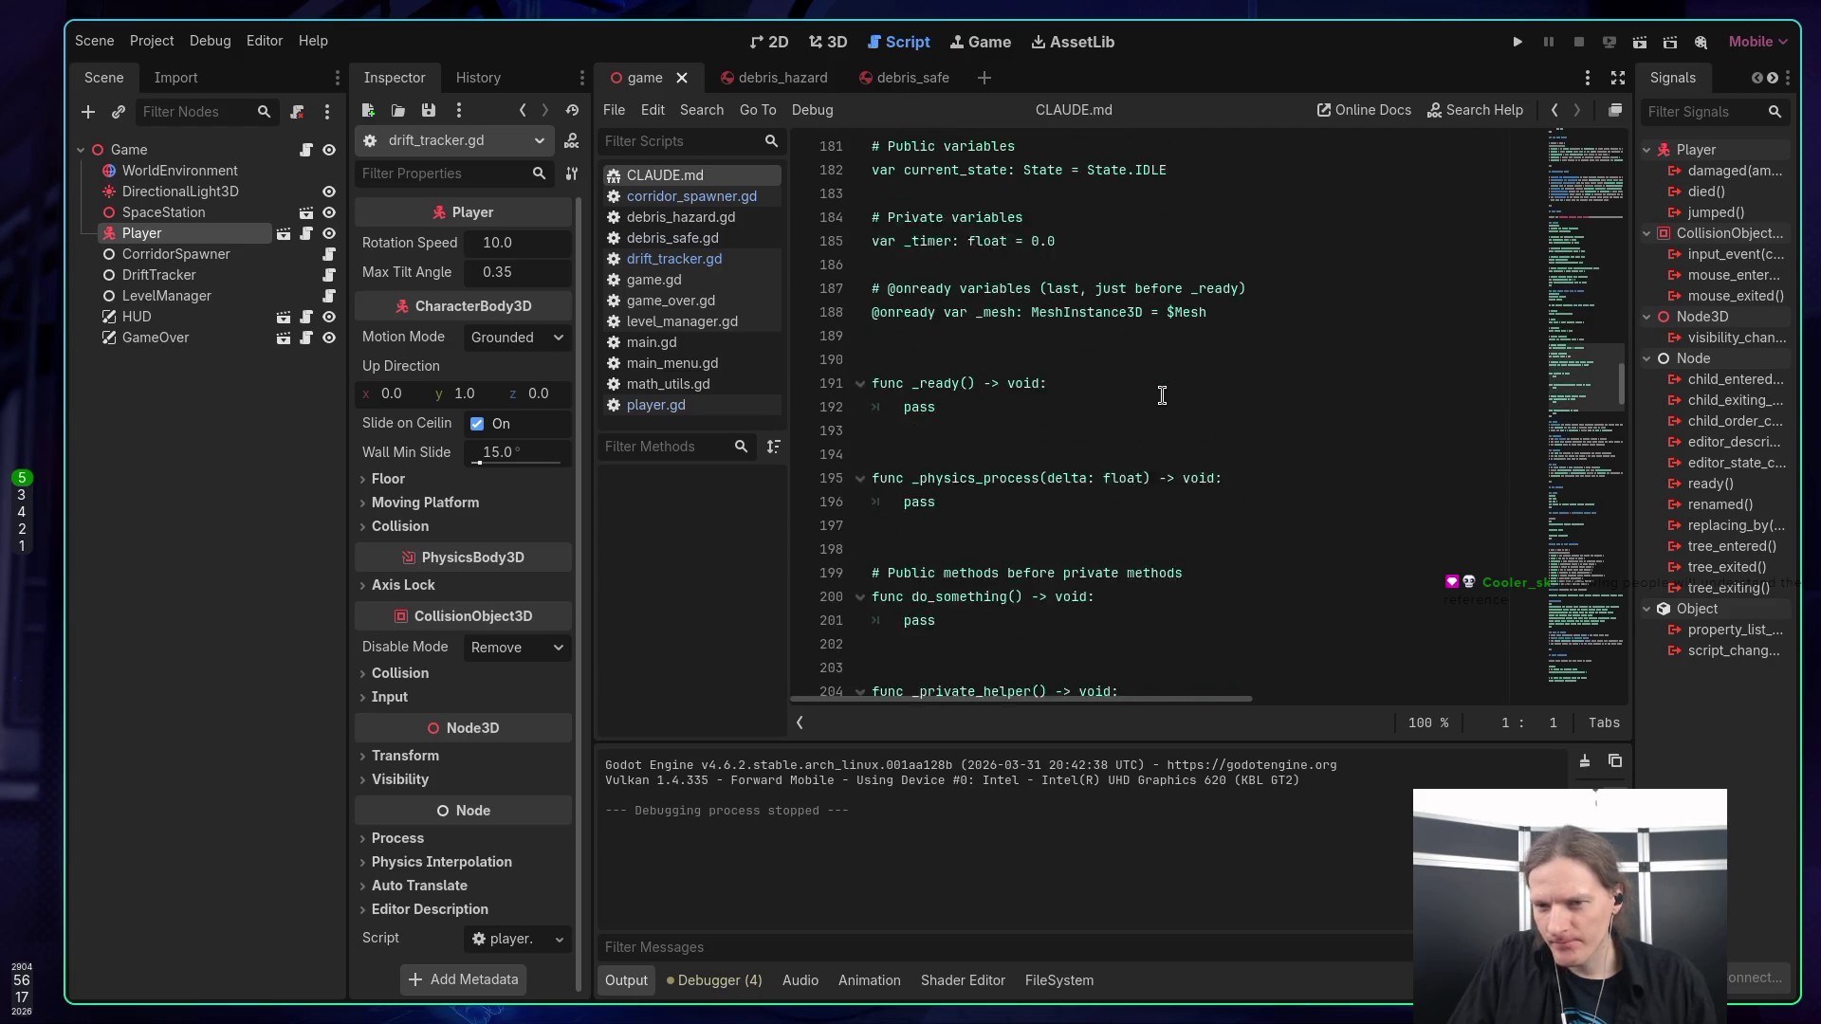
scroll(1162, 394, down, 3)
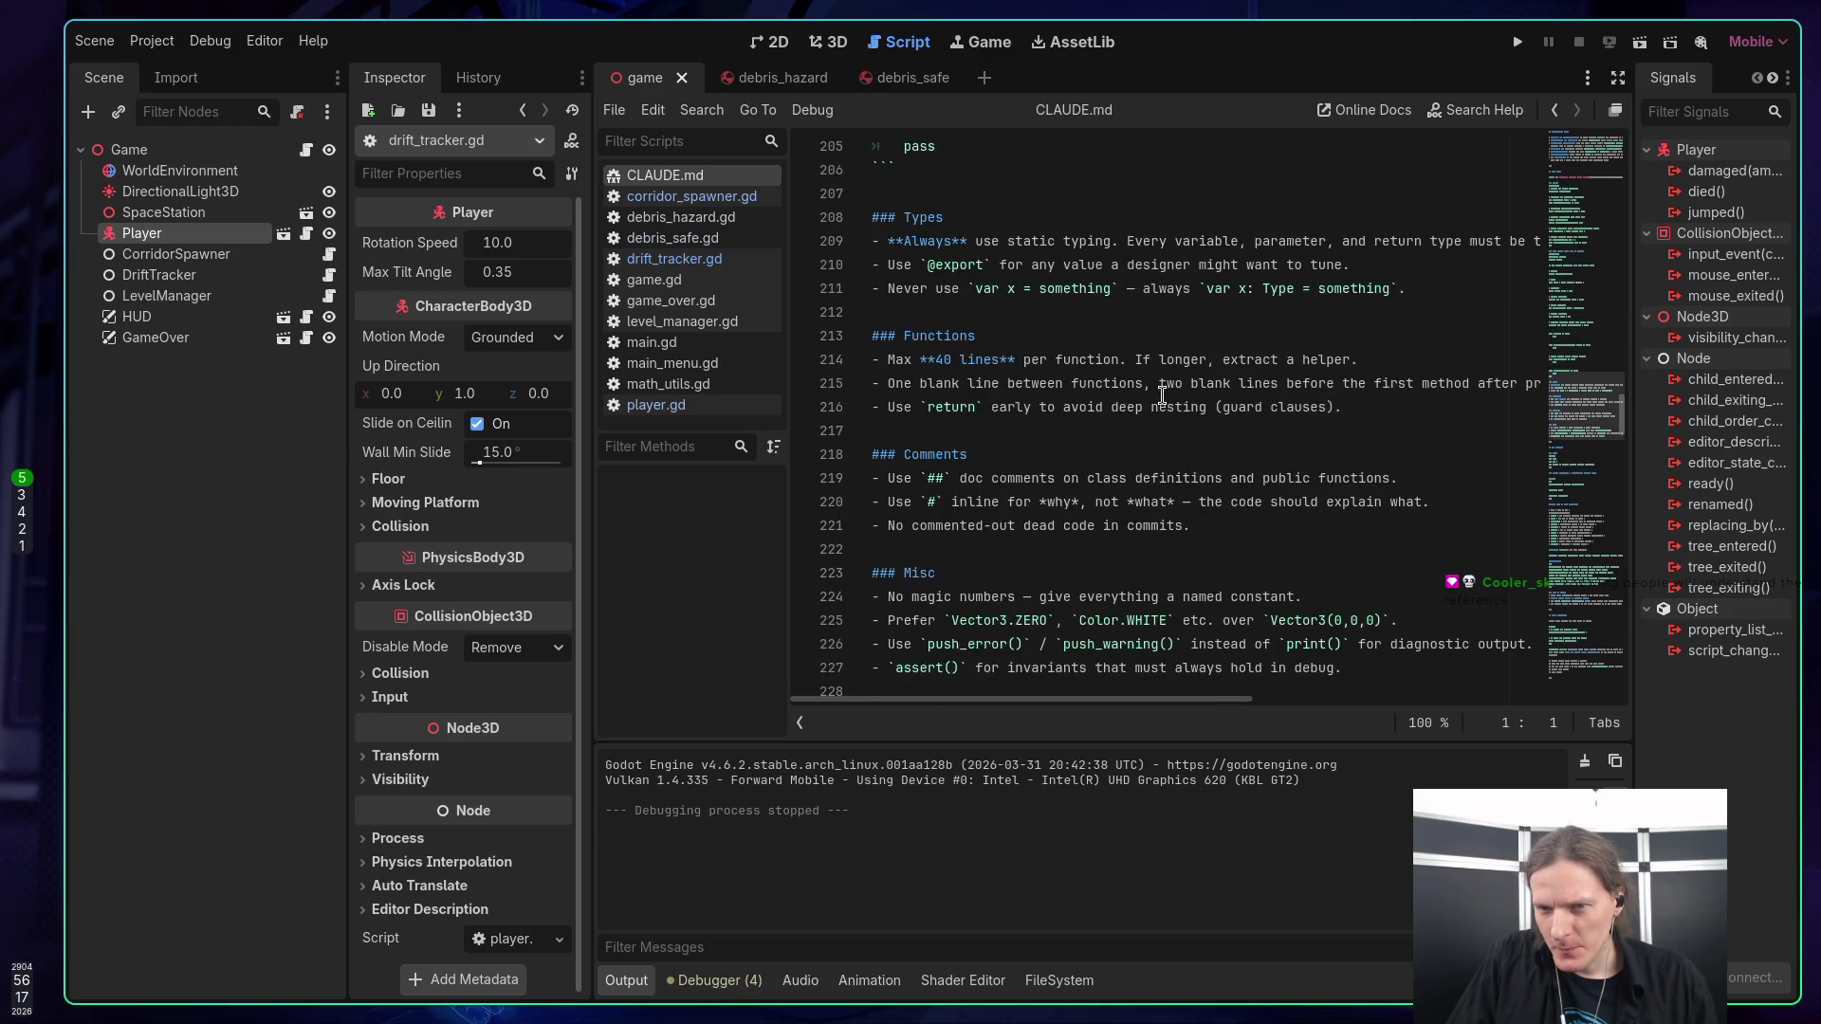
scroll(1162, 393, down, 4)
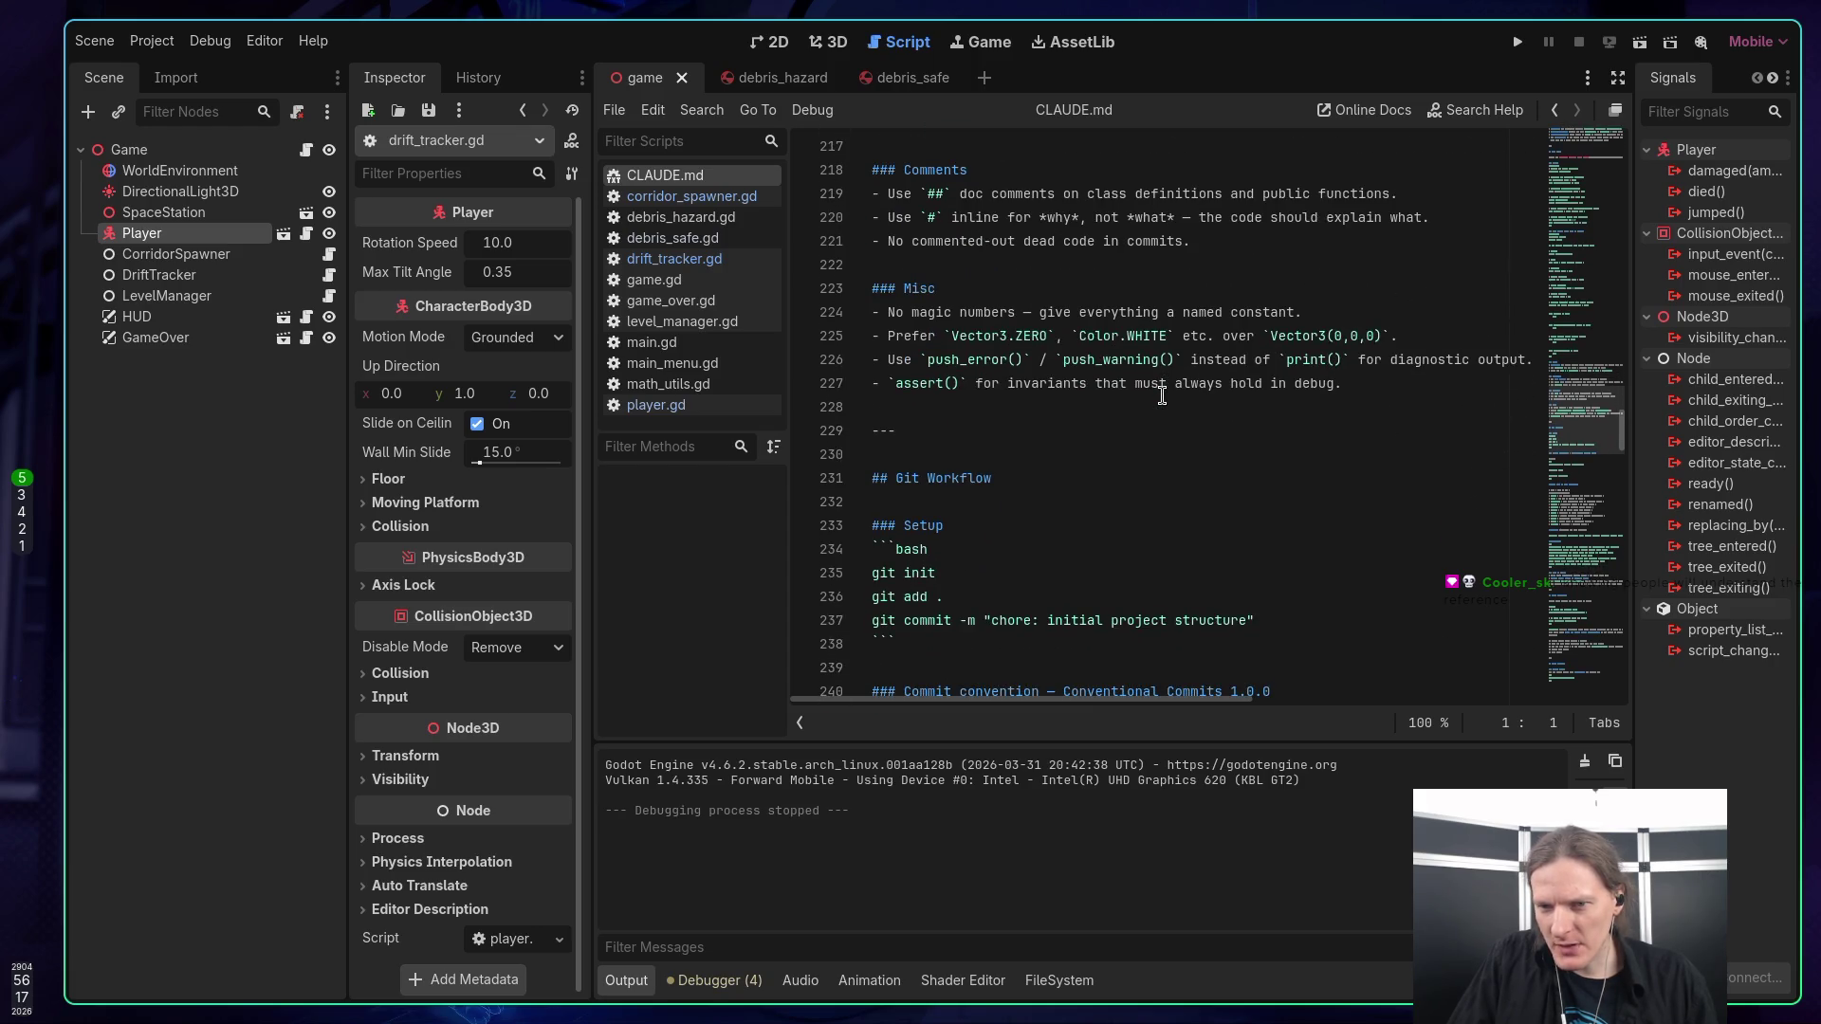
scroll(1161, 393, down, 2)
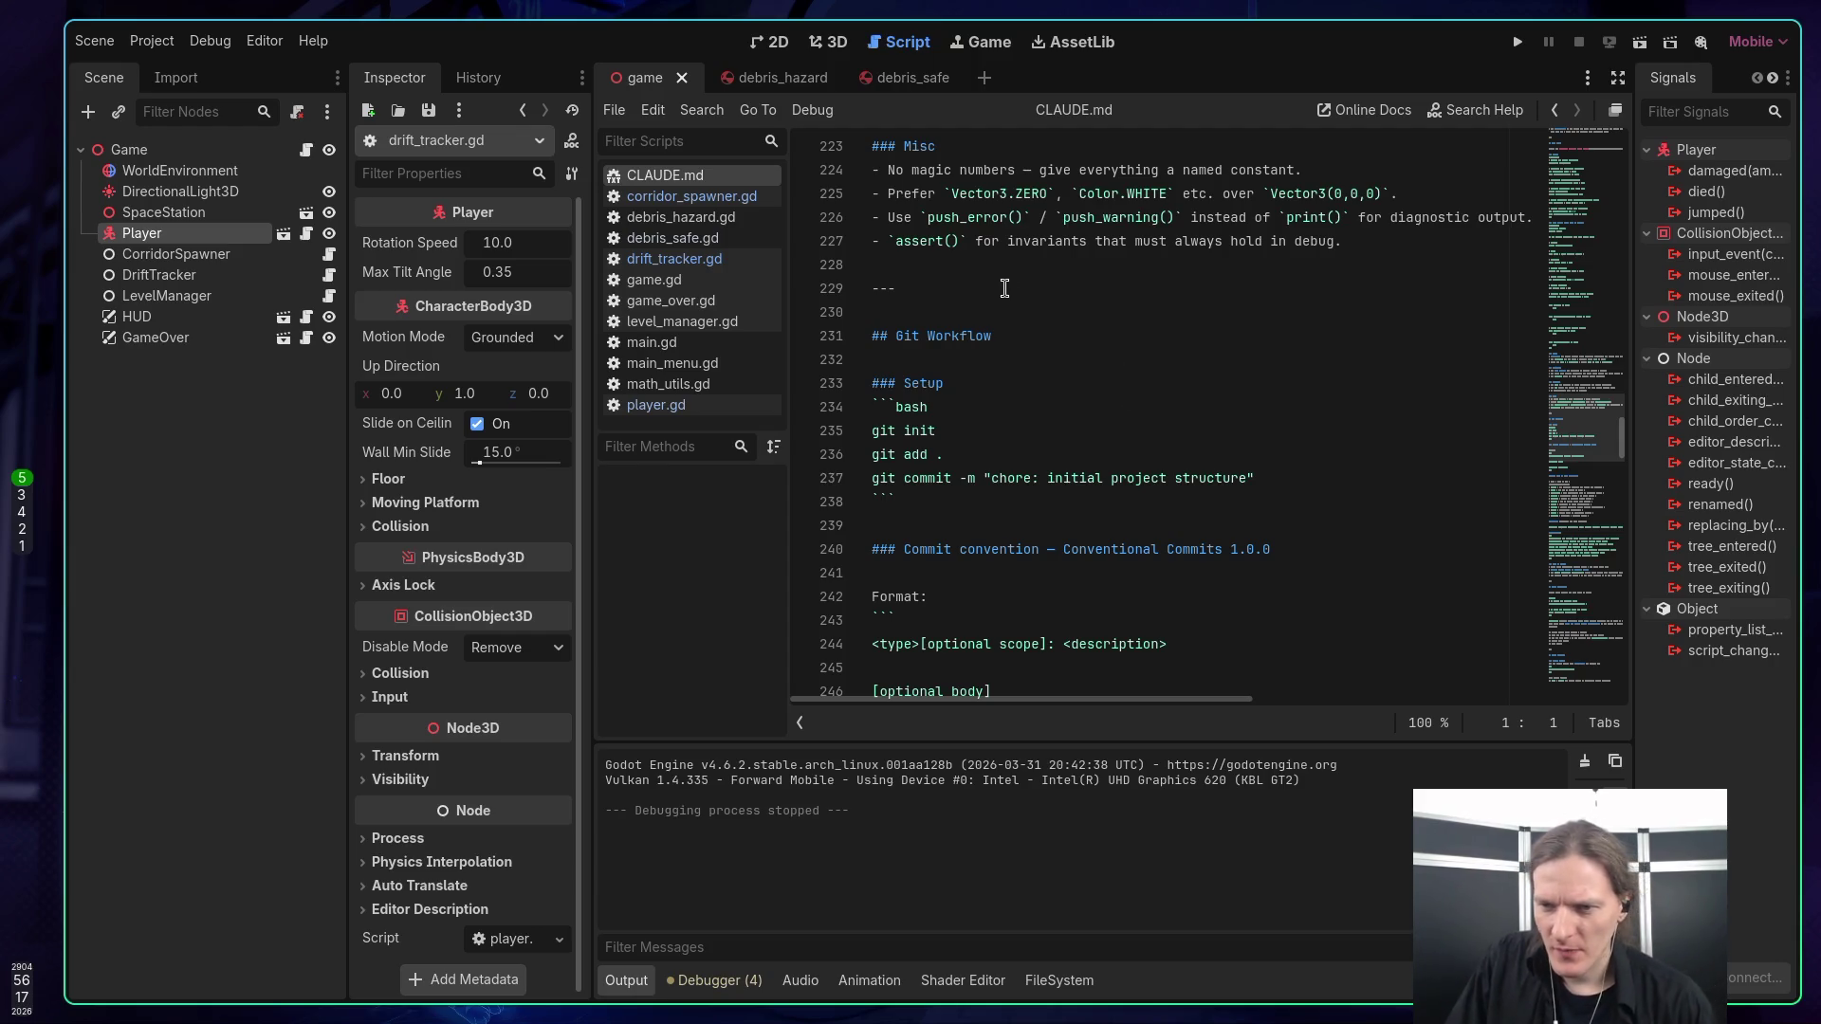
scroll(1035, 329, down, 2)
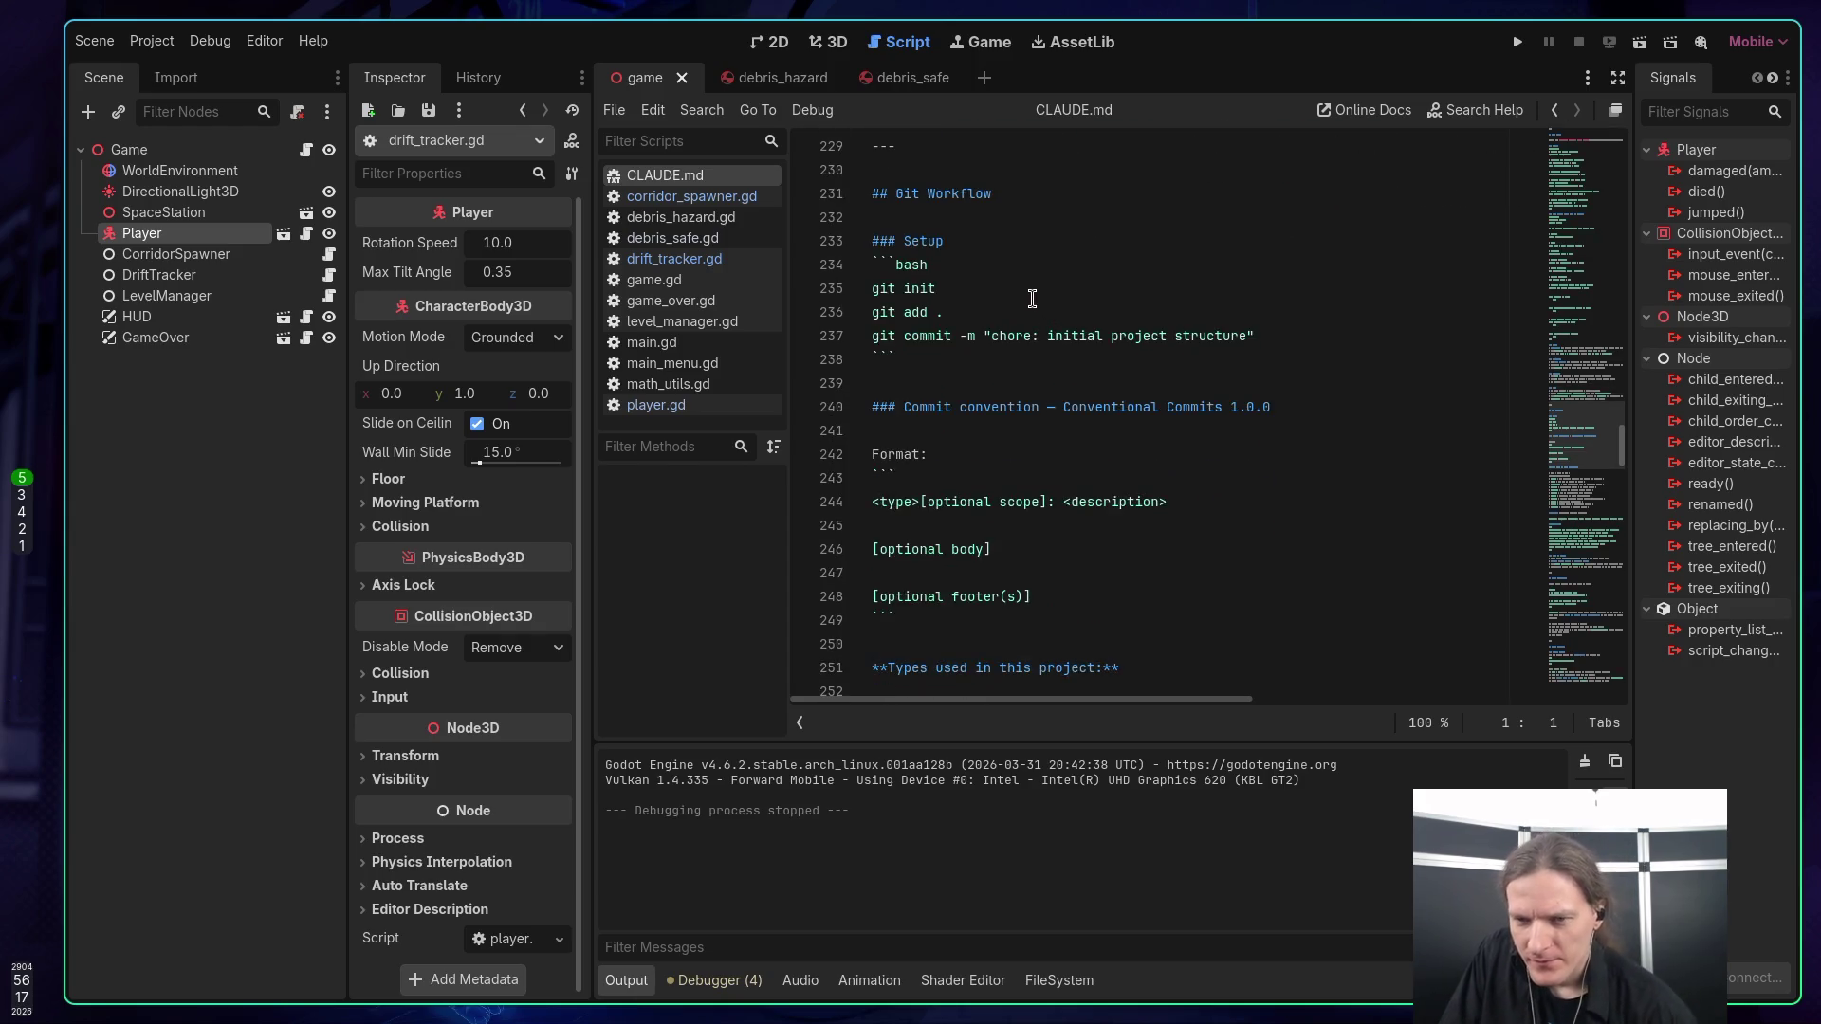
scroll(995, 282, down, 1)
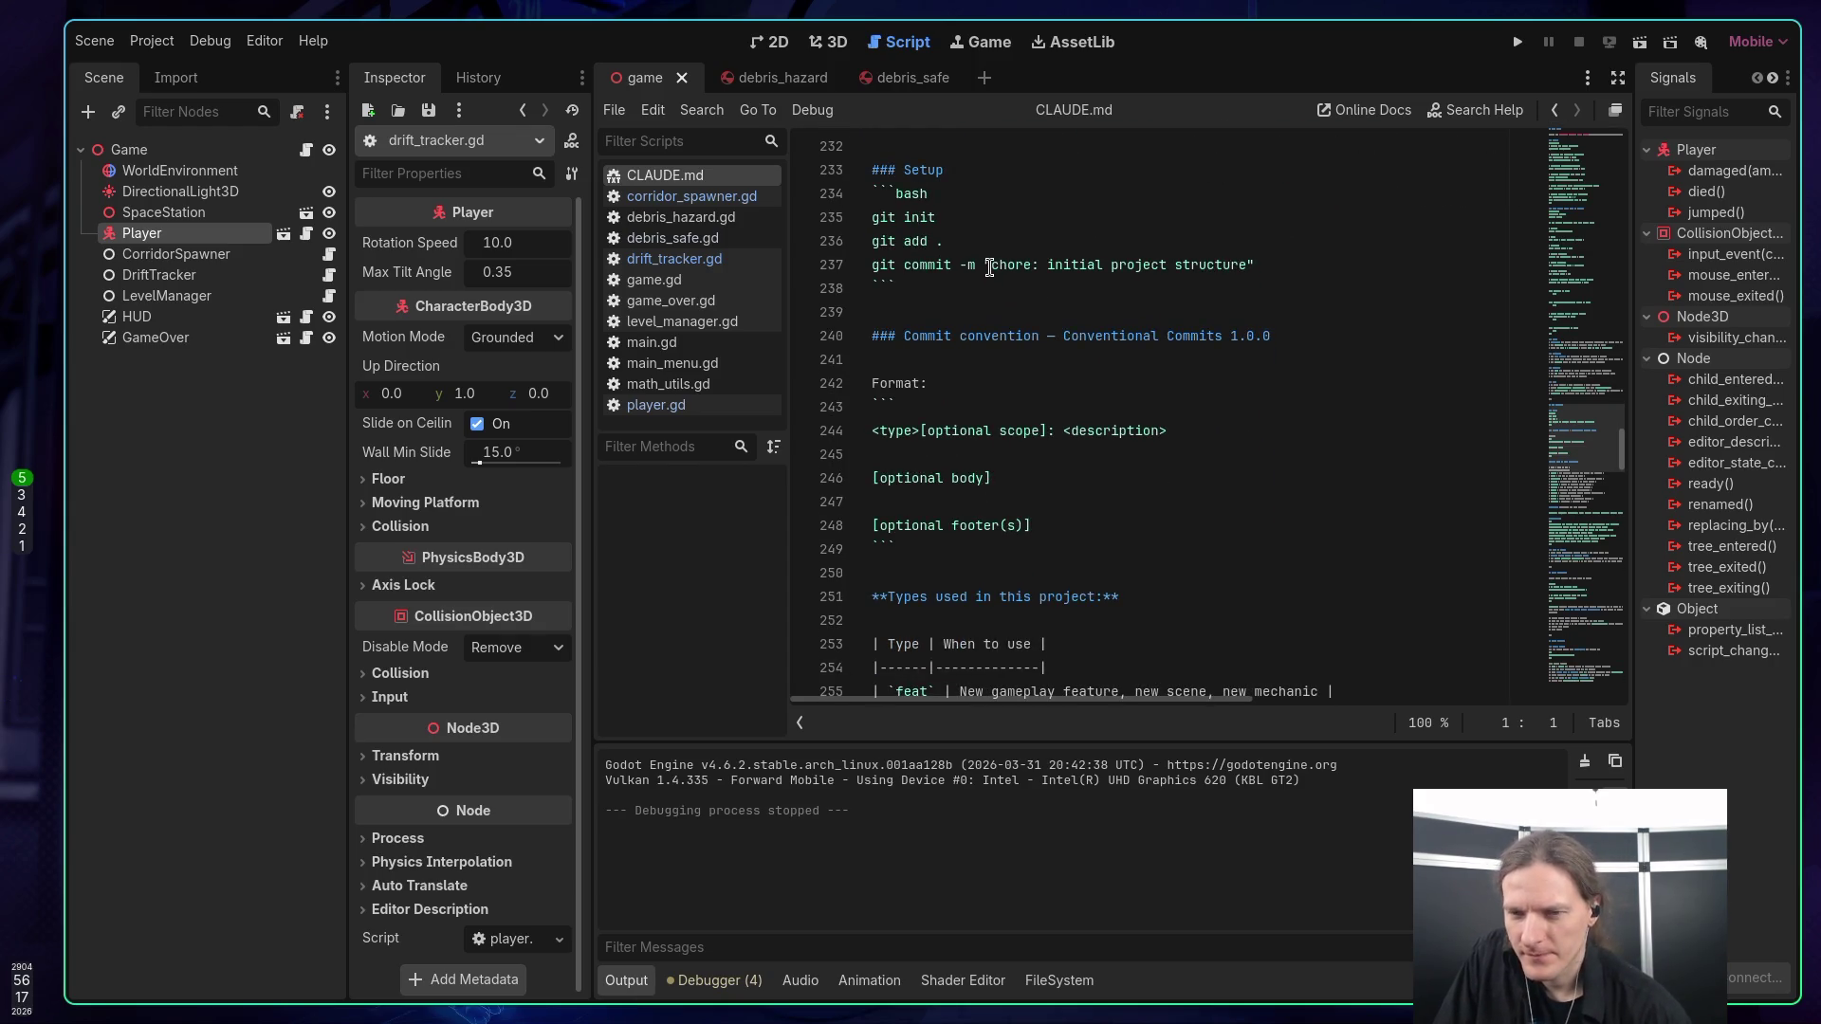
scroll(991, 264, down, 20)
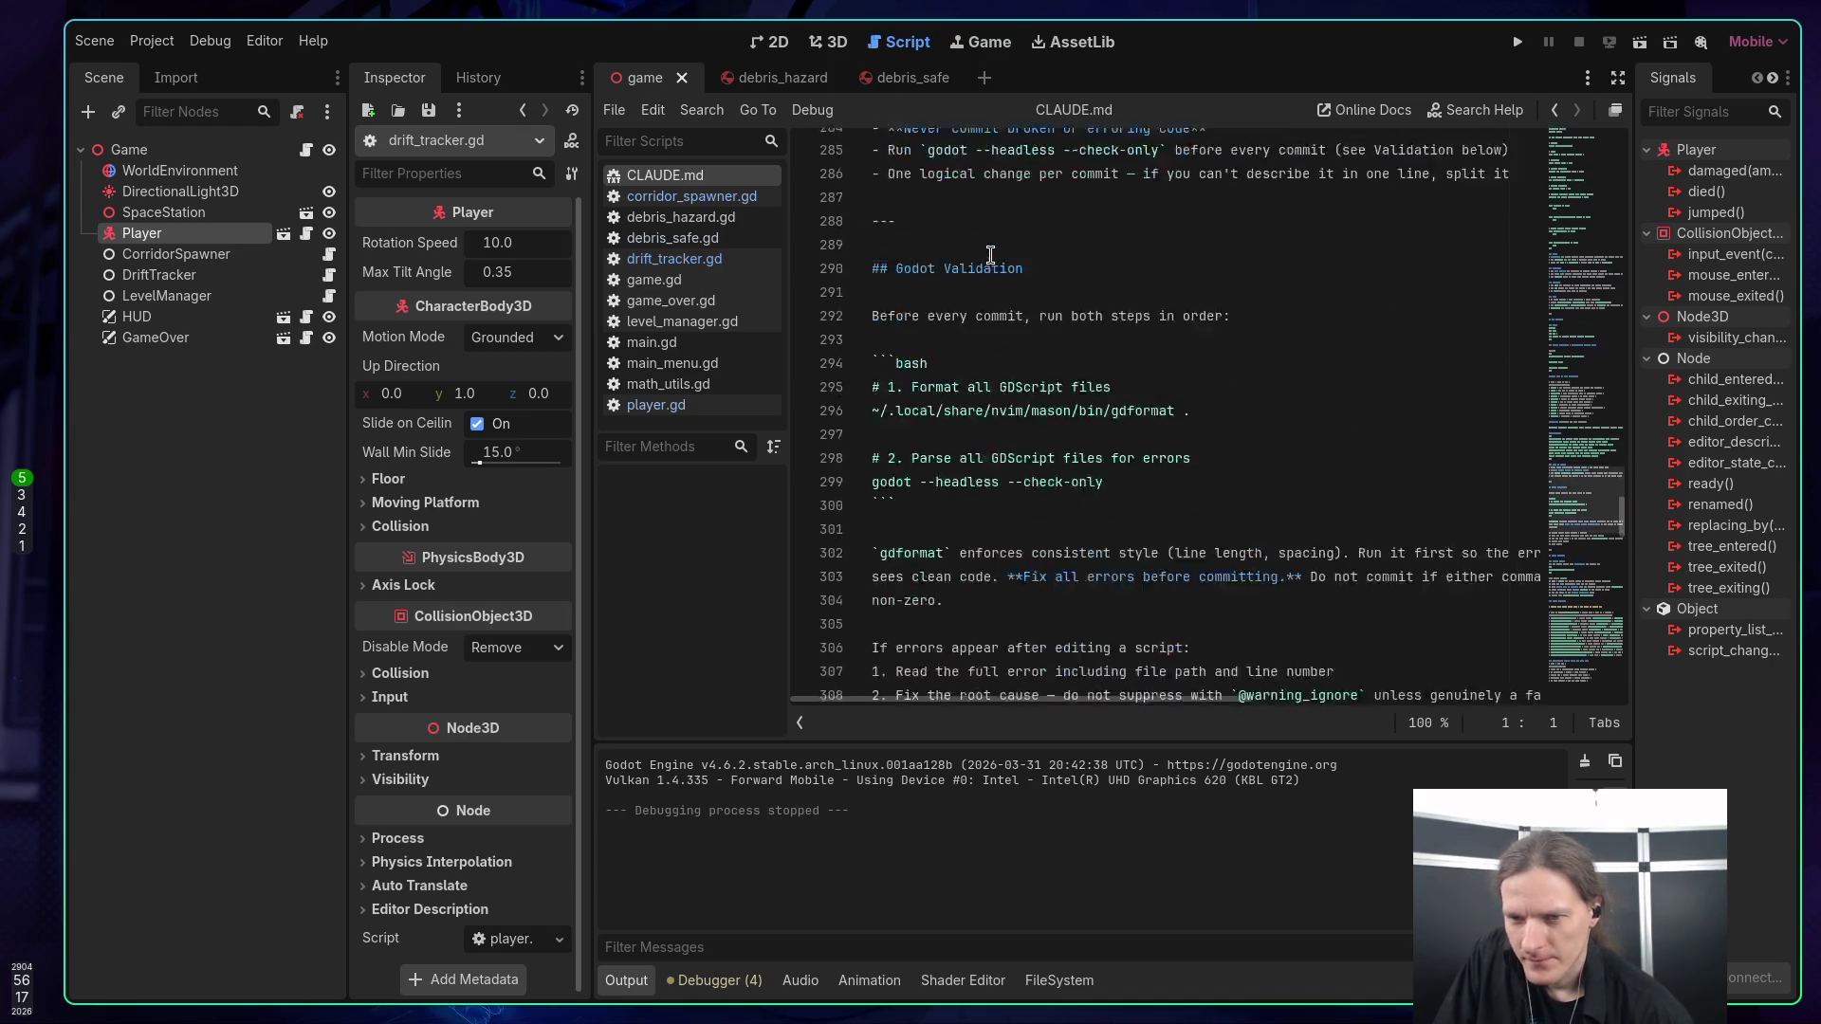
scroll(991, 248, down, 4)
scroll(1032, 245, up, 4)
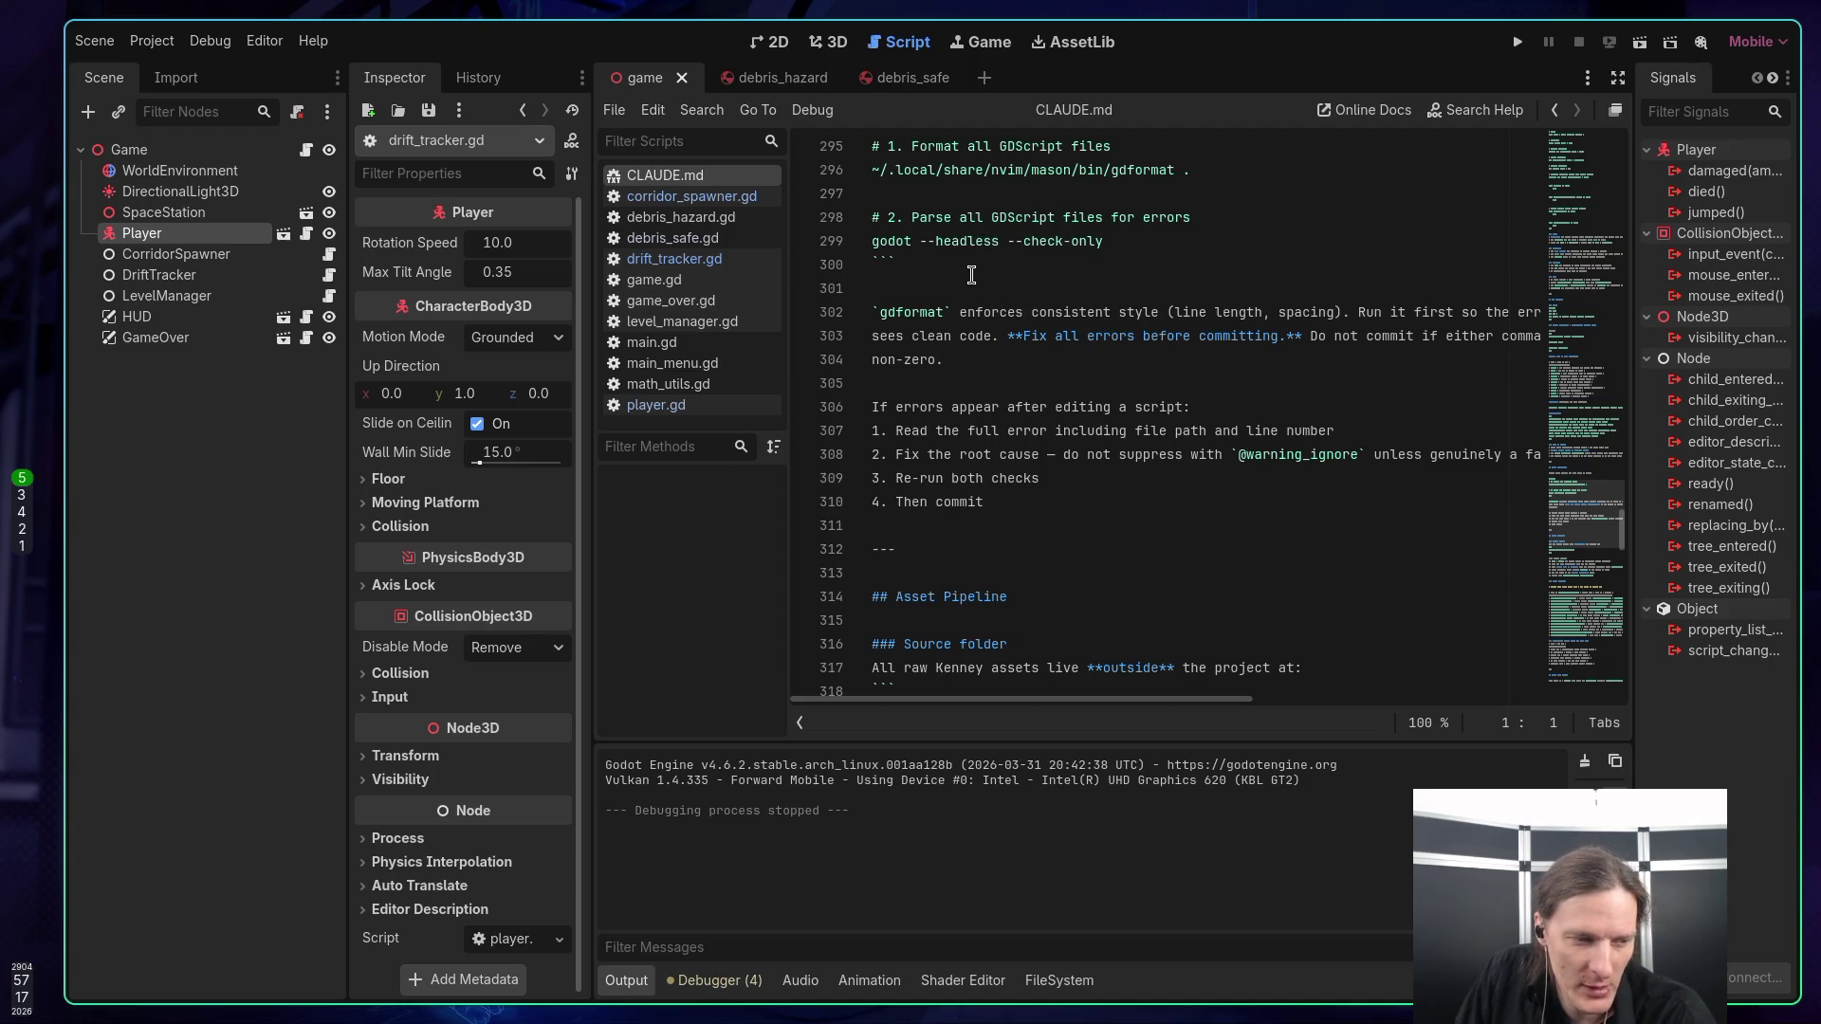
scroll(971, 275, down, 2)
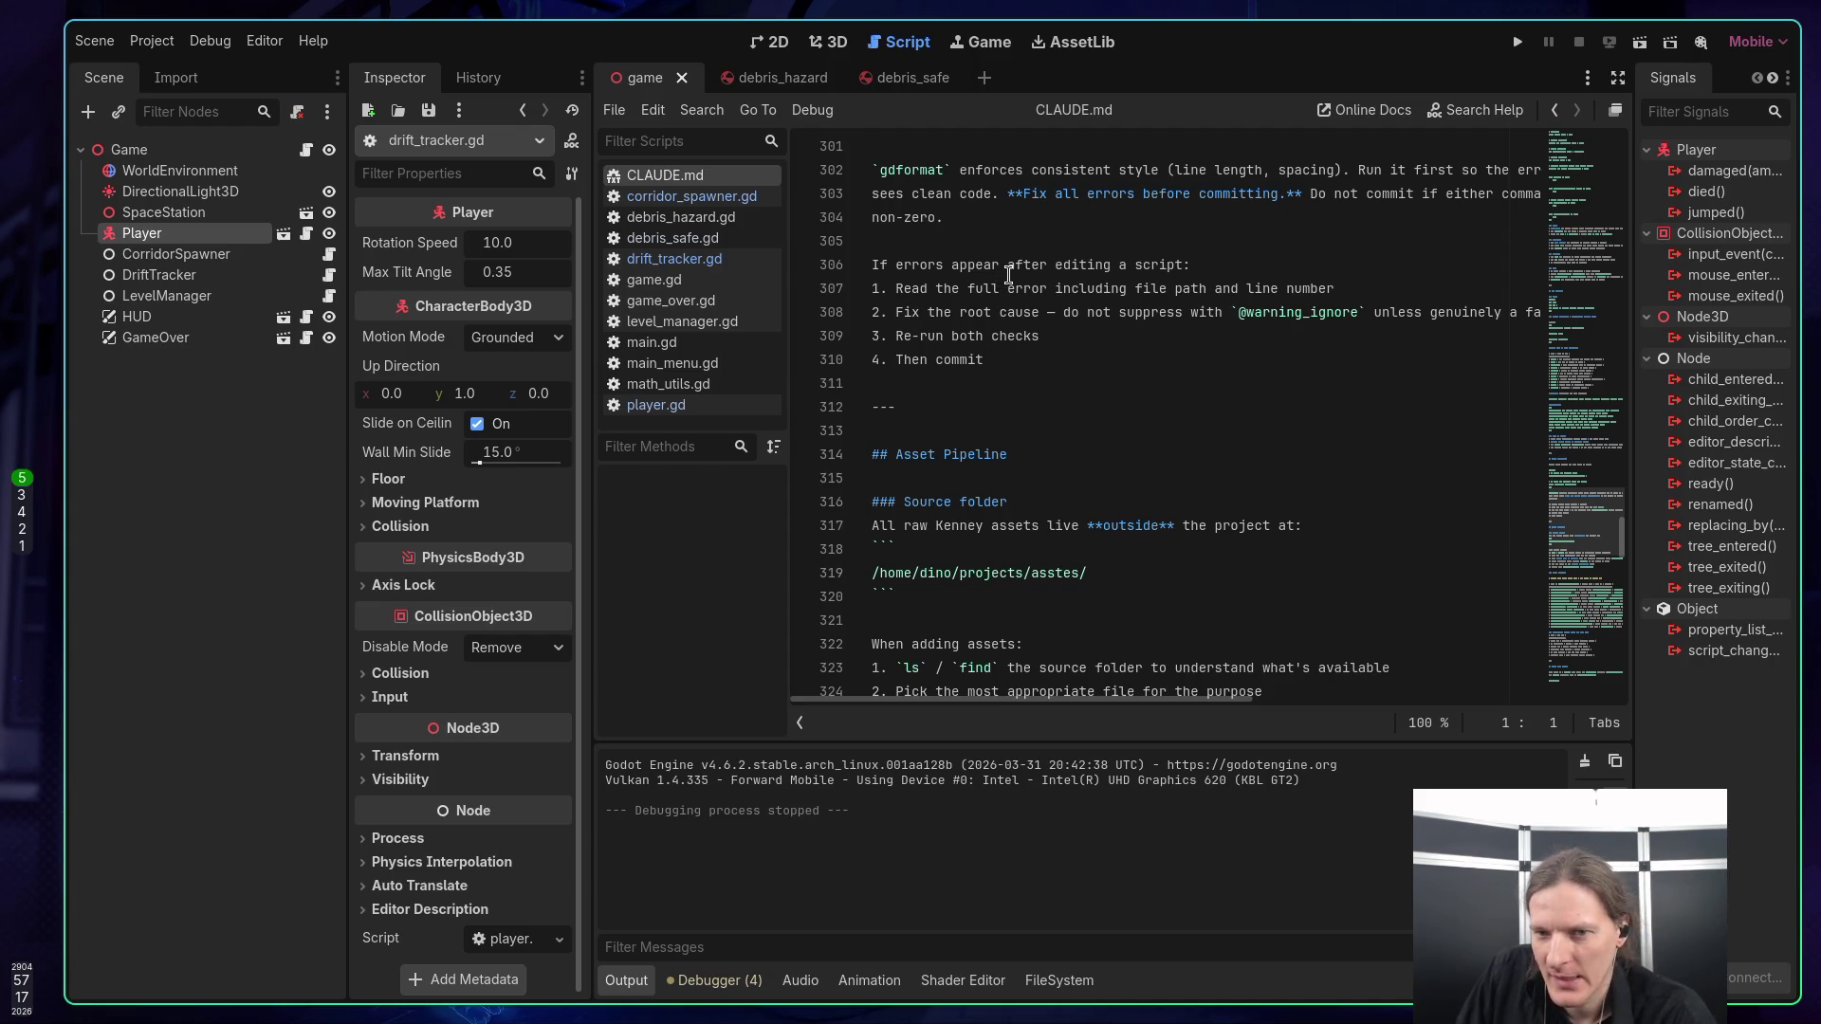
scroll(1011, 275, down, 2)
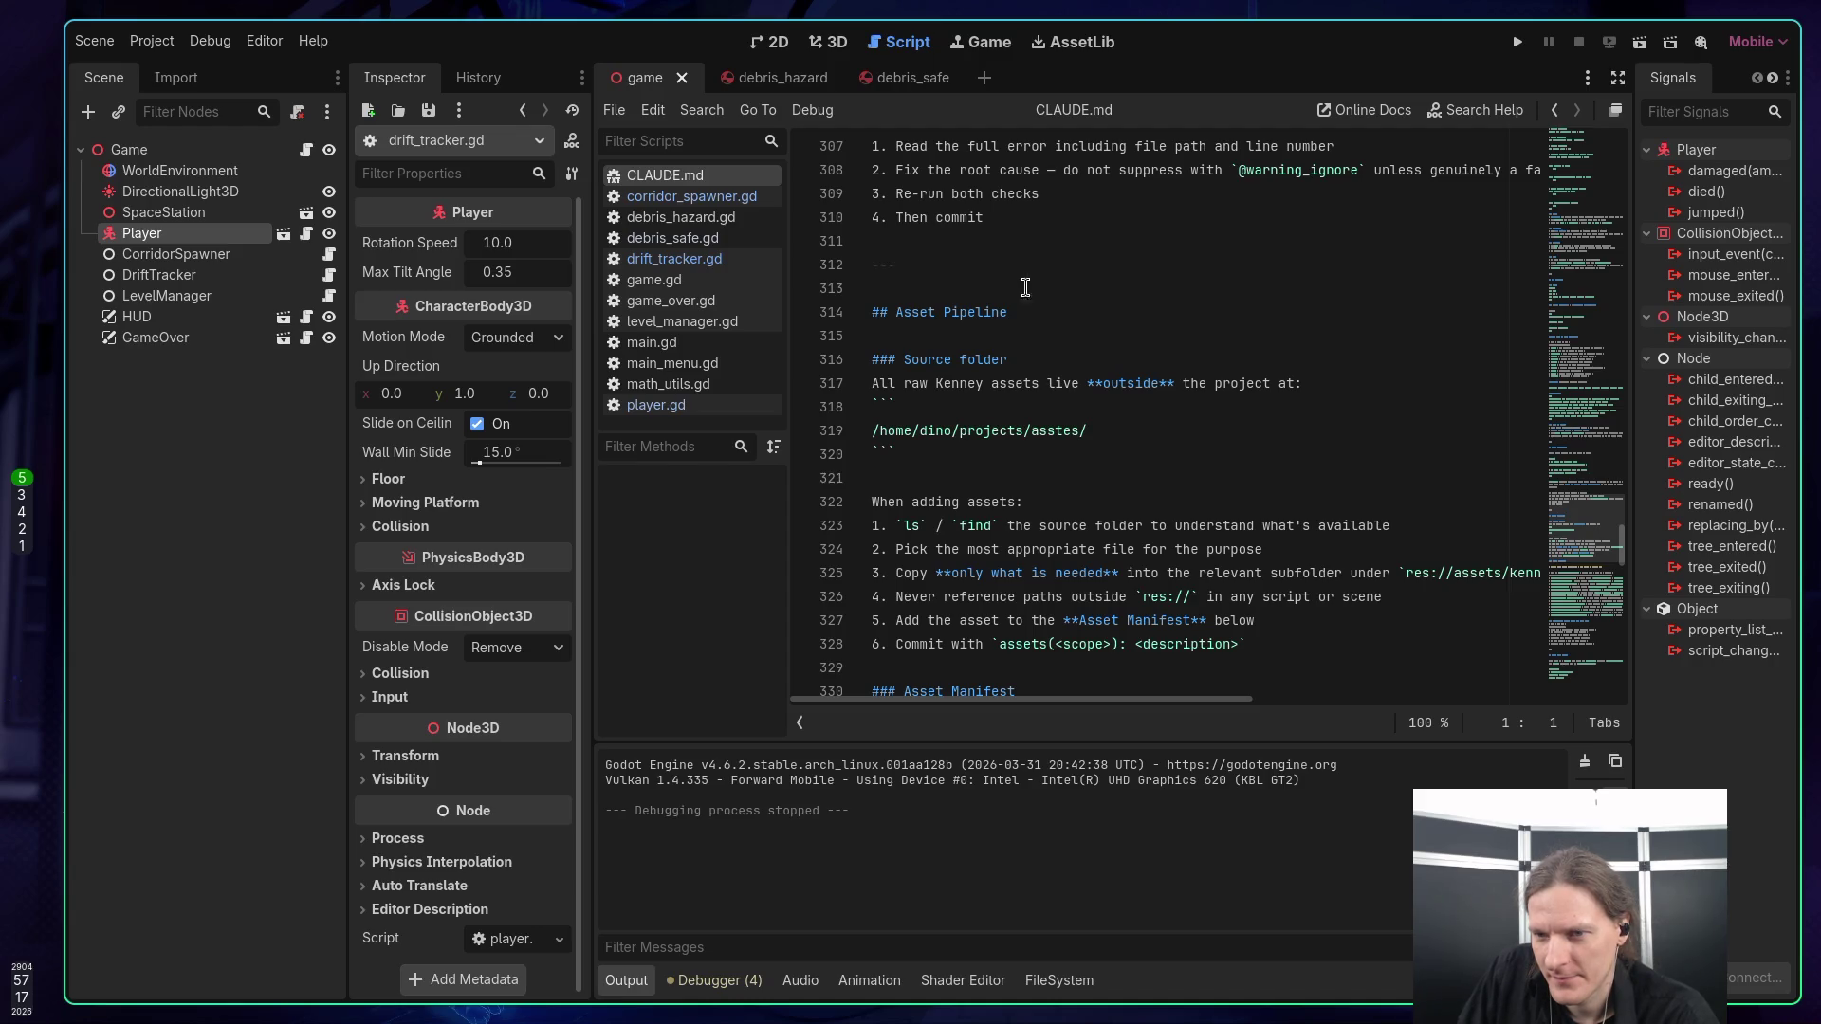
click(1066, 431)
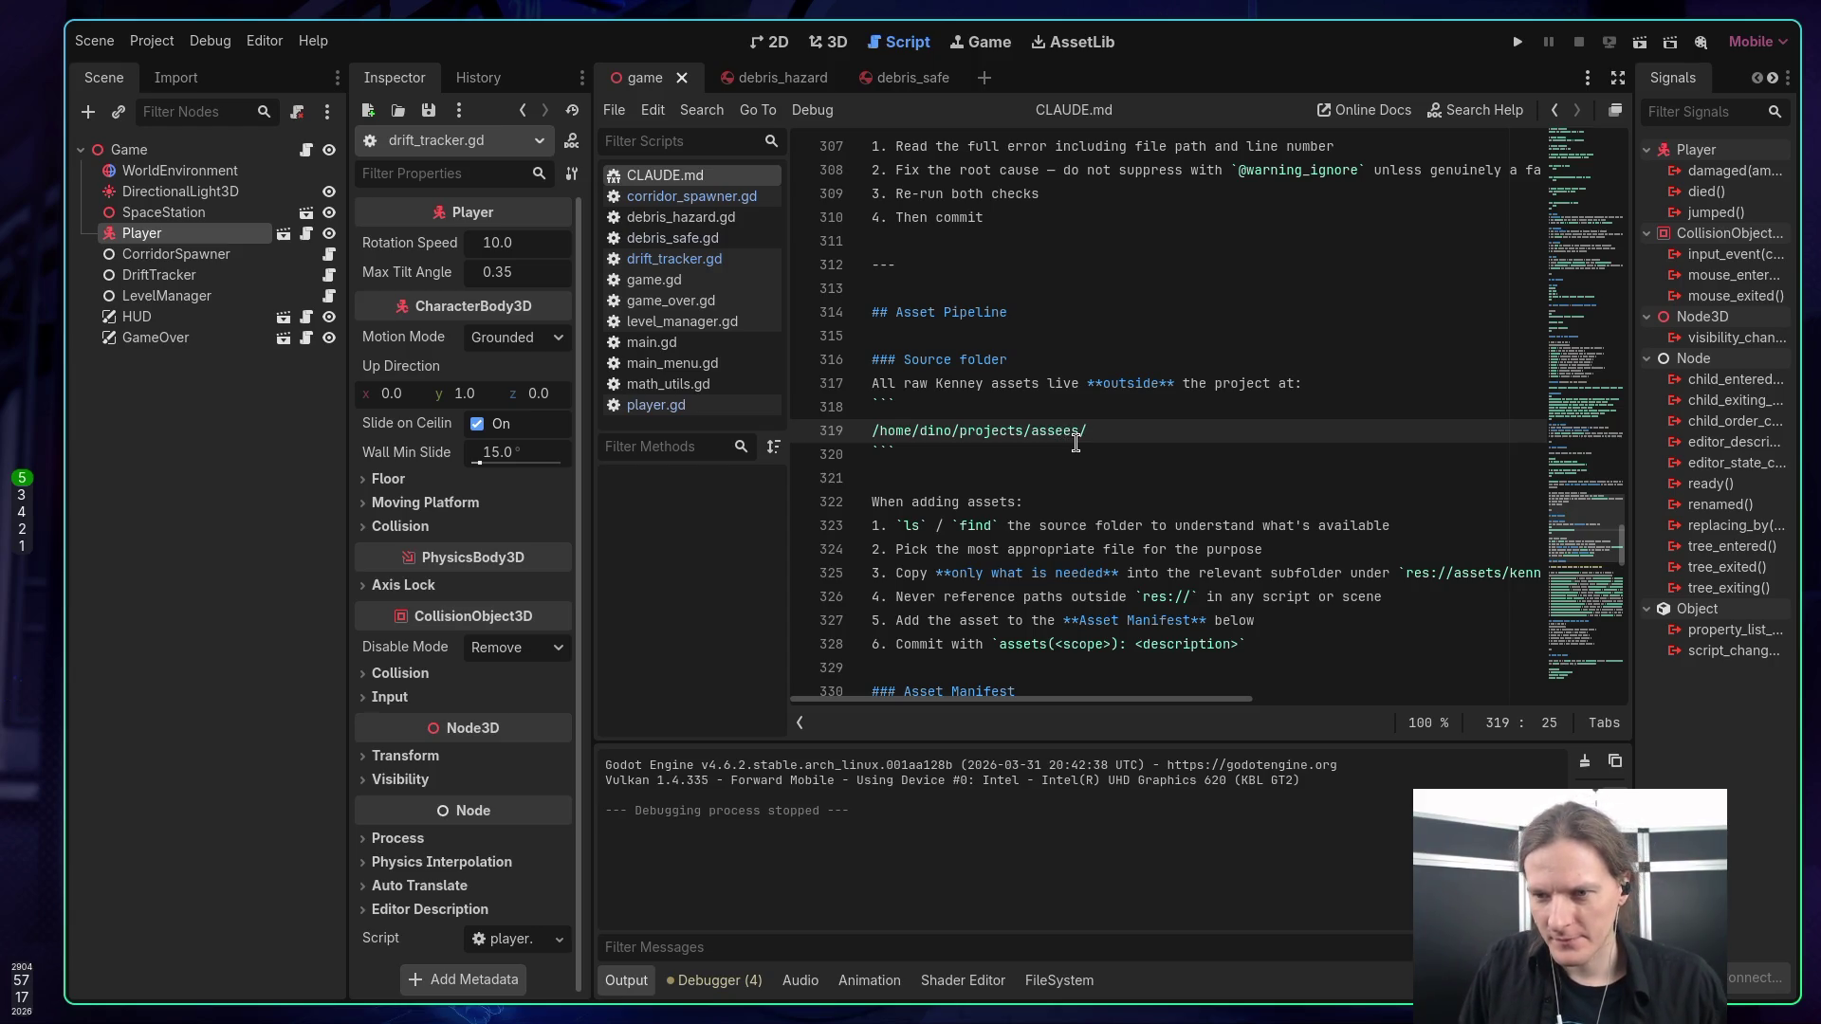
Fix the 'asstes' typo on line 319 so the source path reads 'assets/'.
key(Delete)
text(t)
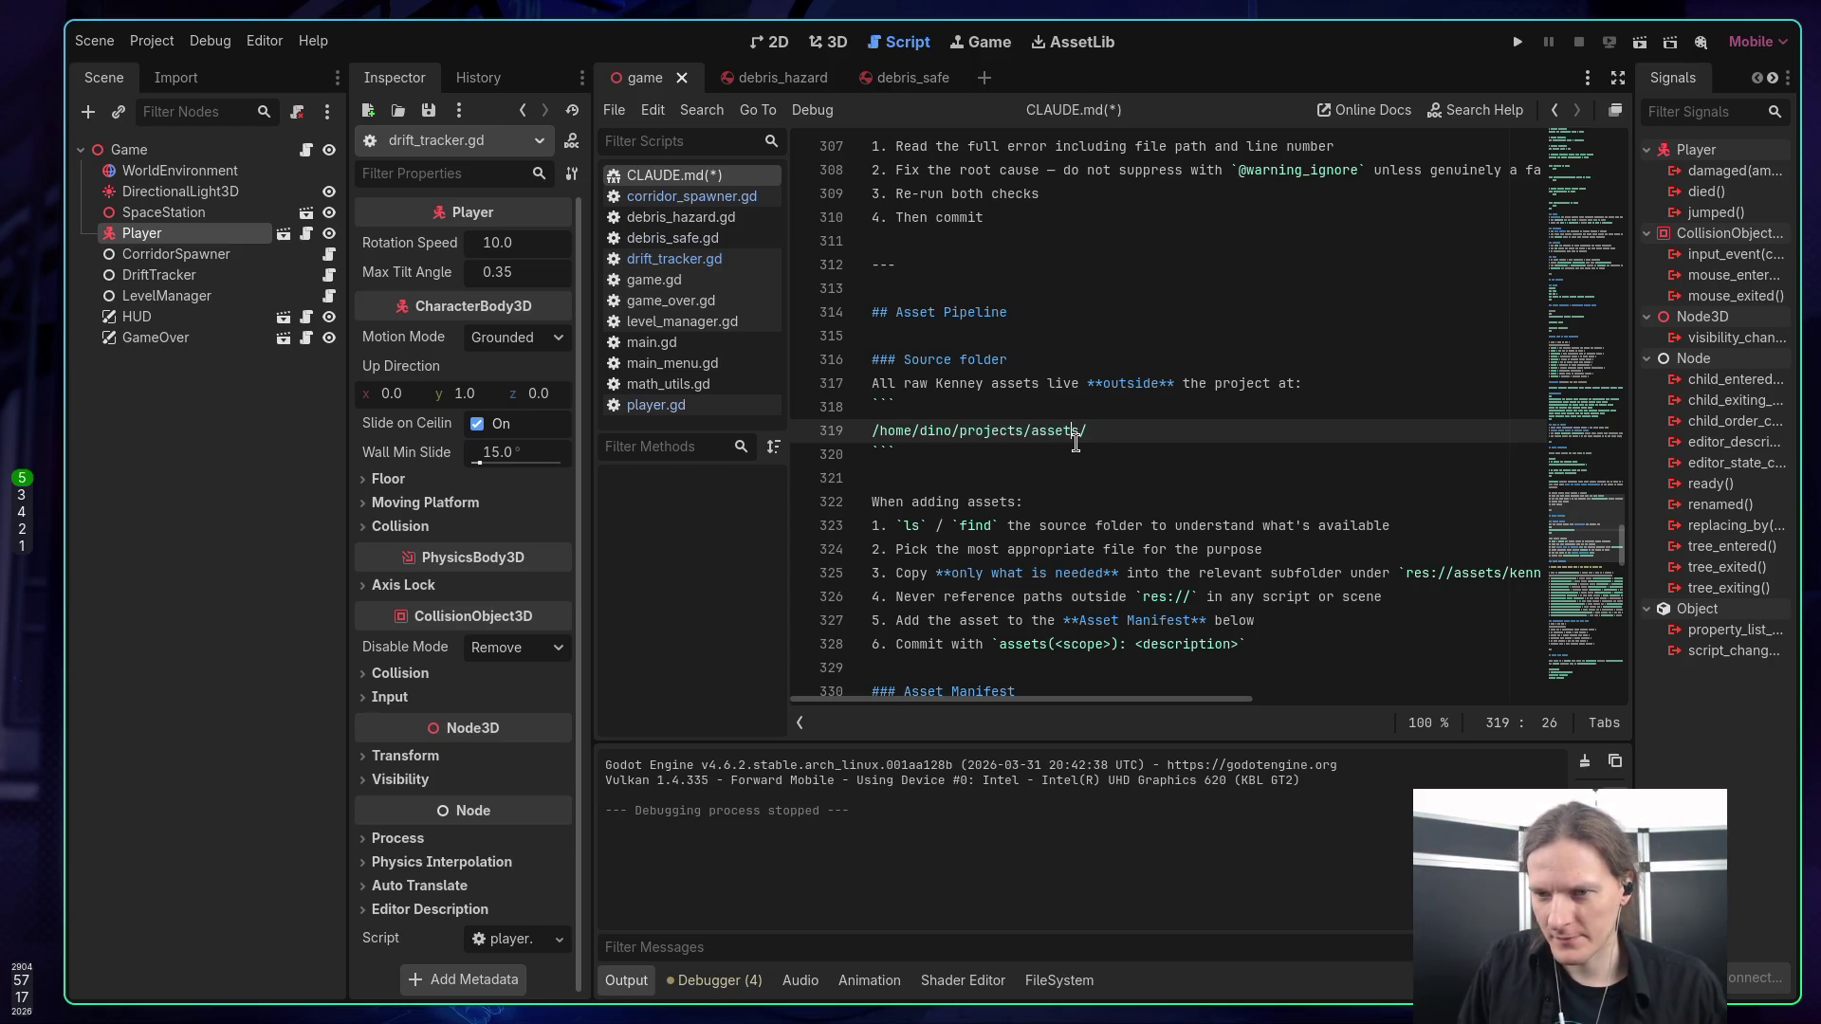
click(1119, 429)
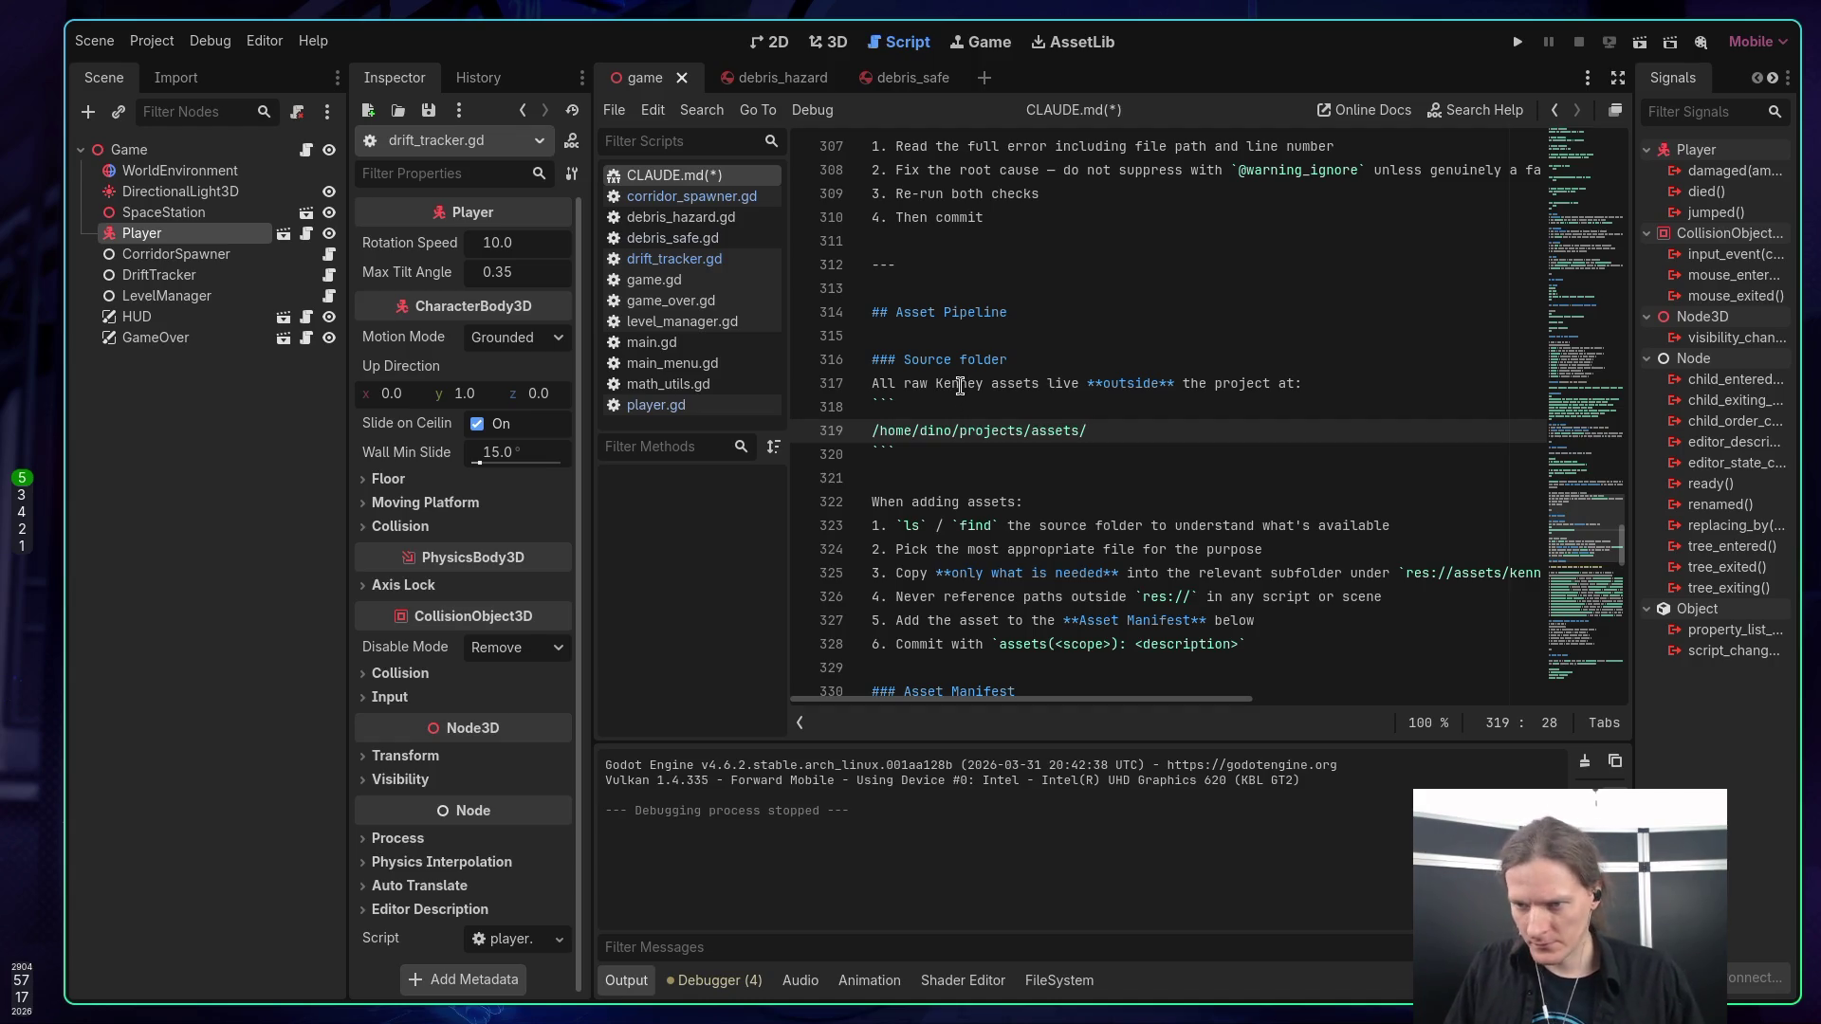
scroll(960, 386, down, 1)
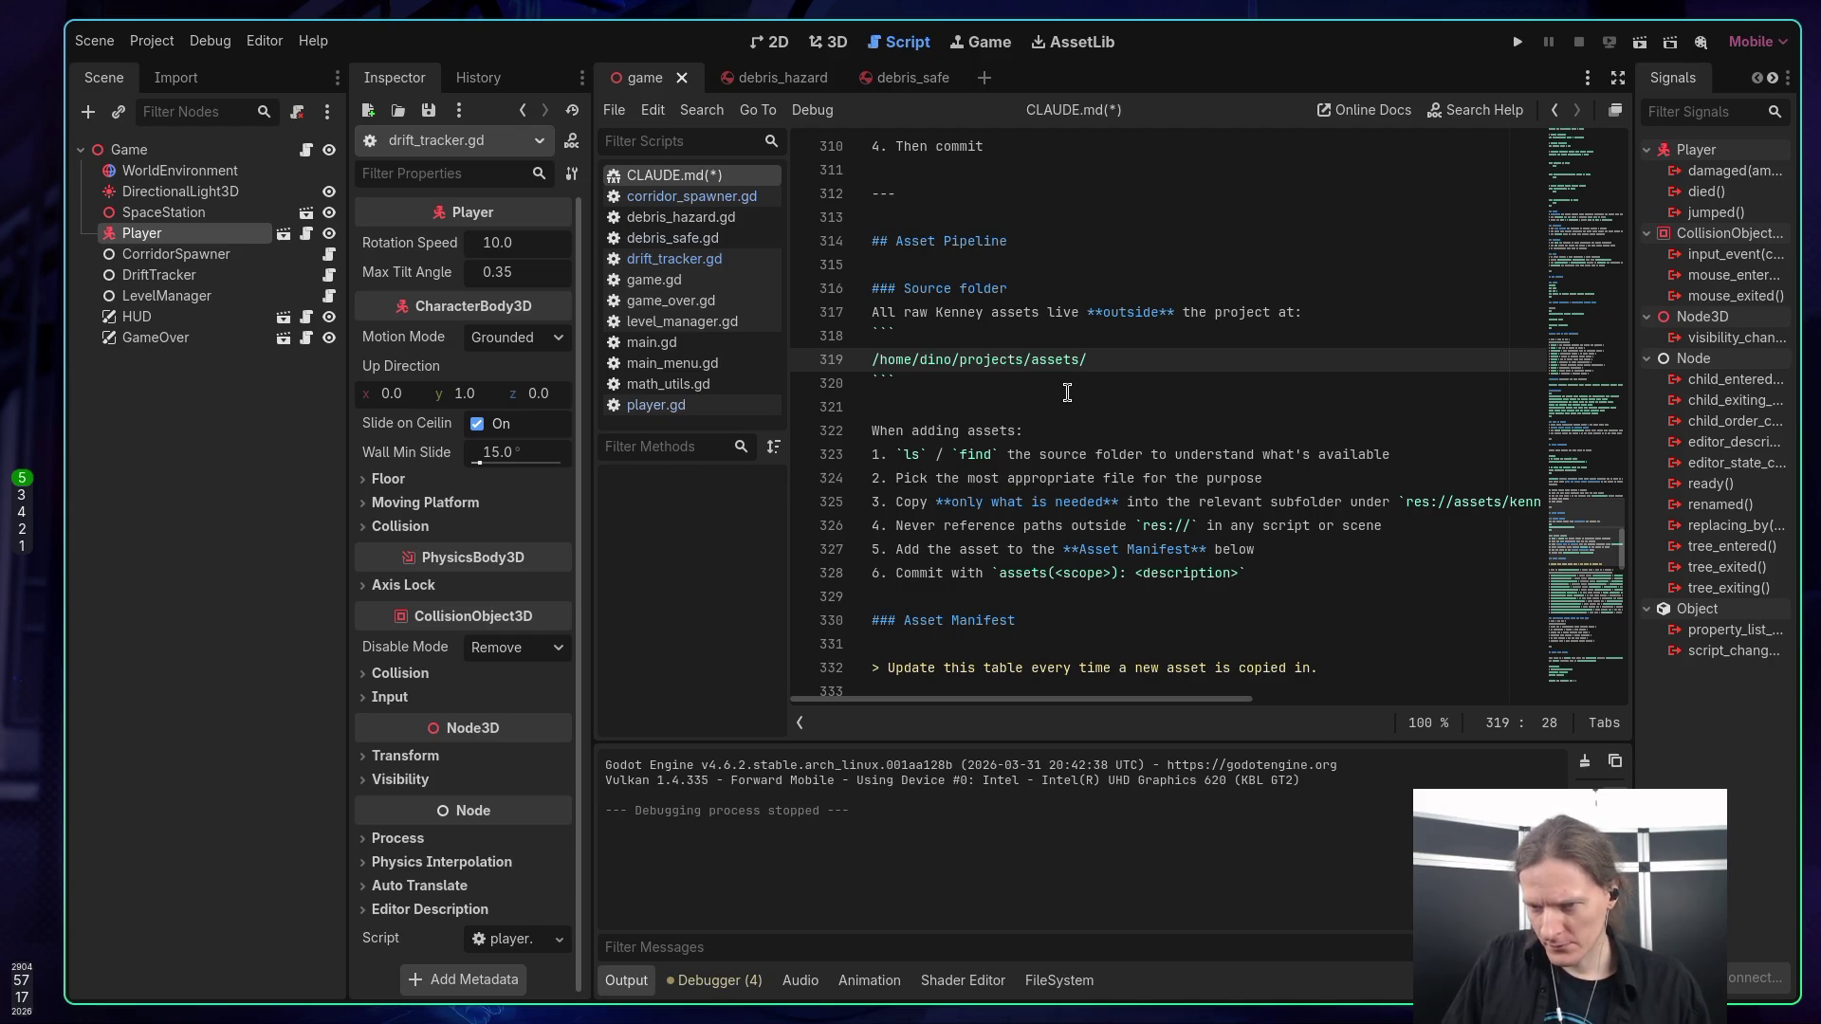
Read further through CLAUDE.md's asset pipeline sections.
scroll(1058, 390, down, 1)
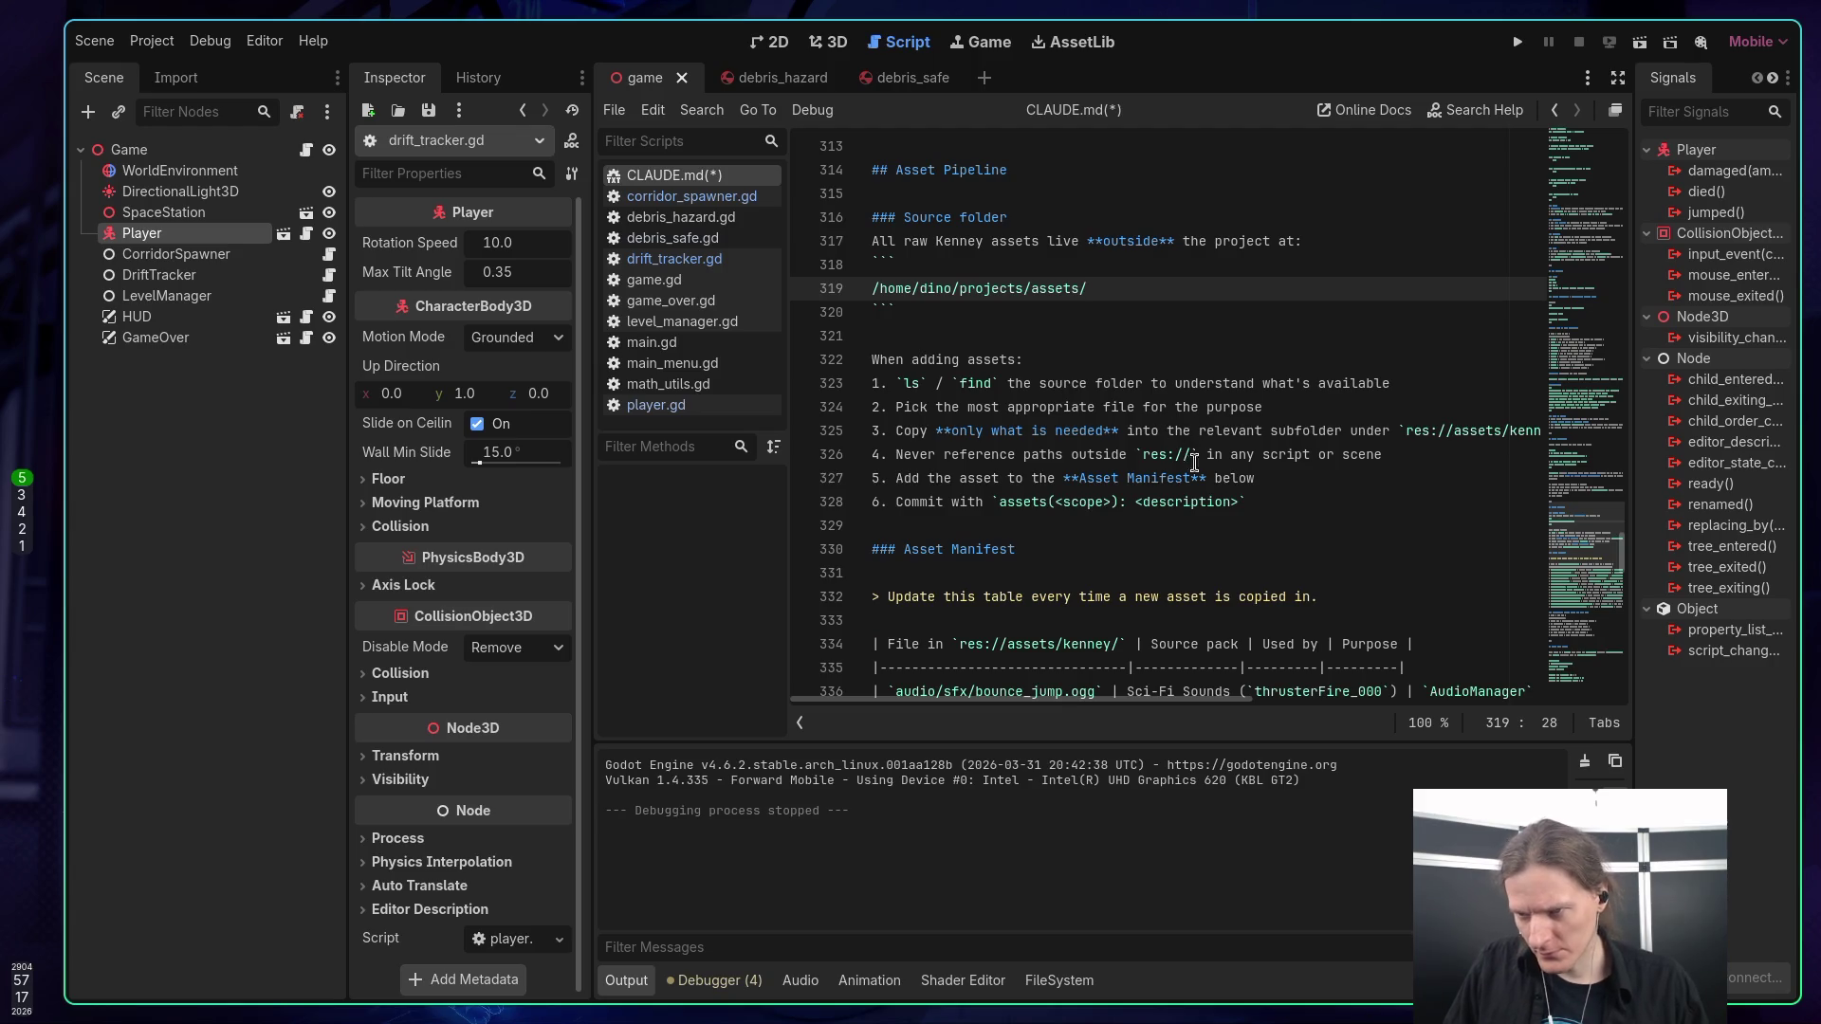
mouse_move(1250, 698)
mouse_down()
mouse_move(1392, 698)
mouse_move(1100, 693)
mouse_up()
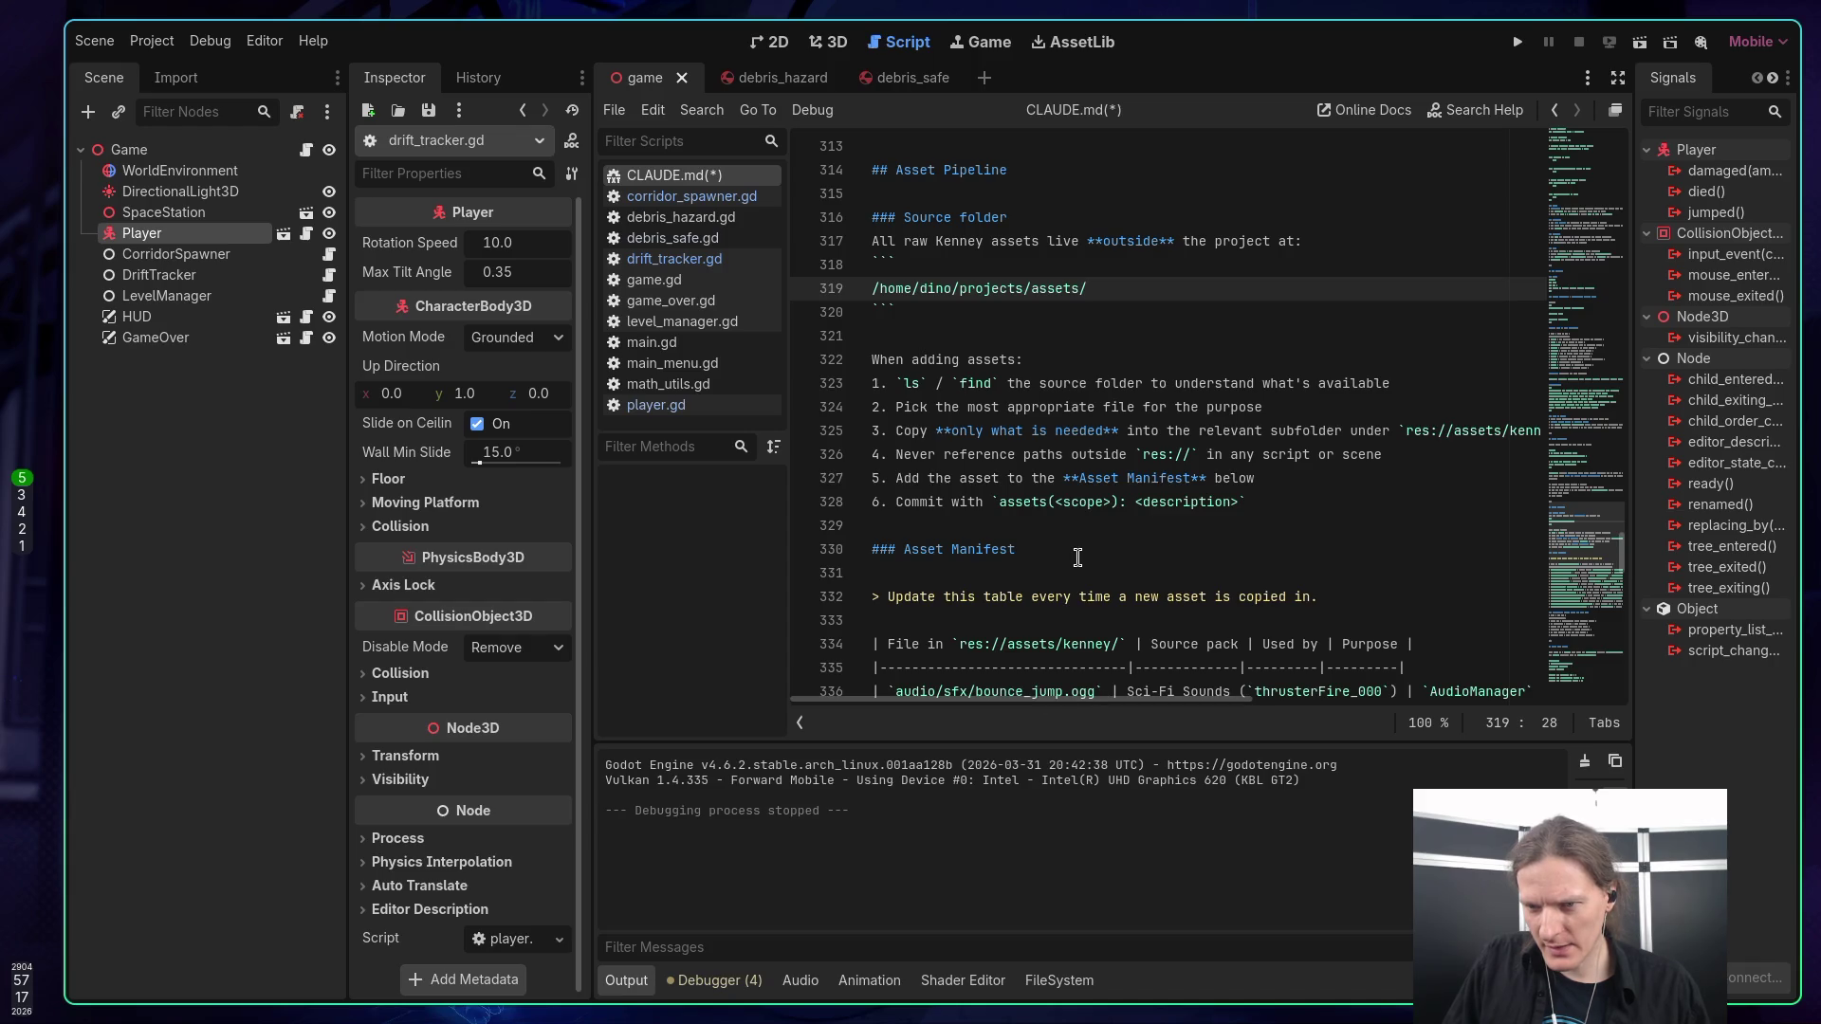
scroll(1080, 557, down, 1)
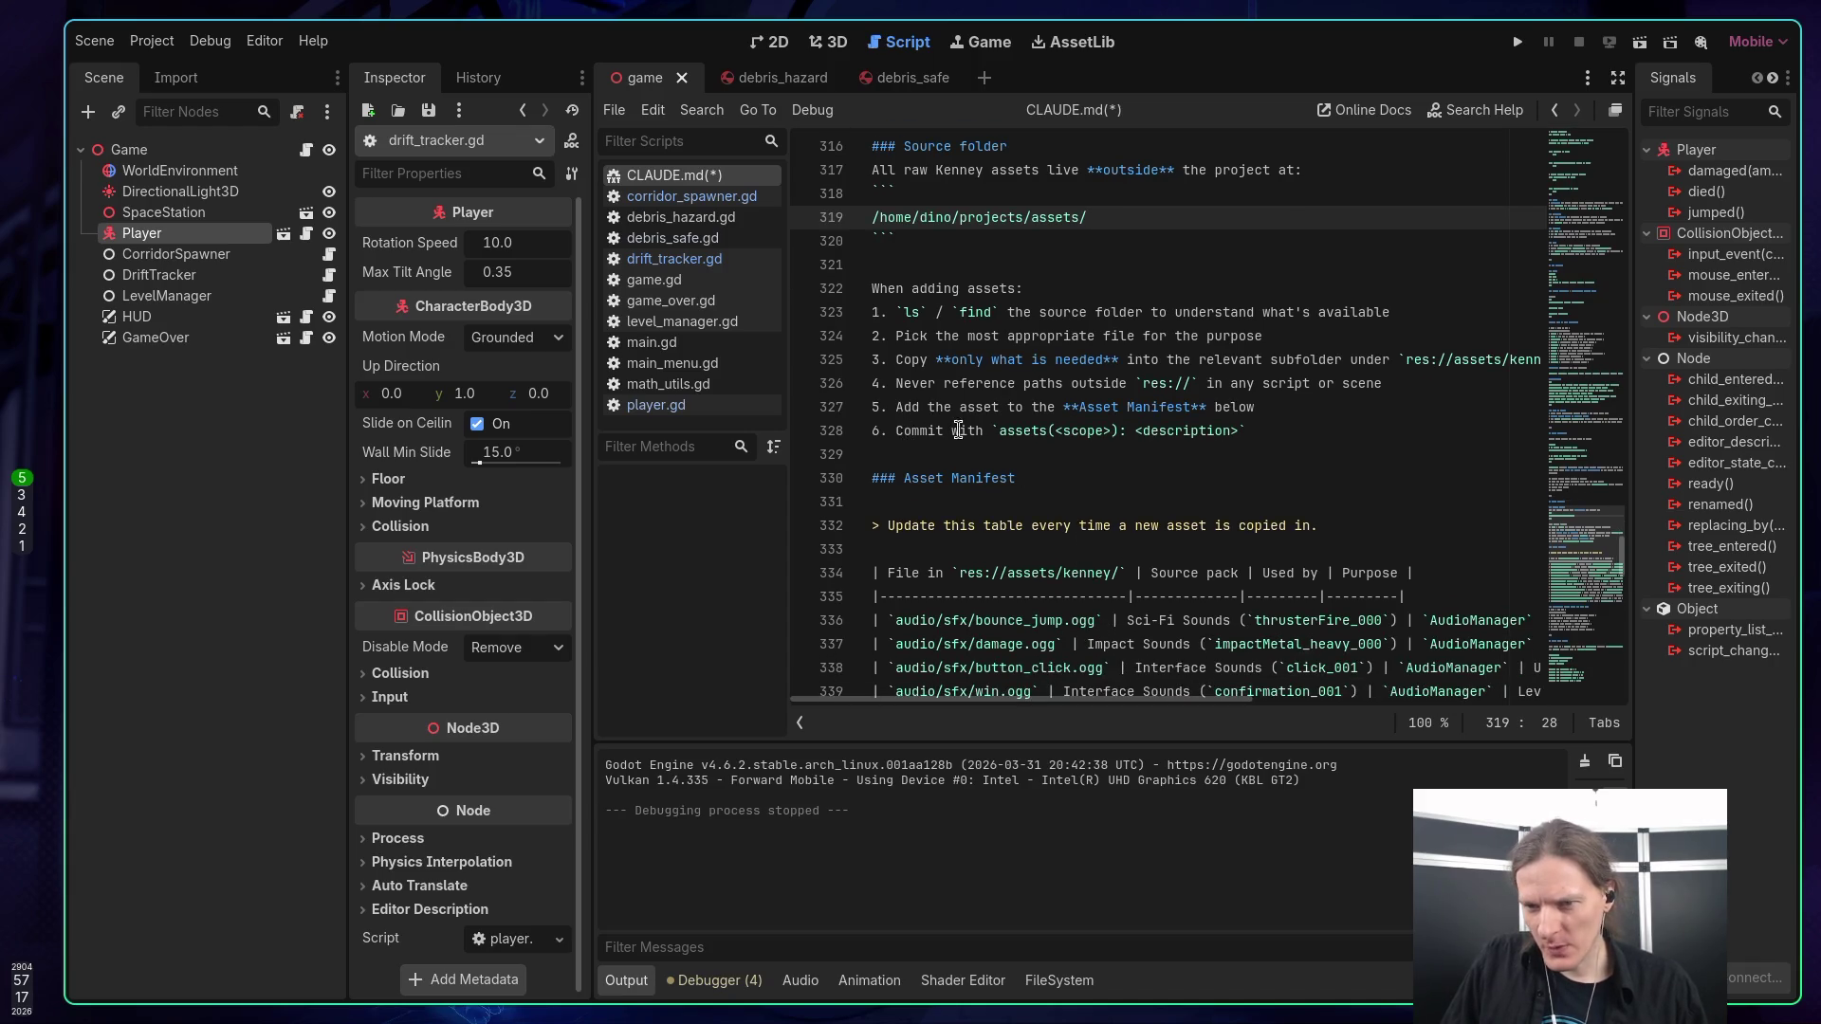
scroll(975, 438, down, 2)
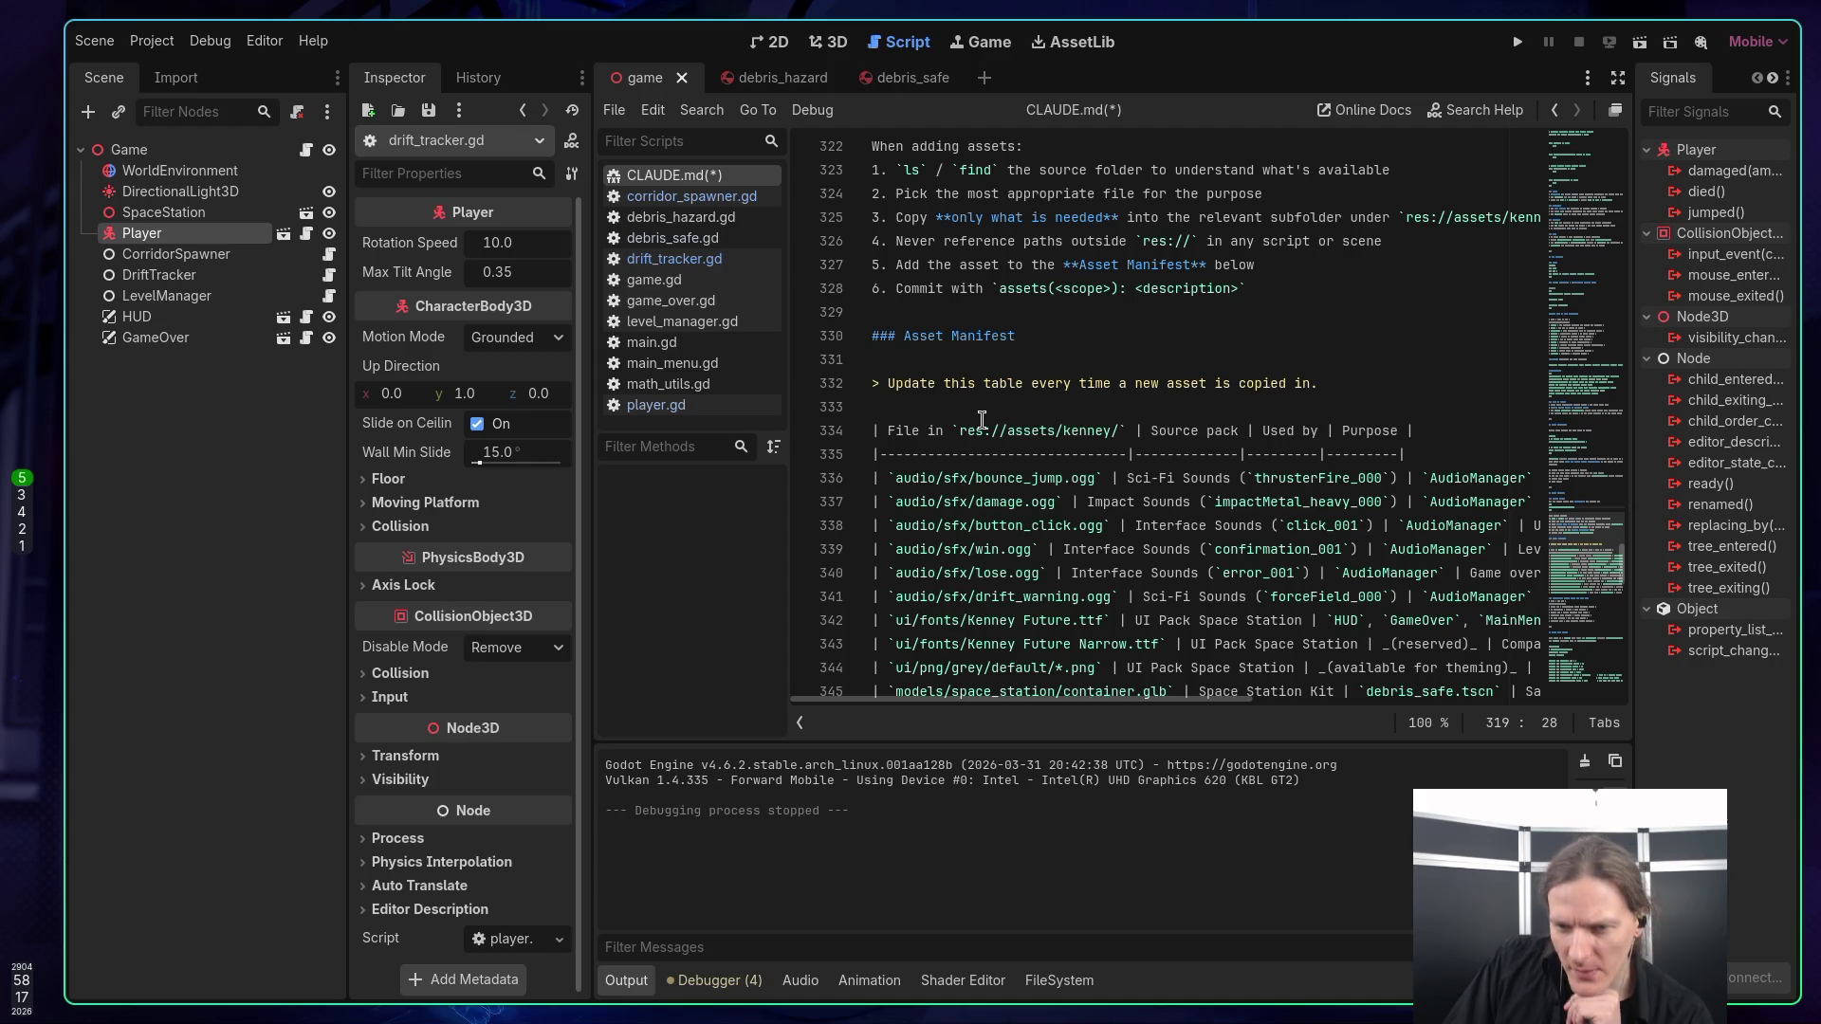
scroll(1019, 384, down, 1)
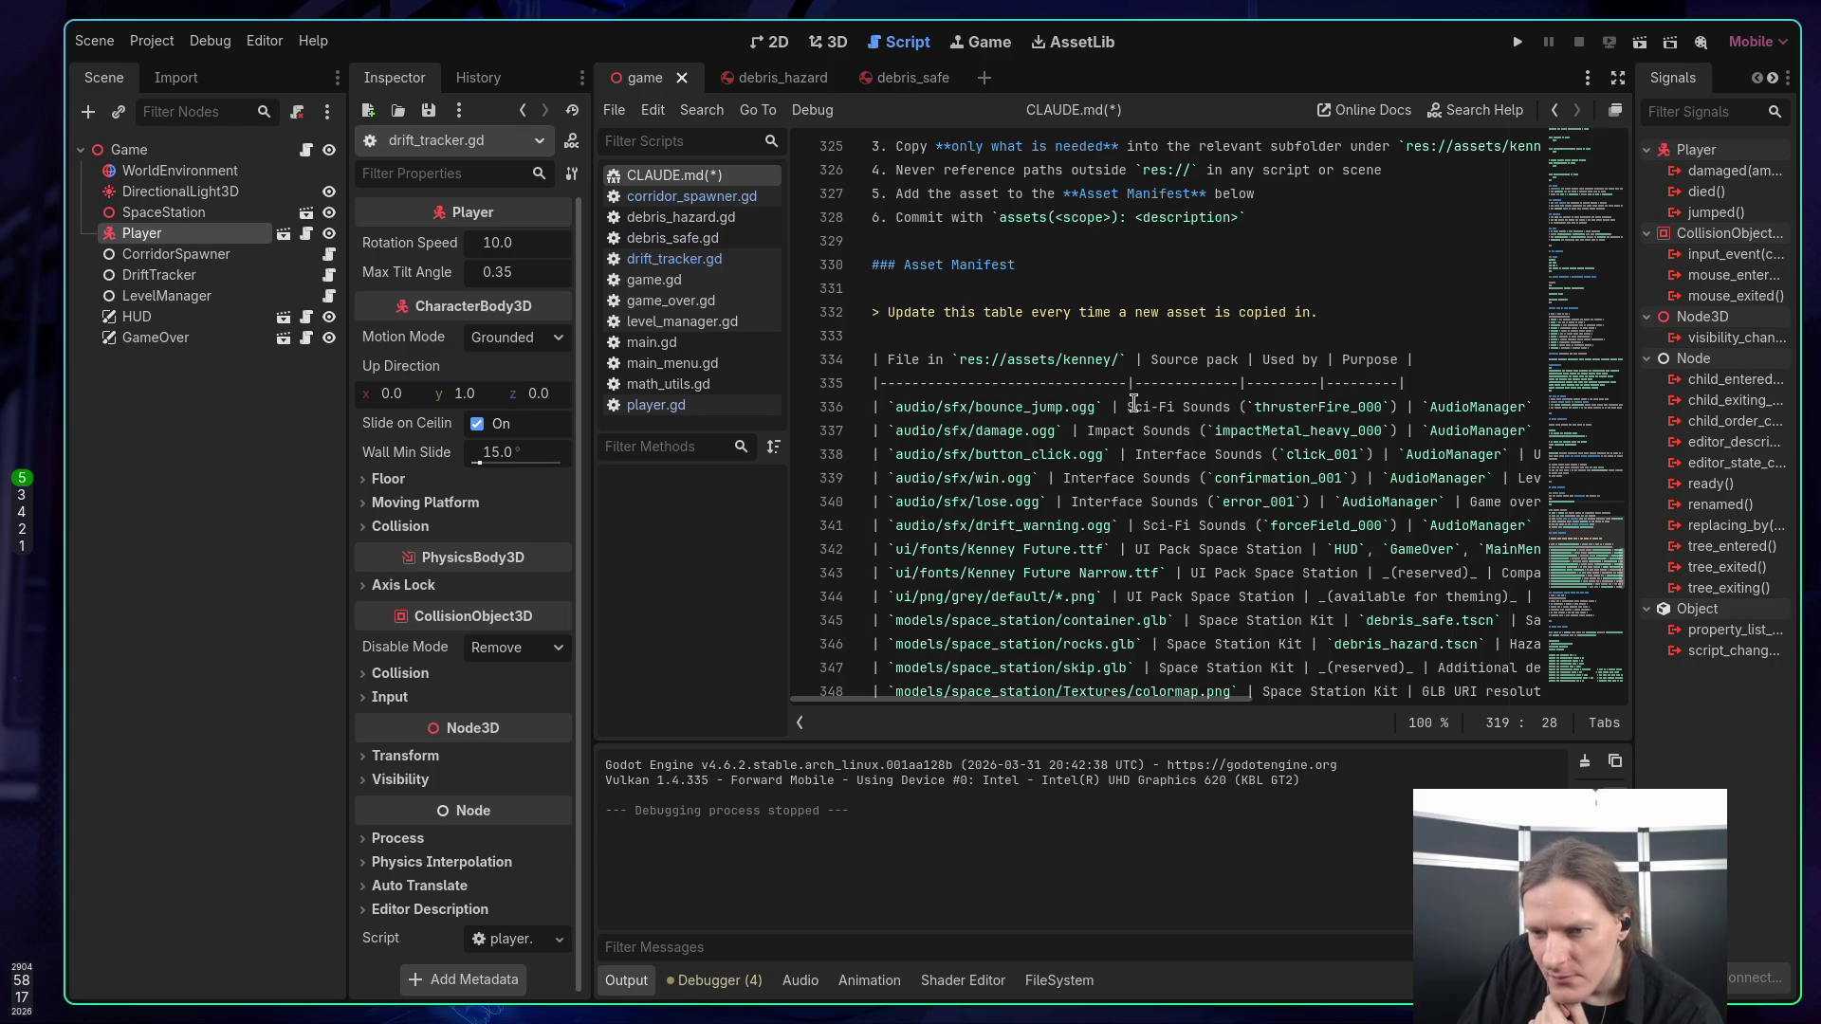
scroll(1133, 403, down, 2)
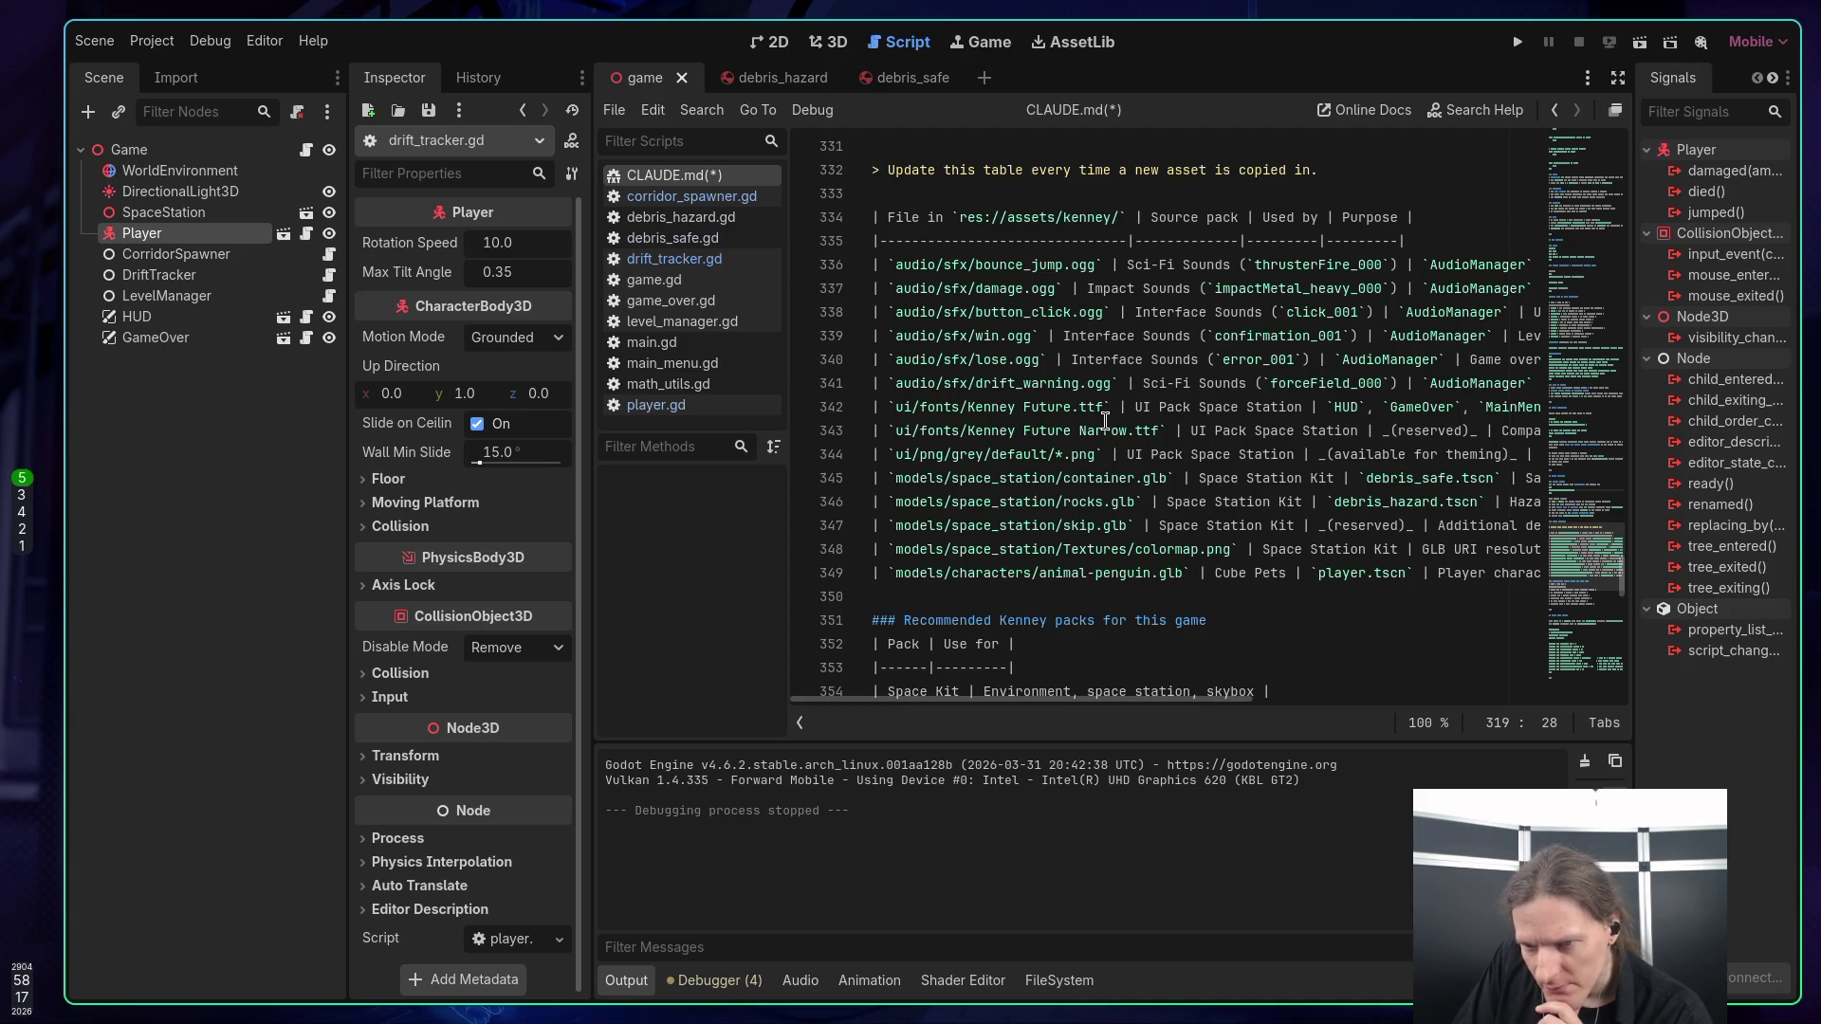
scroll(1106, 421, down, 2)
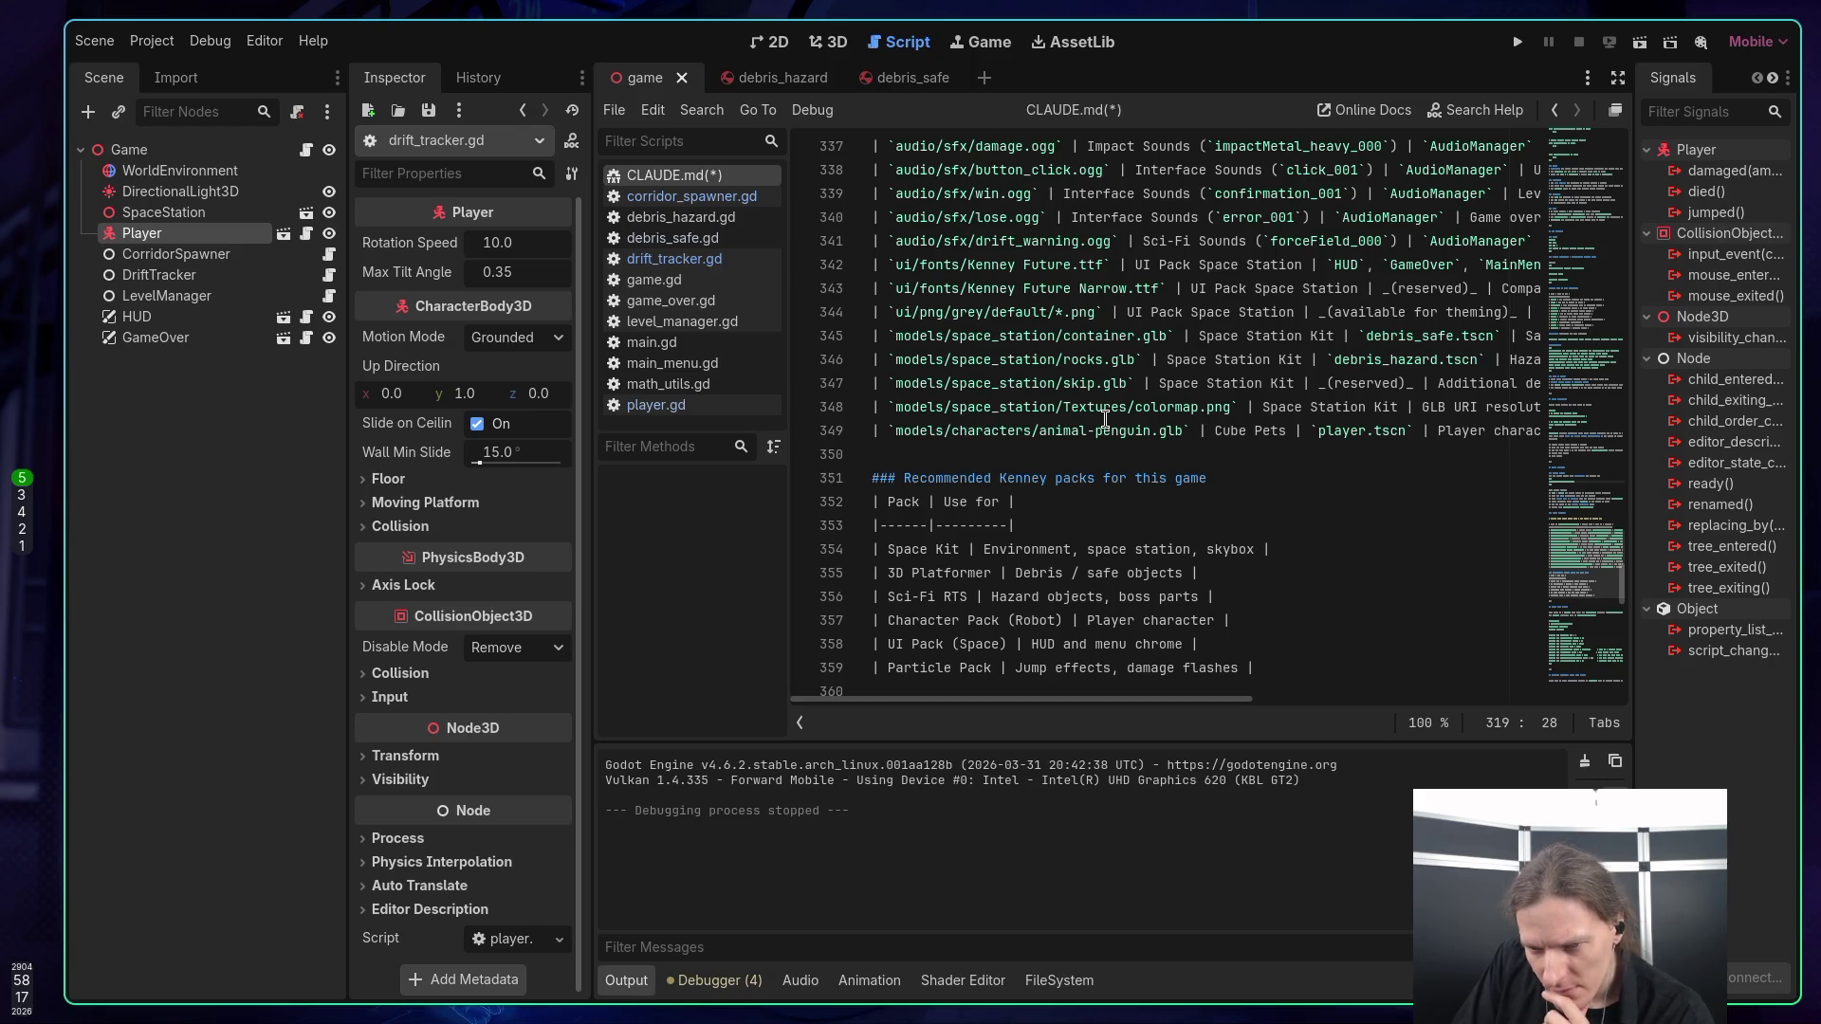
scroll(1106, 420, down, 6)
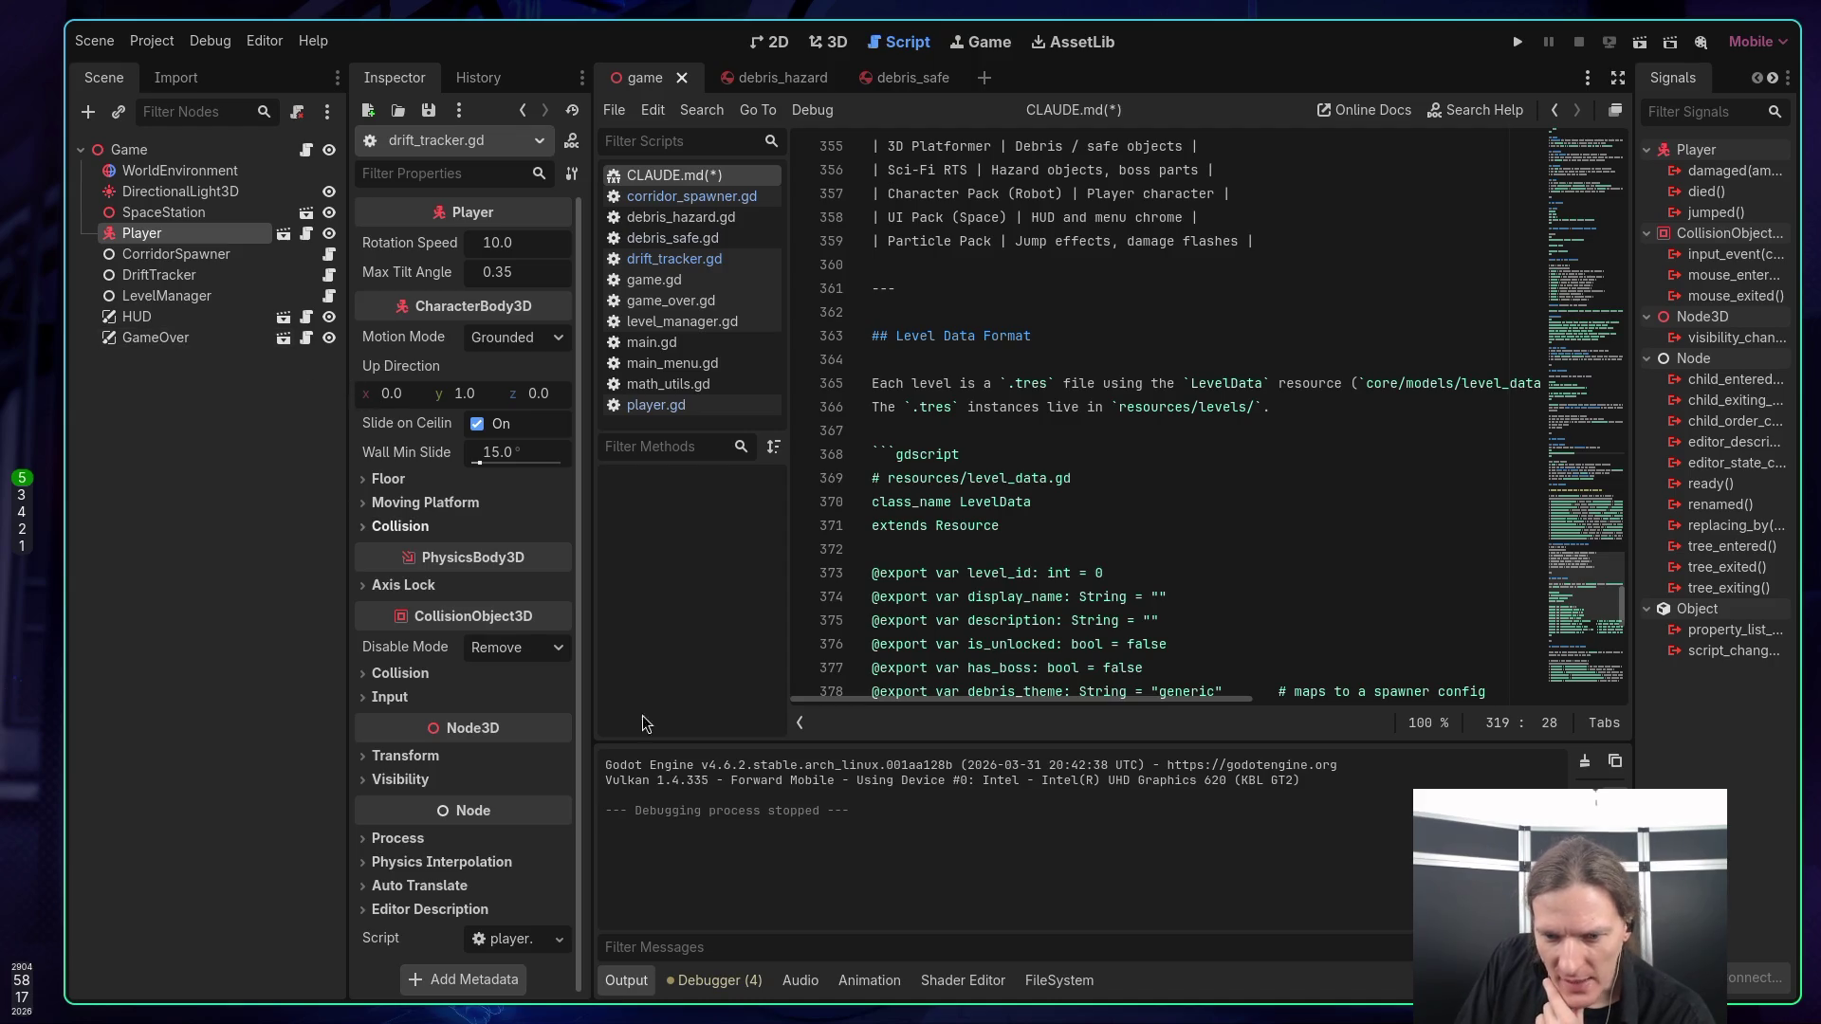
Browse the FileSystem dock past config to the empty res://resources/levels/ folder.
click(1058, 979)
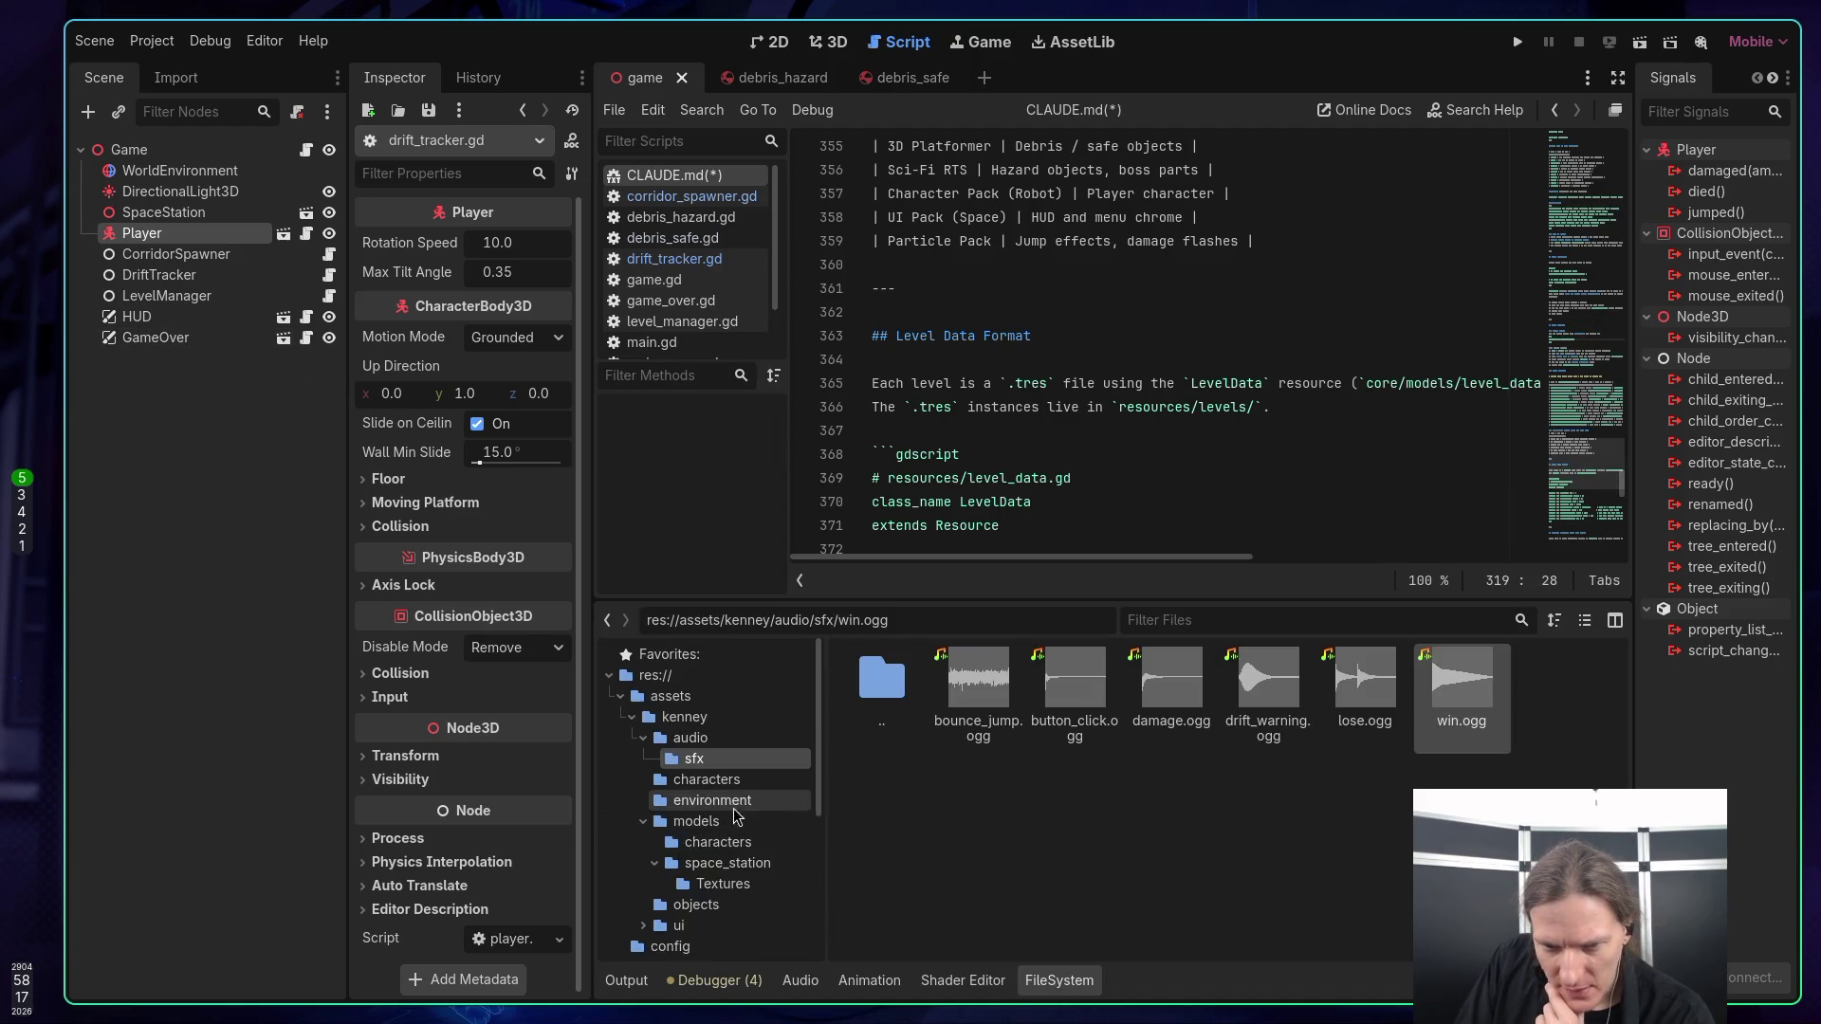
scroll(673, 749, down, 5)
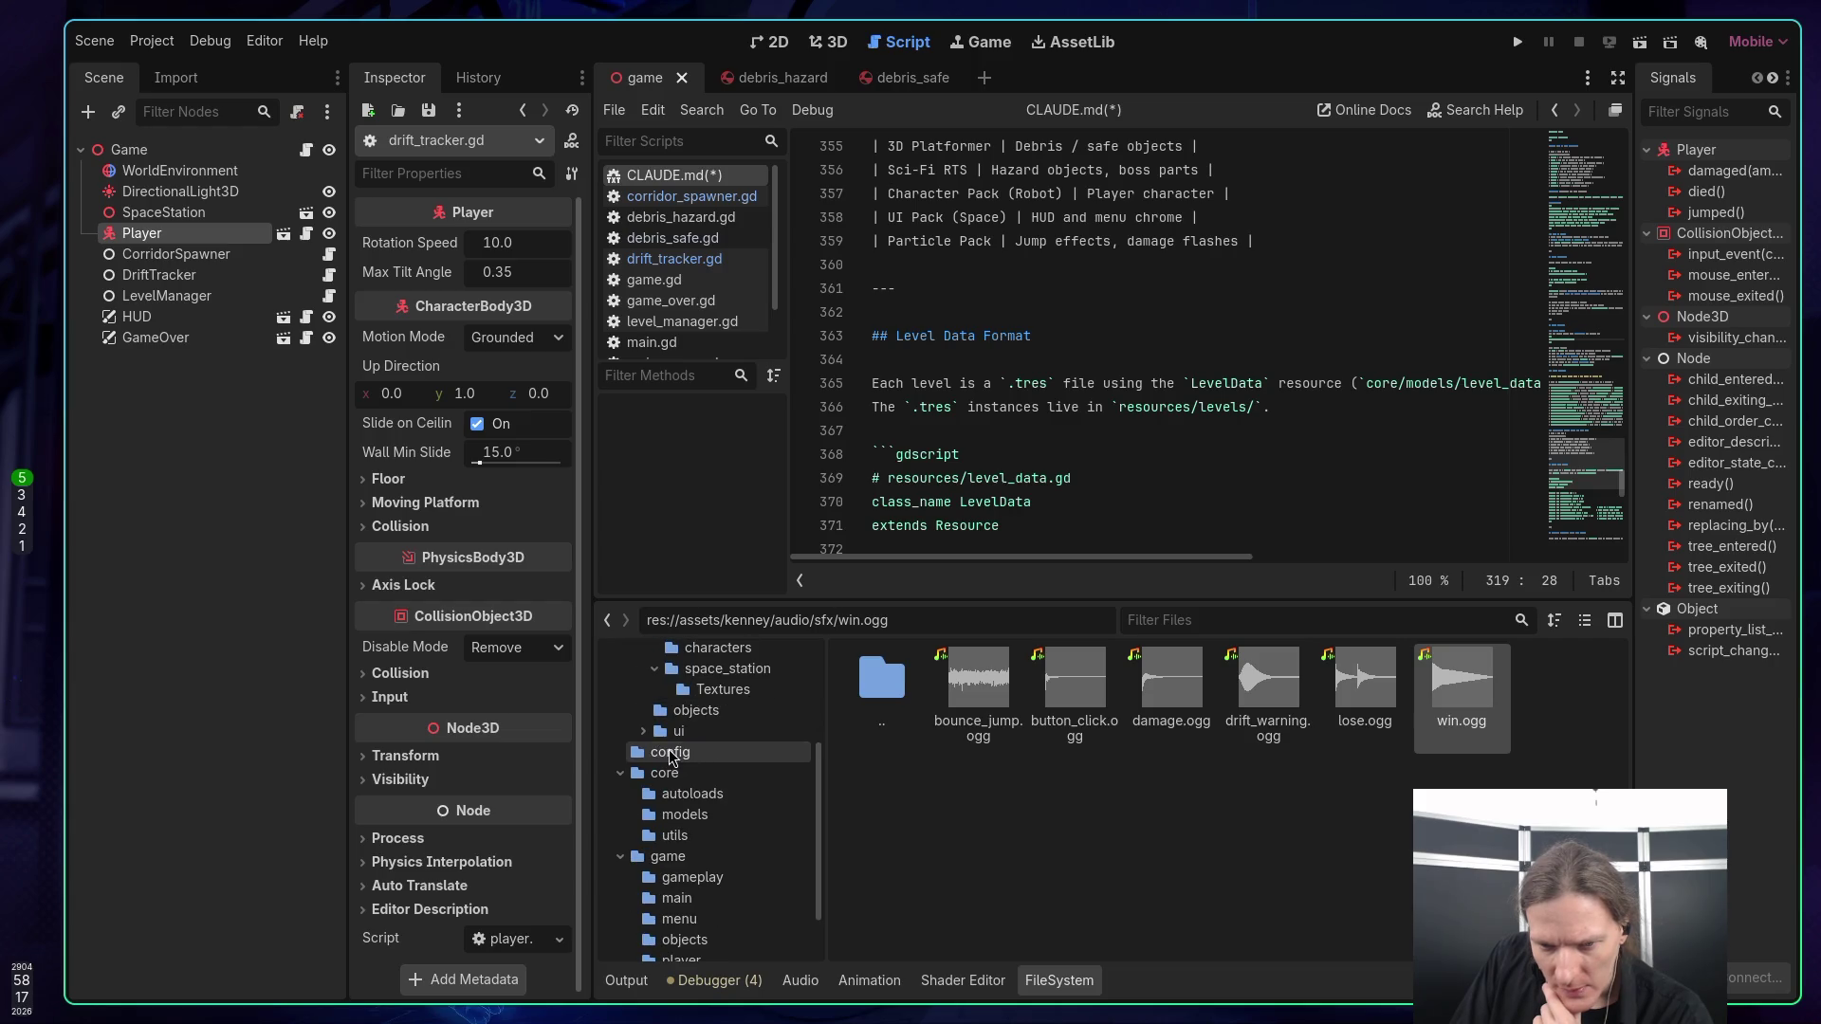
click(670, 754)
scroll(701, 782, down, 2)
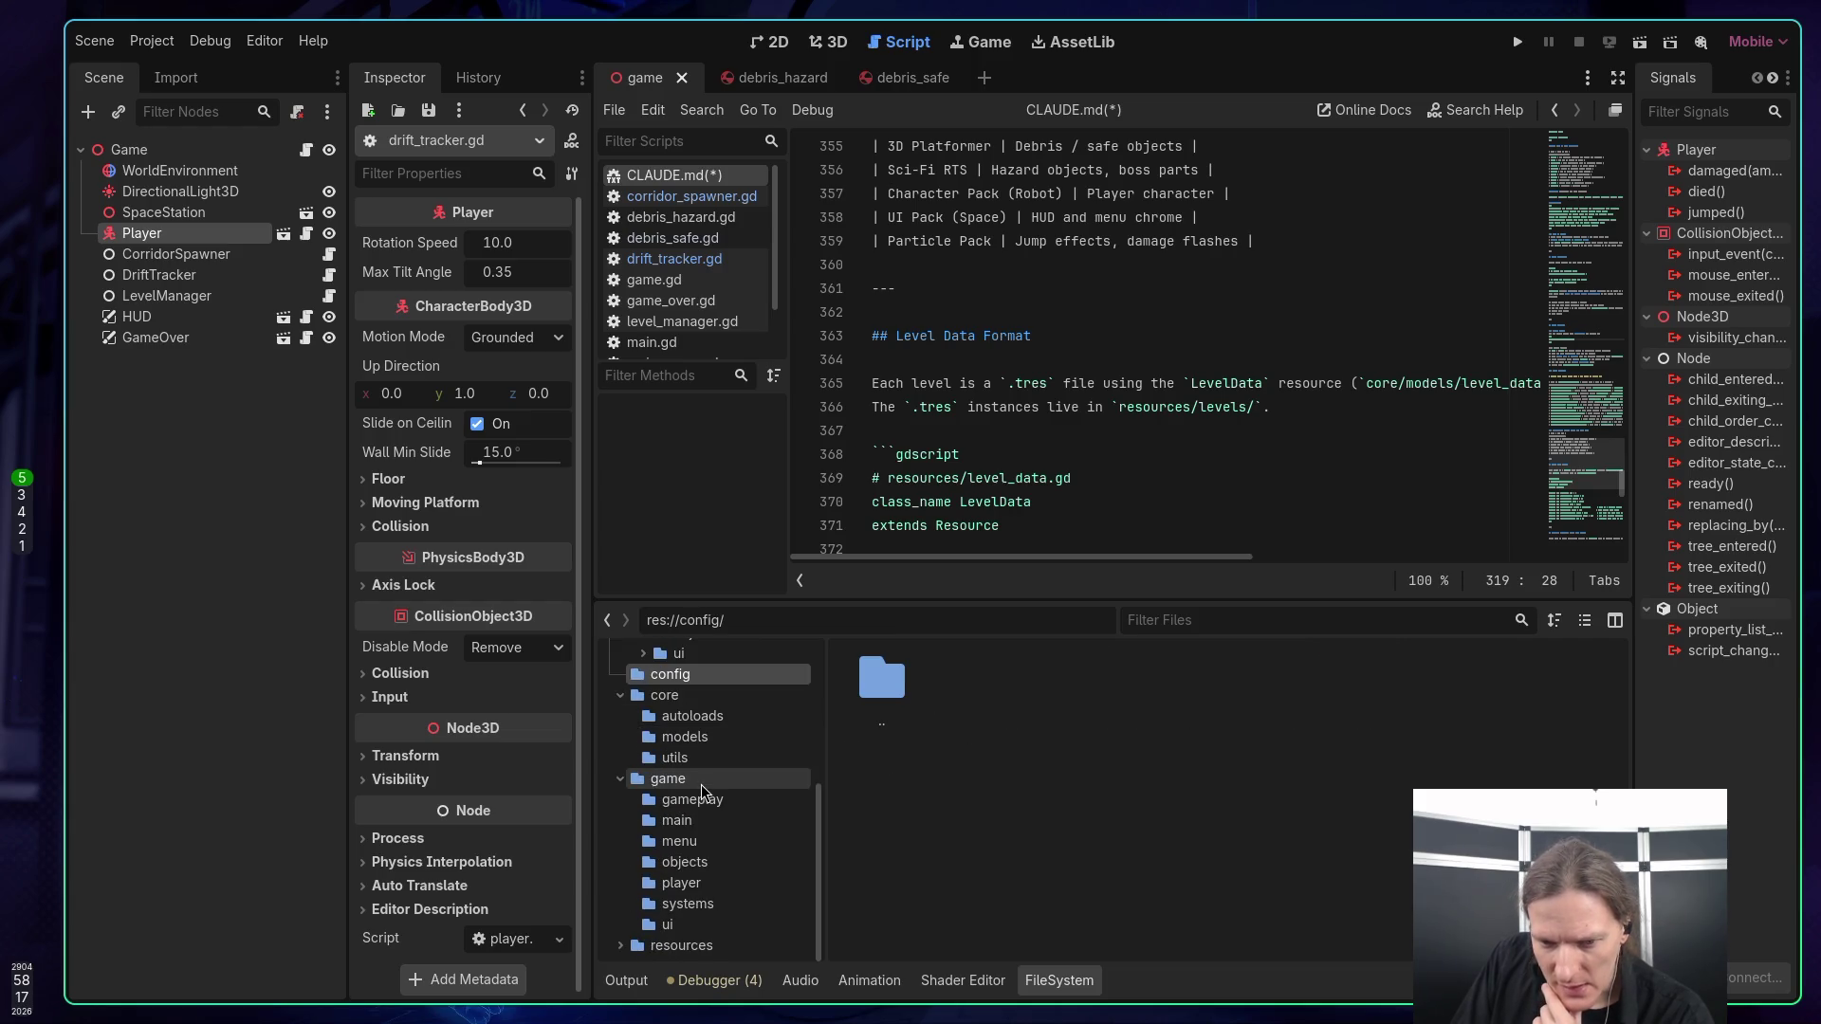
double_click(681, 945)
double_click(981, 702)
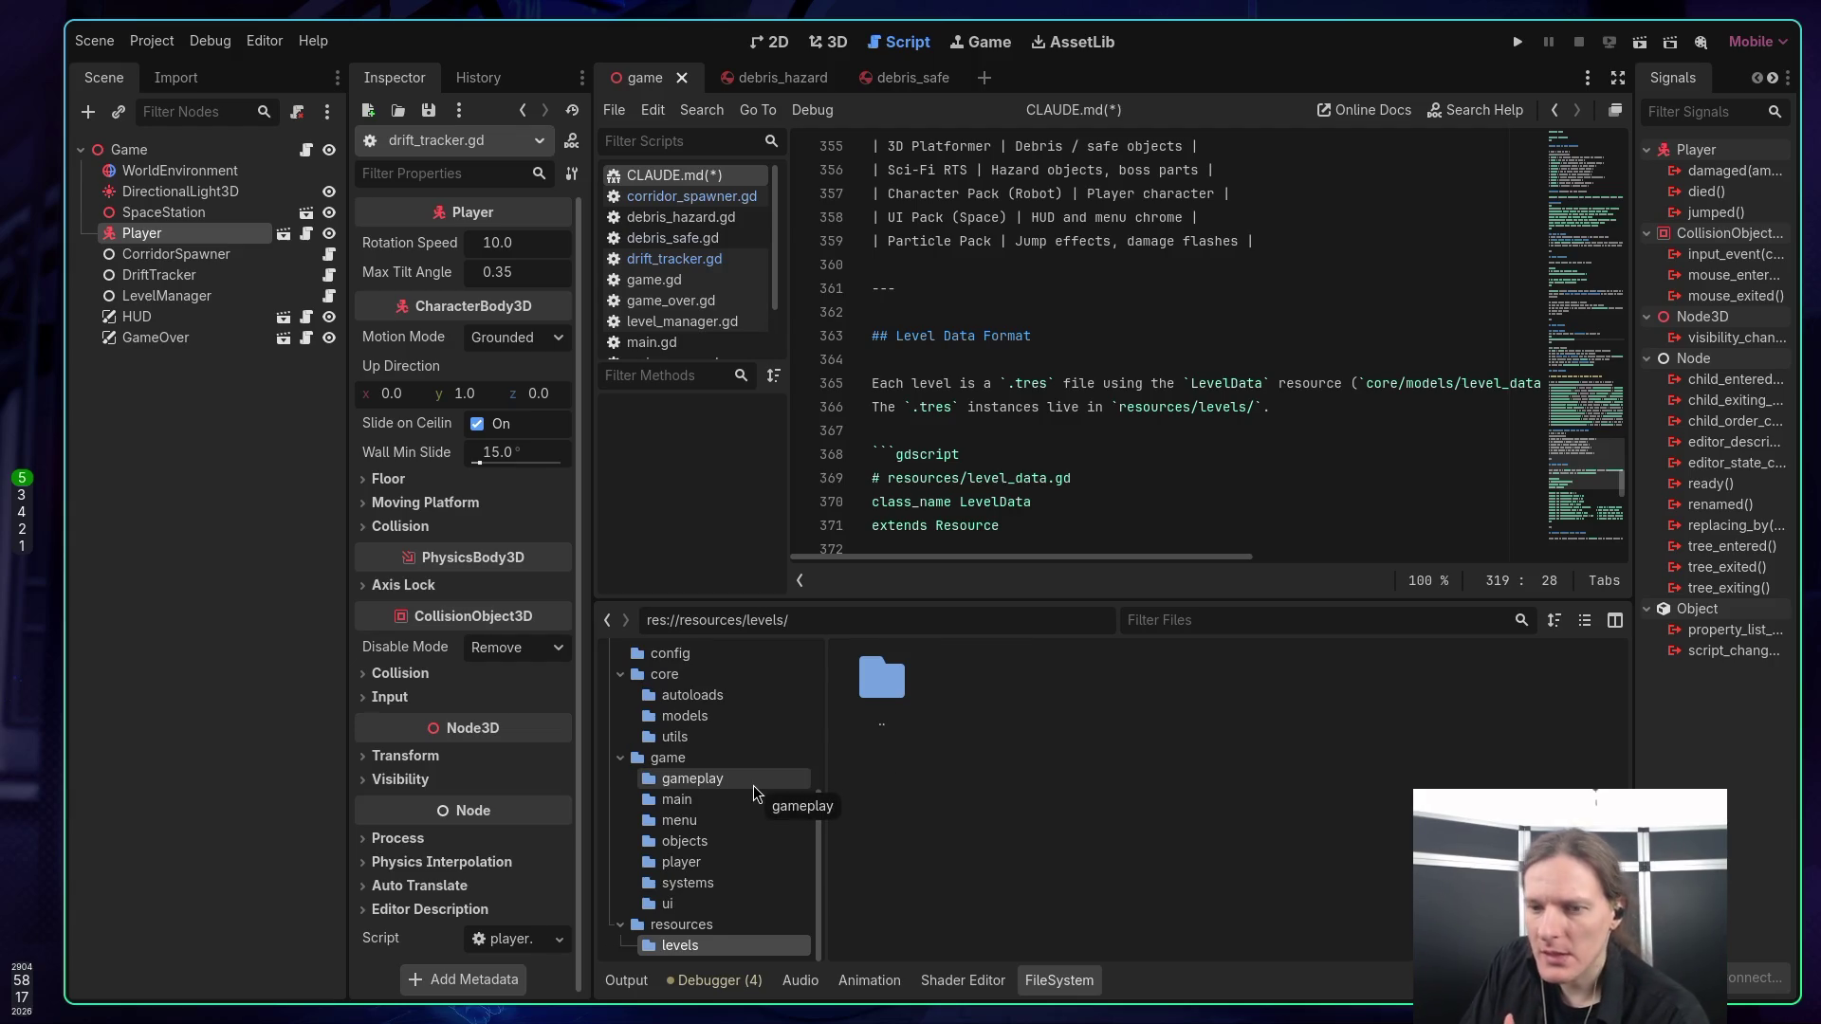
Create a LevelData resource named test_level.tres in res://resources/levels via New Resource.
right_click(1007, 714)
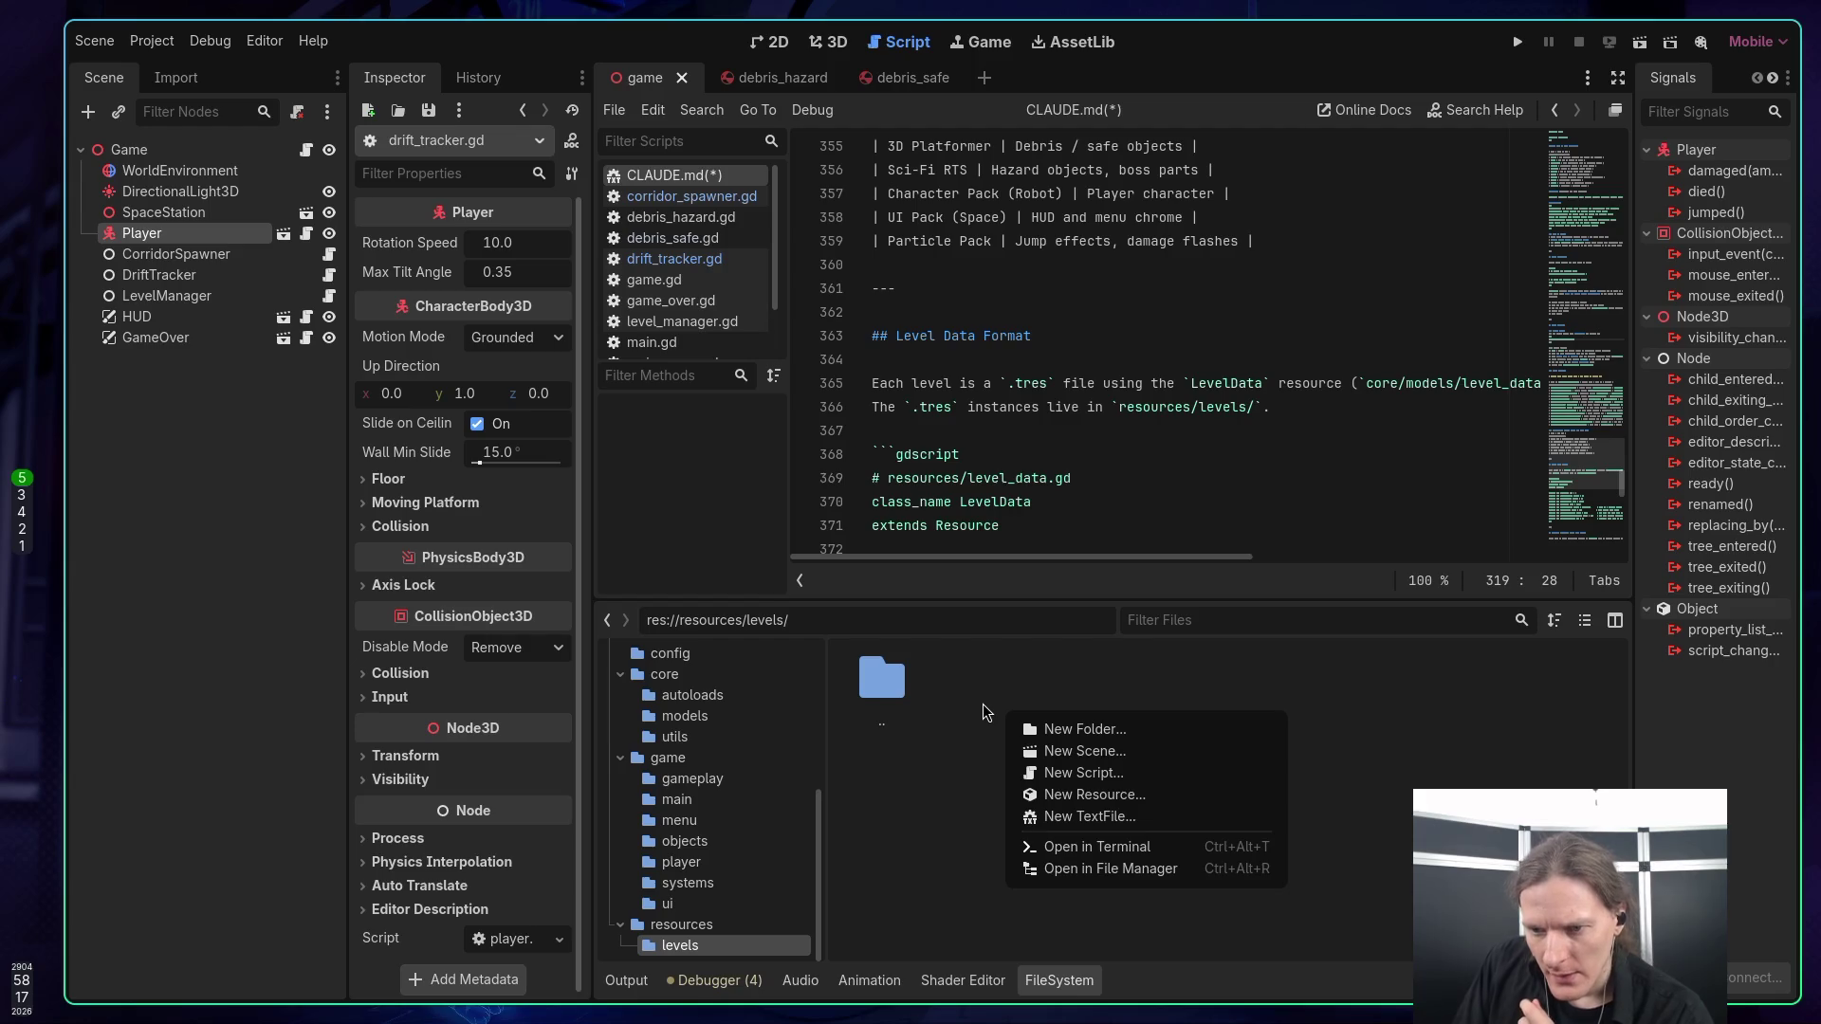
click(1086, 795)
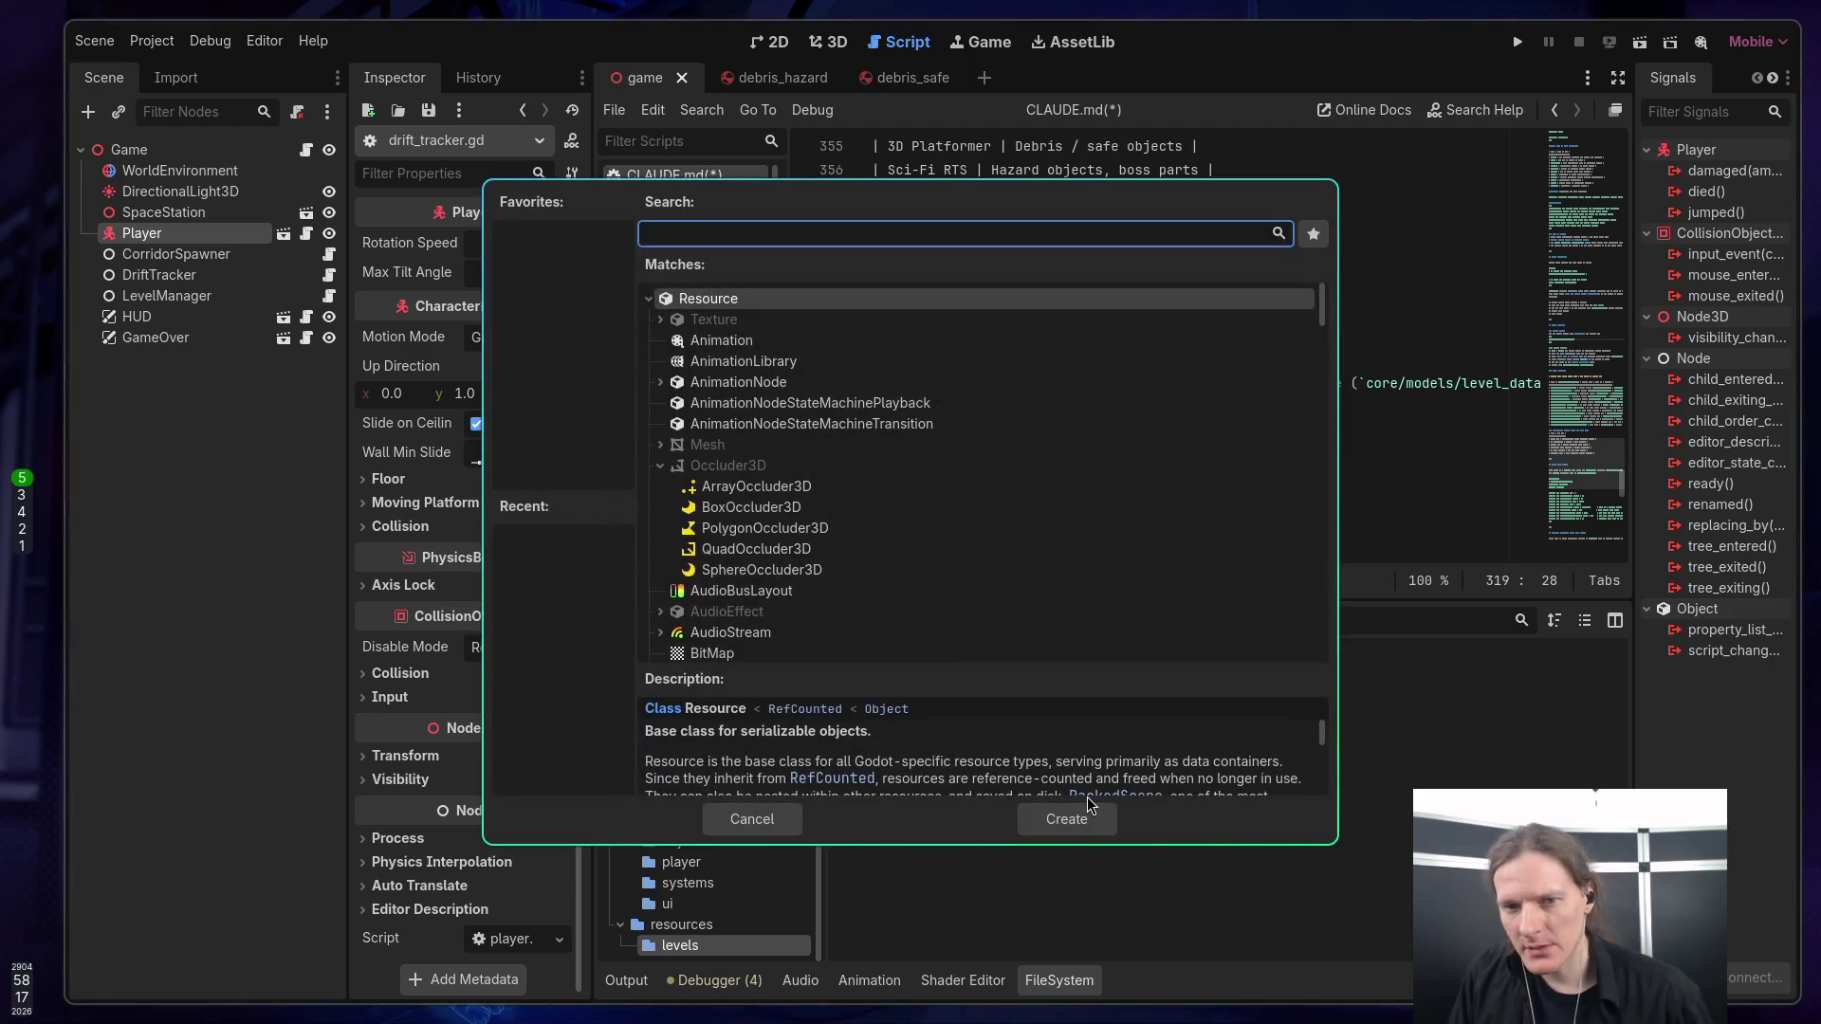
text(level)
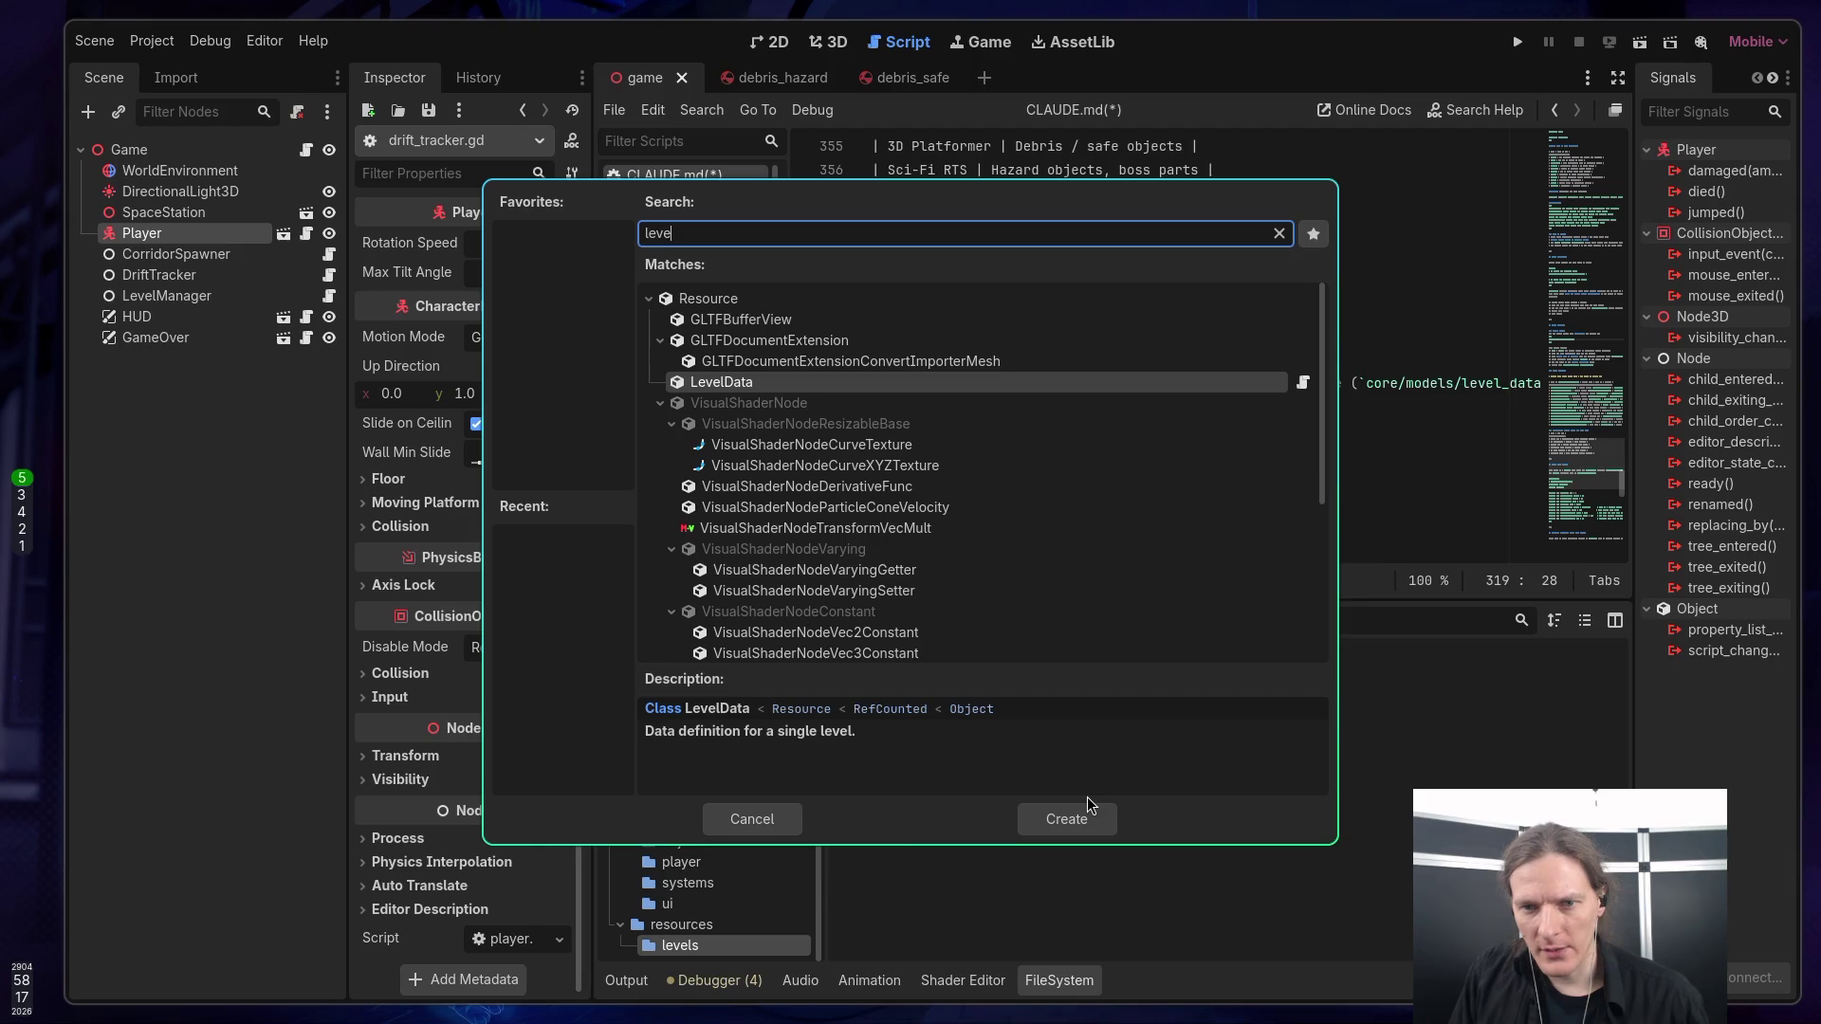
key(Return)
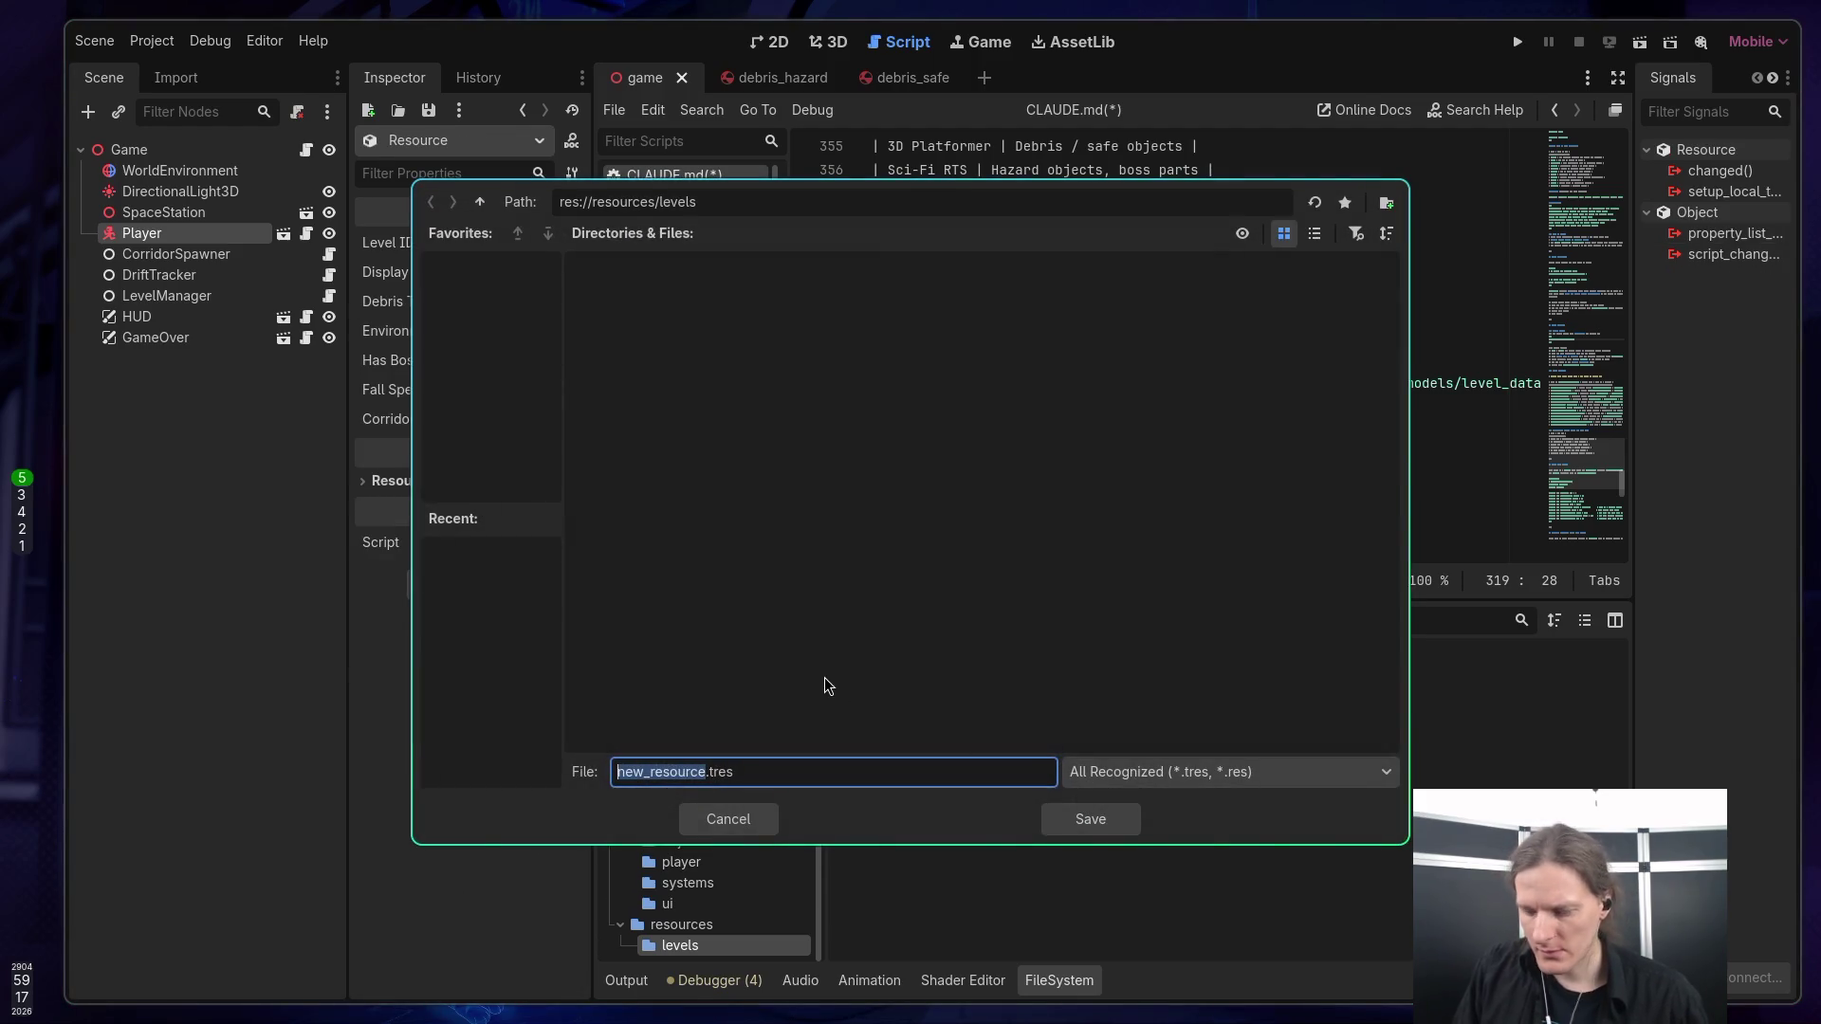
text(level1)
key(BackSpace)
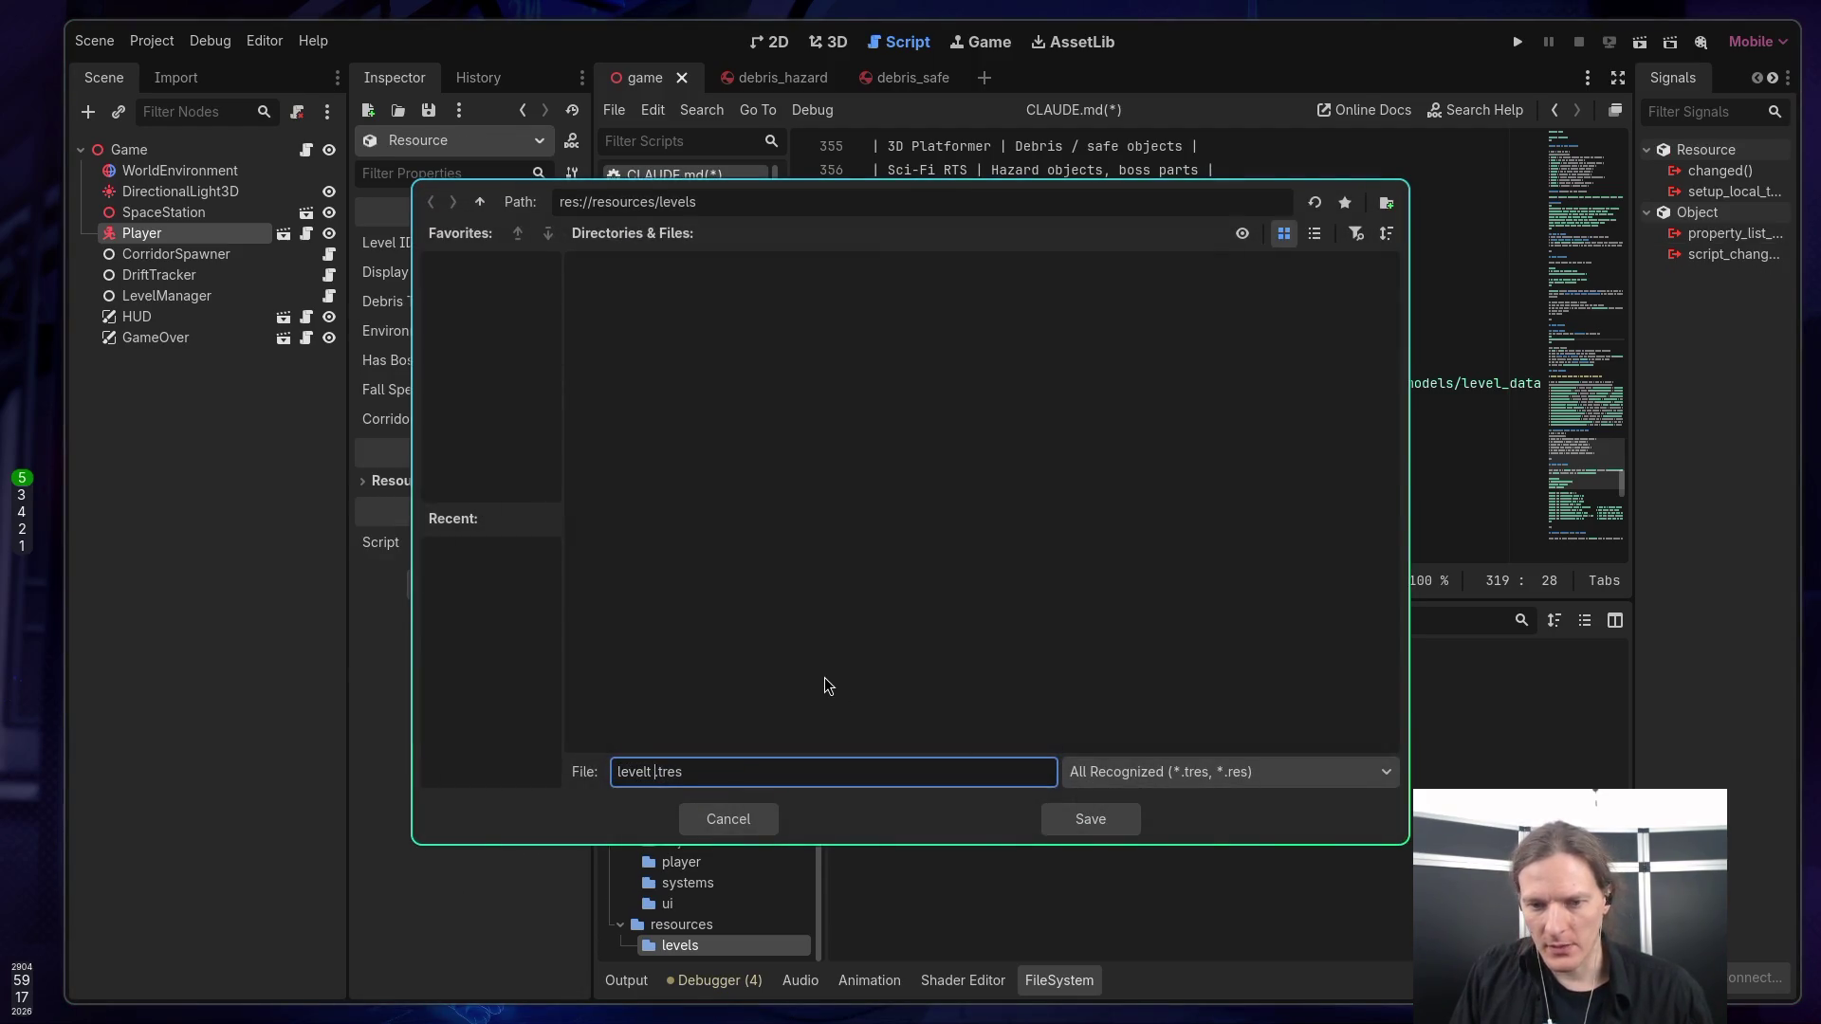
text(_1)
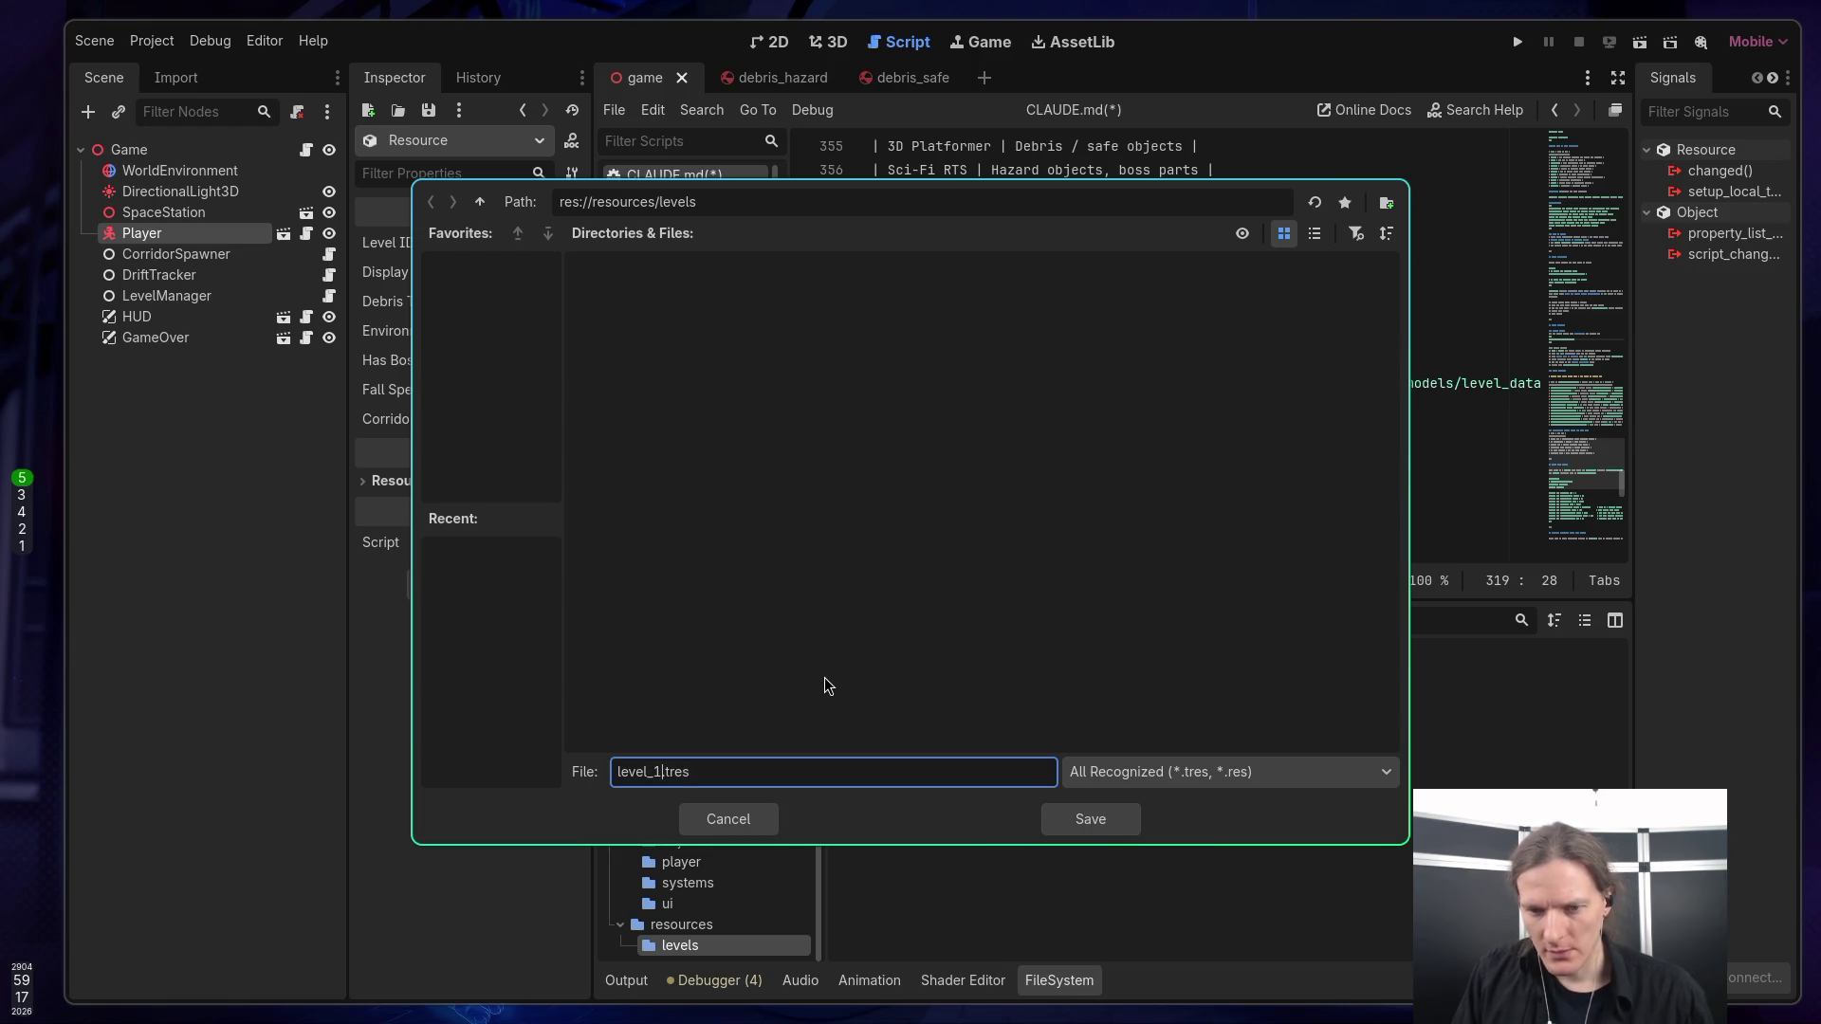
key(BackSpace)
key(BackSpace)
key(BackSpace)
text(test_level)
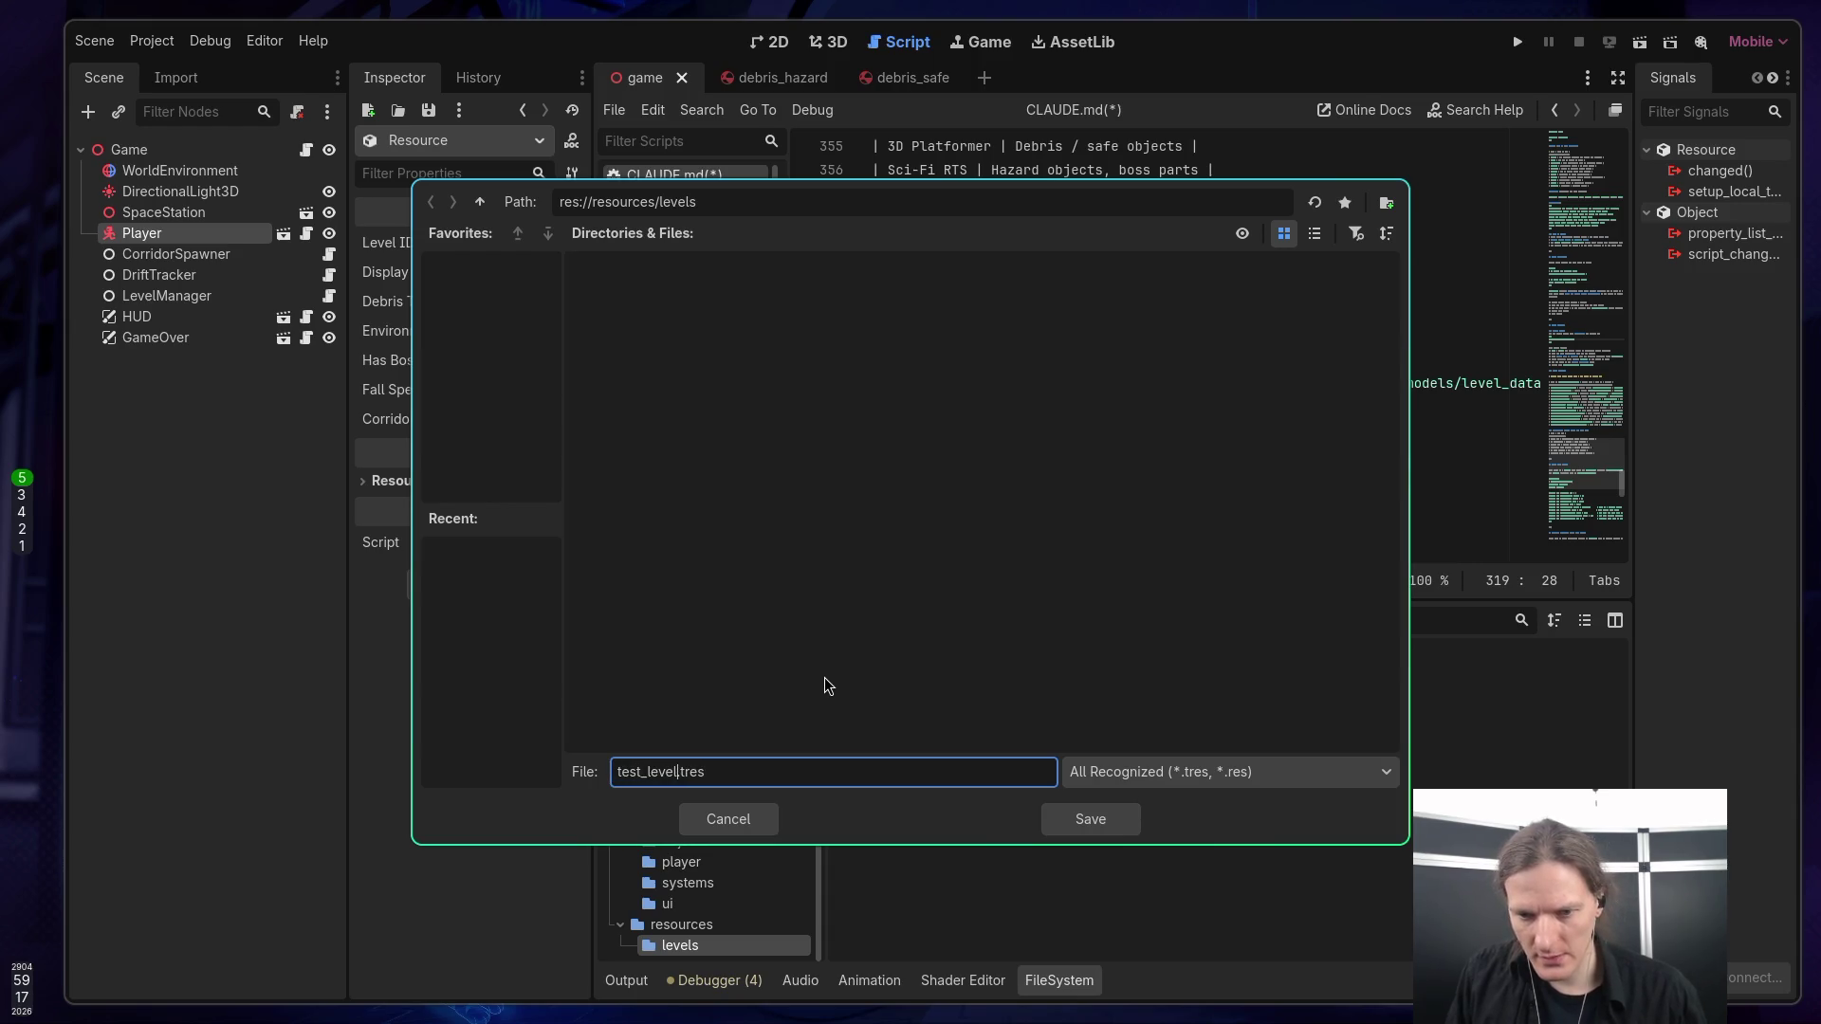
click(1093, 832)
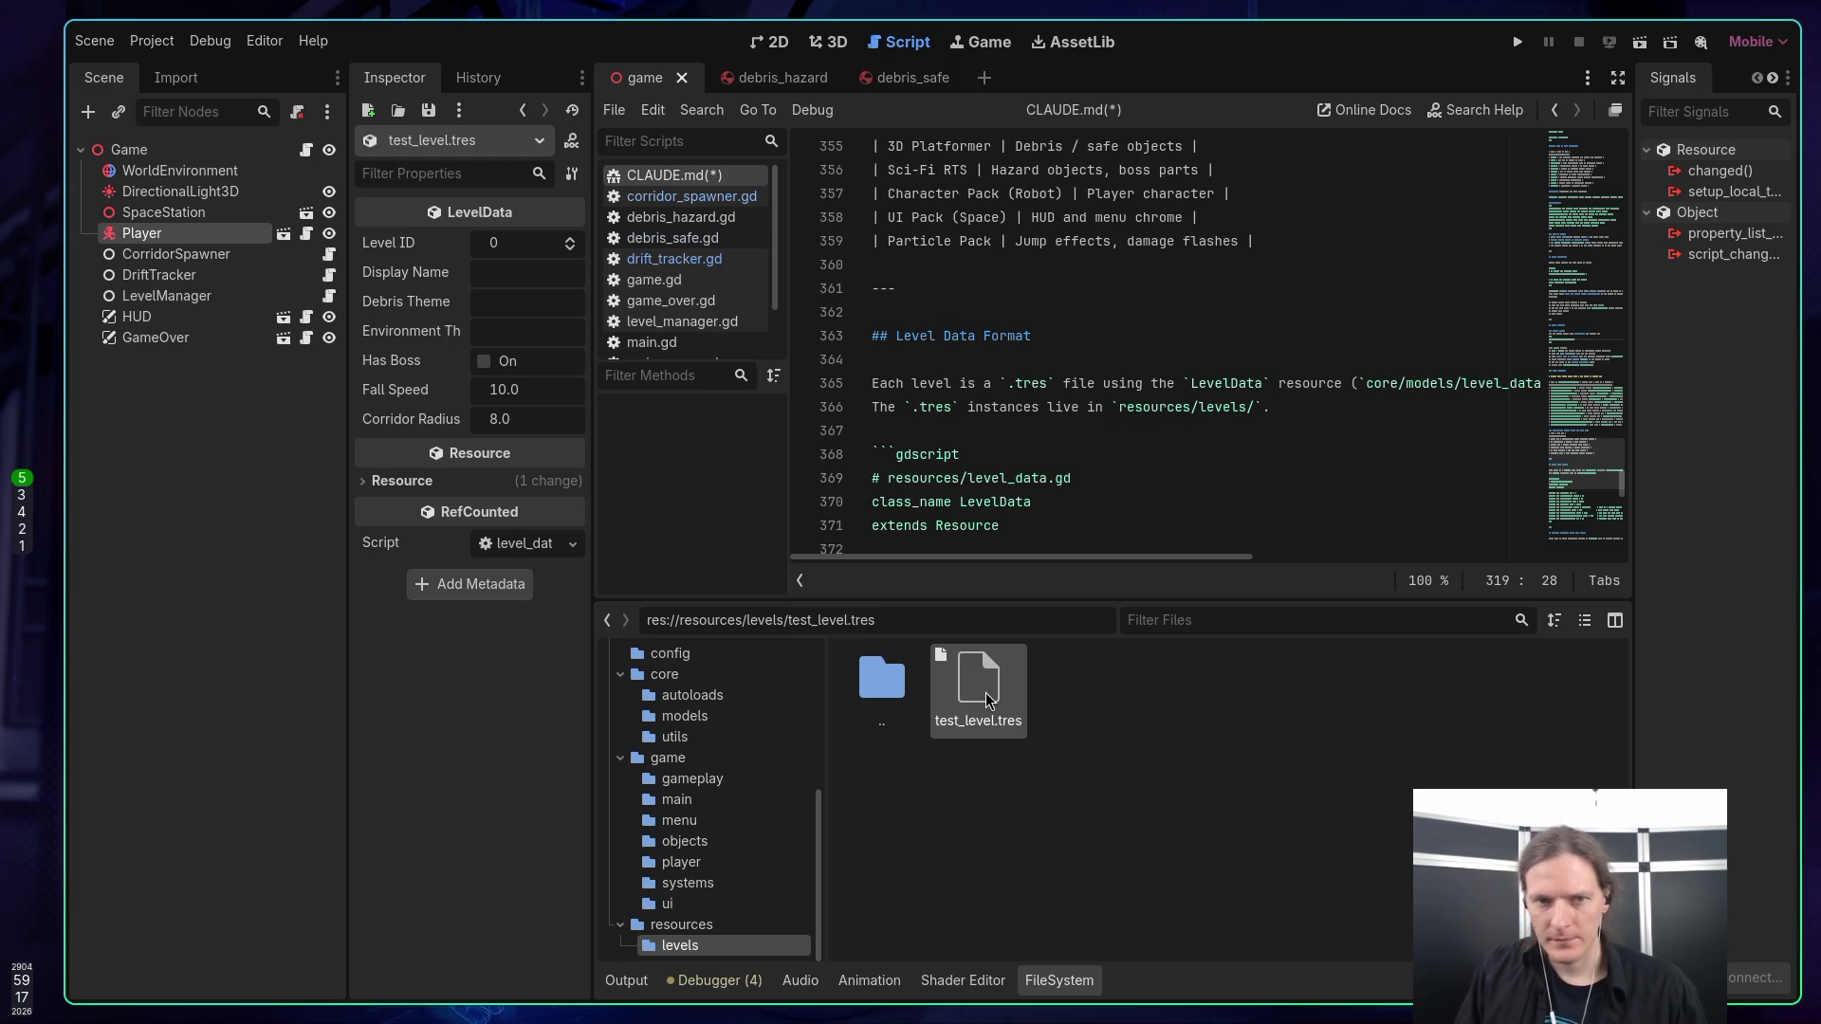
Set Display Name to 'Test level' and Debris and Environment Theme to 'Random', then save.
click(521, 282)
text(T)
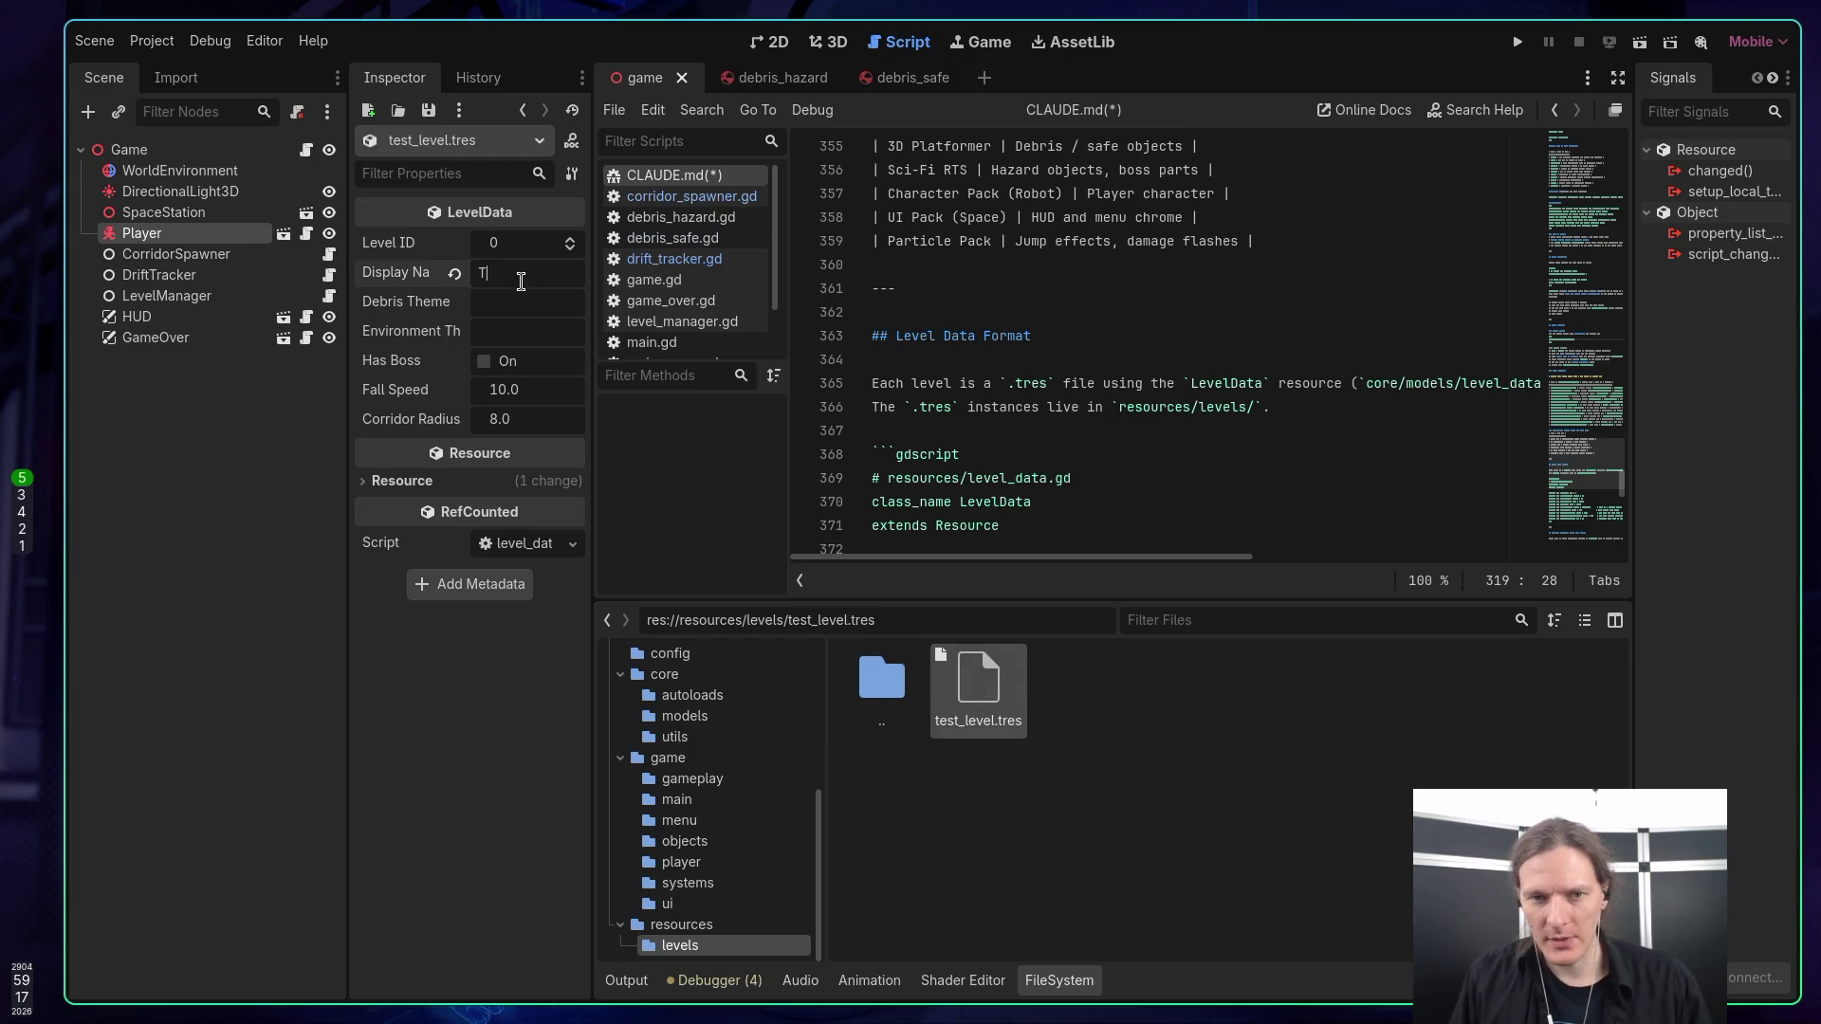
text(est level)
key(BackSpace)
click(526, 303)
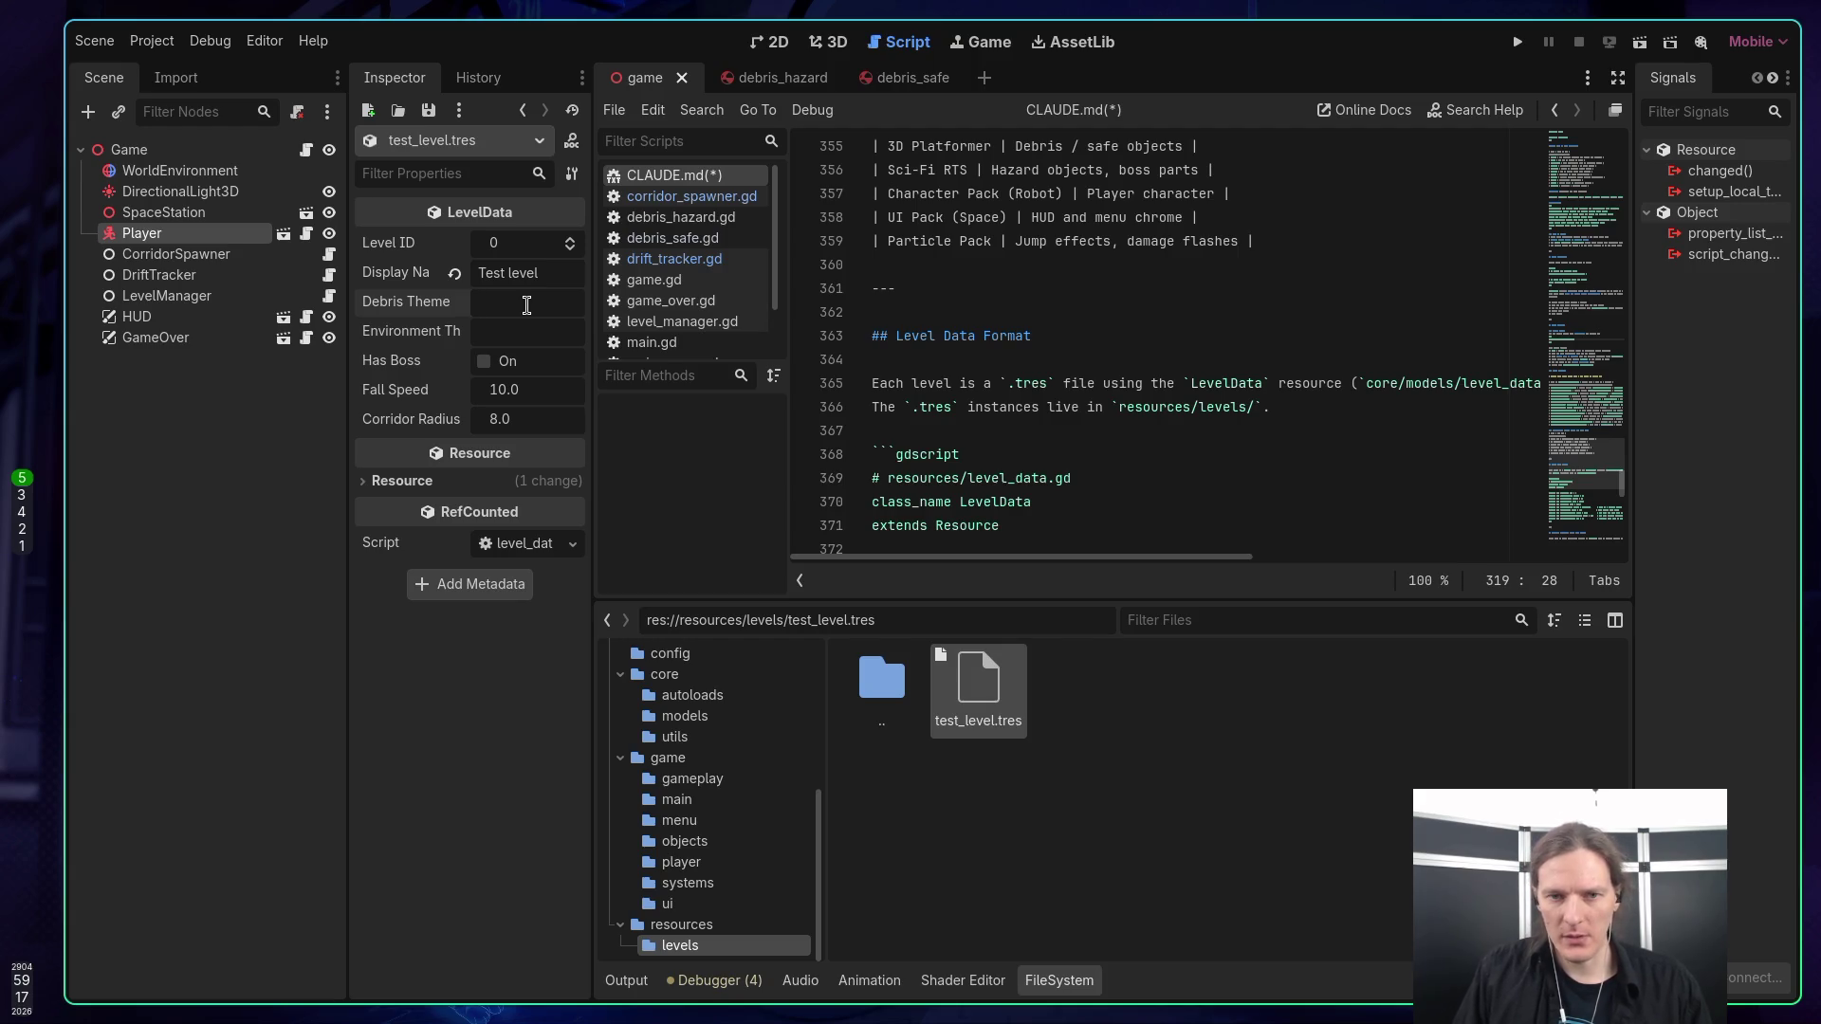
text(Random)
click(488, 327)
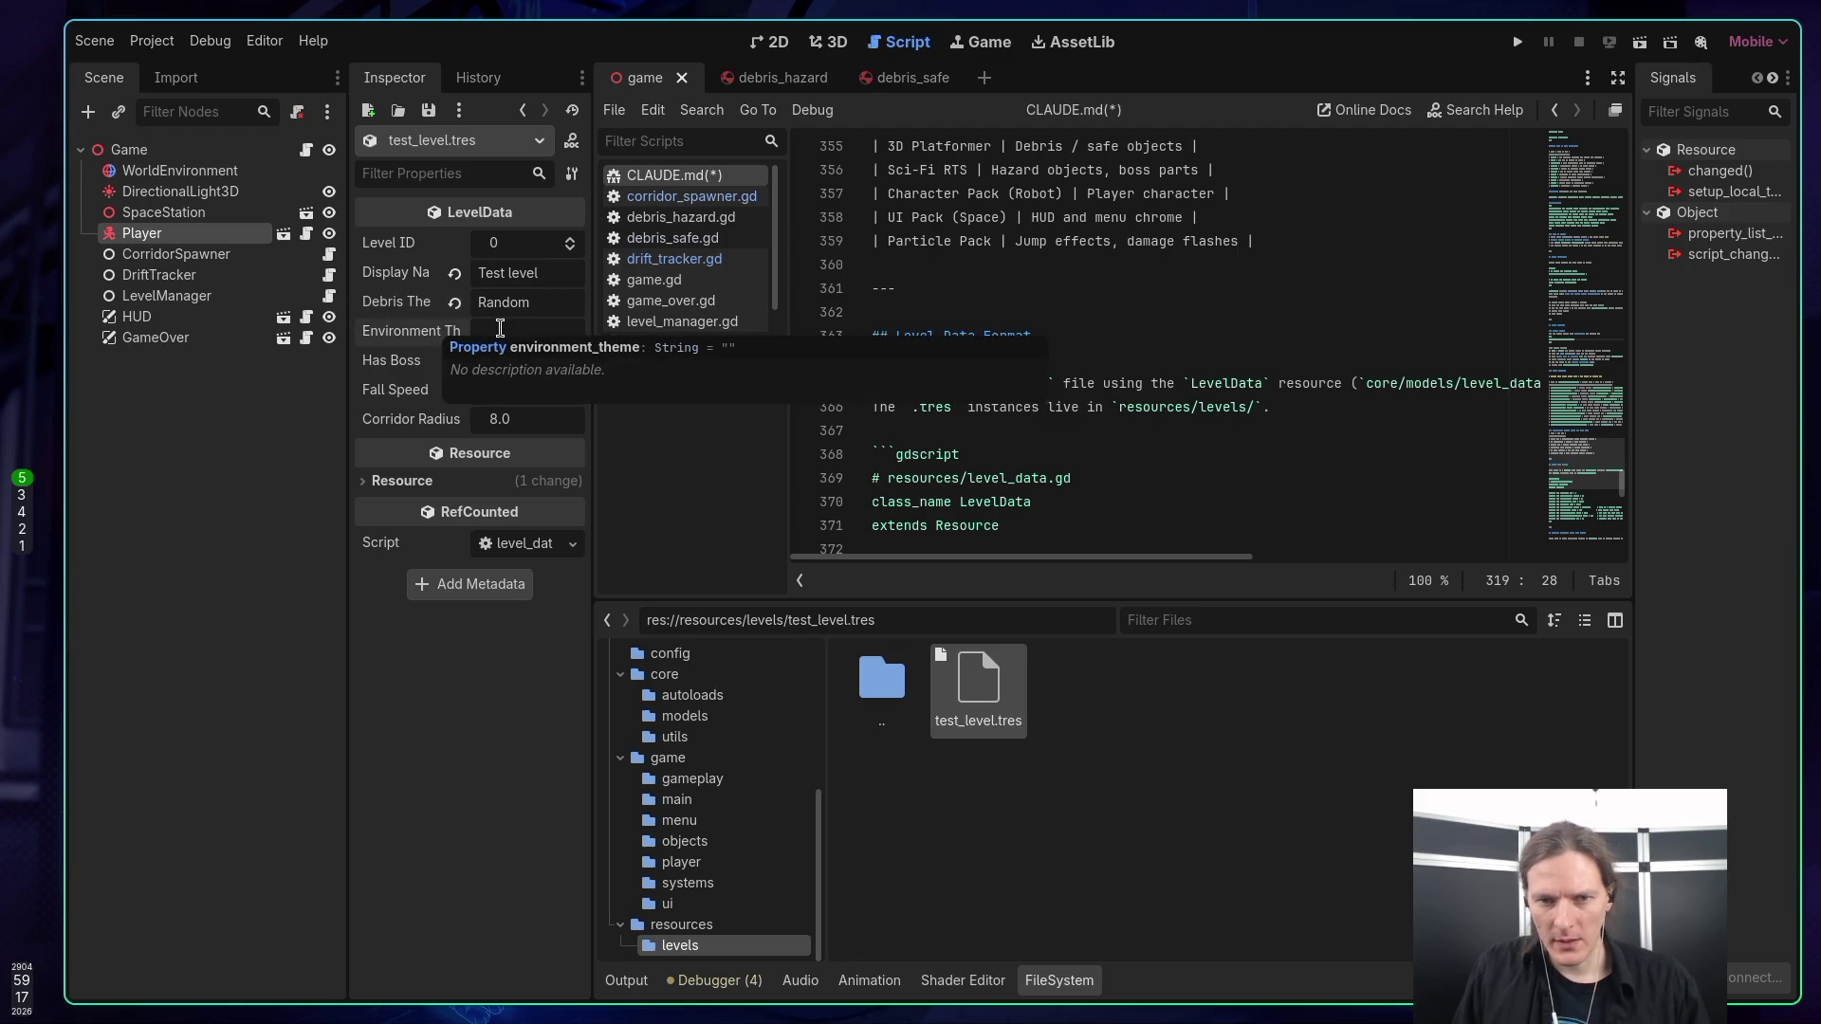
text(Random)
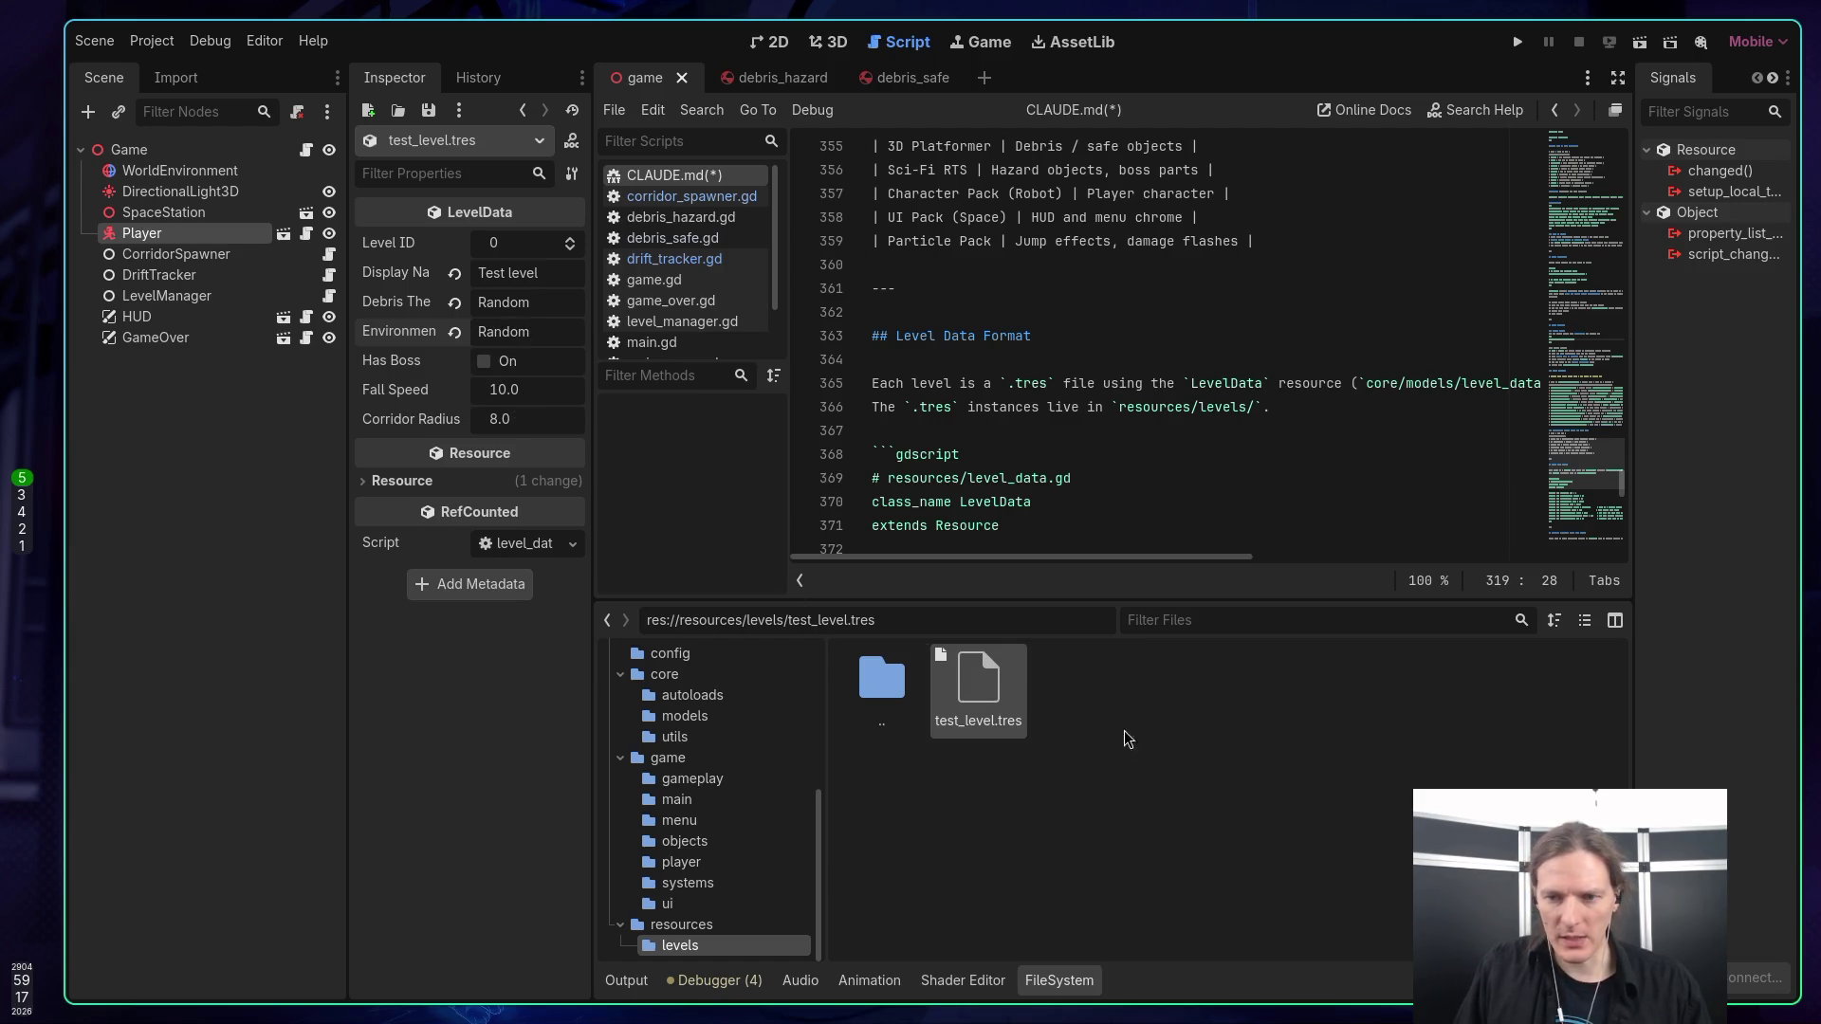
key(ctrl+s)
Read CLAUDE.md to its Session Workflow section at line 431, then switch to the browser workspace.
scroll(1036, 457, down, 1)
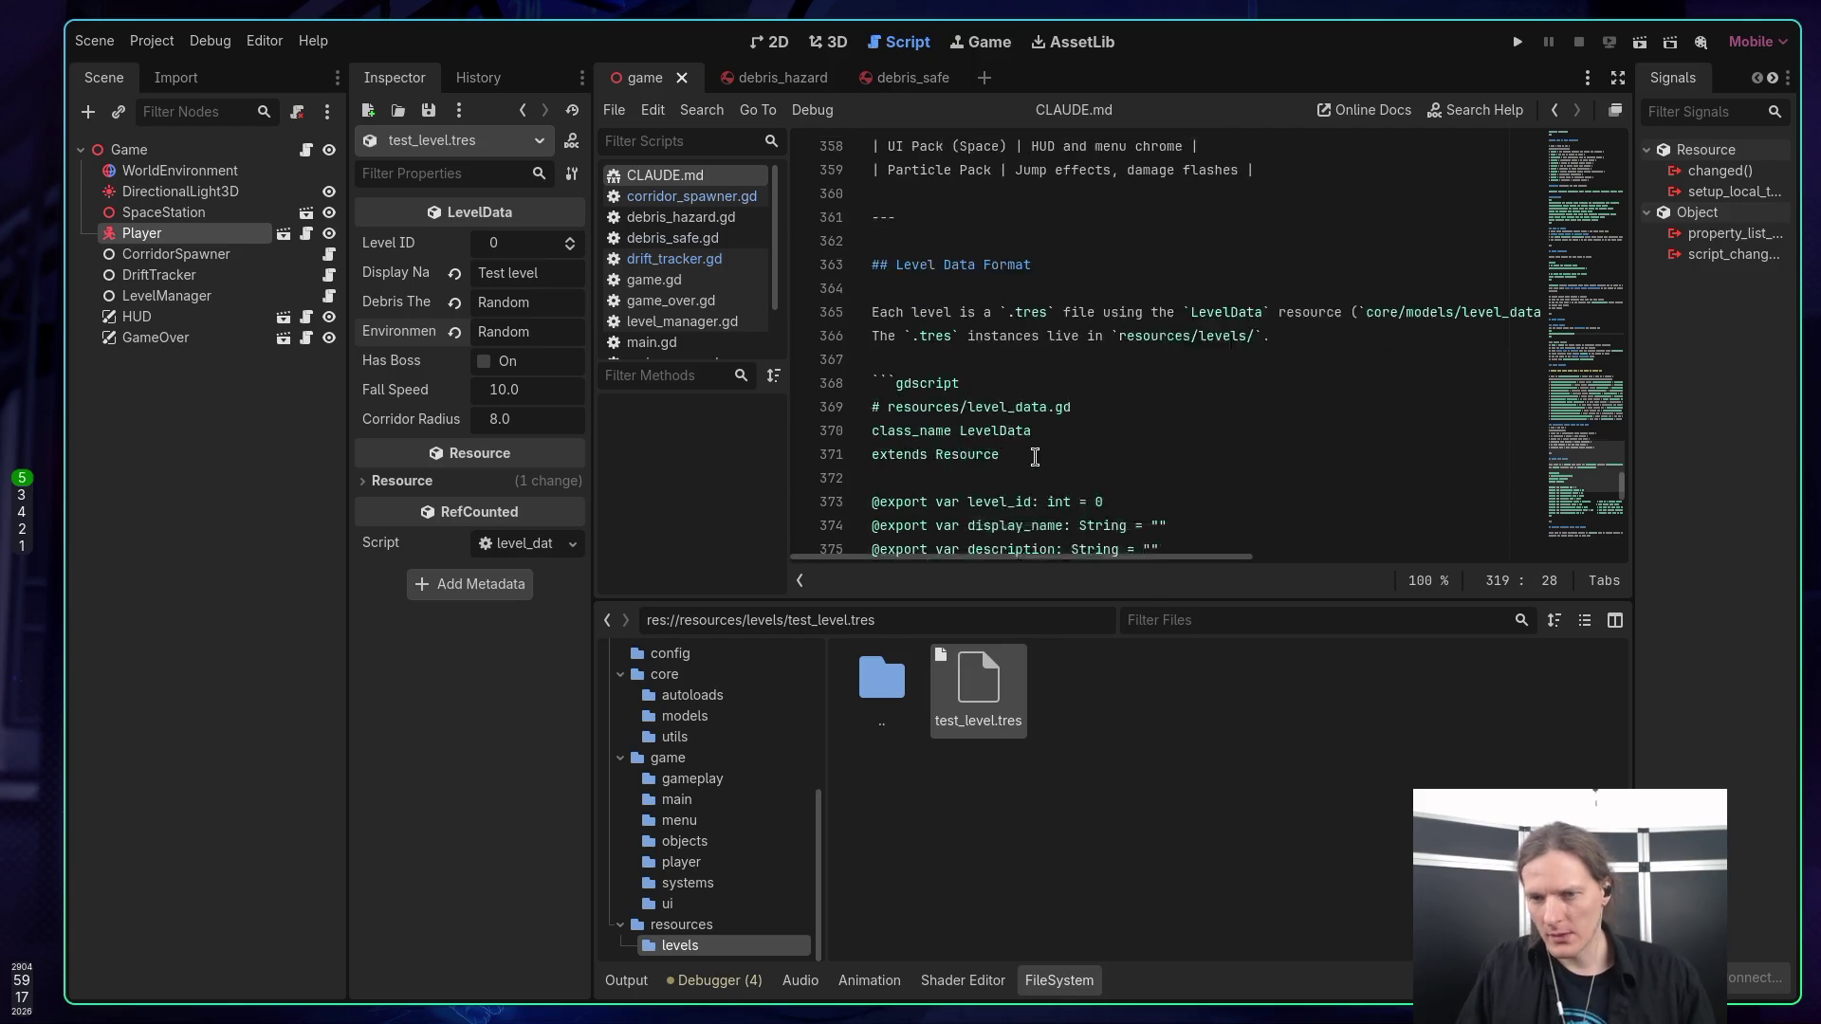
scroll(1035, 457, down, 1)
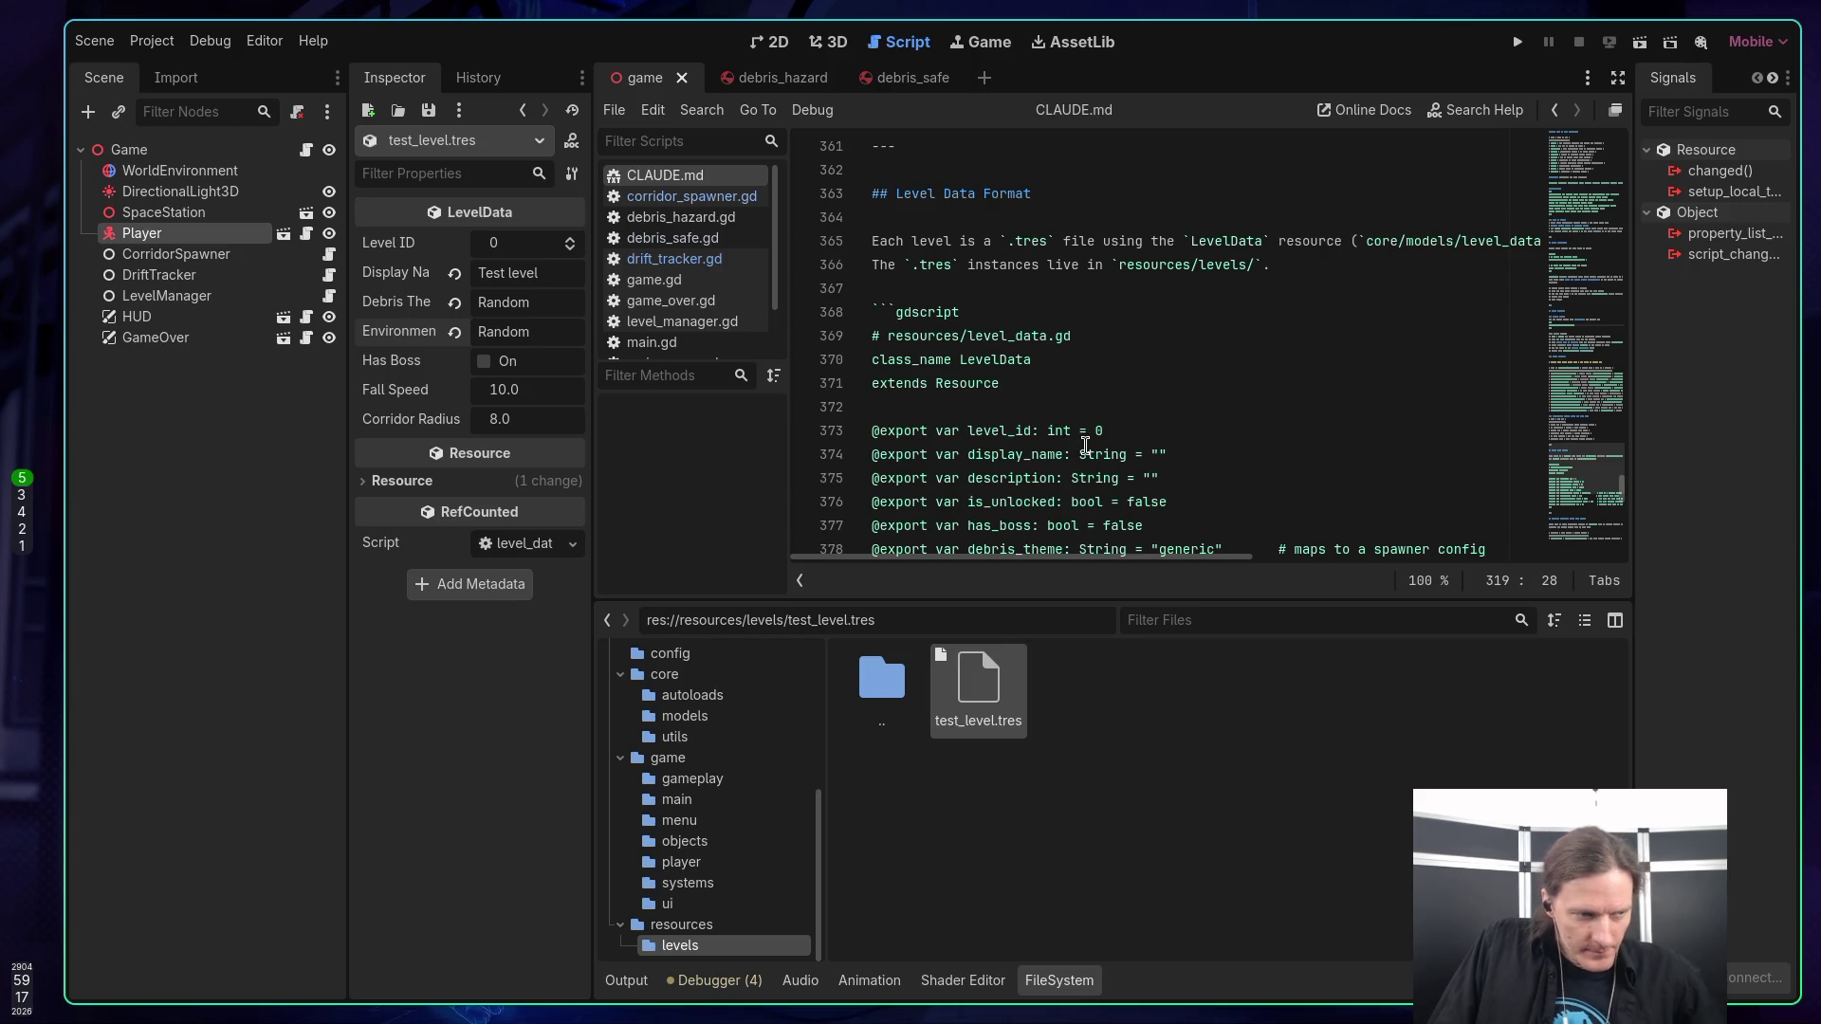
scroll(1085, 417, up, 2)
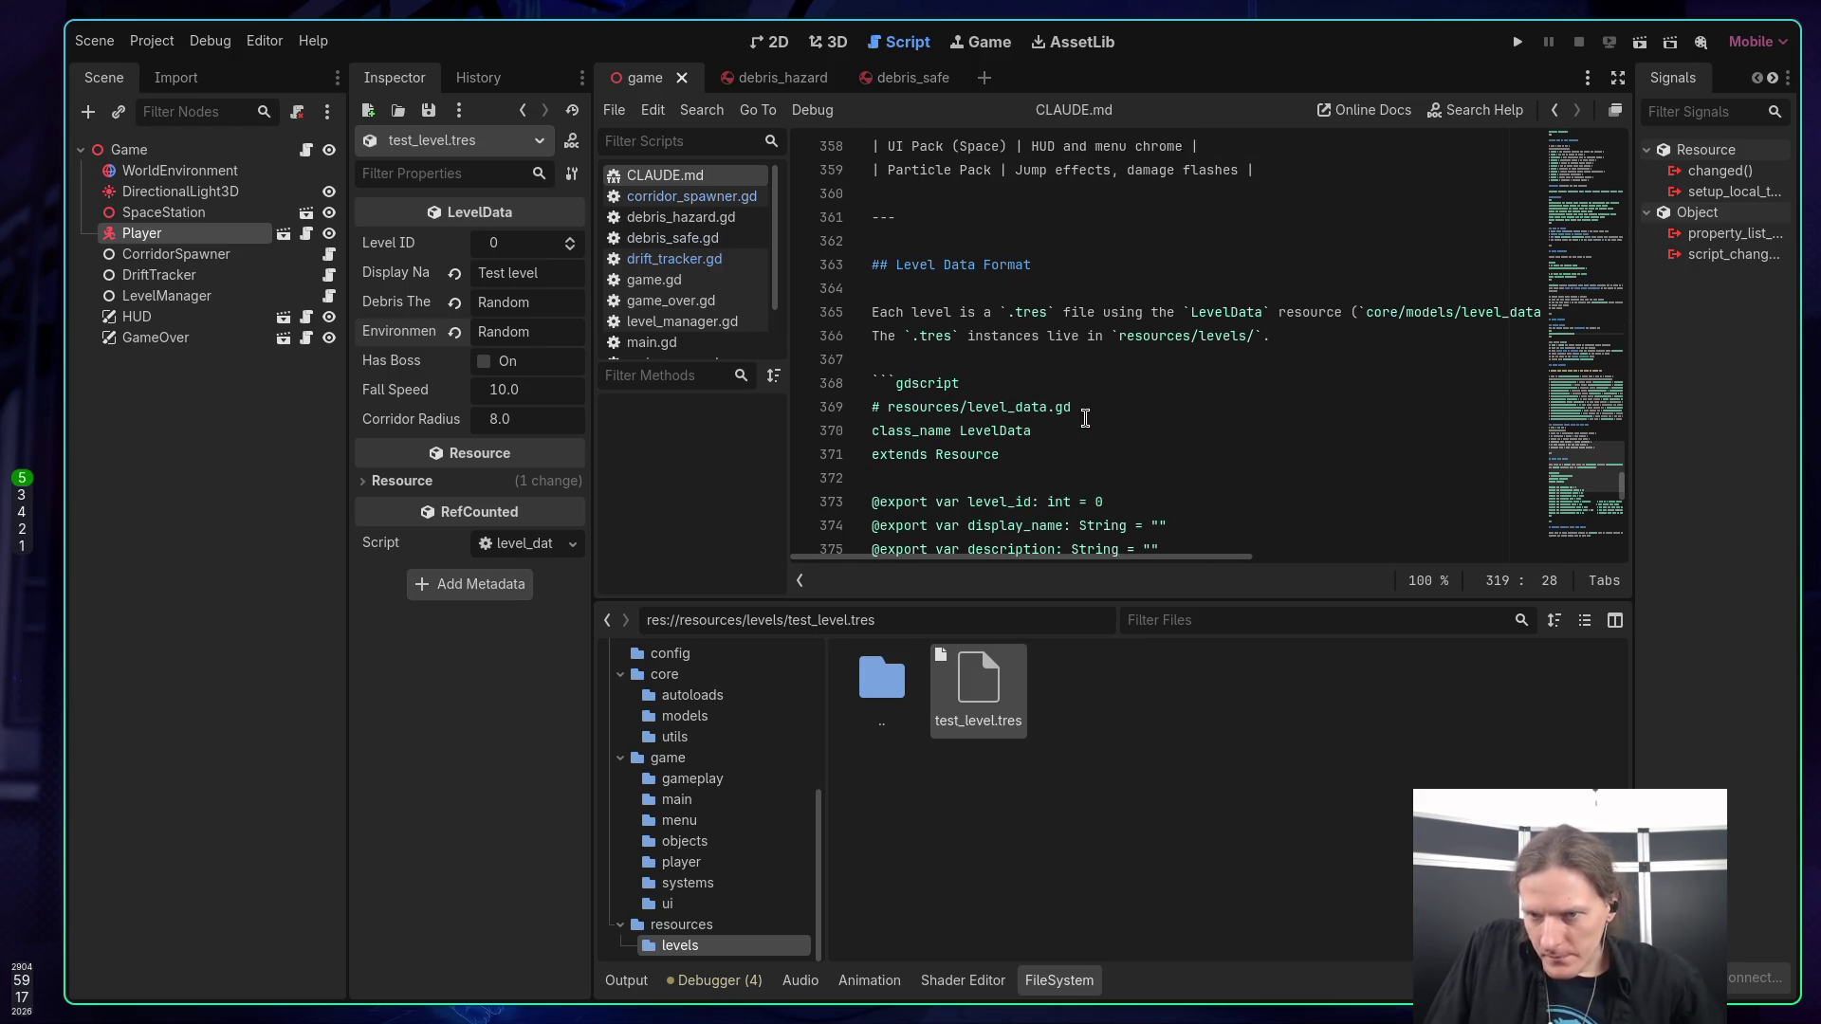
scroll(1085, 415, down, 5)
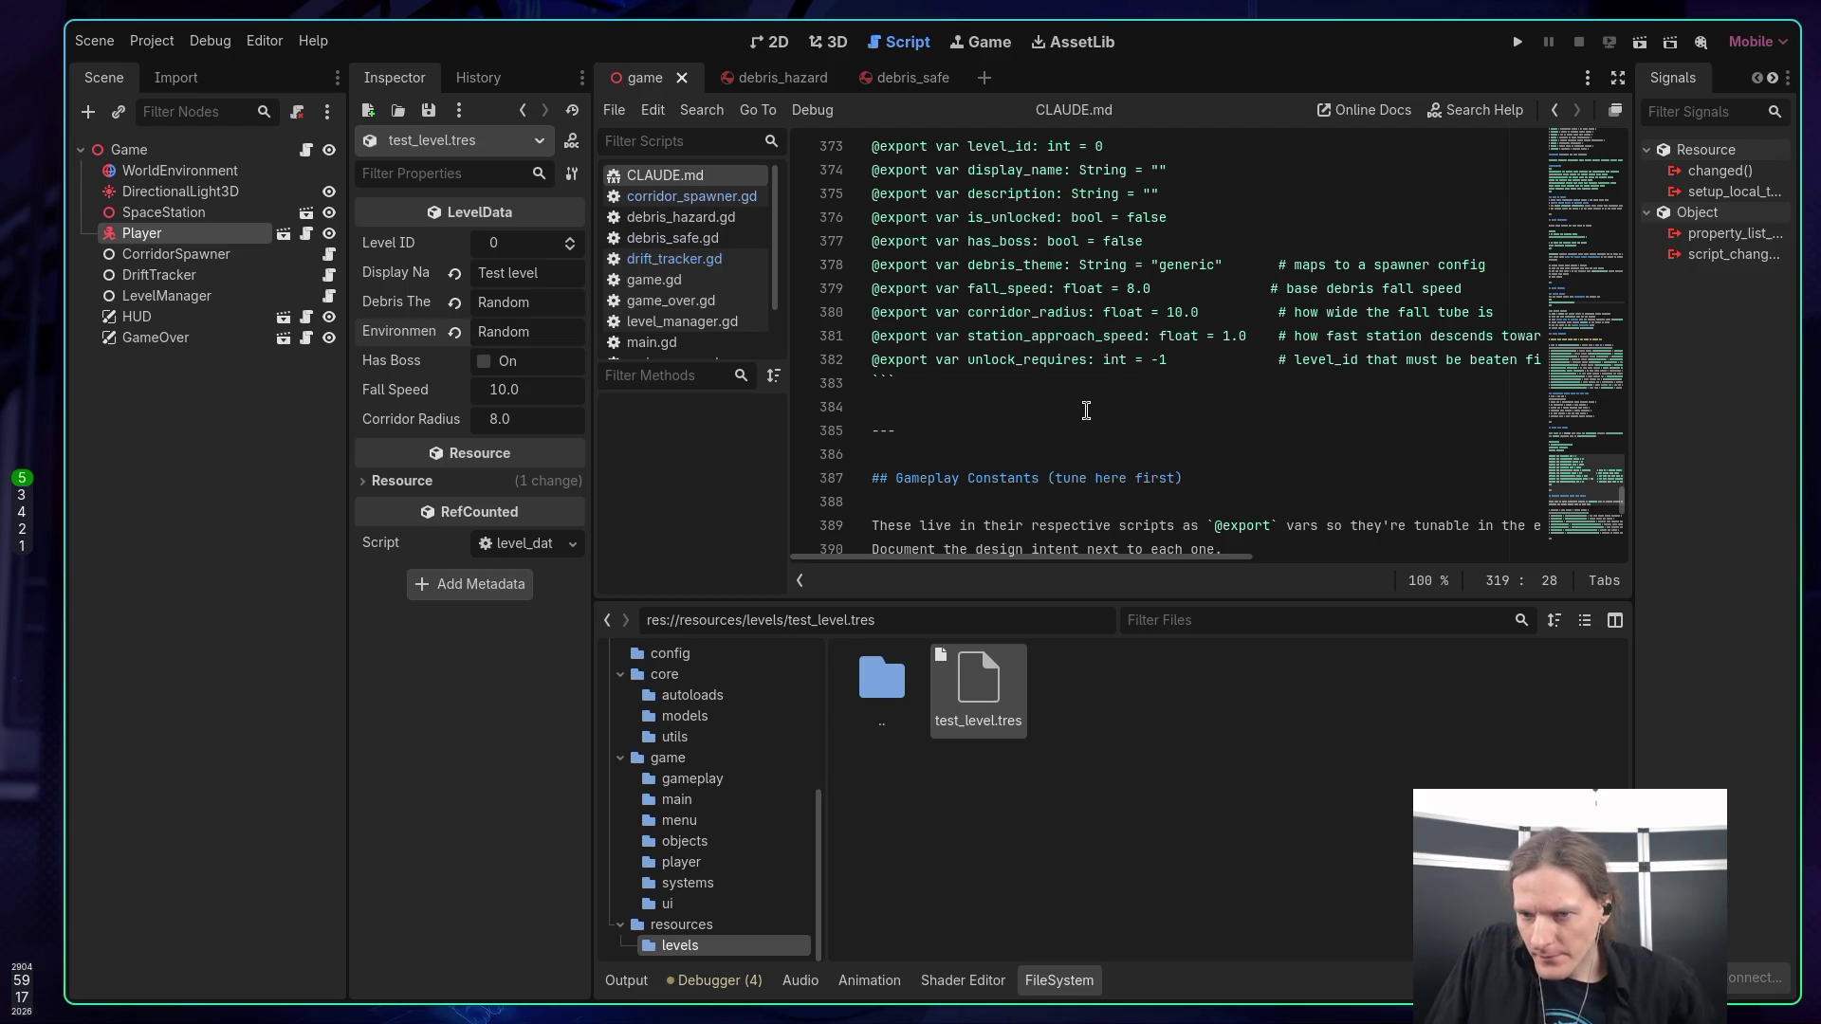
scroll(1085, 409, down, 2)
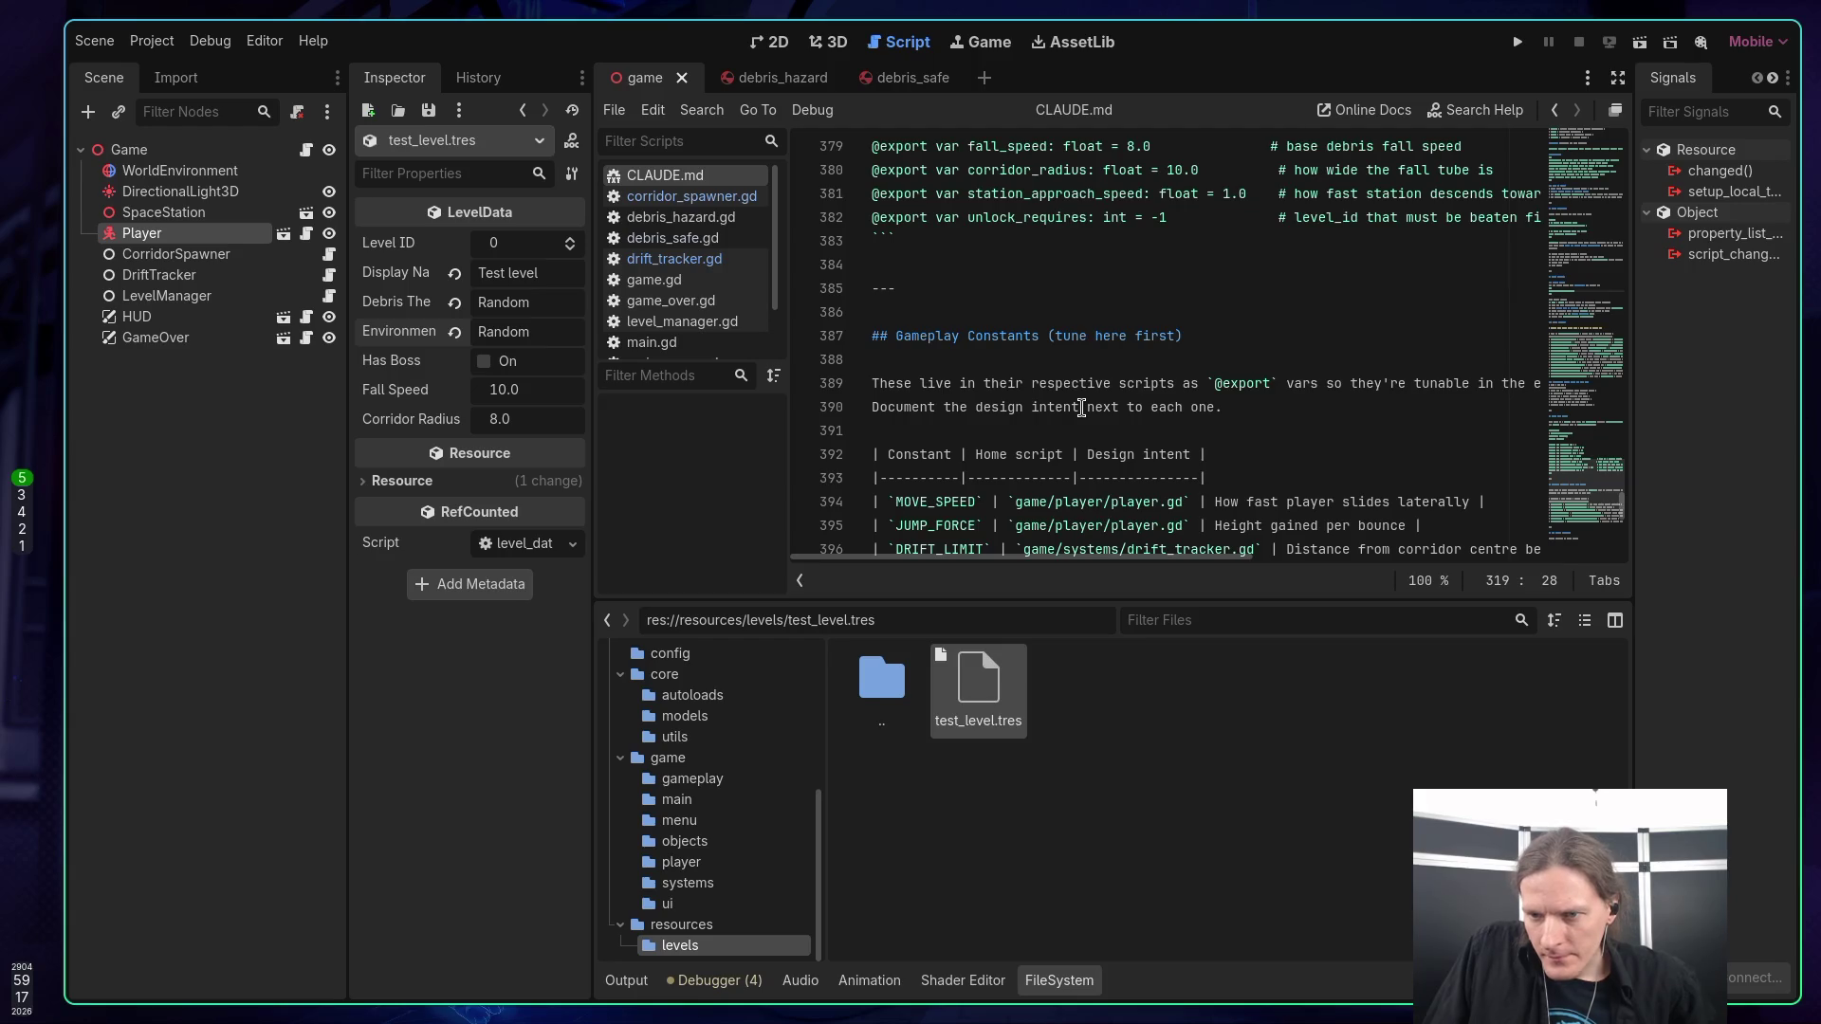
scroll(1081, 407, down, 2)
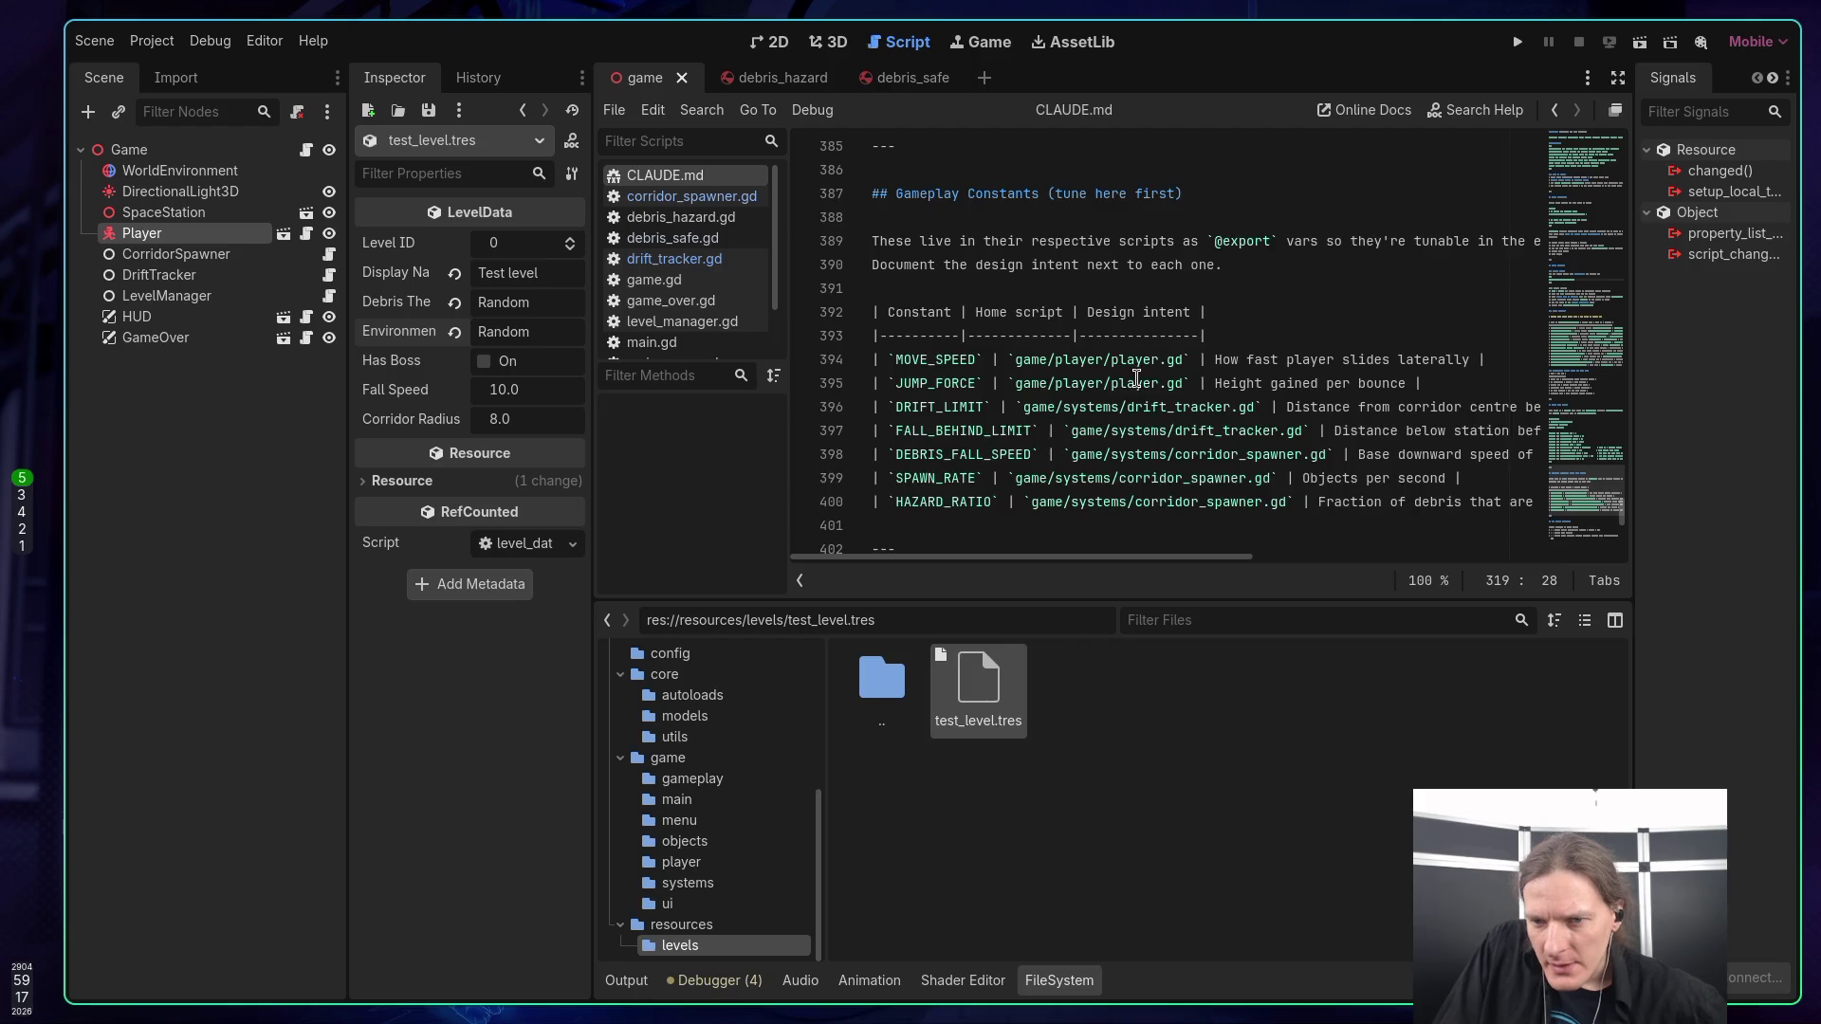
scroll(1135, 378, down, 3)
scroll(1142, 379, down, 1)
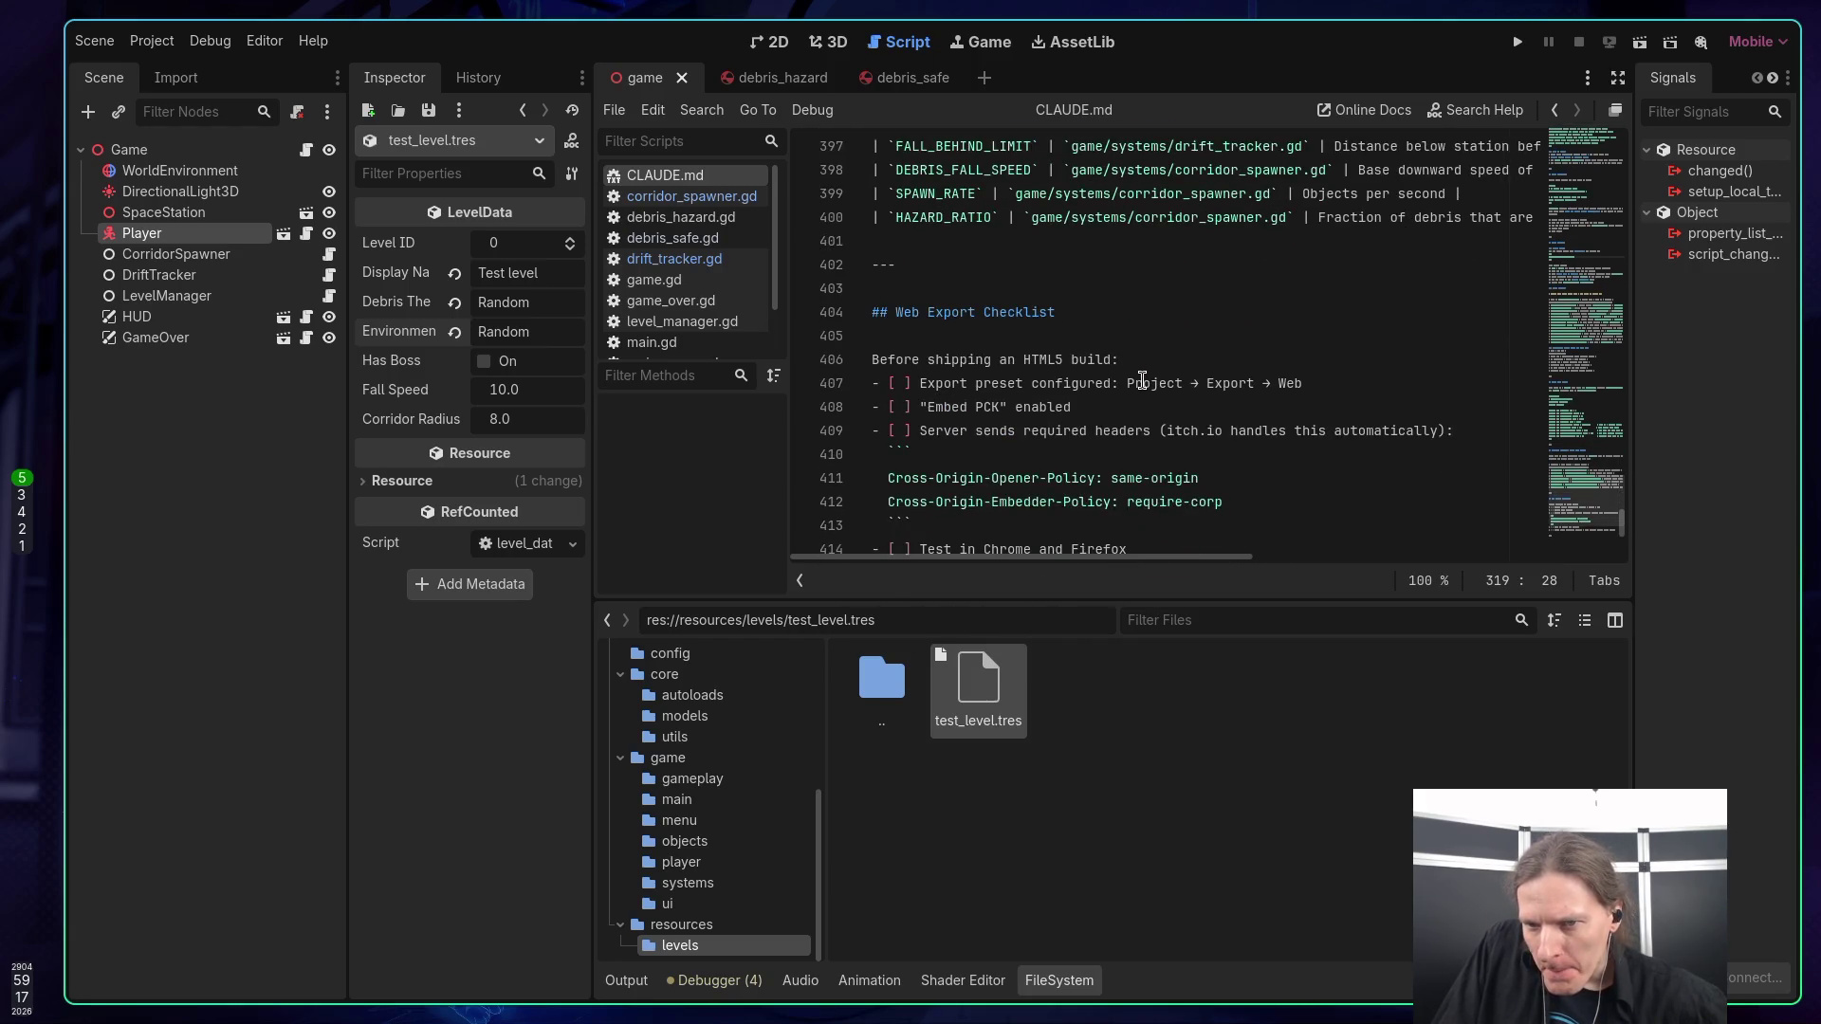
scroll(1143, 377, down, 6)
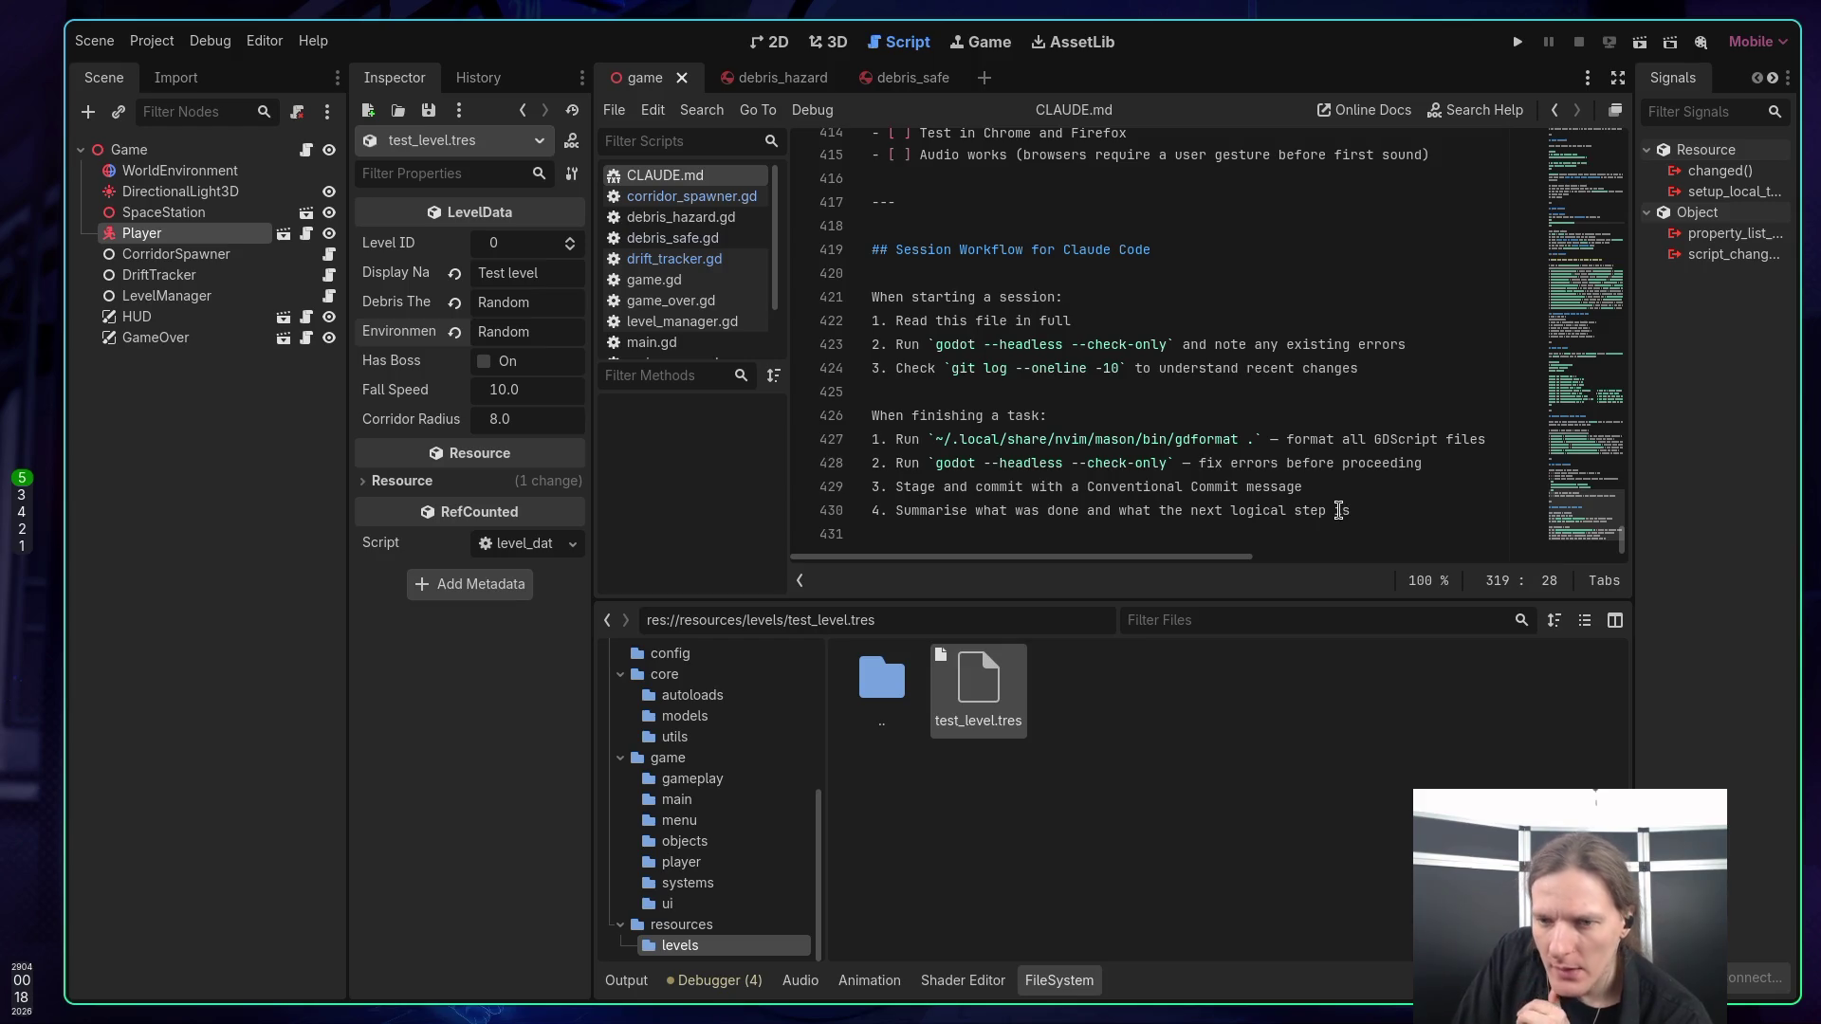
click(1388, 528)
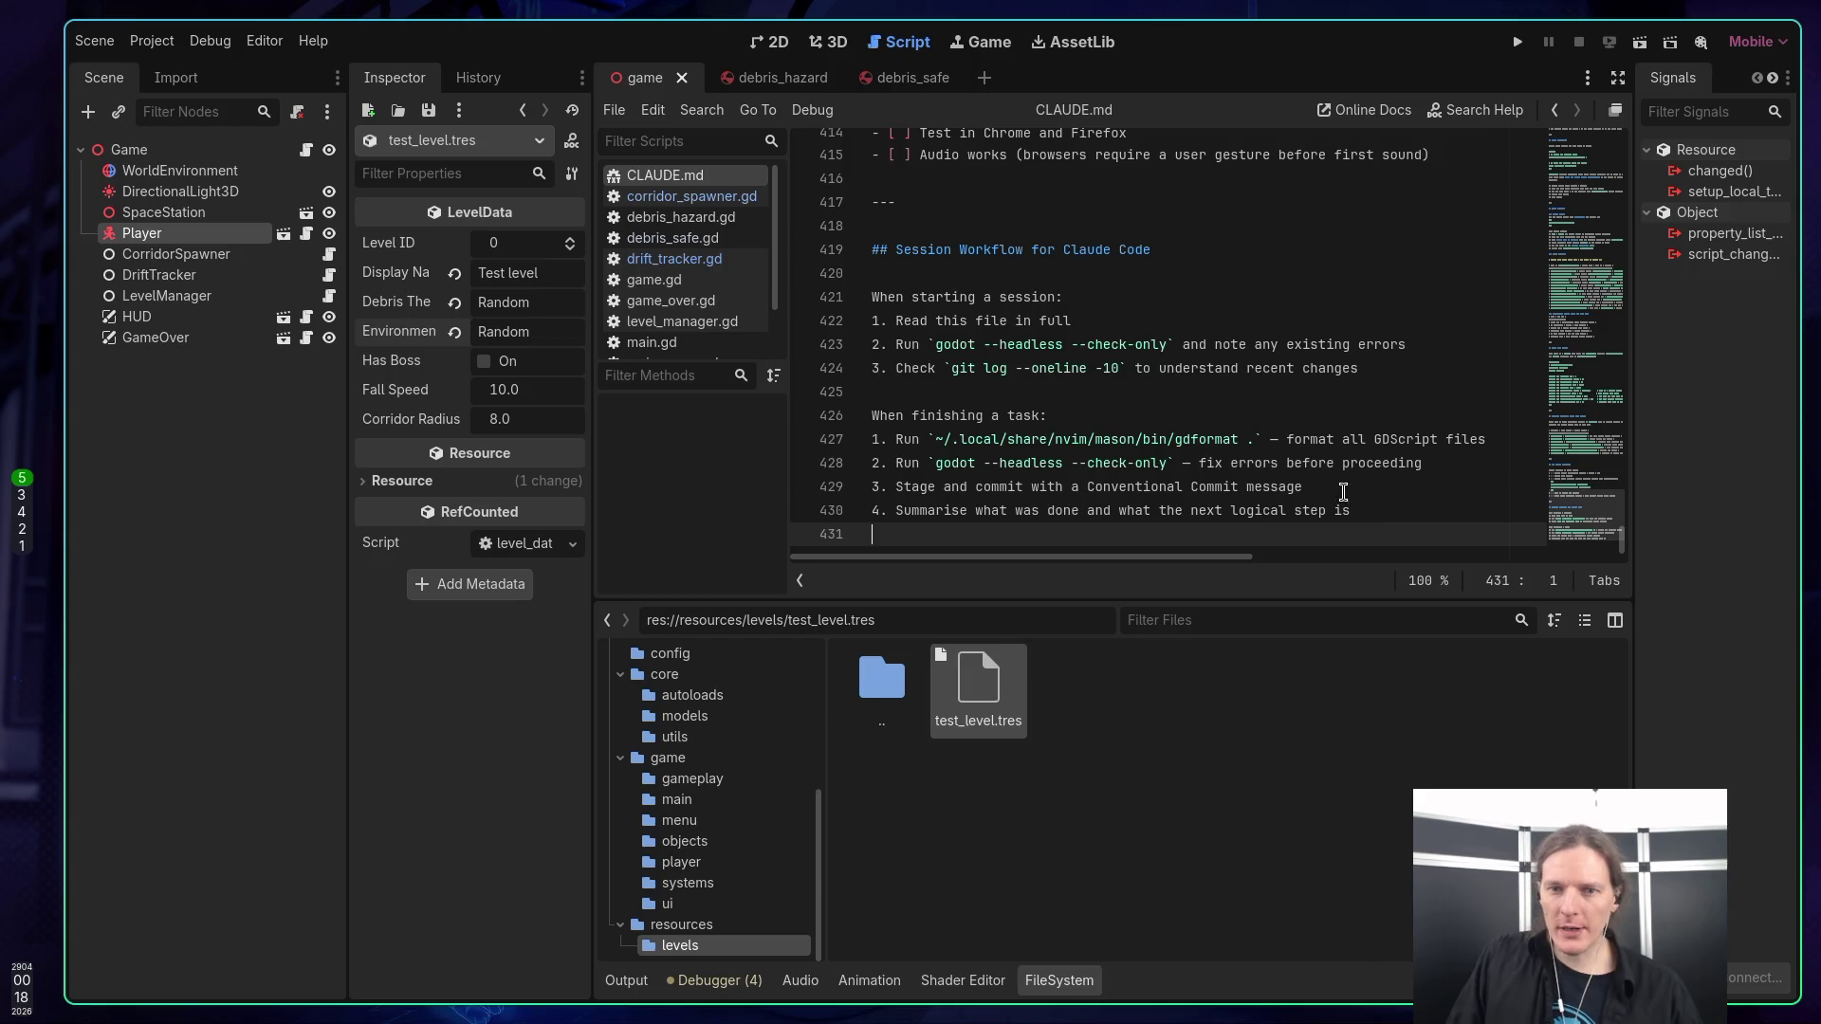
key(super+2)
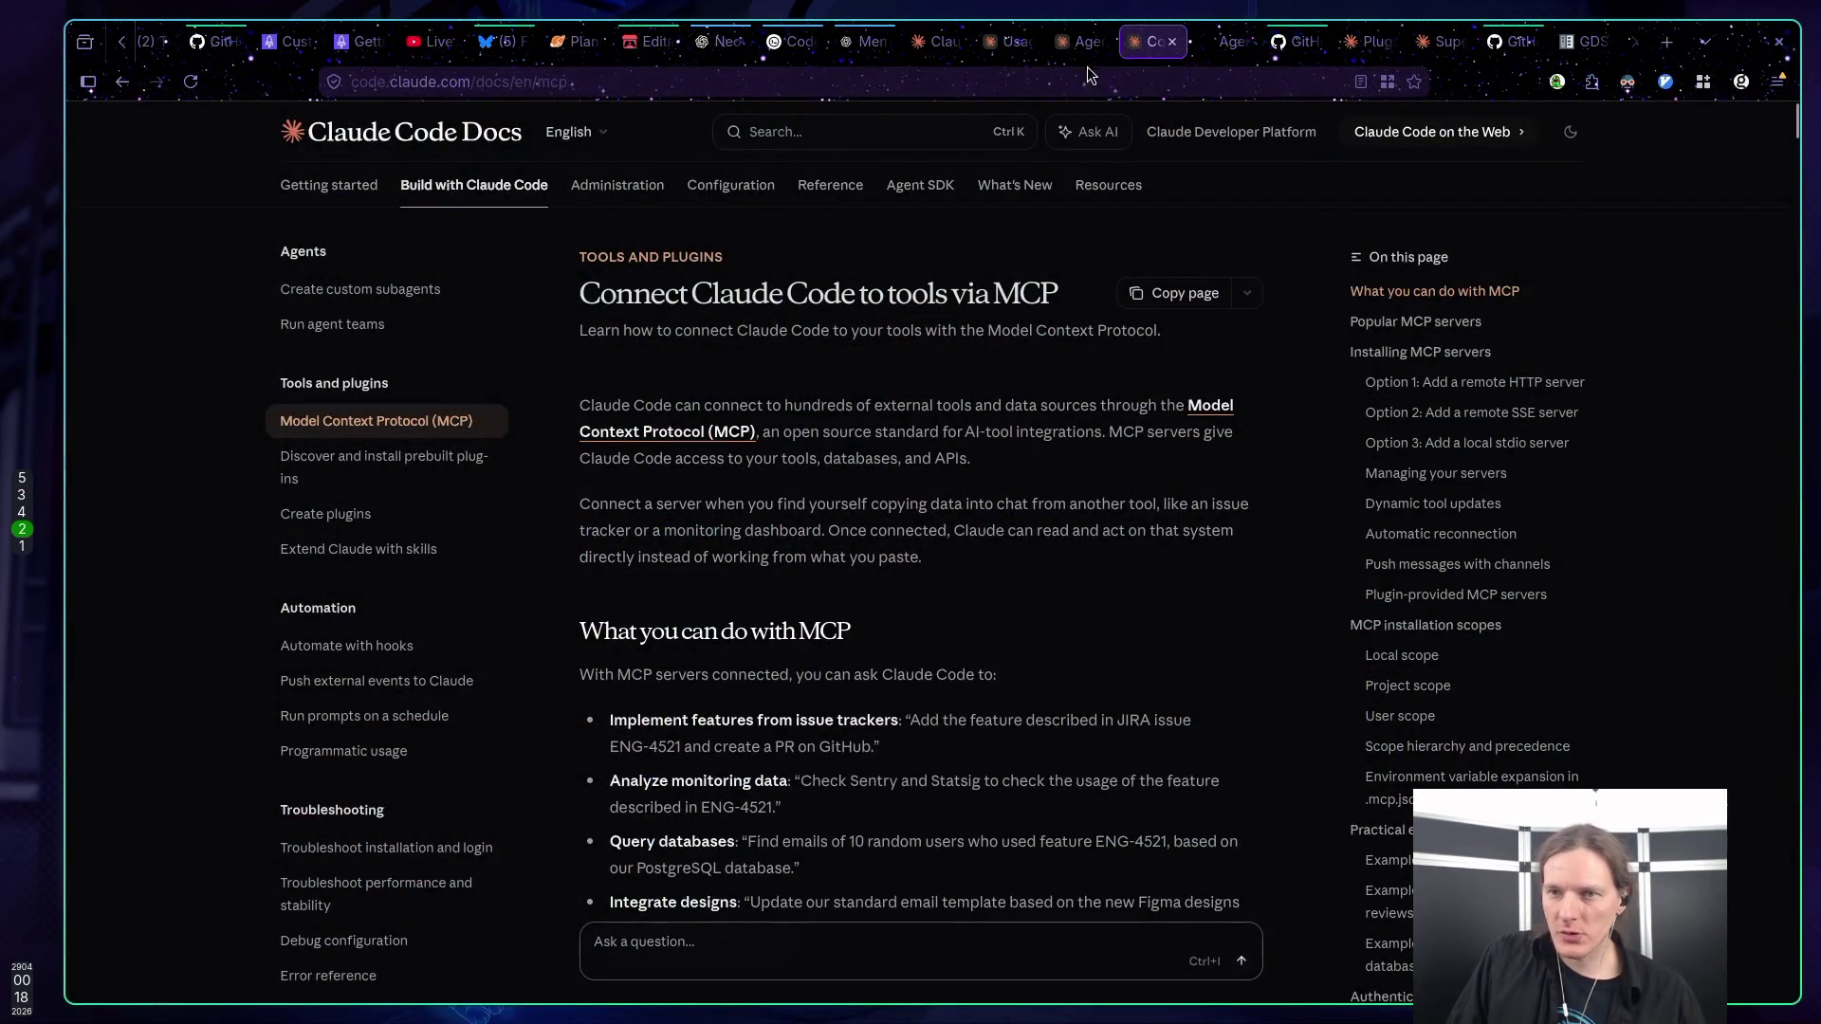
Bring up the Claude Console usage page.
click(1080, 42)
click(1003, 43)
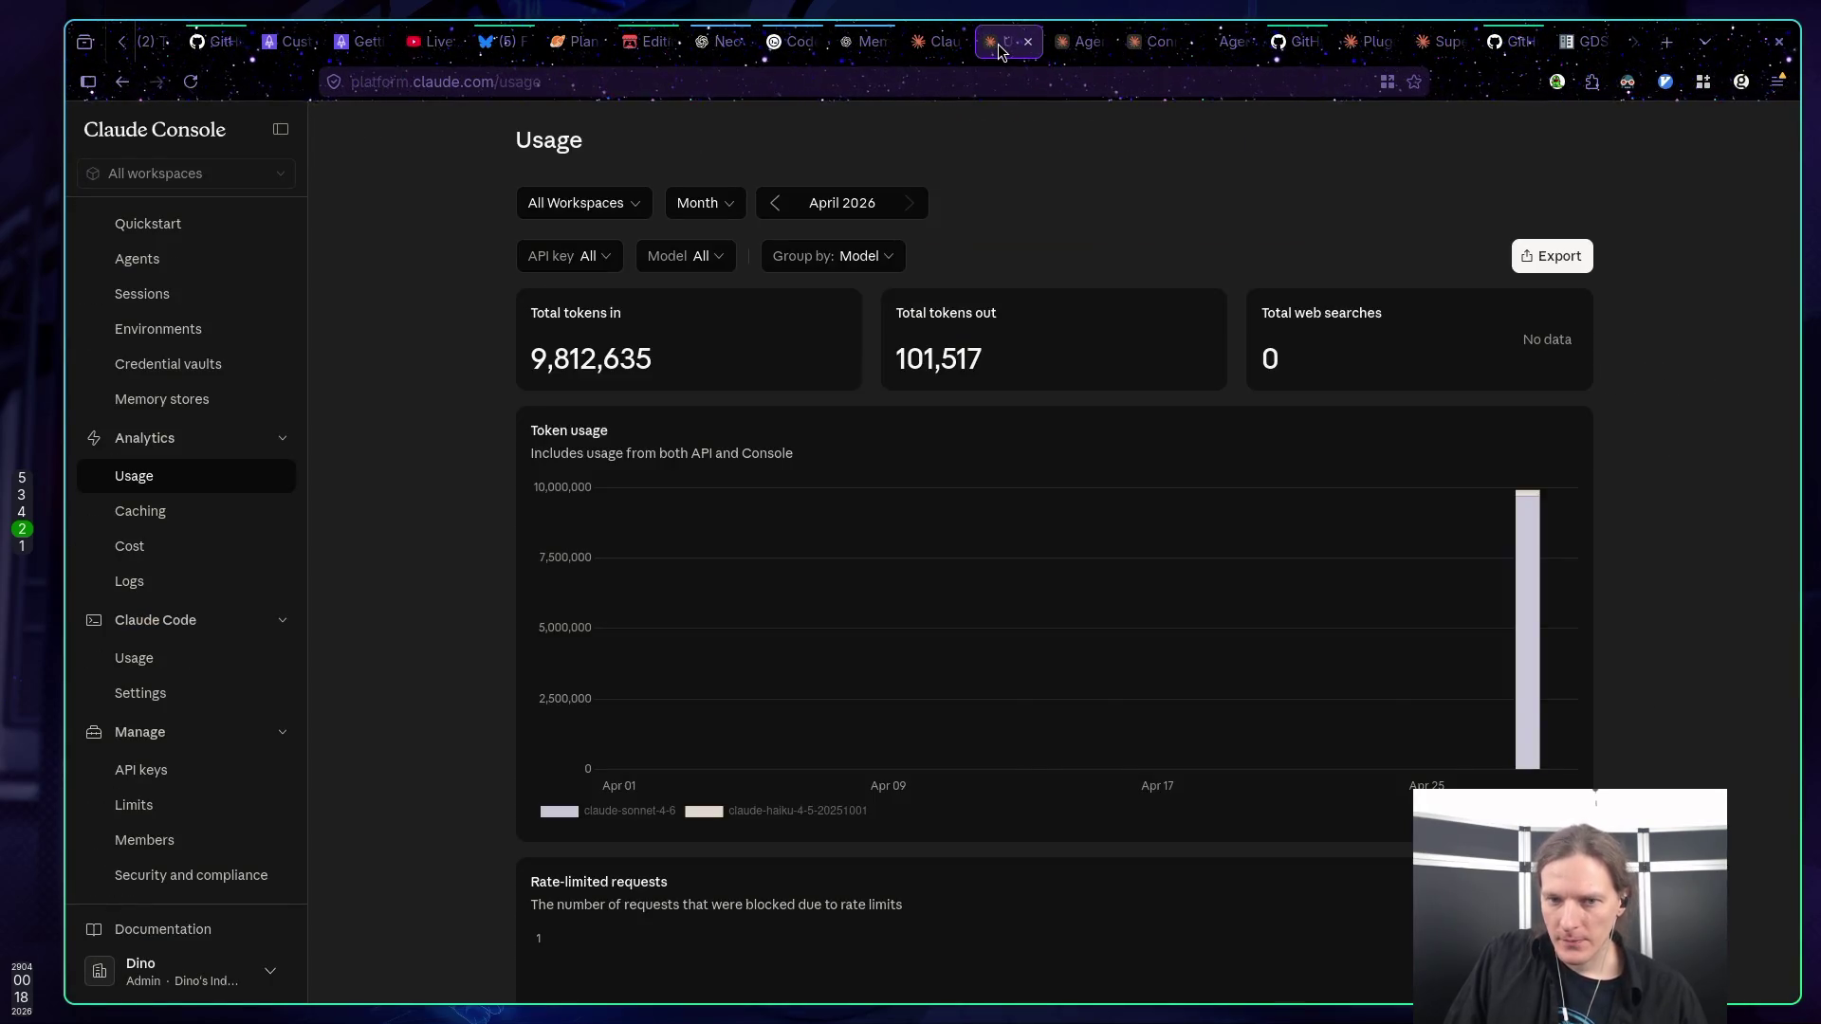
click(939, 42)
click(1007, 42)
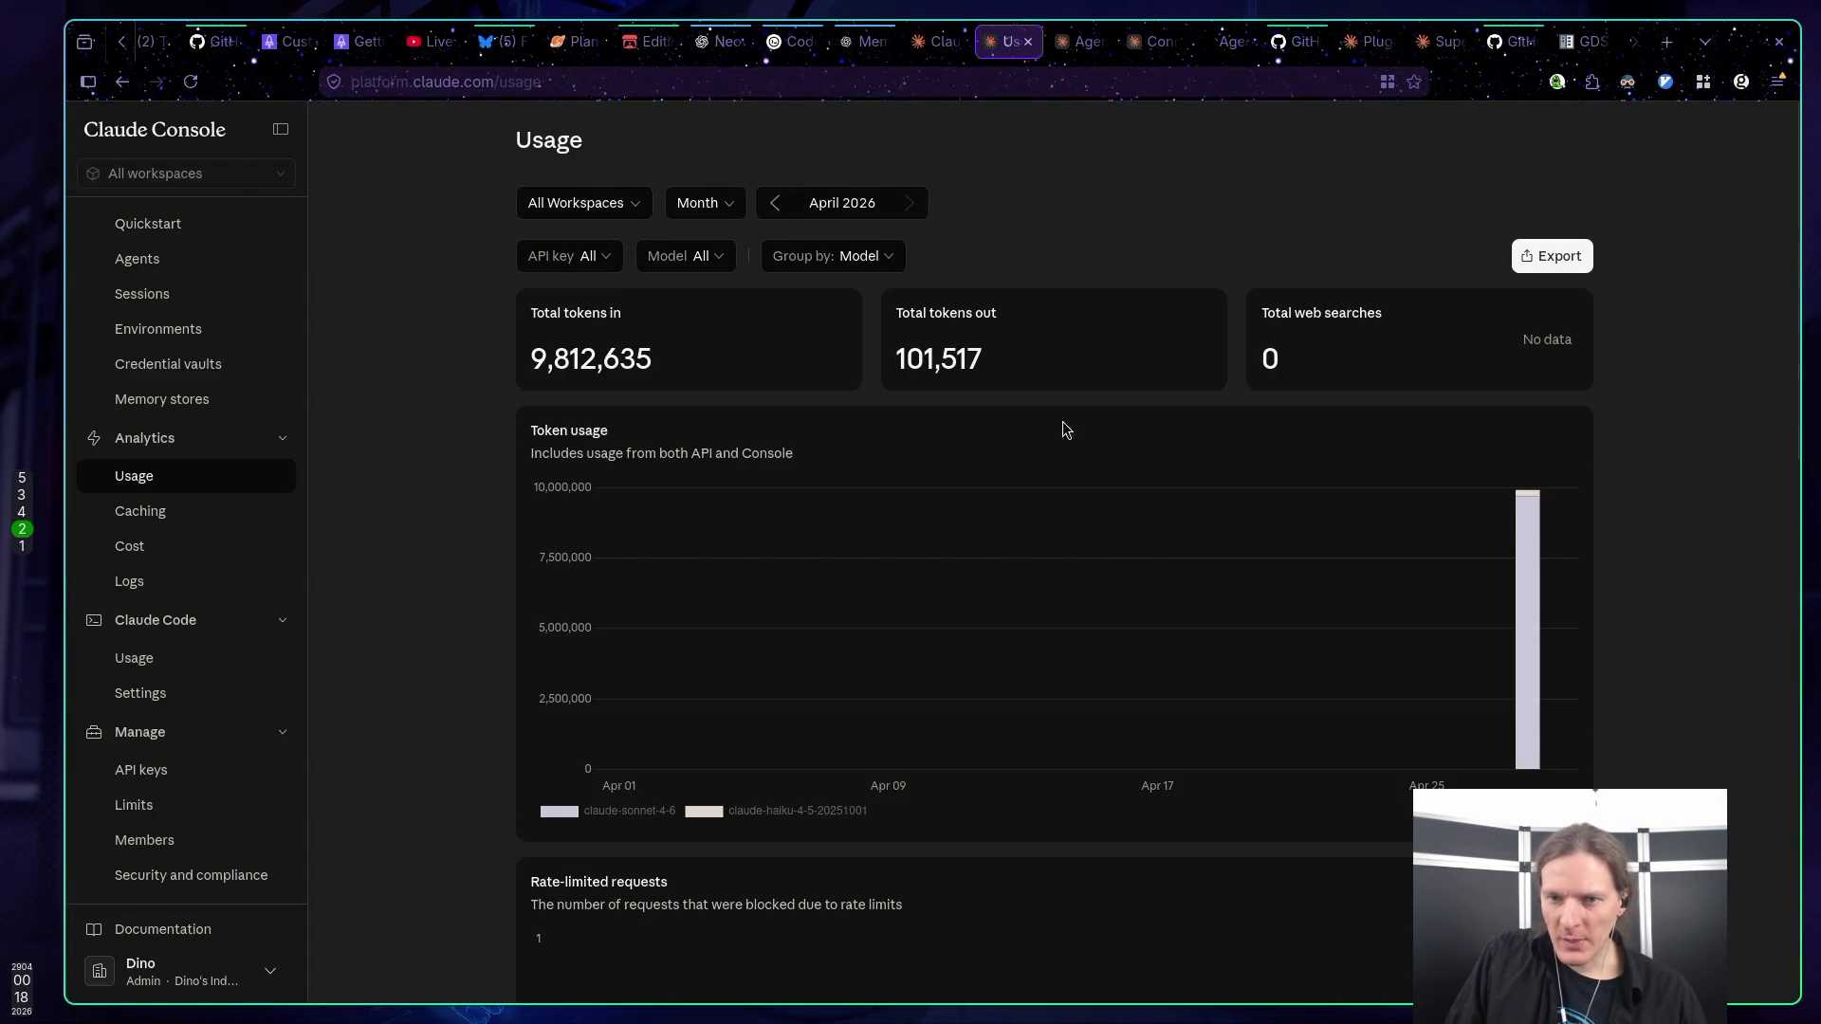
Select the Total tokens in and out figures (out 101,517), then close the usage page.
drag(530, 363, 677, 372)
click(692, 373)
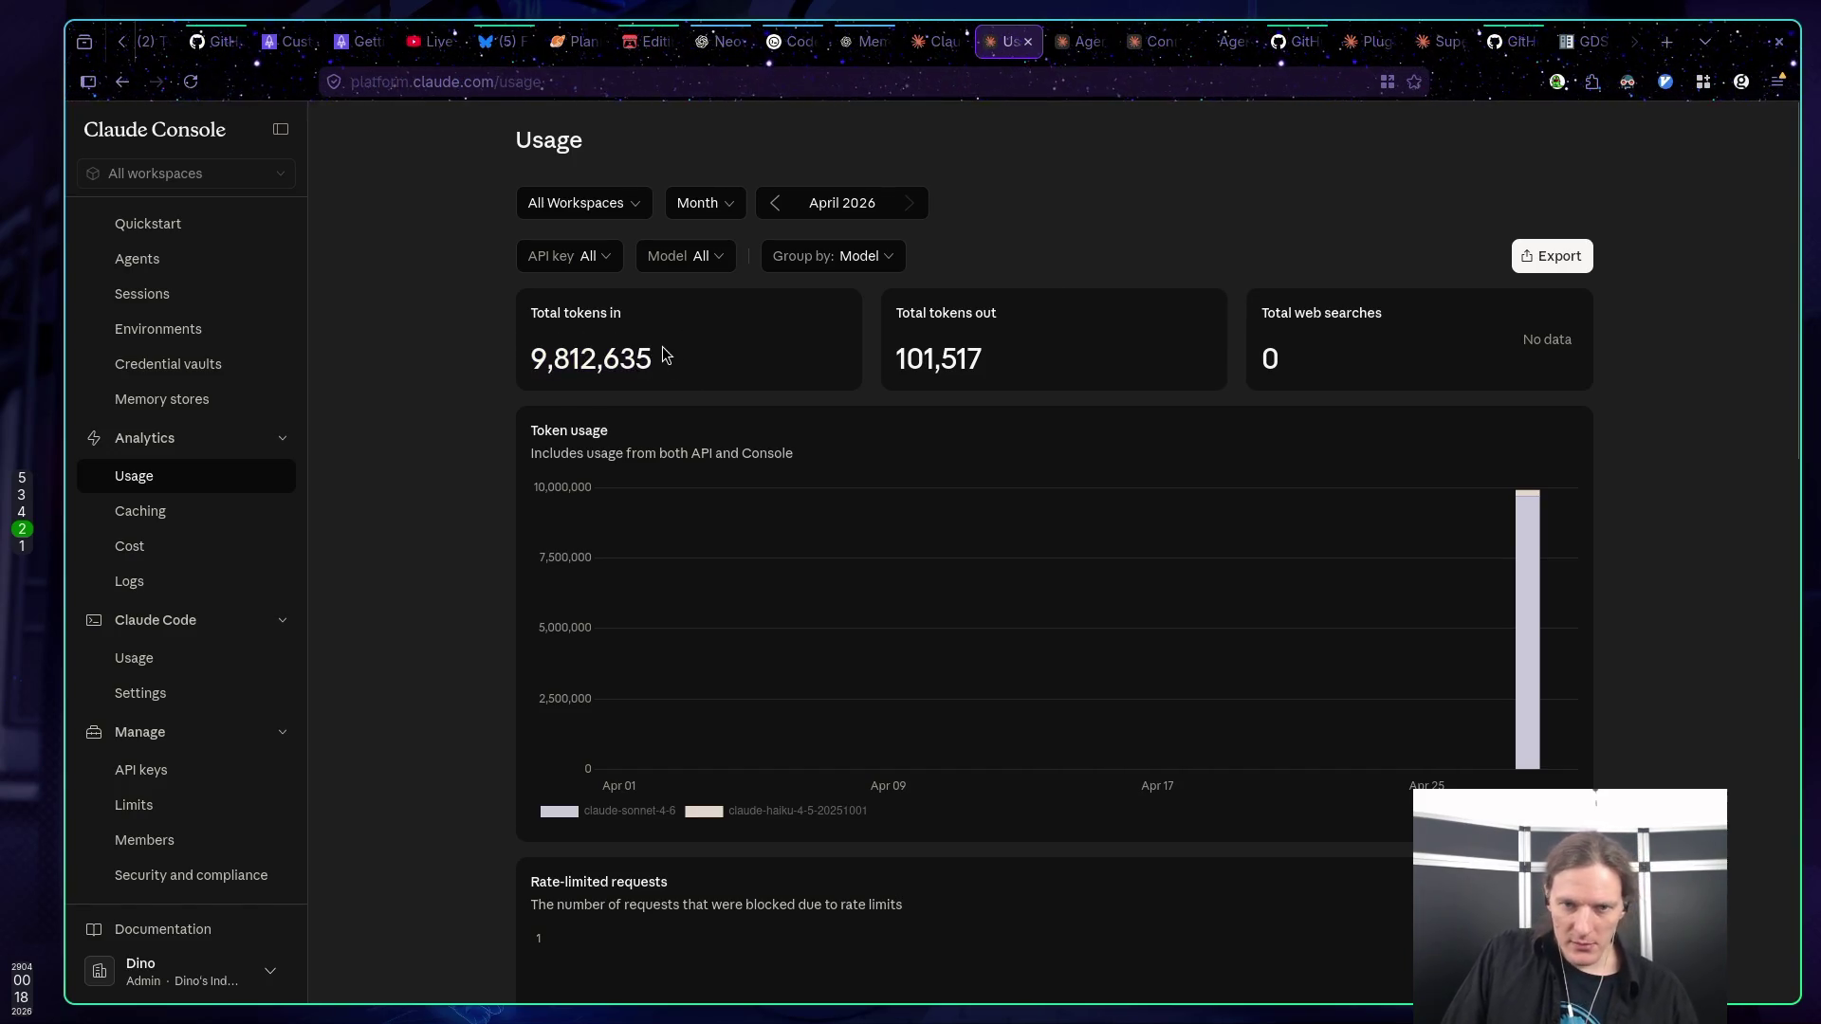
drag(551, 358, 603, 359)
click(693, 370)
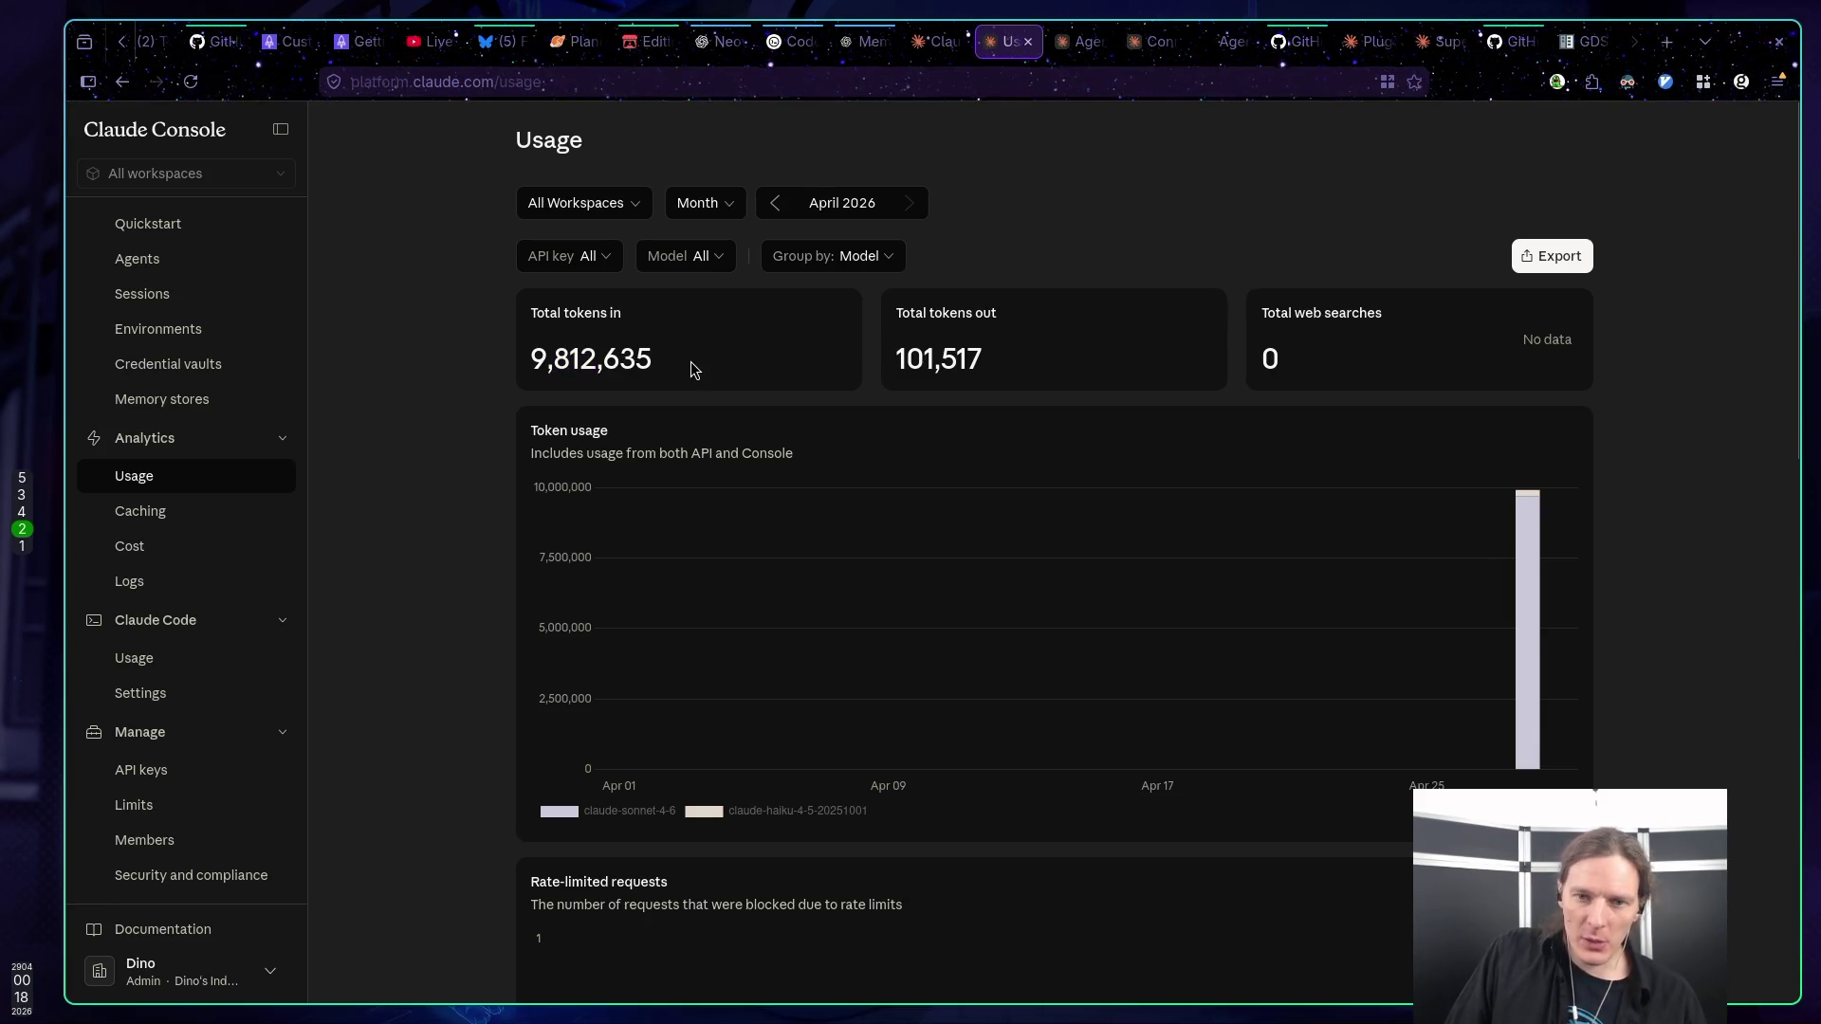
drag(894, 358, 984, 358)
click(1060, 359)
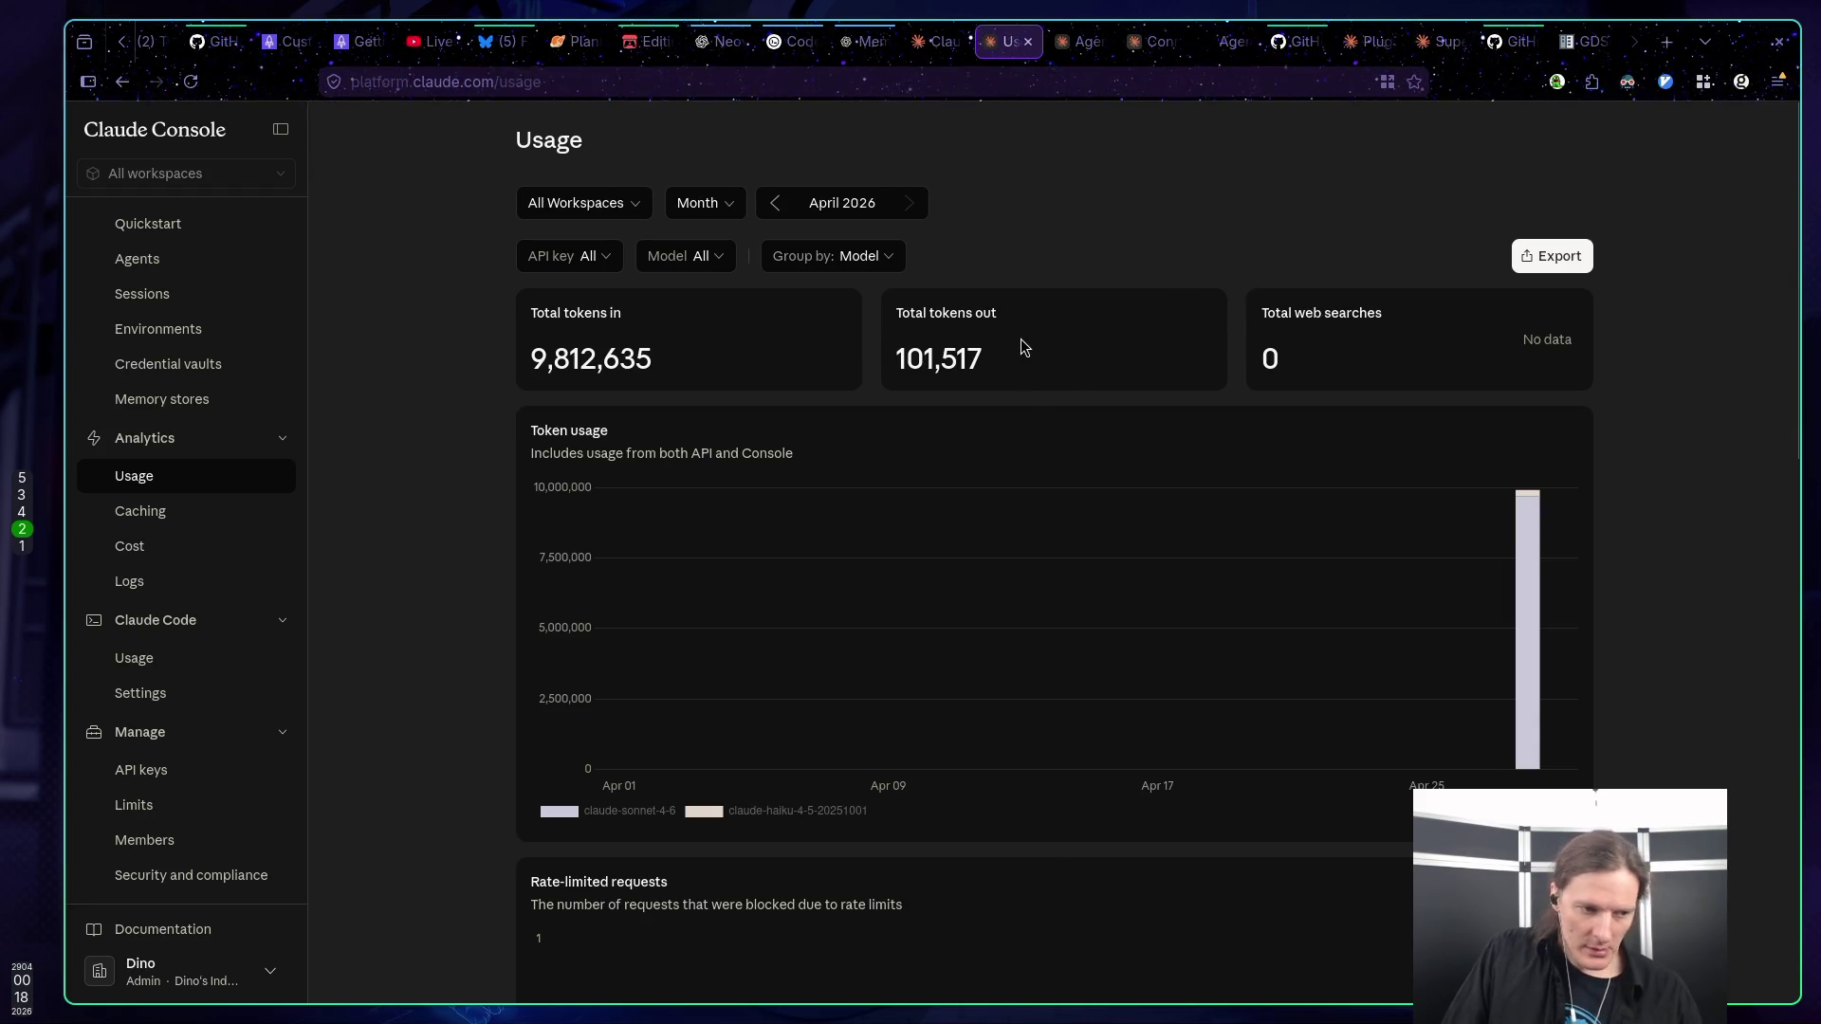
scroll(1024, 347, down, 7)
scroll(607, 436, up, 7)
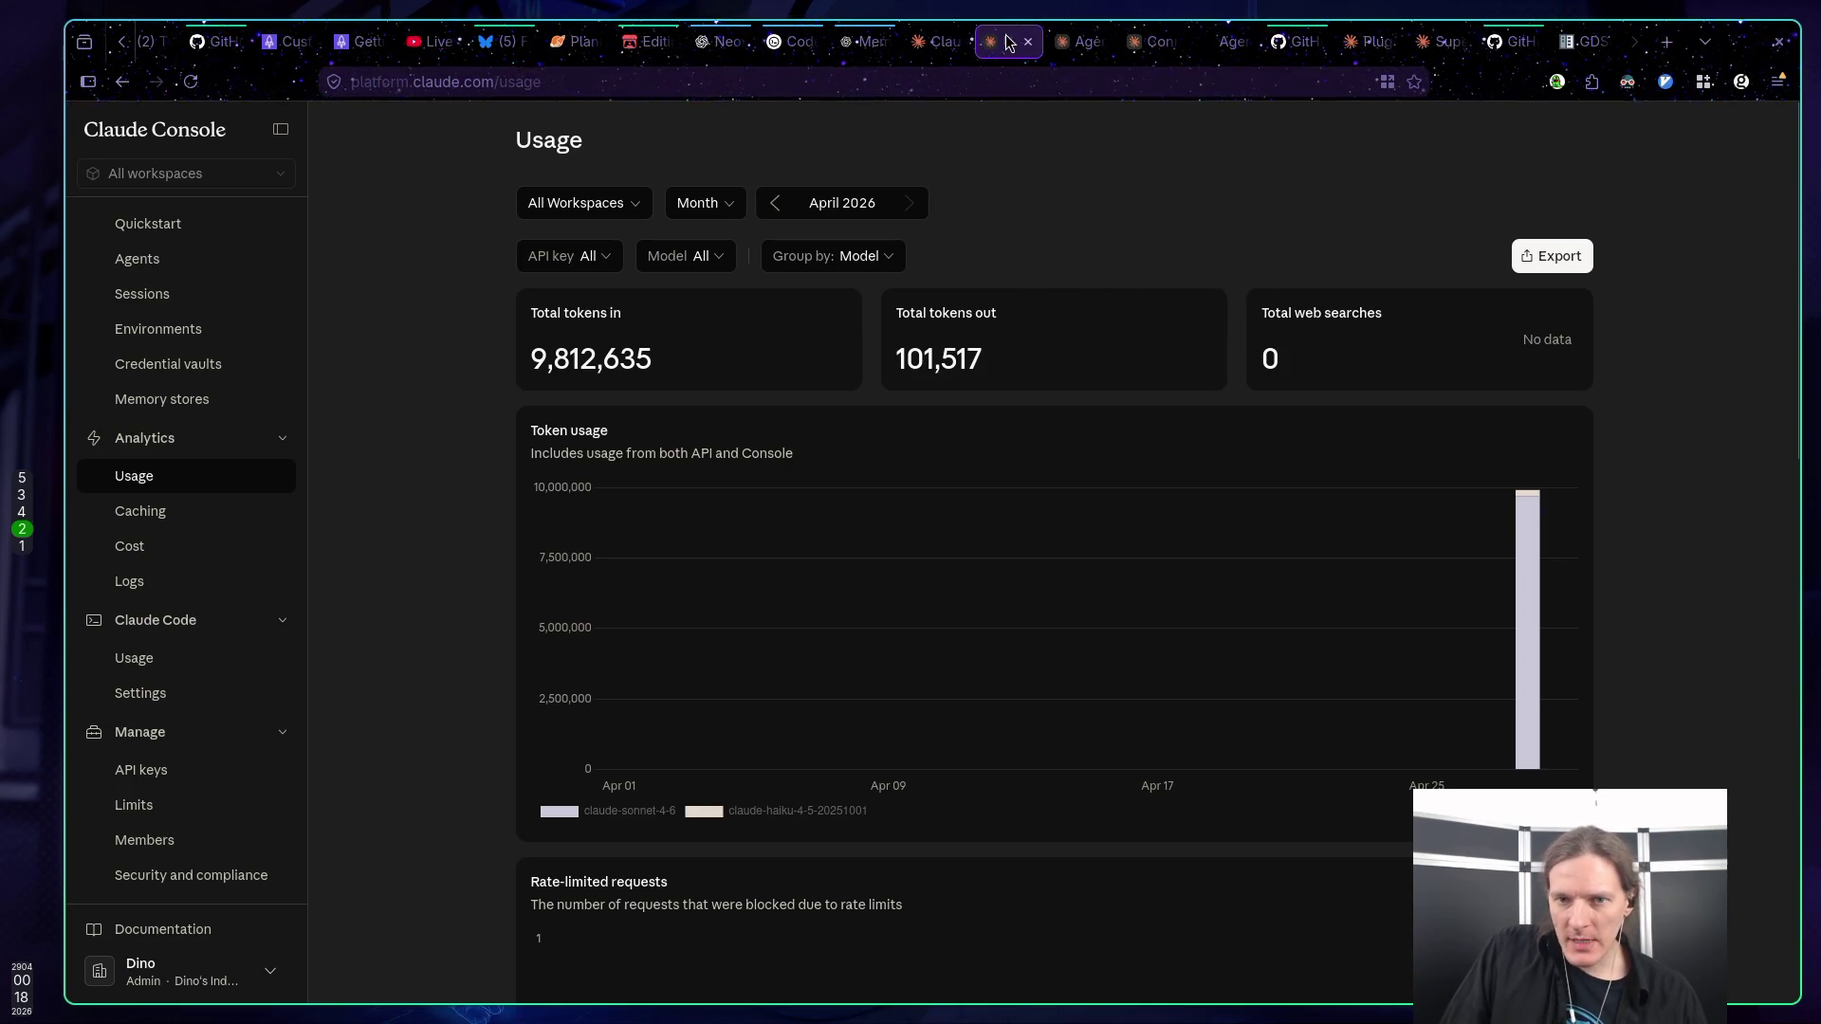
click(1029, 44)
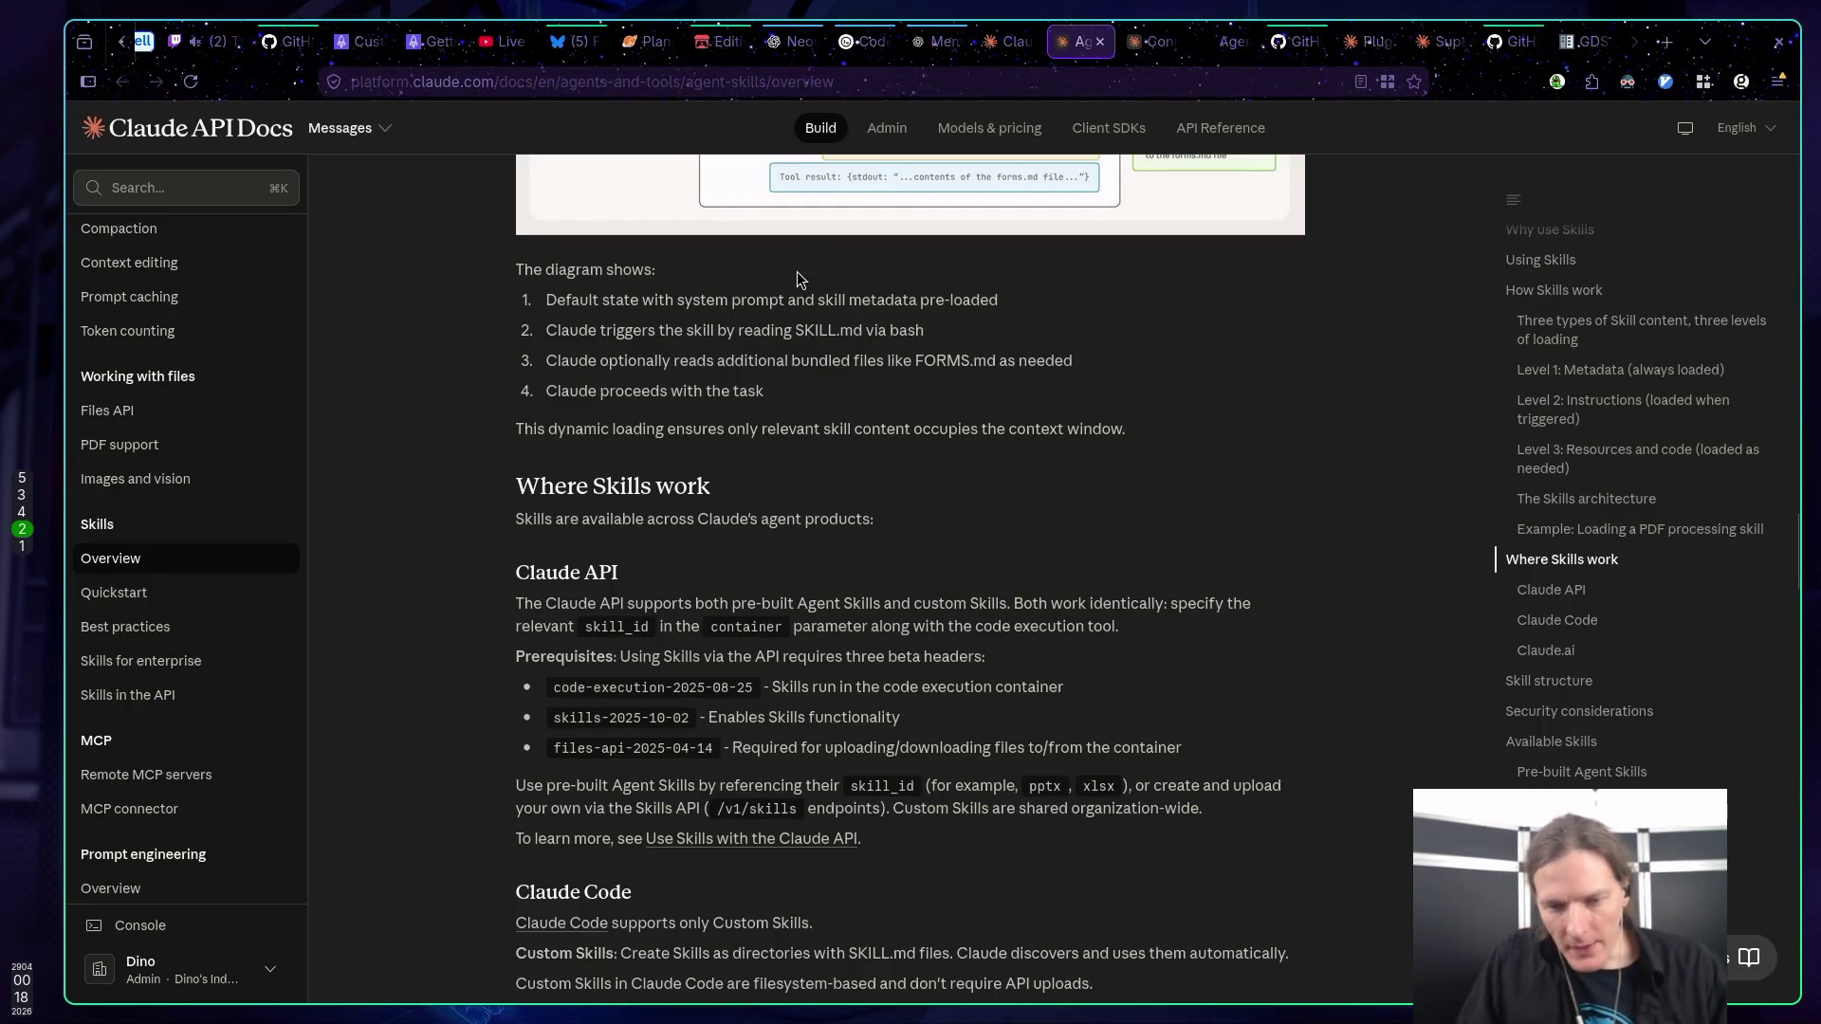
Look over the Superpowers plugin, plugins listing and anthropics skills README, ending on agentskills.io.
click(1013, 43)
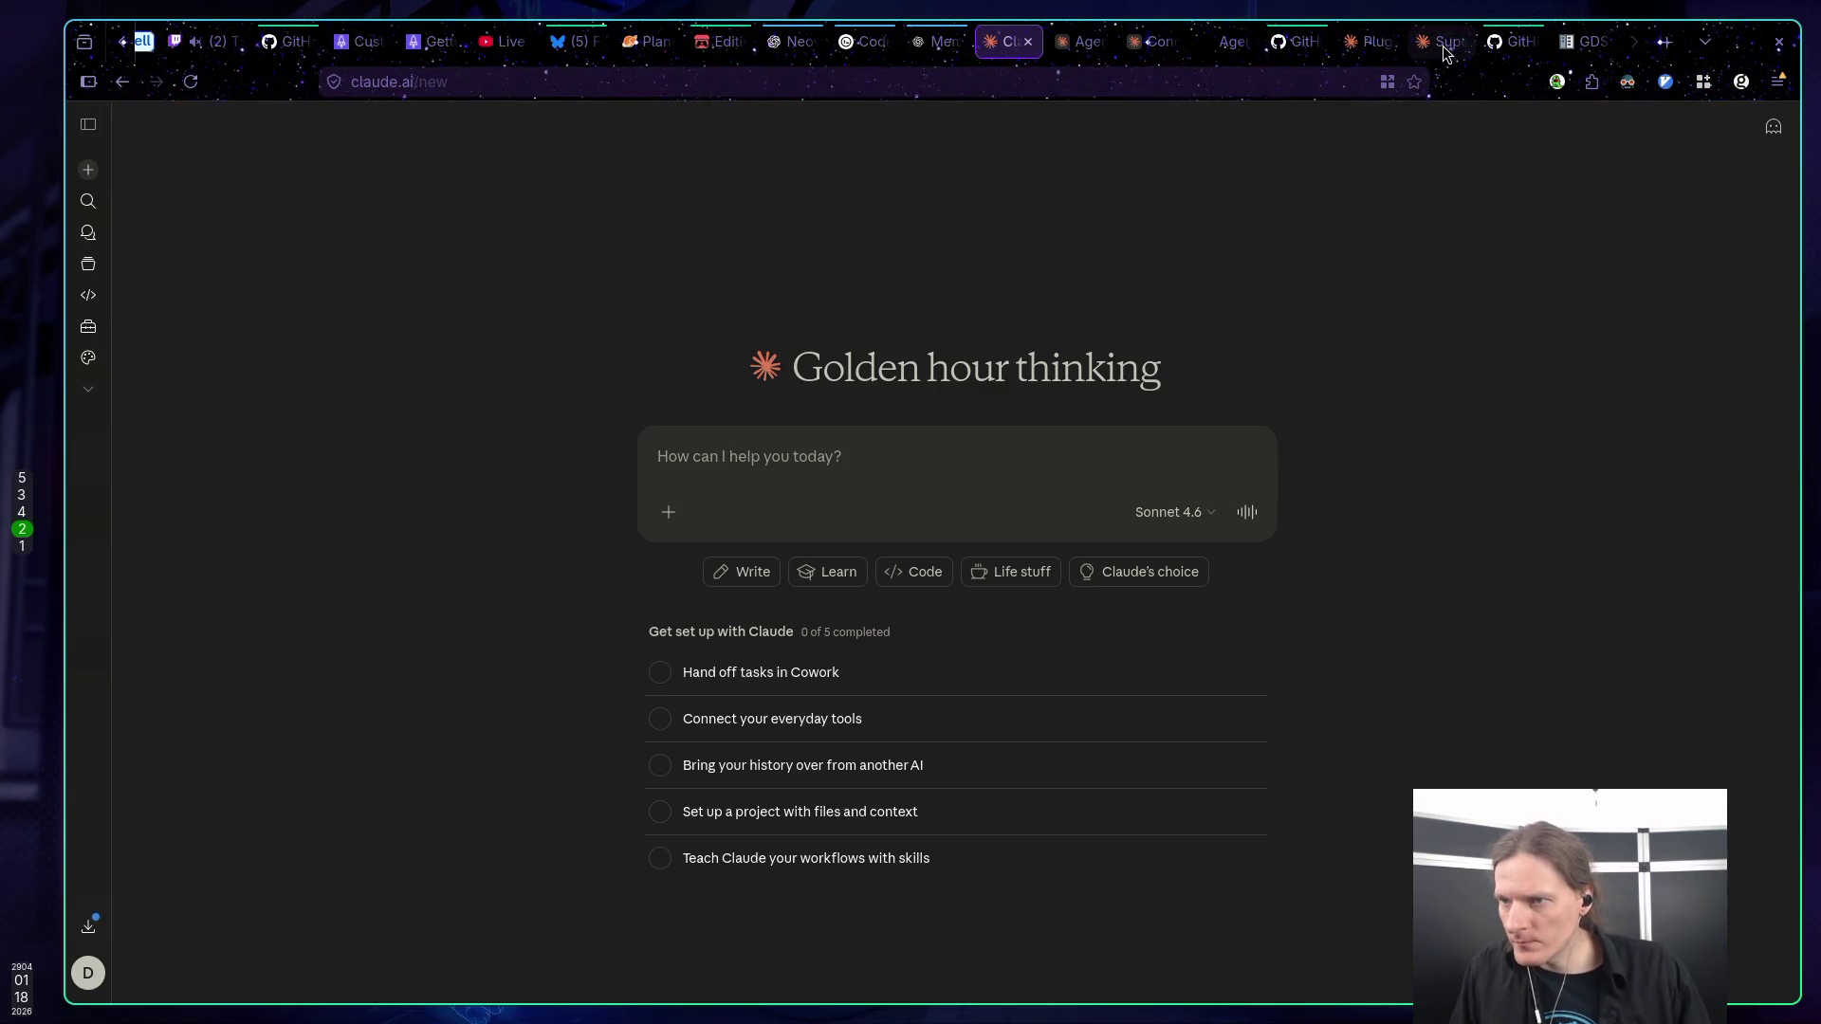
mouse_move(1445, 52)
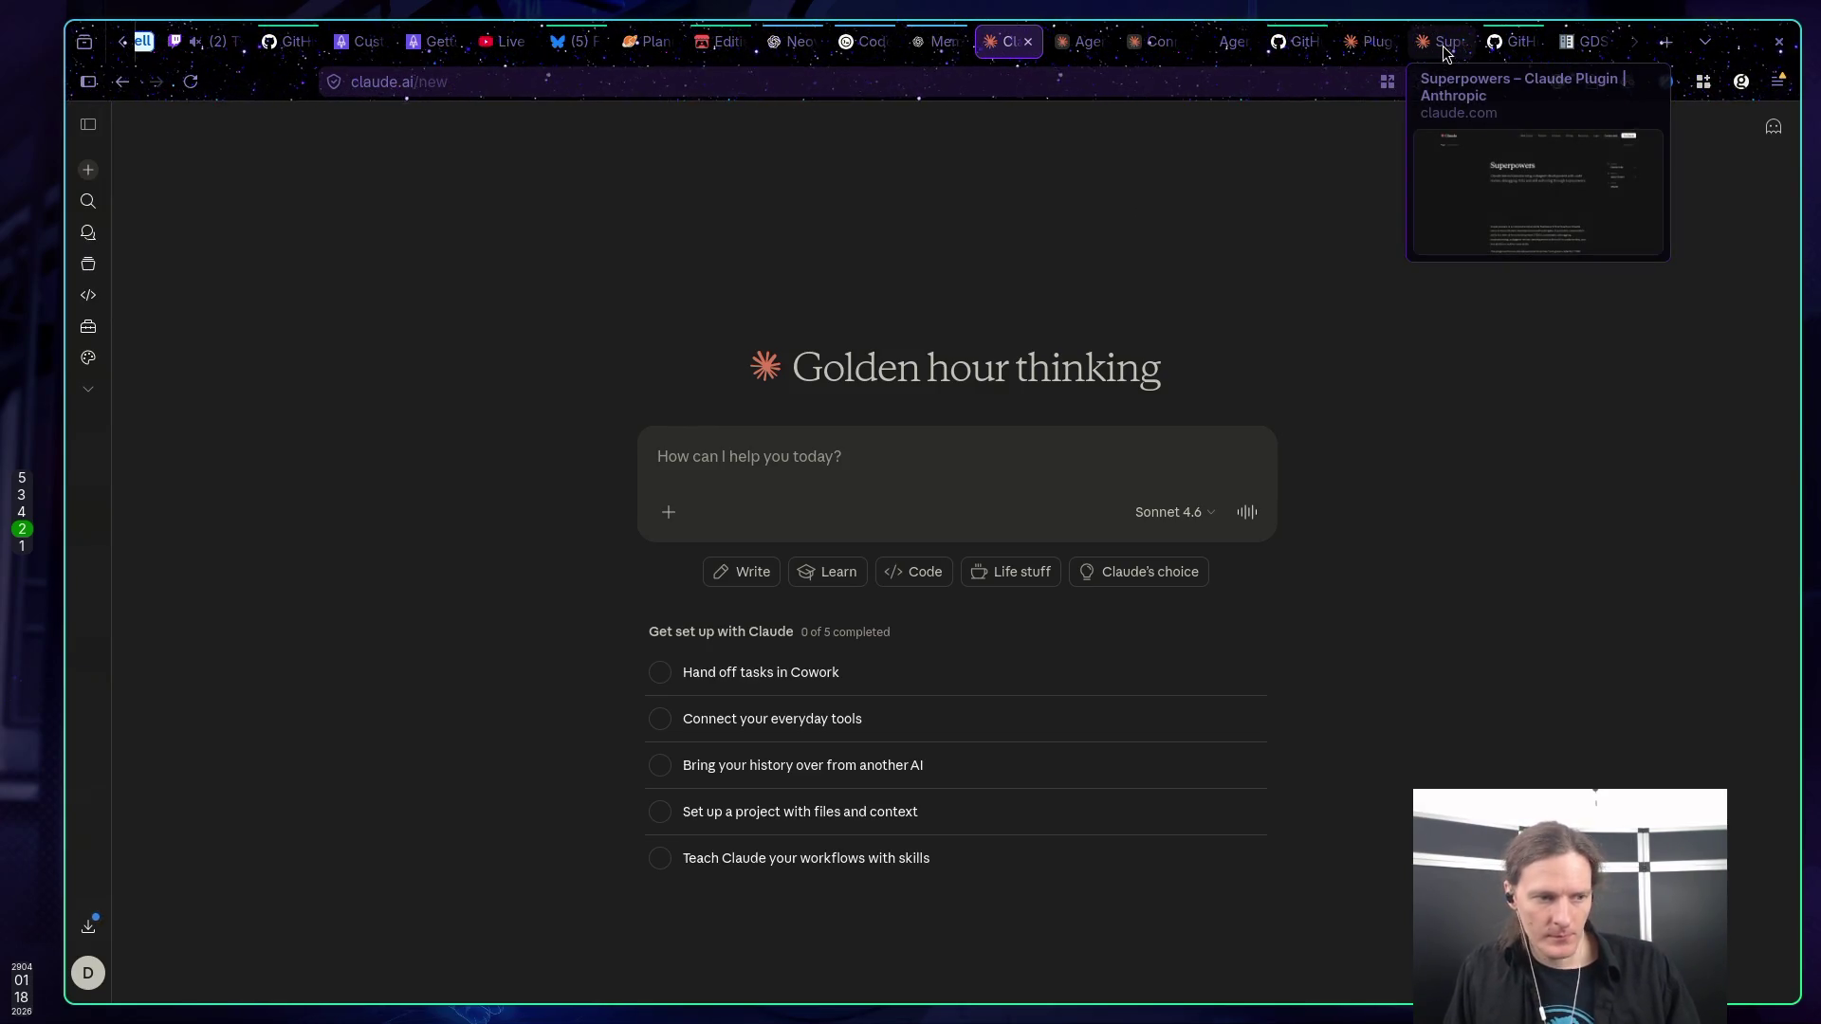
click(1445, 43)
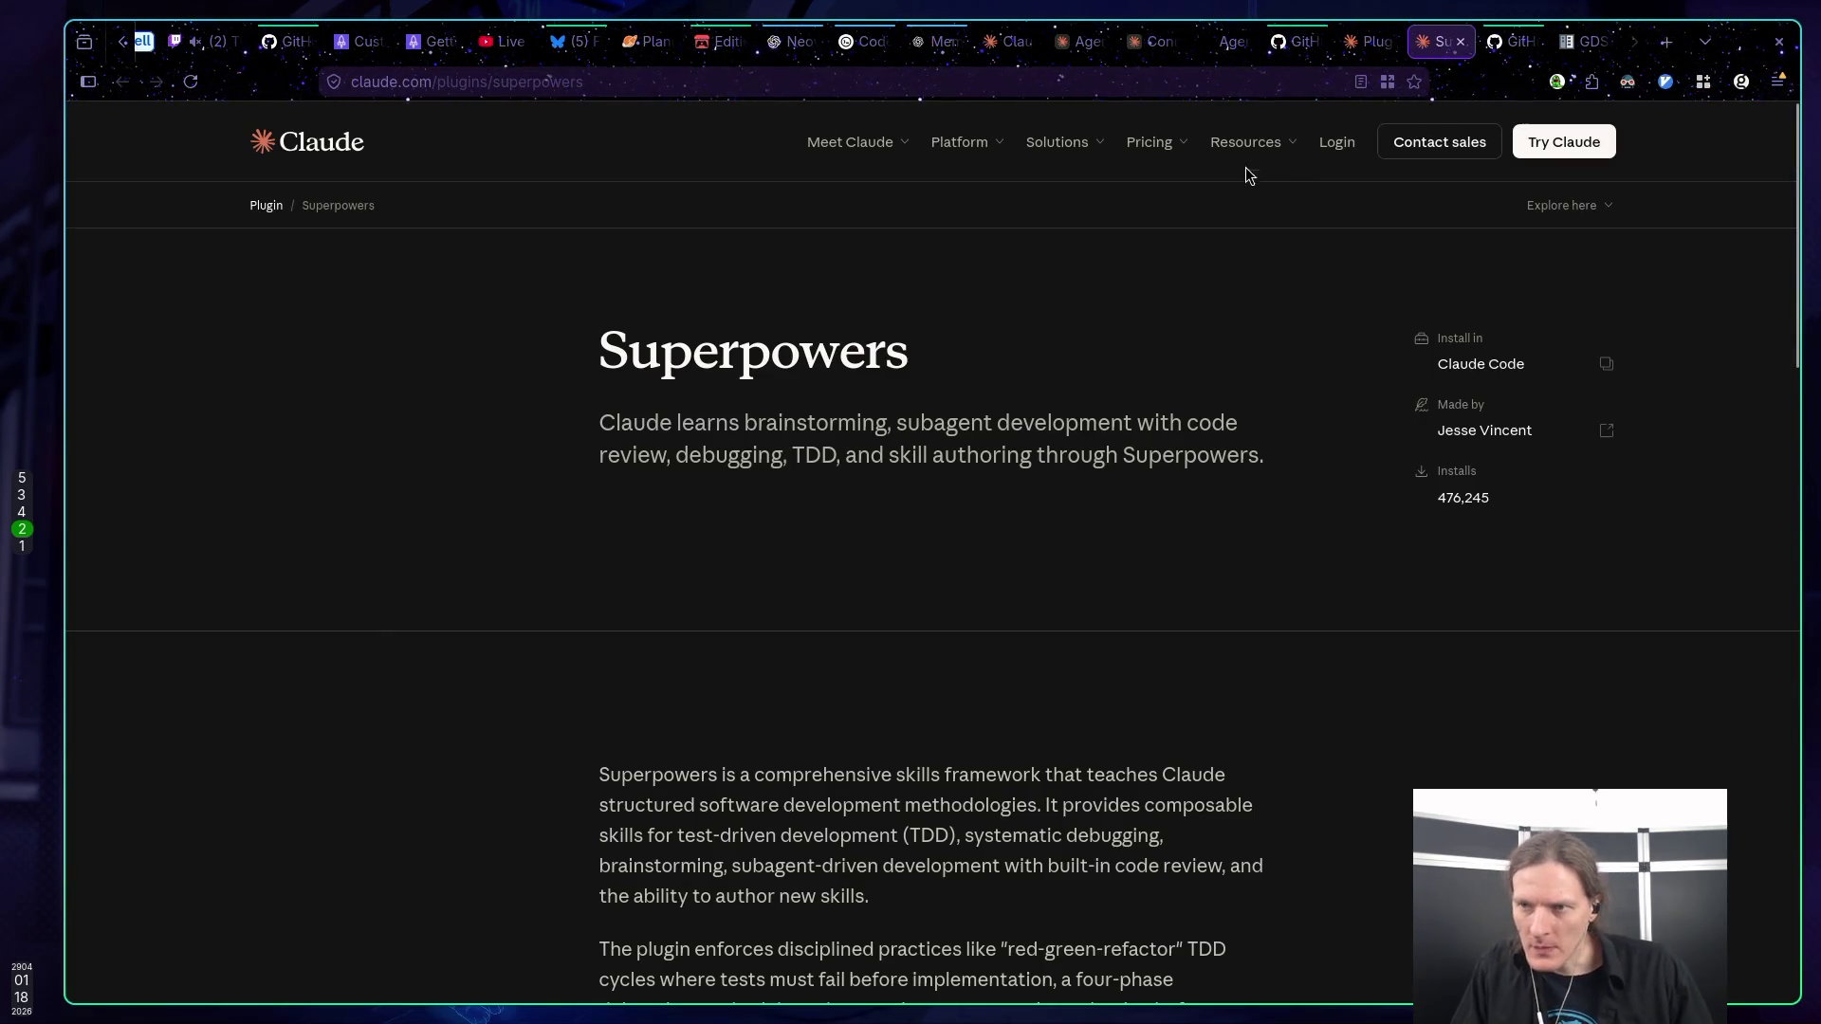
click(1363, 43)
click(1294, 42)
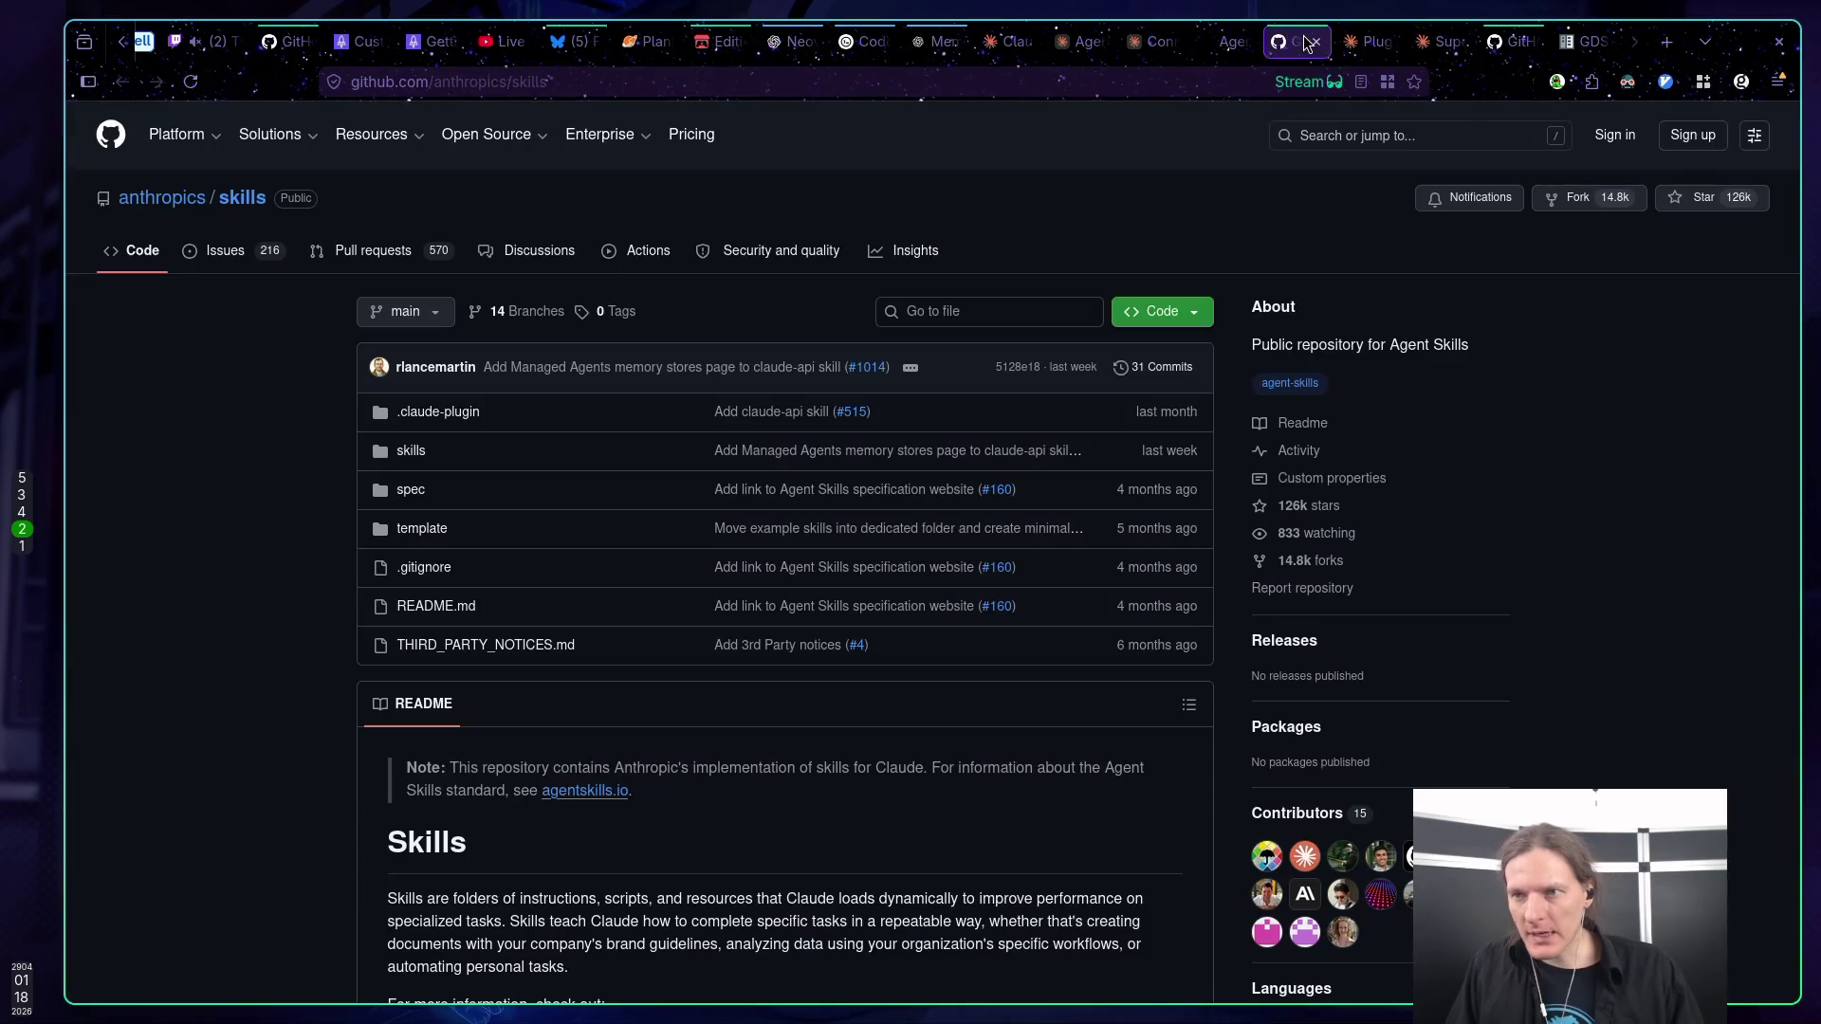
scroll(540, 293, down, 5)
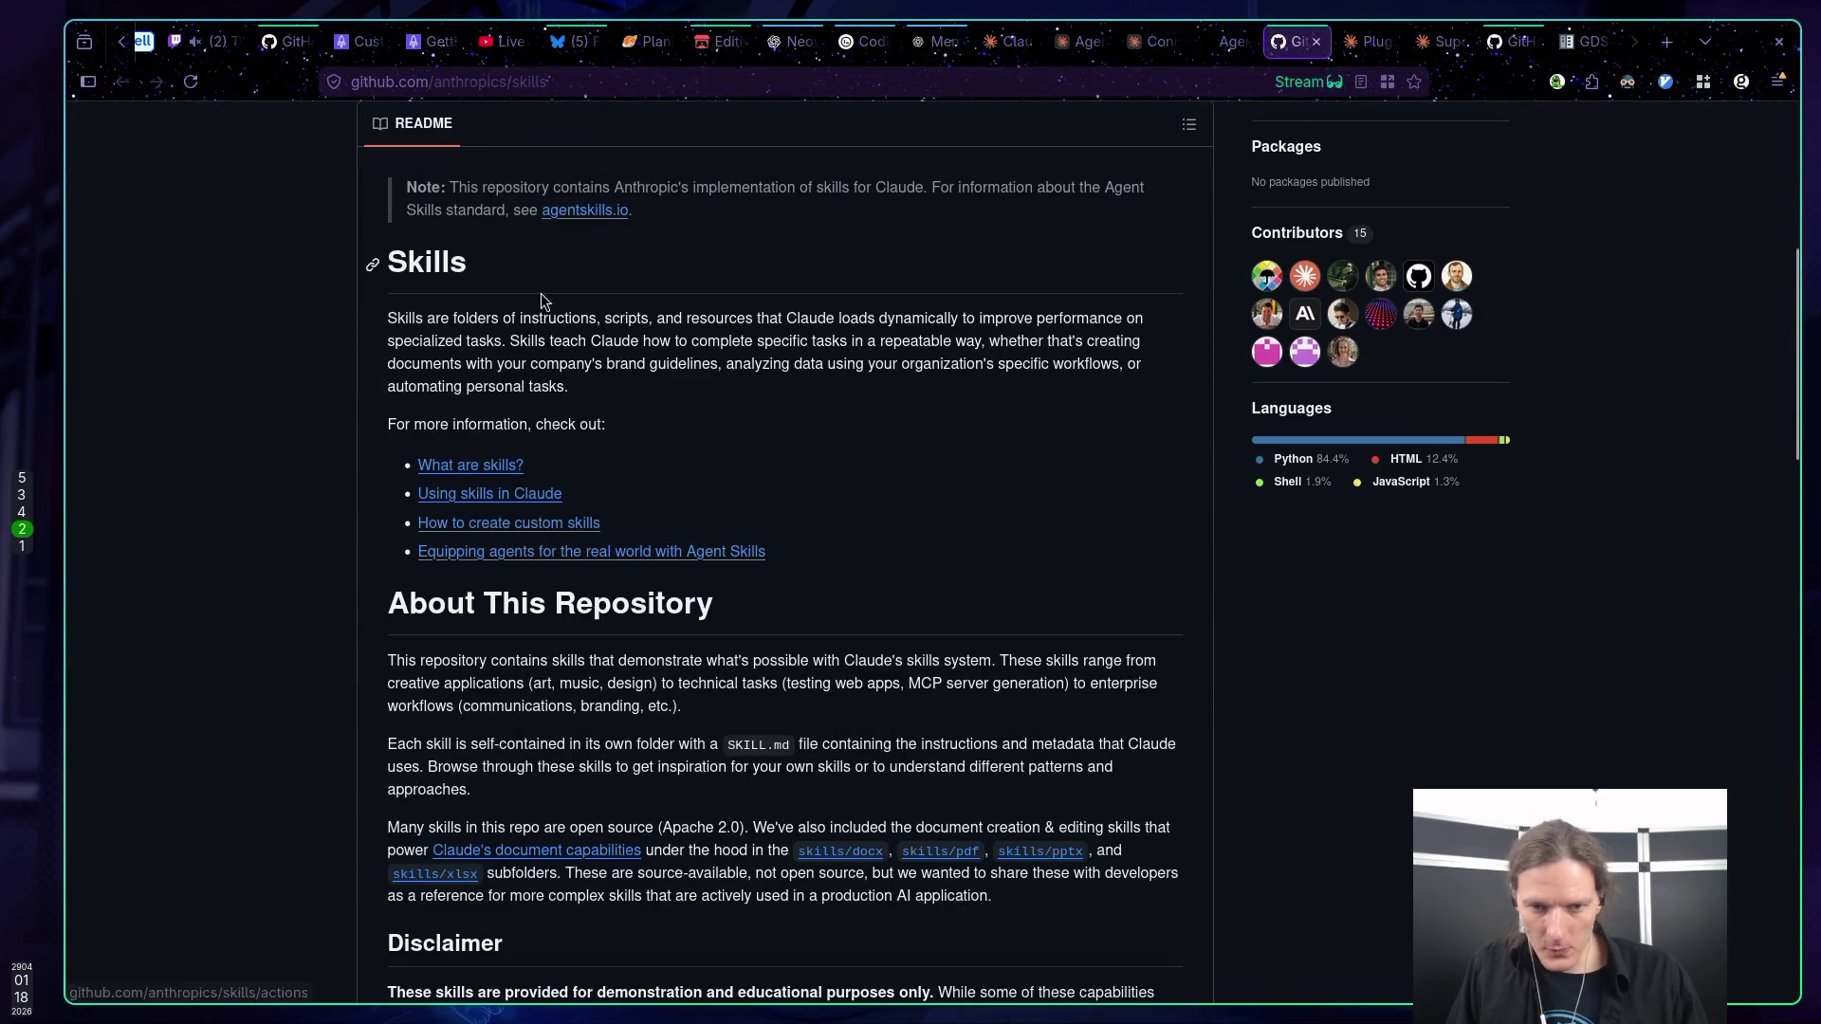
scroll(288, 319, up, 5)
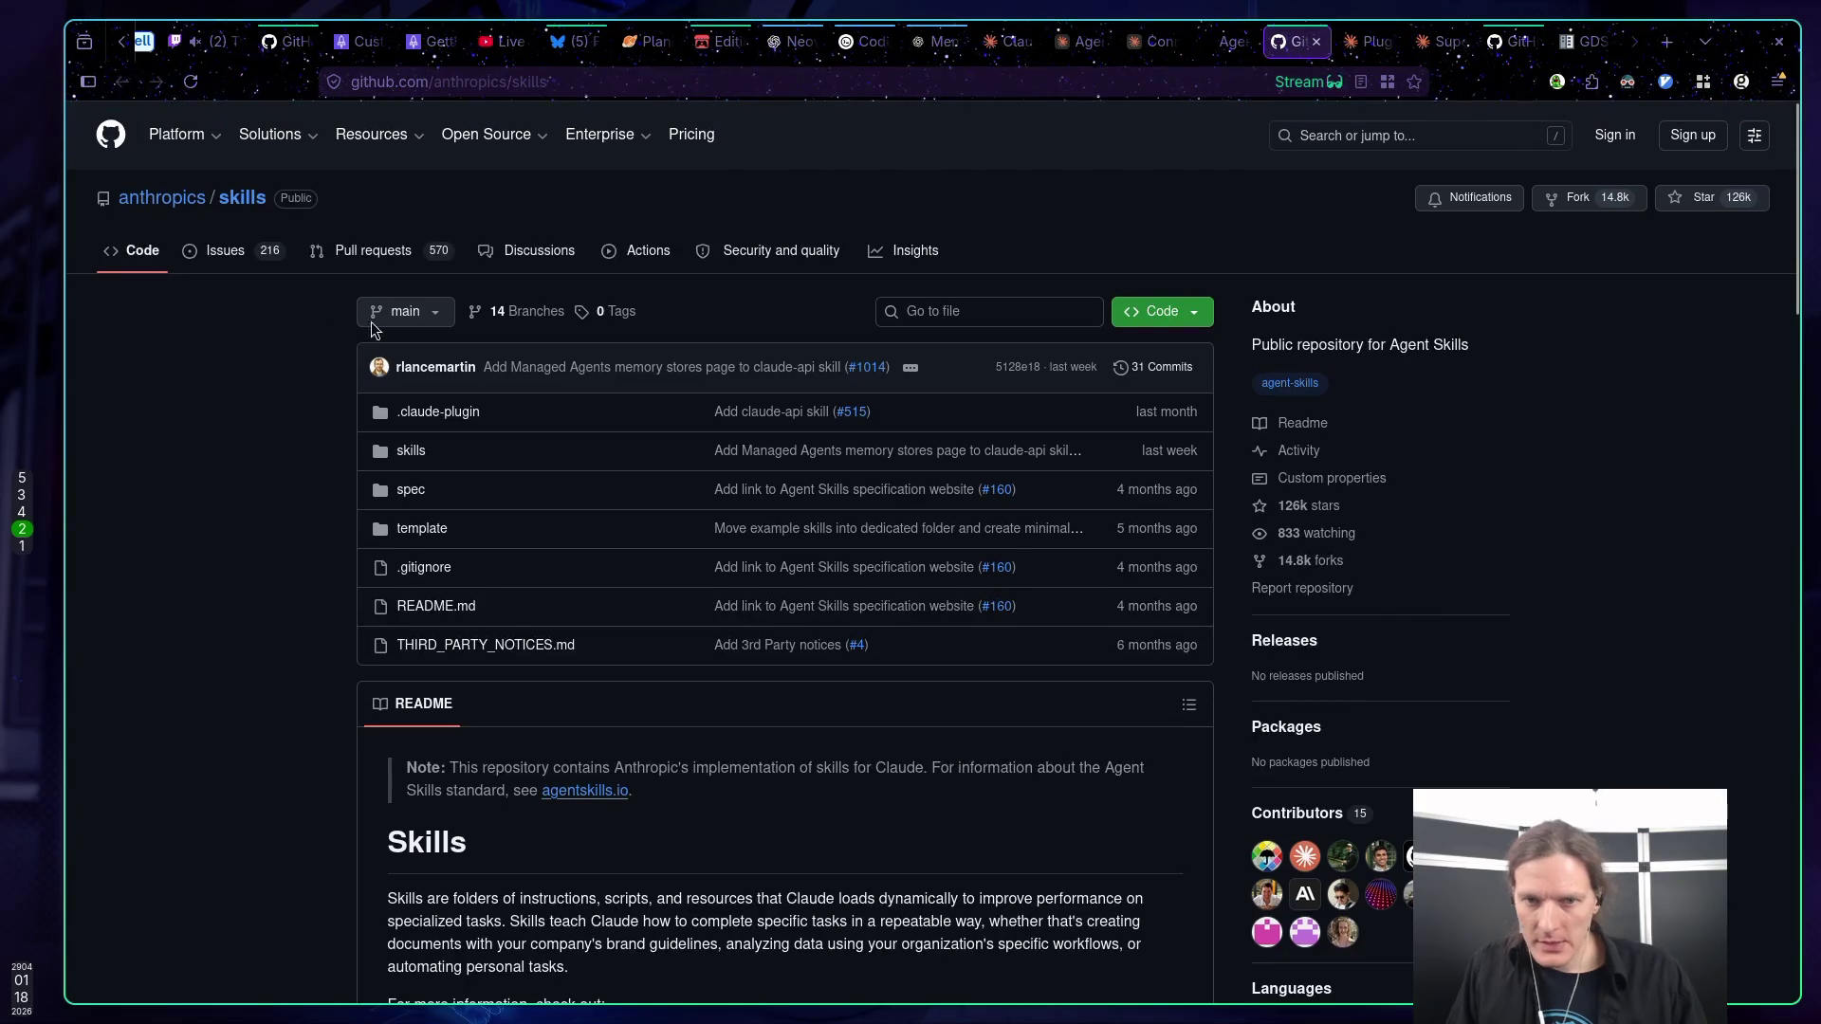
click(1230, 47)
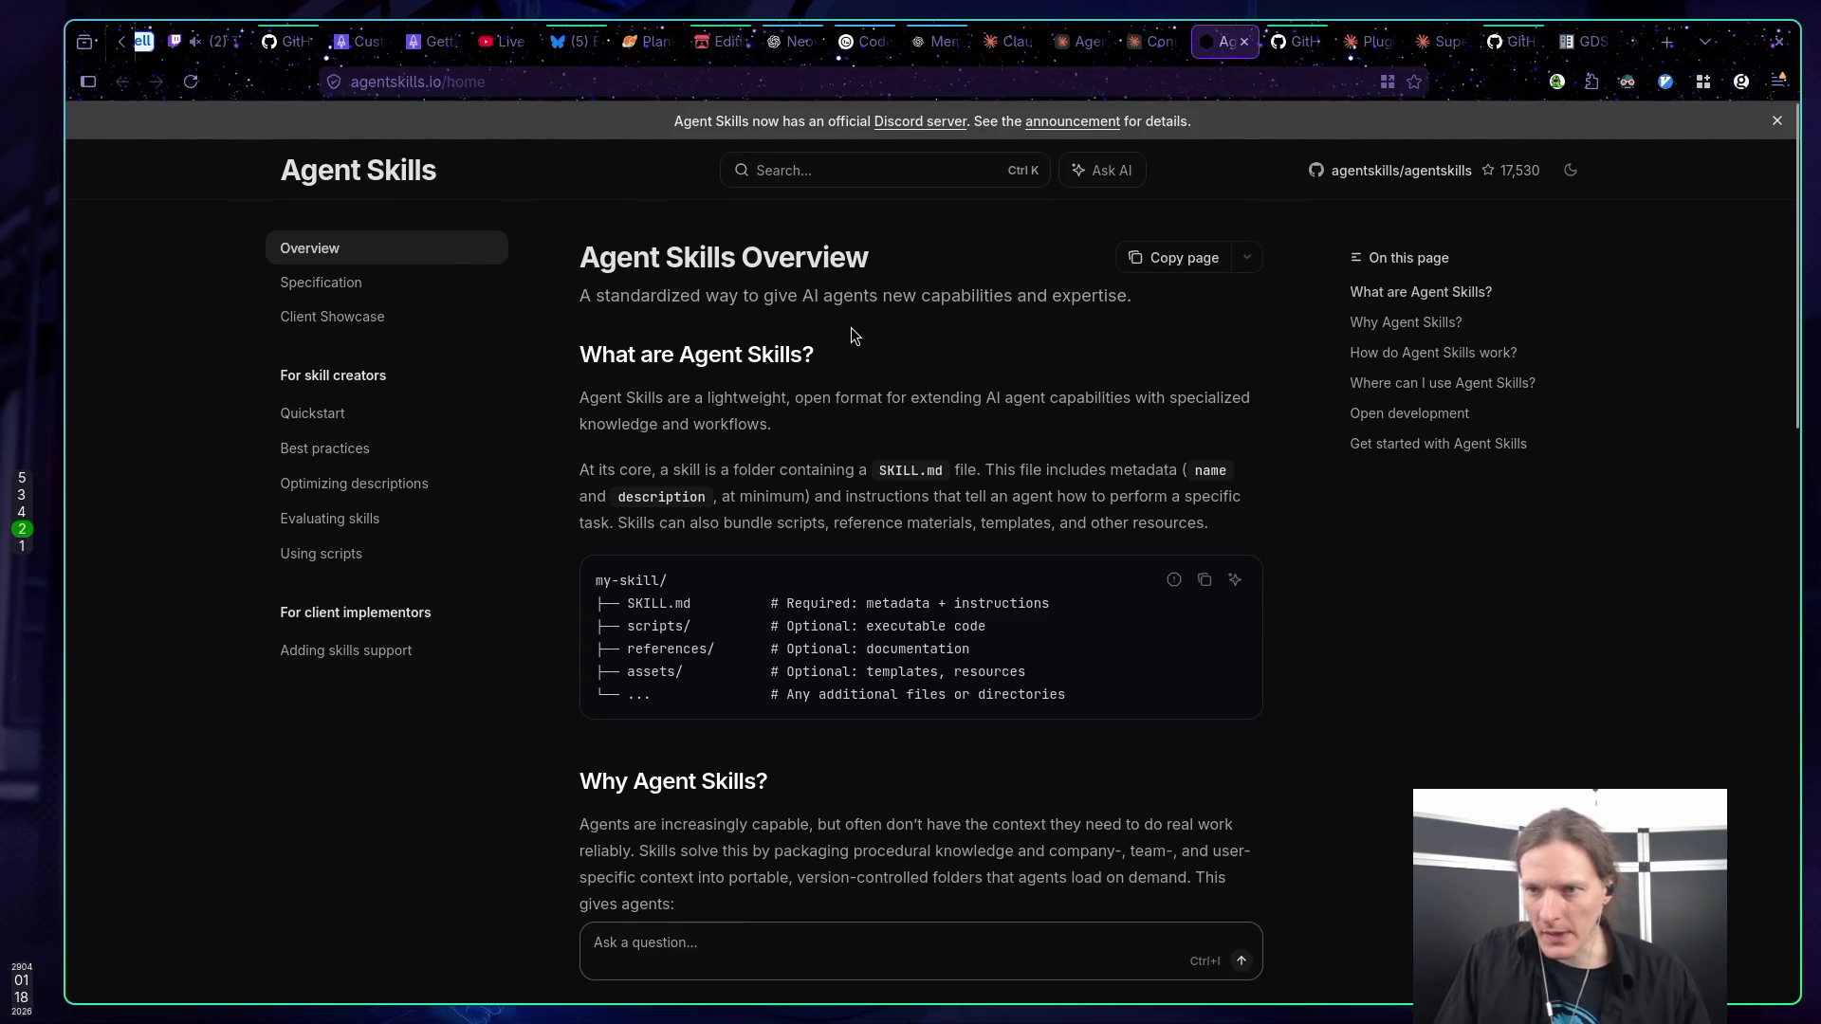
Skim agentskills.io, then glance at the Claude Code MCP docs, Agent Skills and Claude chat tabs.
scroll(851, 327, down, 3)
scroll(843, 319, down, 2)
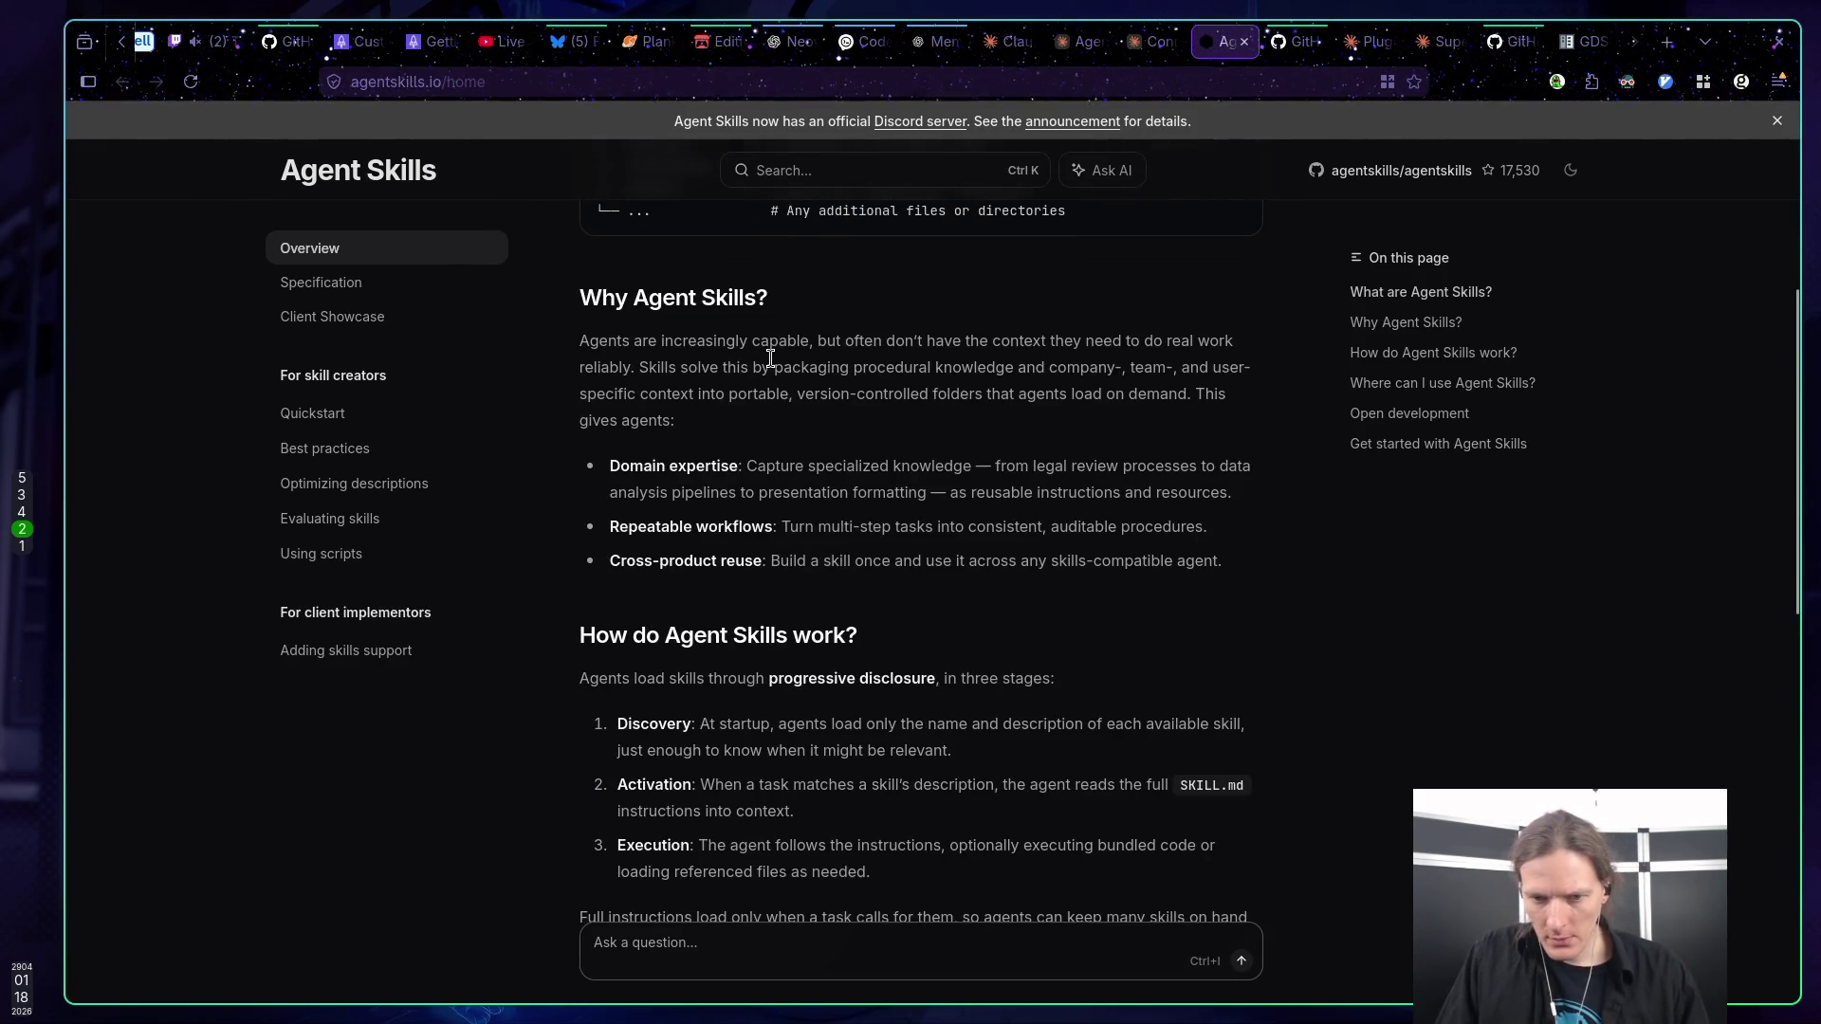
scroll(768, 355, up, 5)
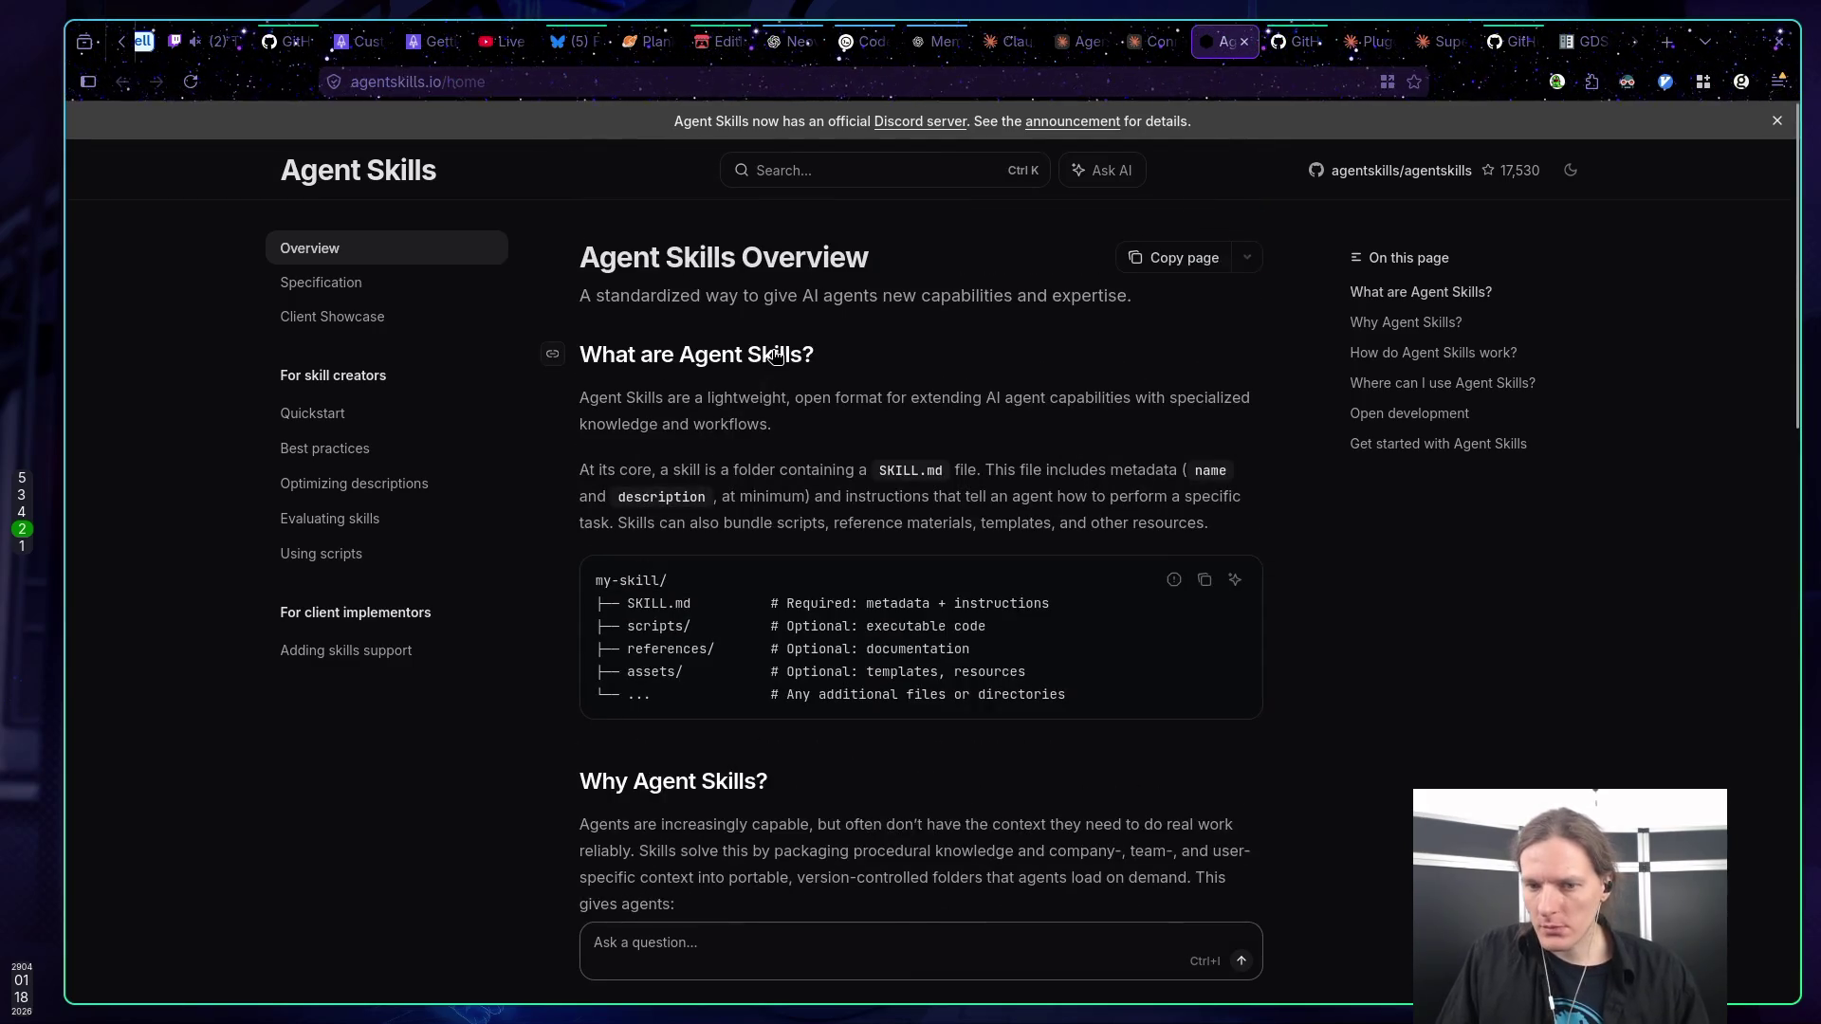
click(1149, 40)
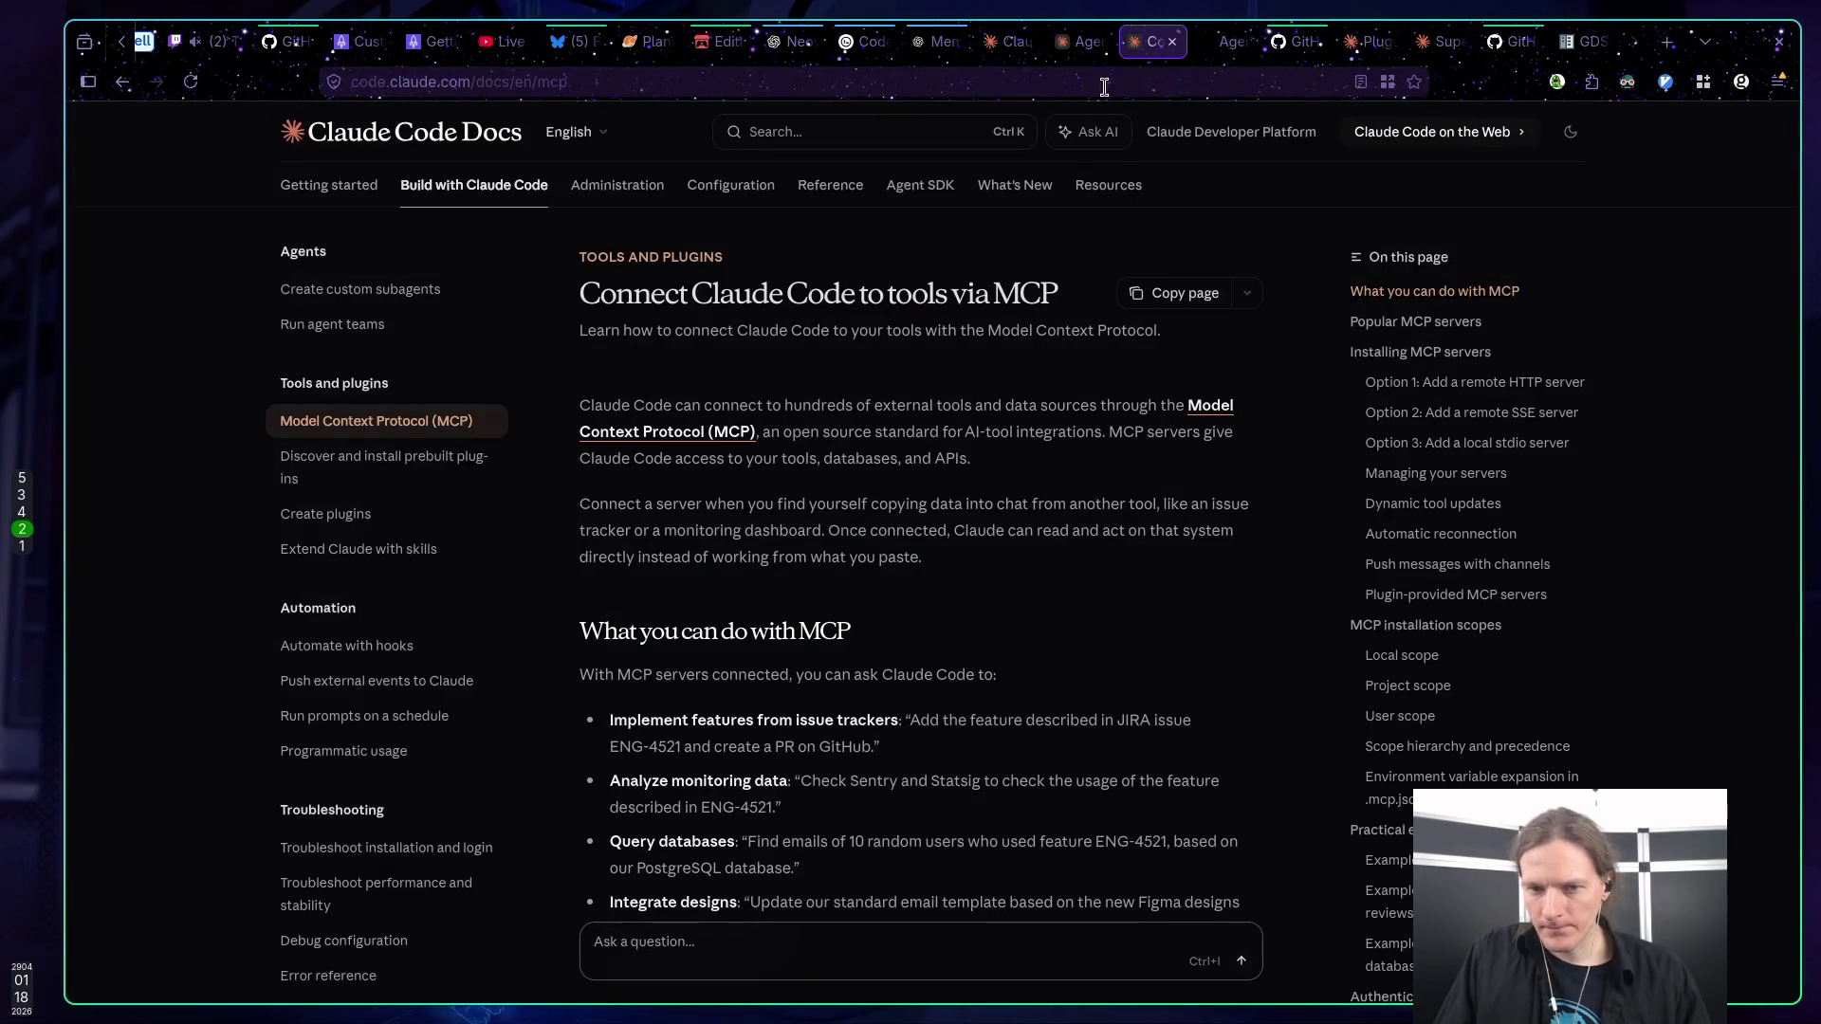
click(1072, 41)
click(1018, 41)
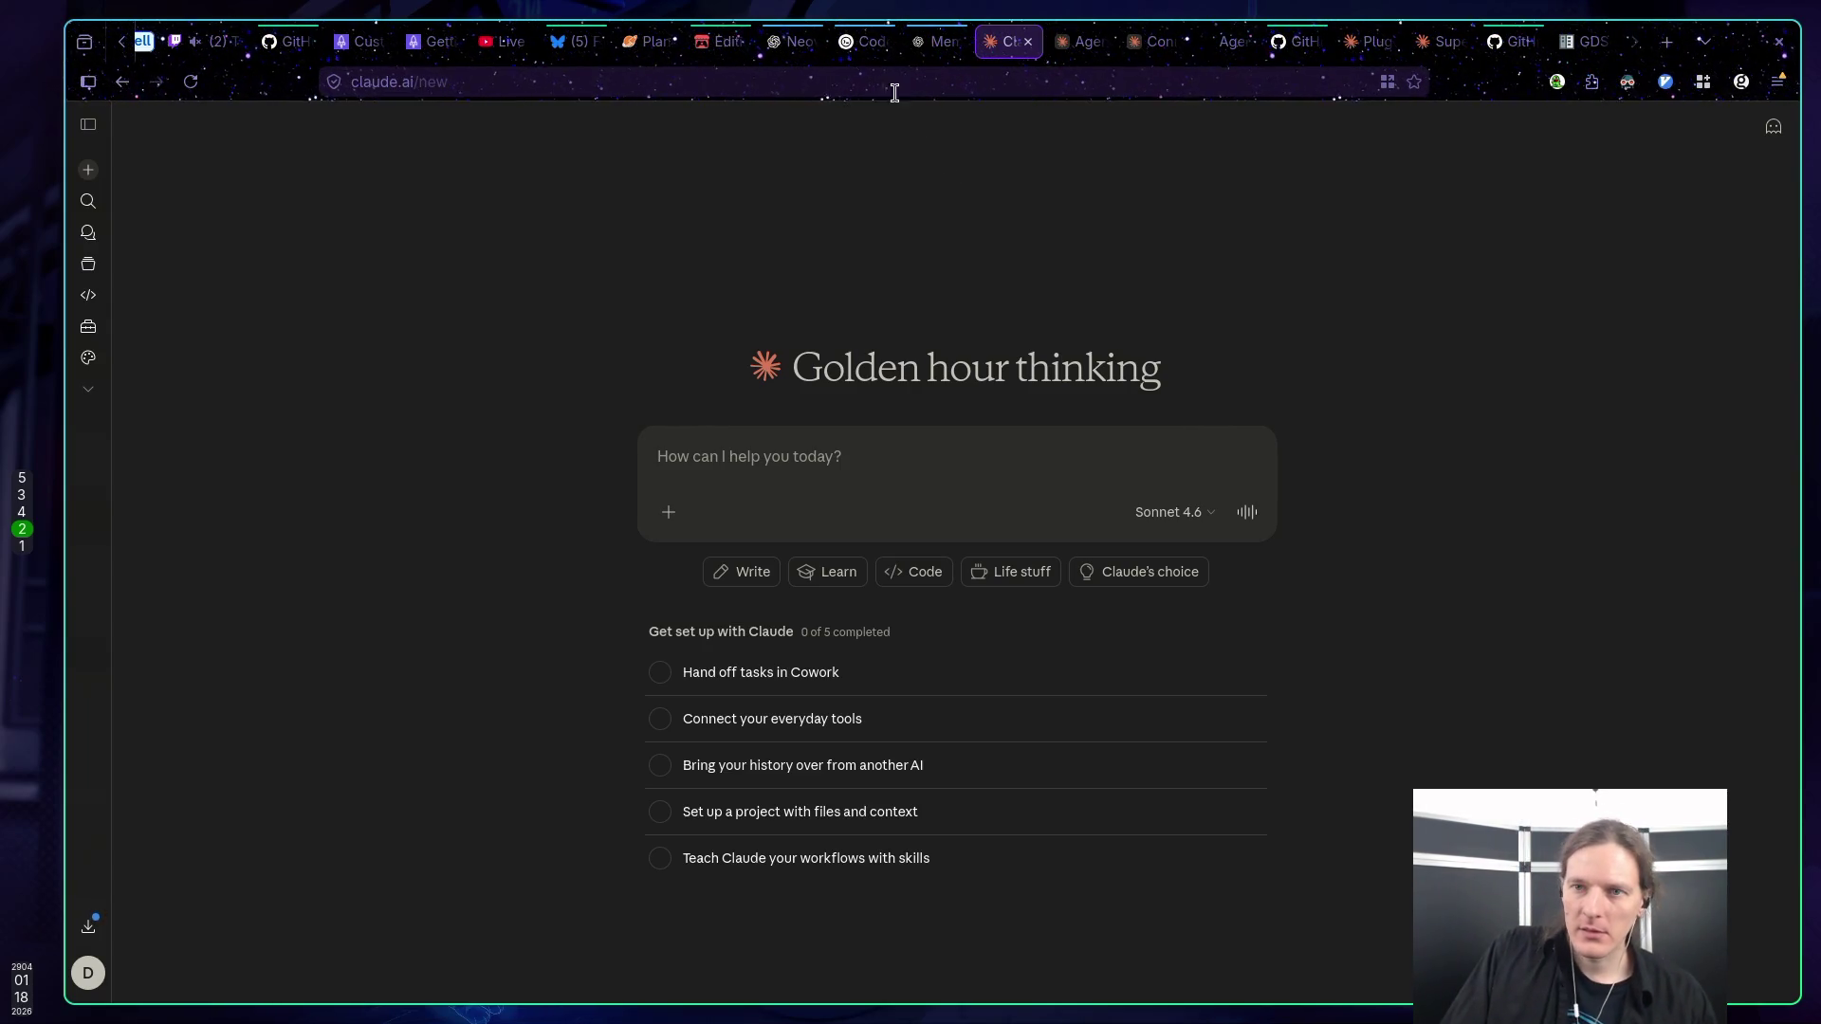
Close the ChatGPT Memory FAQ, view the Codex getting-started page, then the Neovim Markdown Error Fix chat.
click(925, 44)
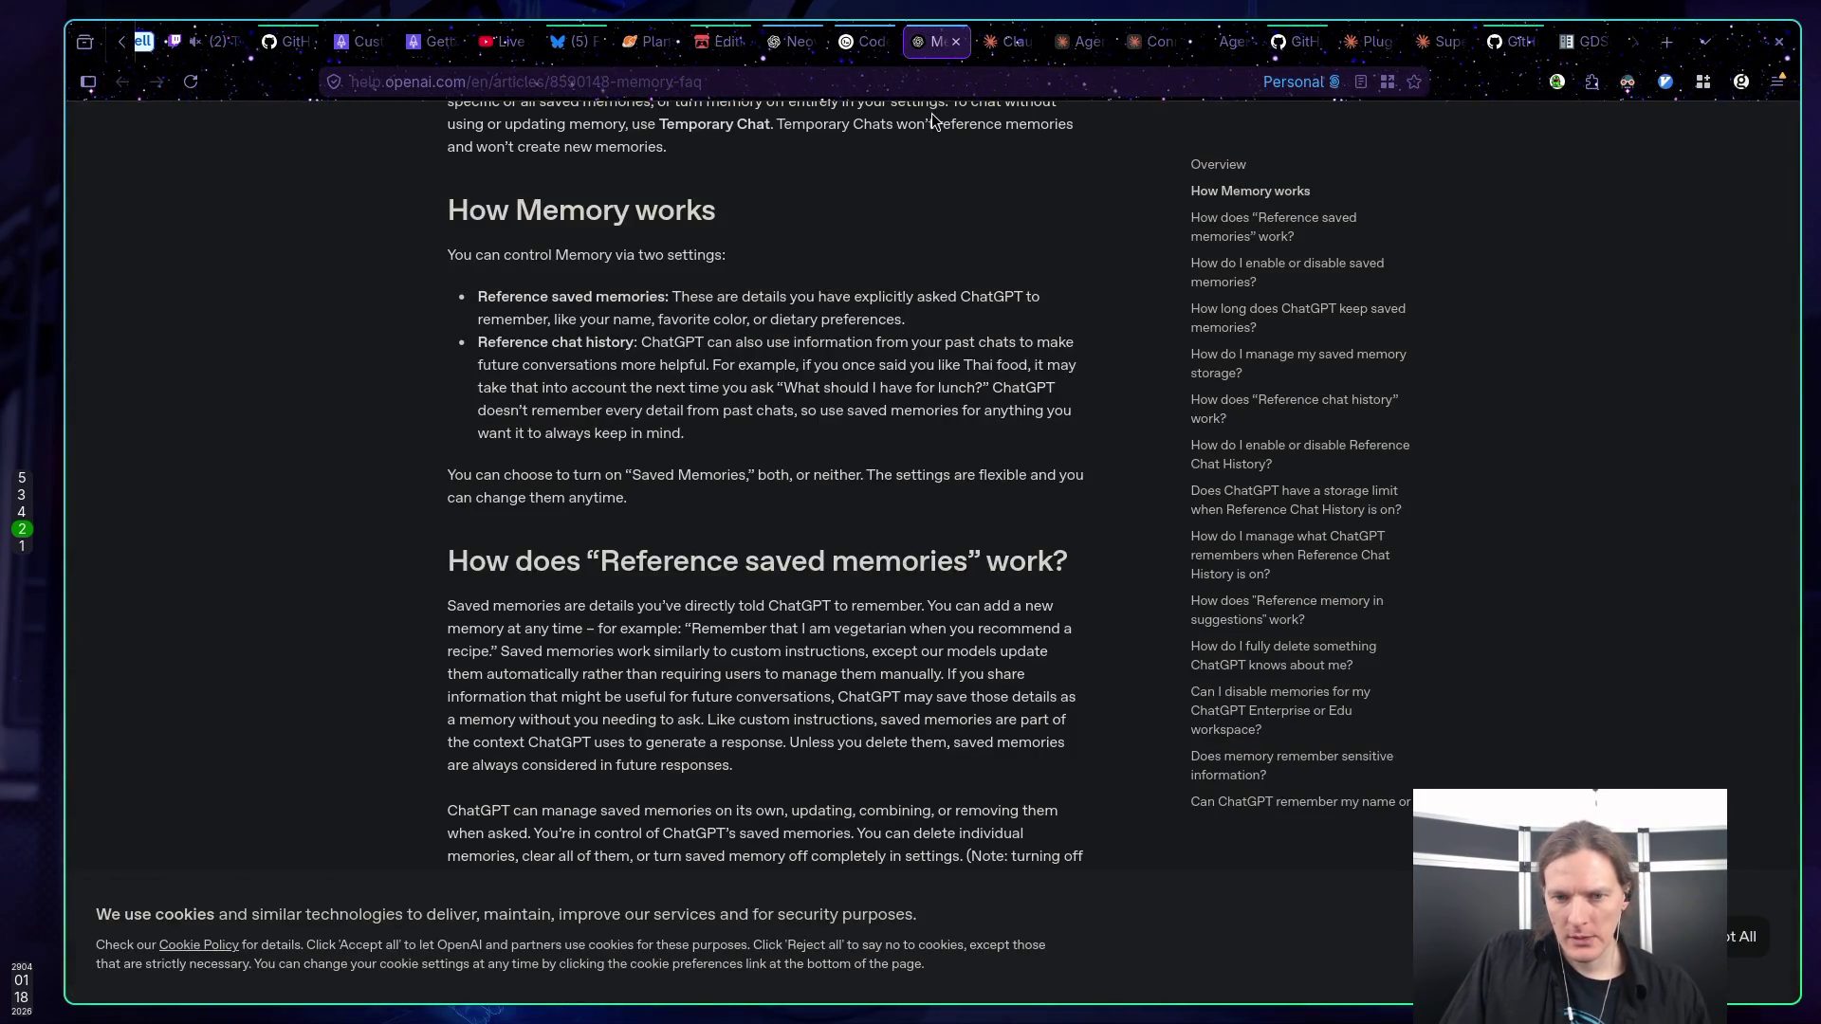
scroll(936, 139, up, 7)
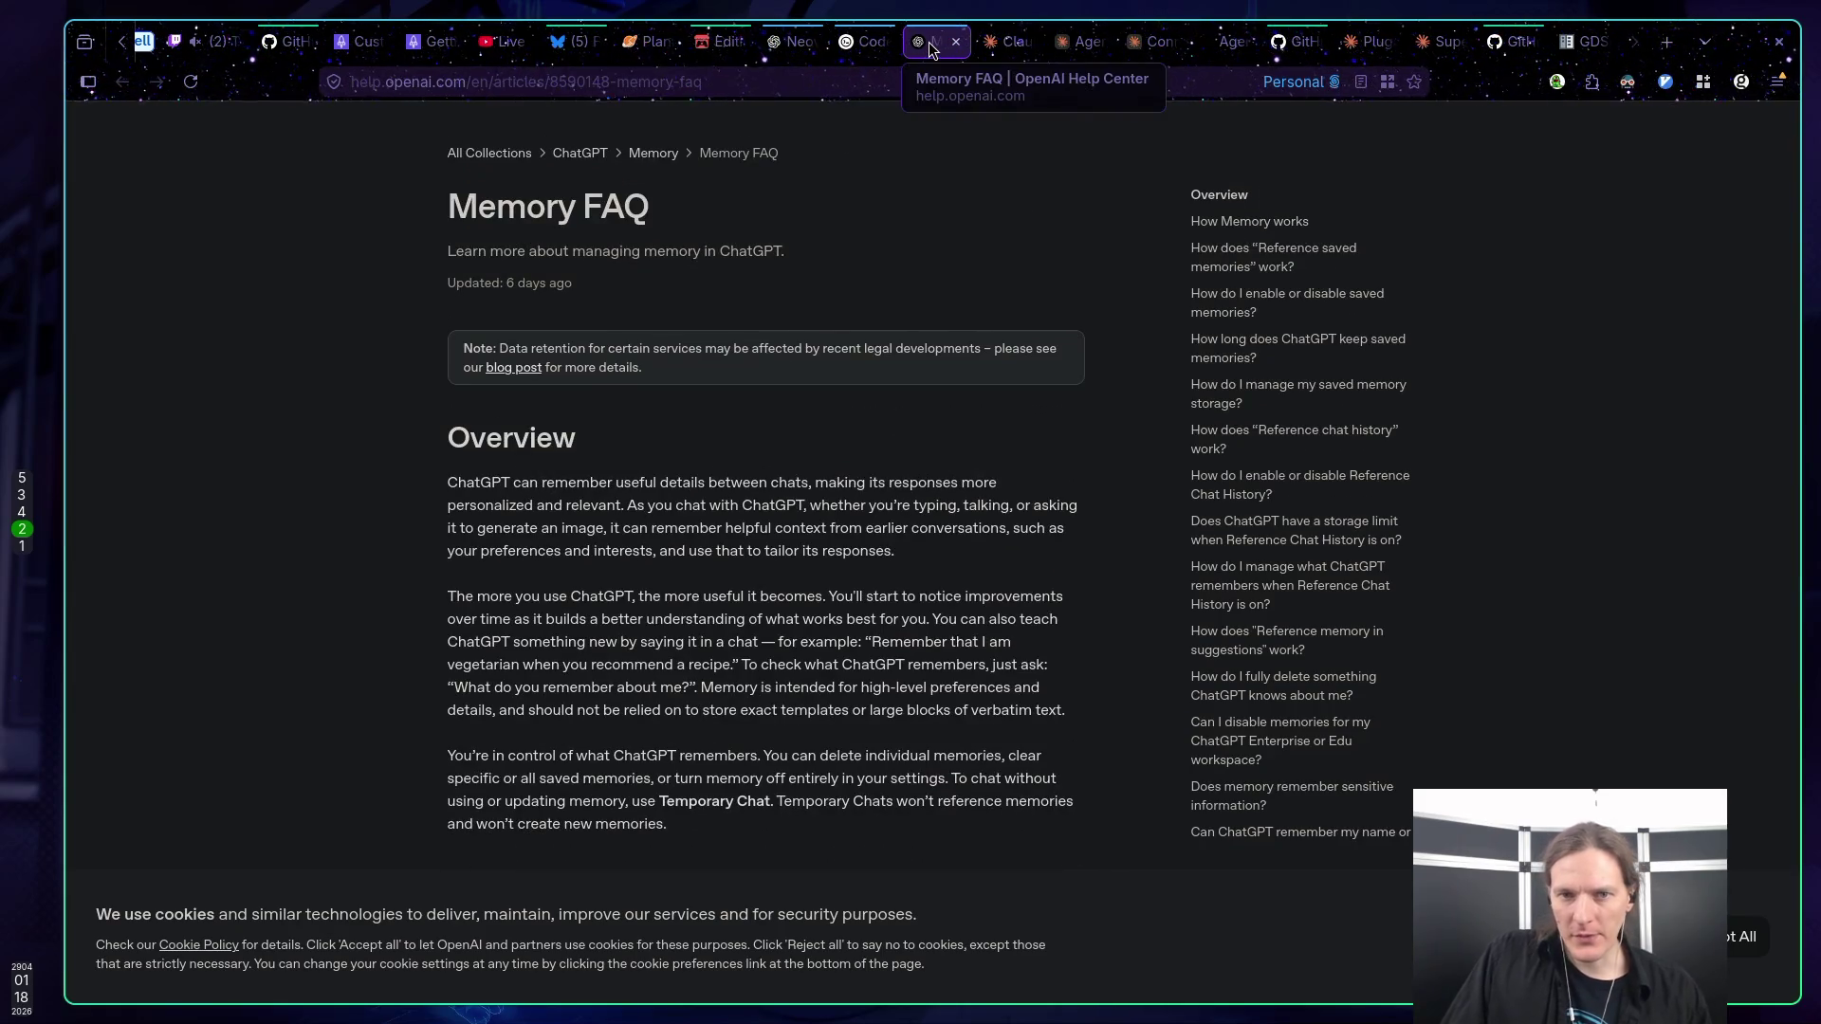
click(955, 41)
click(865, 43)
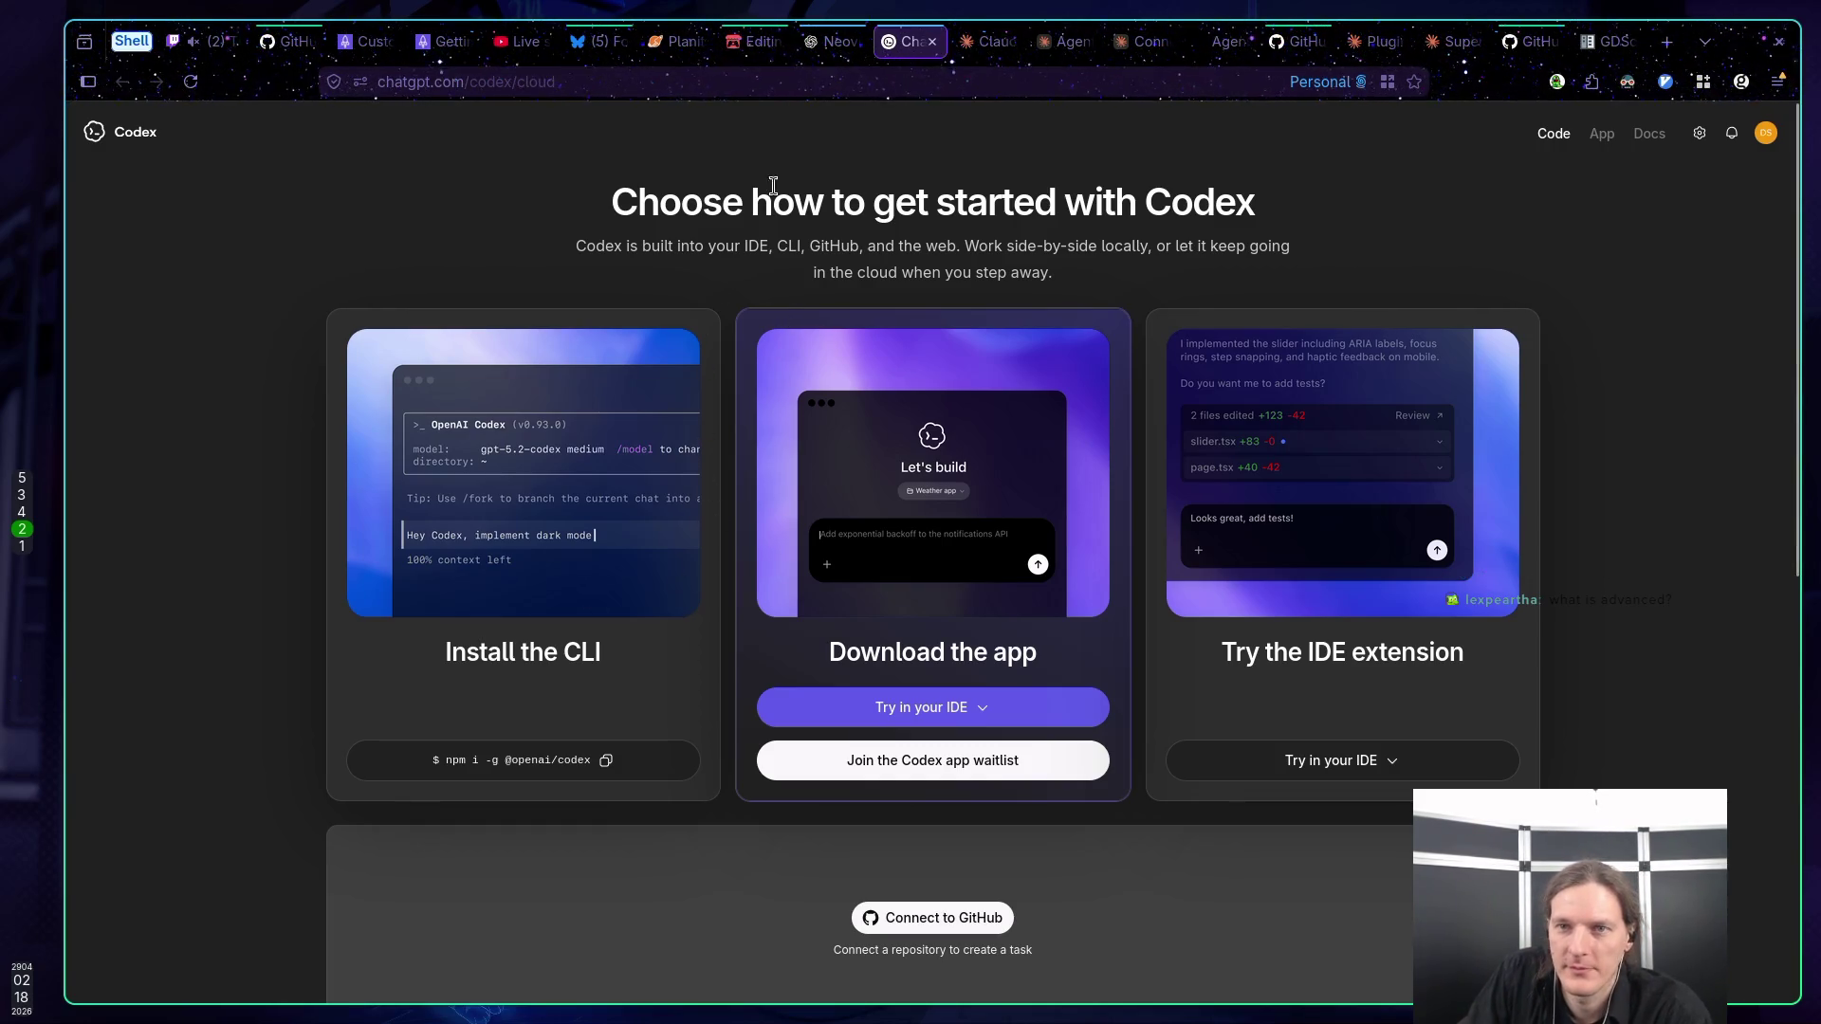
click(819, 40)
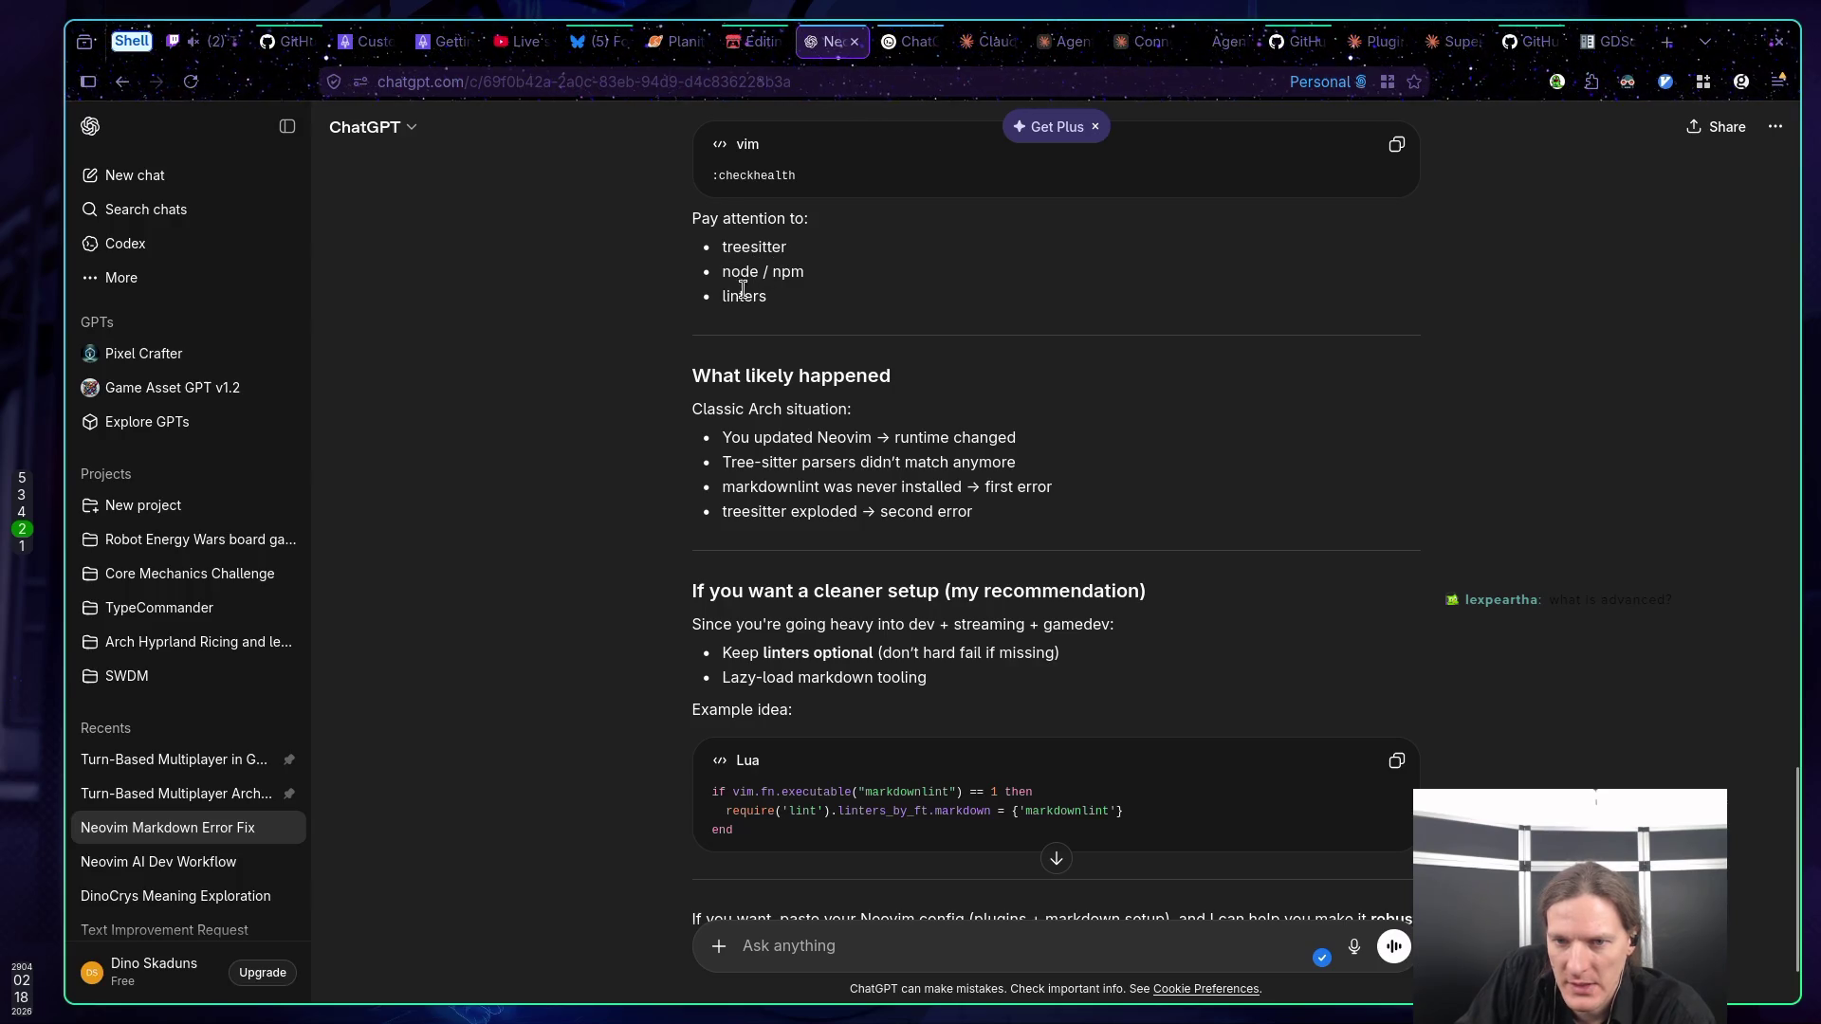
Collapse the browser's chat sidebar, move between the Codex and Claude pages, then return to the Godot editor.
scroll(749, 258, down, 3)
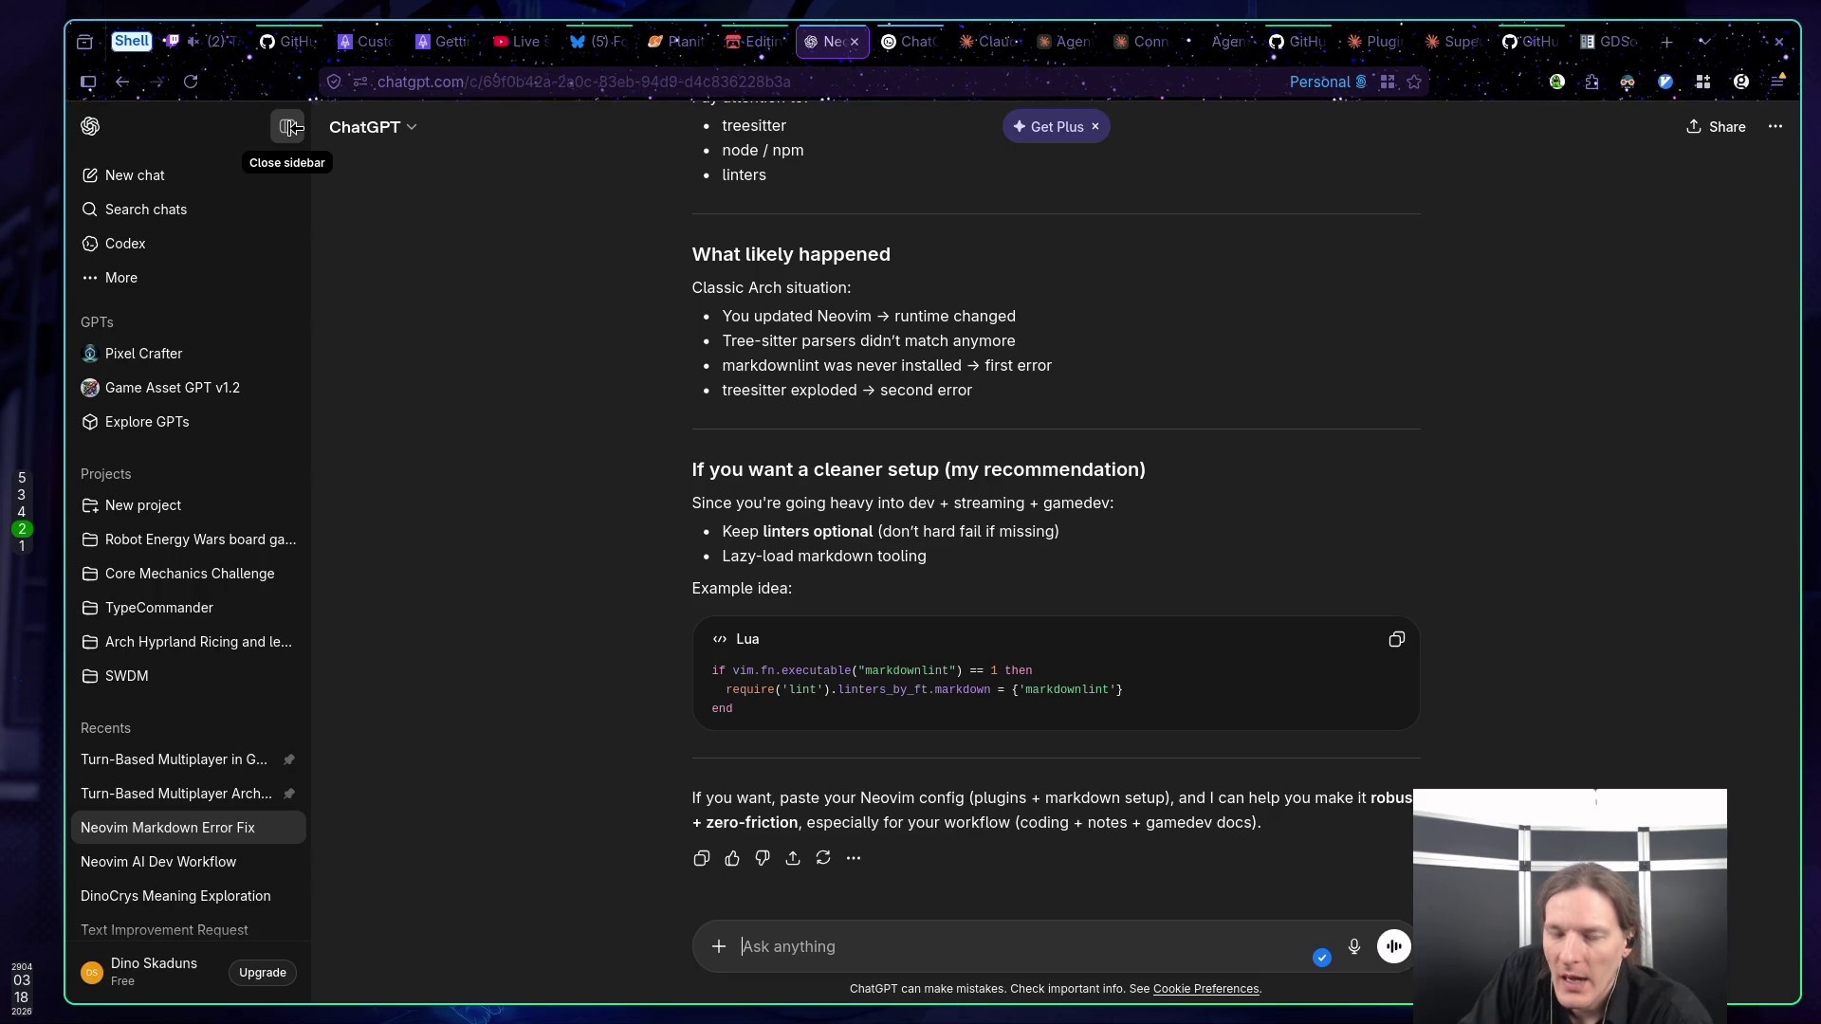
click(289, 127)
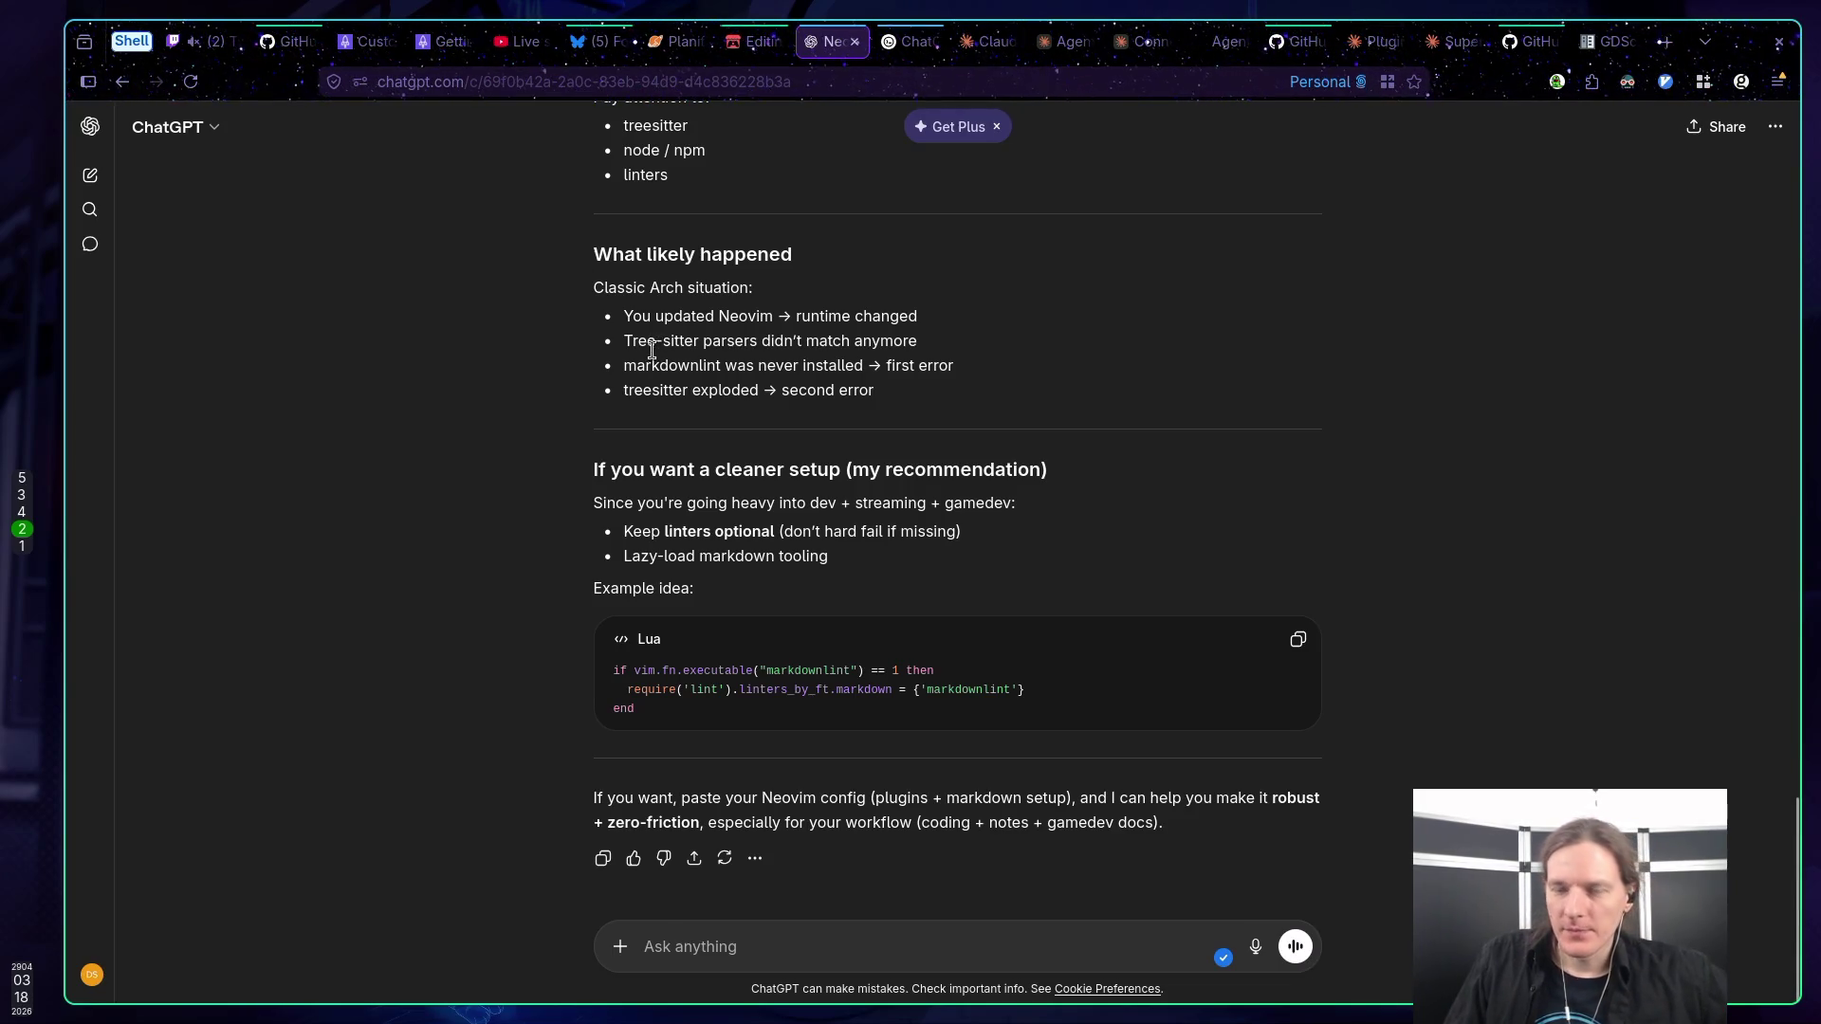
click(908, 42)
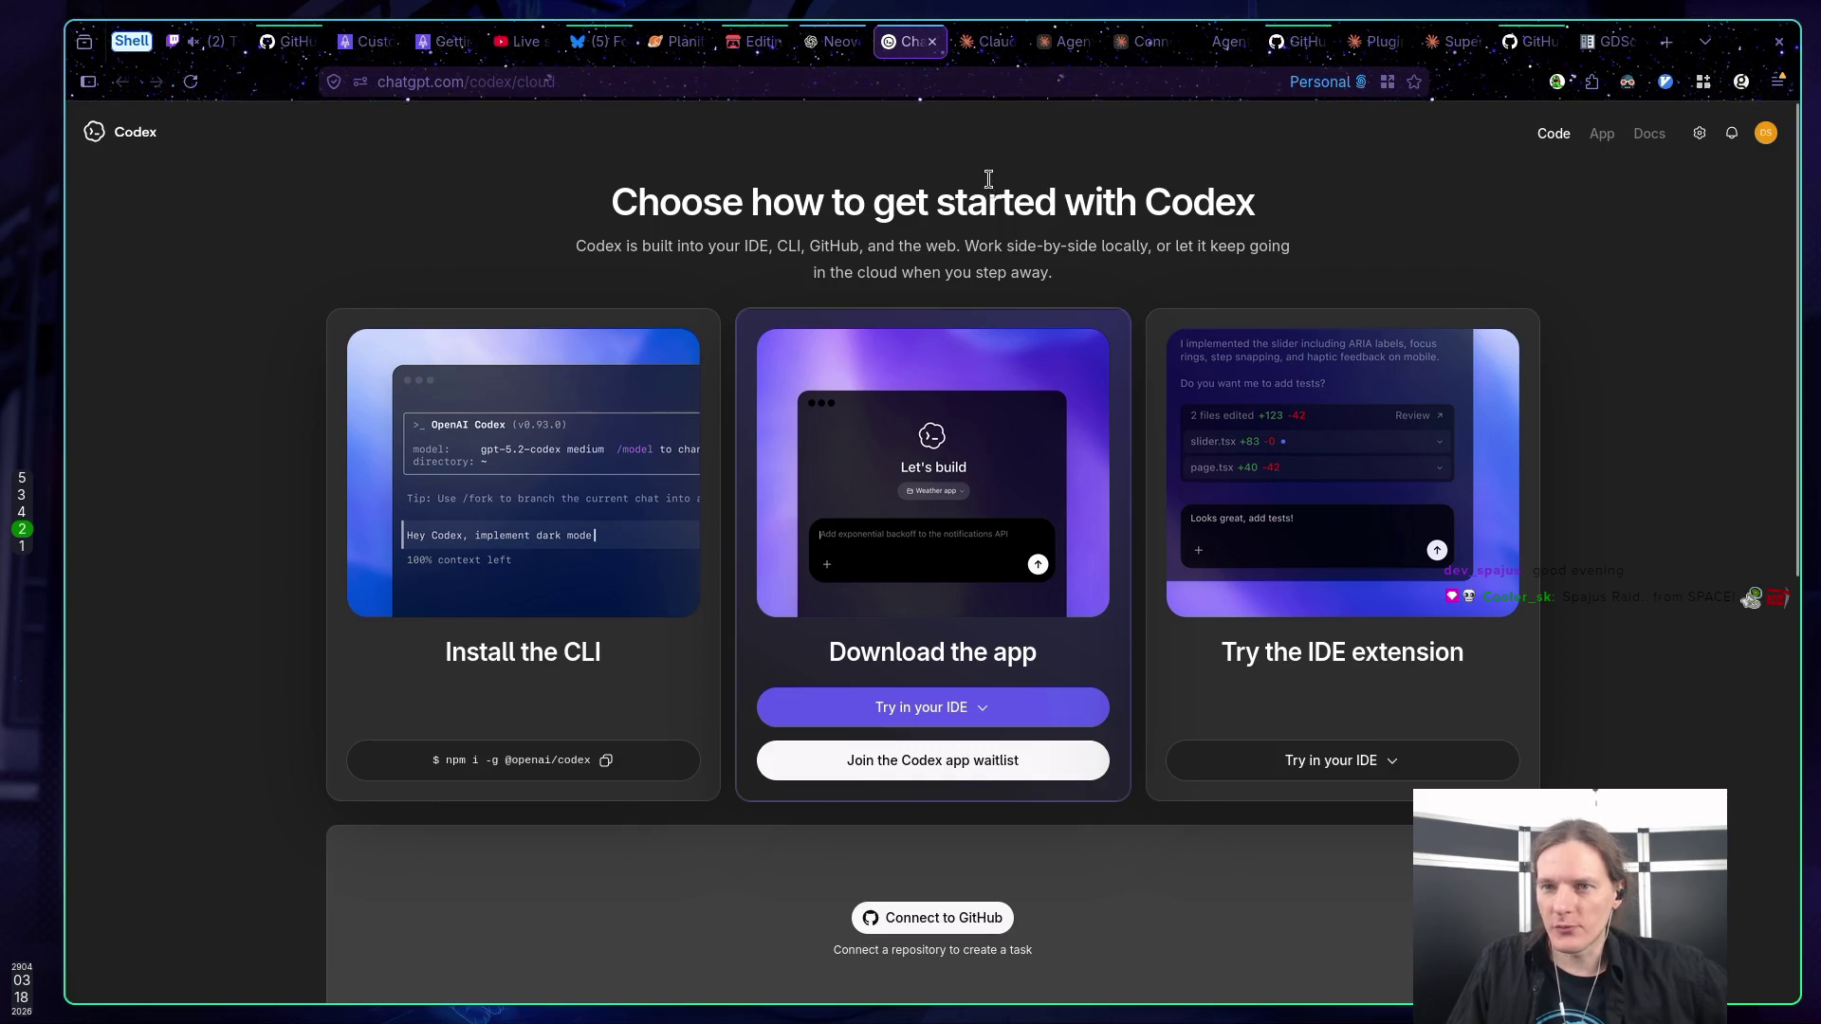
key(ctrl+Tab)
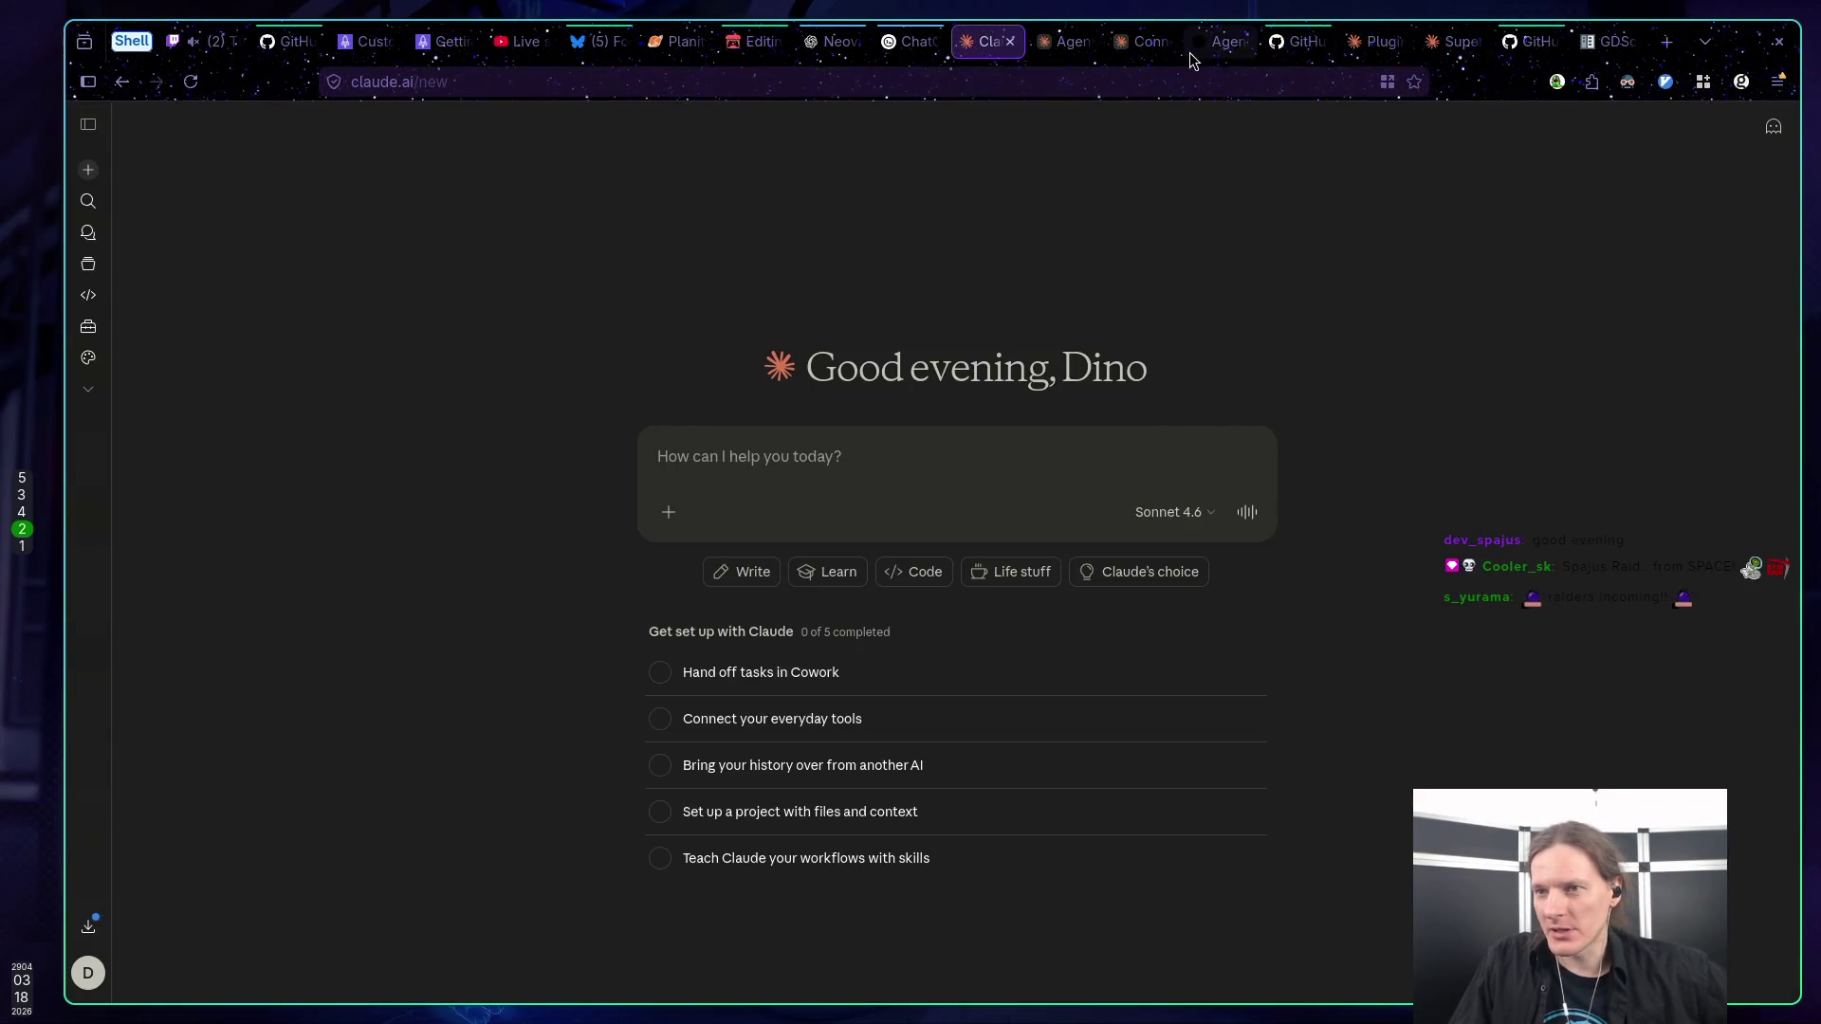
key(super+5)
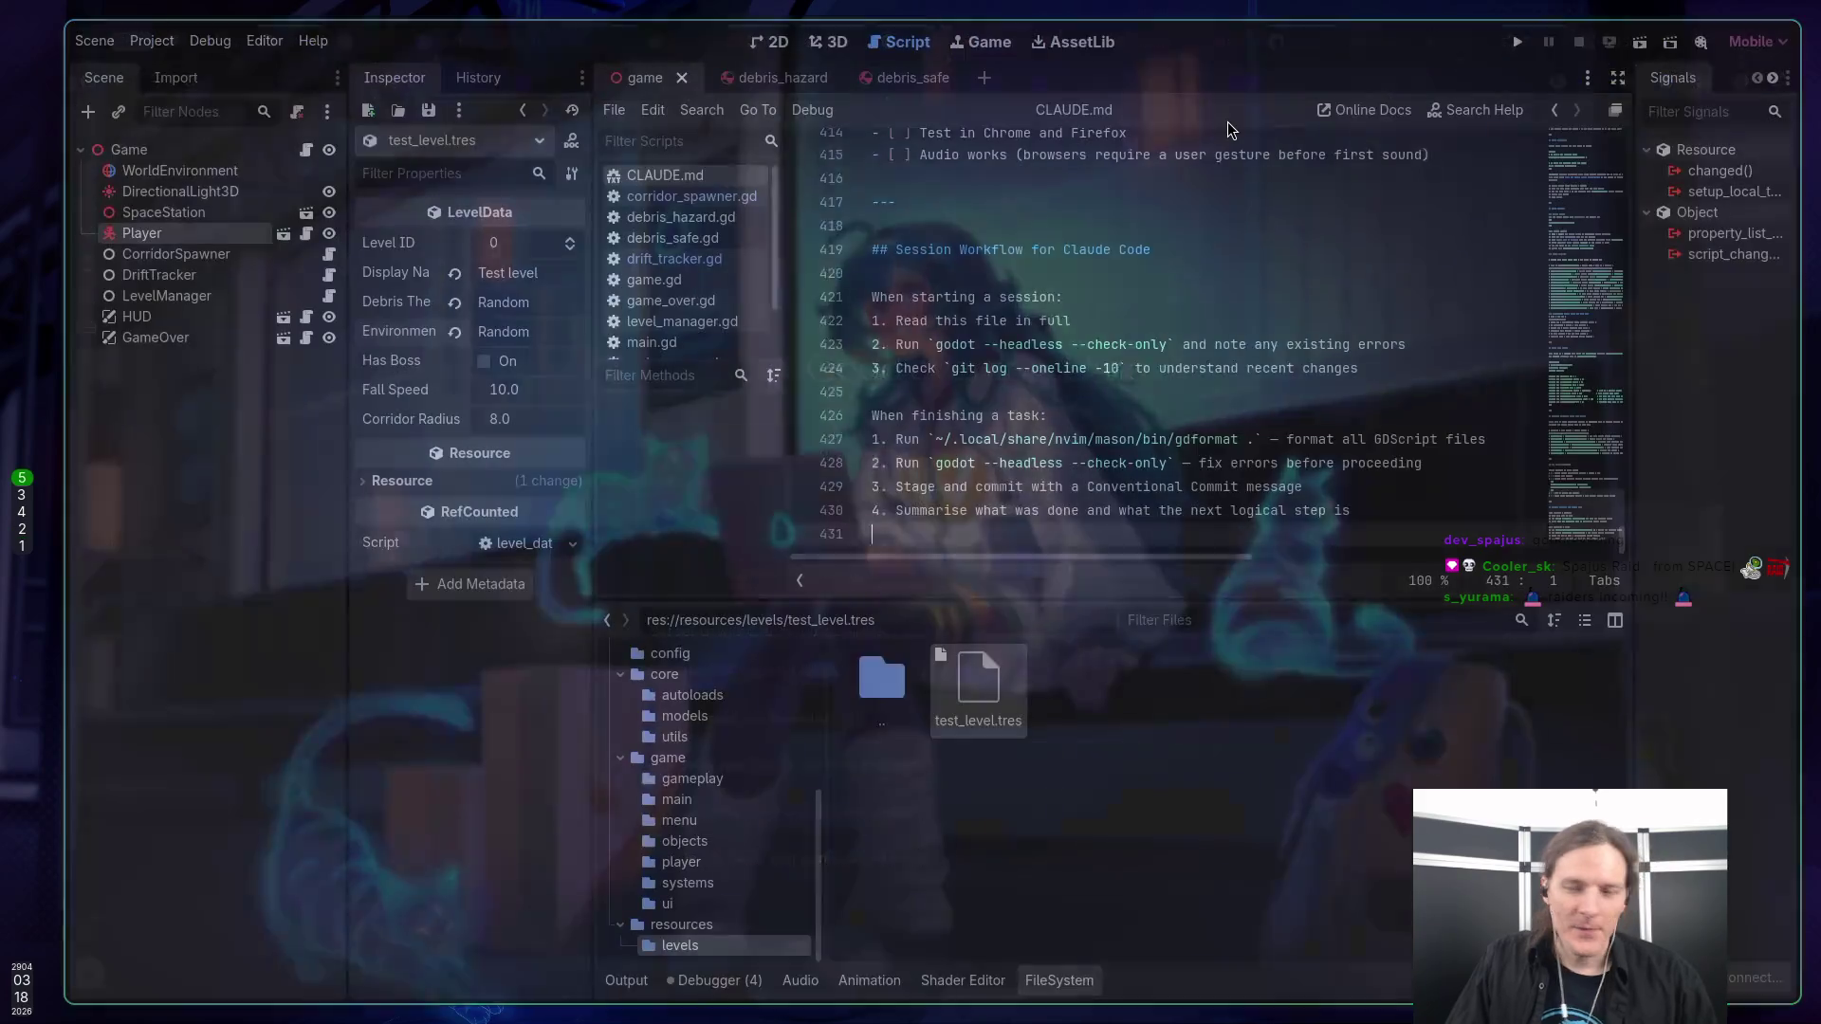
key(F5)
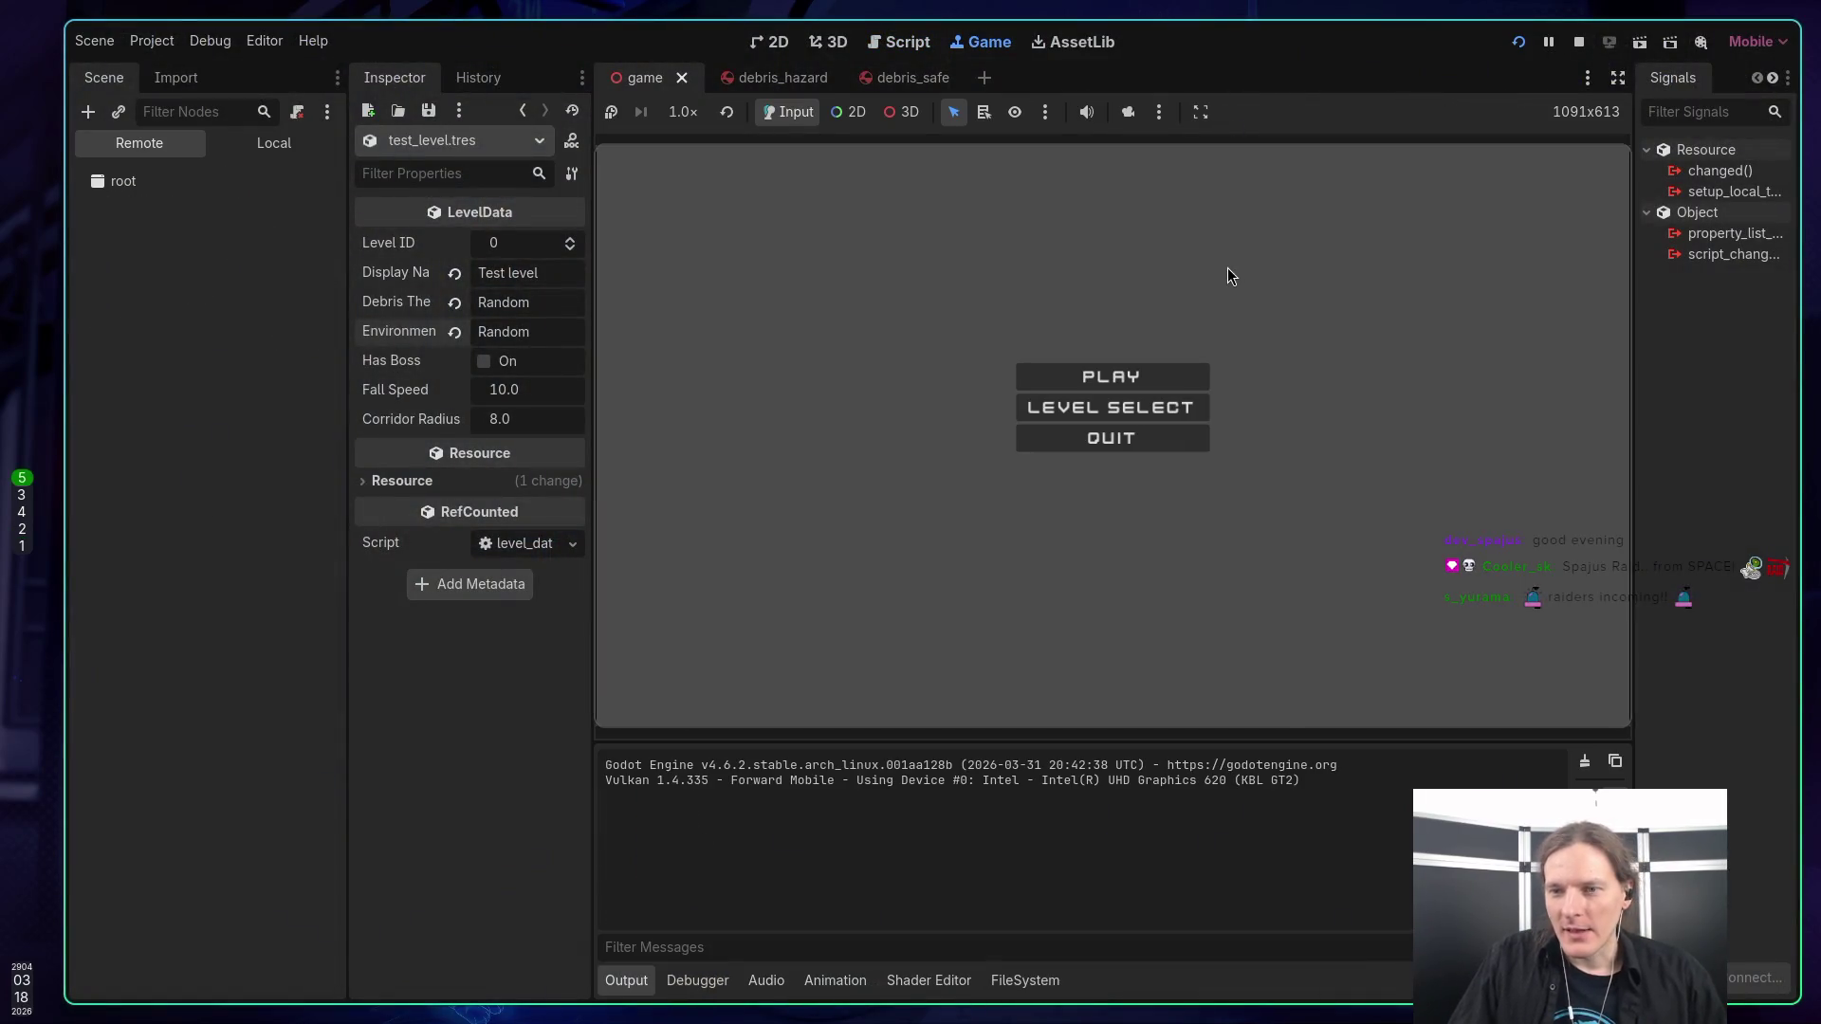
click(1128, 382)
key(space)
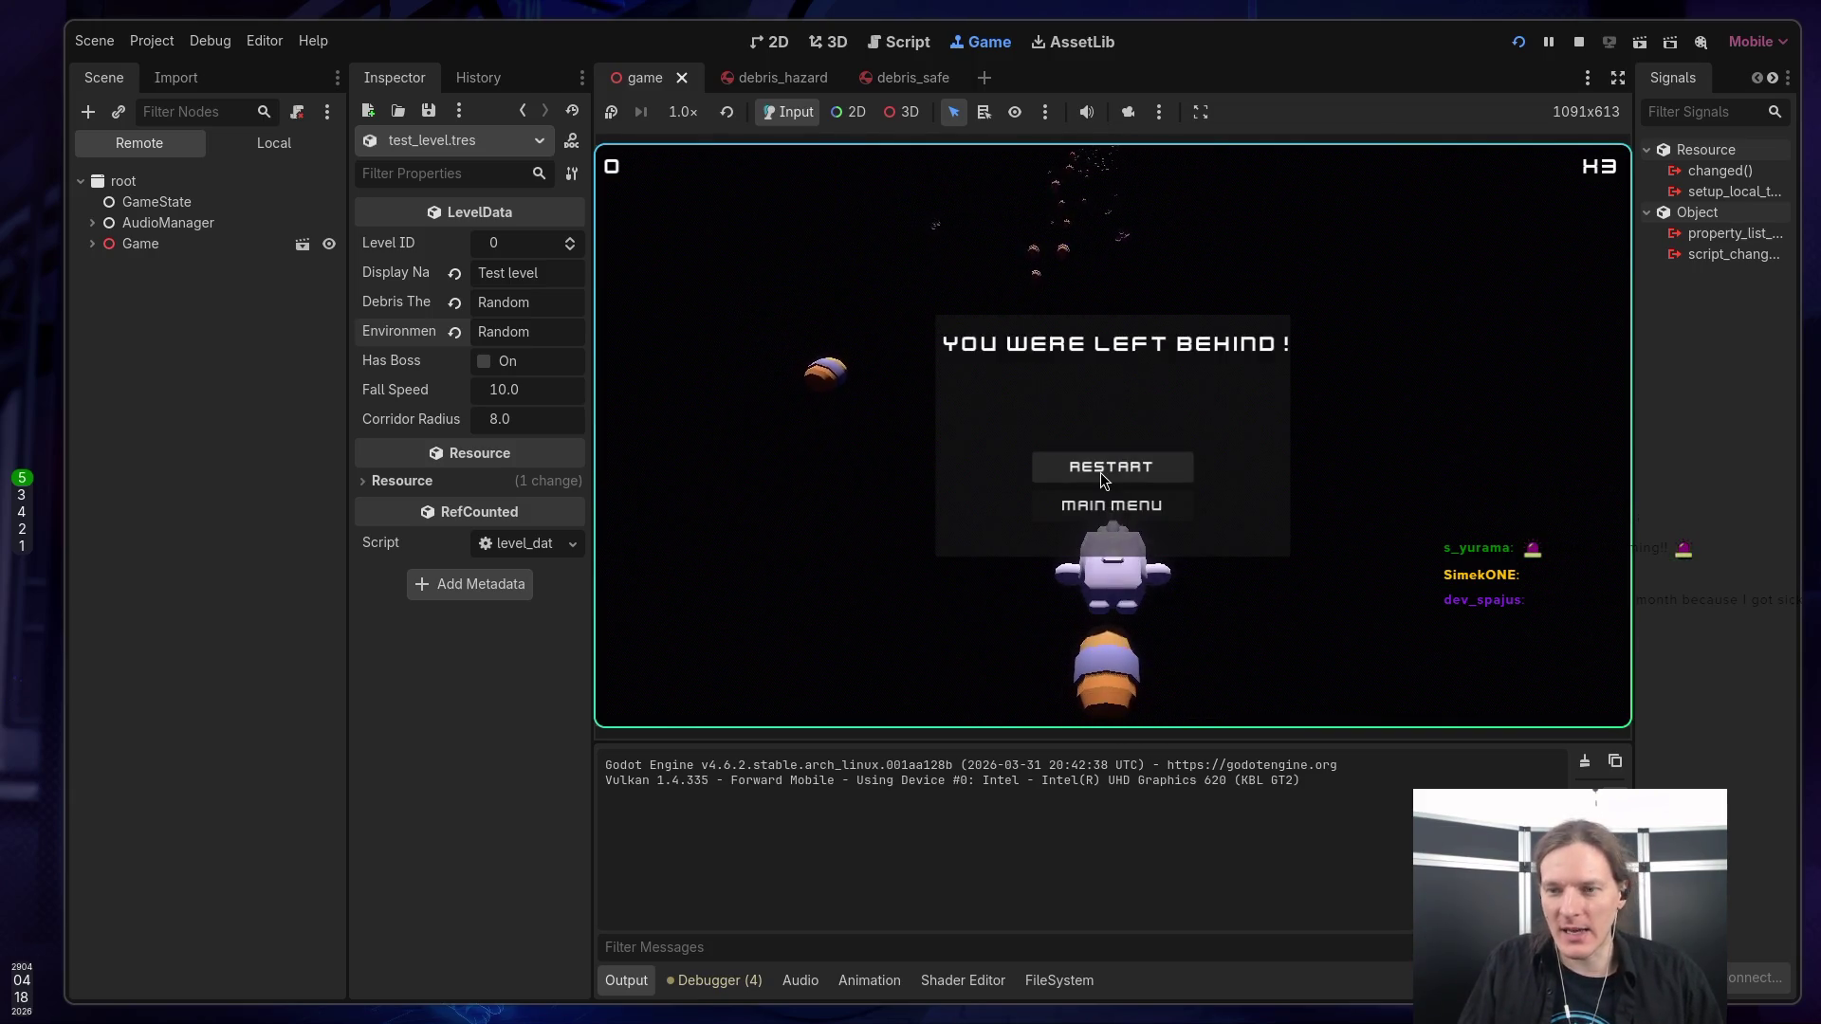
click(1101, 474)
key(space)
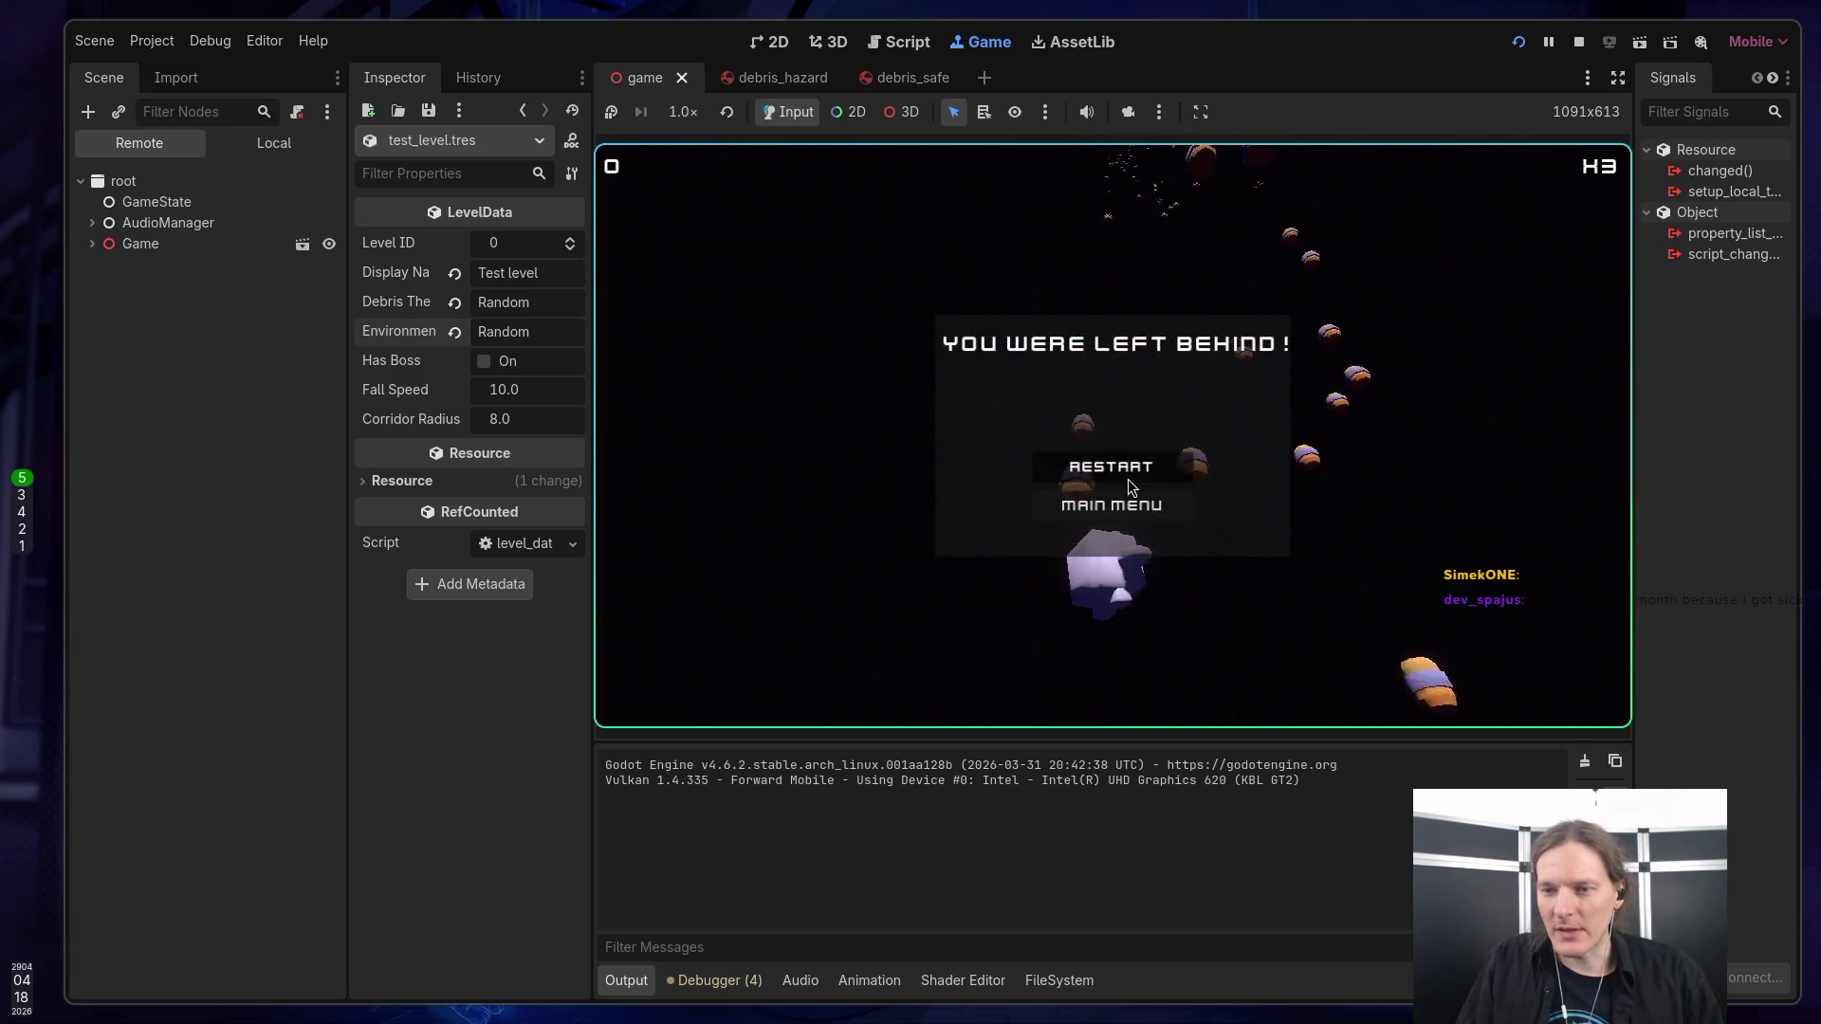
click(1128, 482)
click(1123, 480)
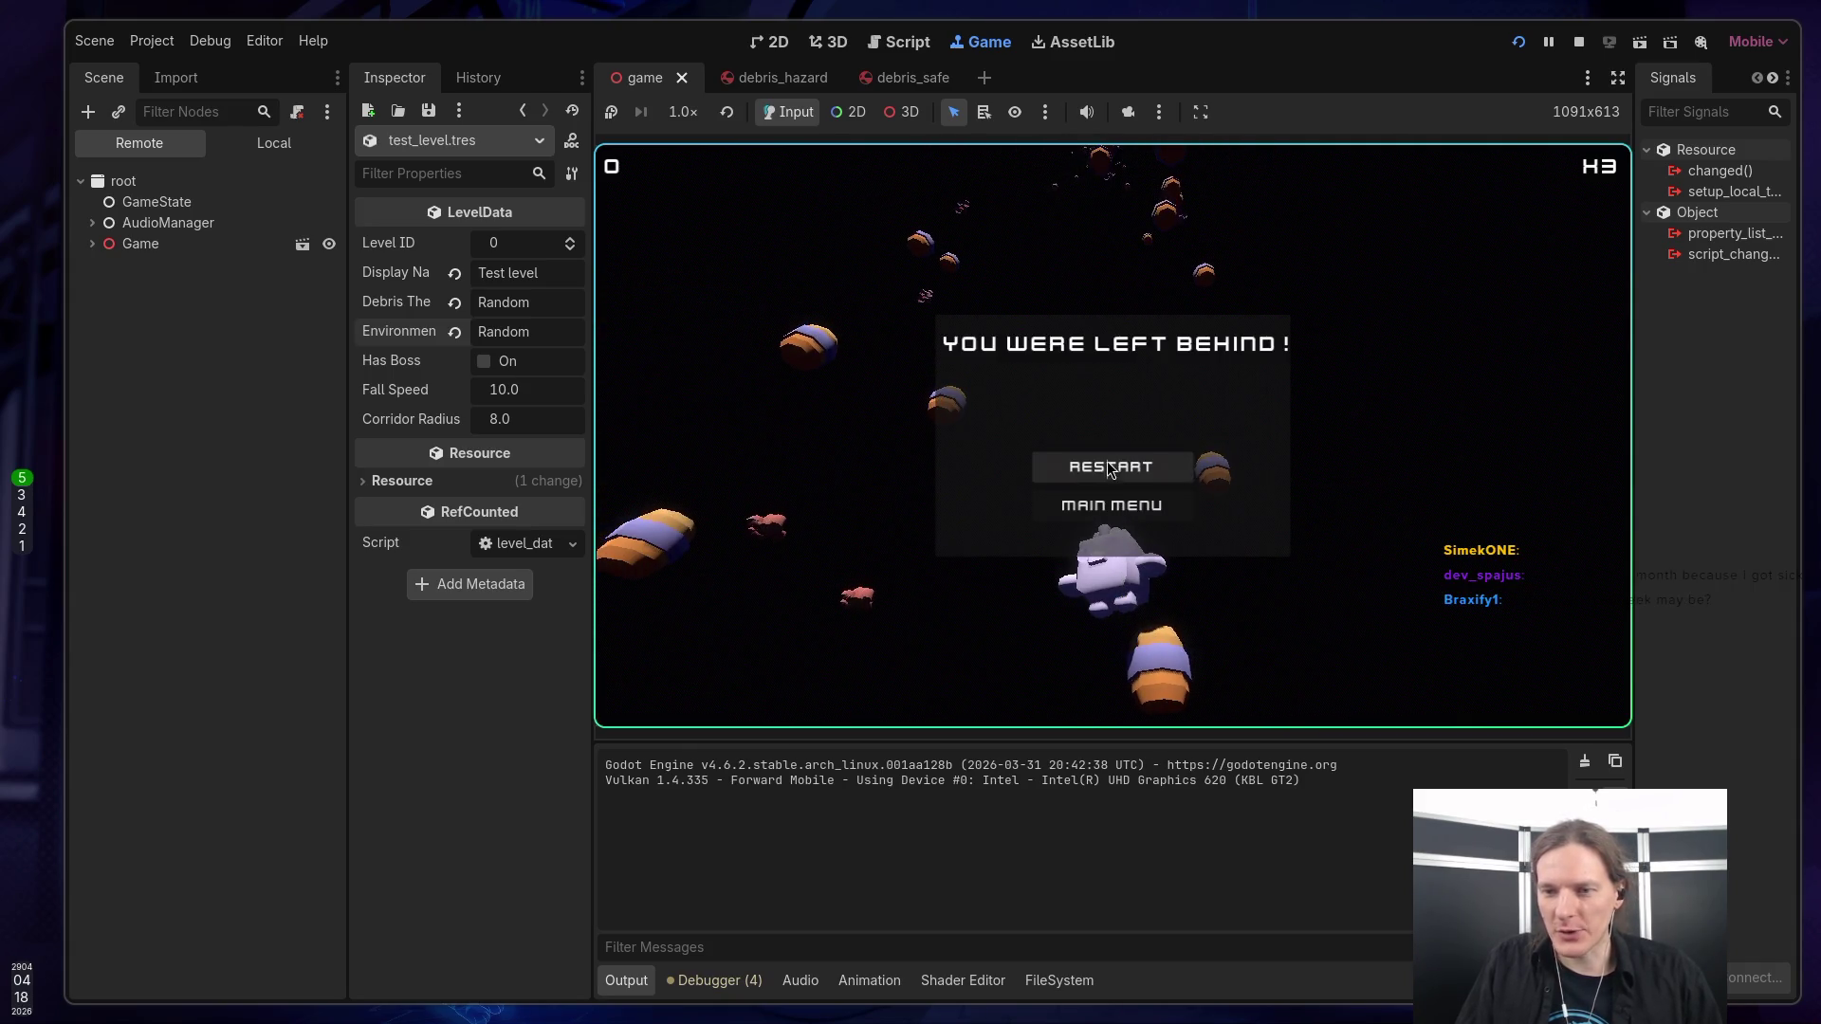
click(1108, 463)
key(space)
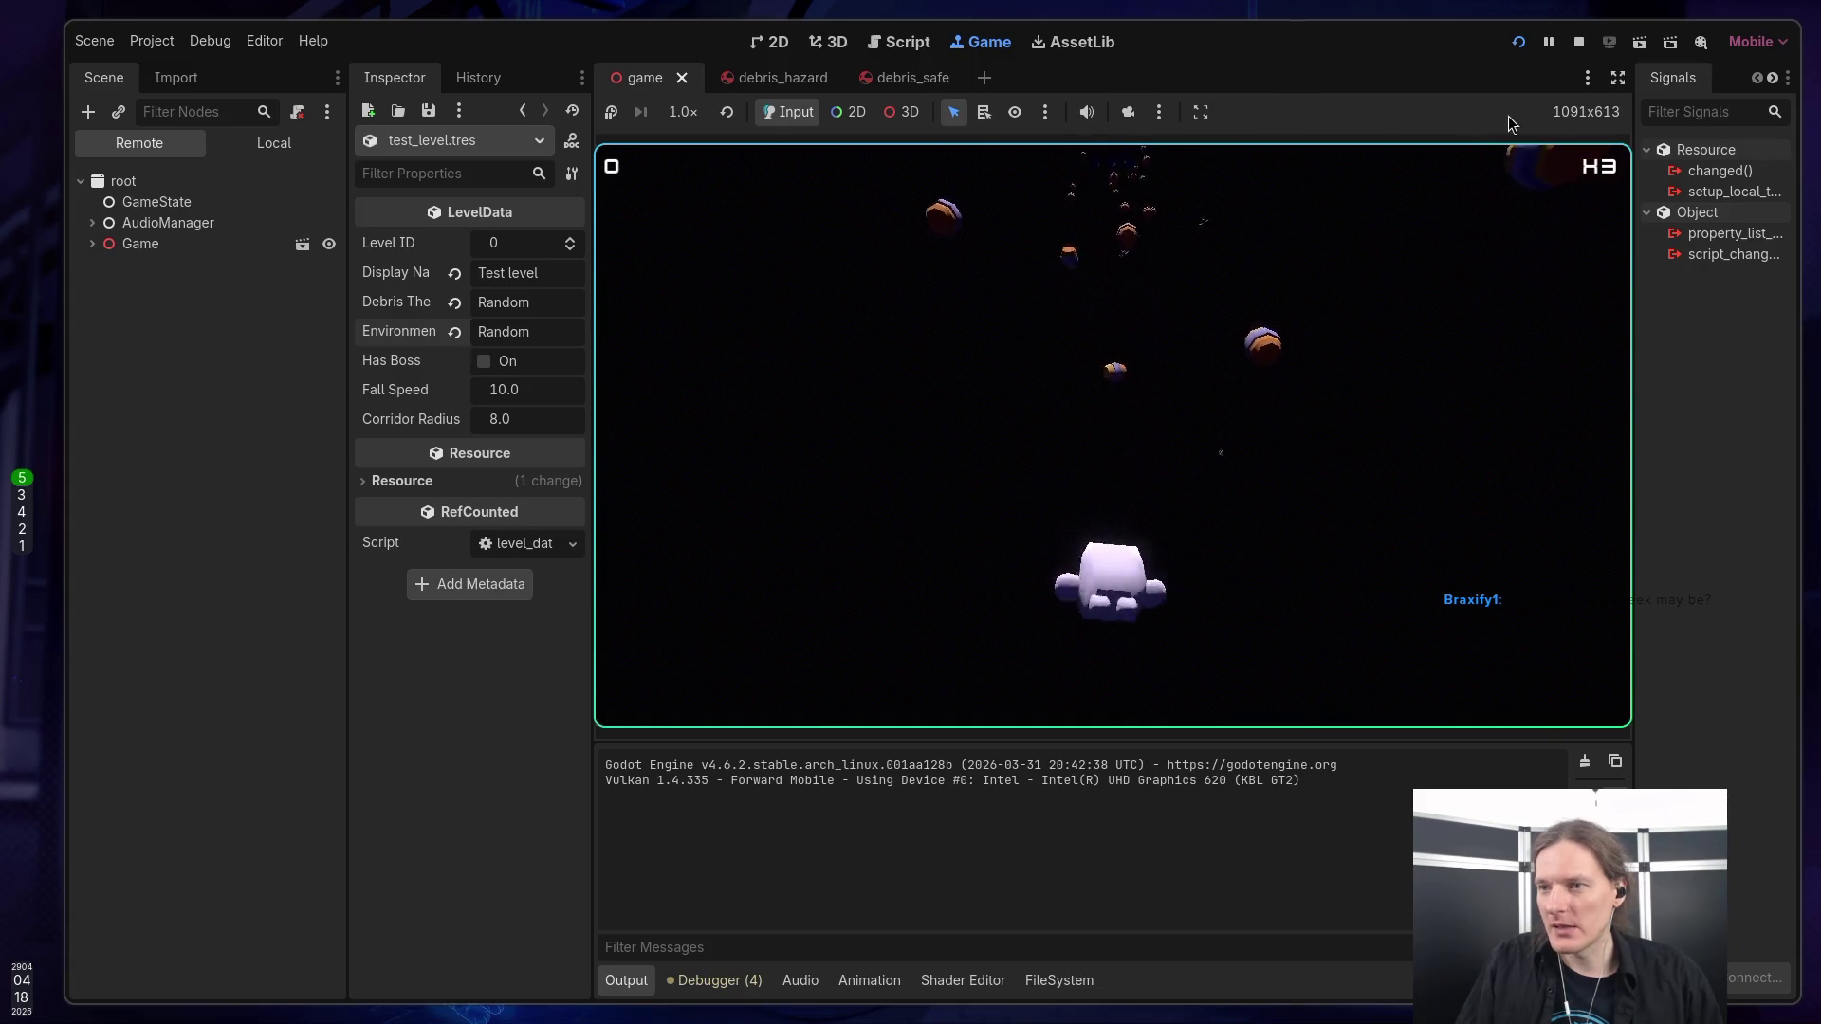
click(1518, 44)
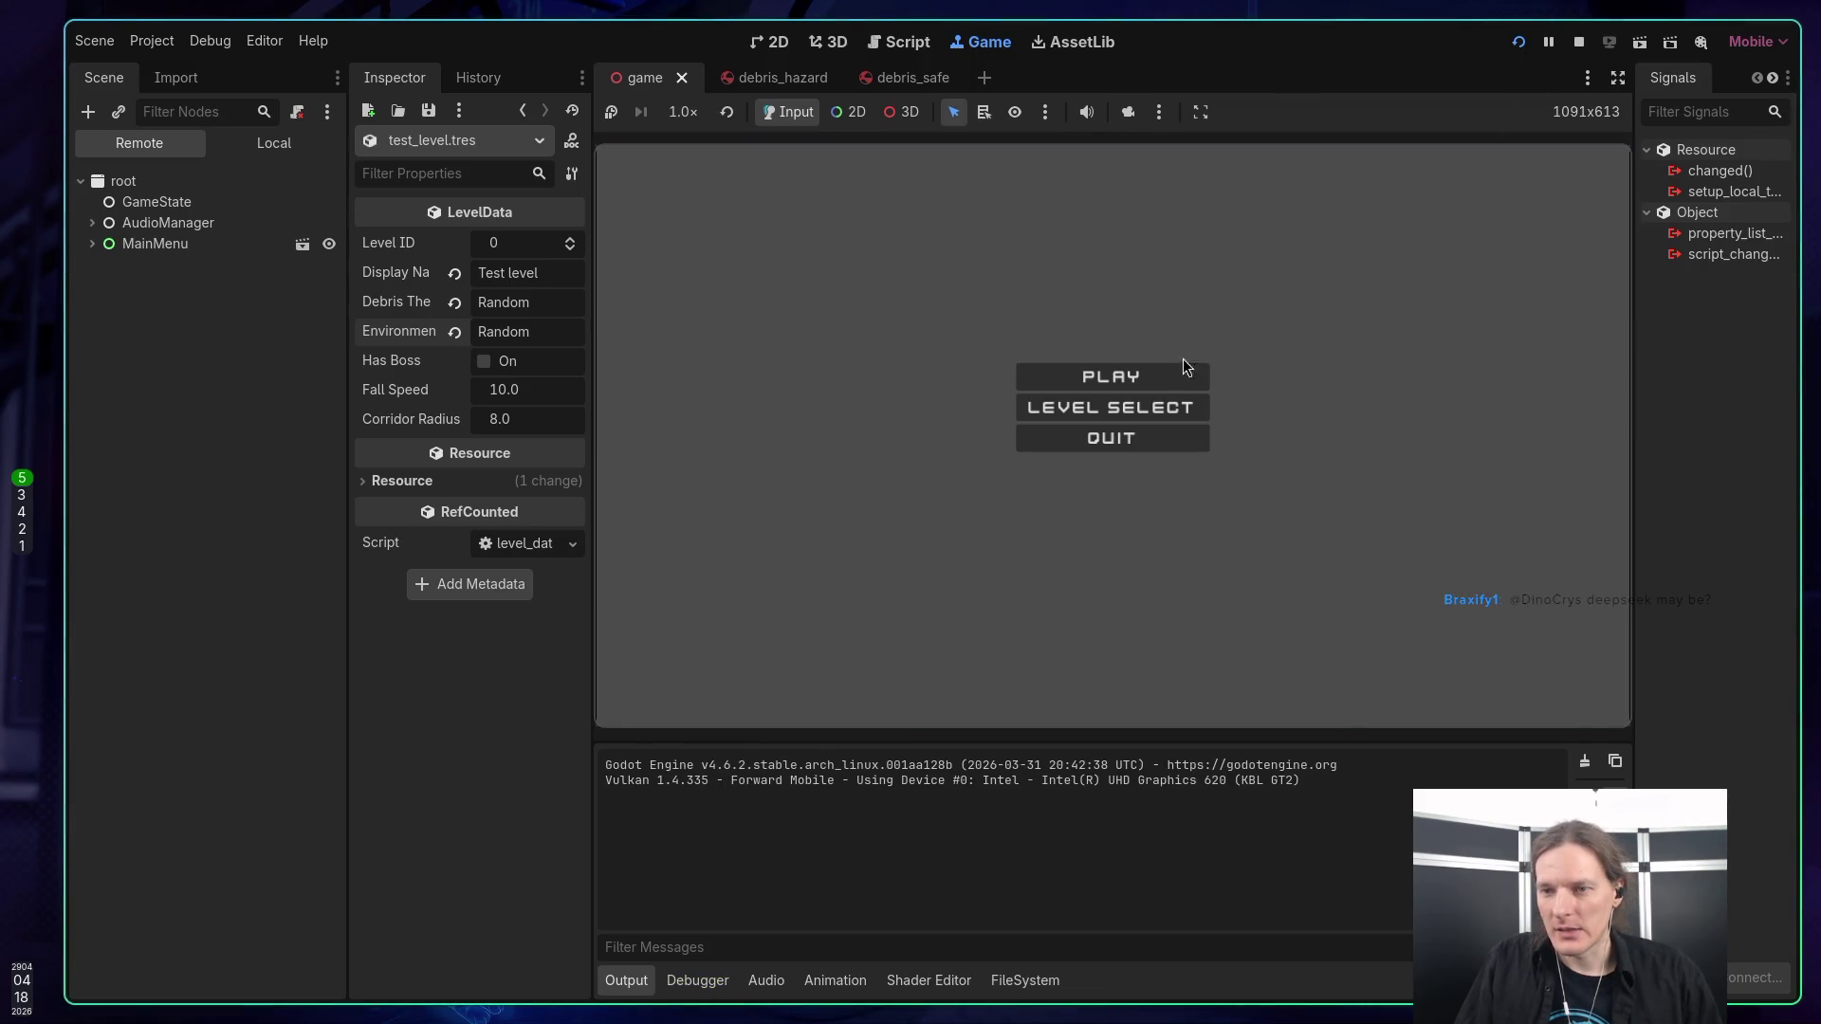
click(1154, 380)
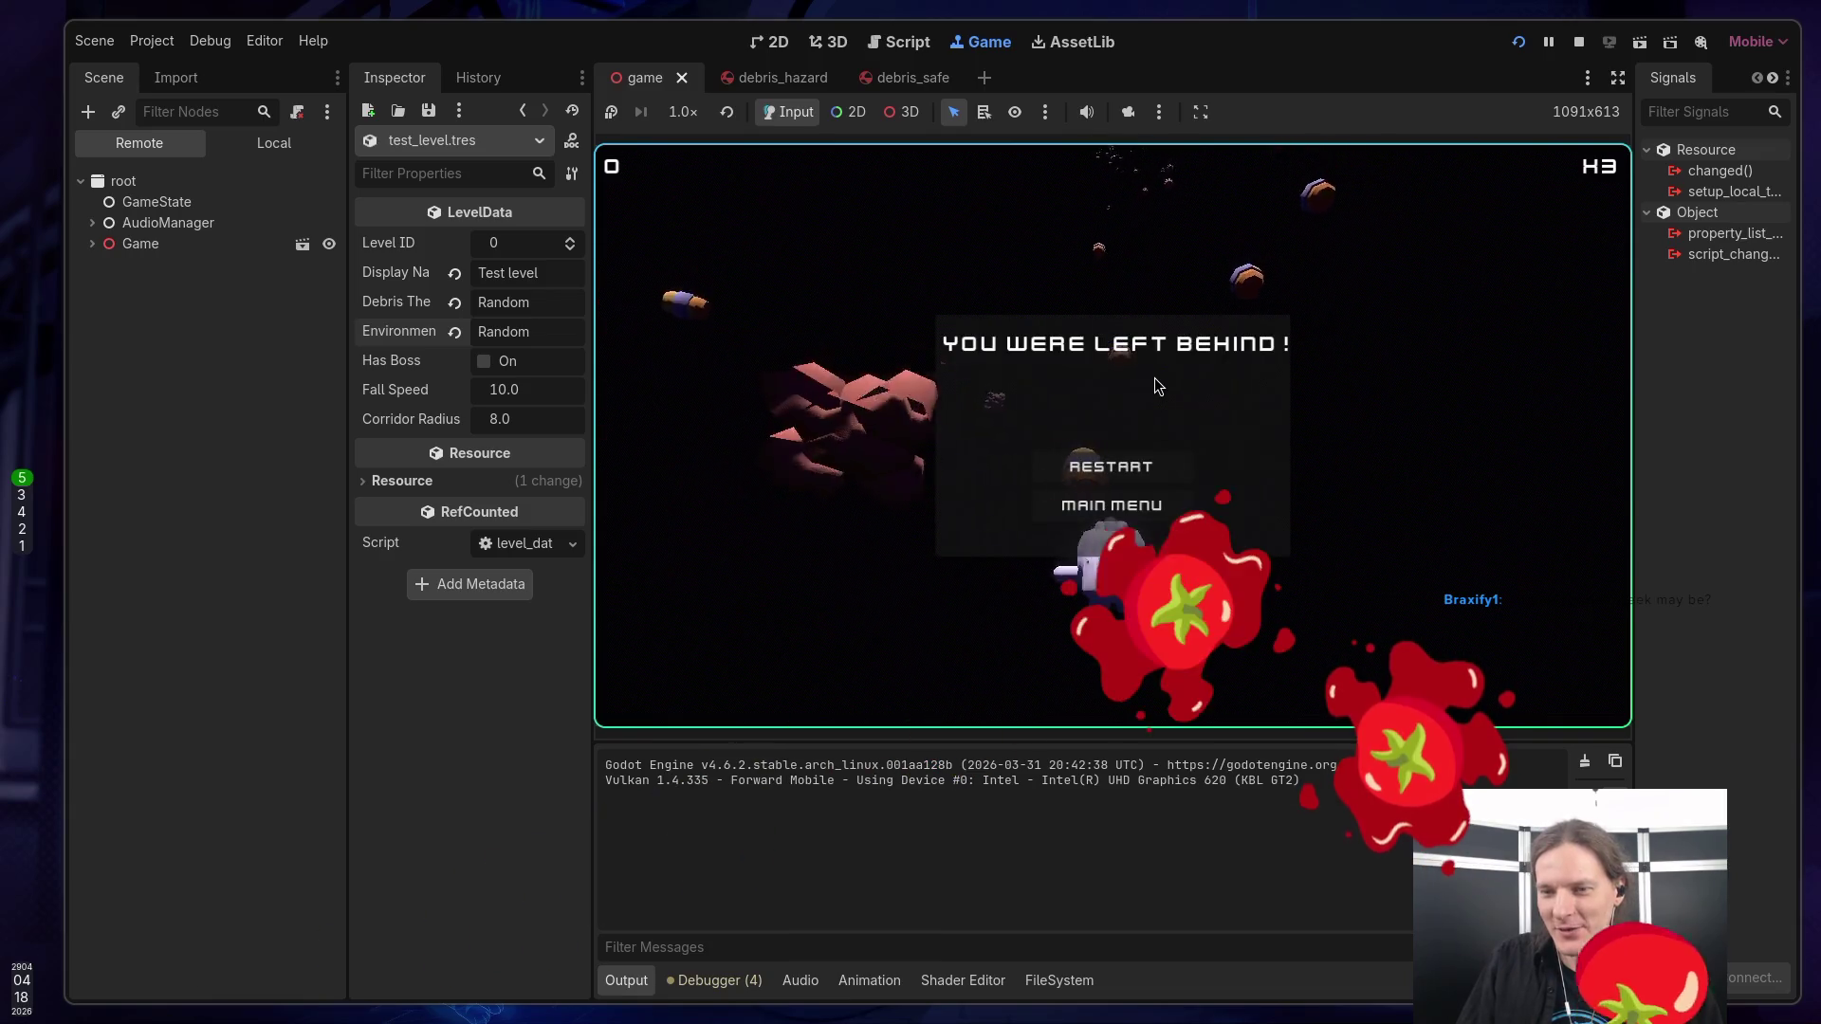
click(1123, 503)
click(1105, 444)
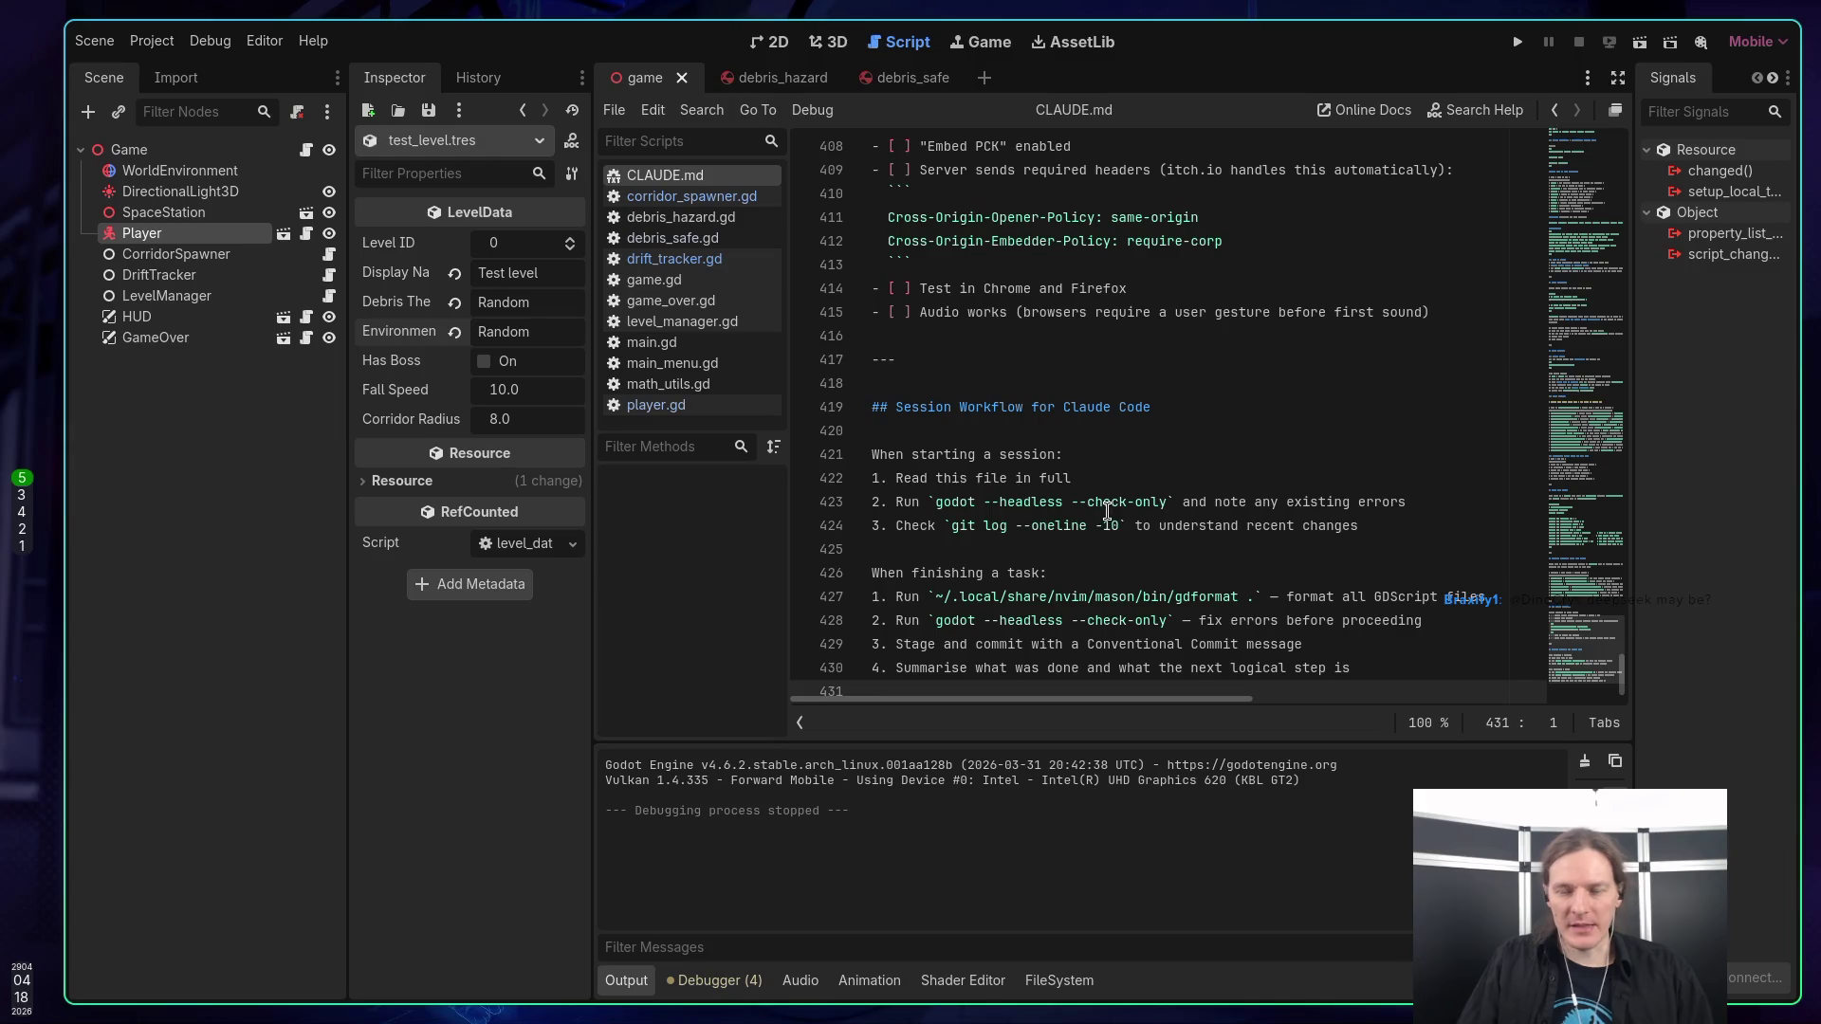
Add a TODO heading at the end of CLAUDE.md with a '*' bullet below it.
scroll(1091, 481, up, 2)
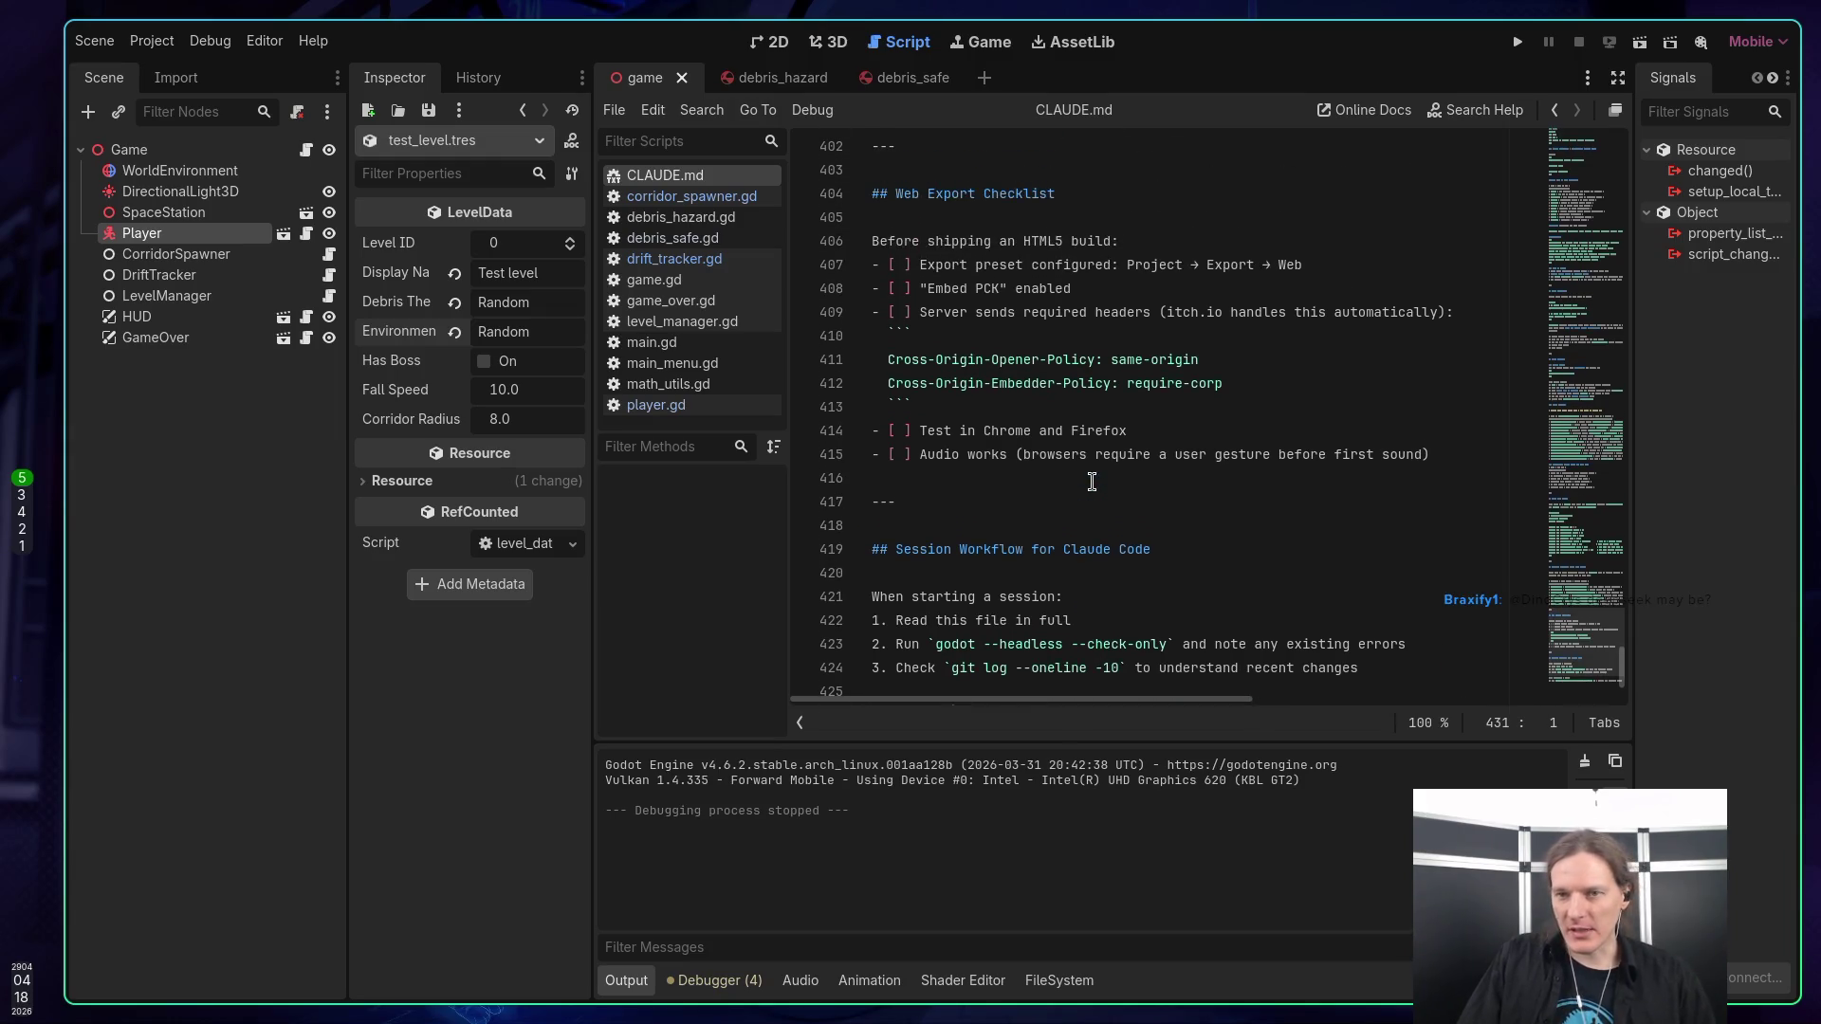
scroll(1088, 495, down, 2)
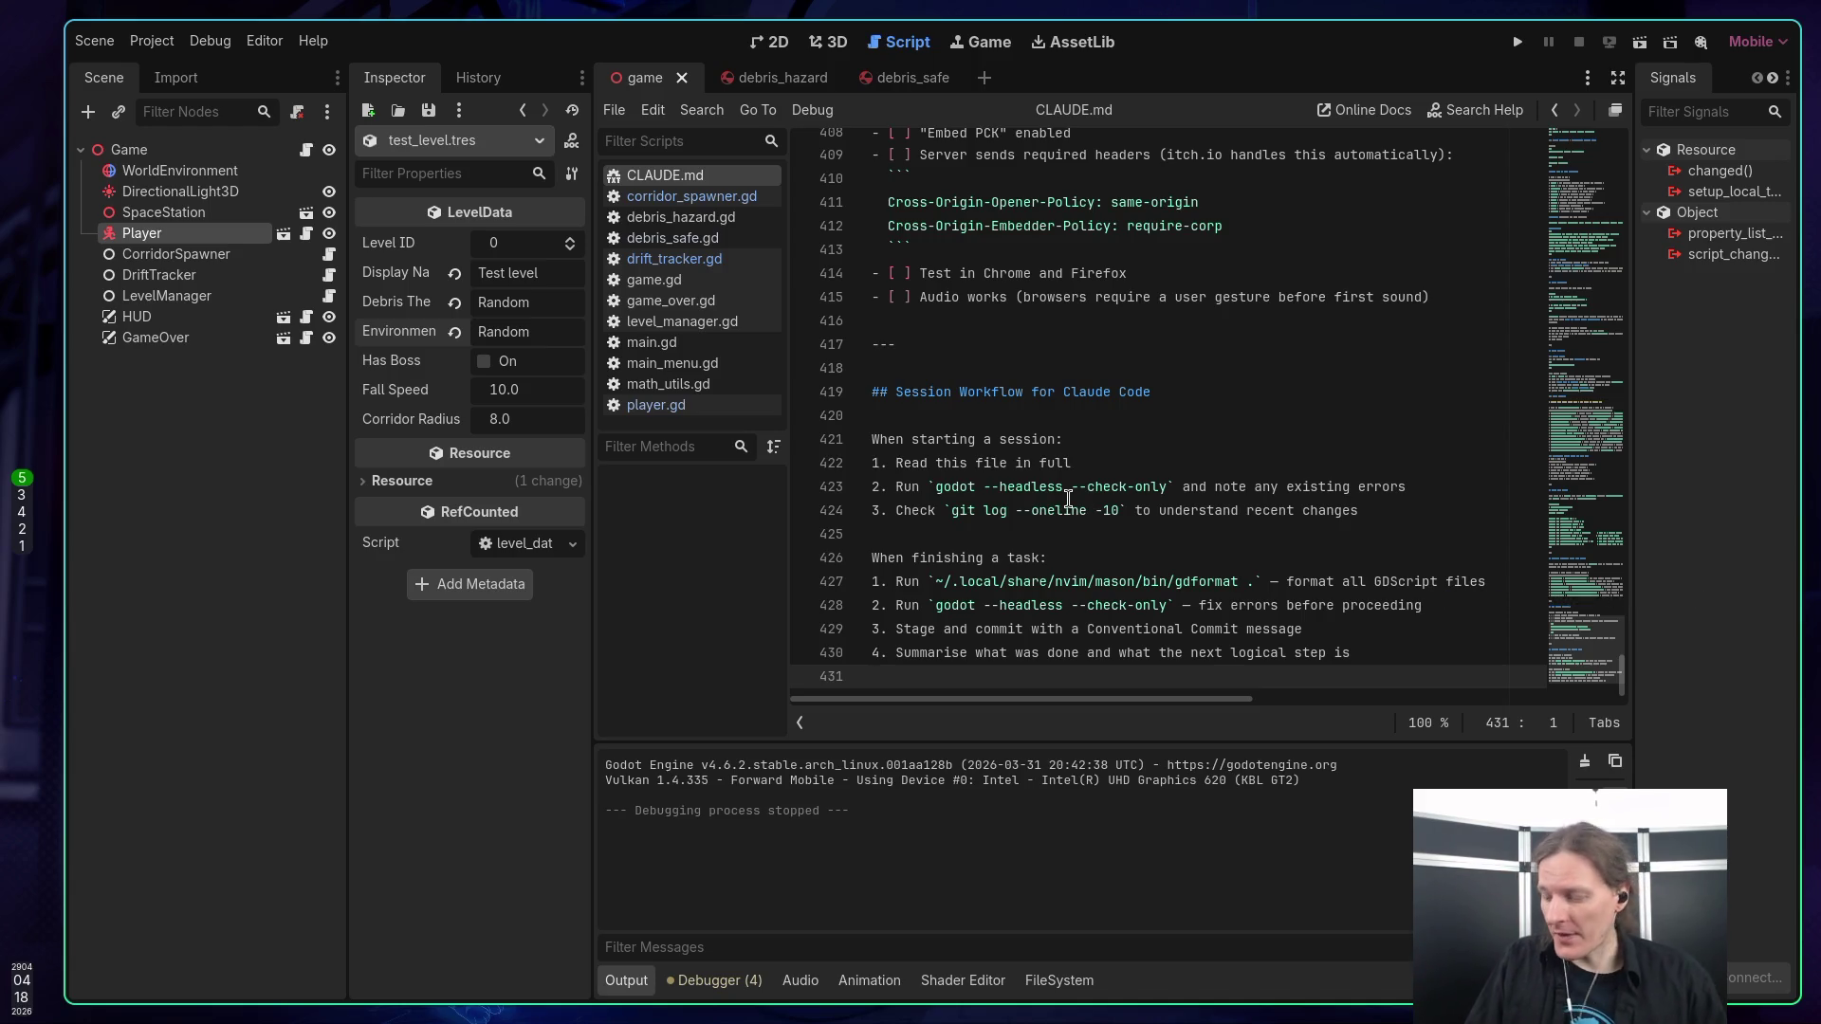
key(Return)
text(##)
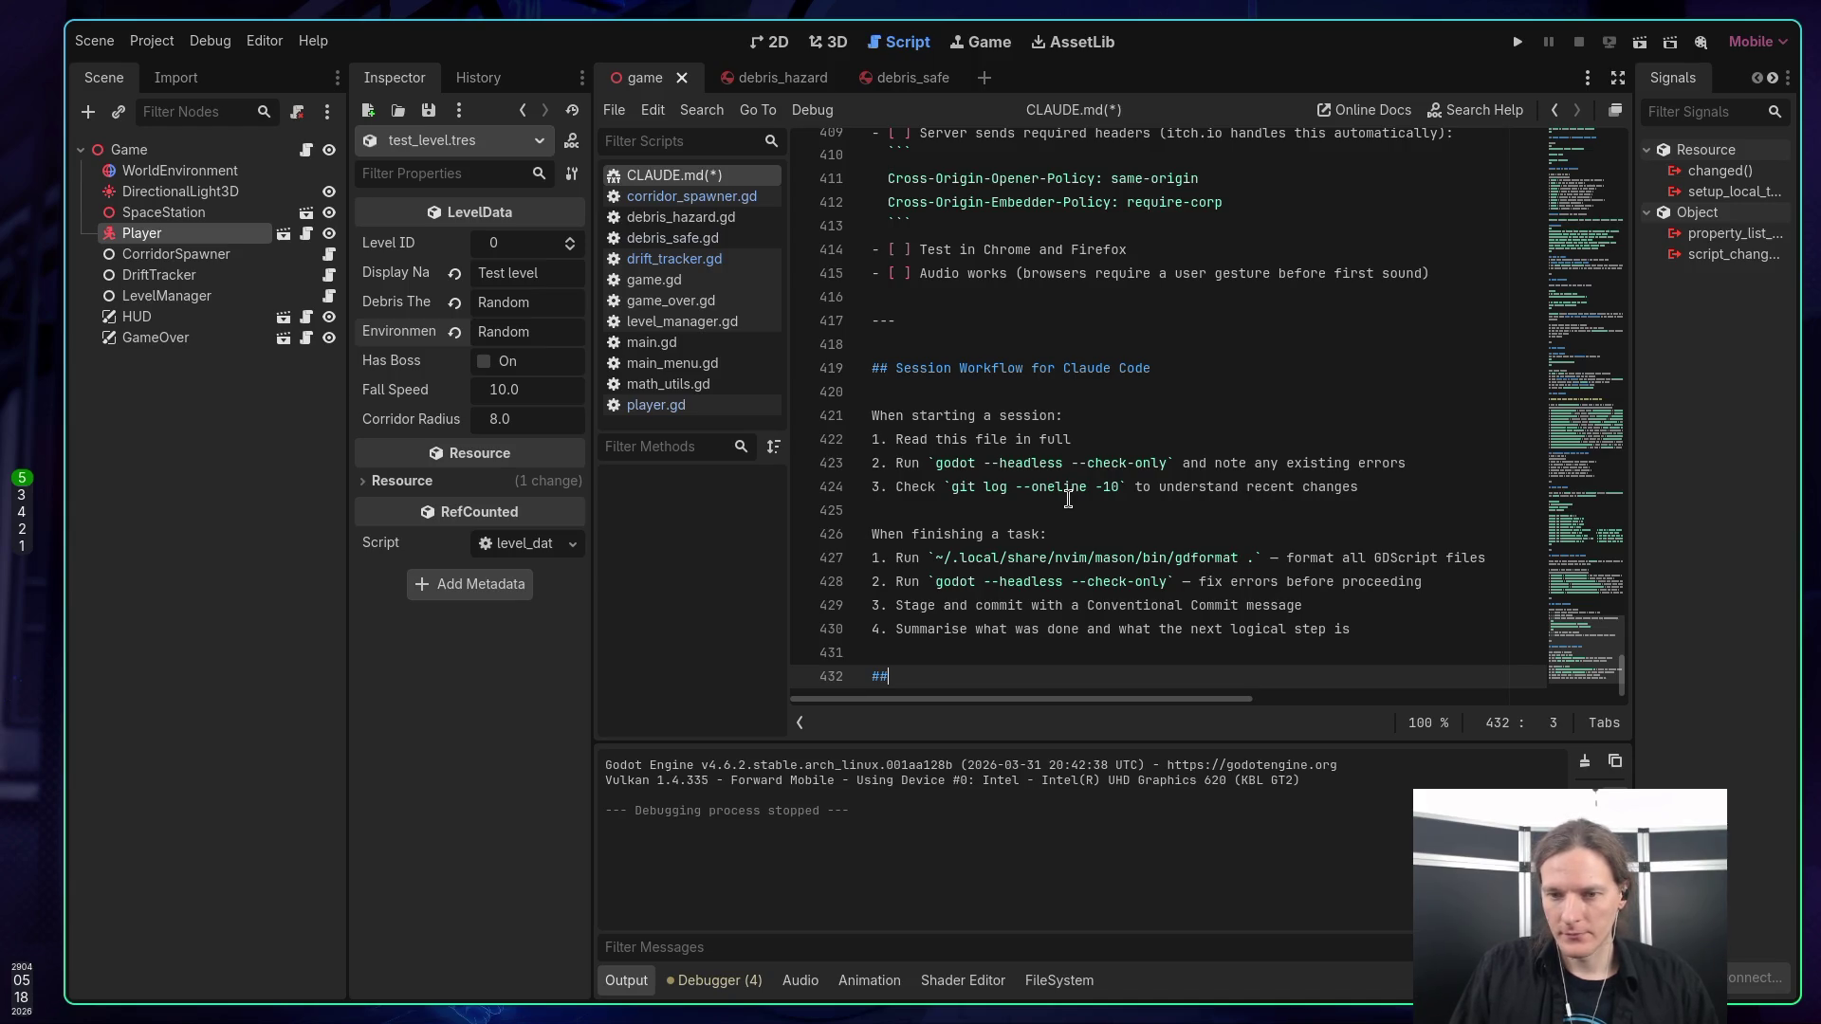
text(TODO)
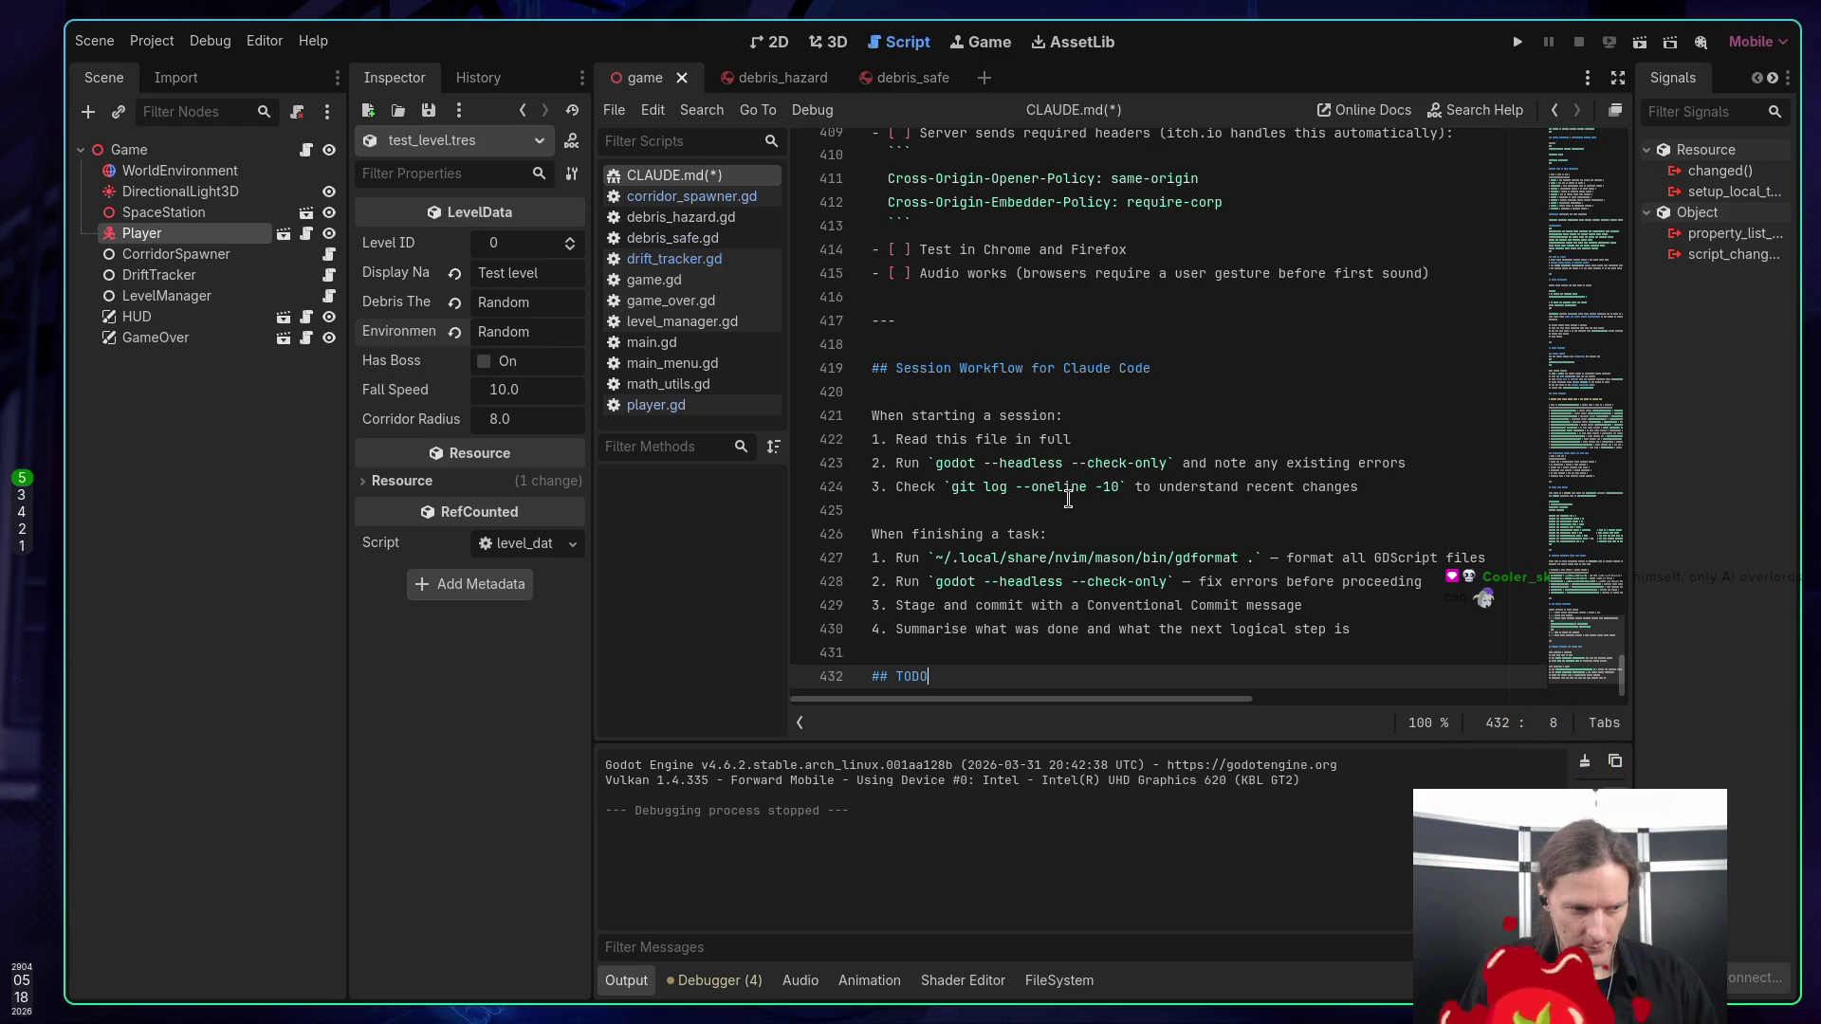
key(Return)
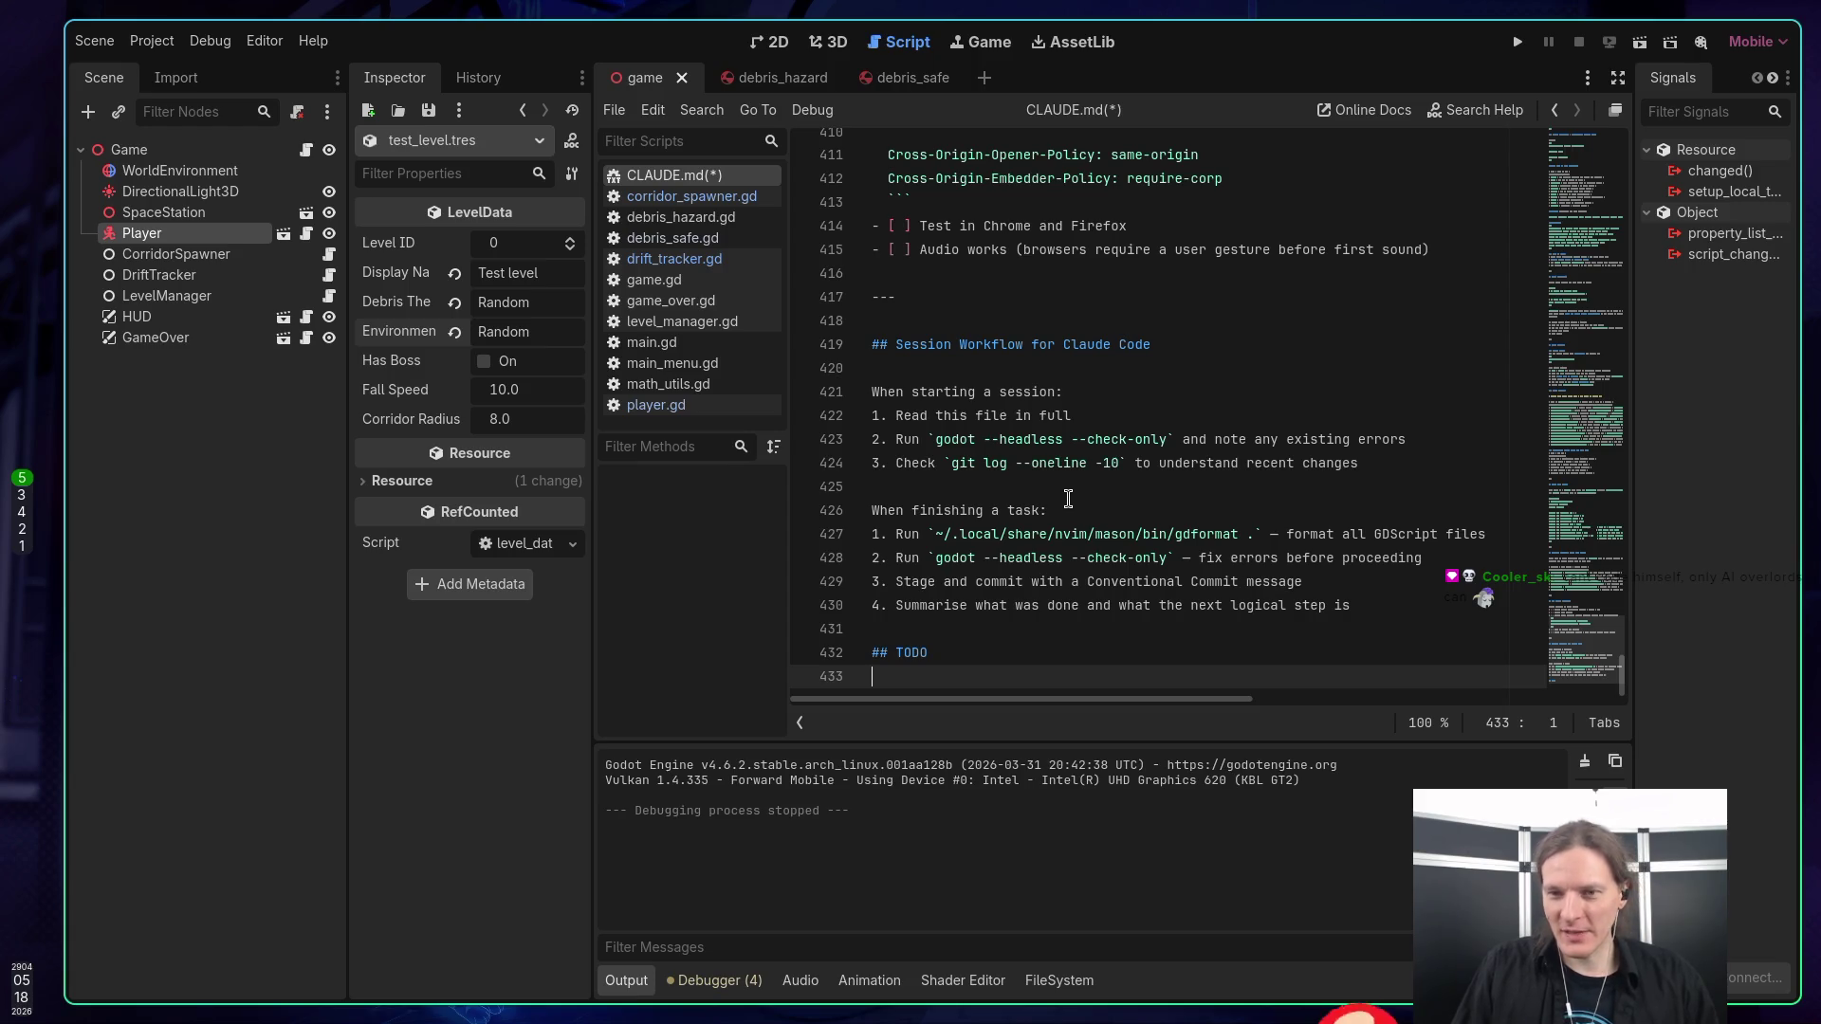
key(Return)
text(*)
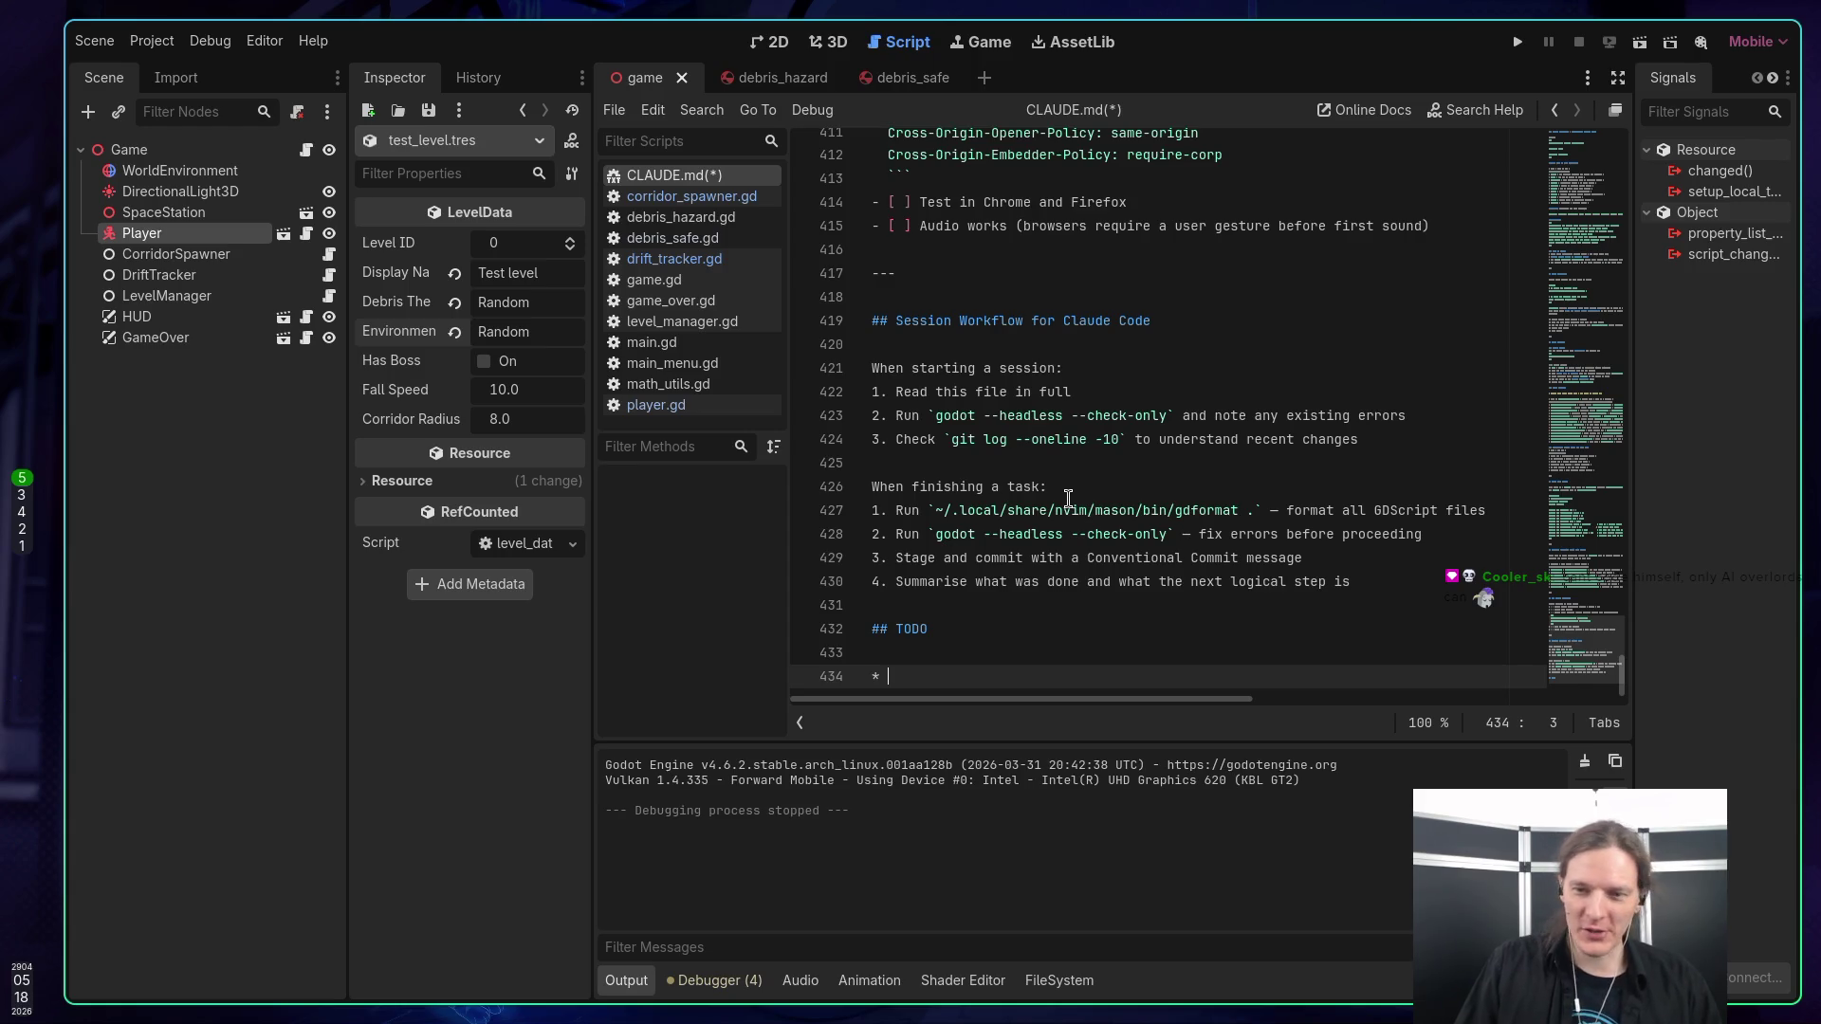
Insert the intro line 'Things yet to do for the game:' under the heading.
key(Up)
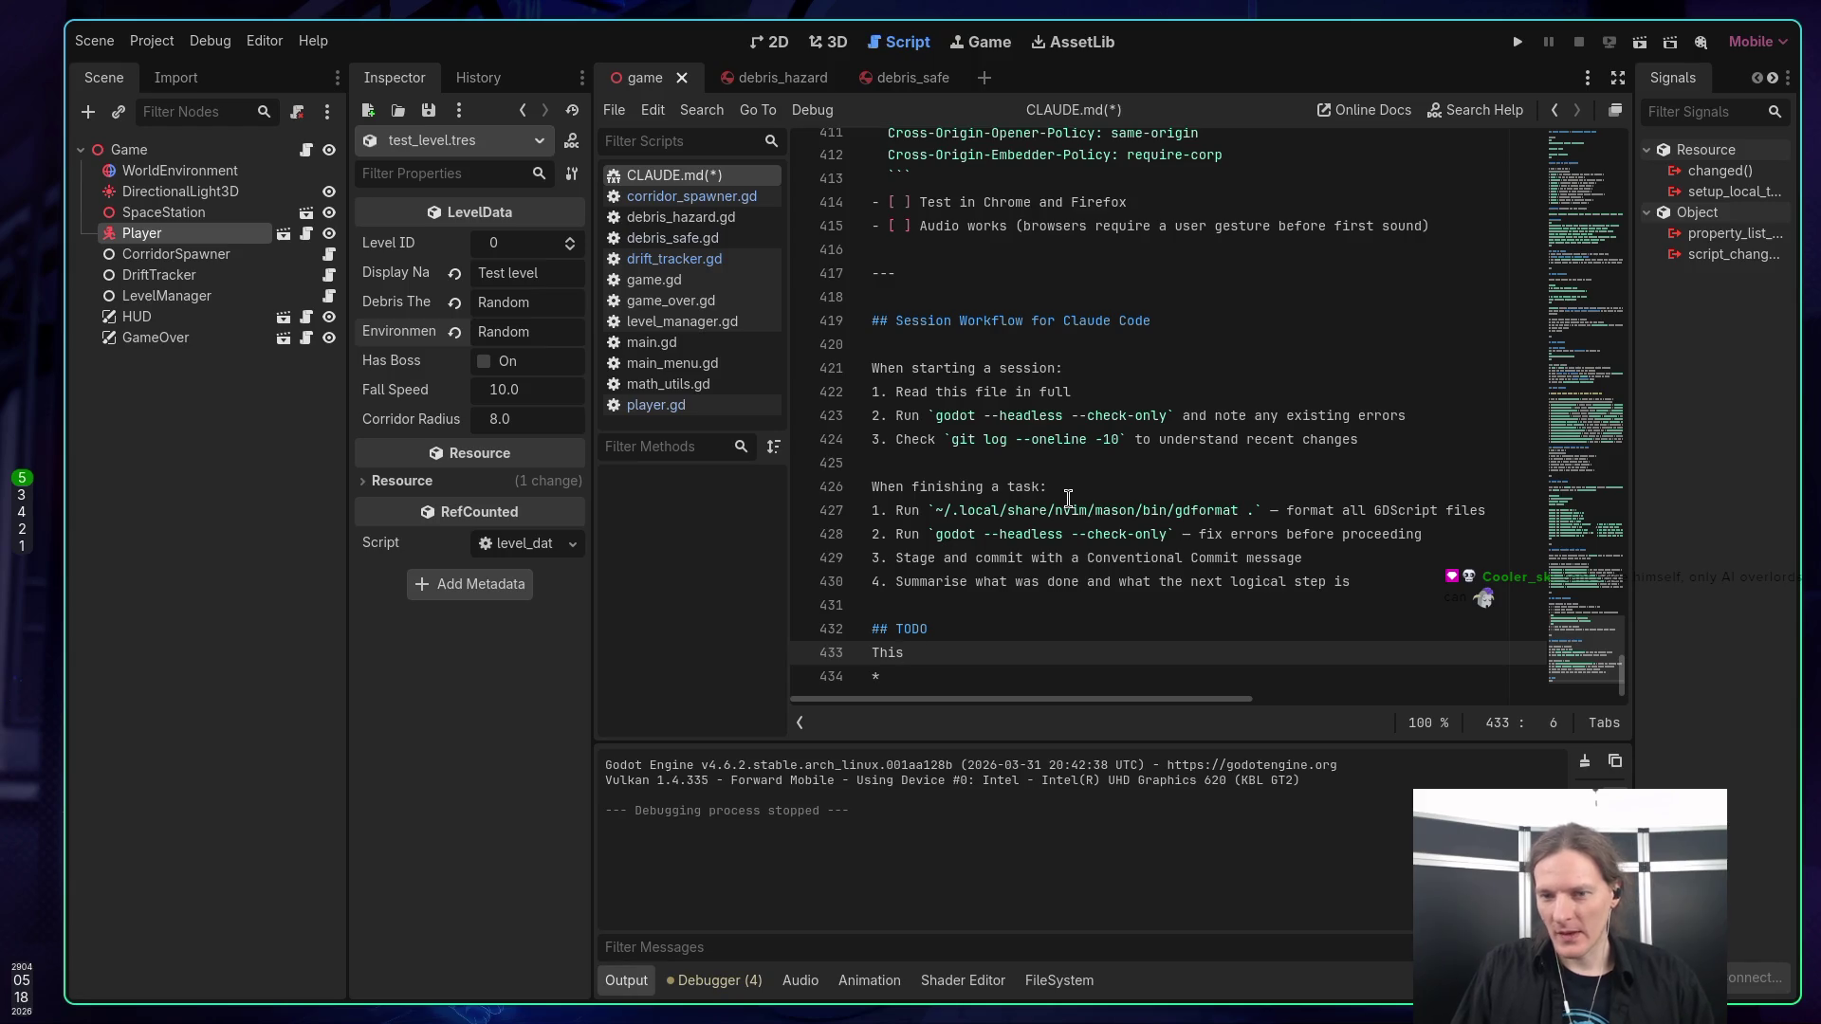
scroll(1056, 475, up, 8)
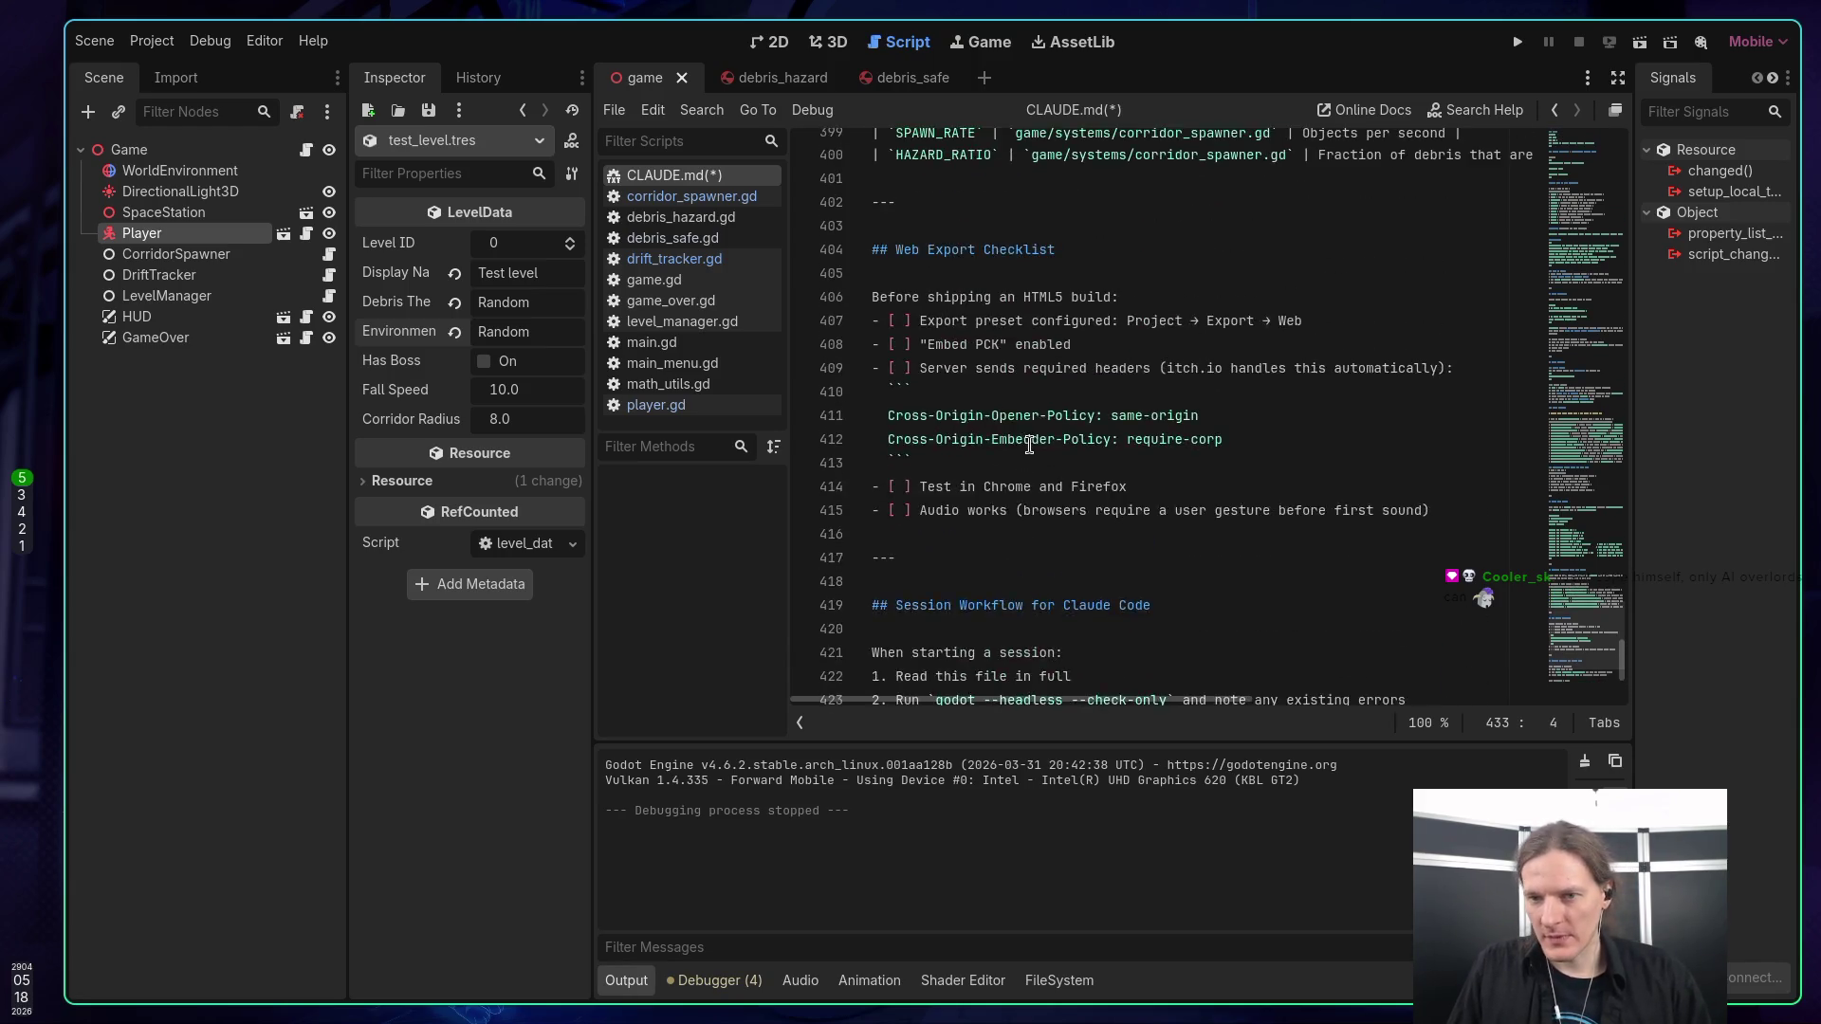
scroll(1033, 442, up, 7)
scroll(1033, 442, down, 14)
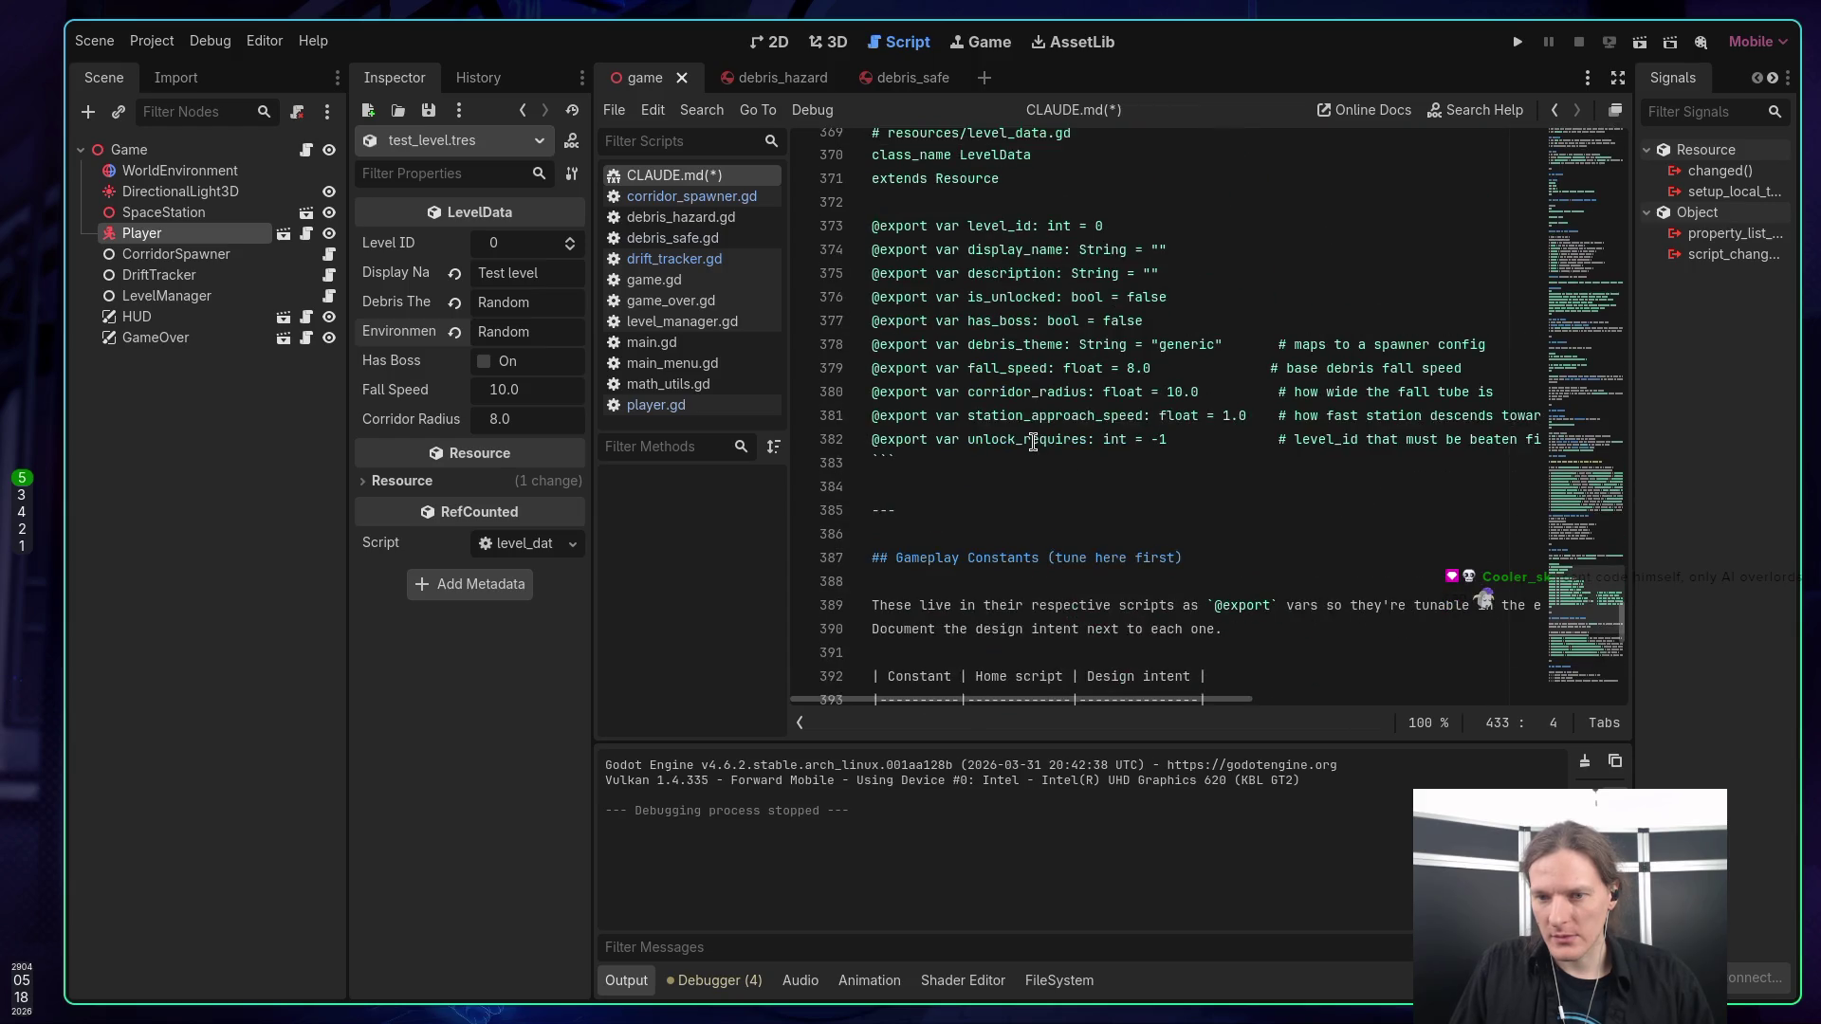
scroll(1033, 442, down, 1)
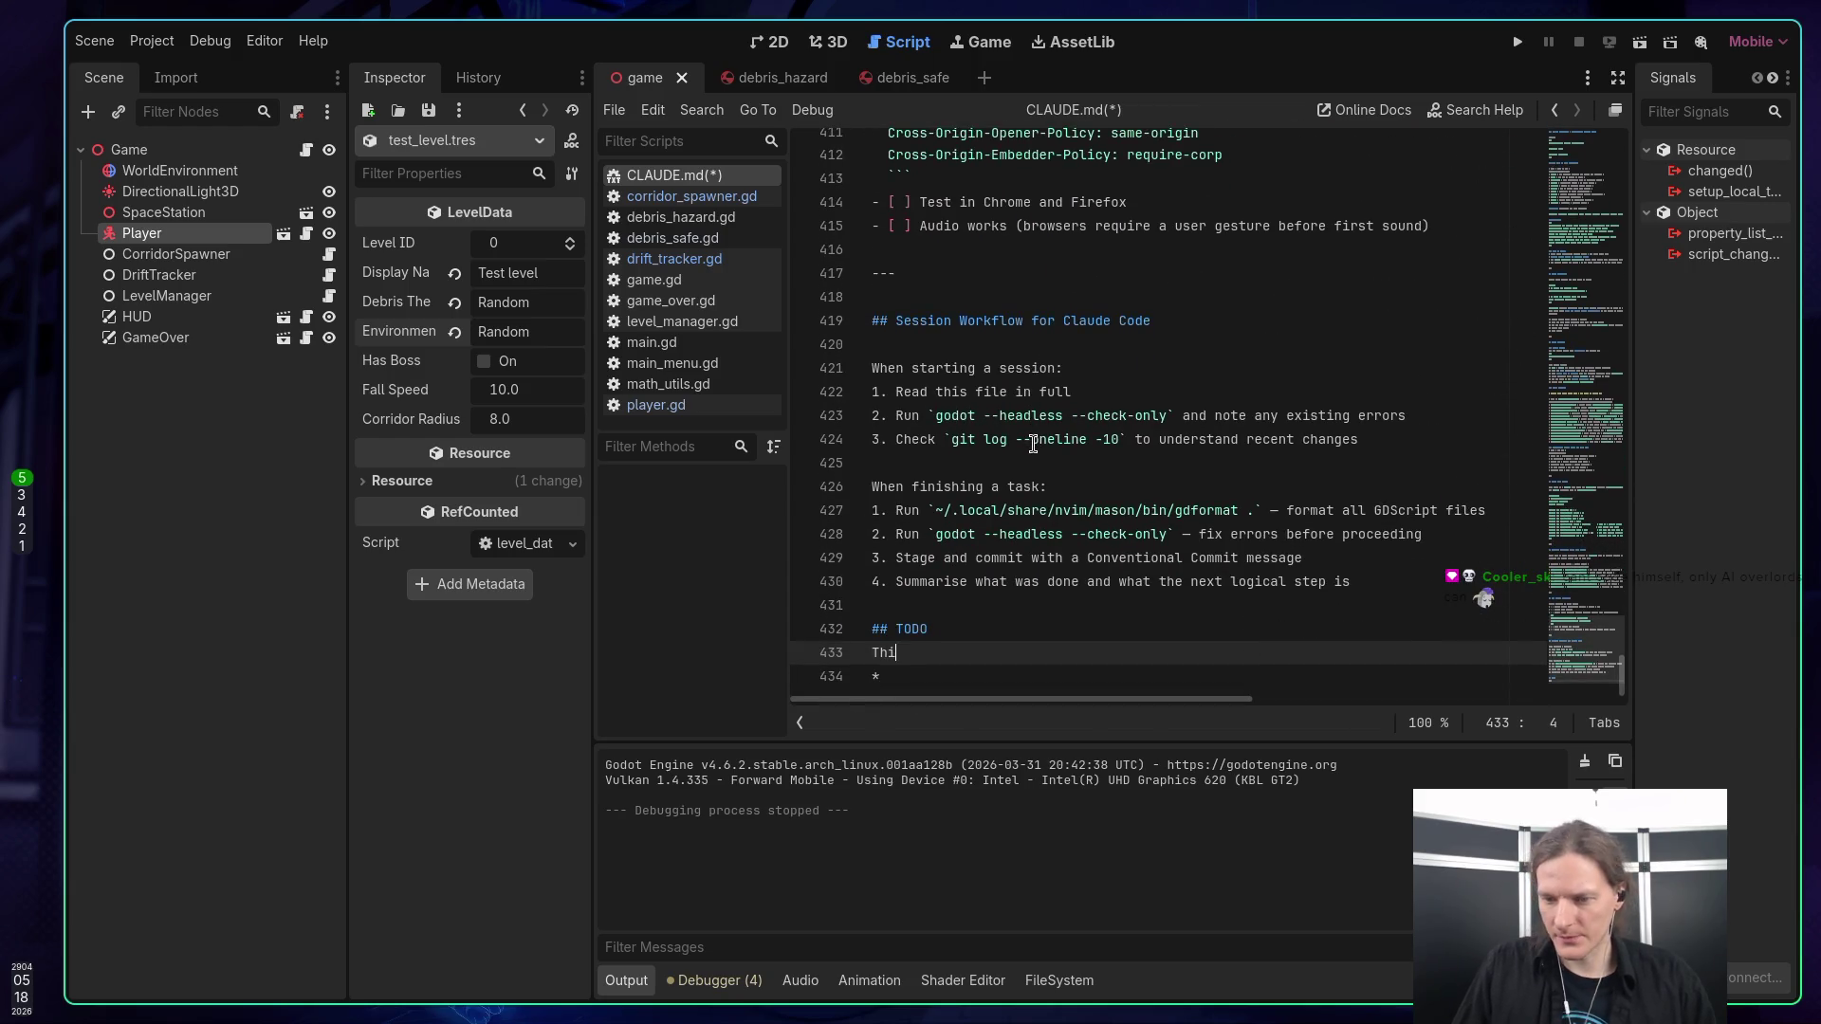
key(Left)
key(Return)
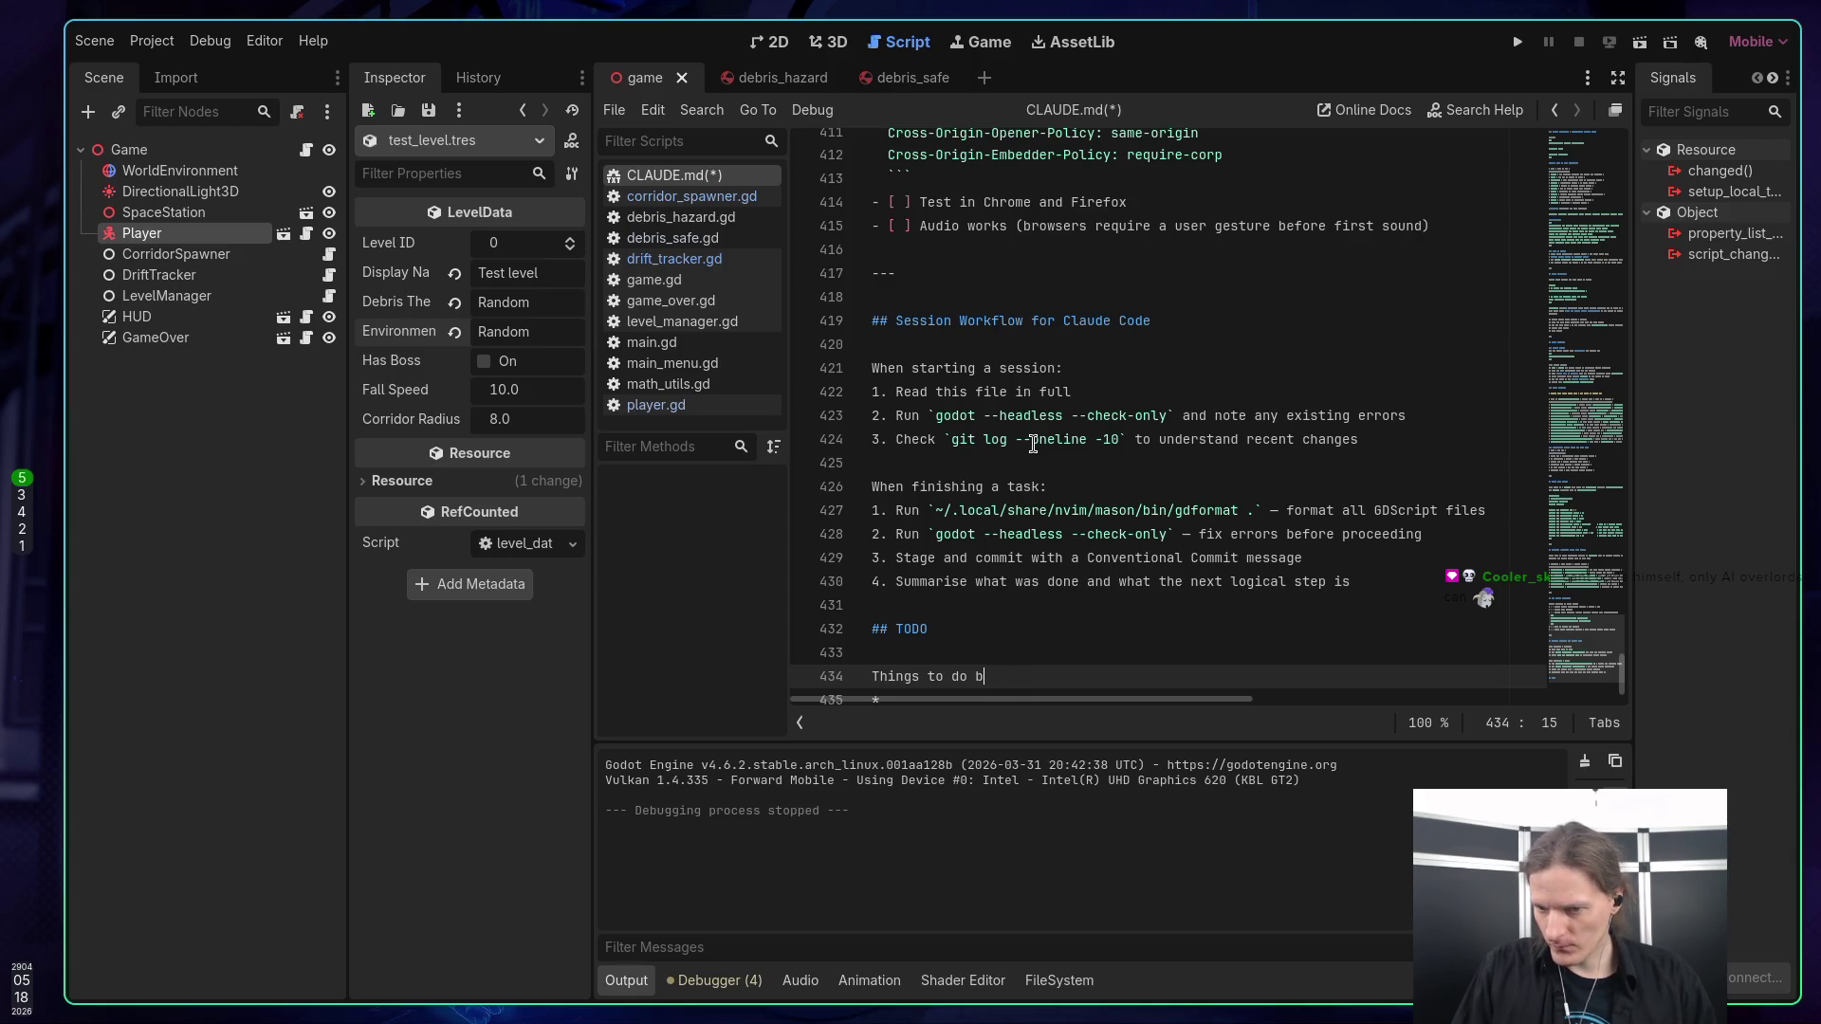
key(BackSpace)
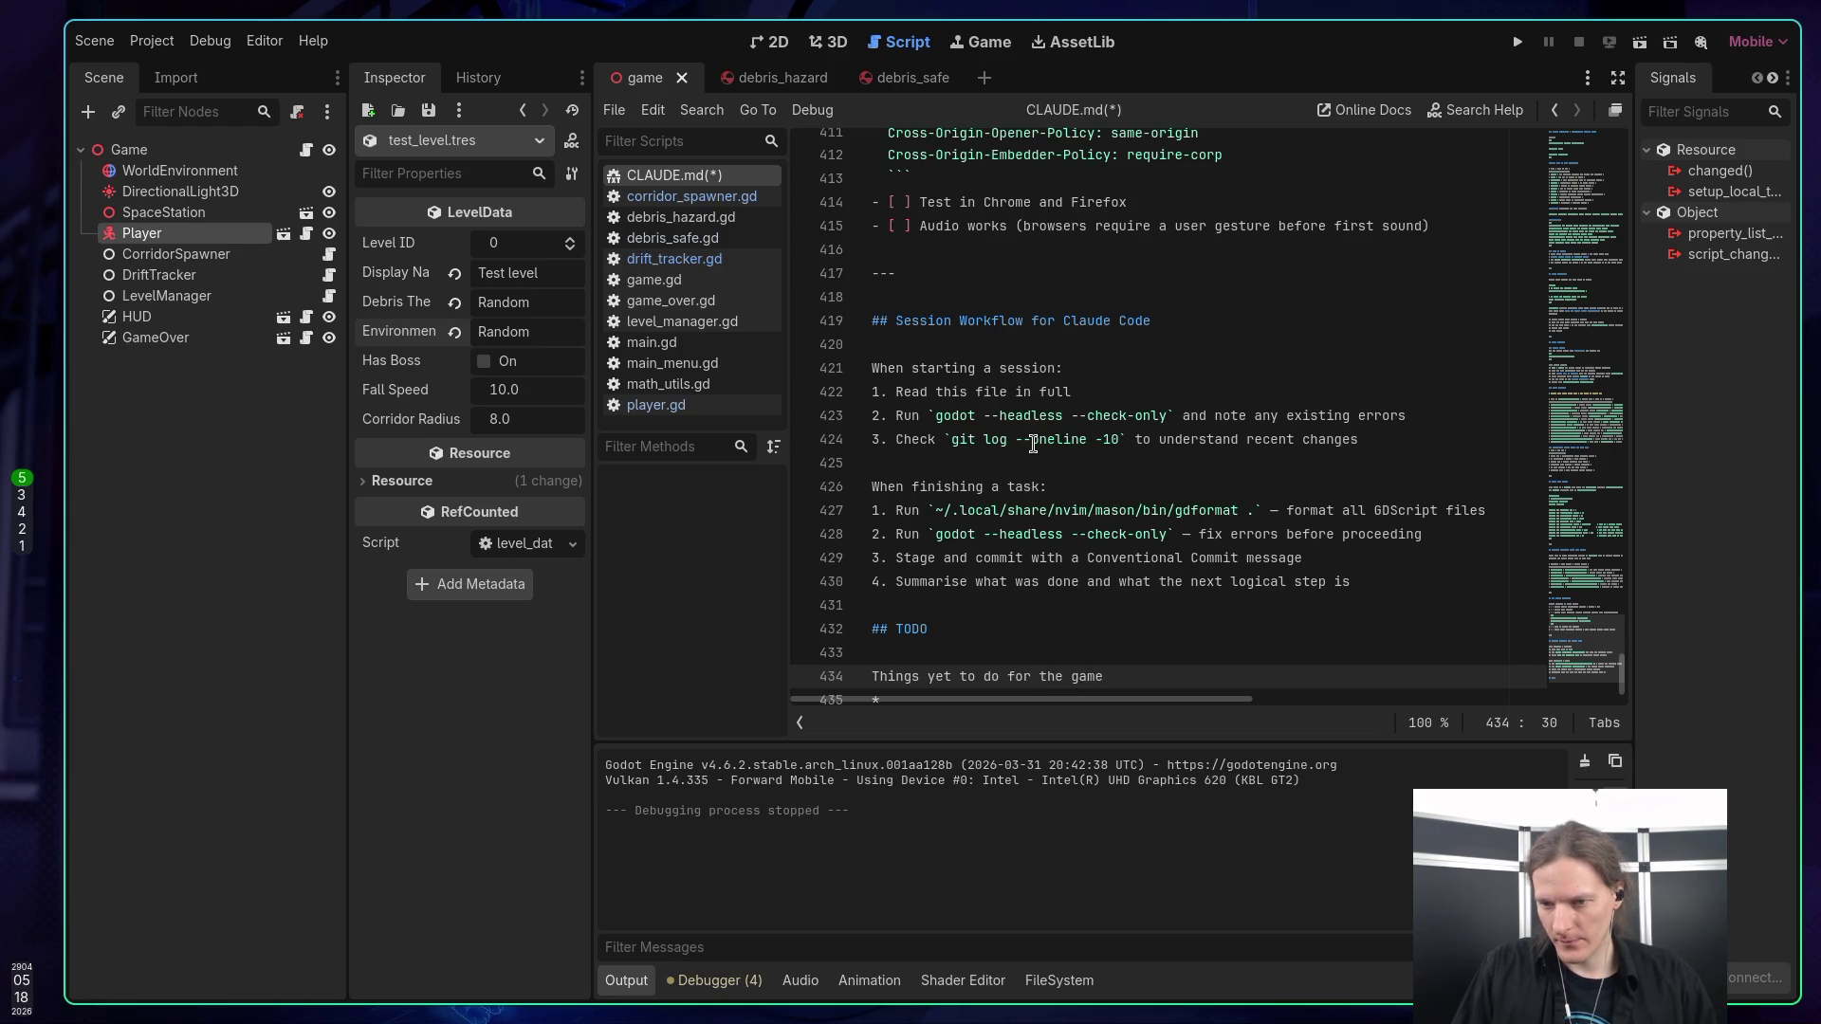
text(:)
key(Return)
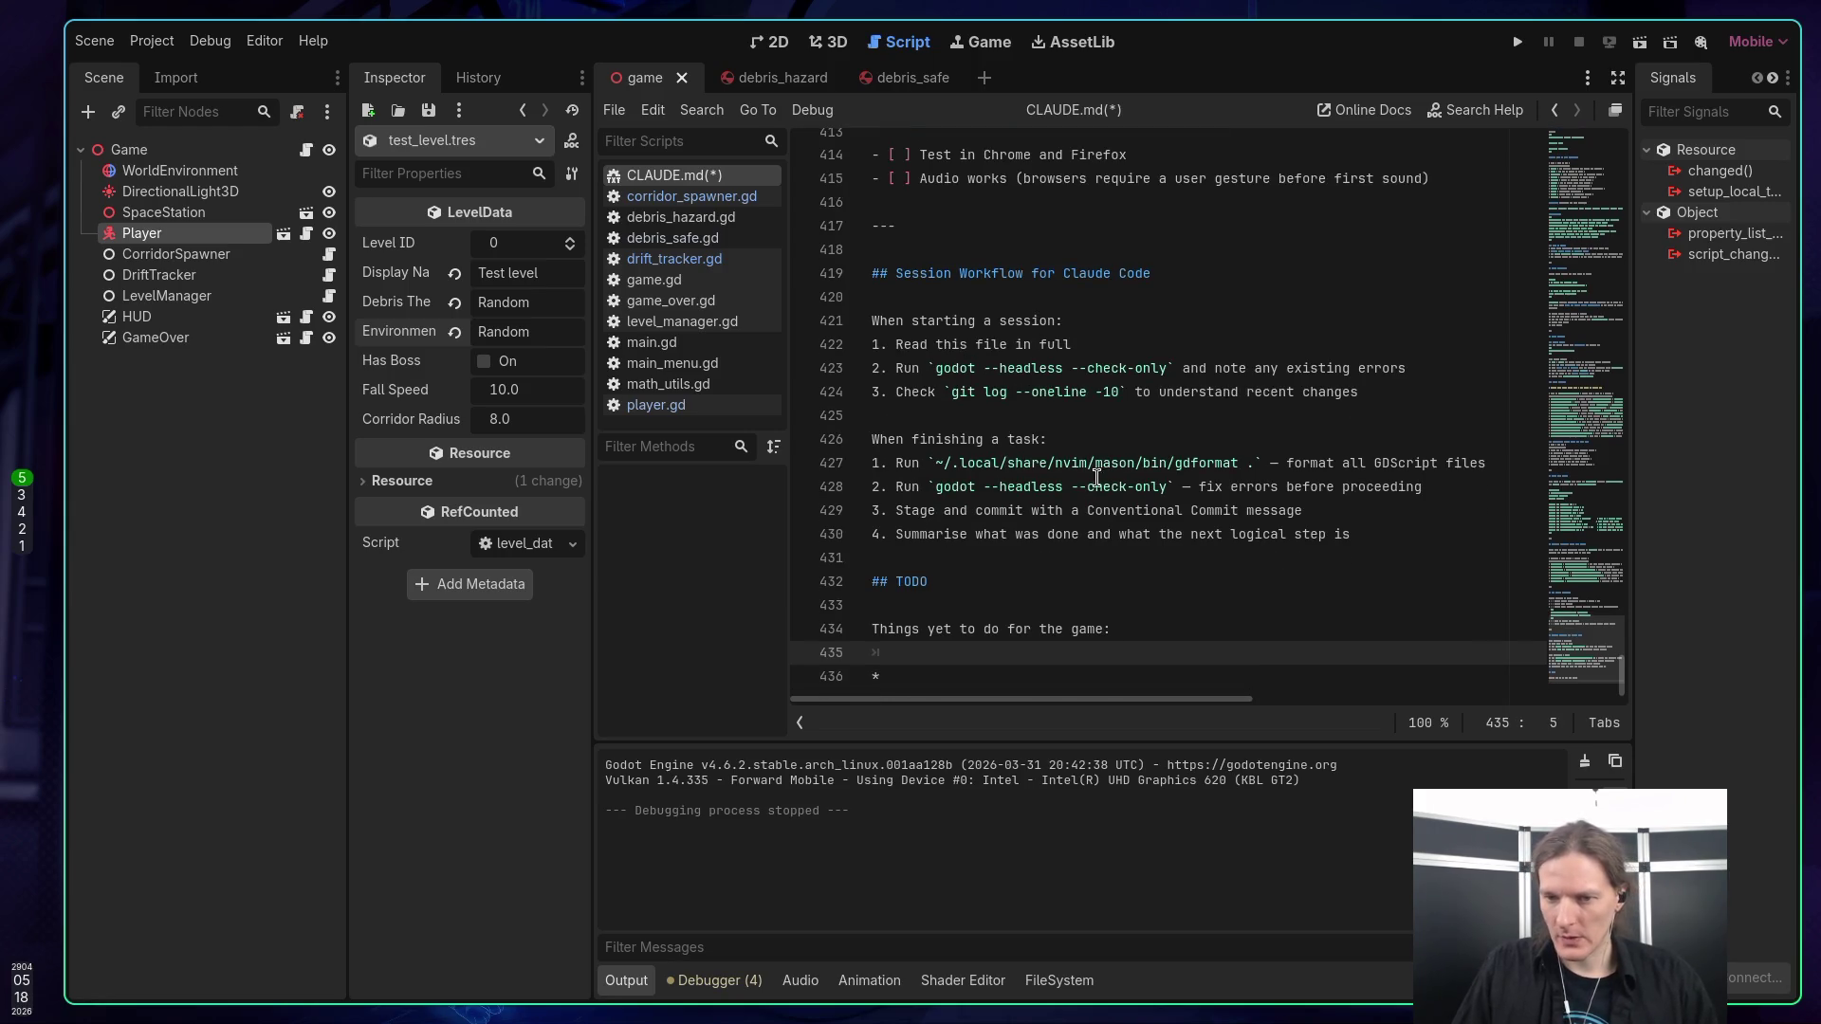
key(BackSpace)
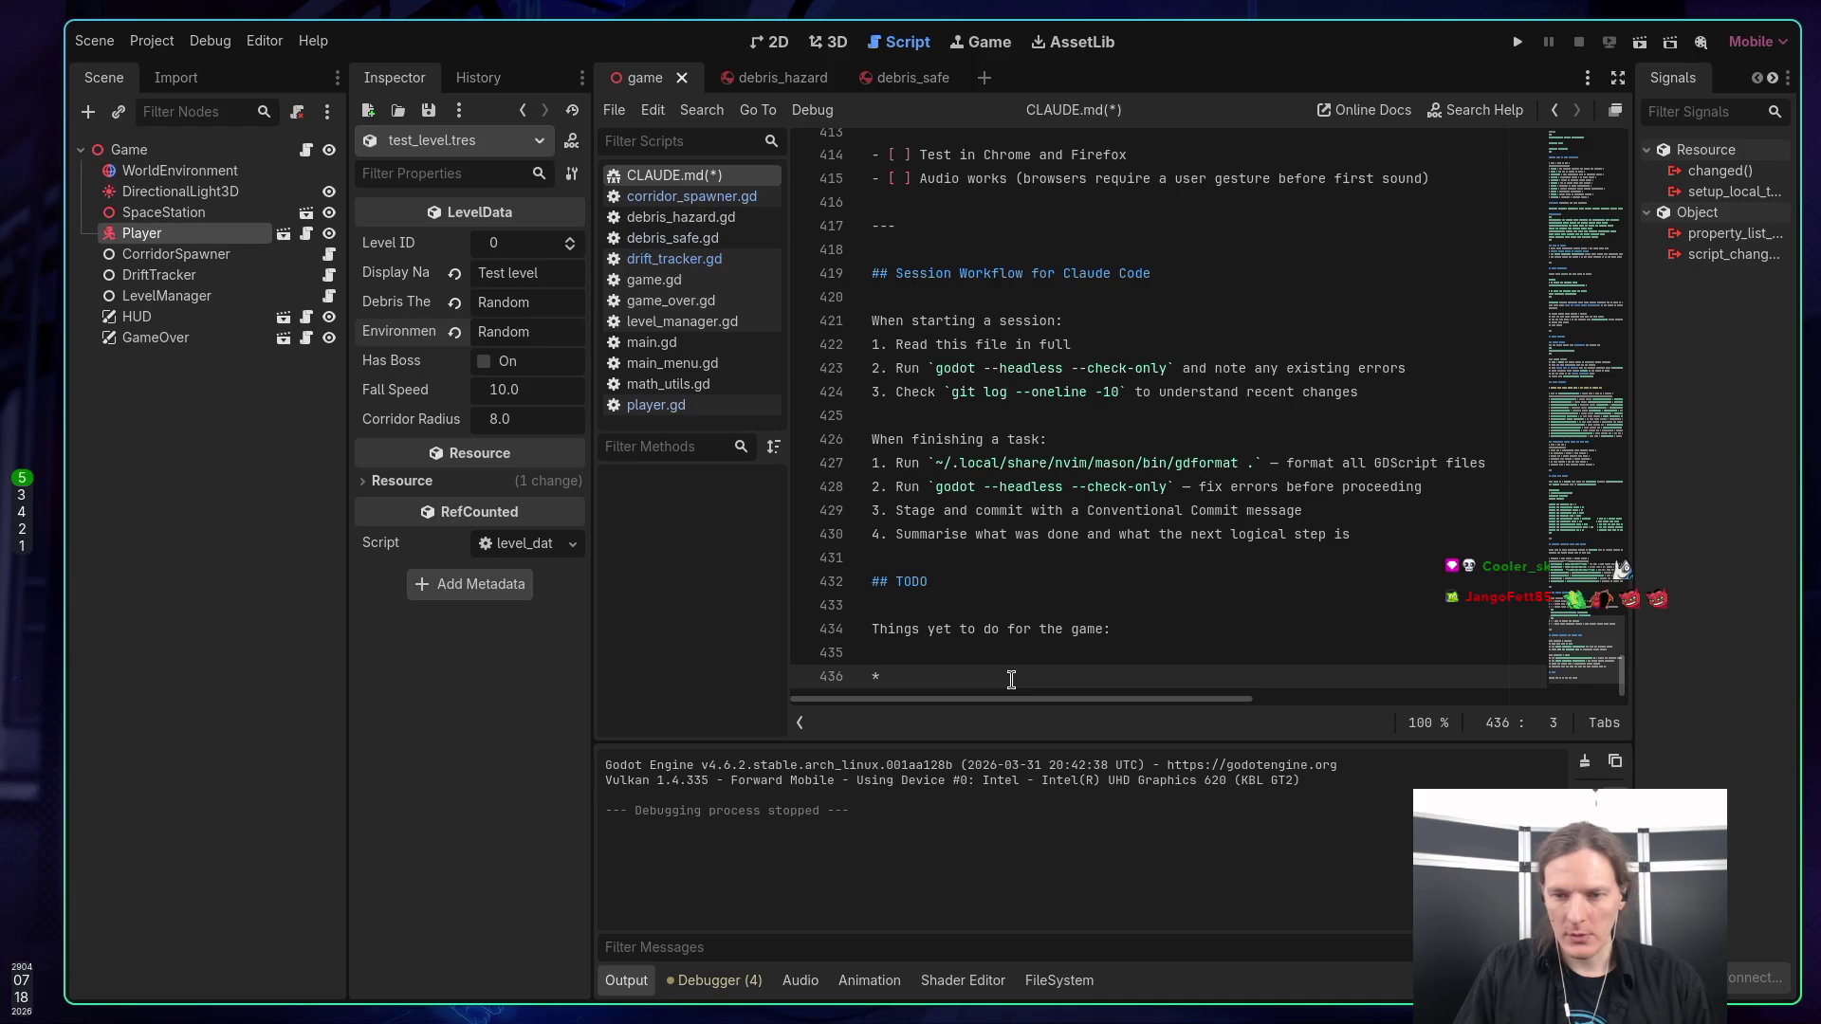
Test-run the game to the level select screen, then stop it and return to the editor.
key(F5)
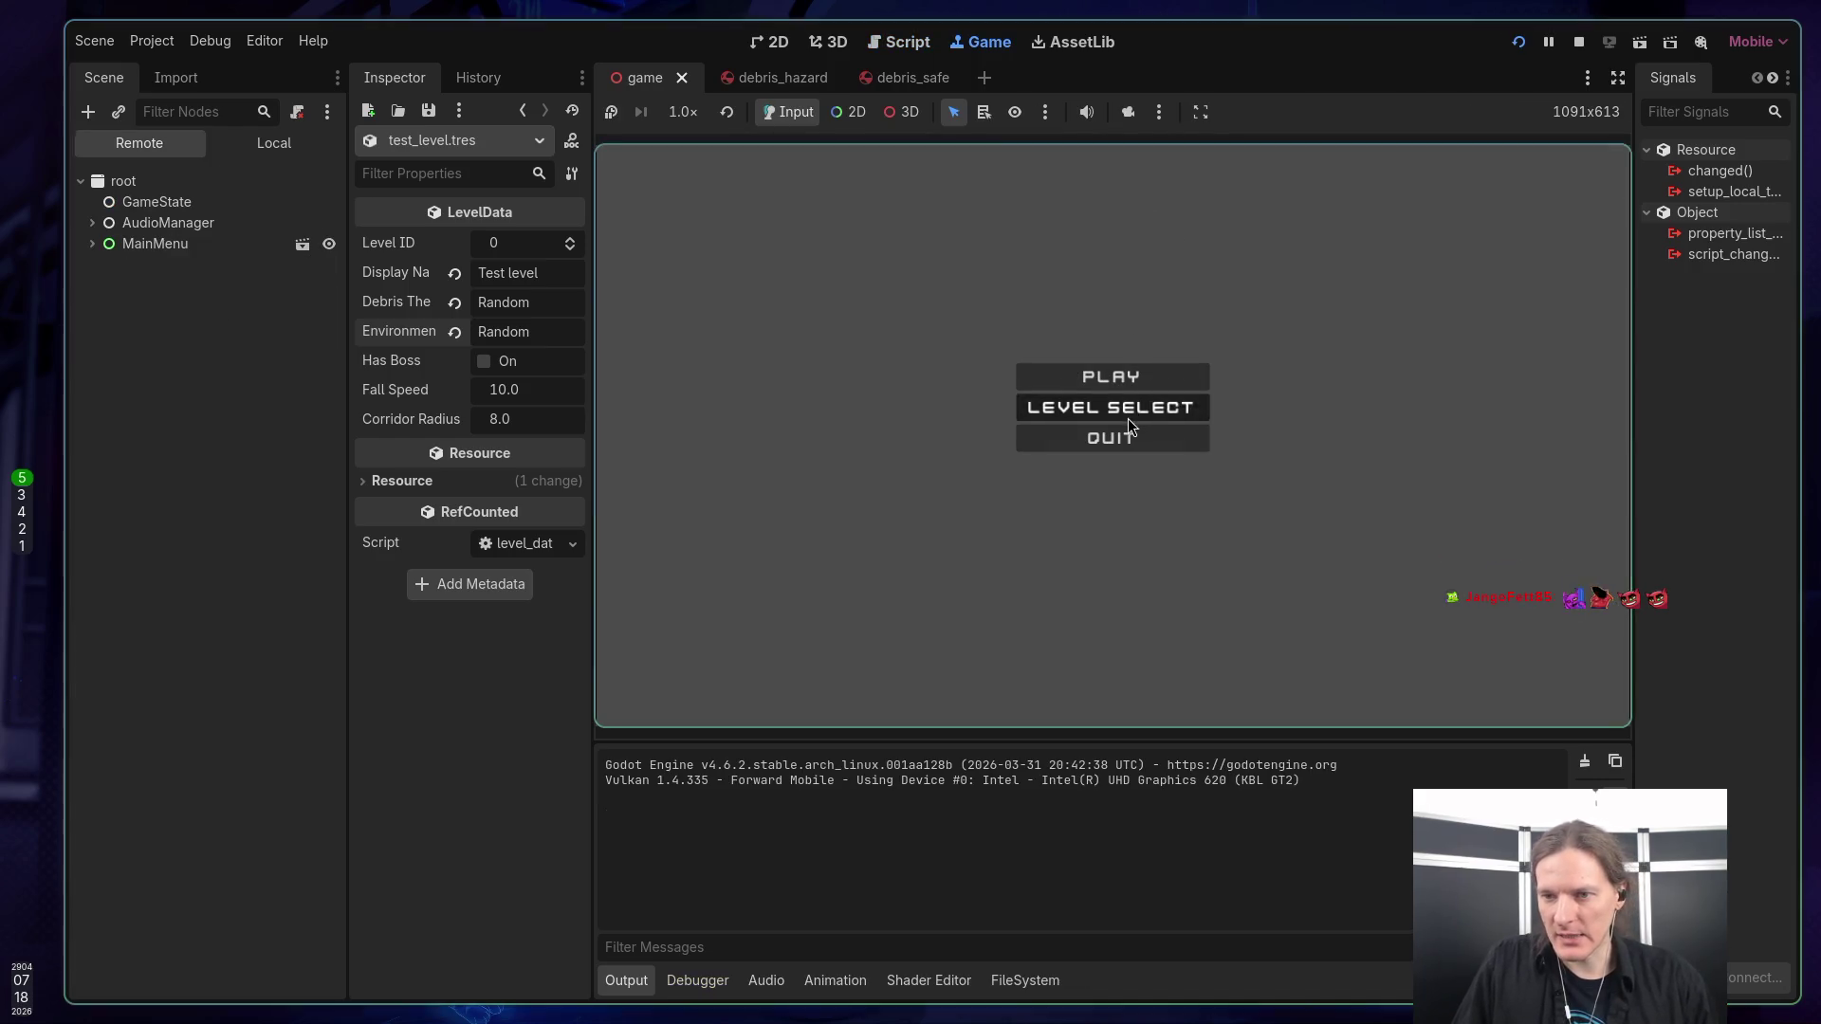
click(1128, 418)
click(1579, 43)
key(super+1)
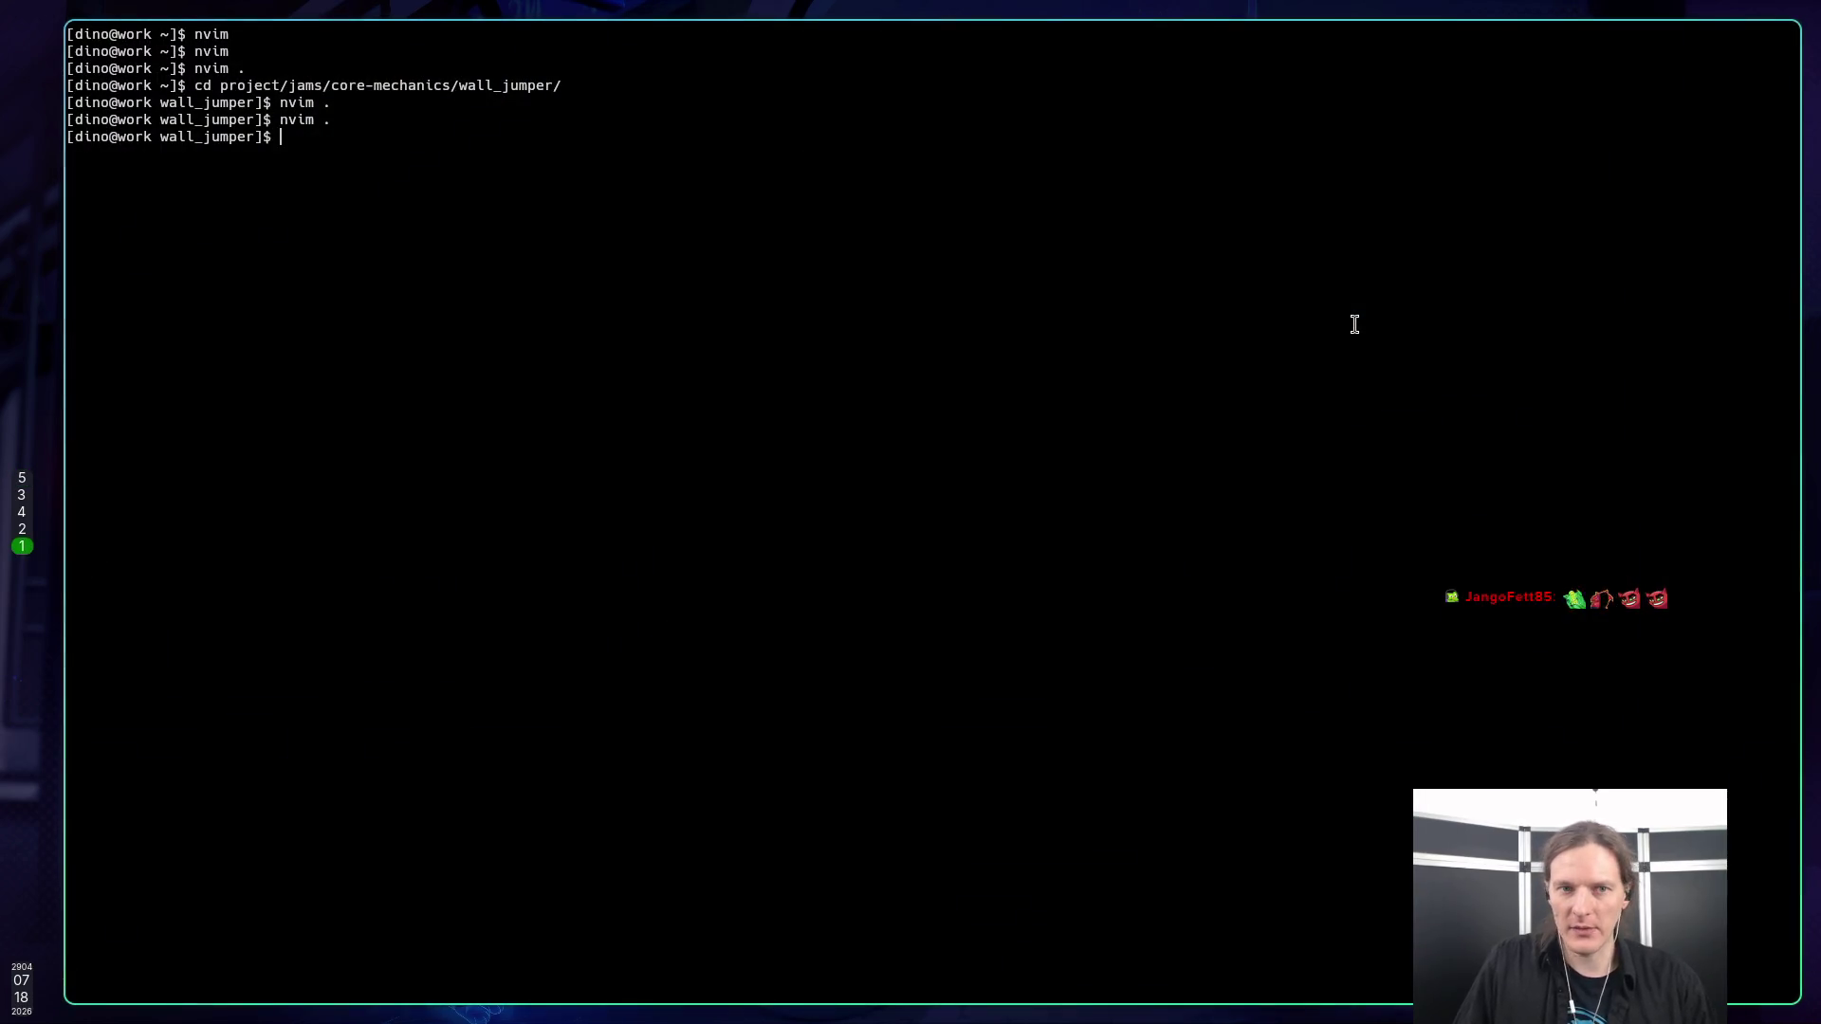
key(super+3)
key(super+5)
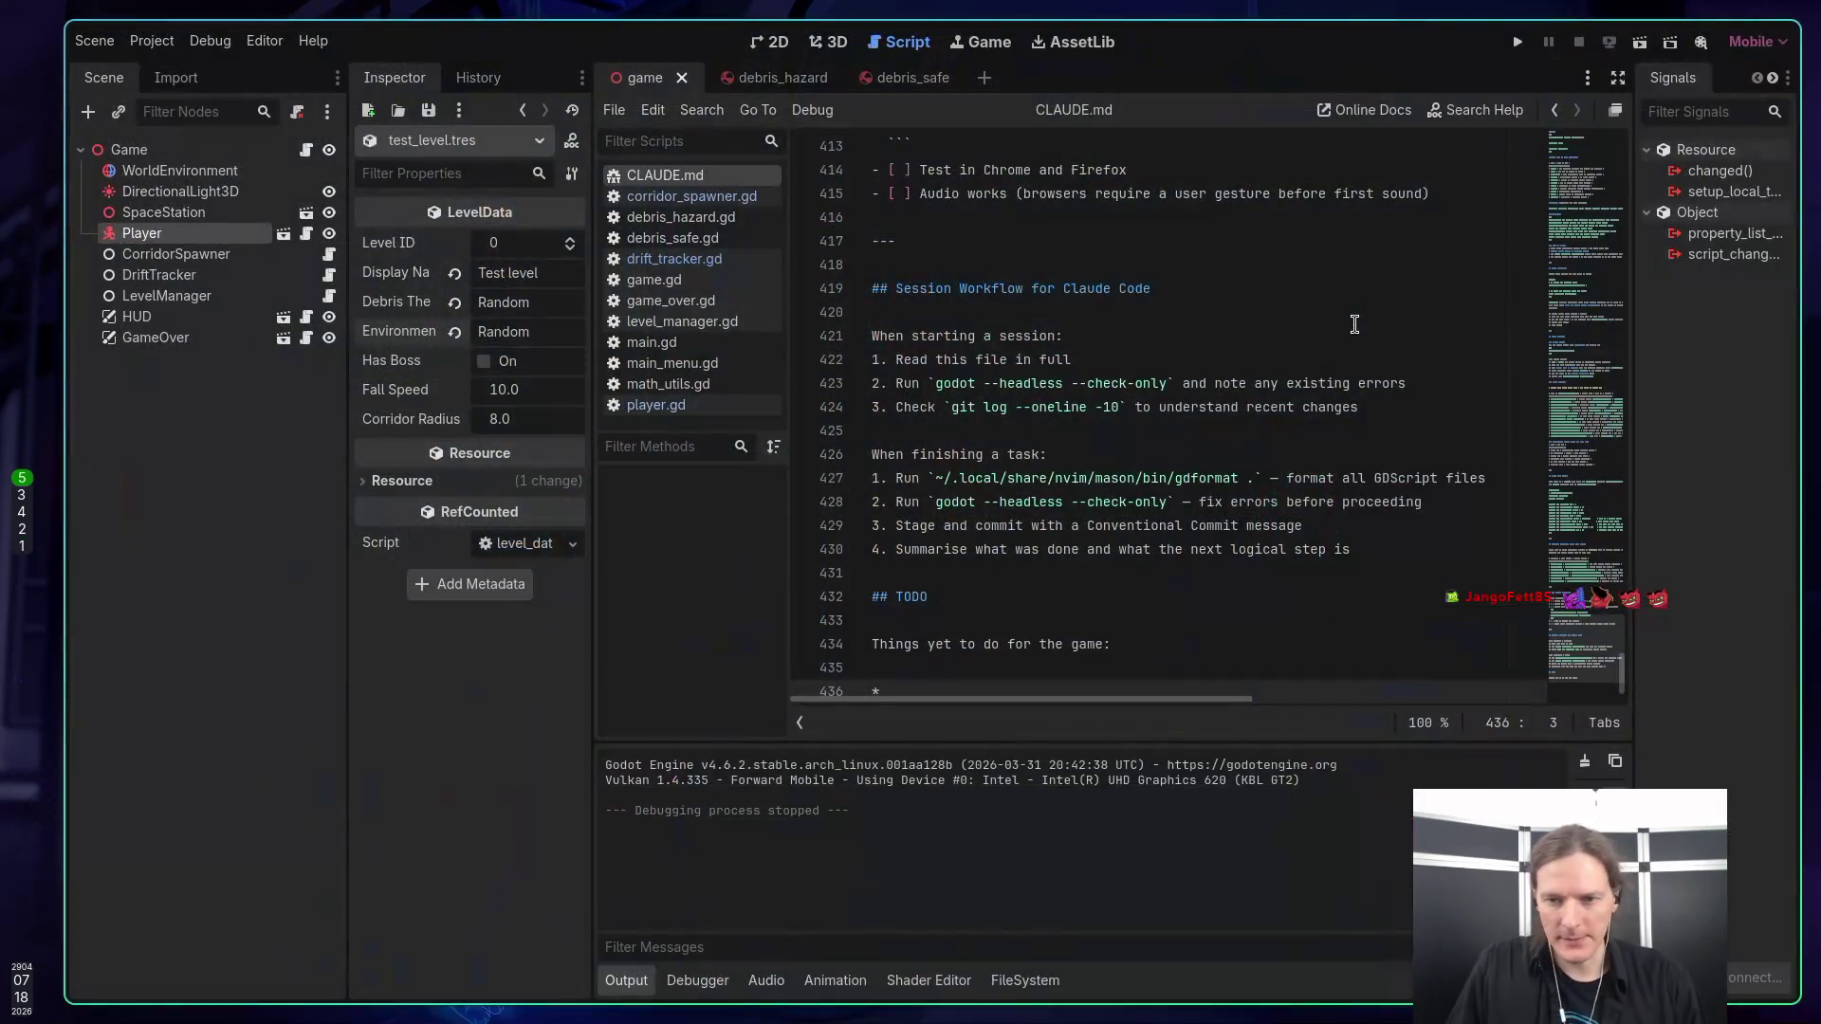
Turn the bullet into the checklist item '- [ ] Add Player health bar'.
scroll(1227, 272, down, 1)
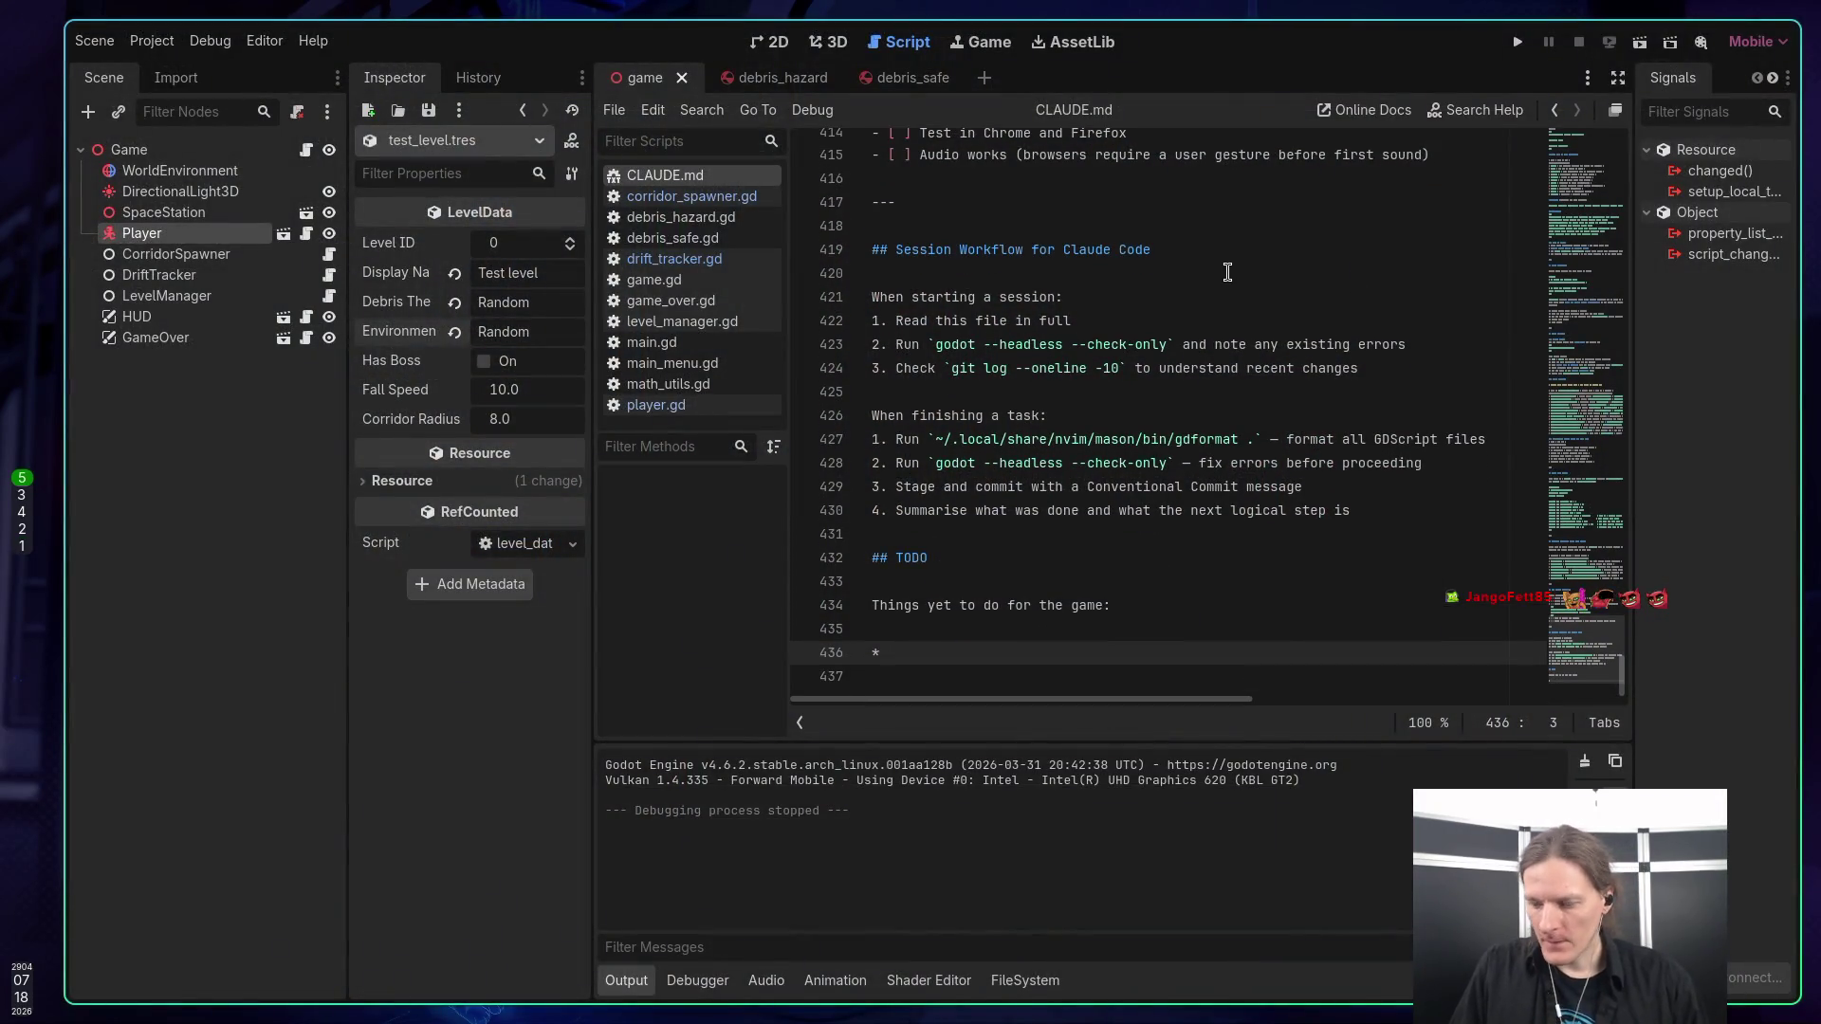
text(Player health bar)
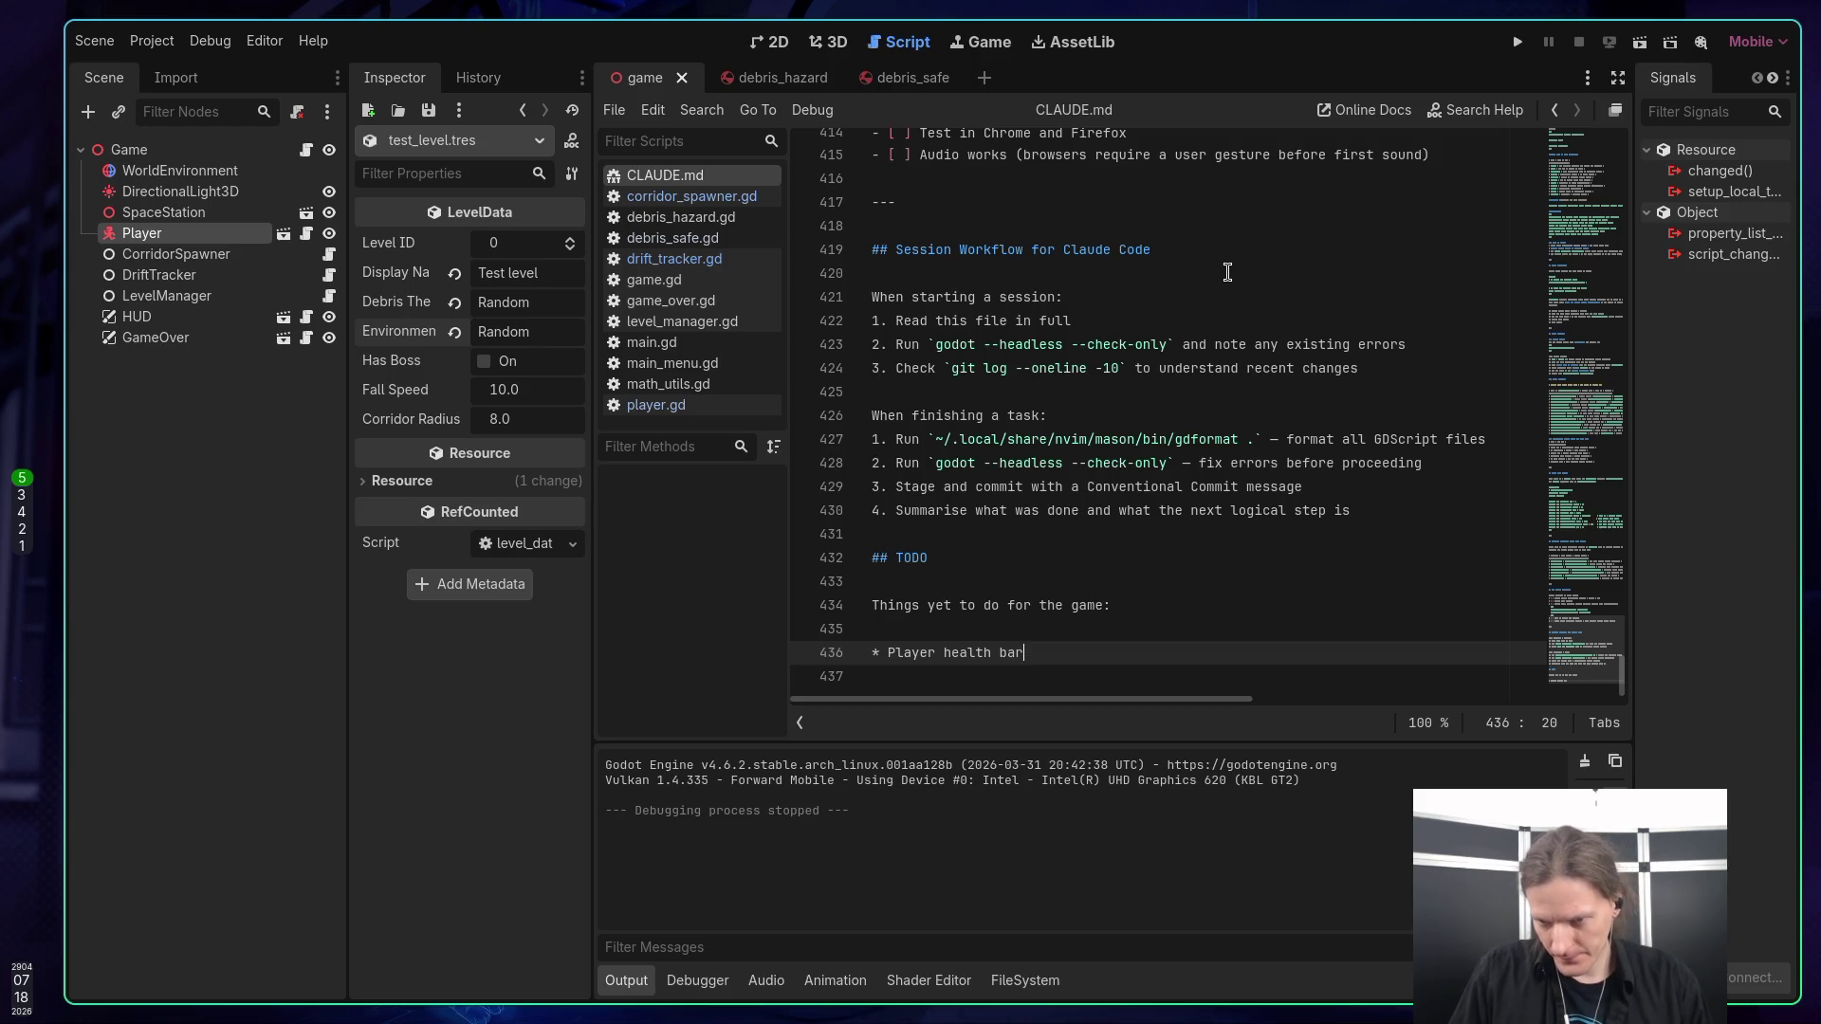
key(ctrl+Left)
text(Add)
key(BackSpace)
text([ ])
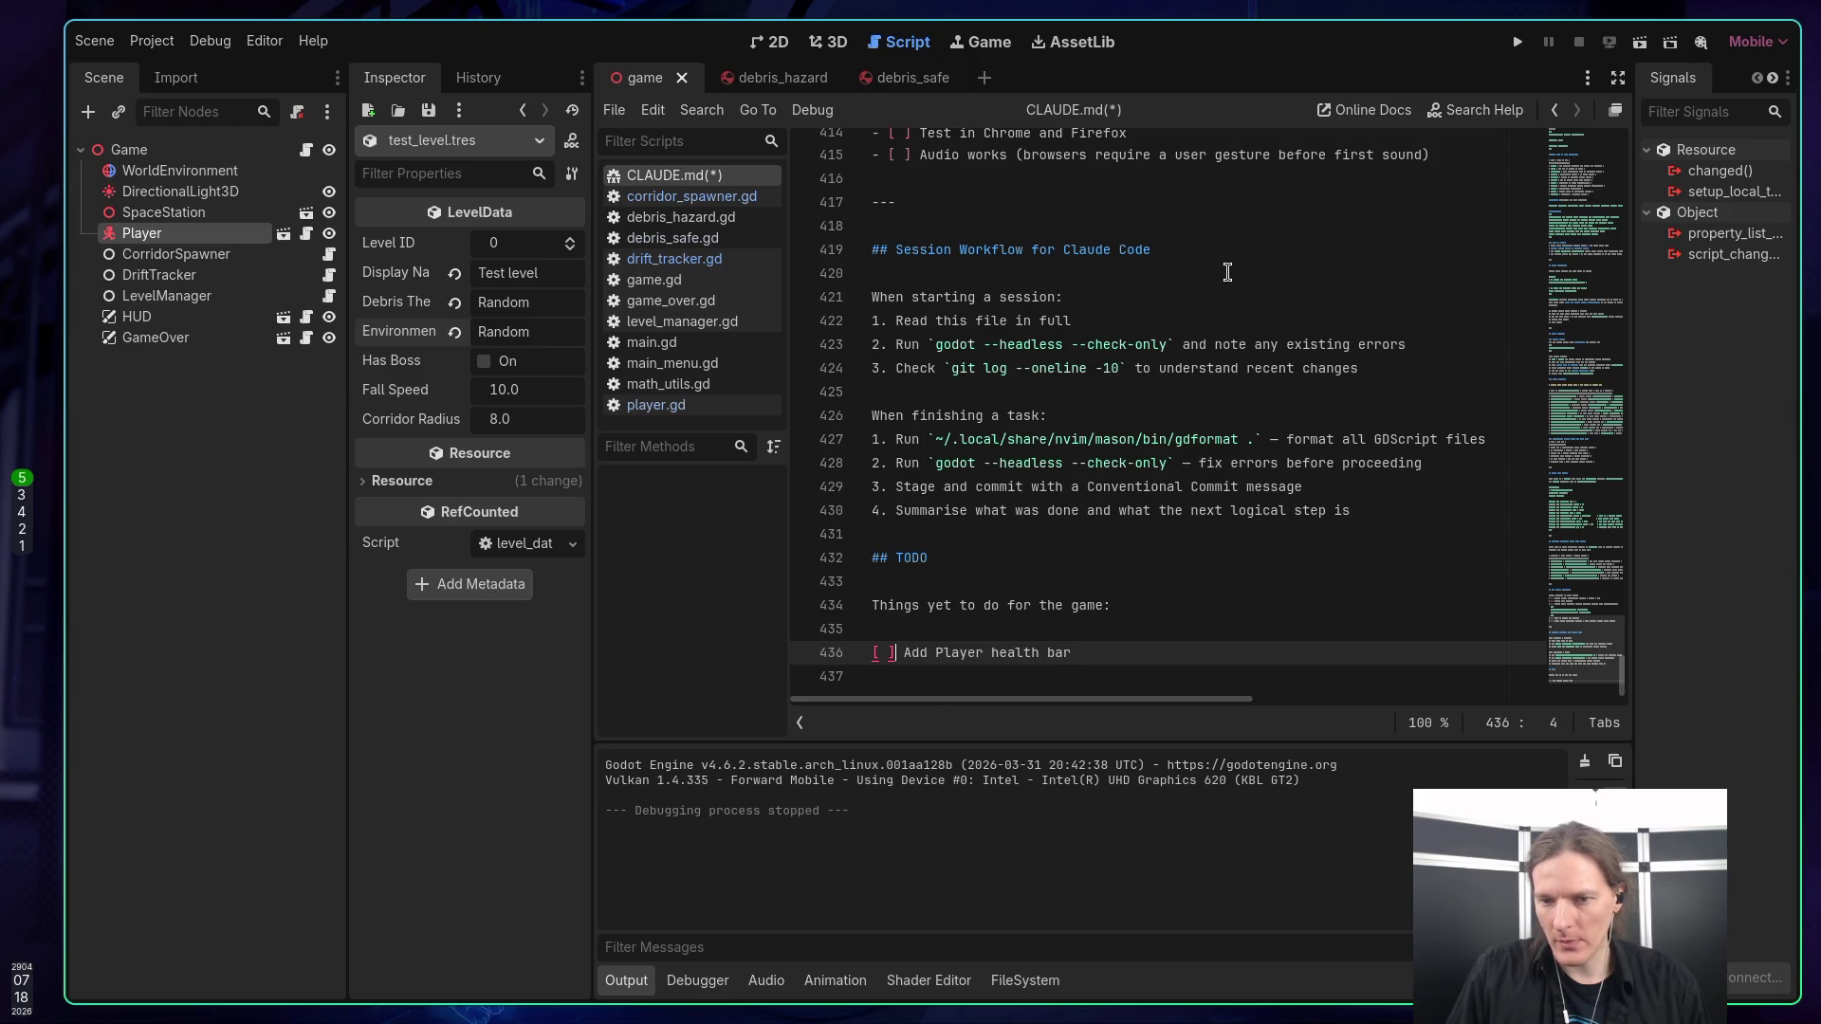
key(Home)
text(-)
key(Right)
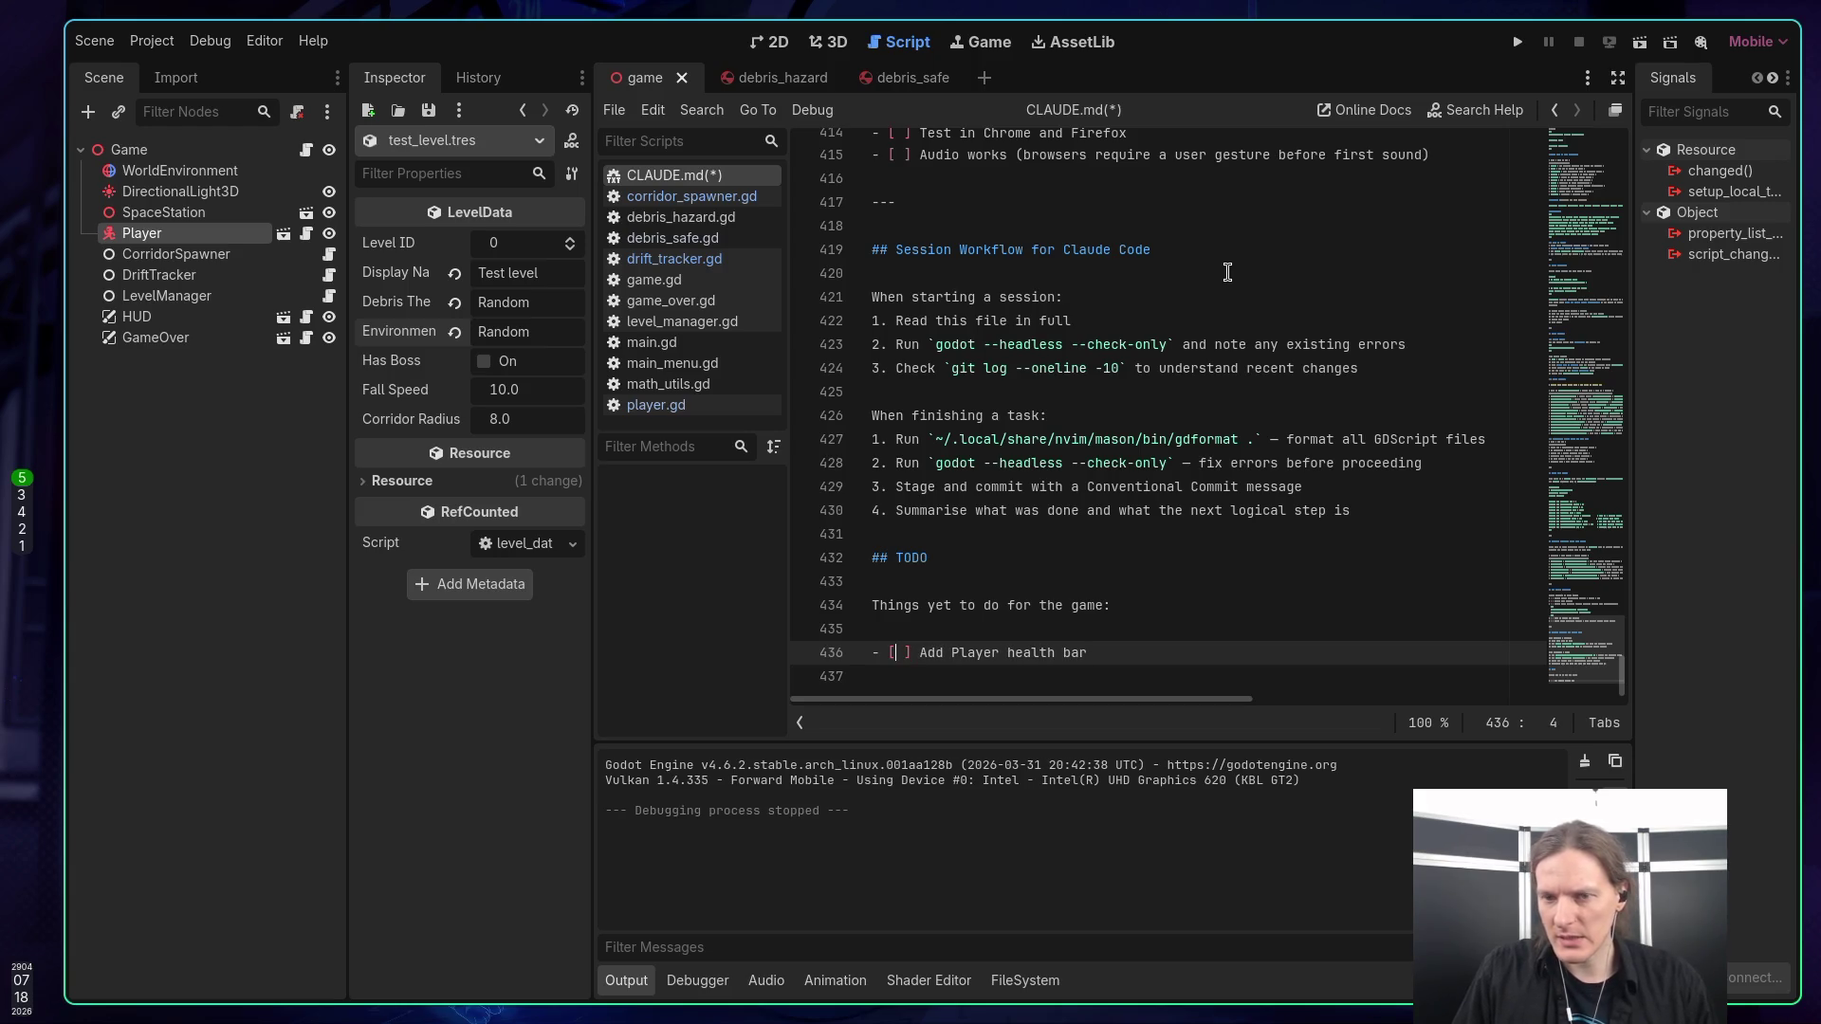
key(End)
key(Return)
Start a progress-bar item: player starts at 1/3 and the bar fills nearing the station.
text([ ] )
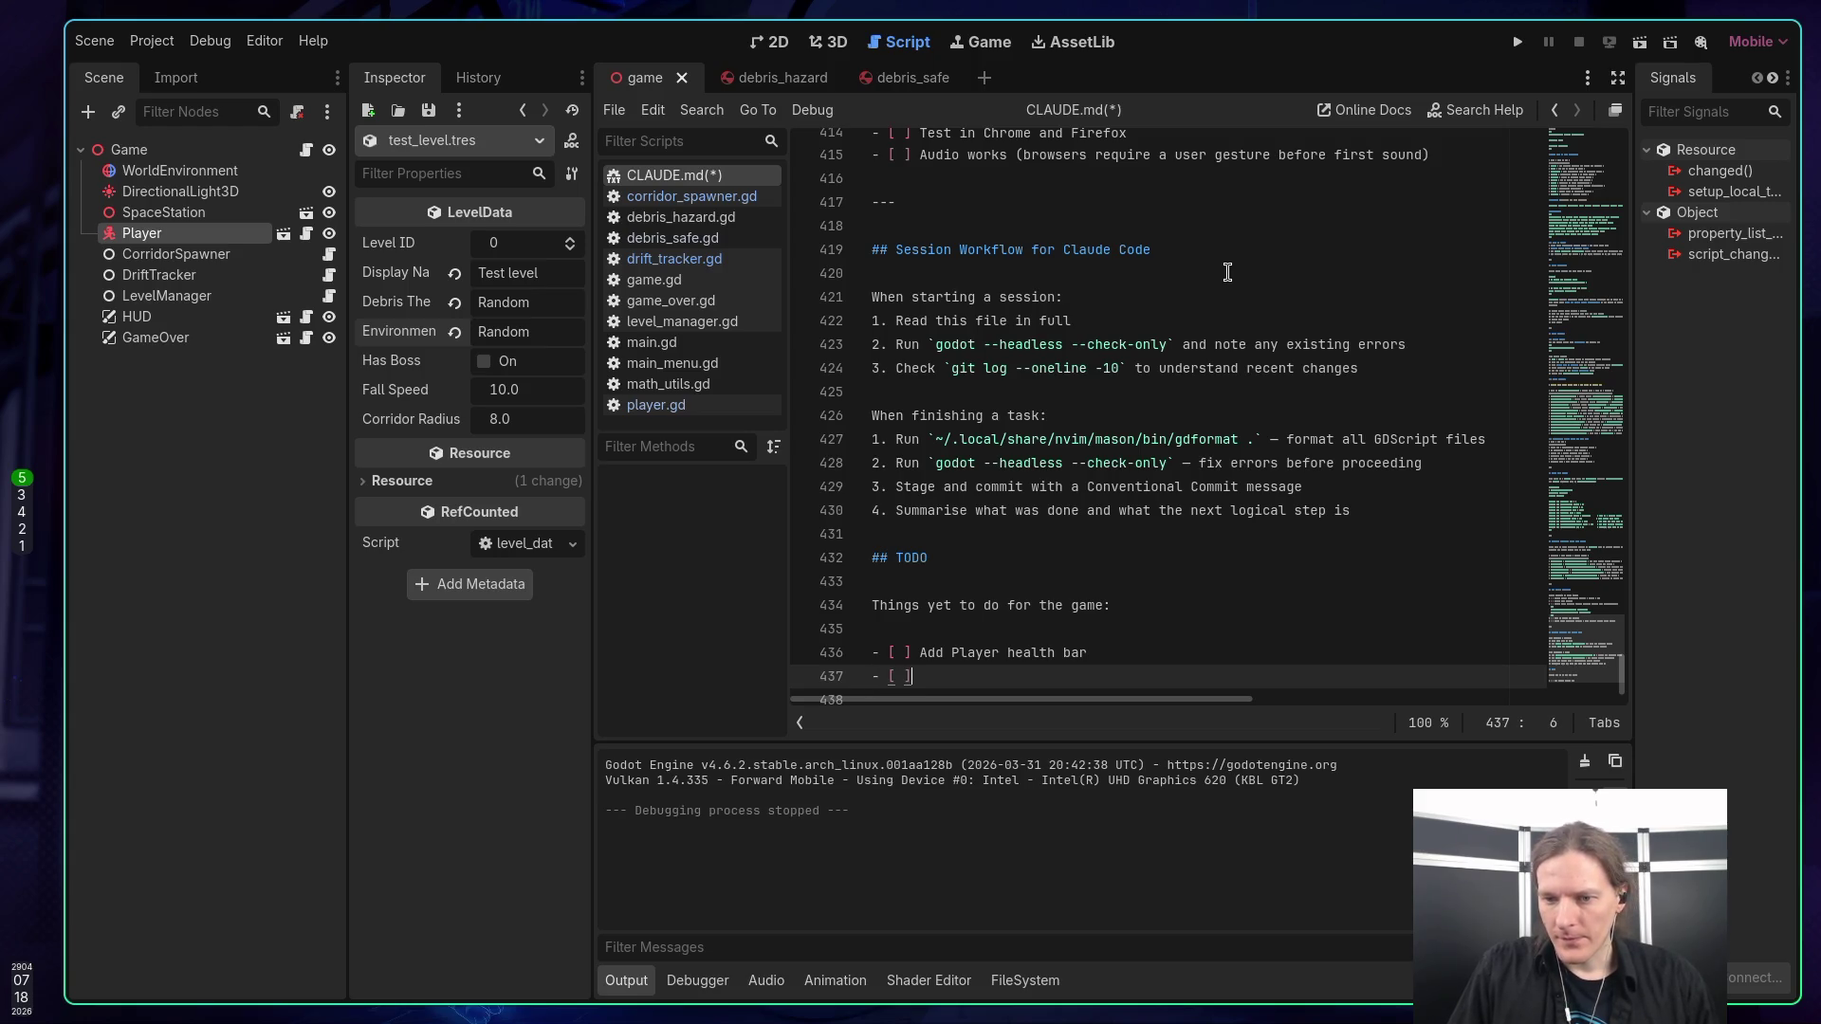
text(Add )
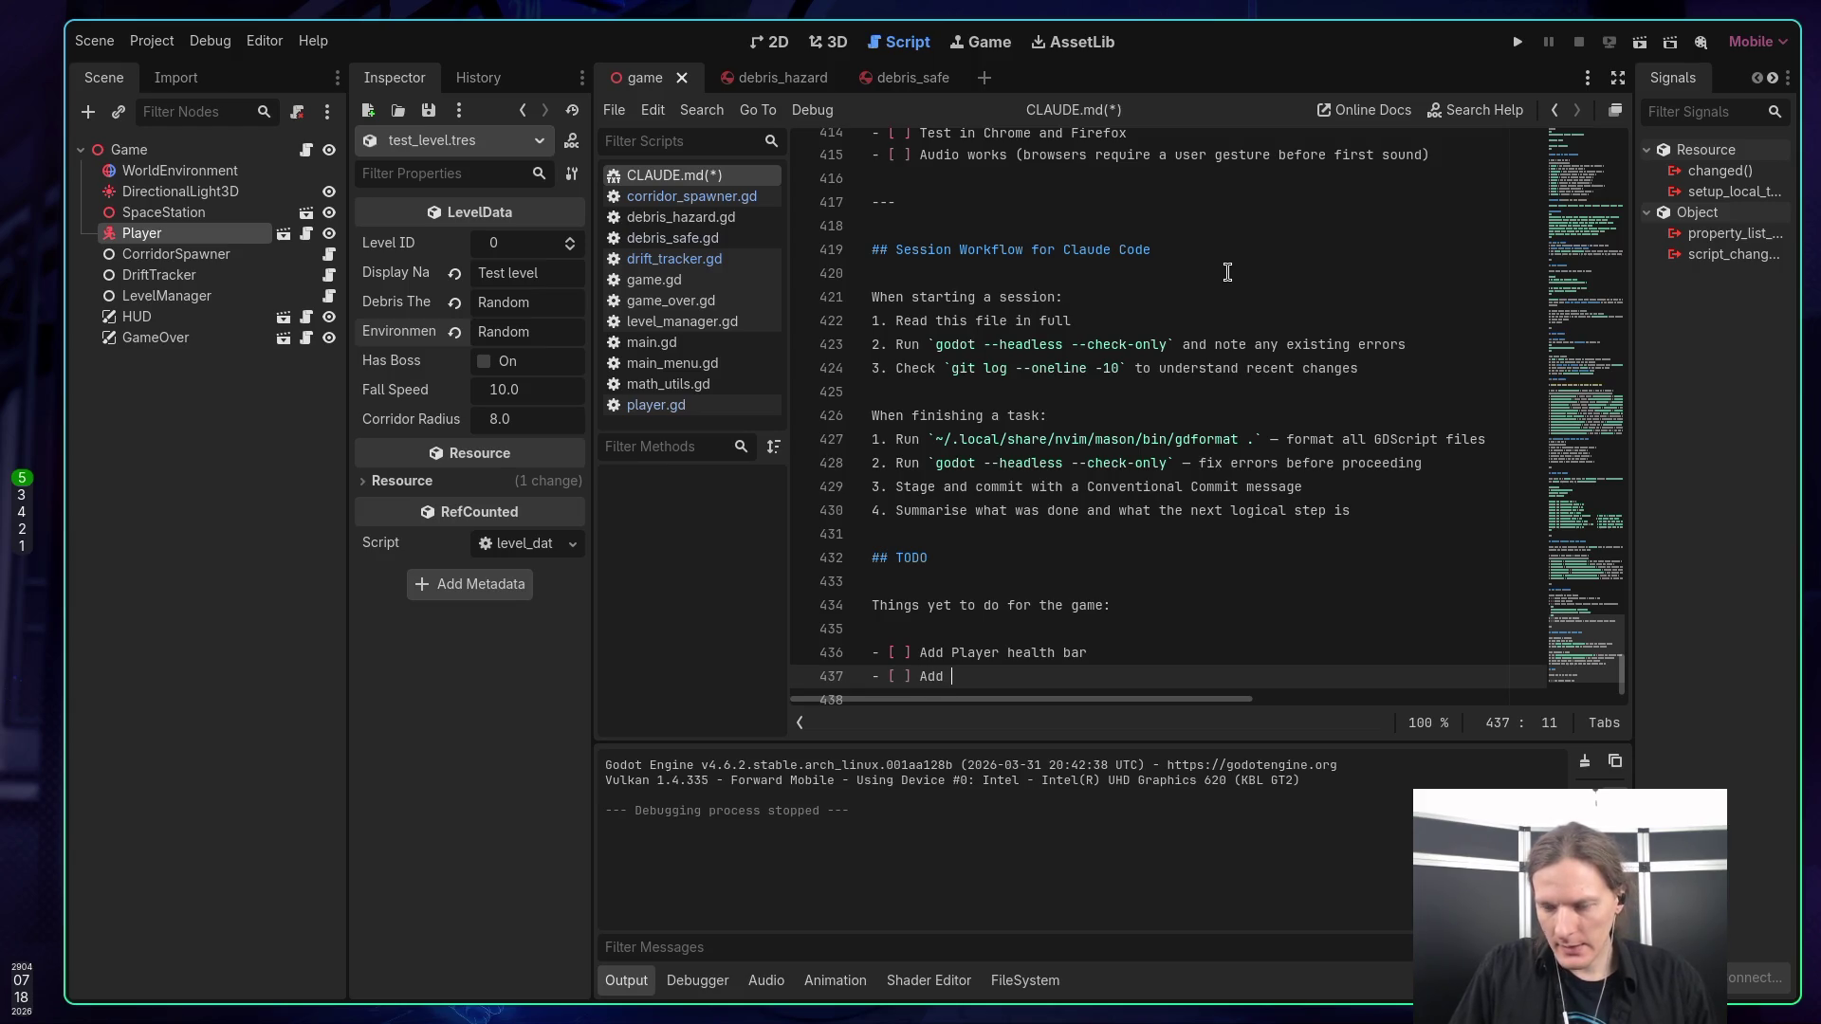
text(level )
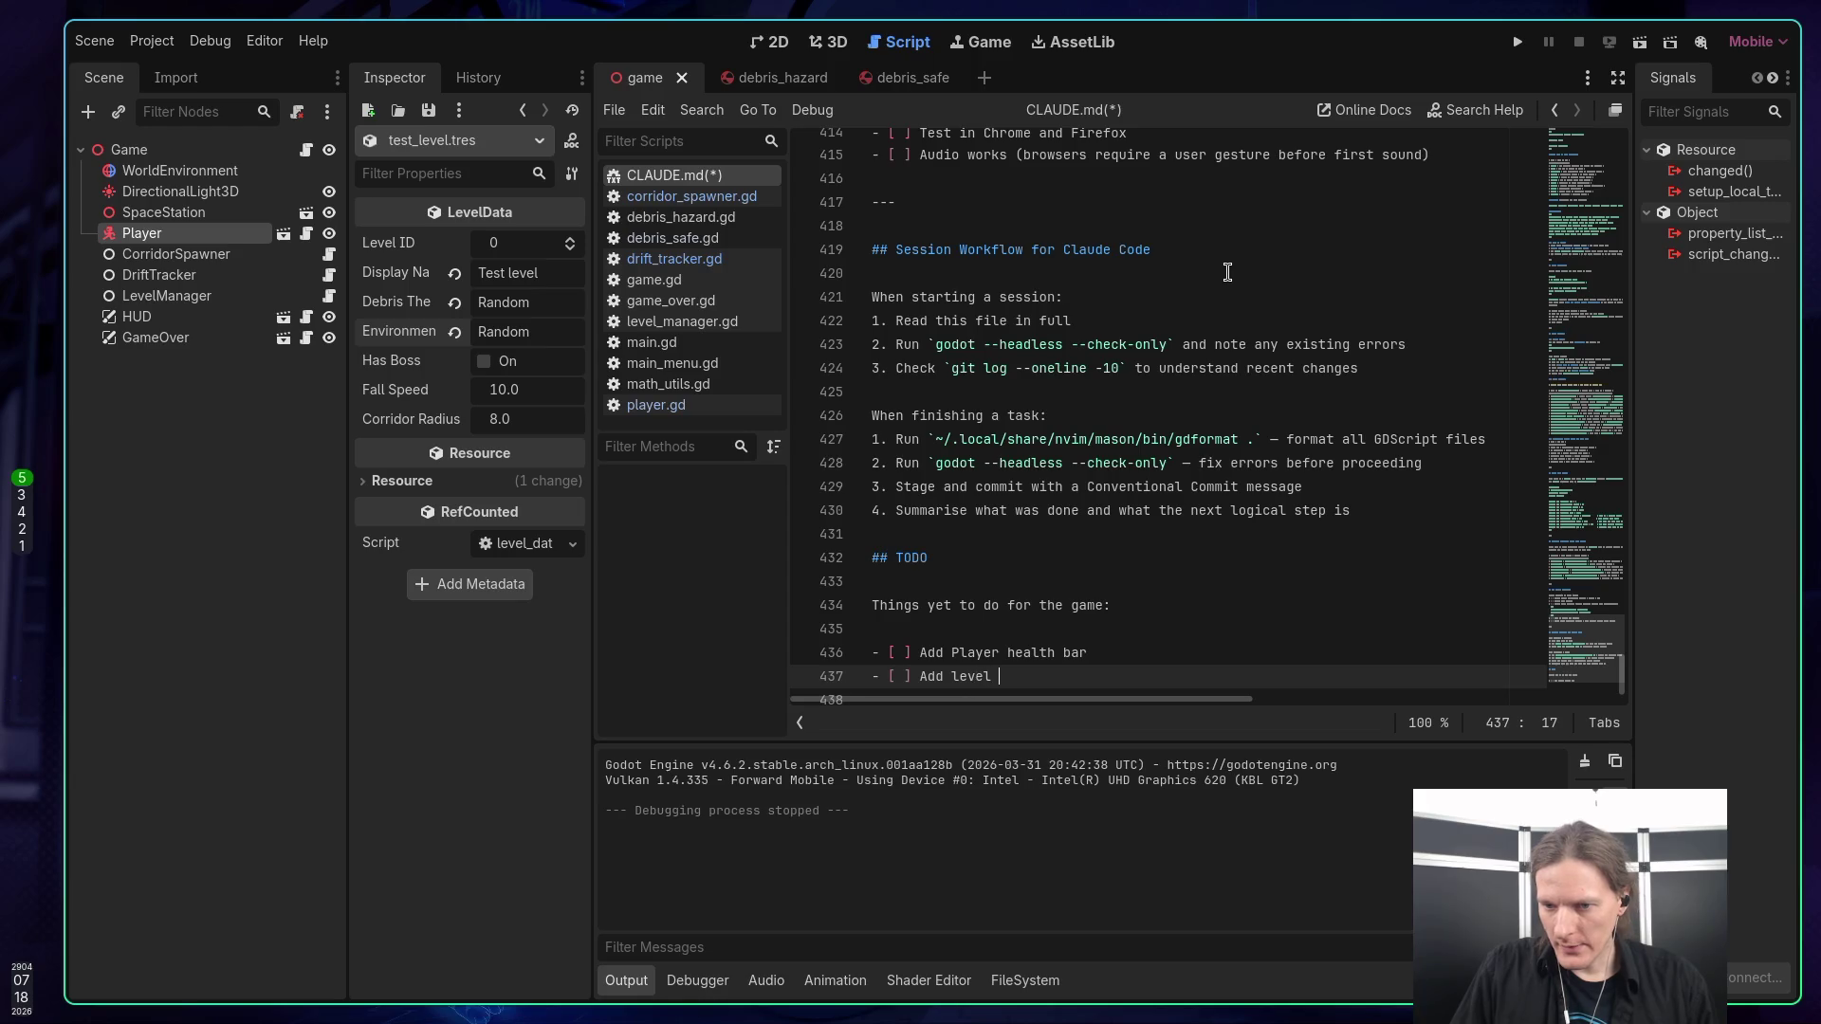
key(BackSpace)
key(BackSpace)
key(BackSpace)
key(BackSpace)
key(BackSpace)
key(BackSpace)
text(pr)
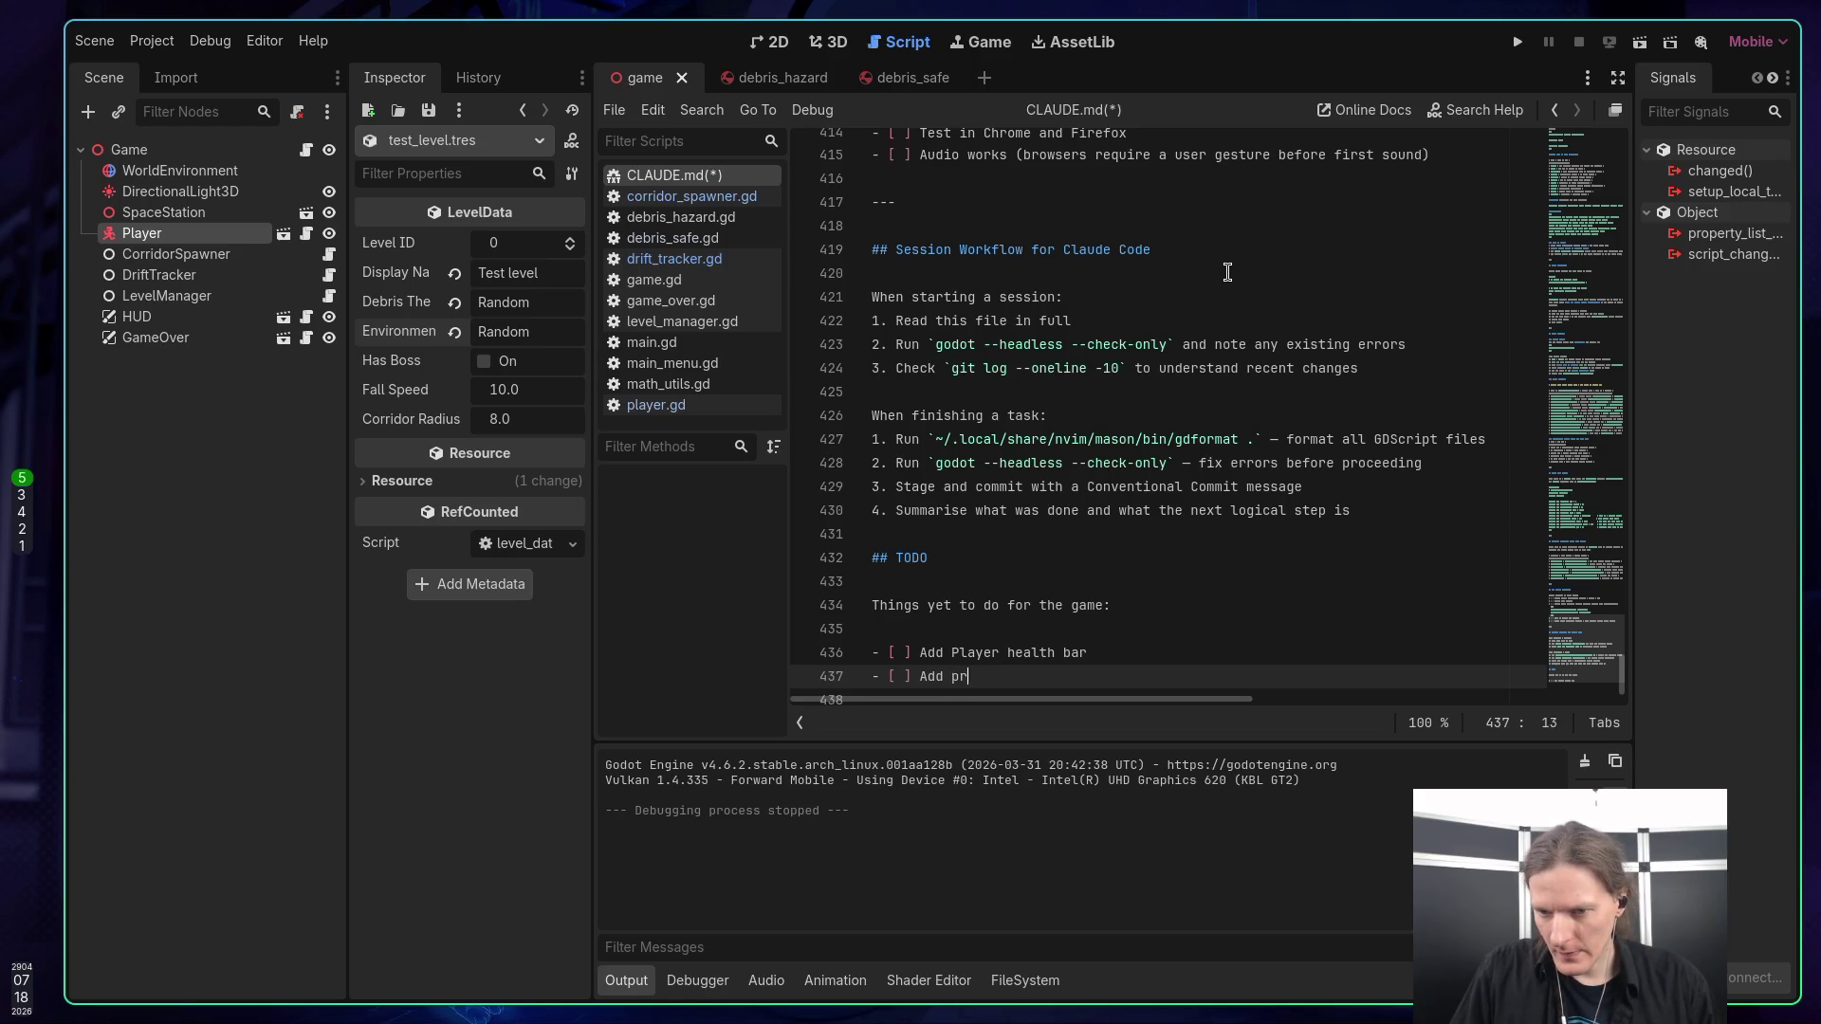
text(ogress ba)
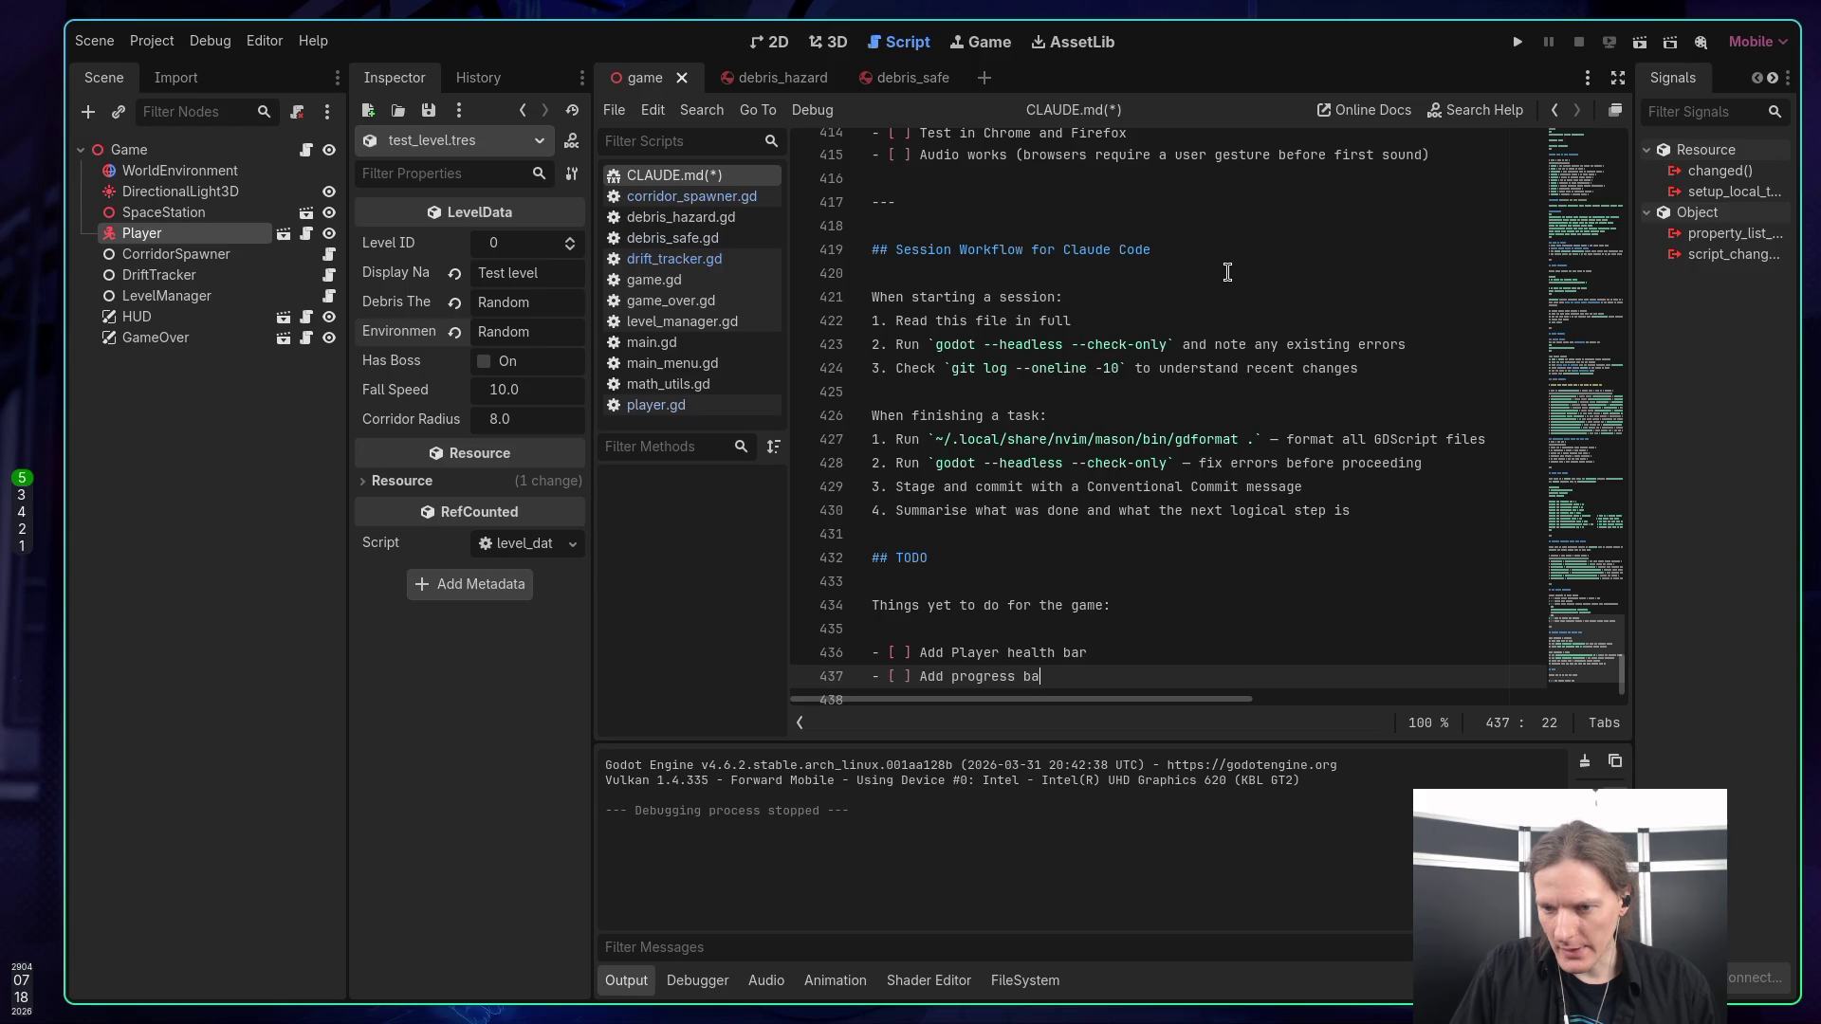
text(r. )
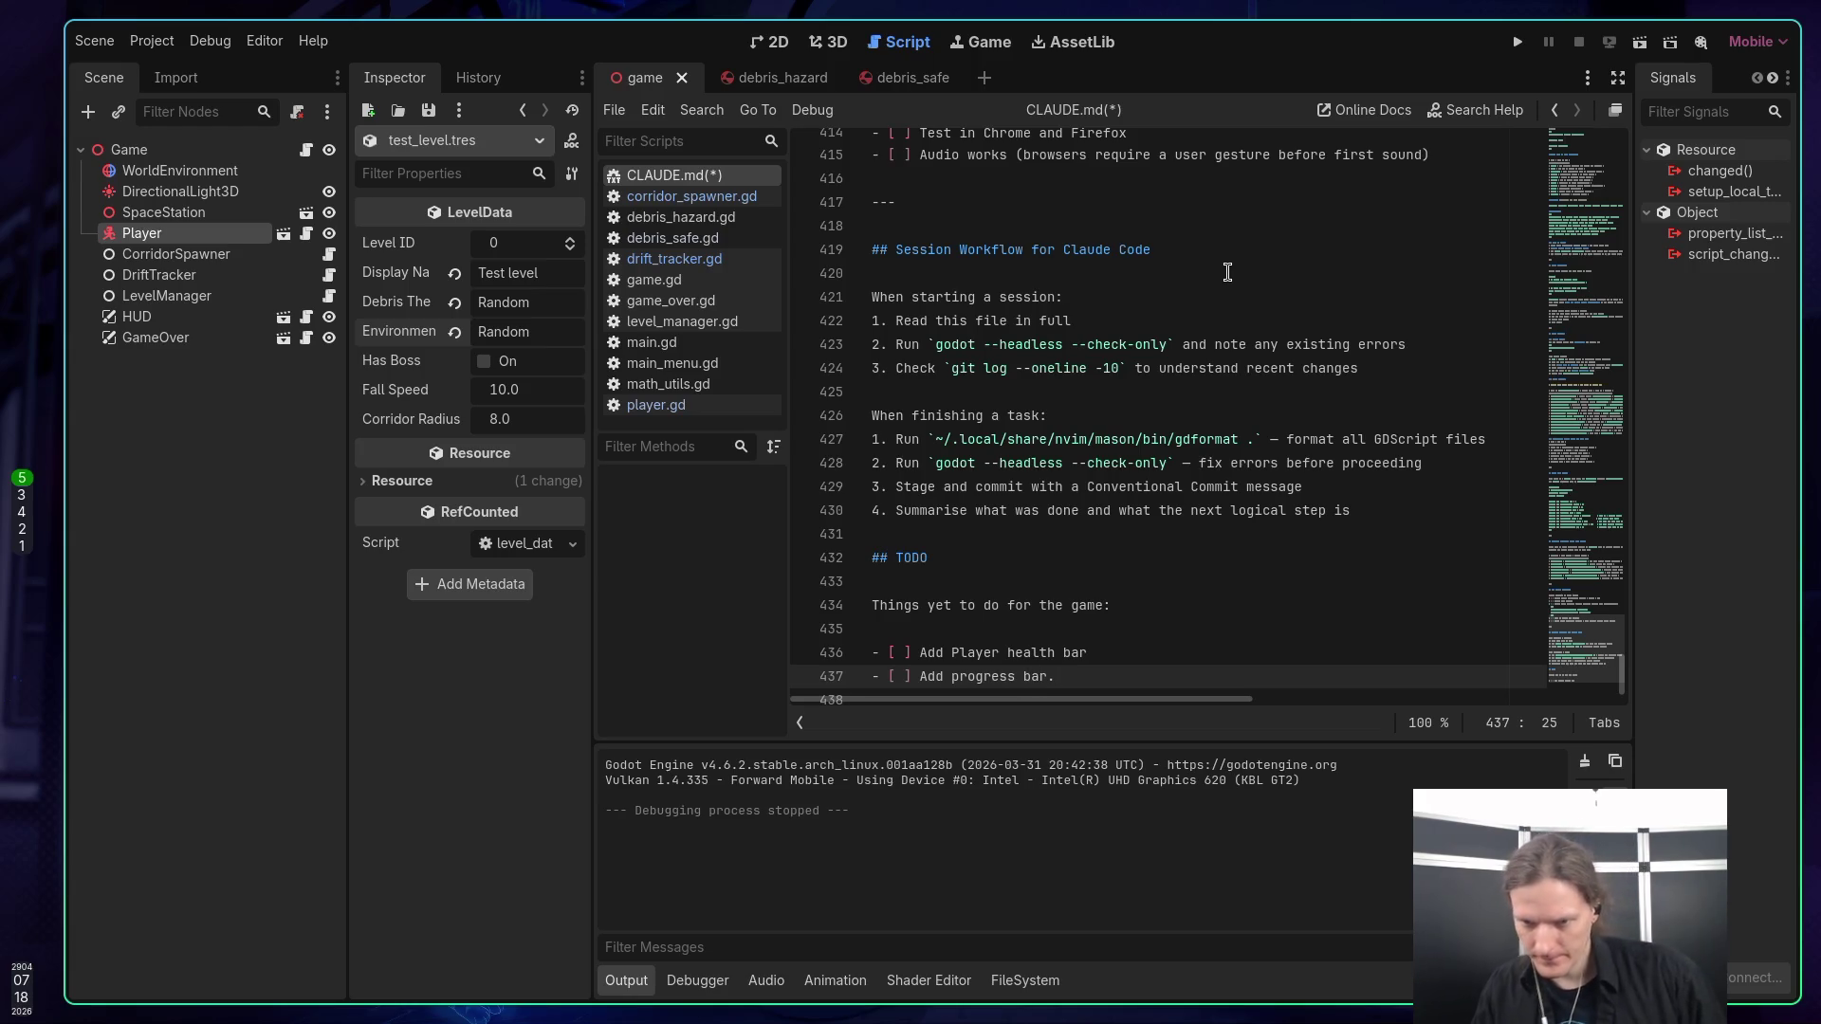
text(Player)
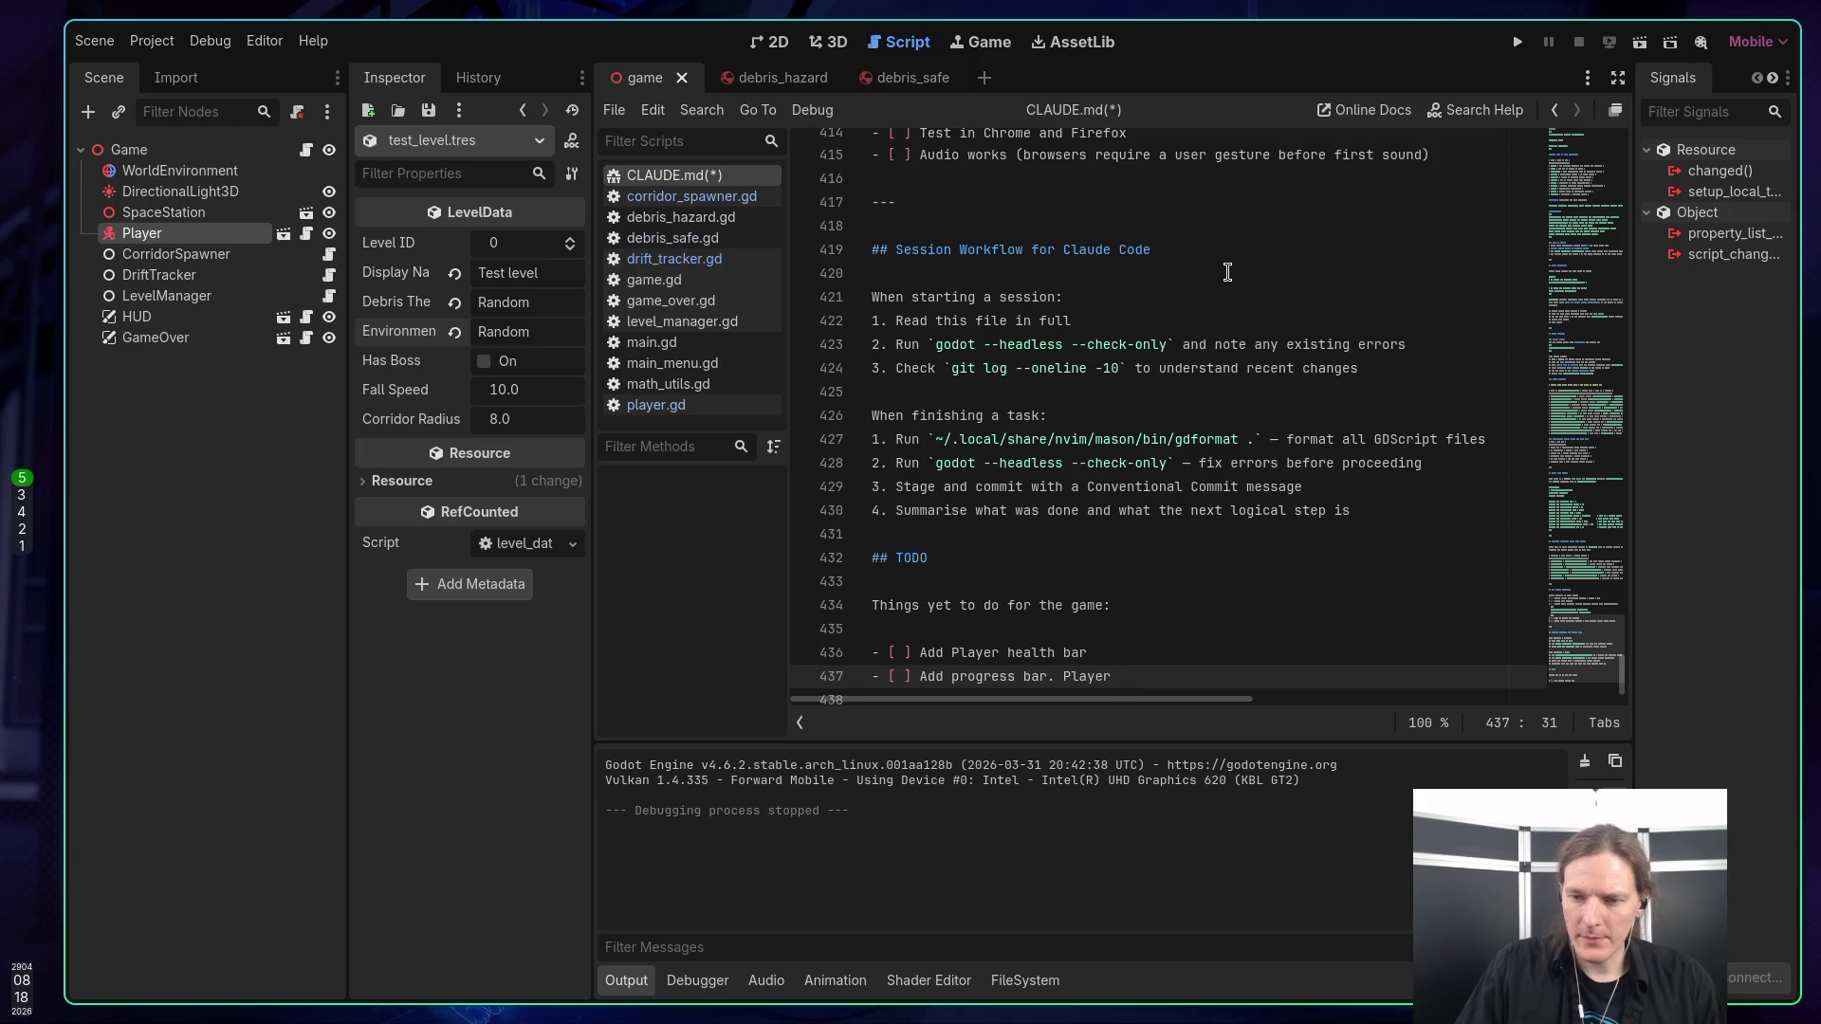
key(BackSpace)
key(BackSpace)
key(BackSpace)
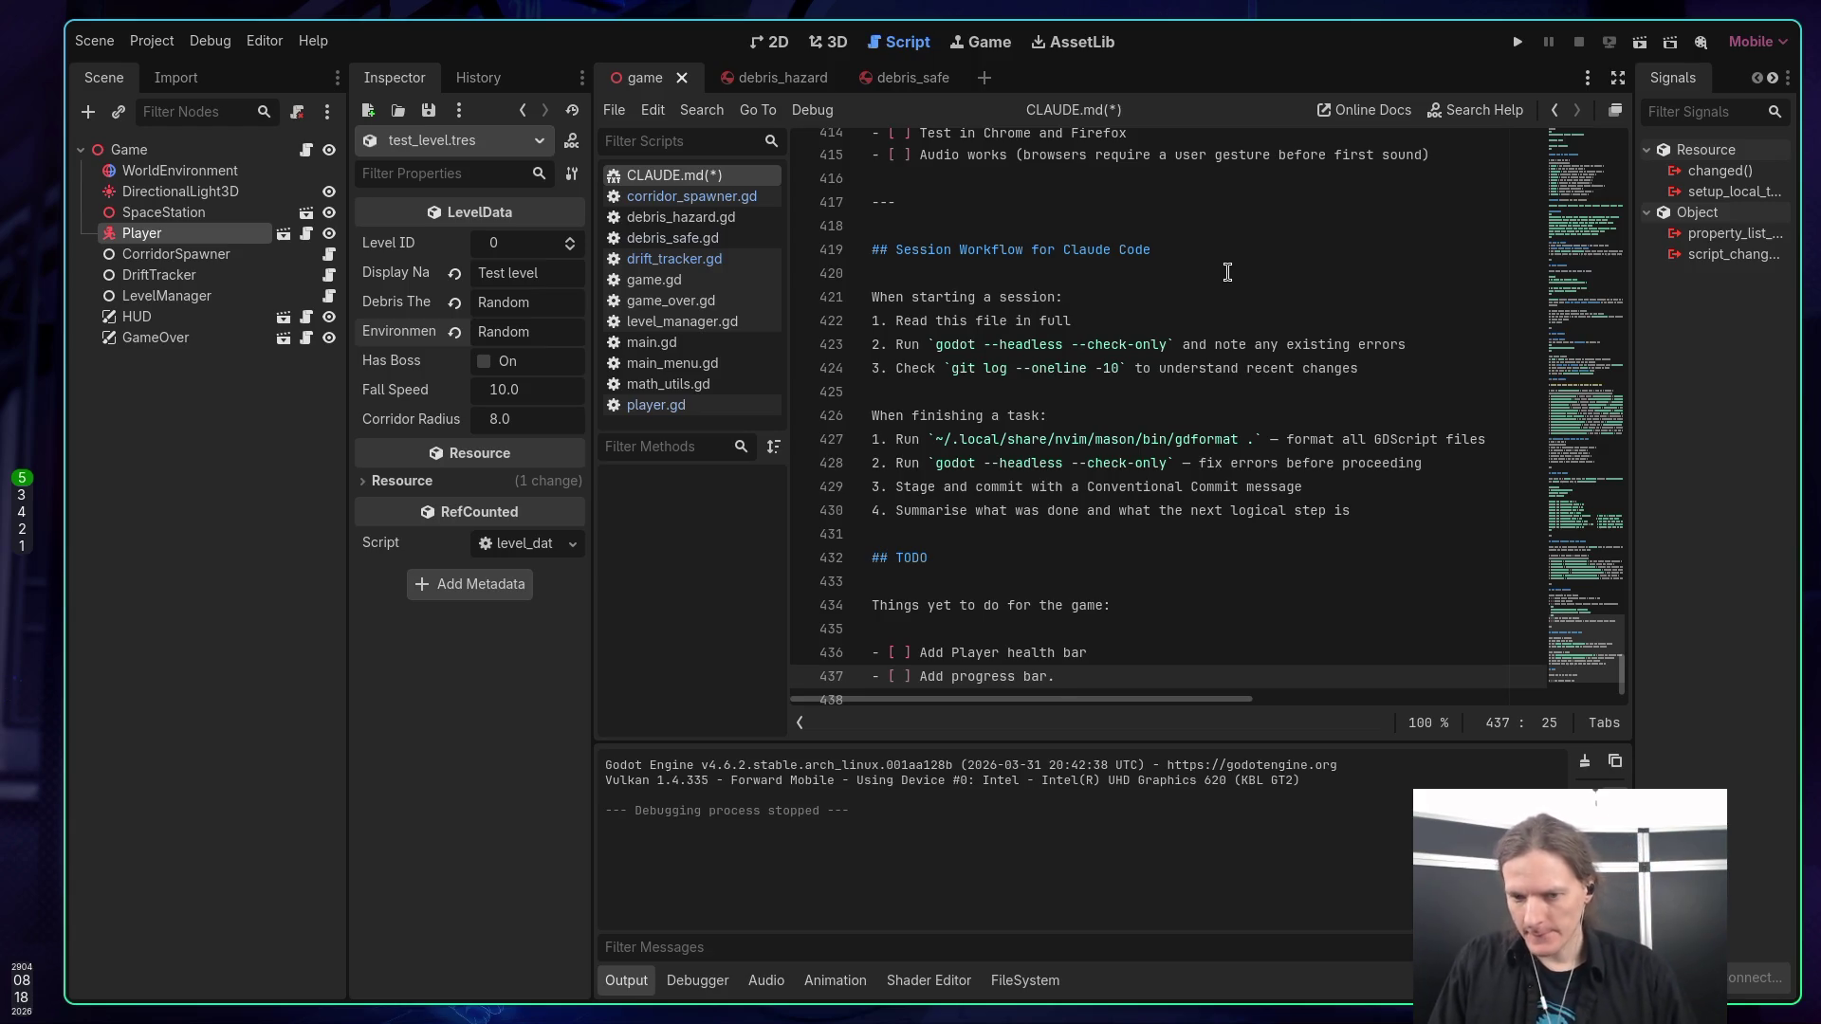
text(player start)
text(s at 1/)
text(3 of the )
text(bar)
text( A)
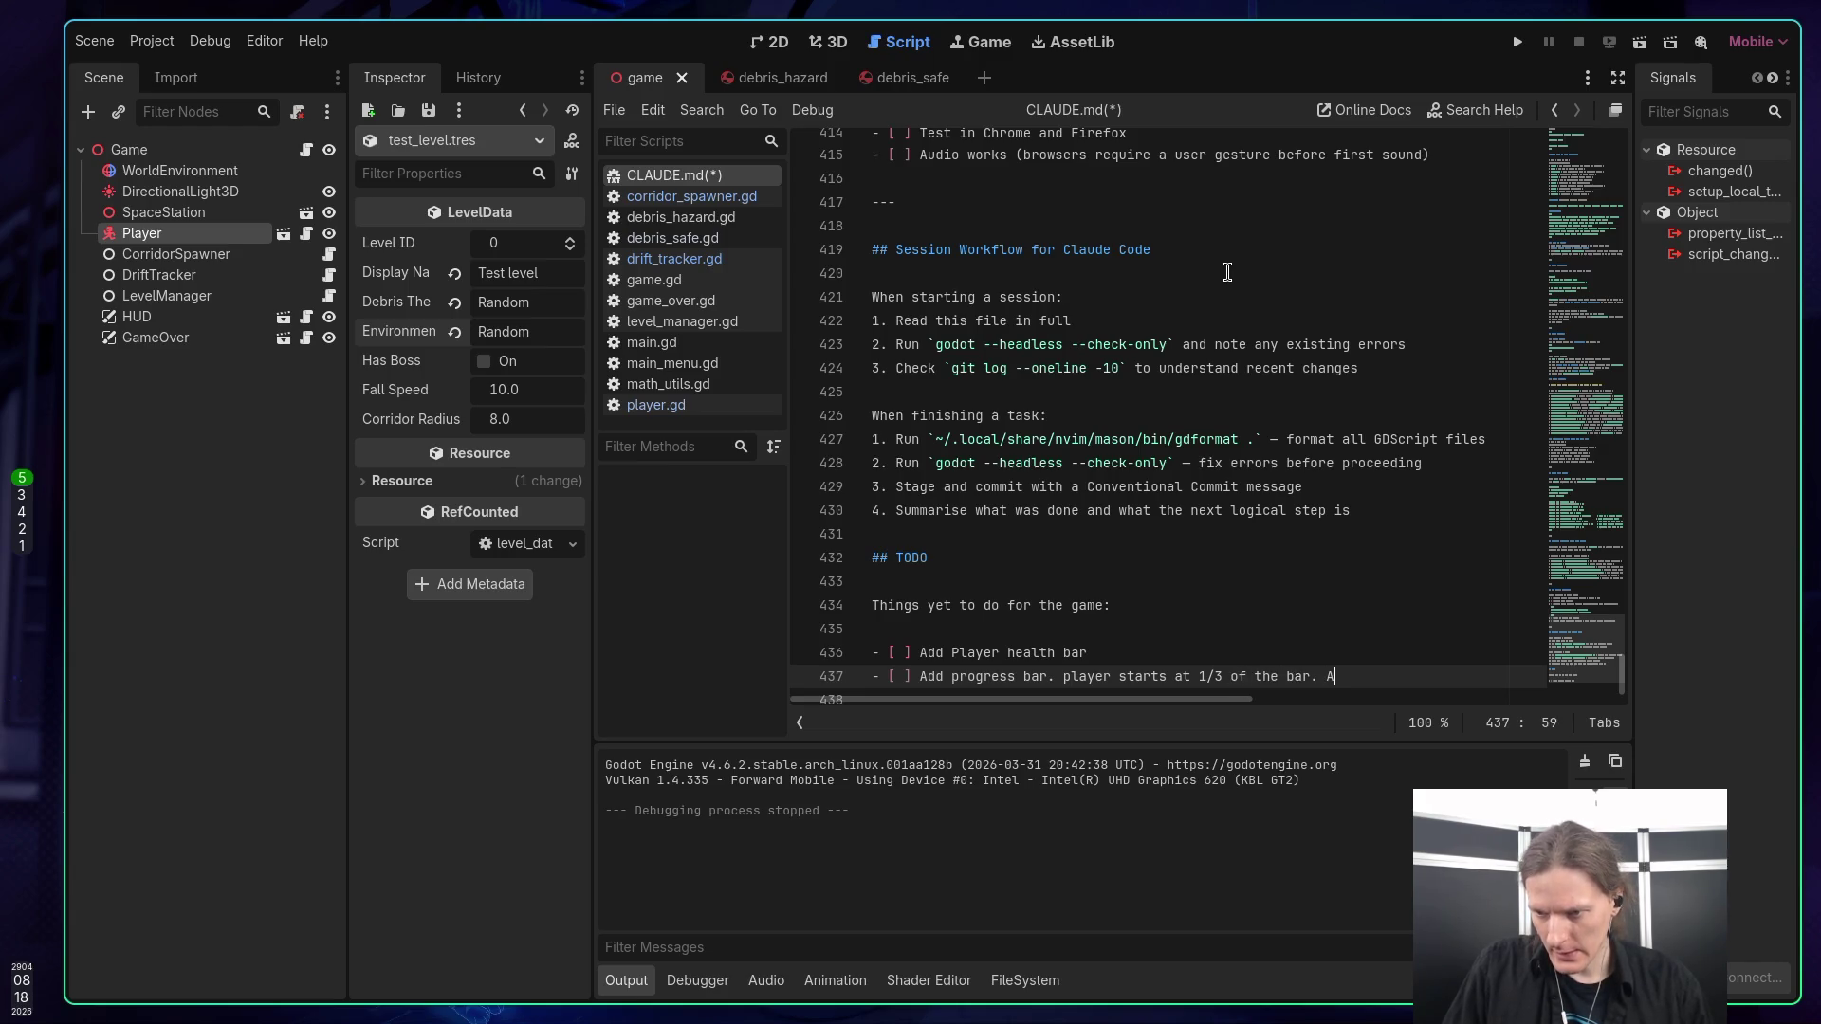
text(s he gets)
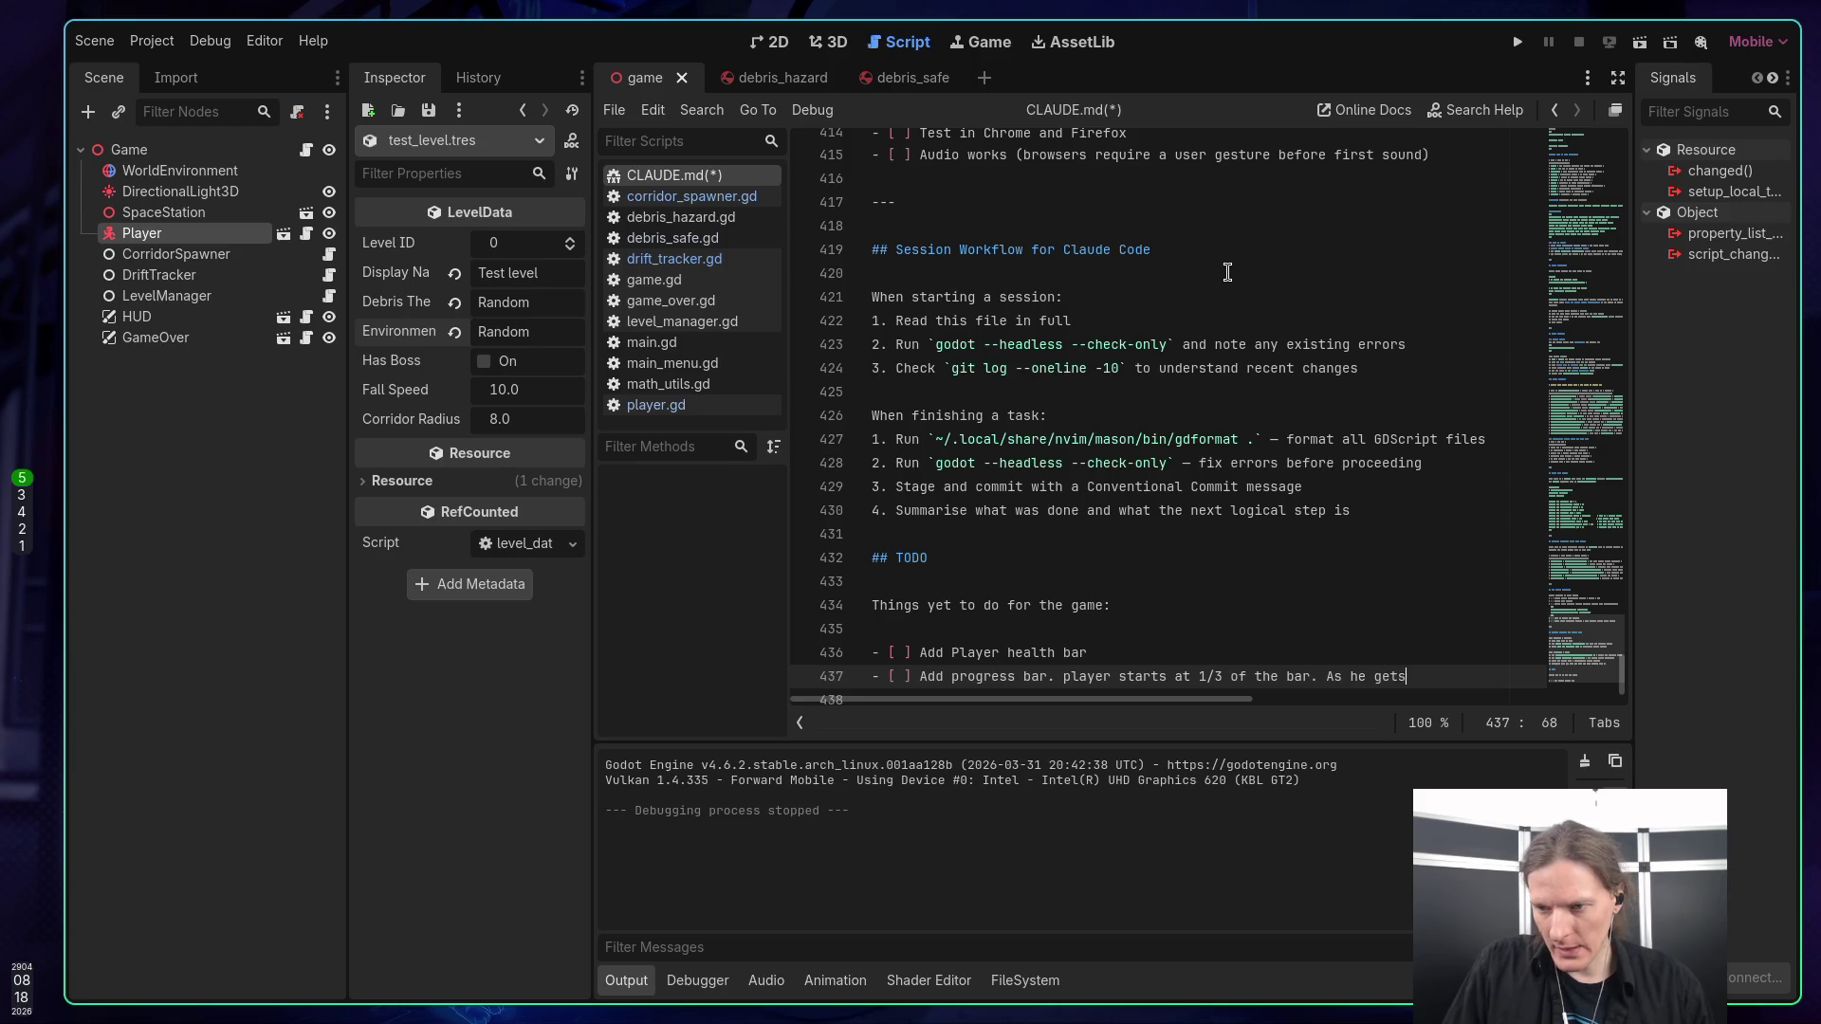
text( close t)
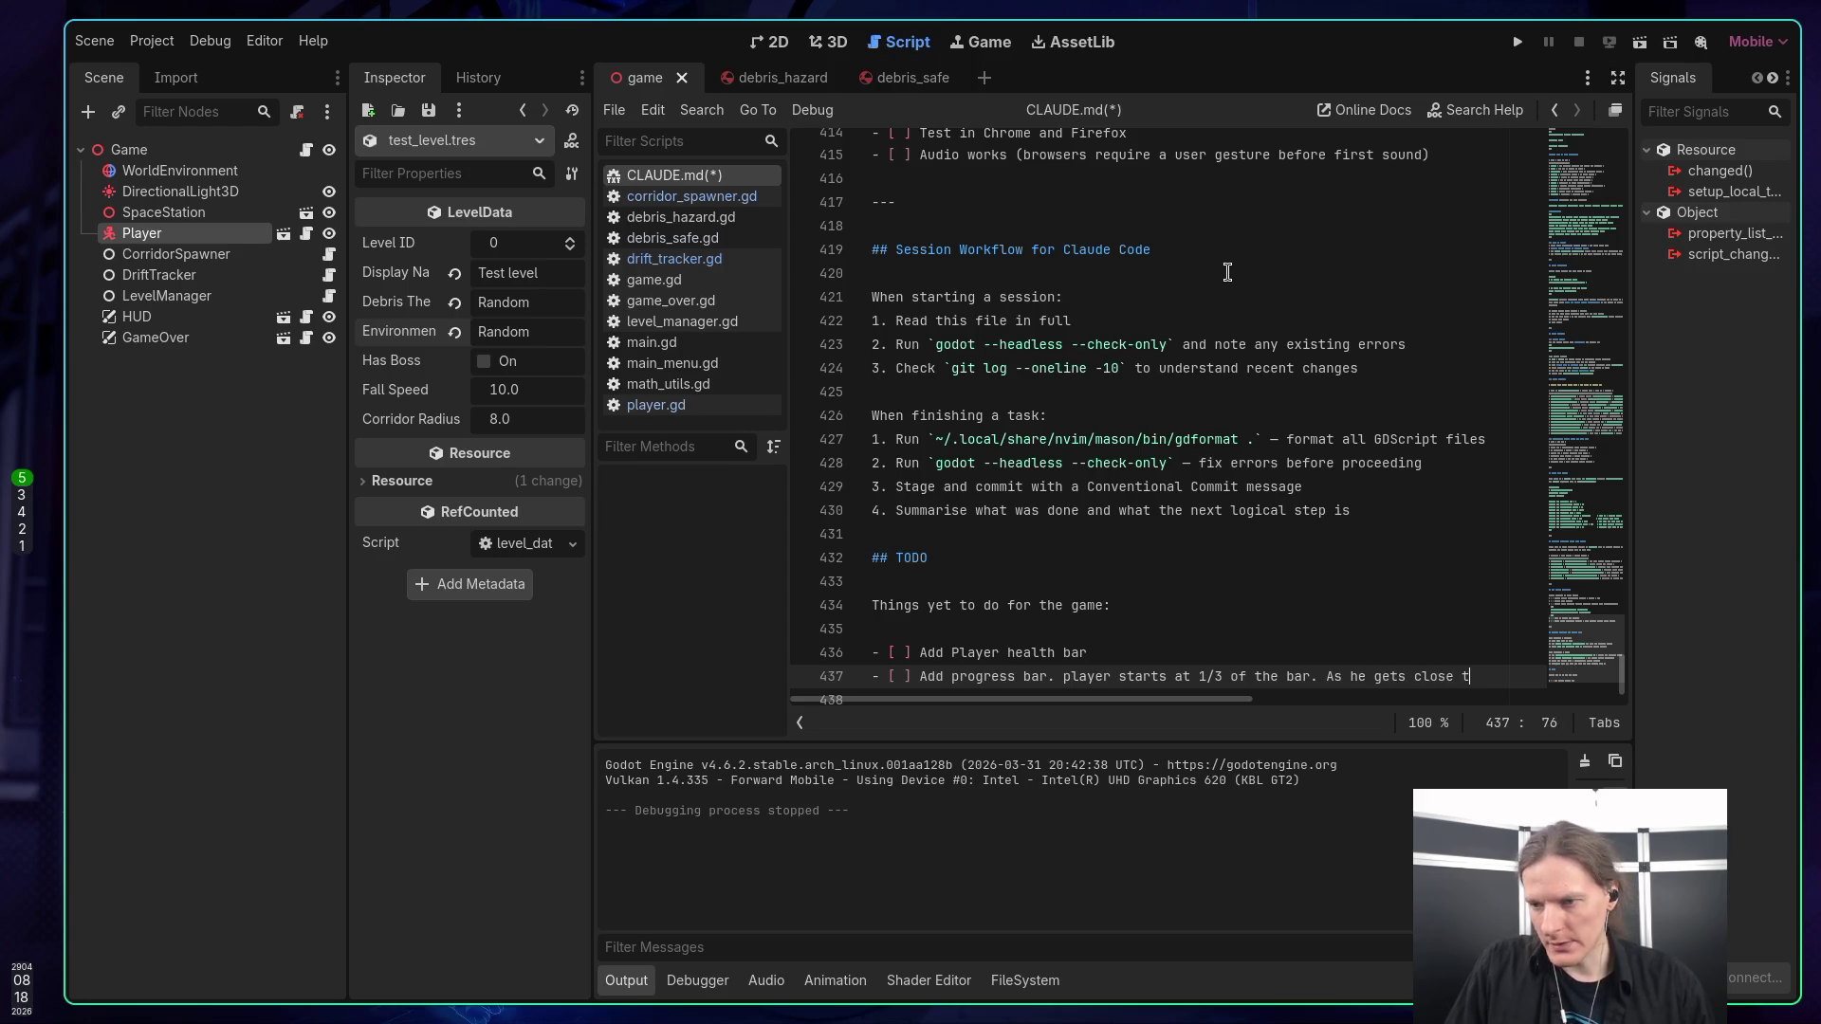
text(o the state)
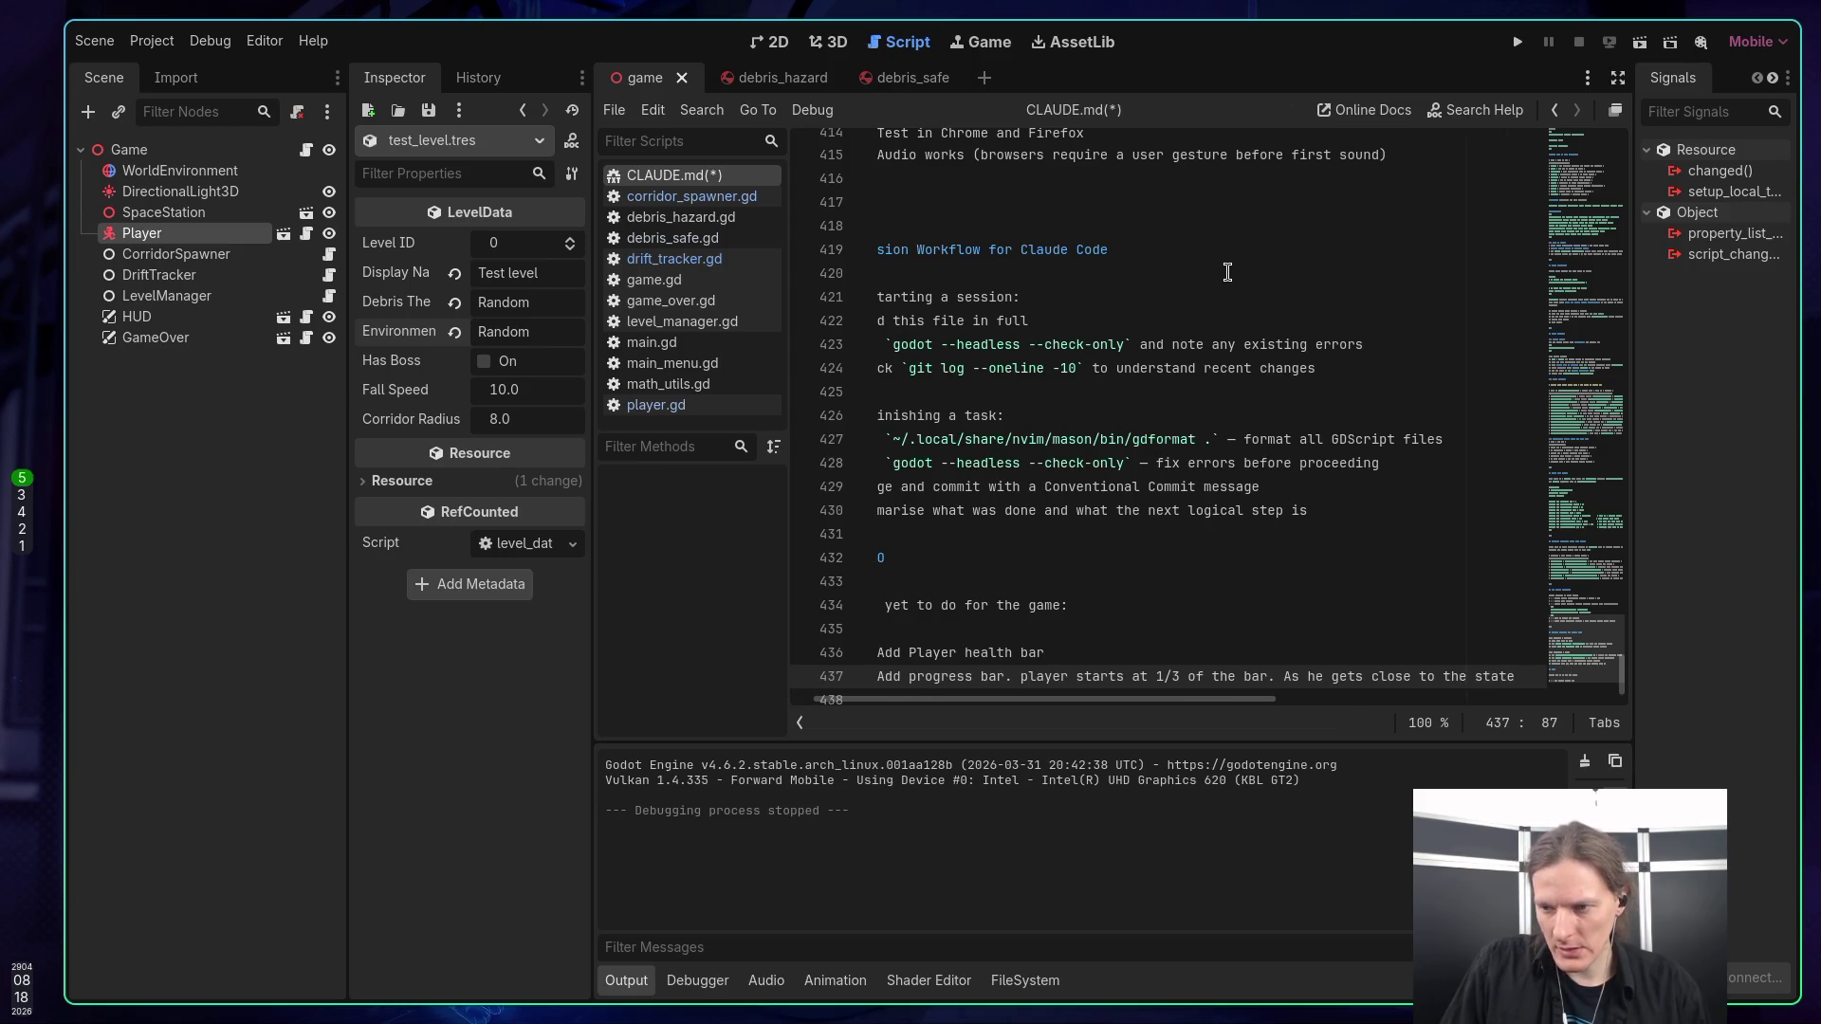
text(io)
text( - )
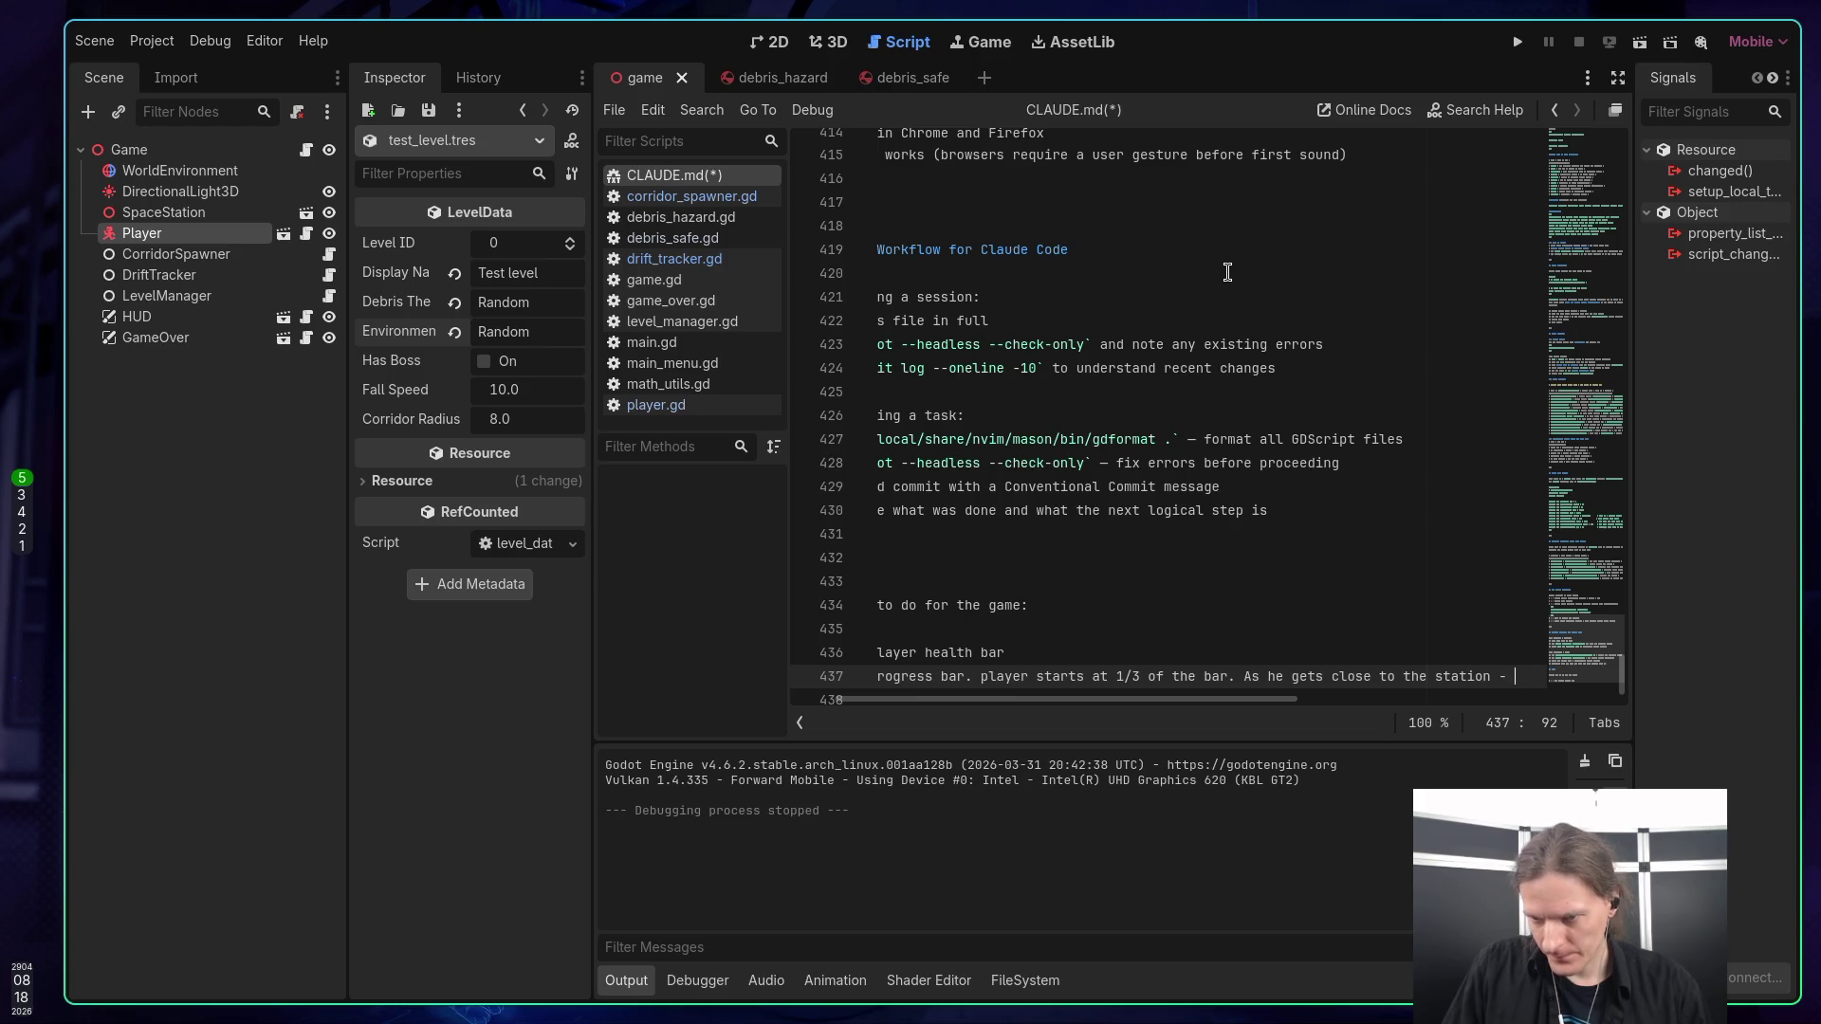
text(bar )
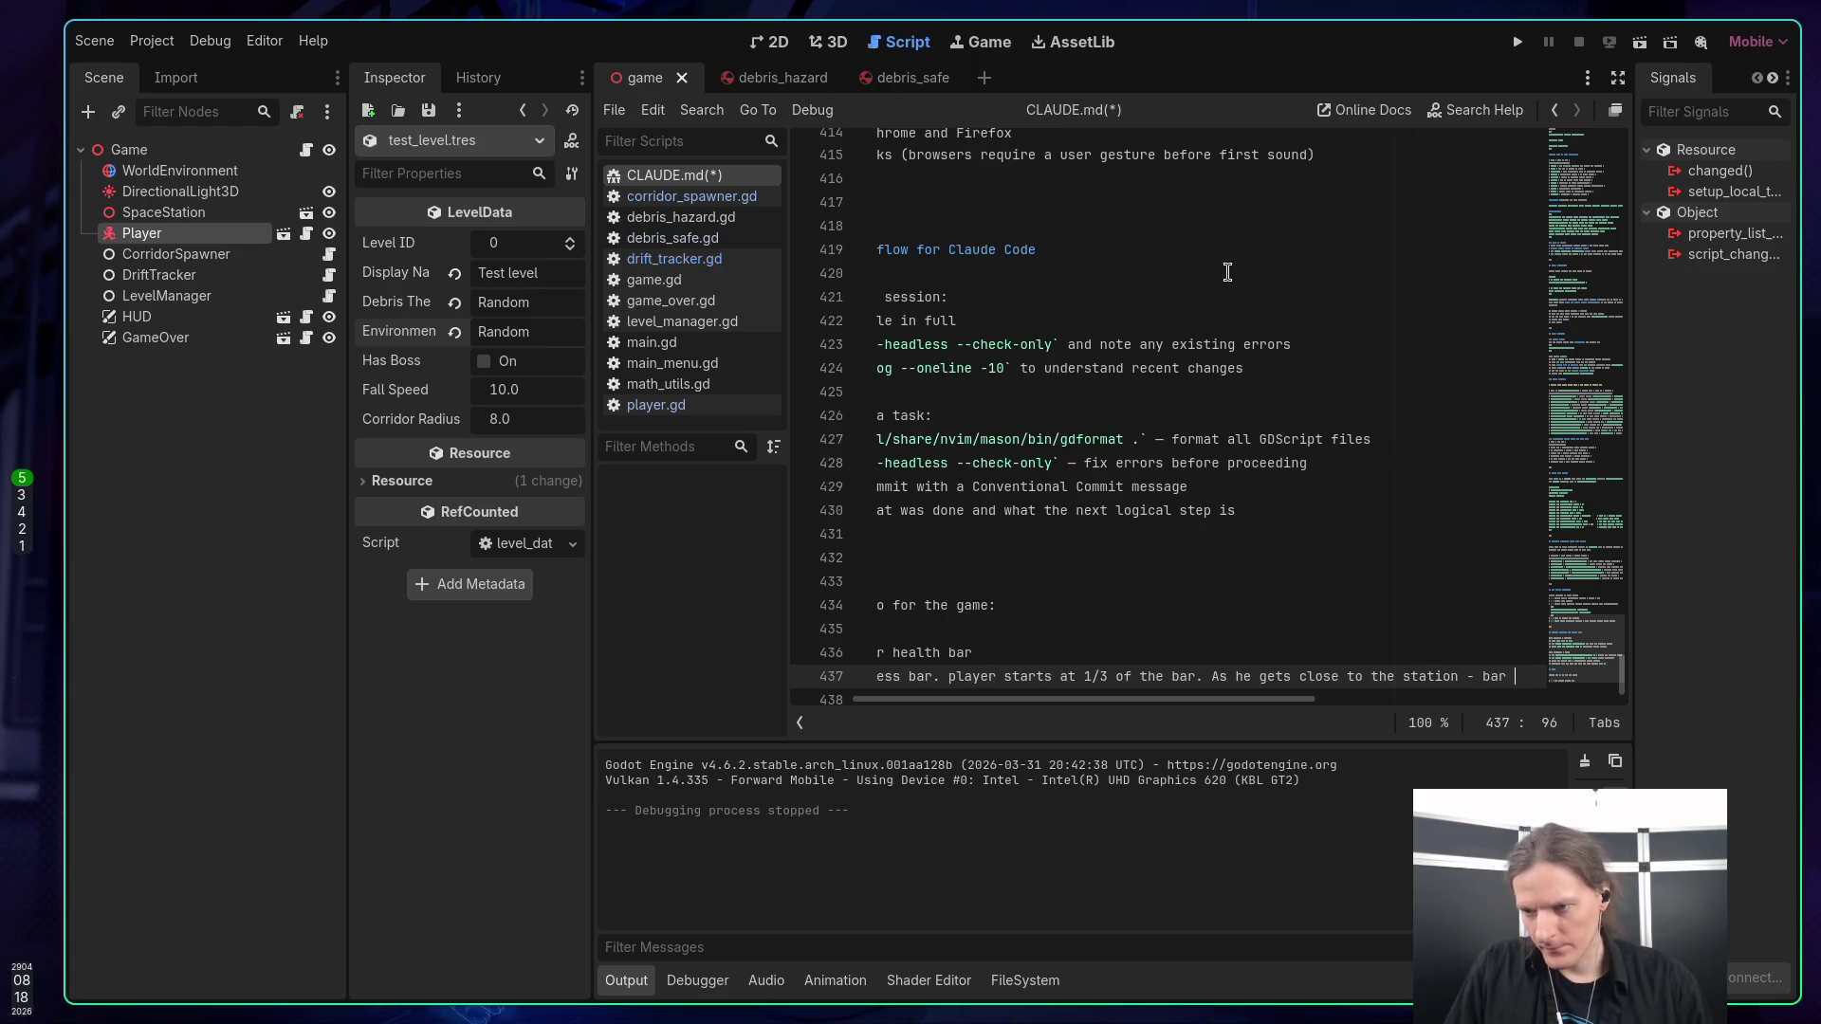
text(goe)
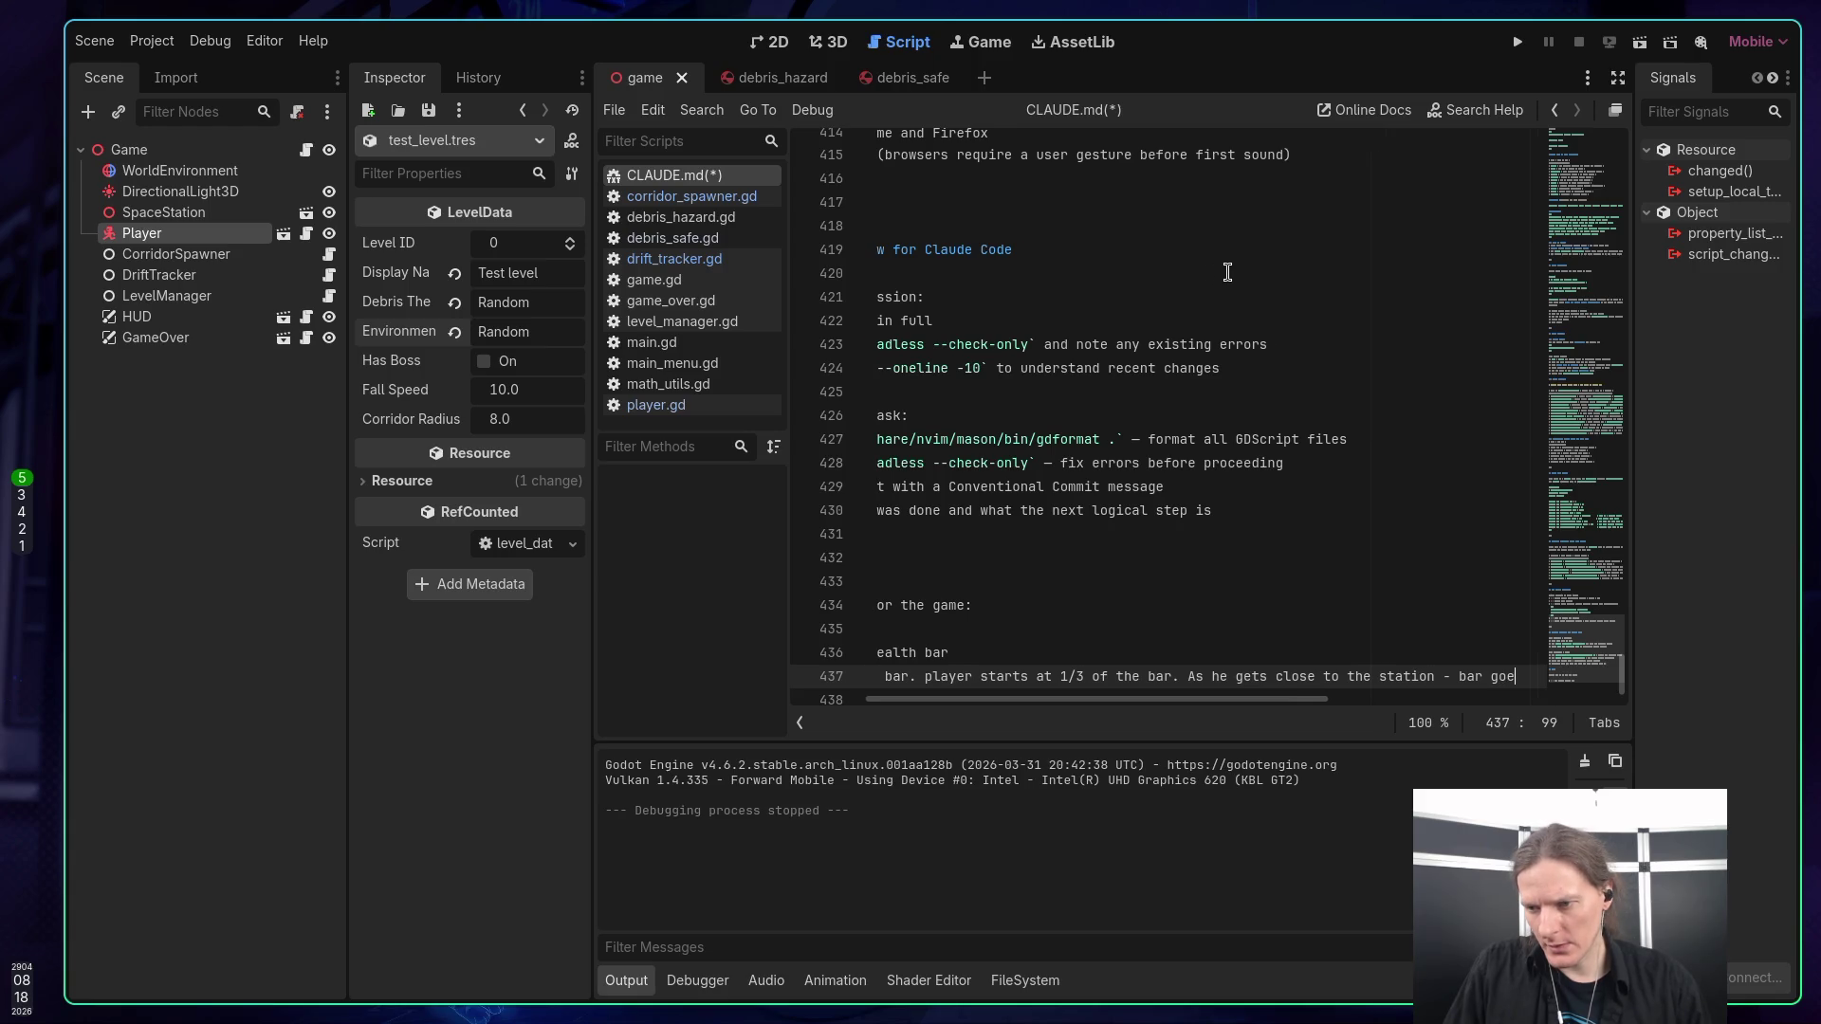
text(s to the)
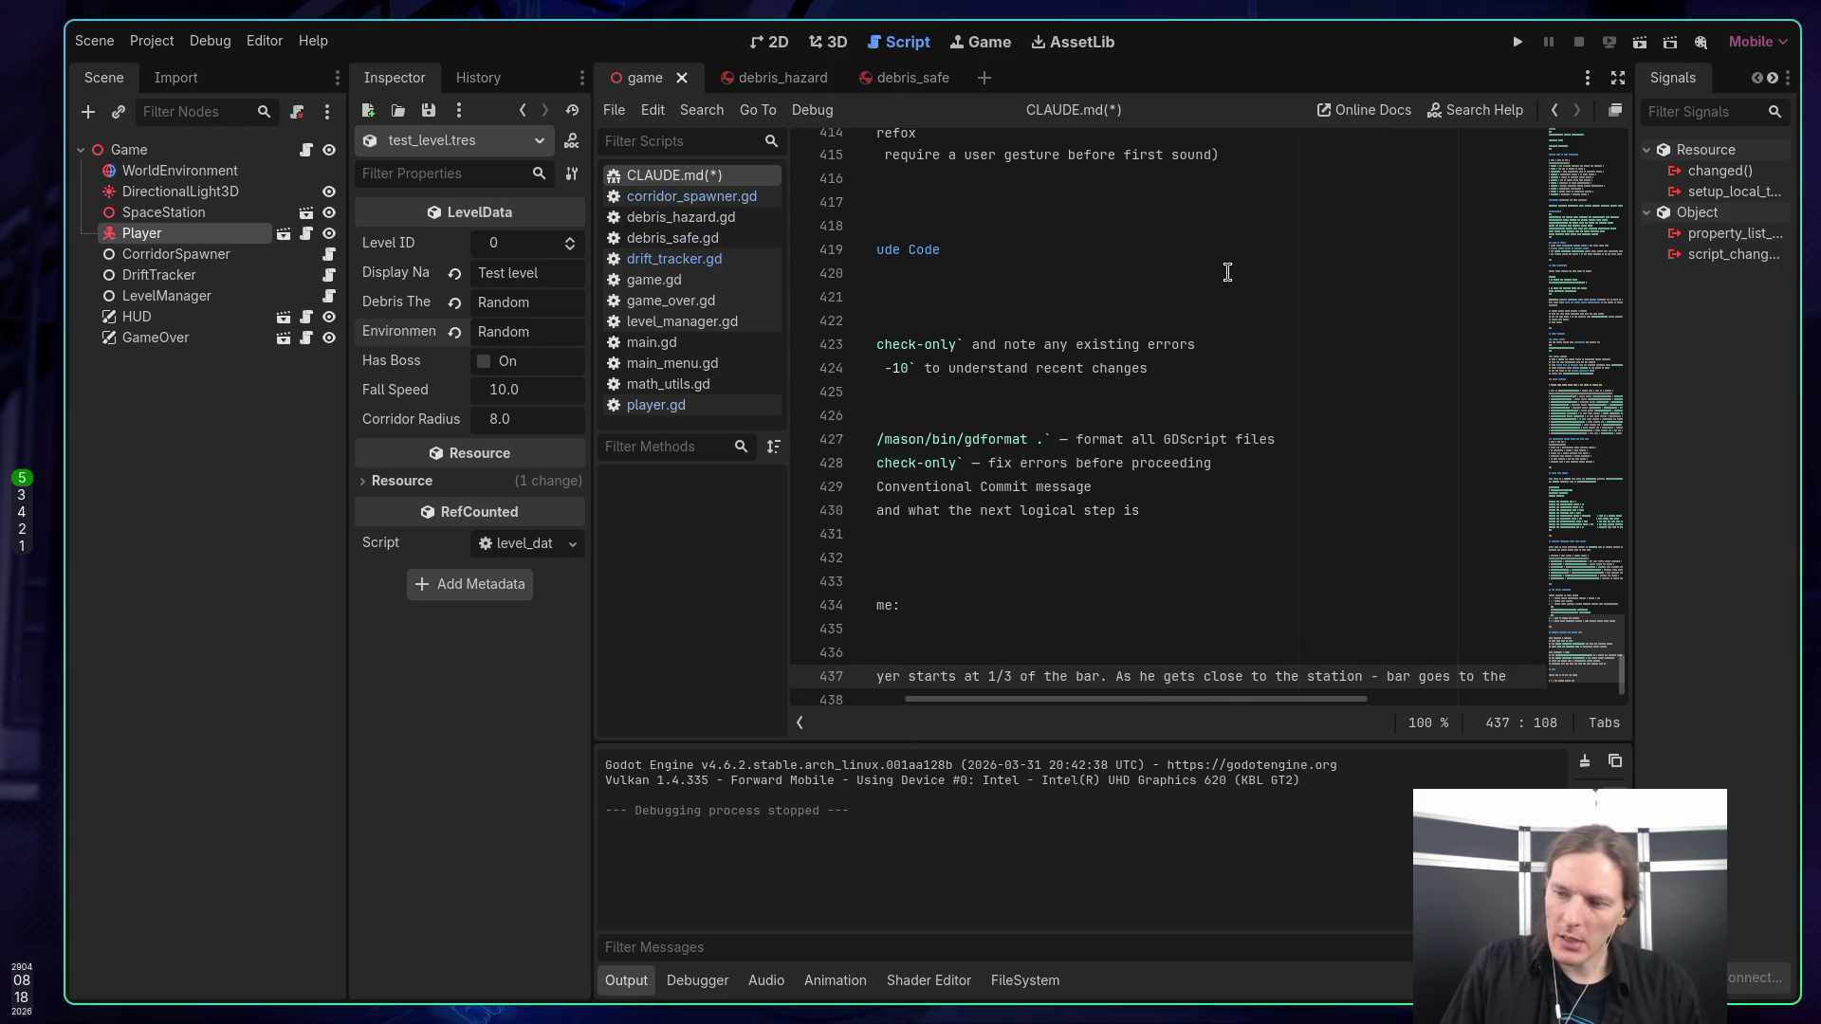
key(BackSpace)
key(BackSpace)
key(BackSpace)
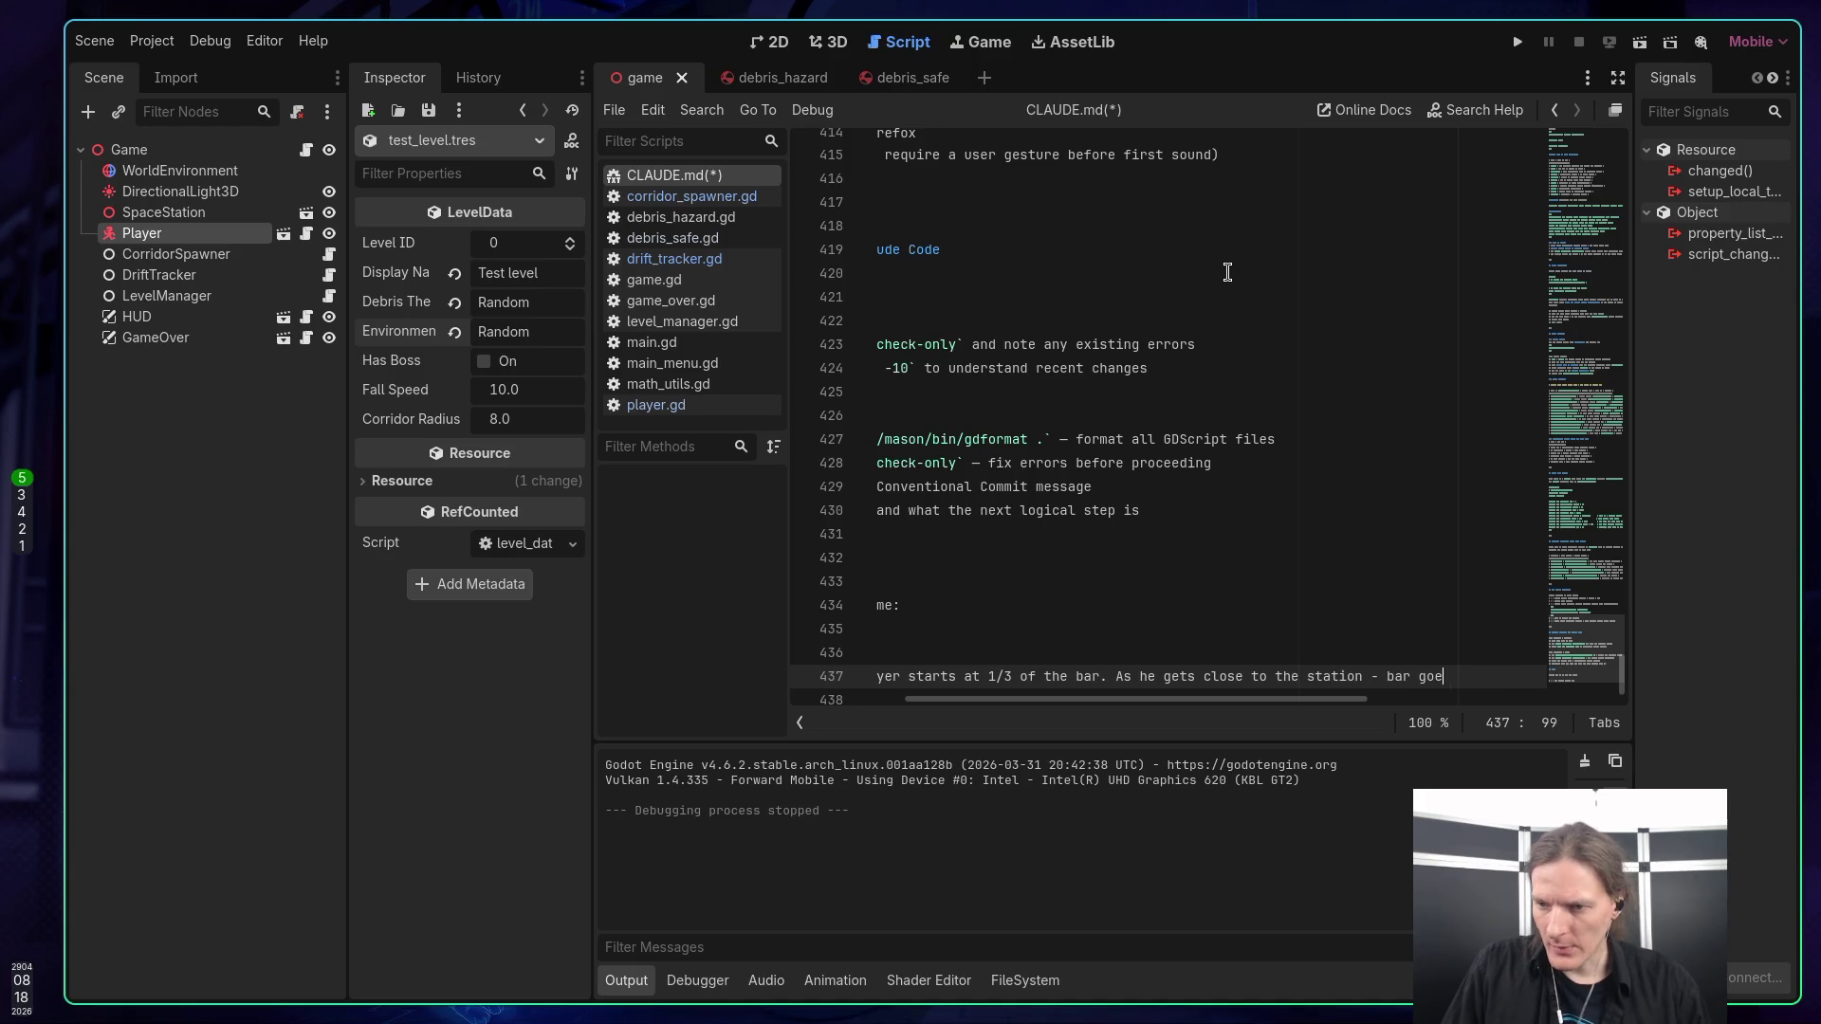
text(fills. )
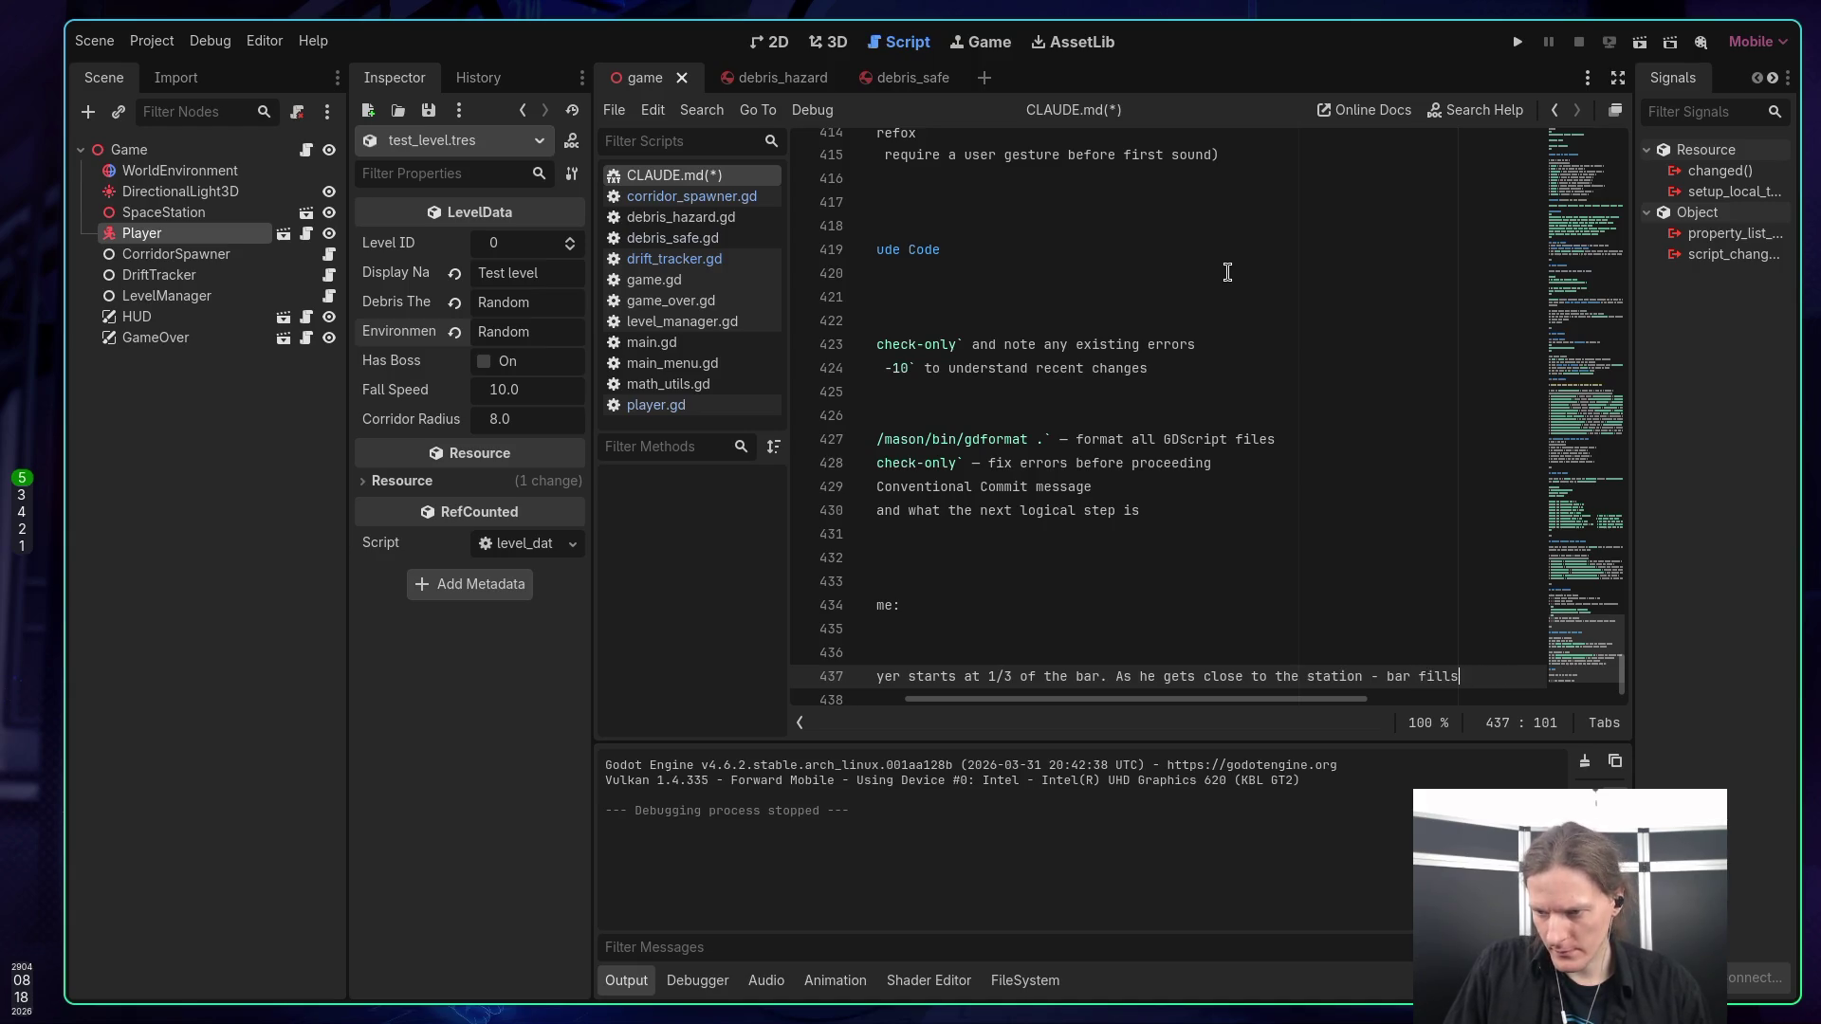
text(Lef)
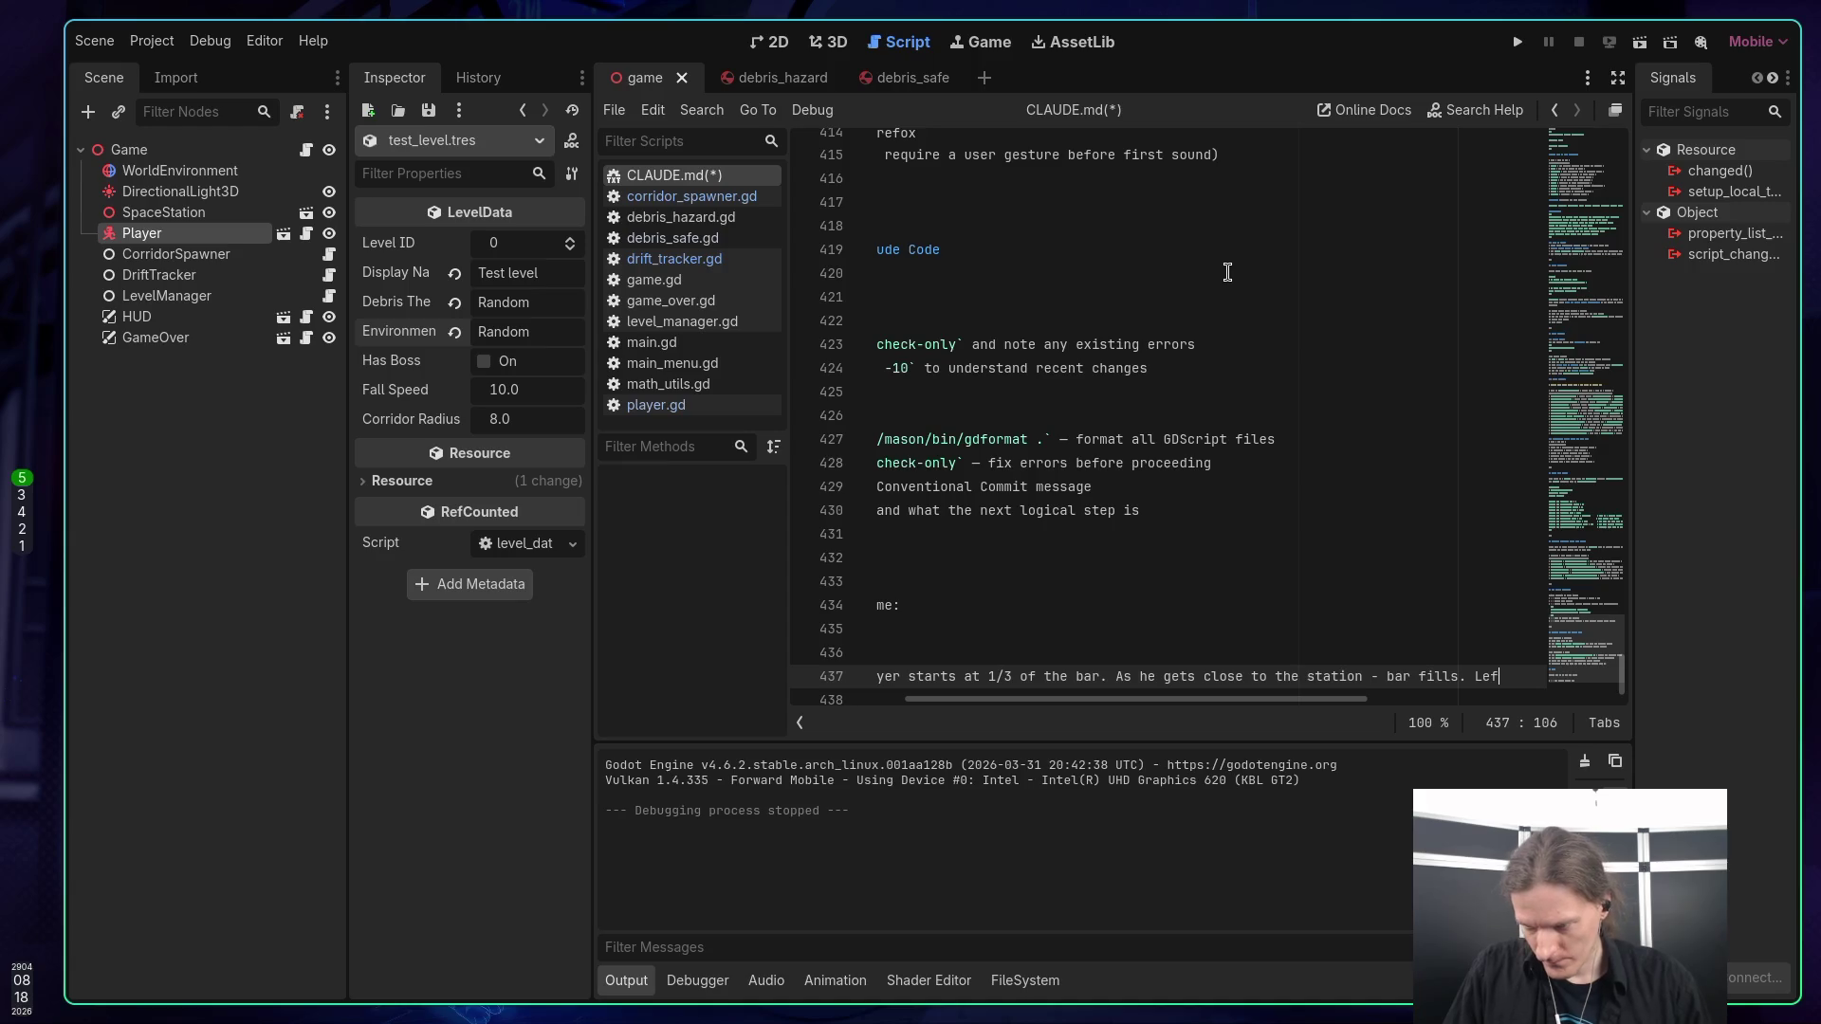
text(t )
text(side of a ba)
text(r st)
Add that falling away moves it left, and 0 matches the 'left behind' ending.
key(BackSpace)
key(BackSpace)
key(BackSpace)
key(BackSpace)
key(BackSpace)
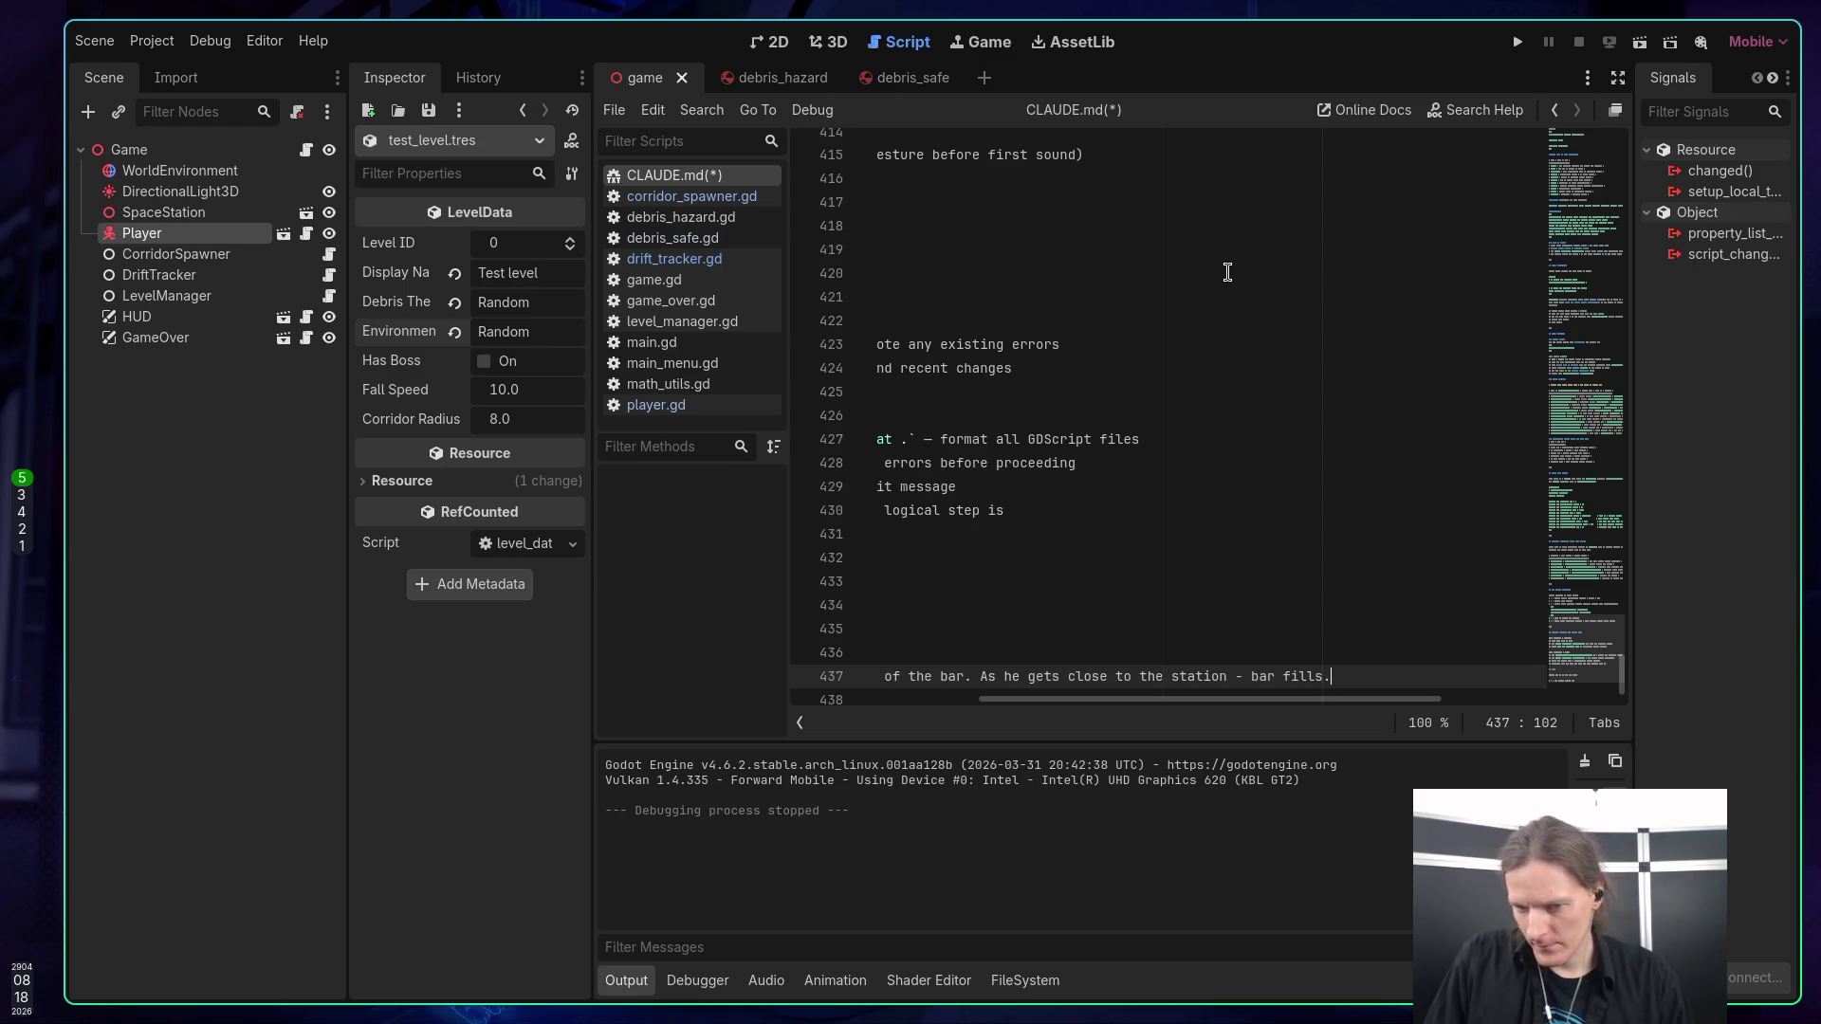
text(If p)
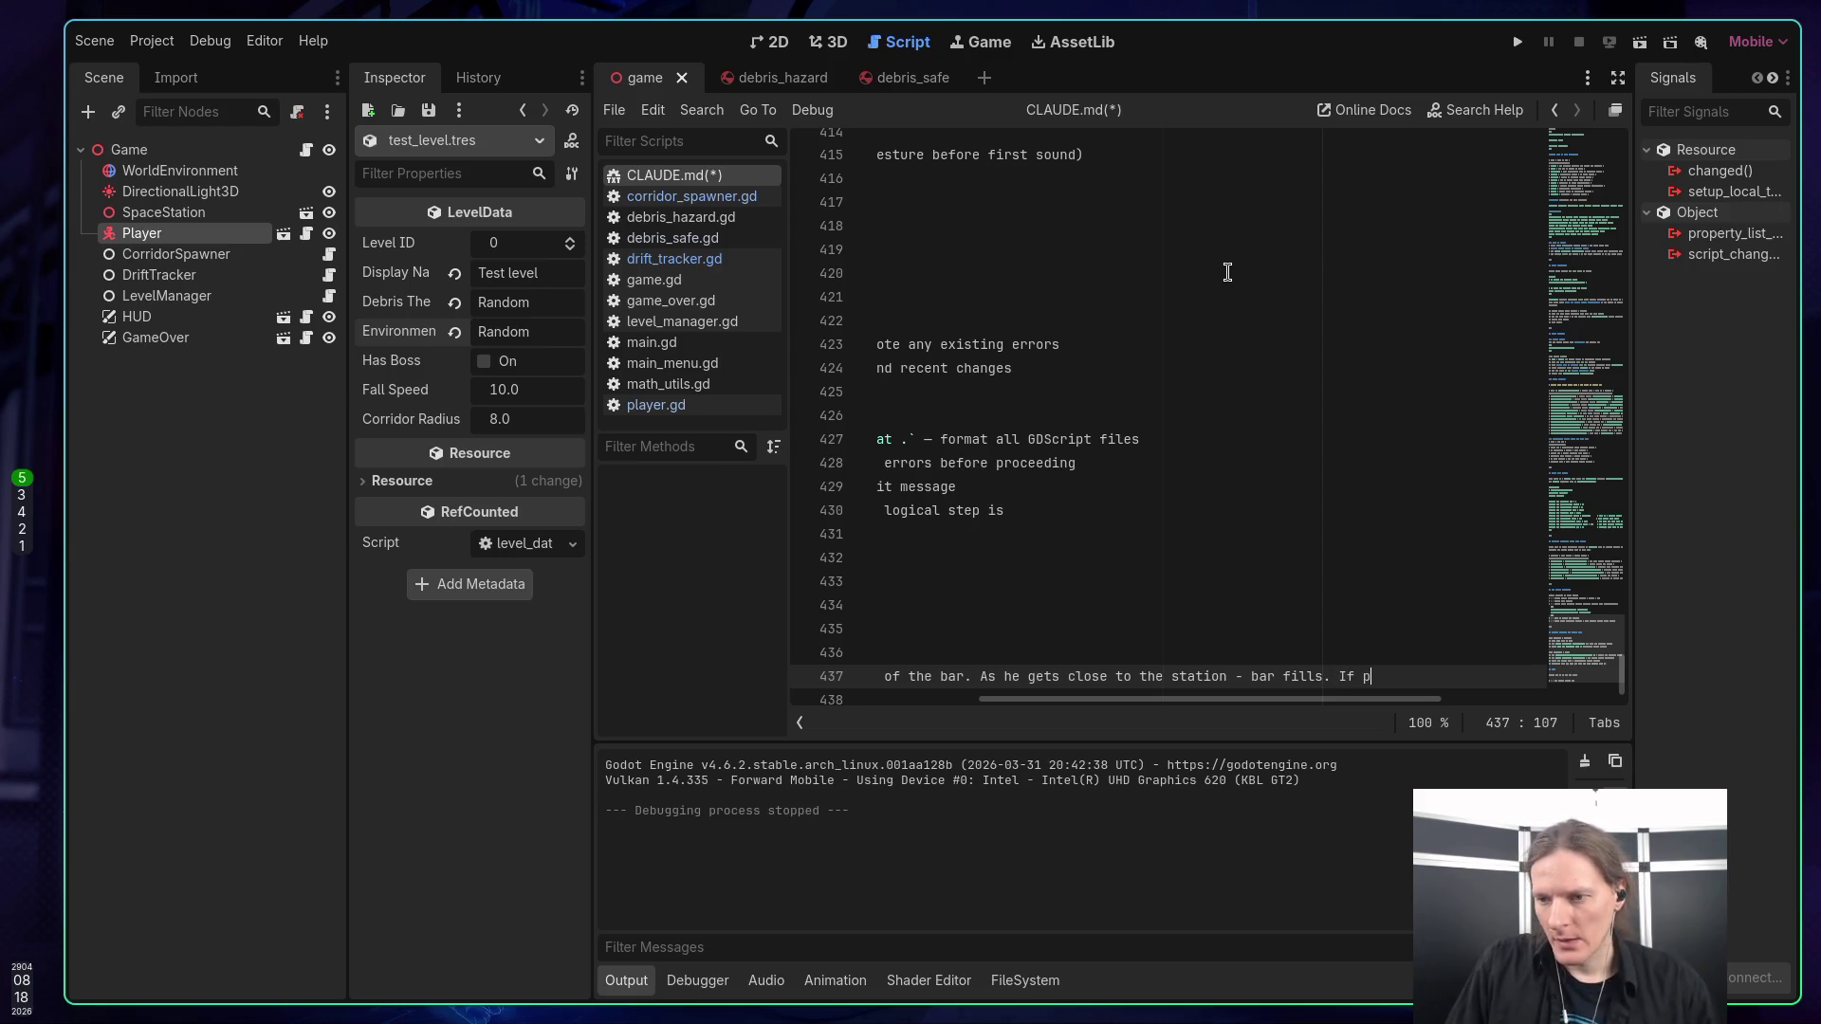
text(layer)
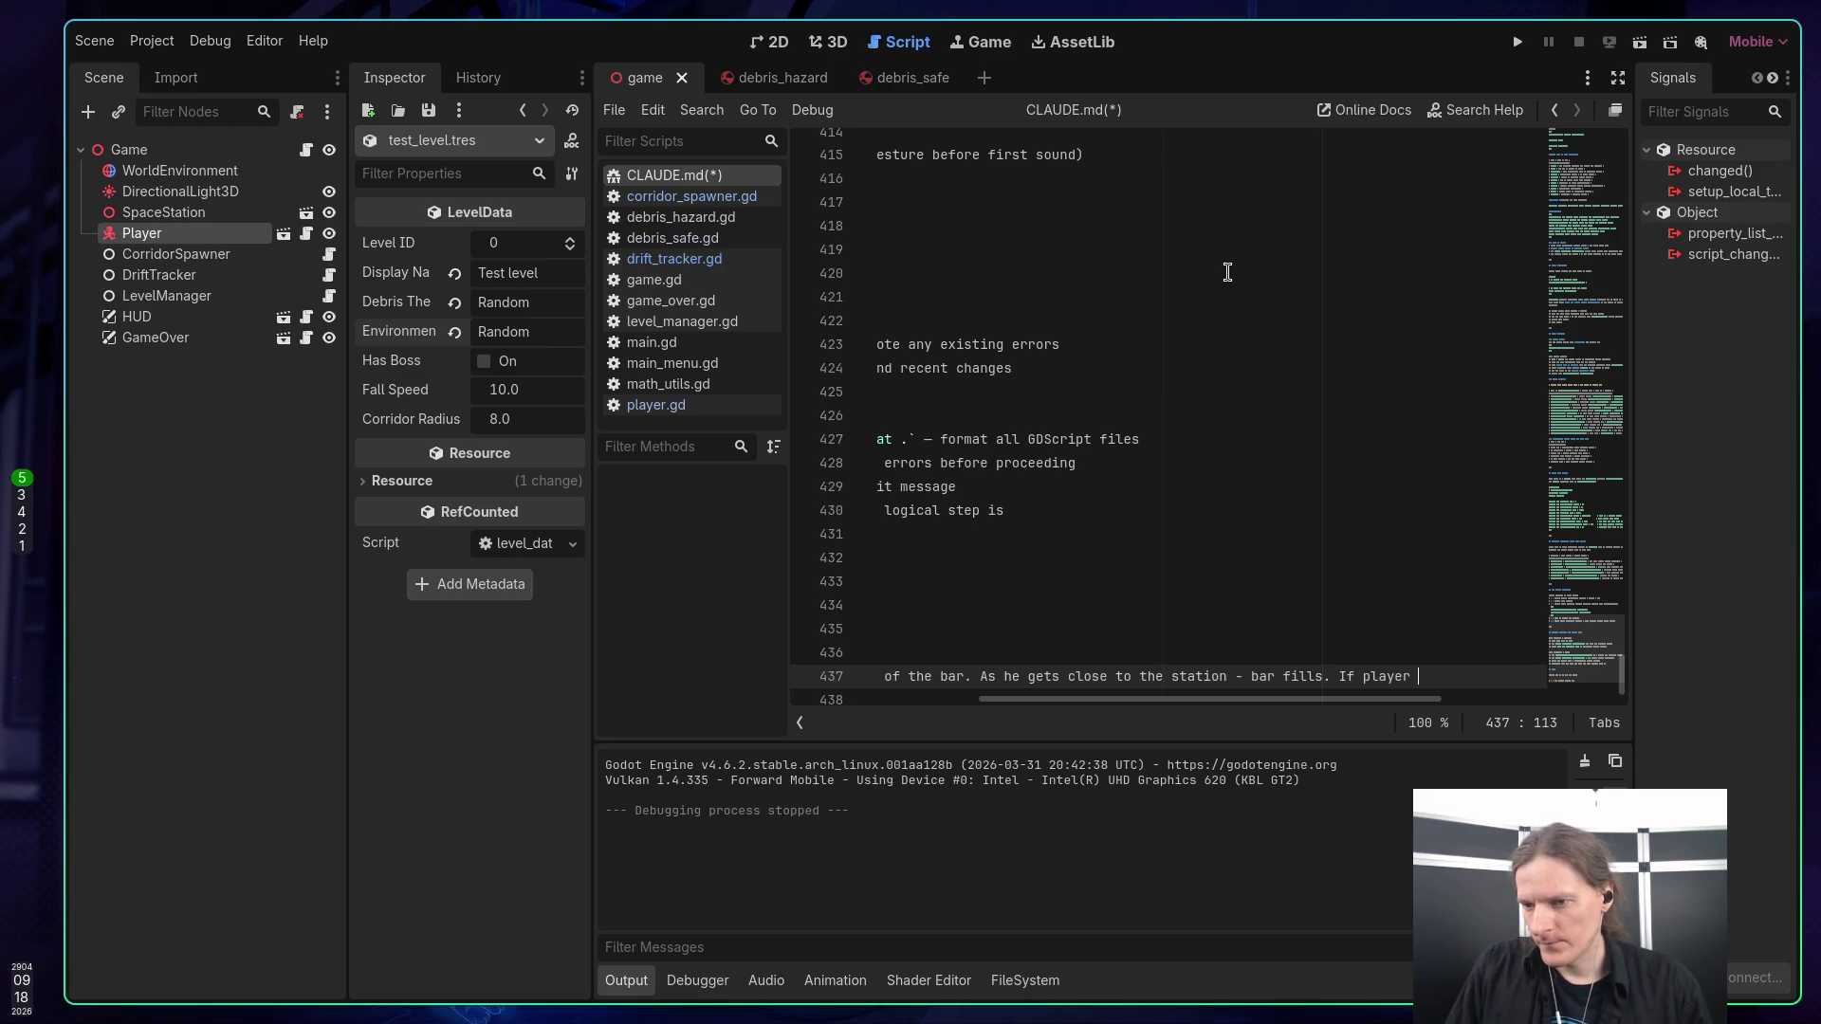
text(fal)
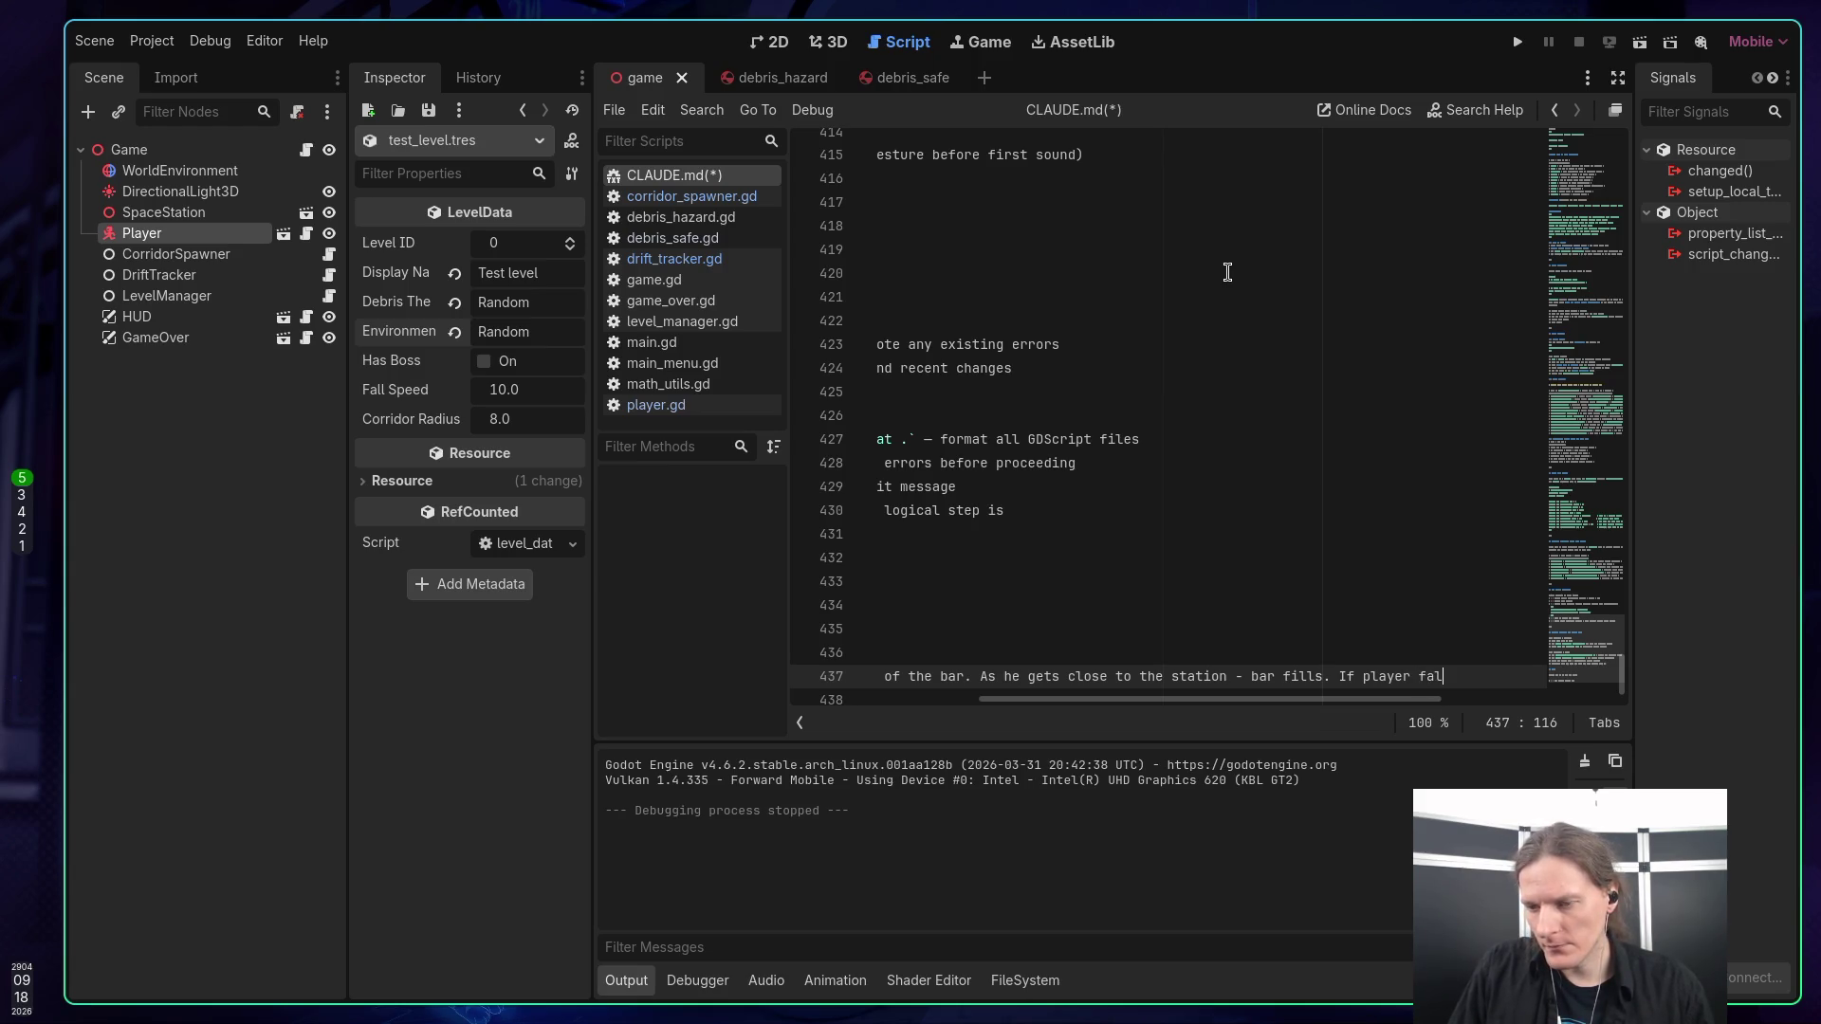
text(ls)
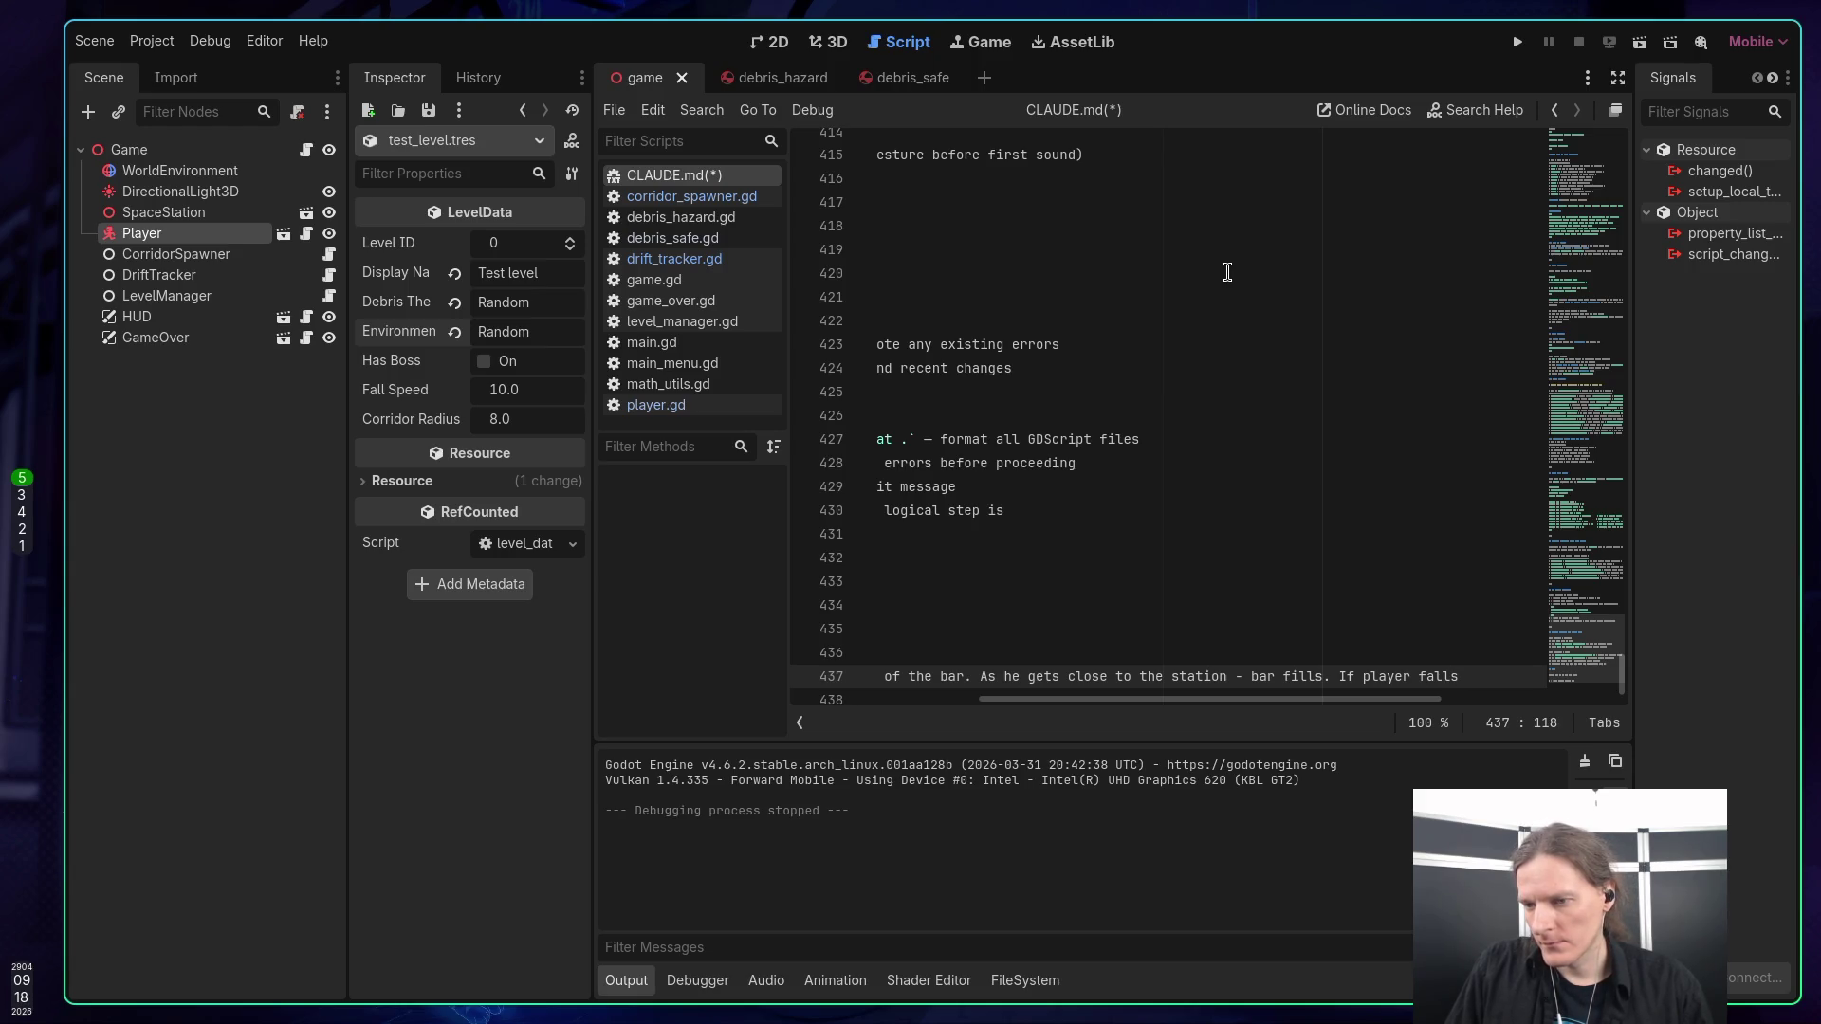
text(away - i)
text(t gg)
text(est)
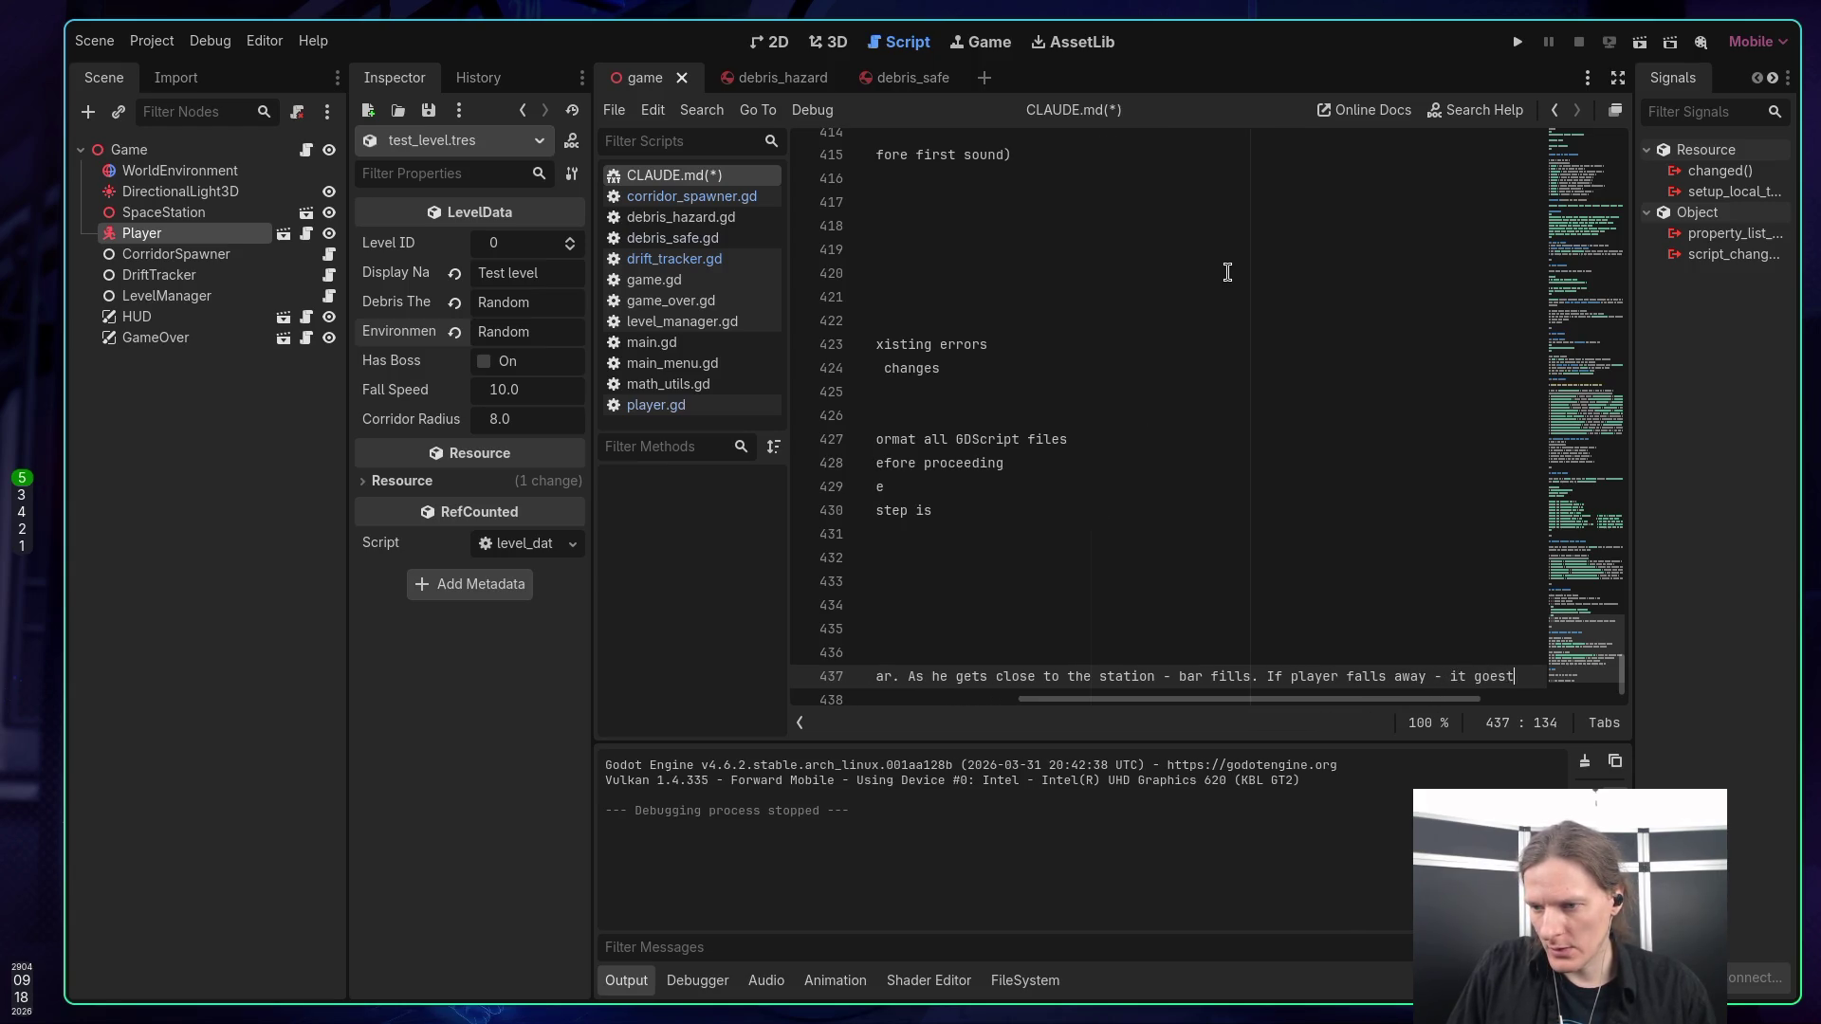
text( to the left)
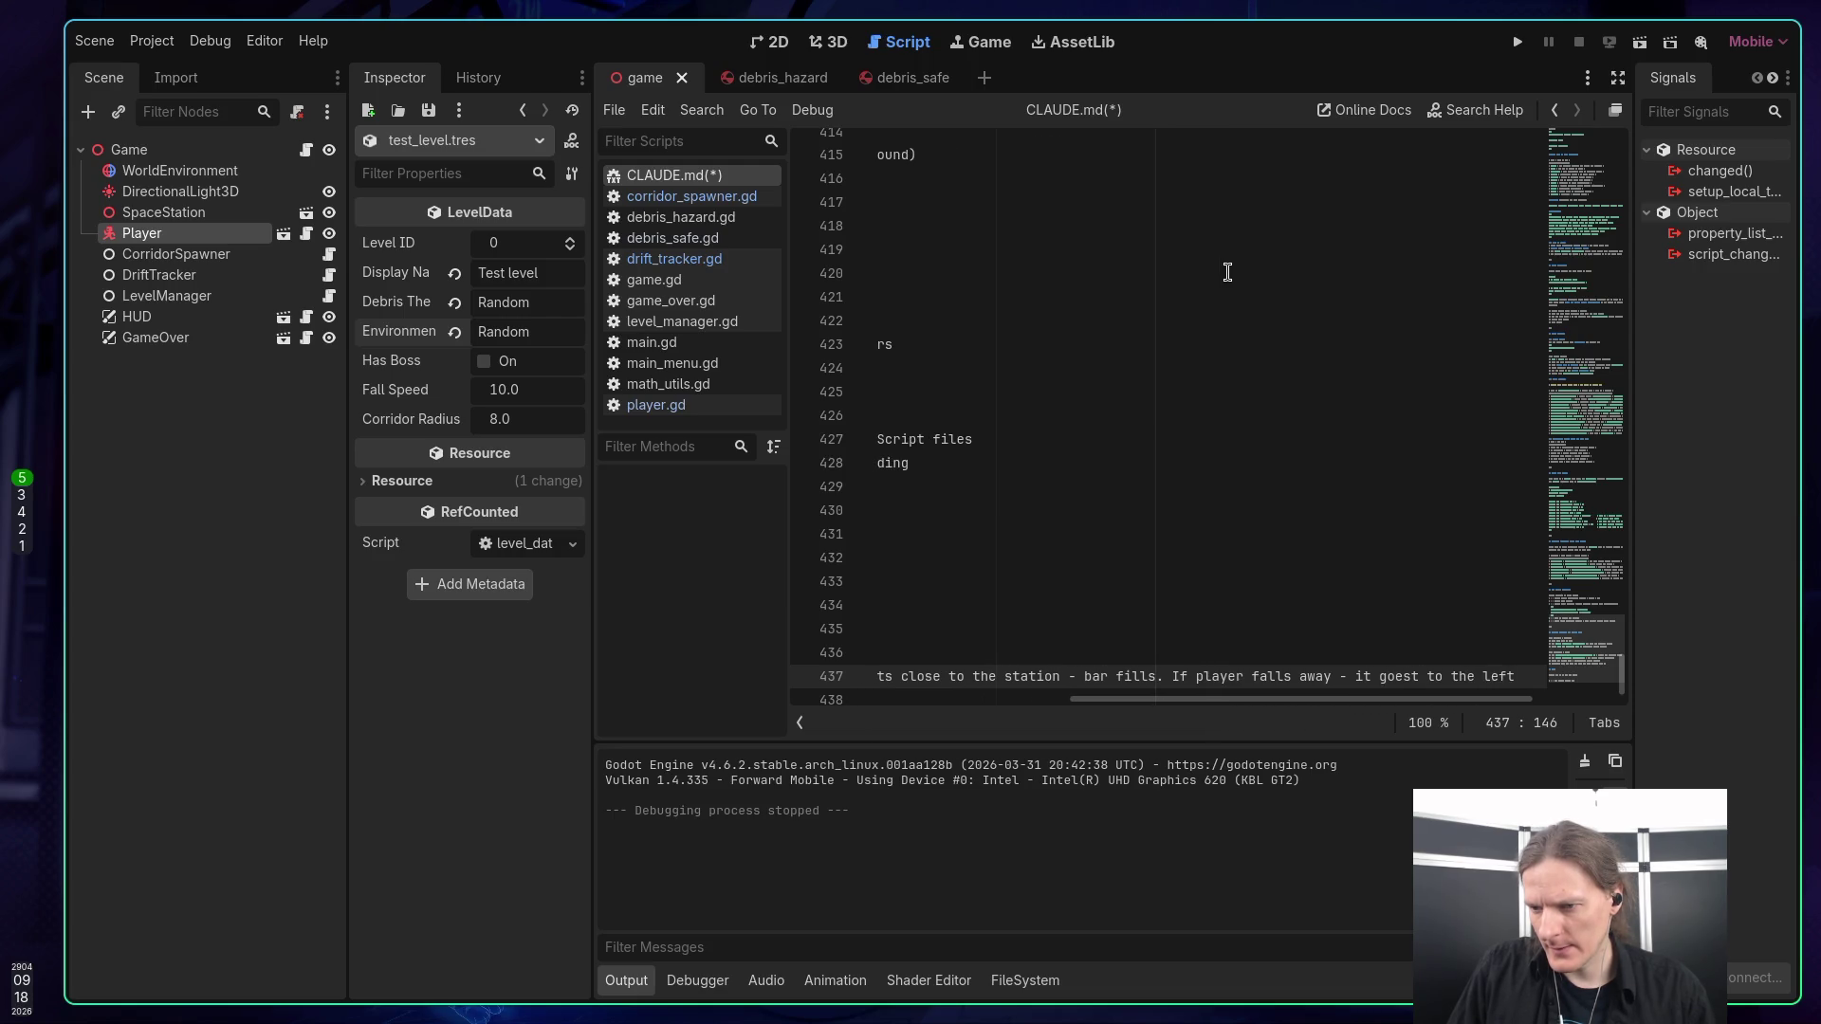
text(.)
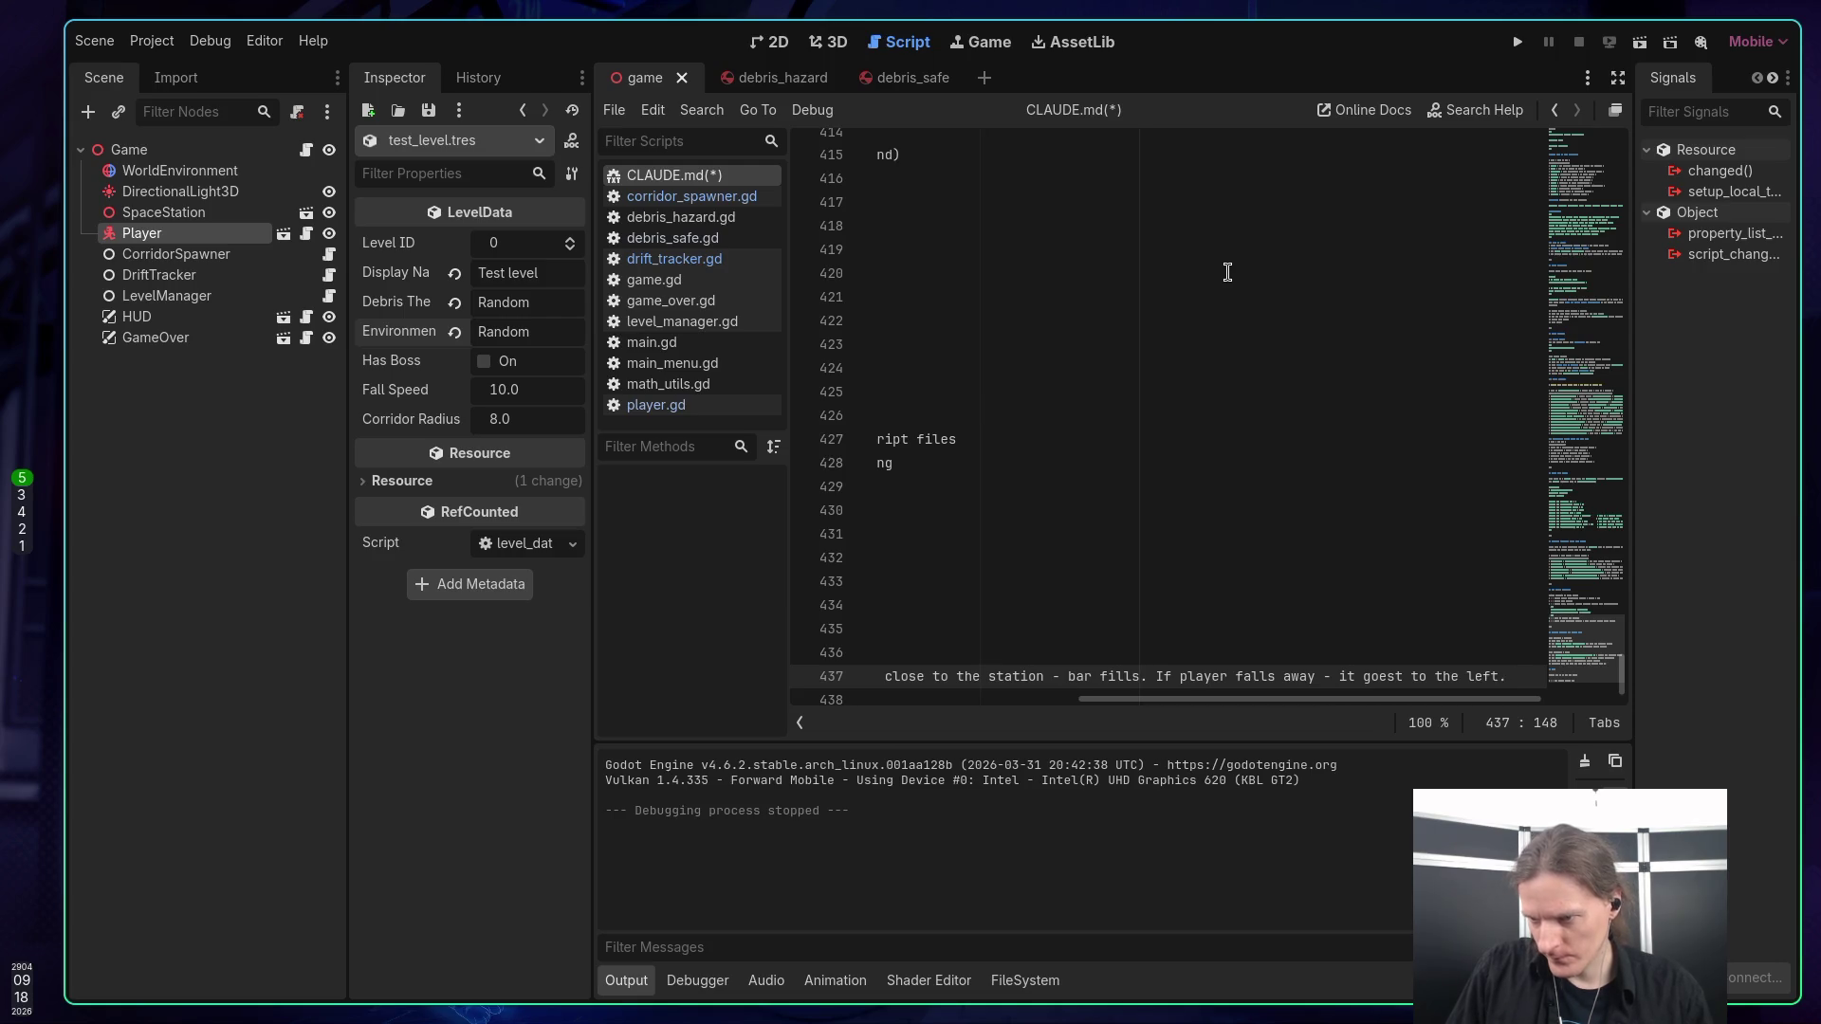
text( 0 on the bar)
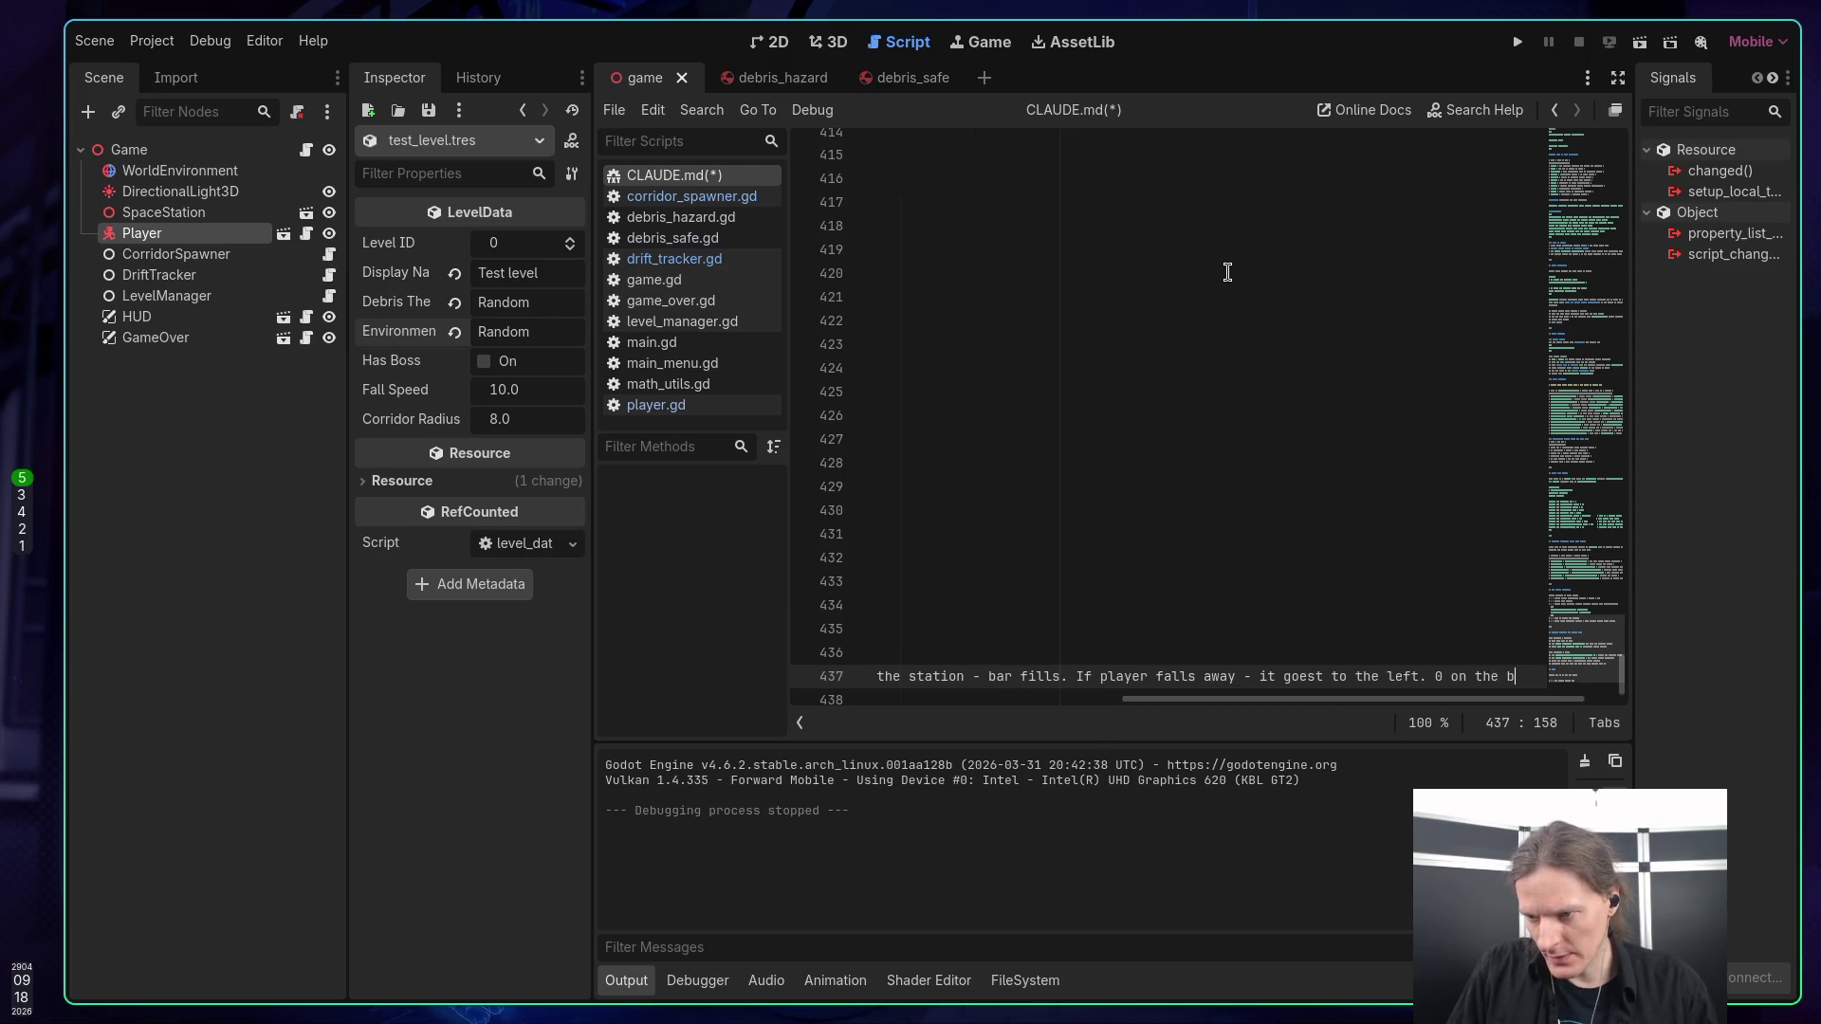
key(BackSpace)
key(BackSpace)
key(BackSpace)
text(0 on th)
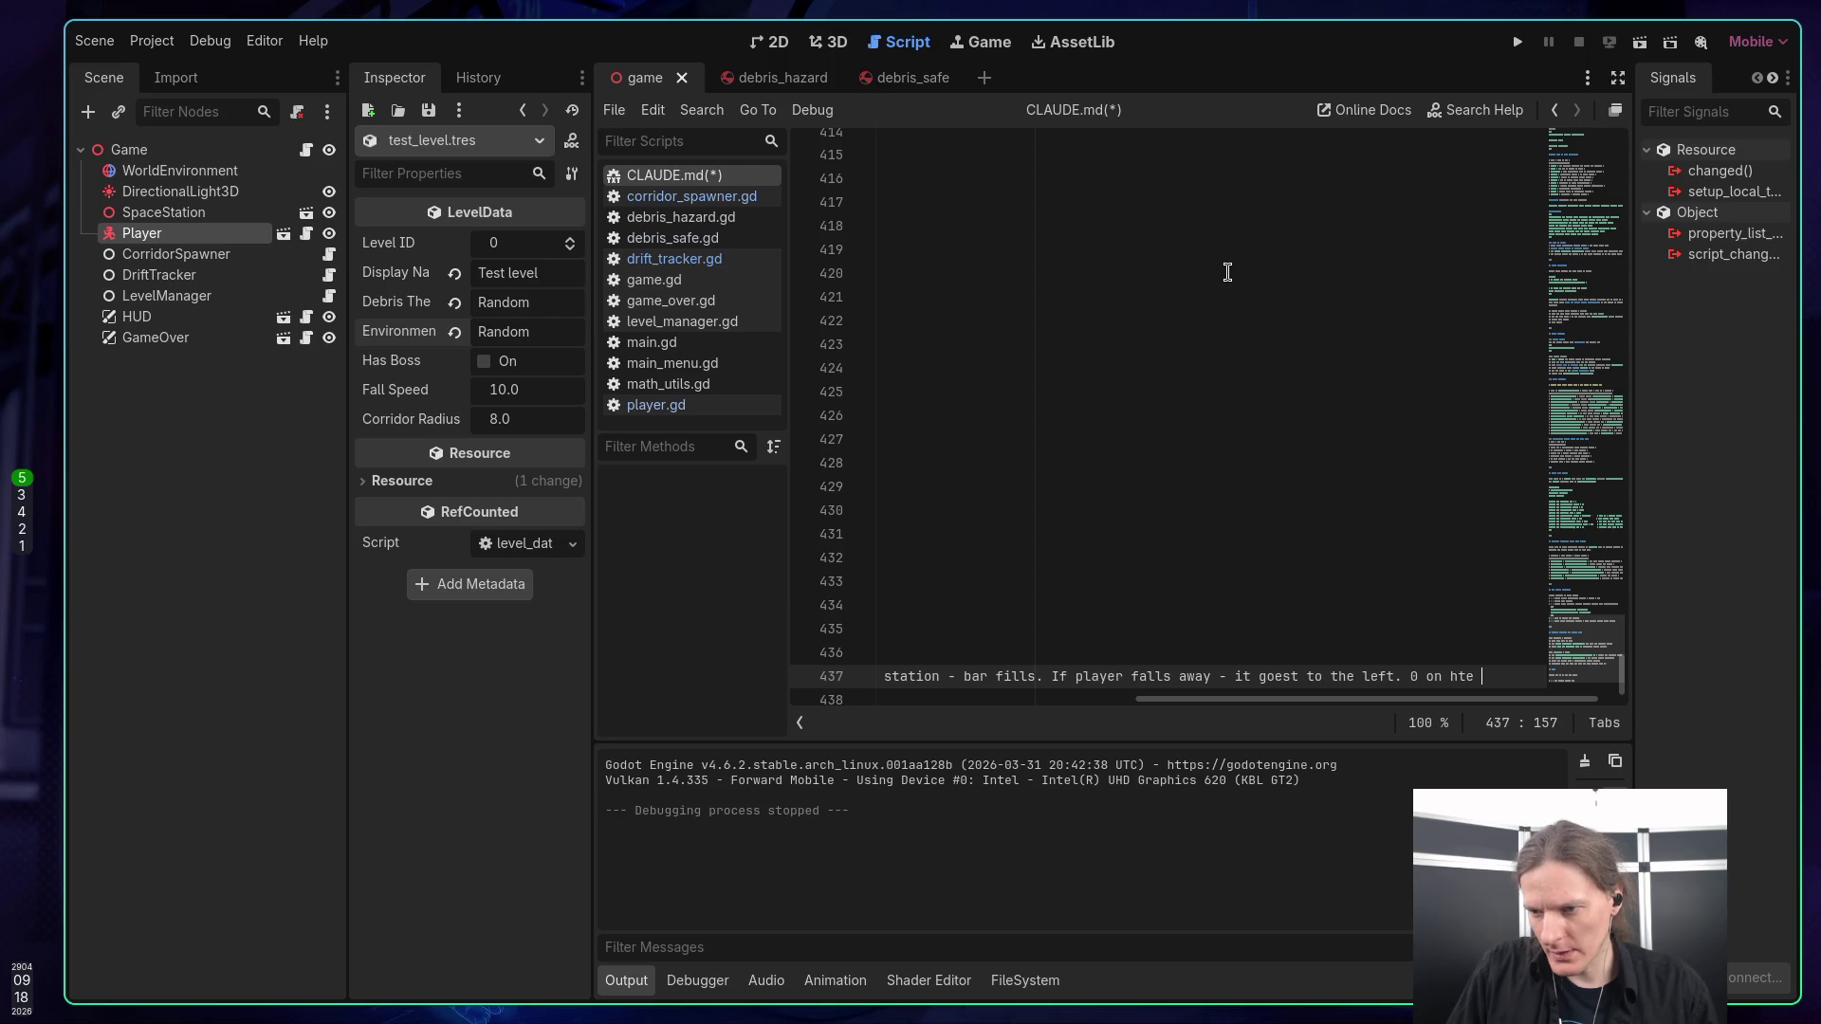
text(e ba)
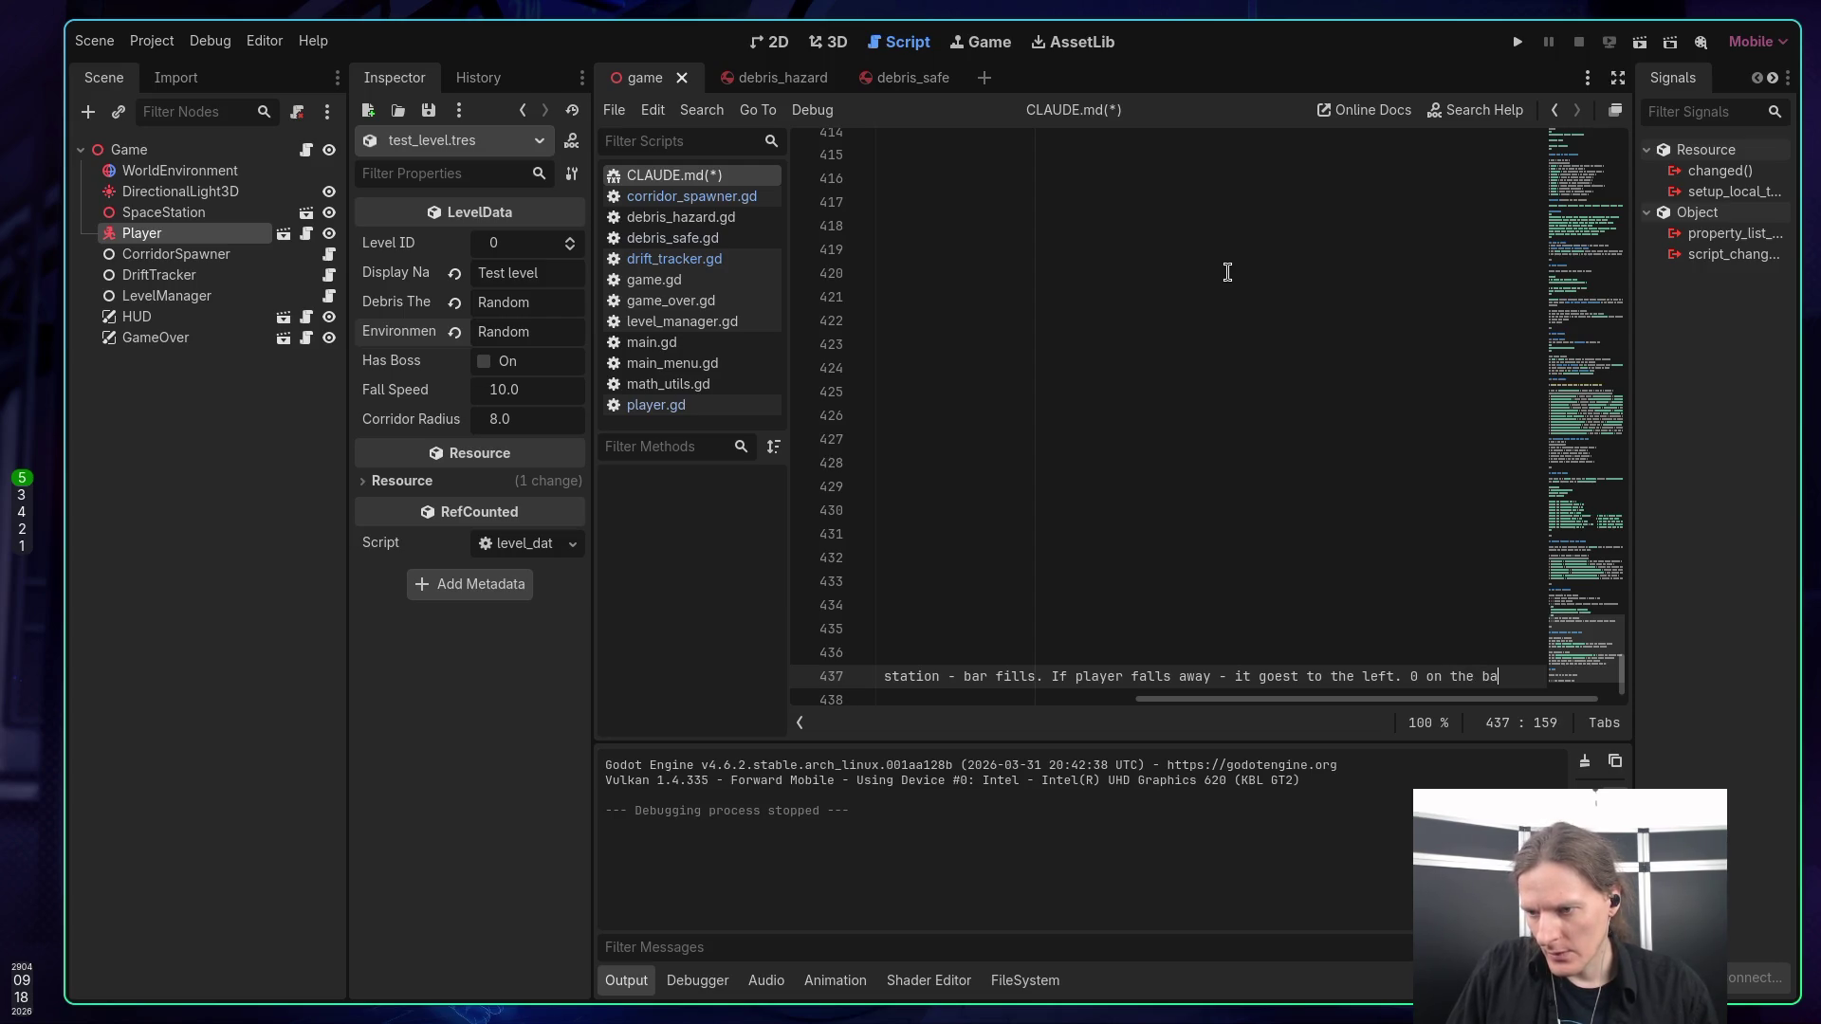
text(shouldbe same )
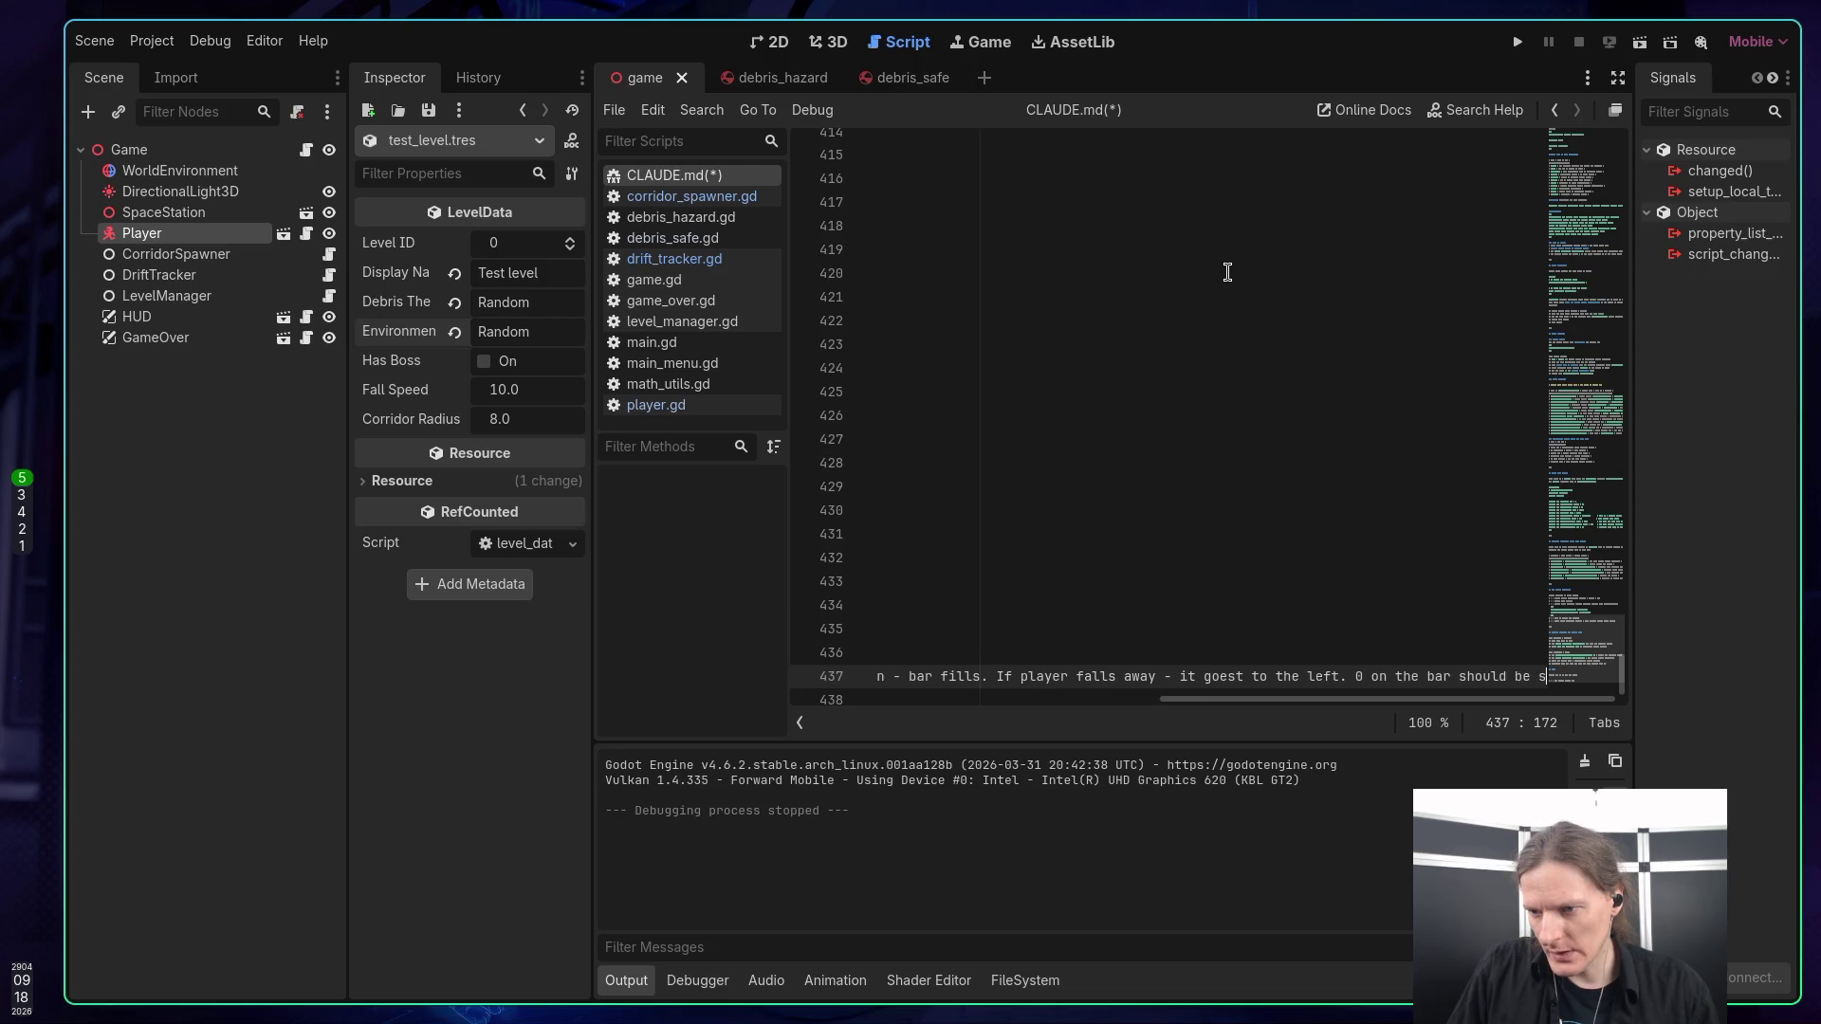
text(as )
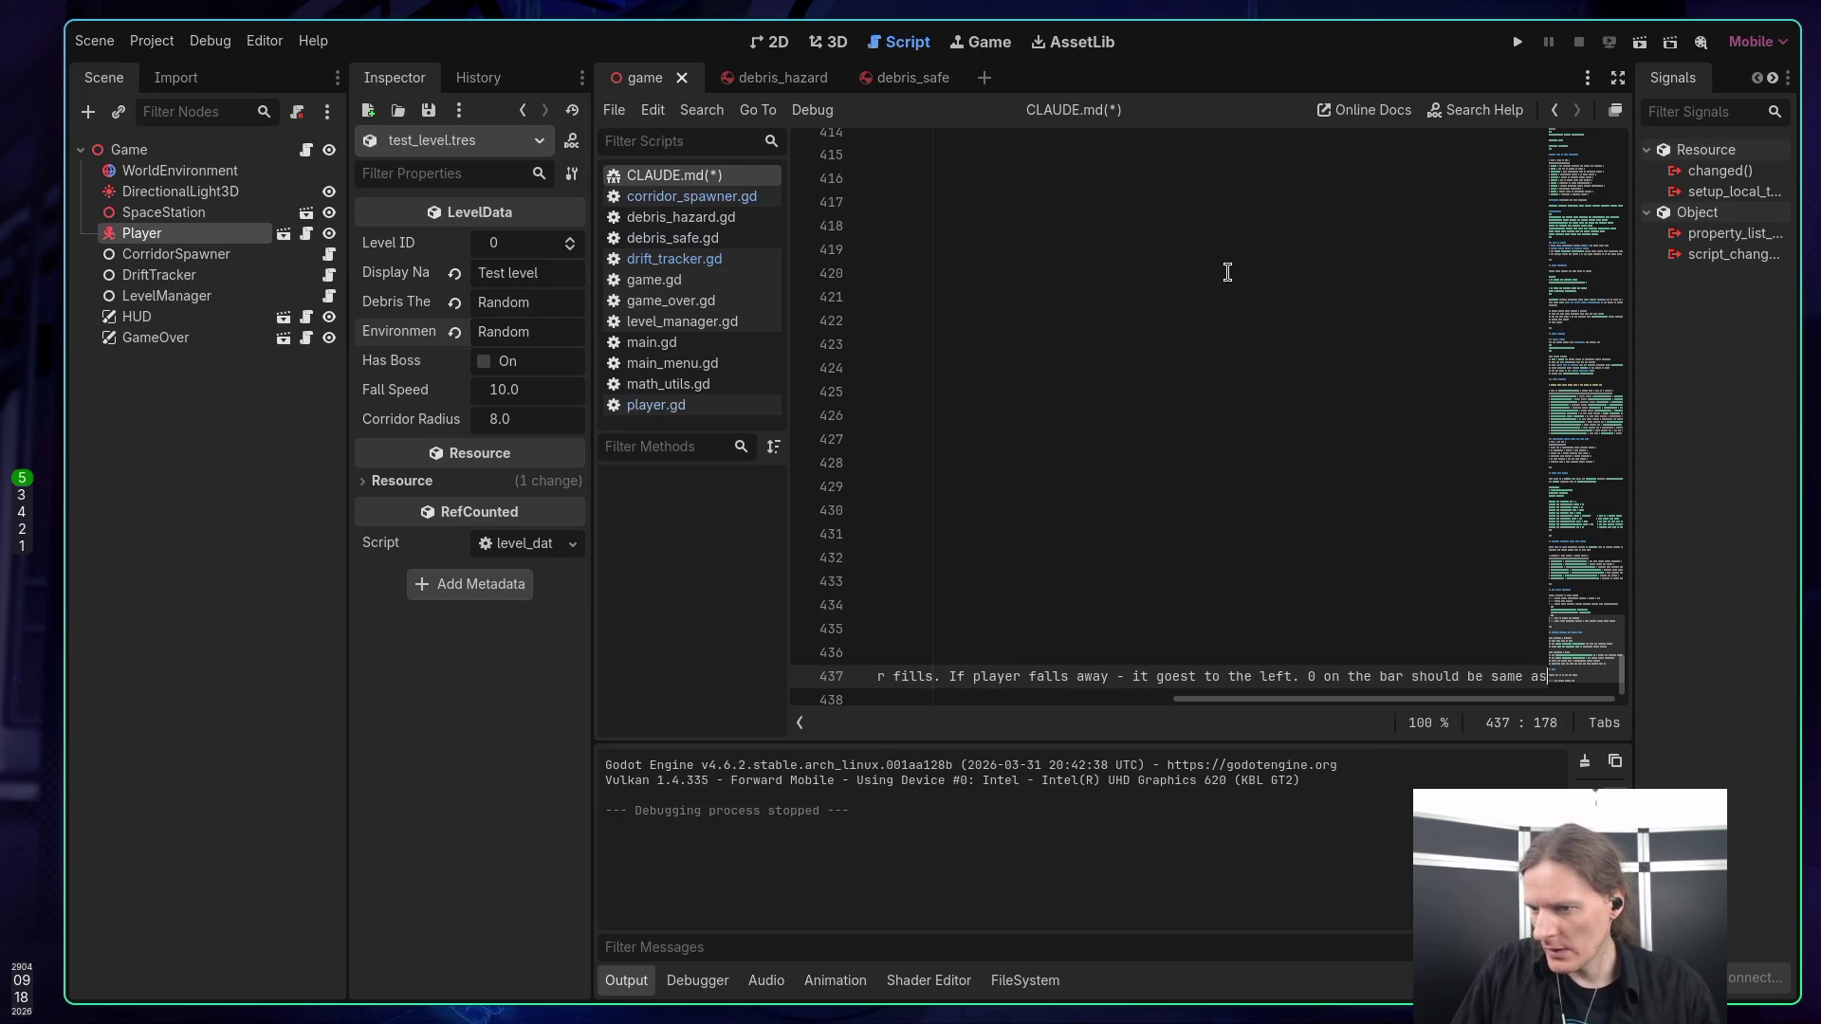
text(")
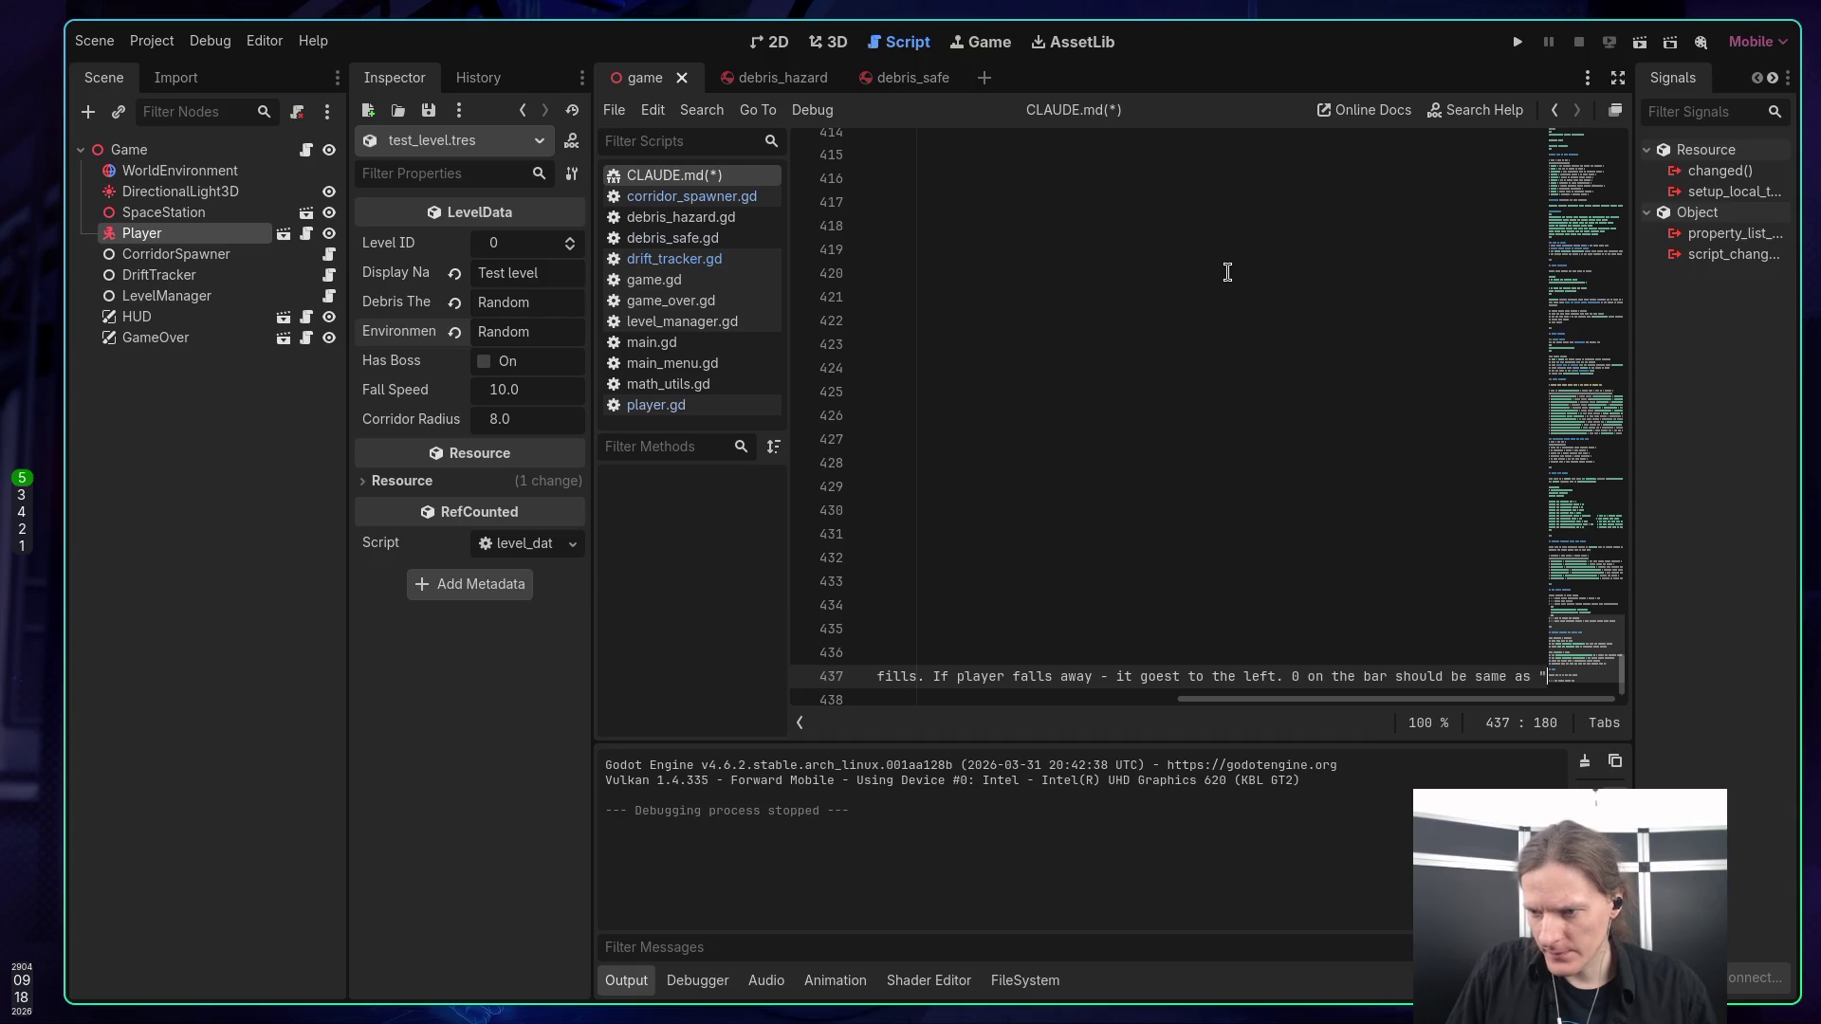
text(le)
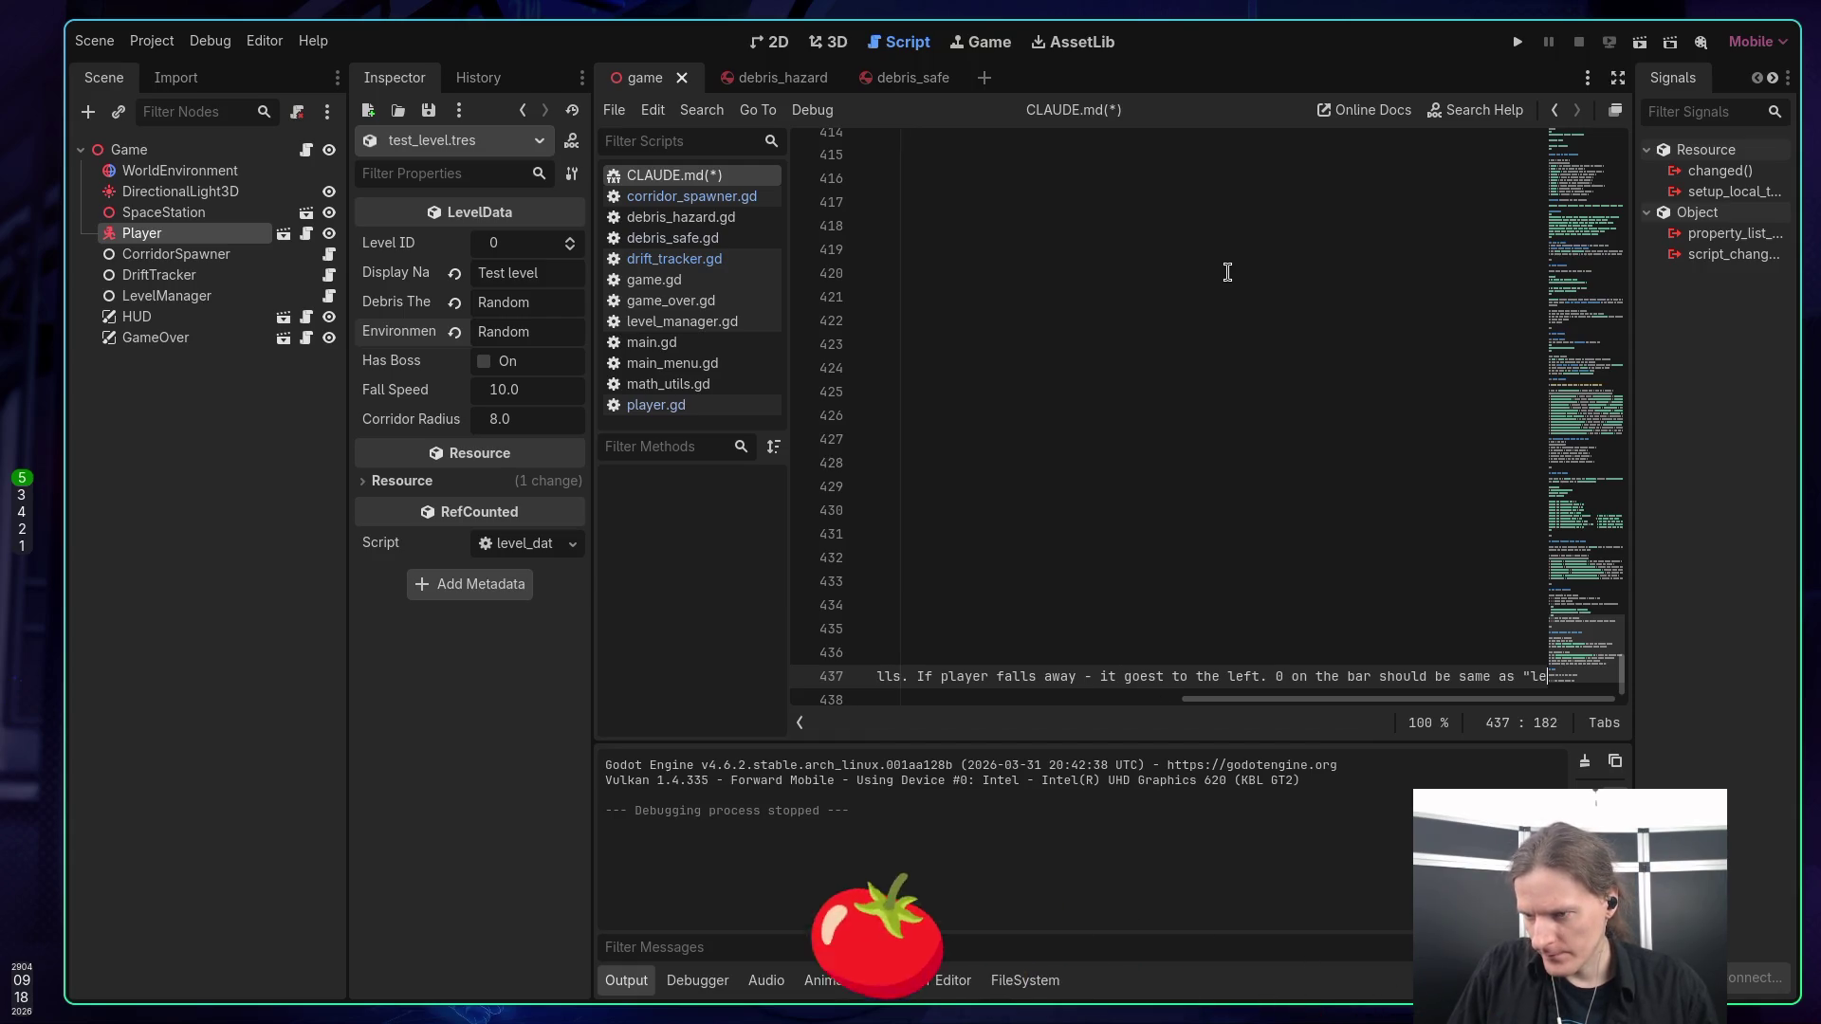
text(ft" behind)
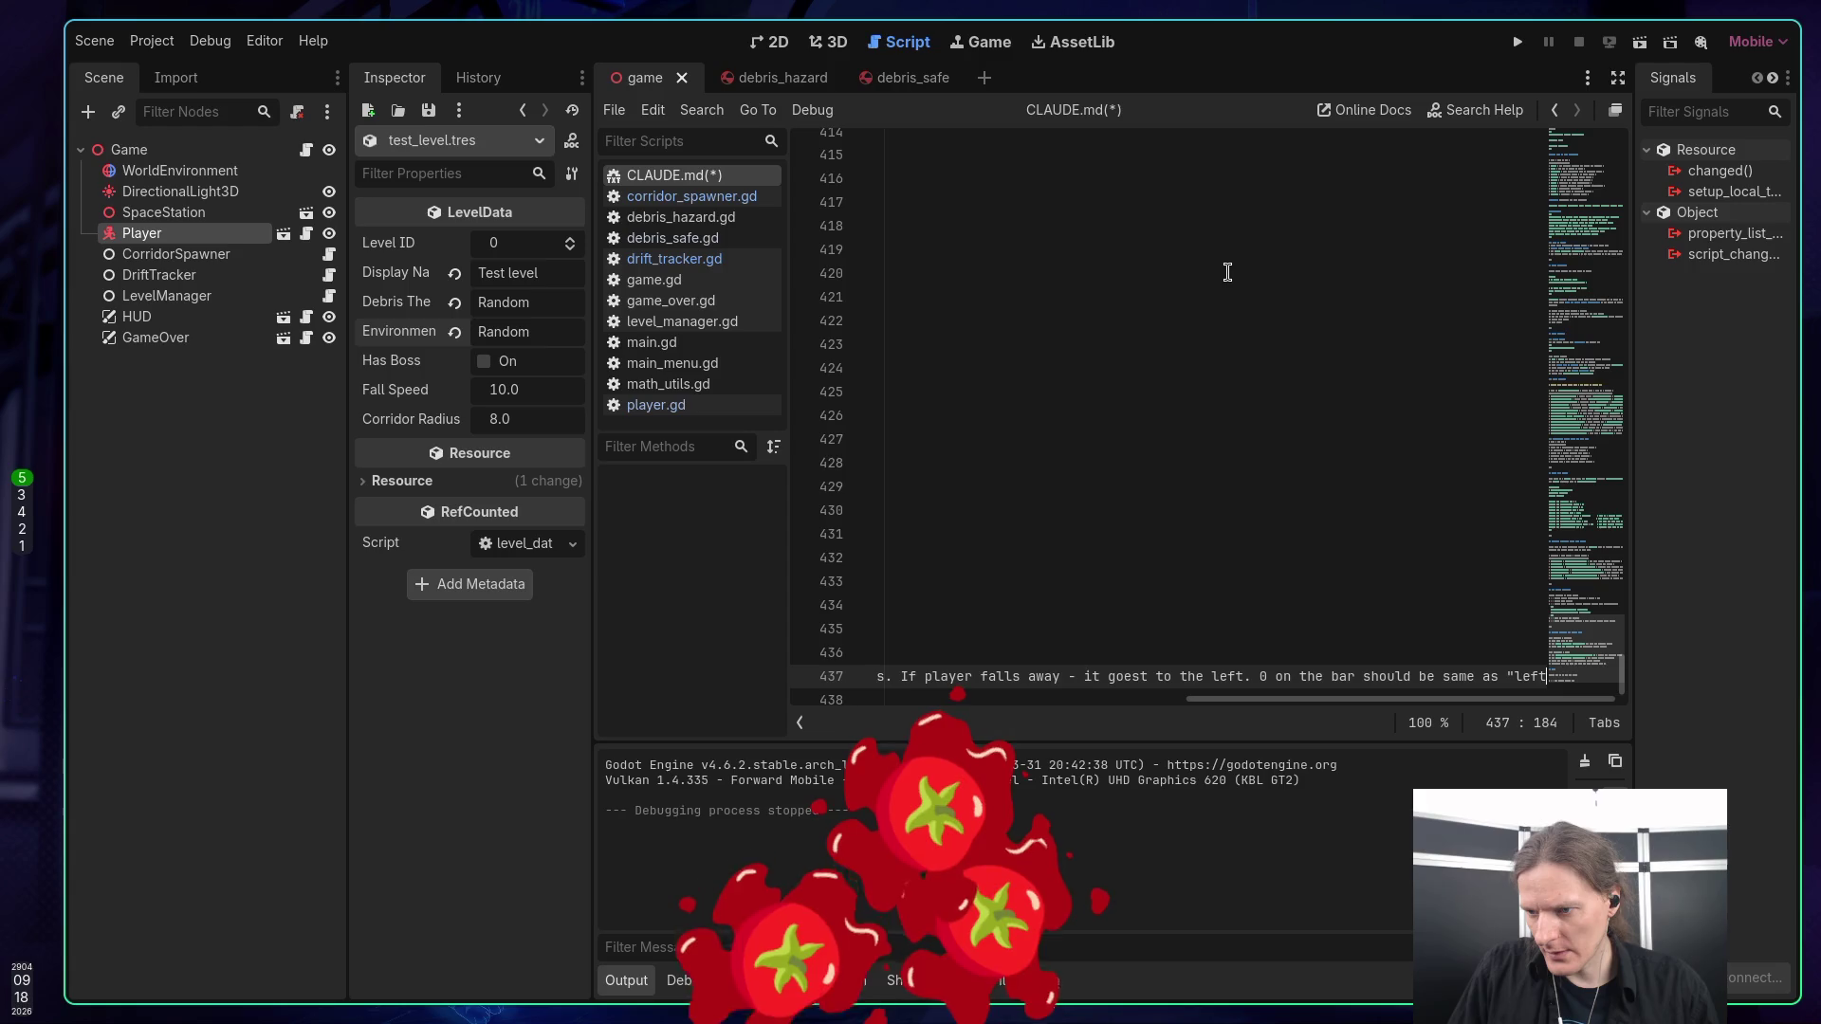
text( endin)
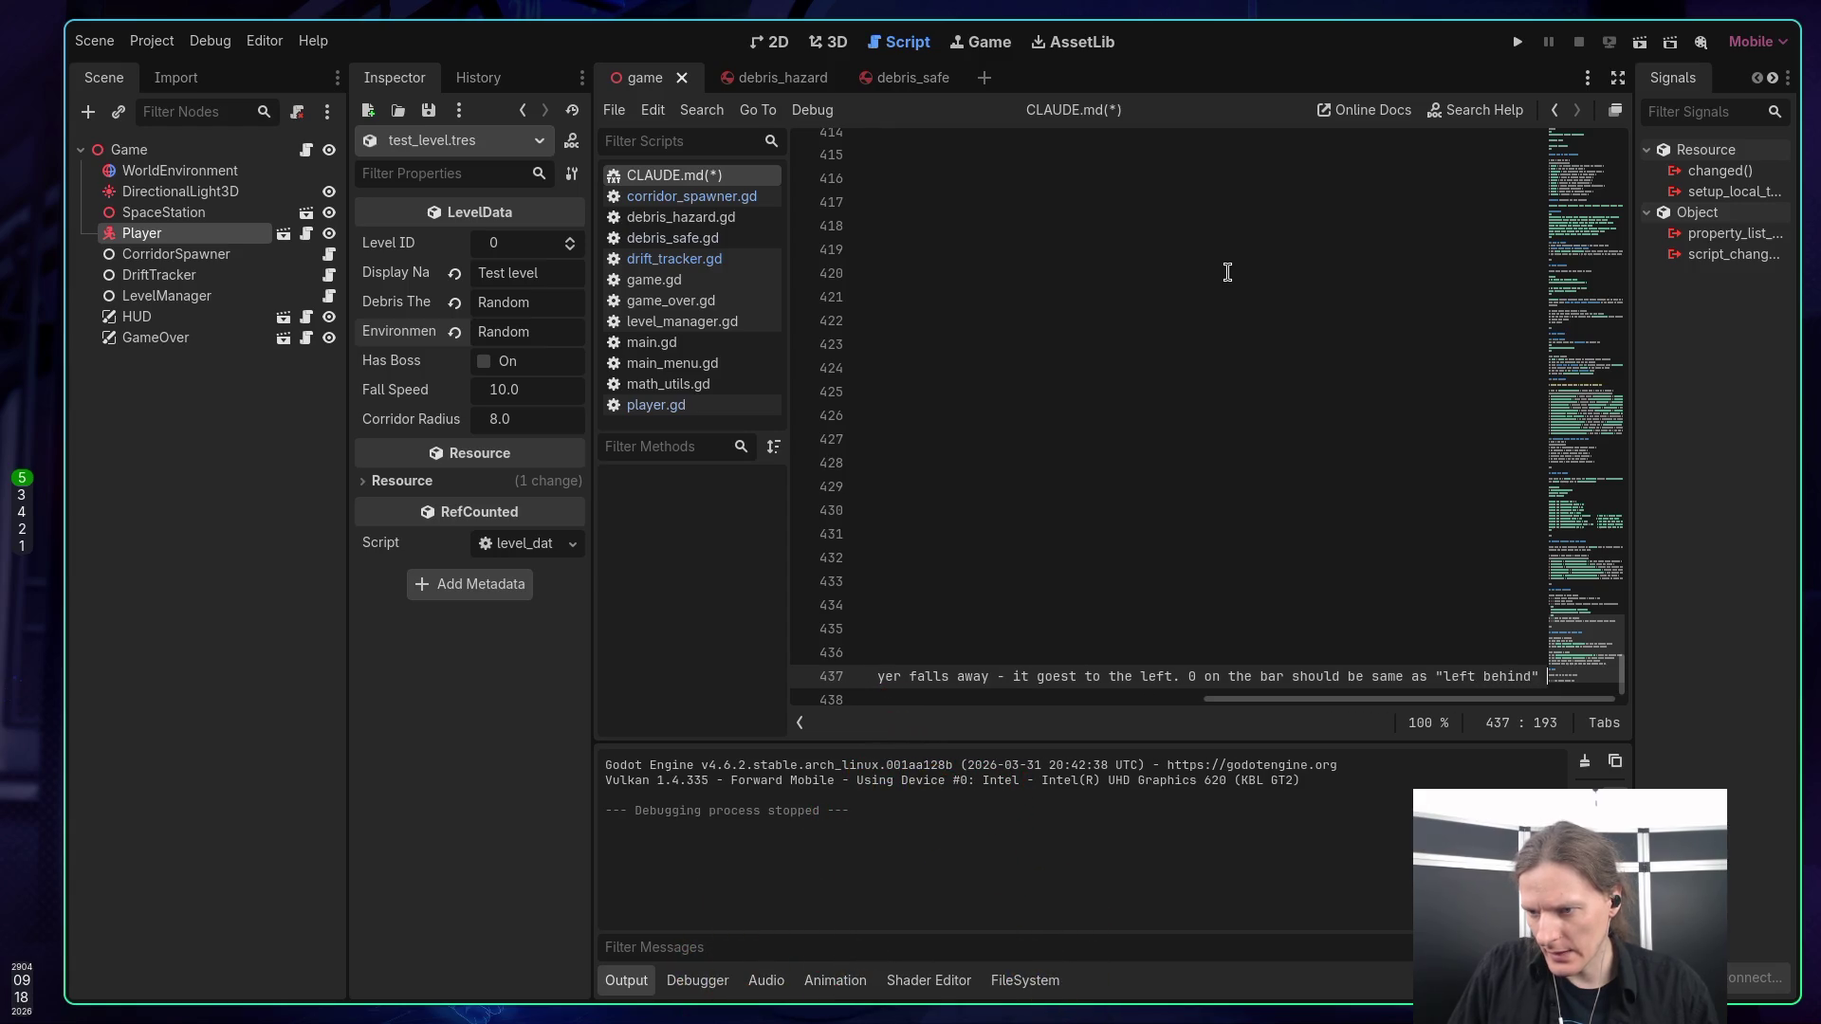
text(g.)
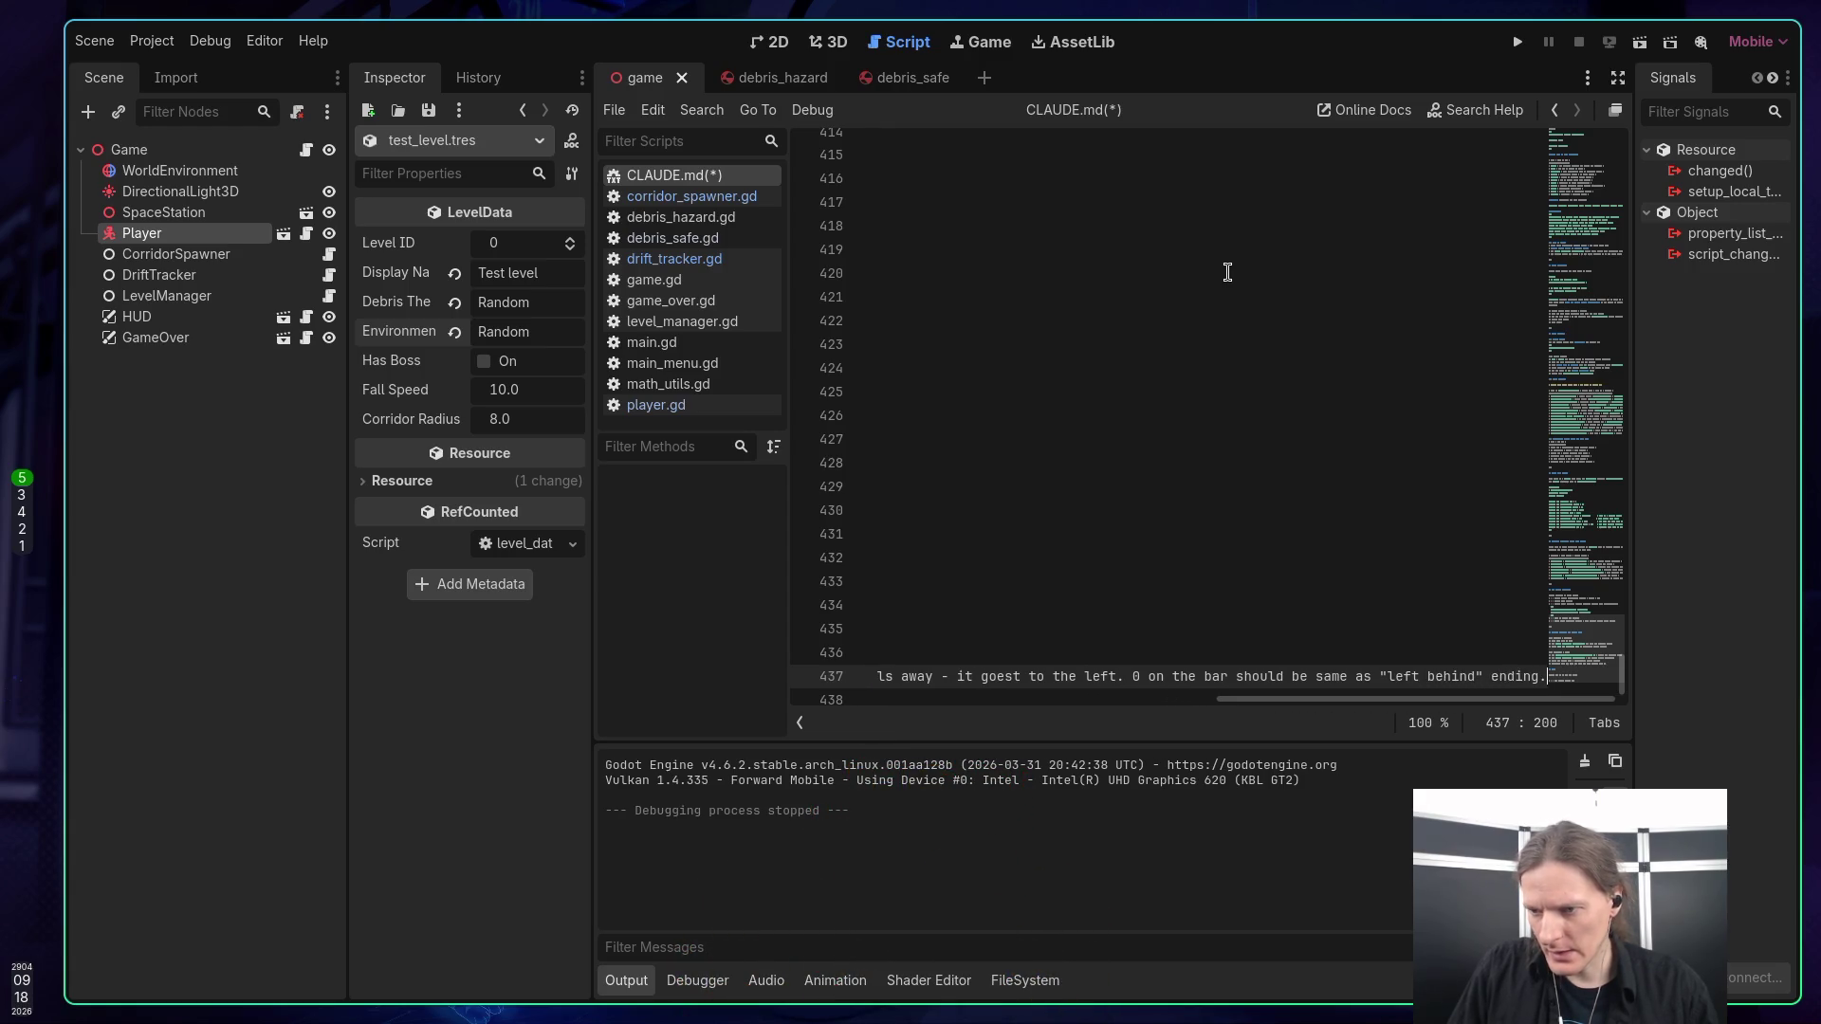
key(Return)
Add 'Refactor end texts and results to use Enum instead of text string' and begin a _process check item.
text([)
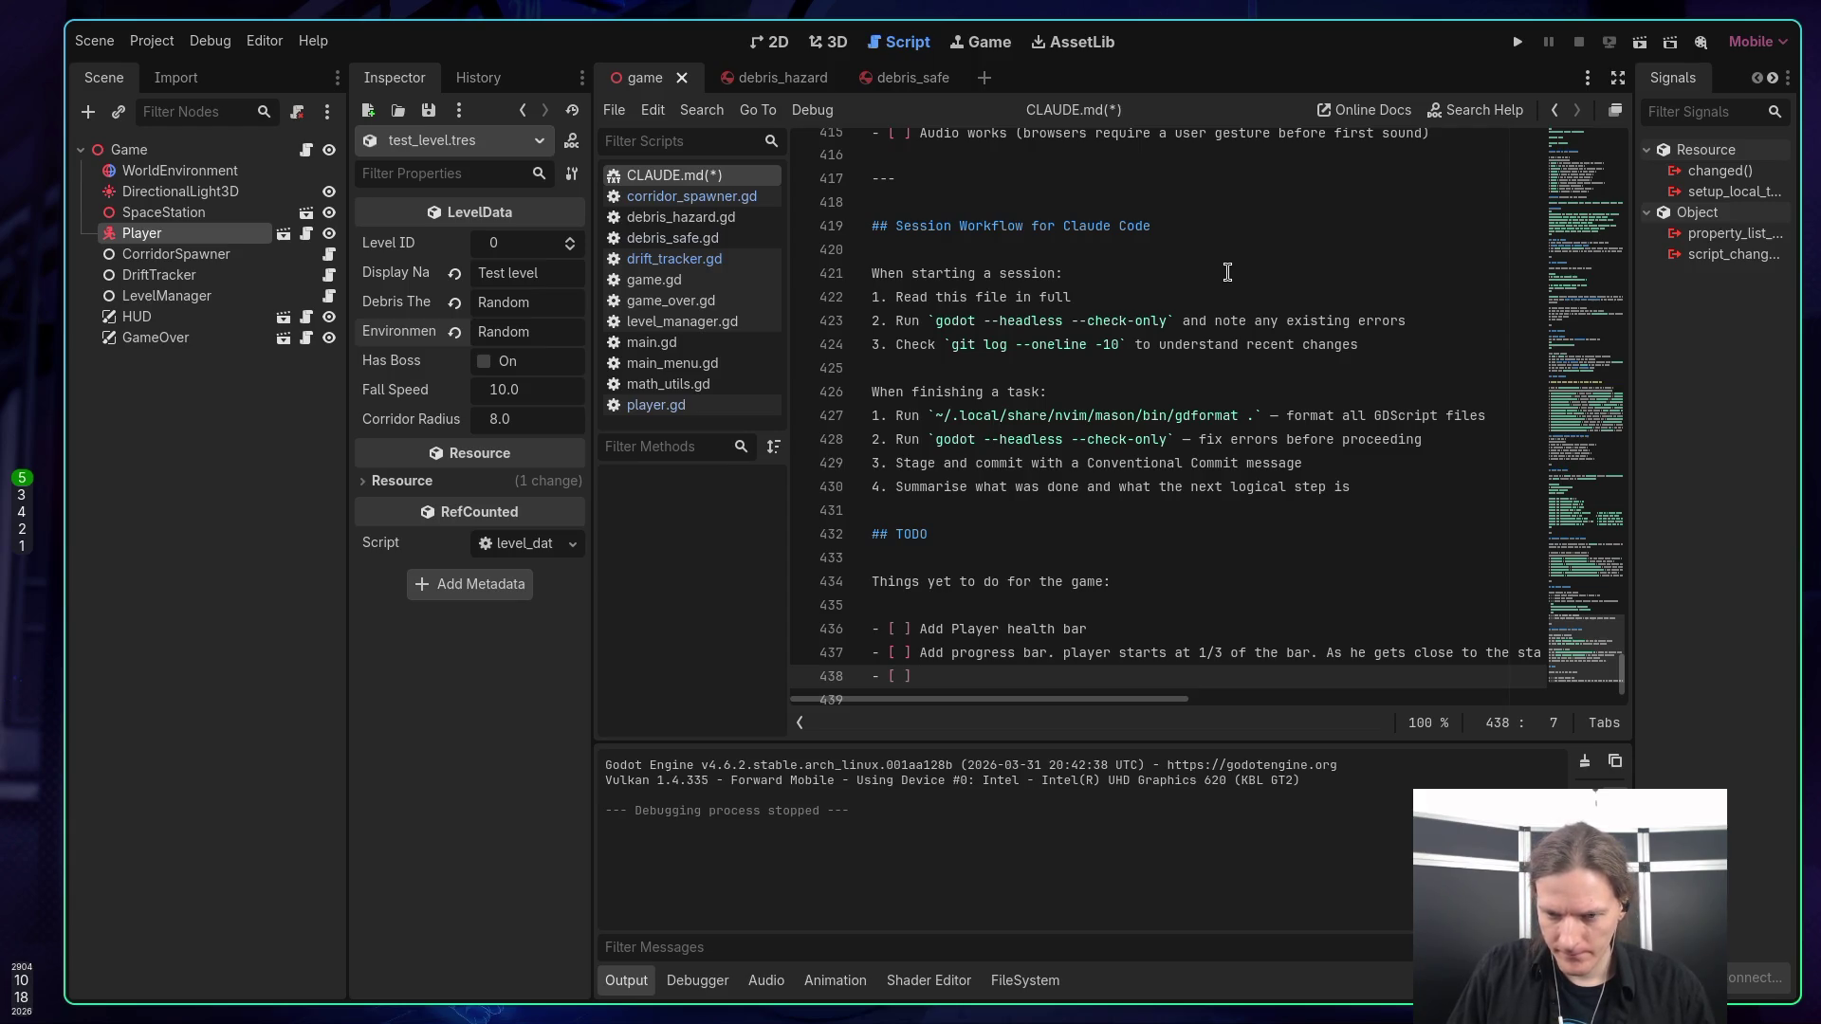
text(Change)
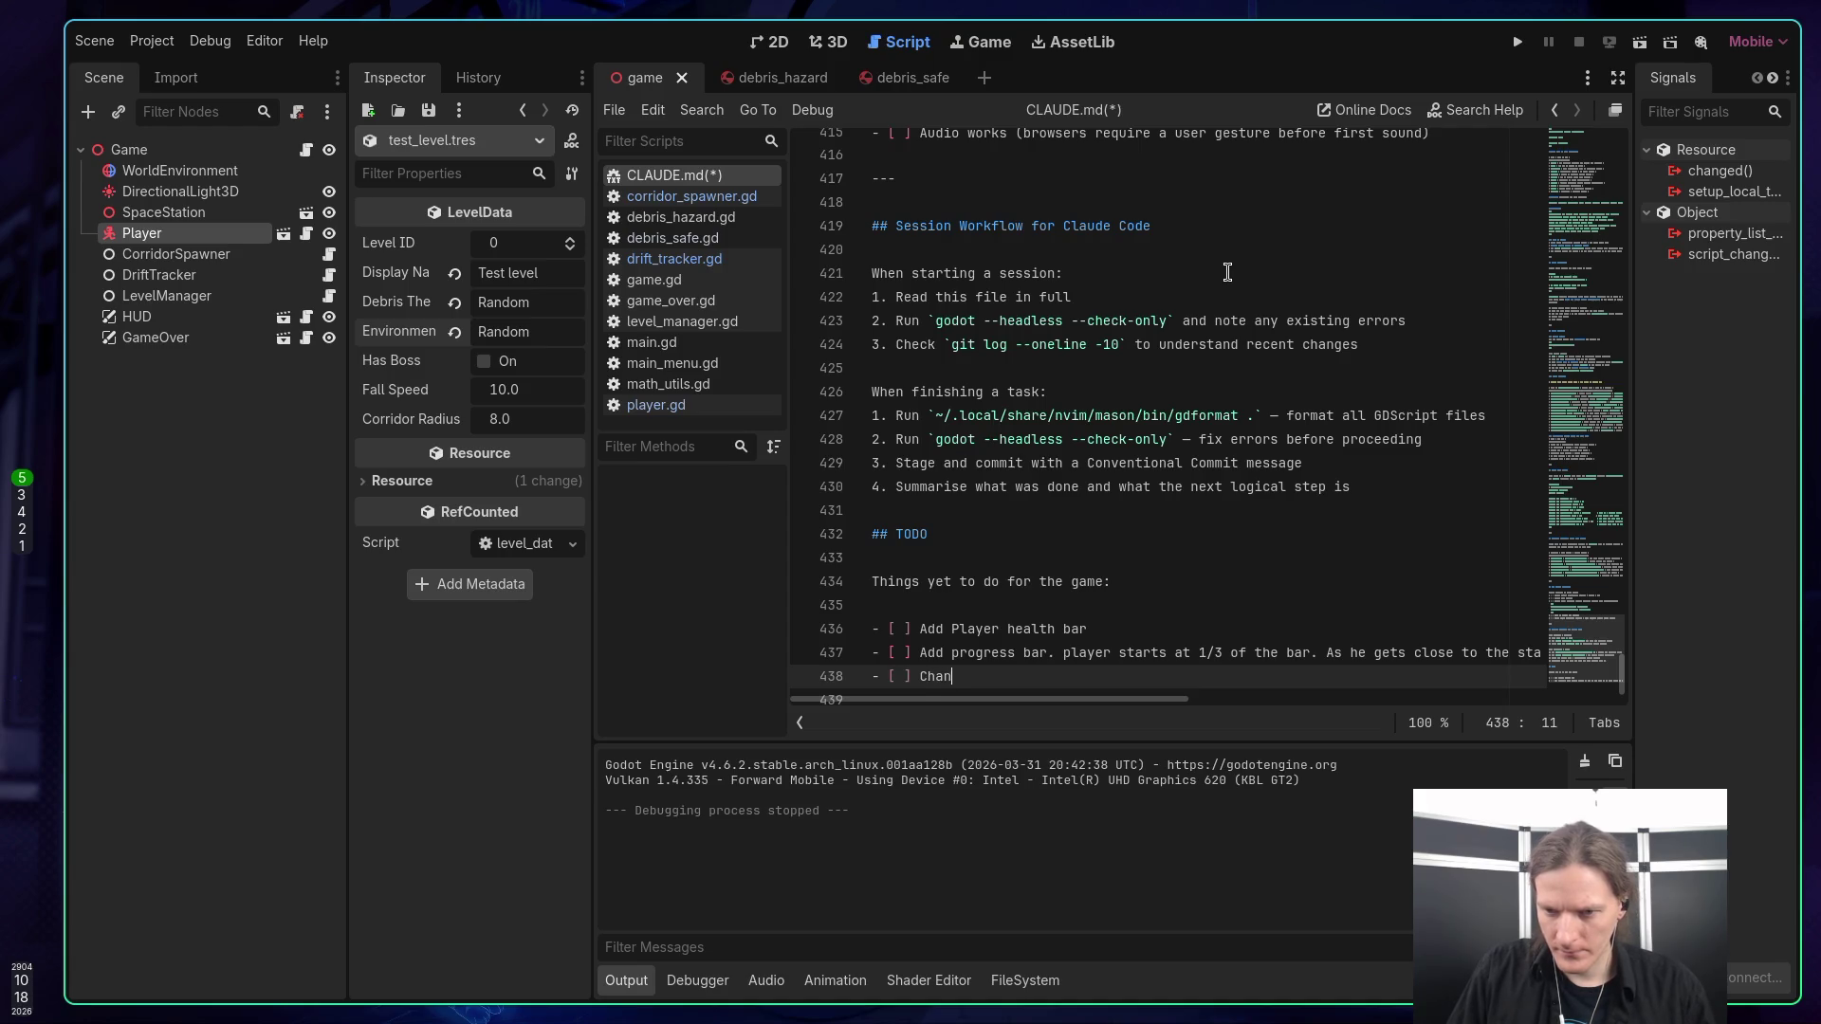
key(BackSpace)
key(BackSpace)
key(BackSpace)
text(Refactor )
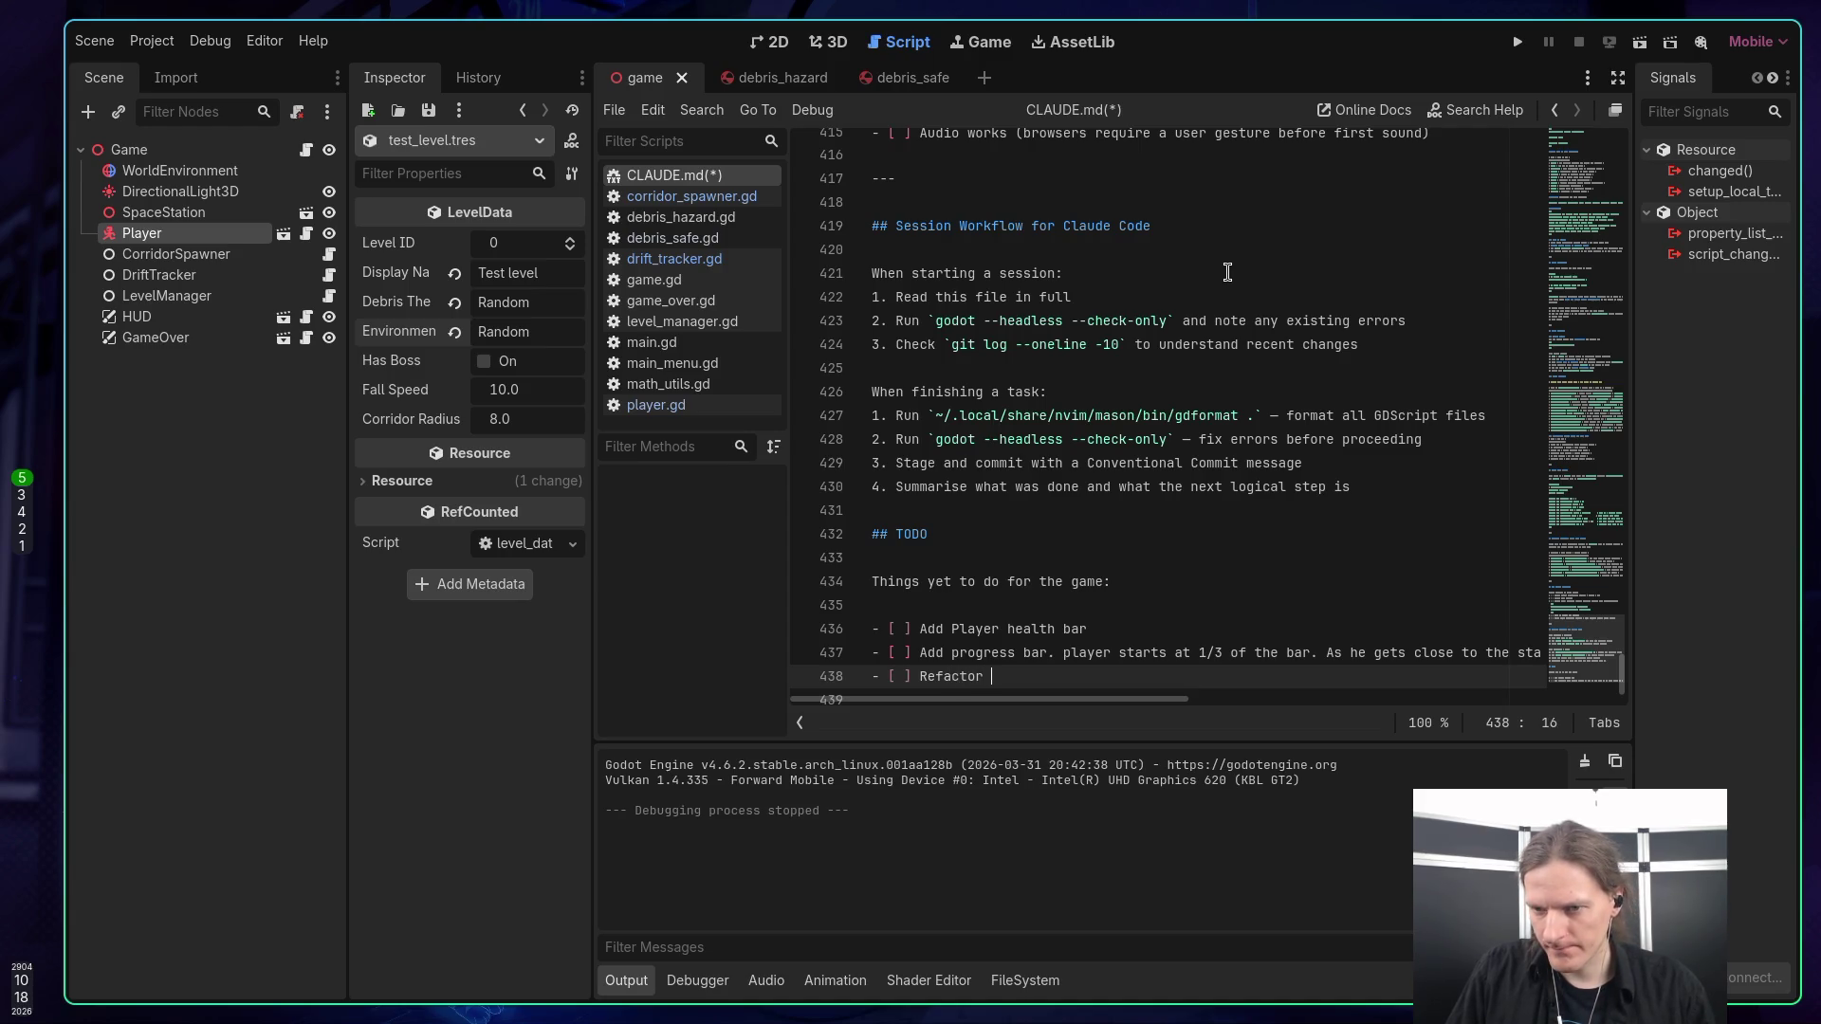
text(end texts and)
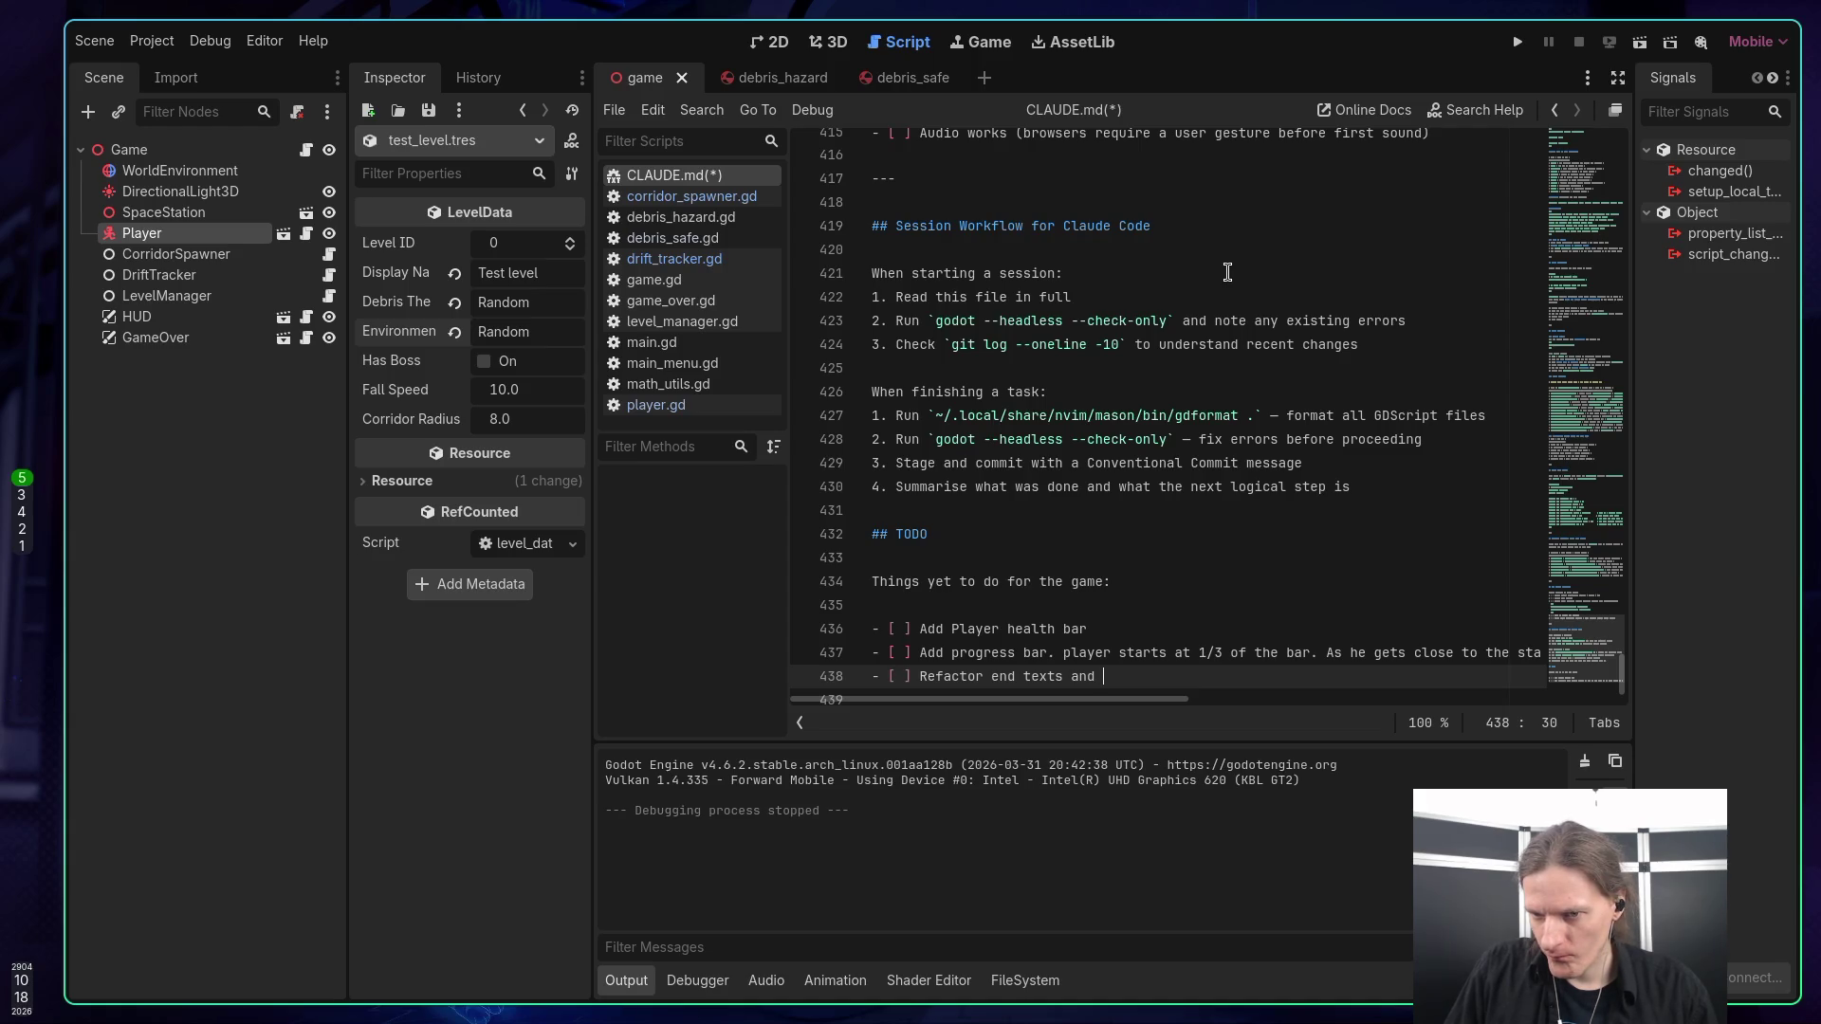
text(r)
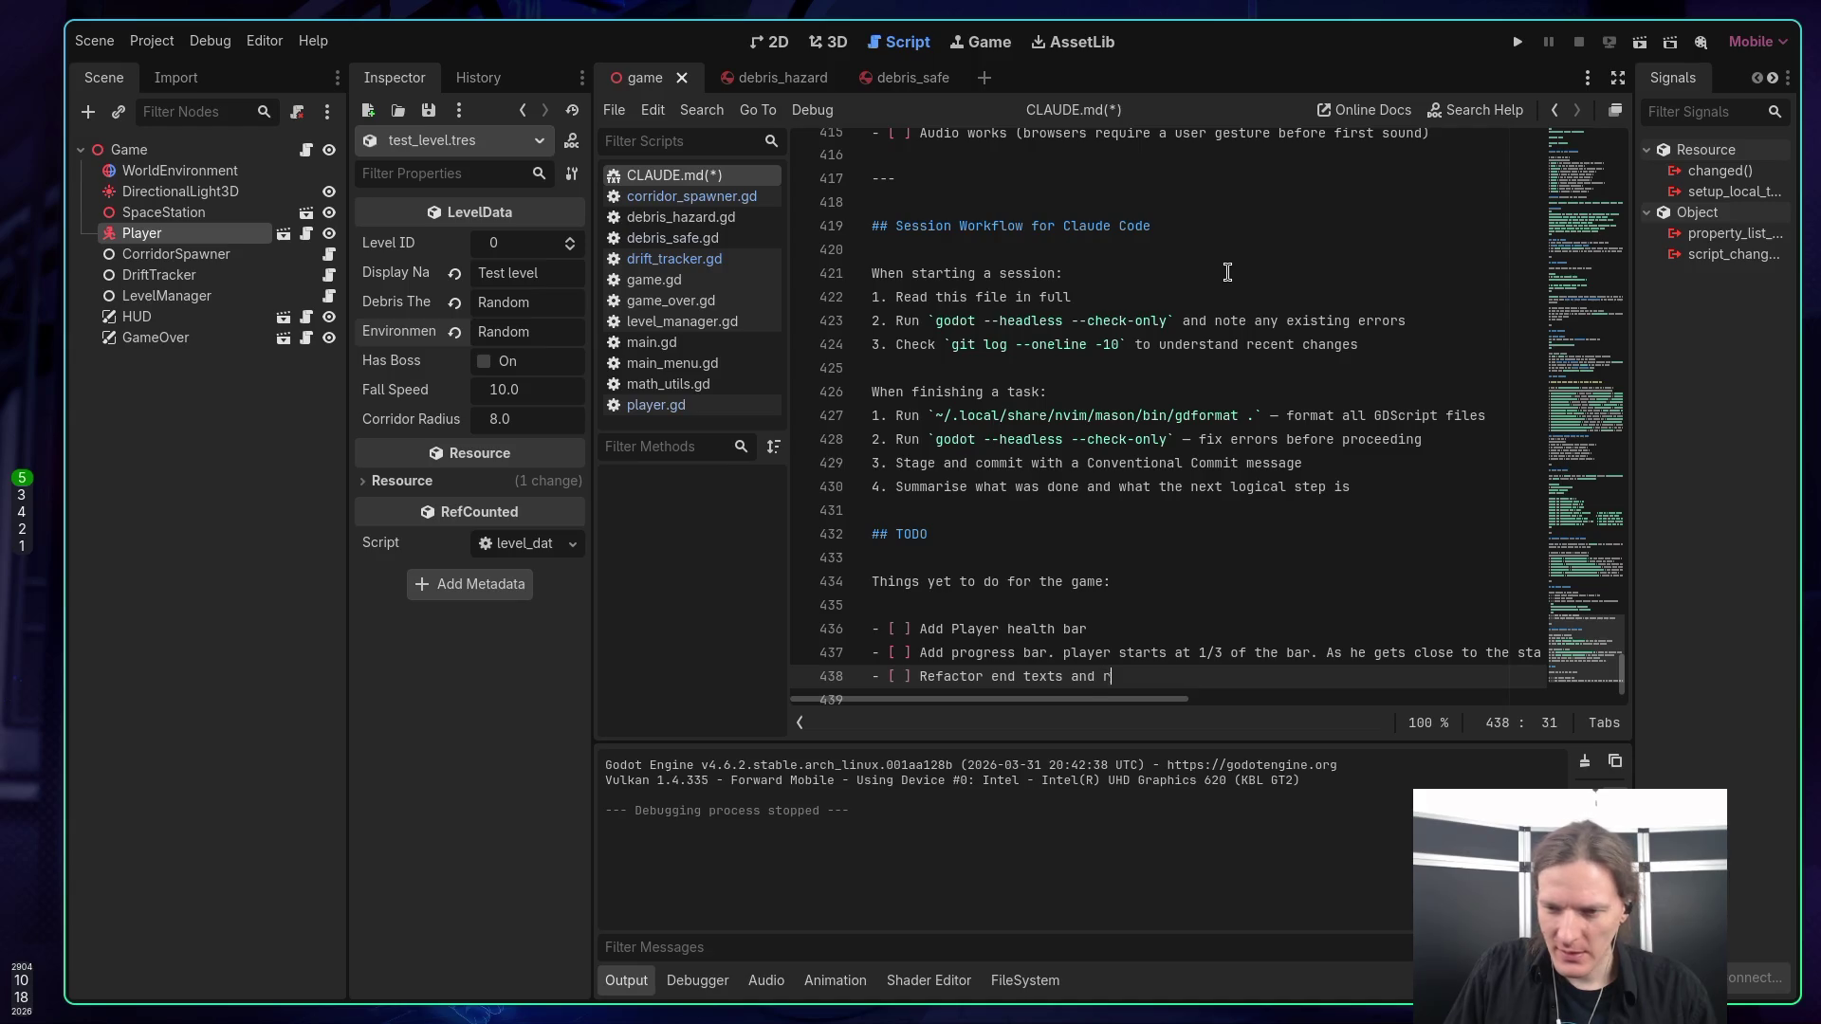
text(esults to use Enum in)
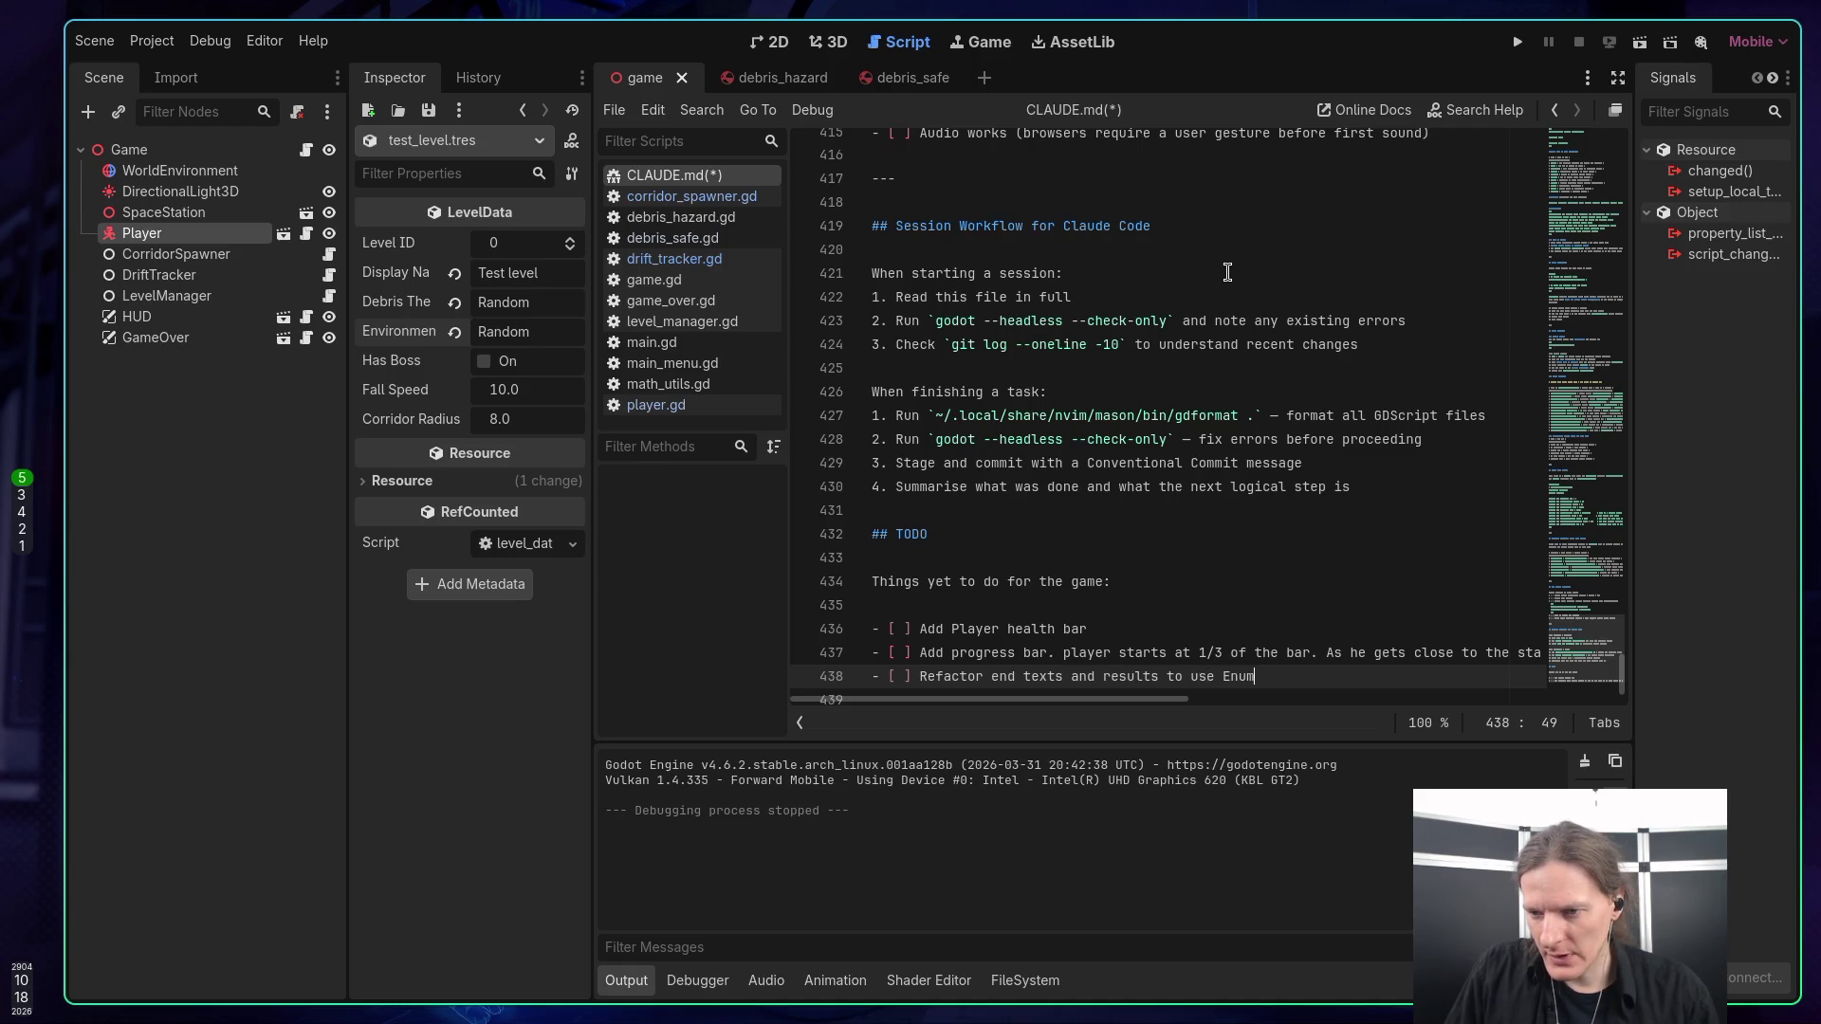
text(stead of )
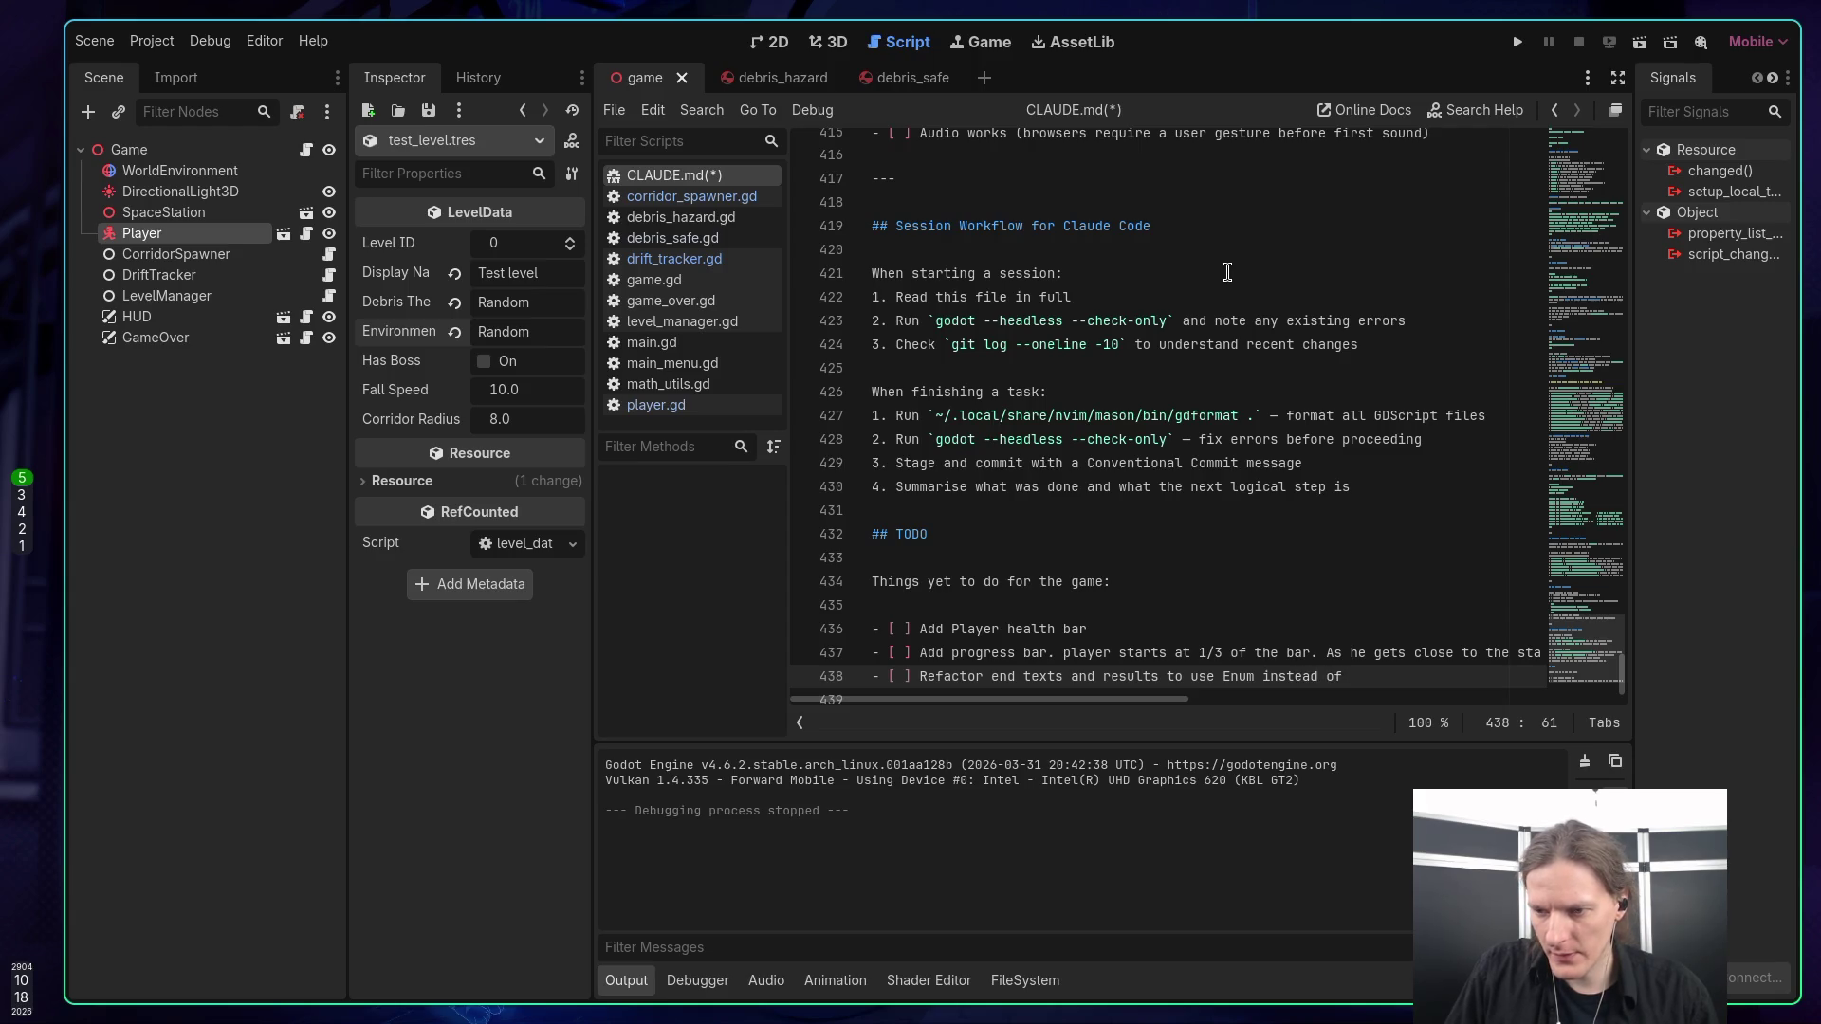
text(text string)
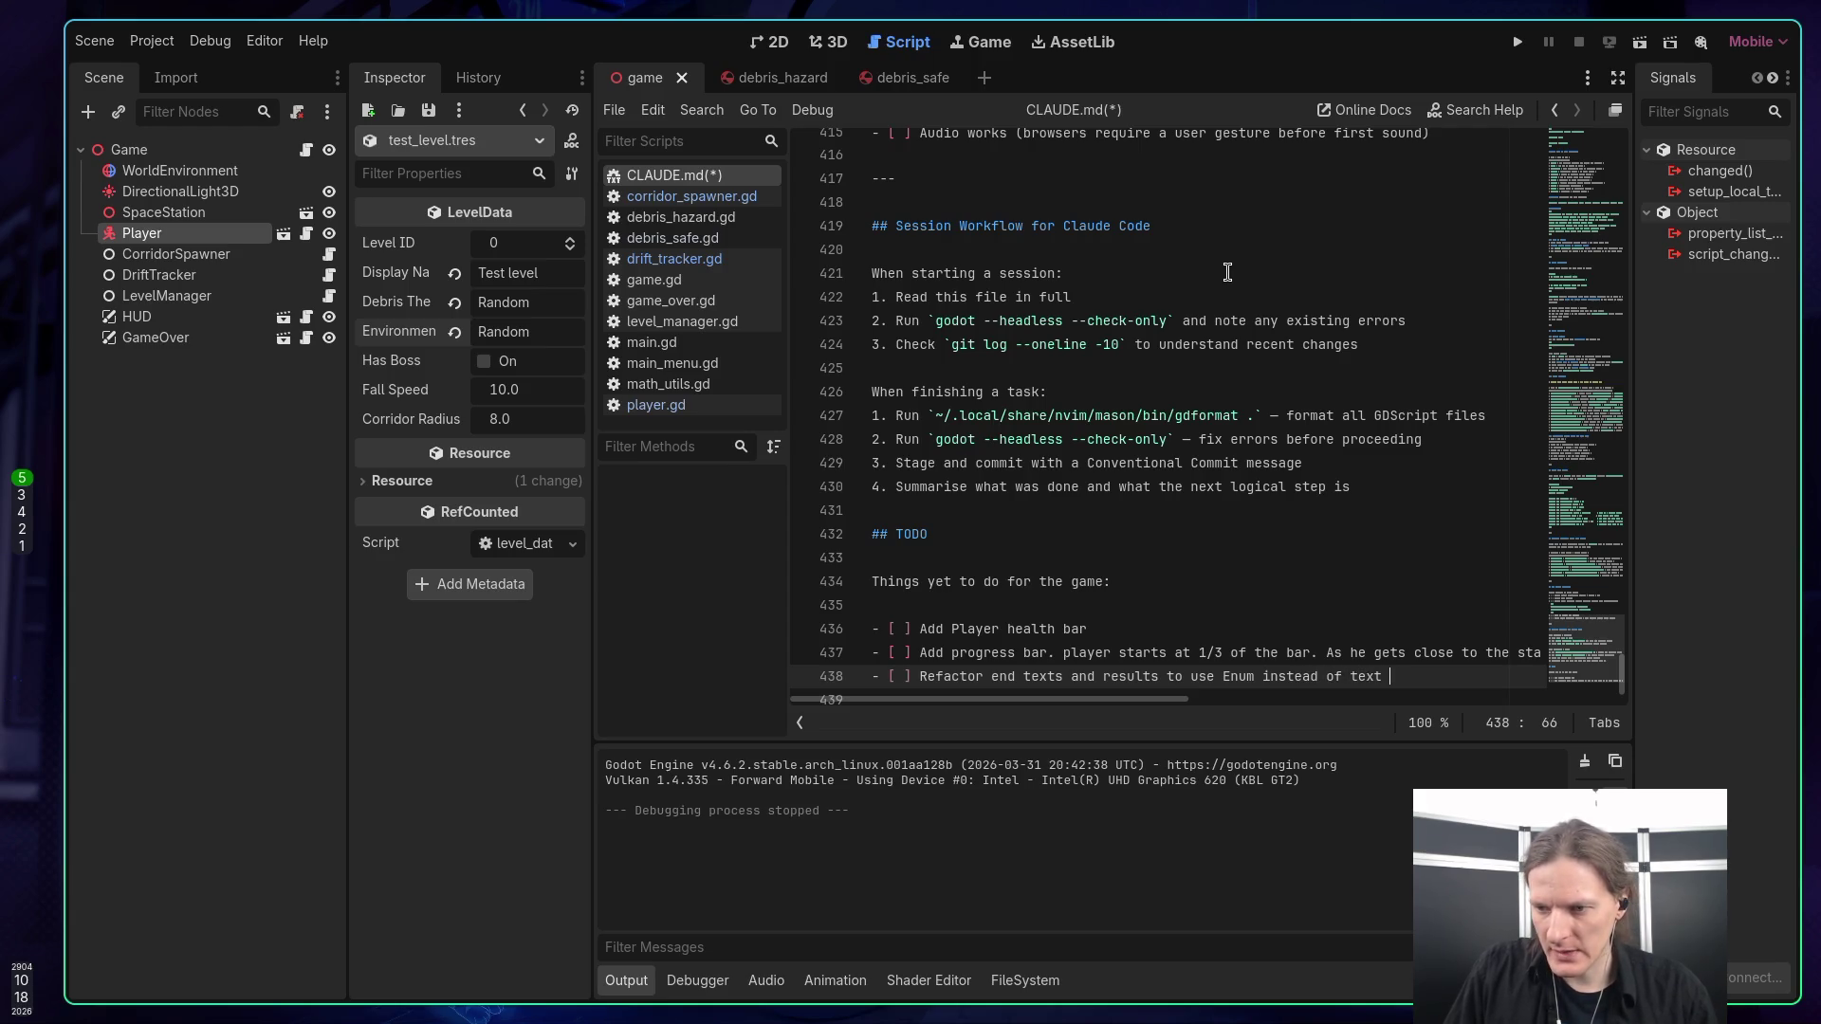
key(ctrl+Left)
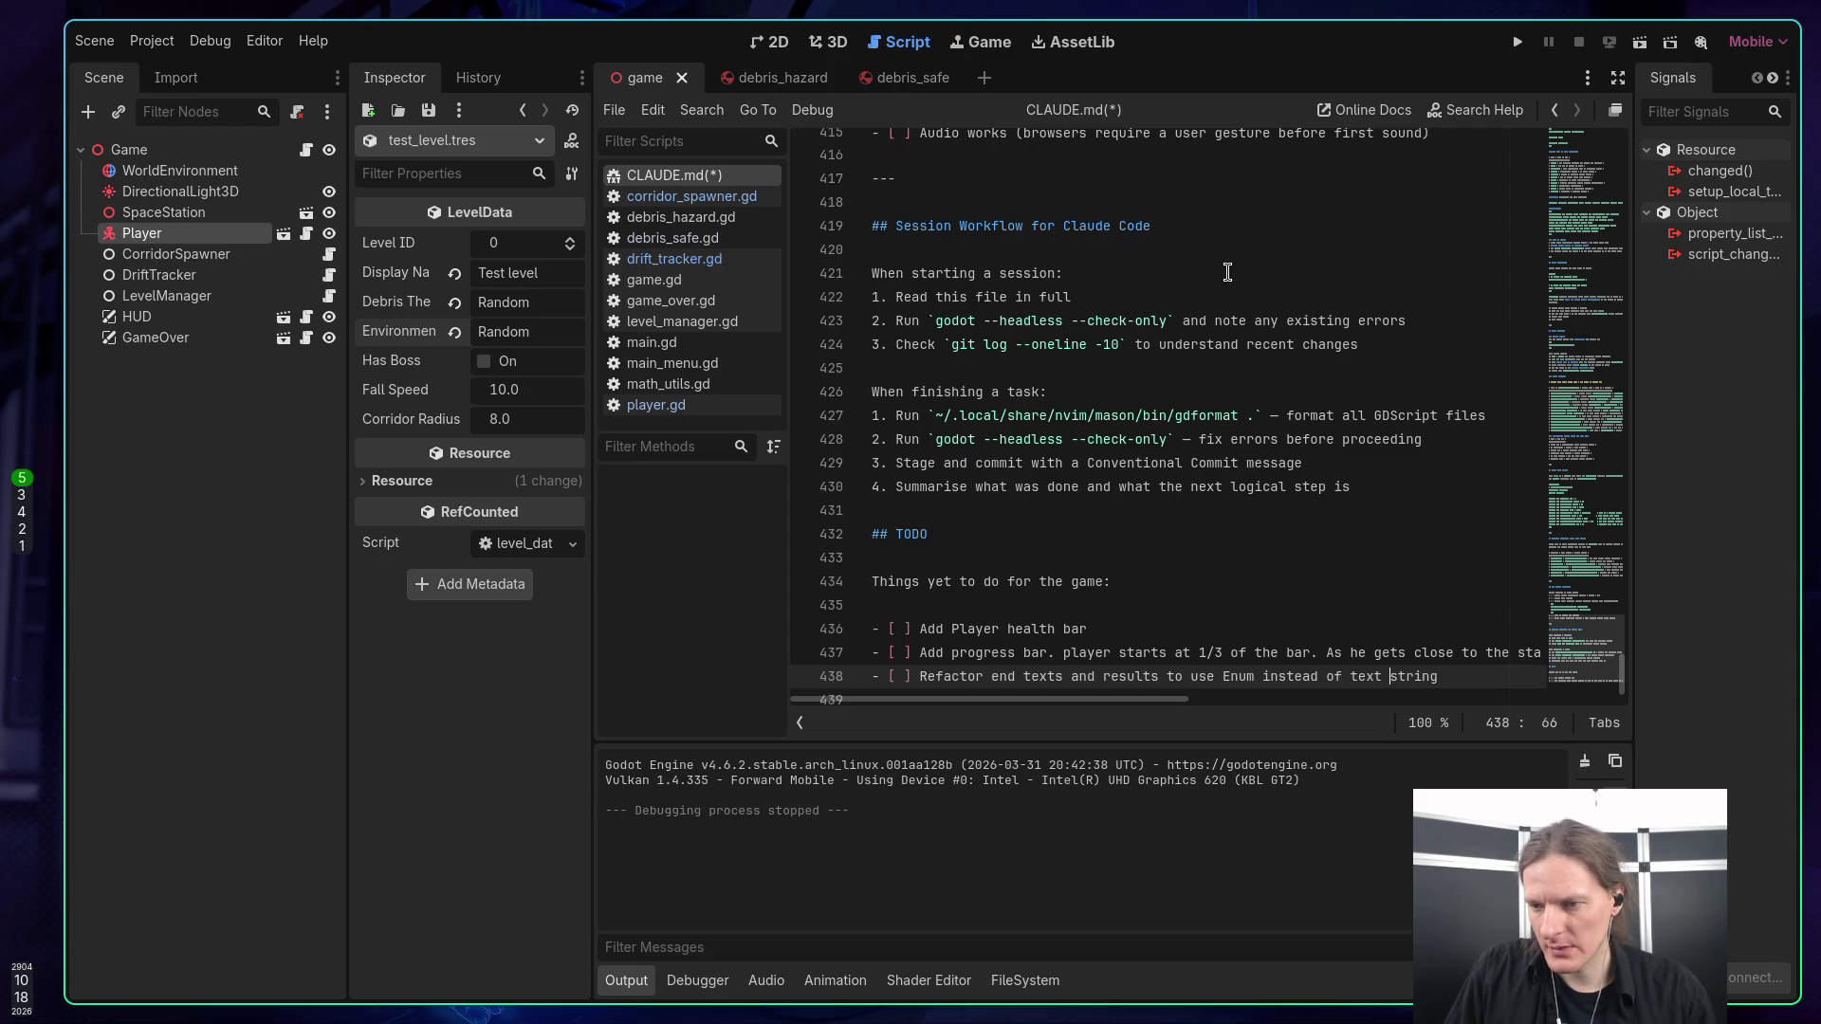
key(End)
key(Return)
text(- [ )
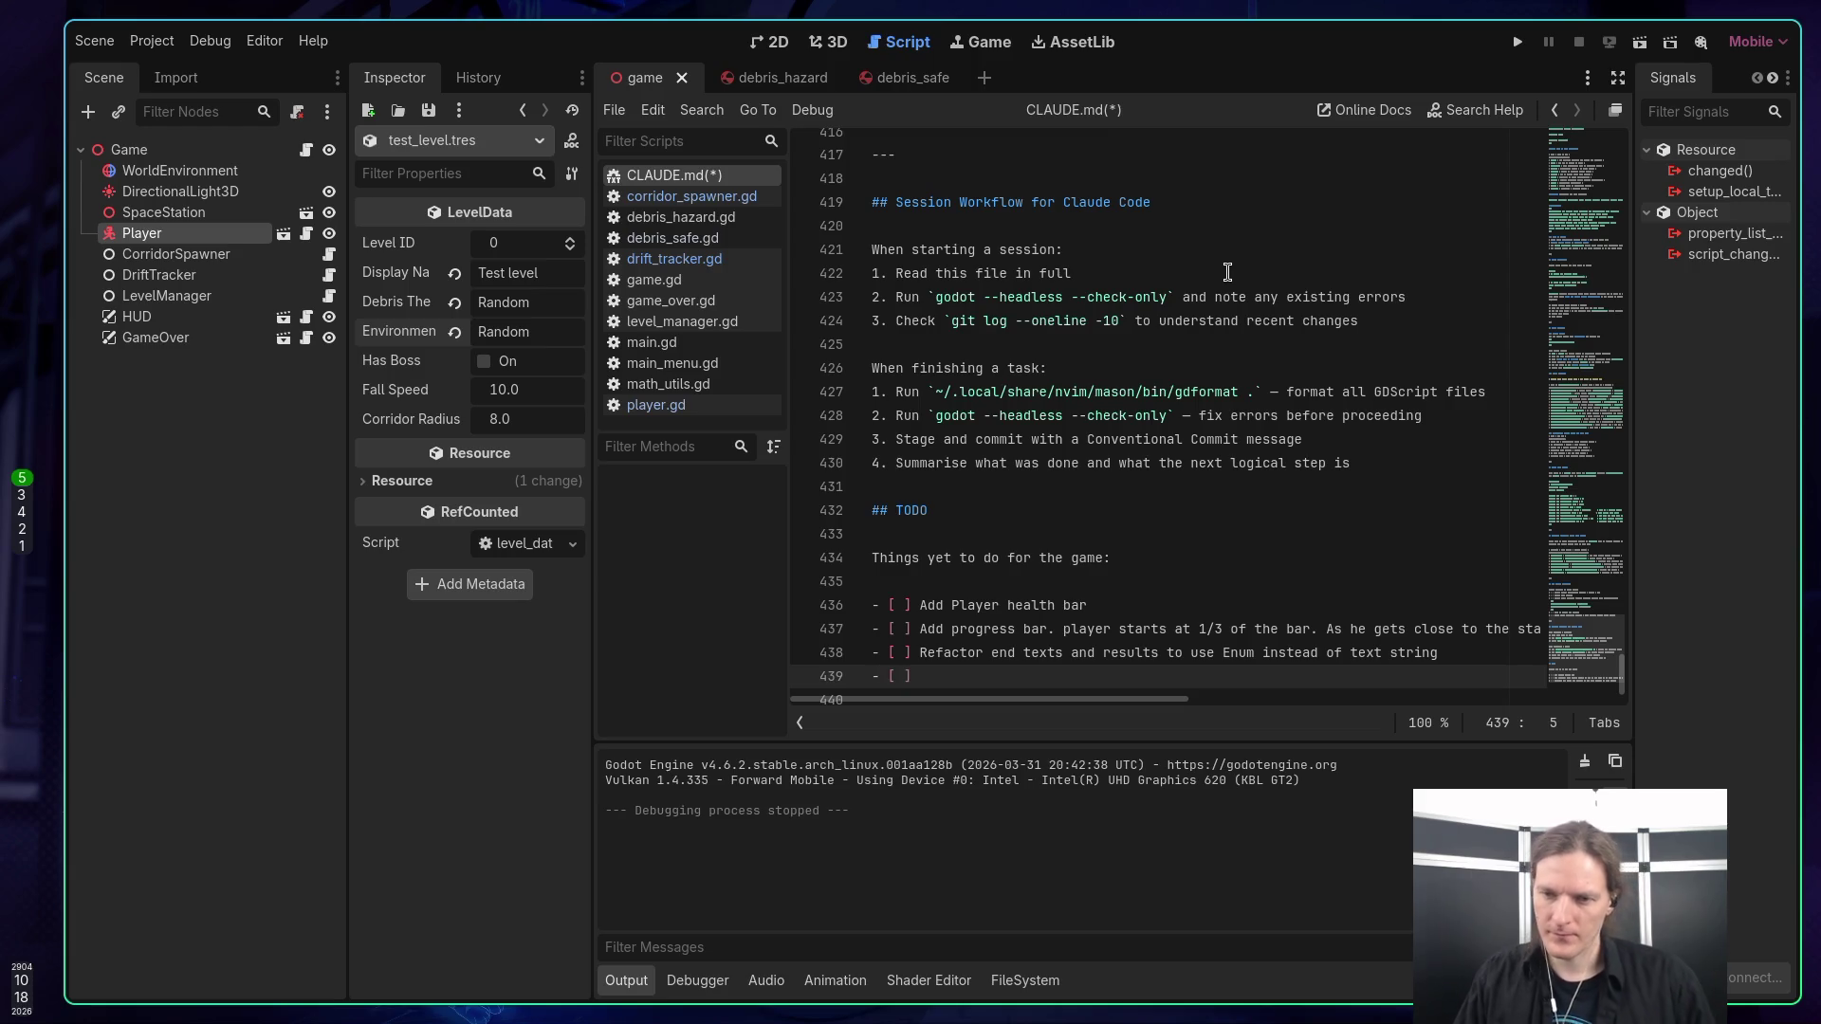
text( Check )
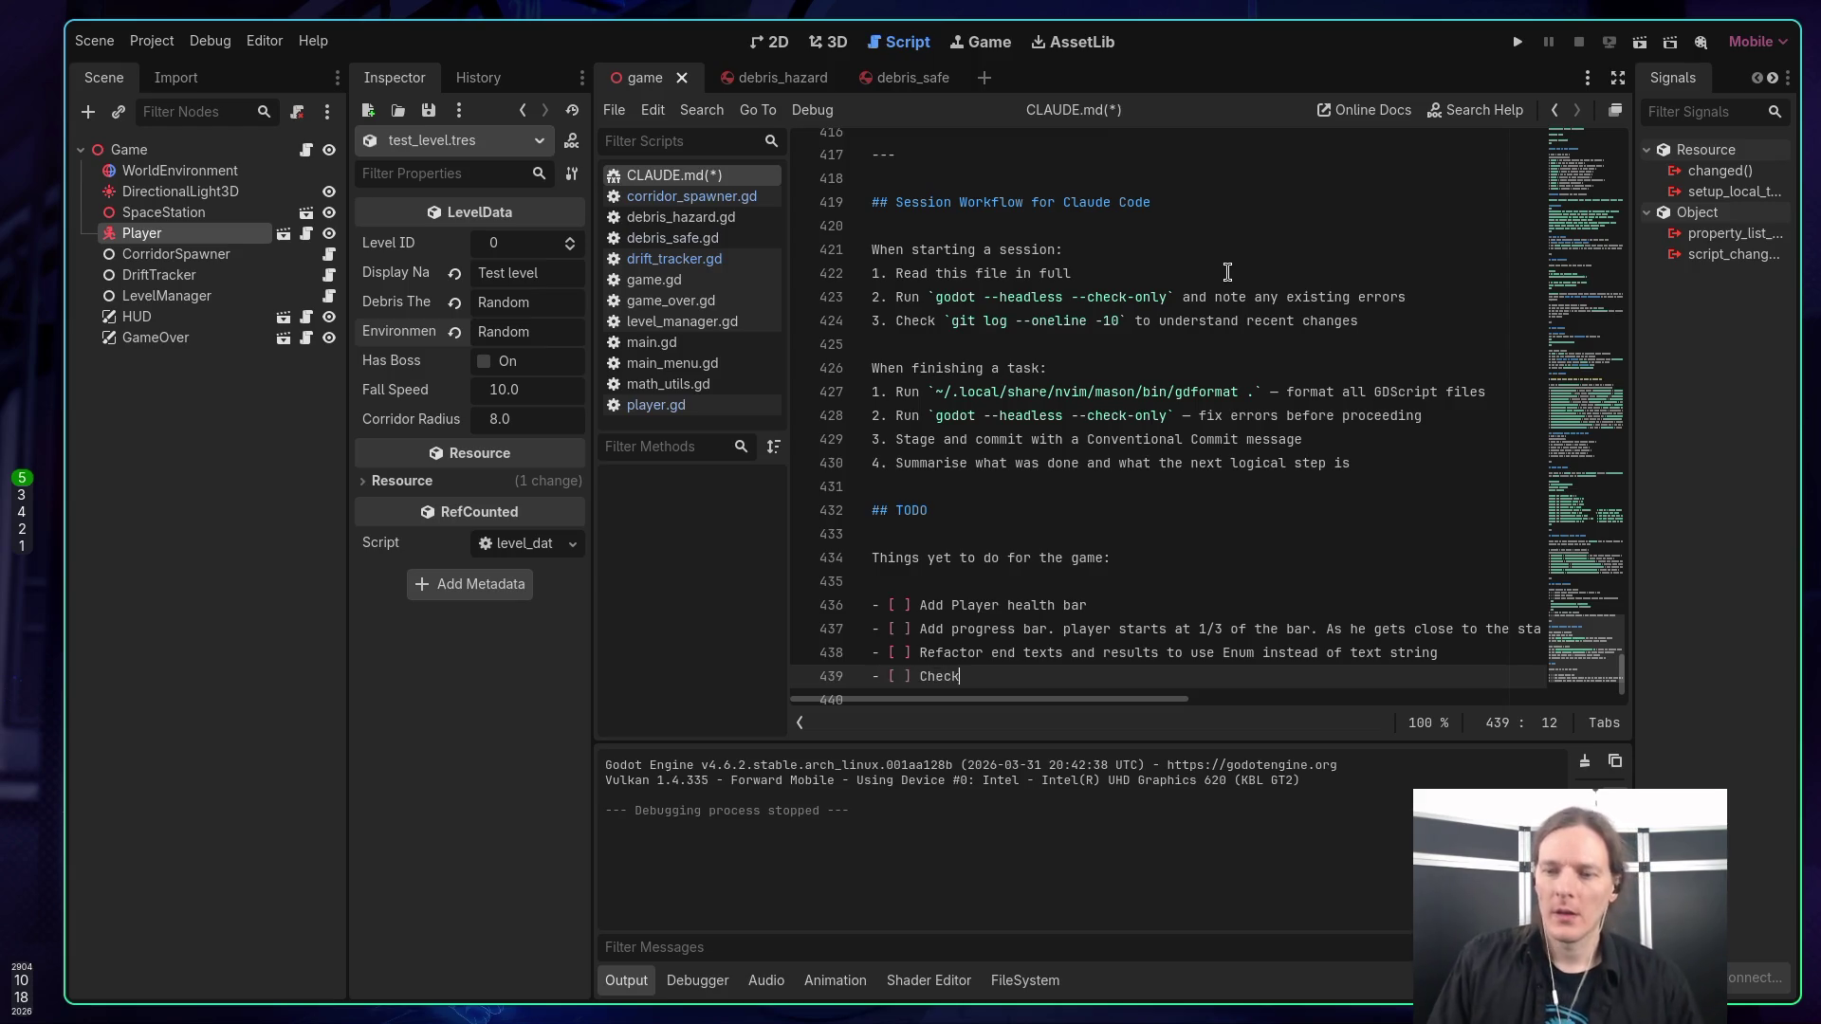
text(if )
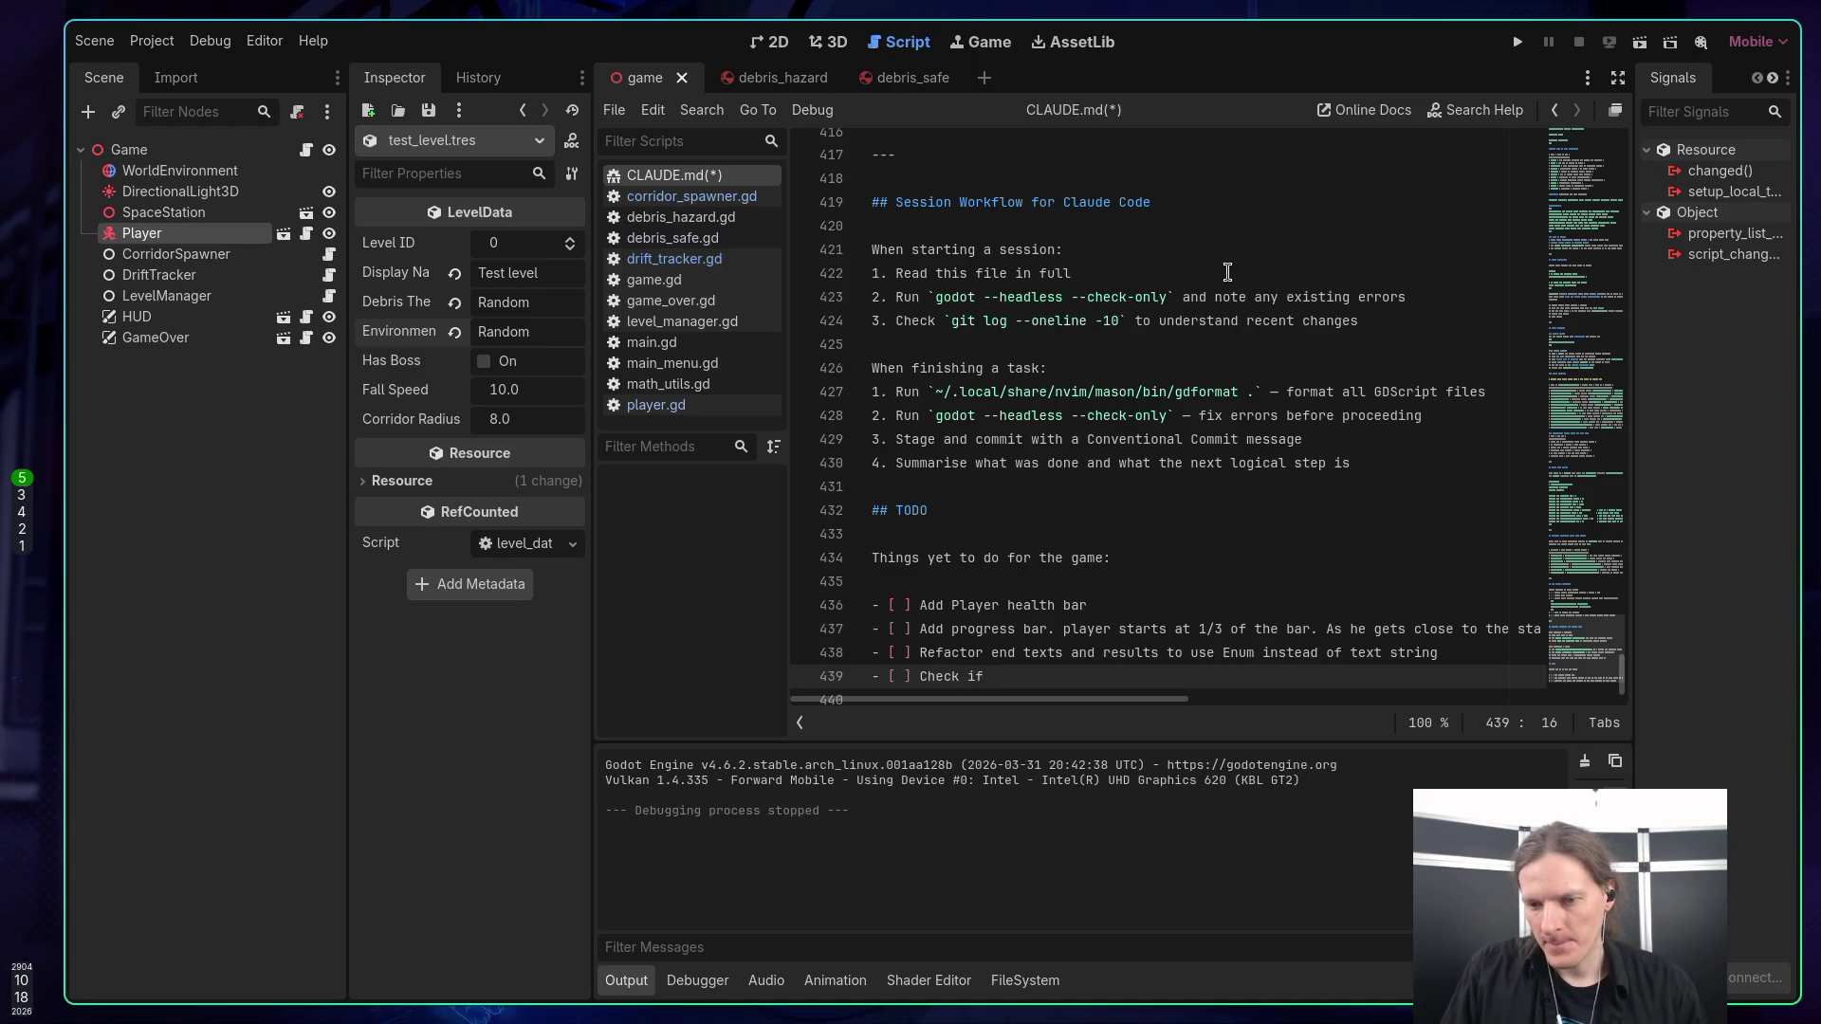
text(_)
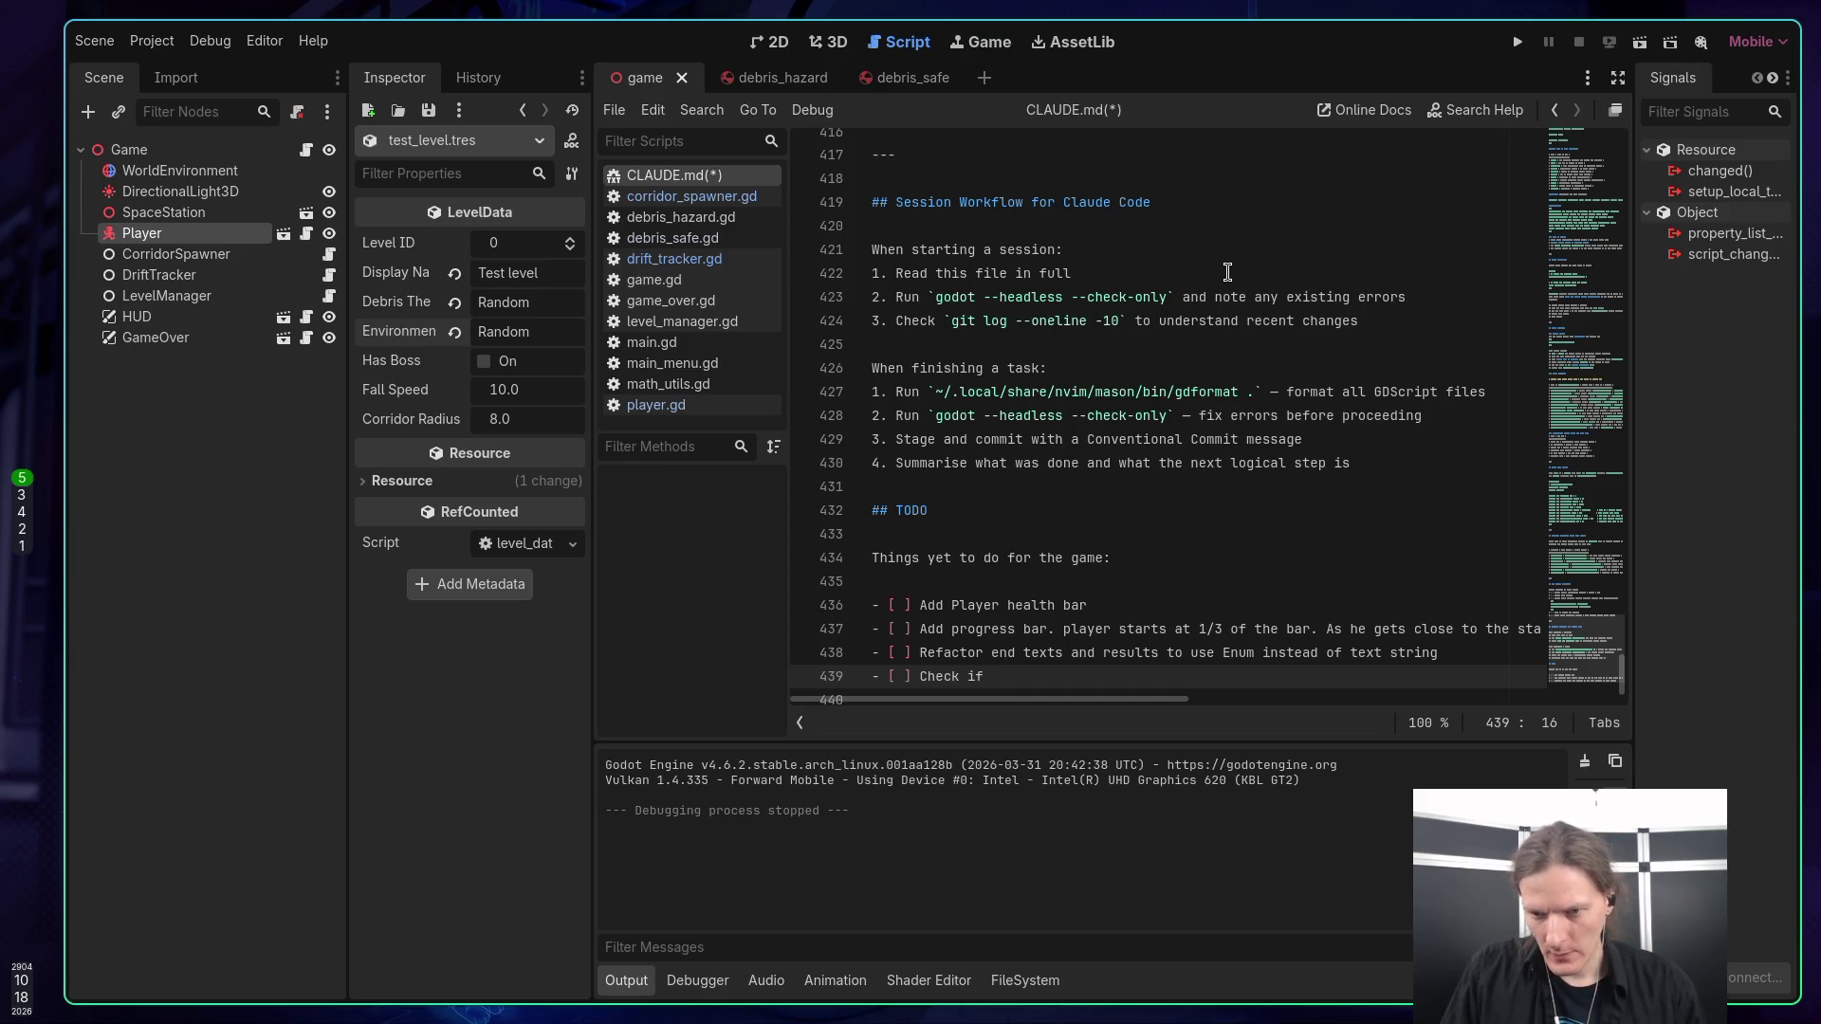
text(hav)
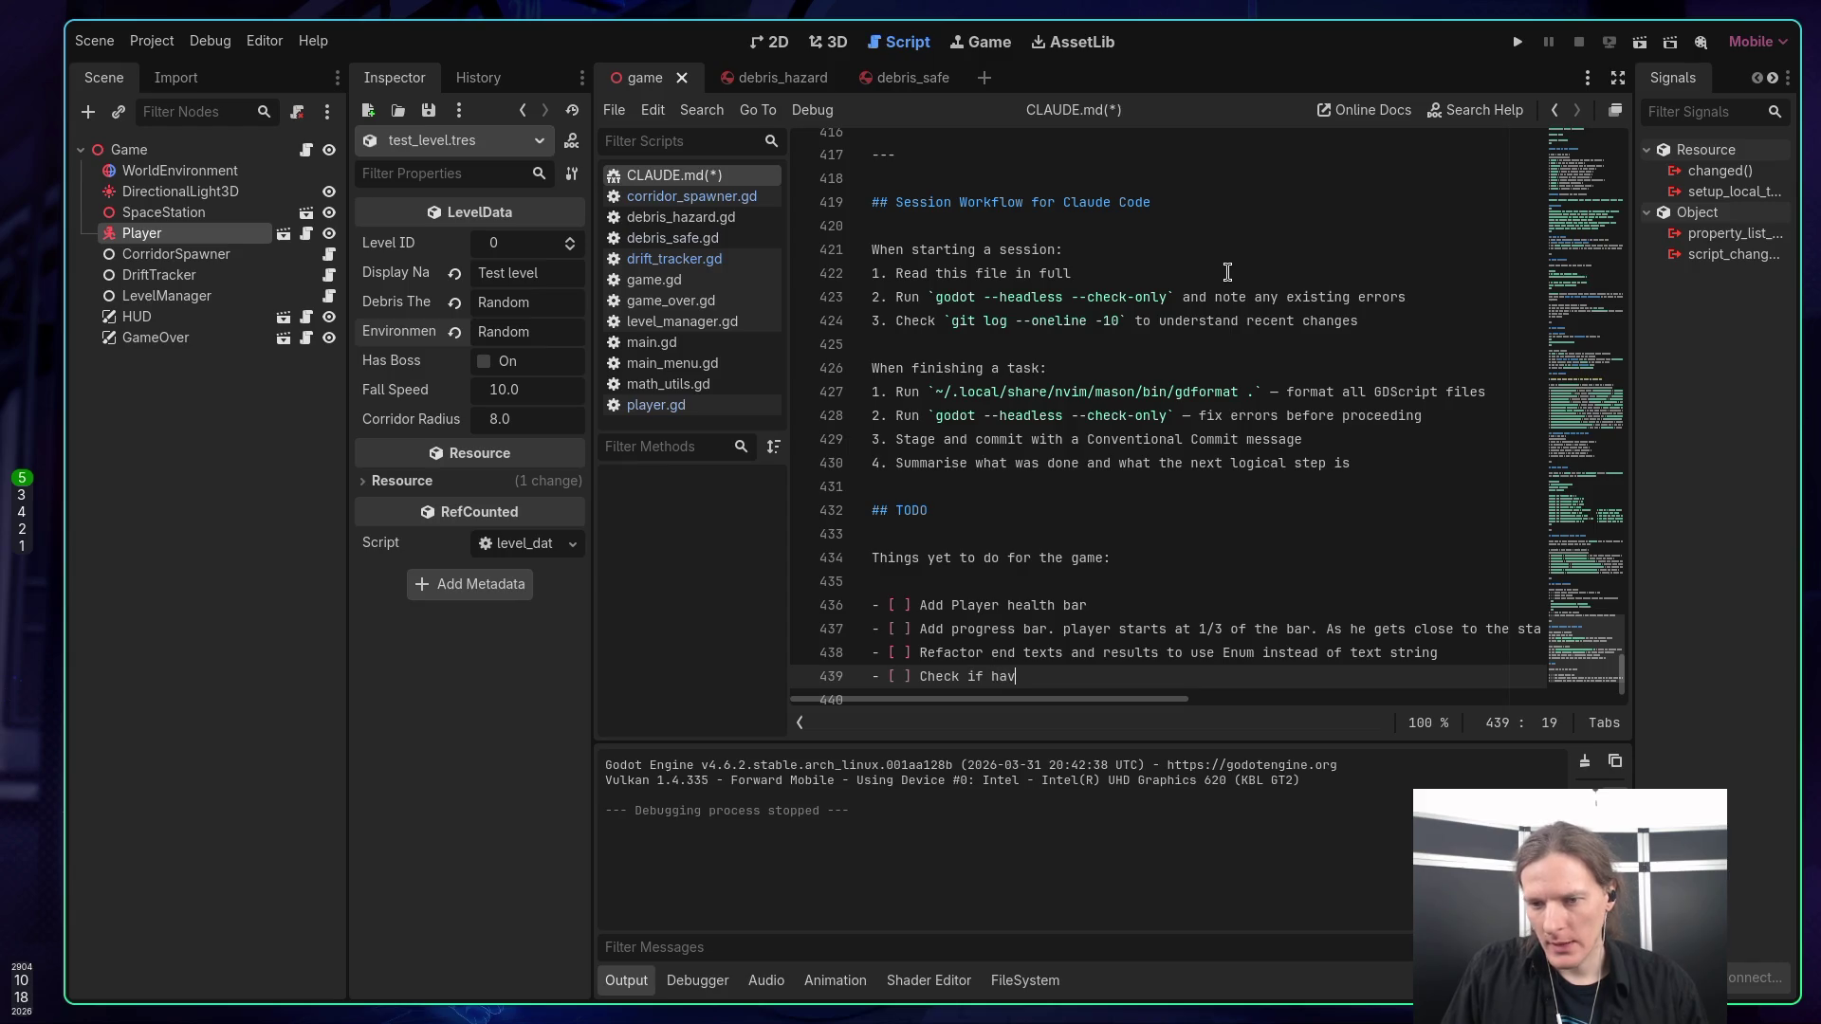
text(ing_pro)
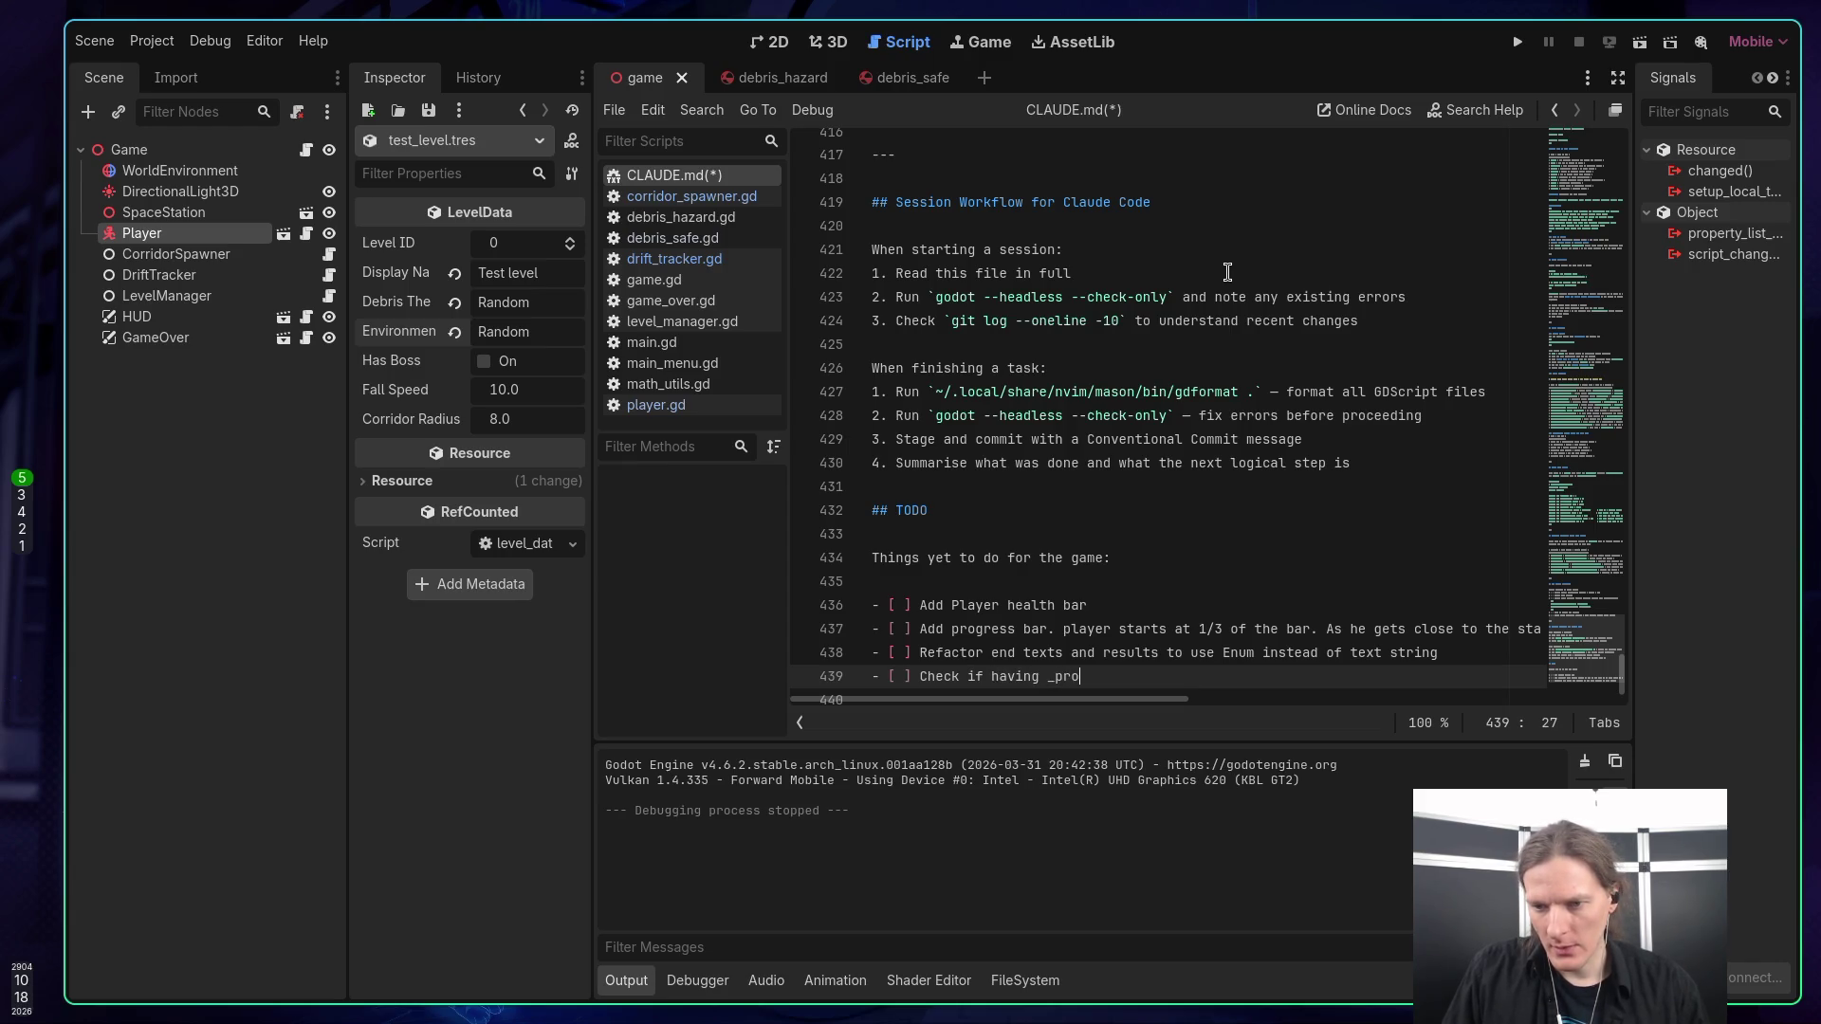
text(cess function)
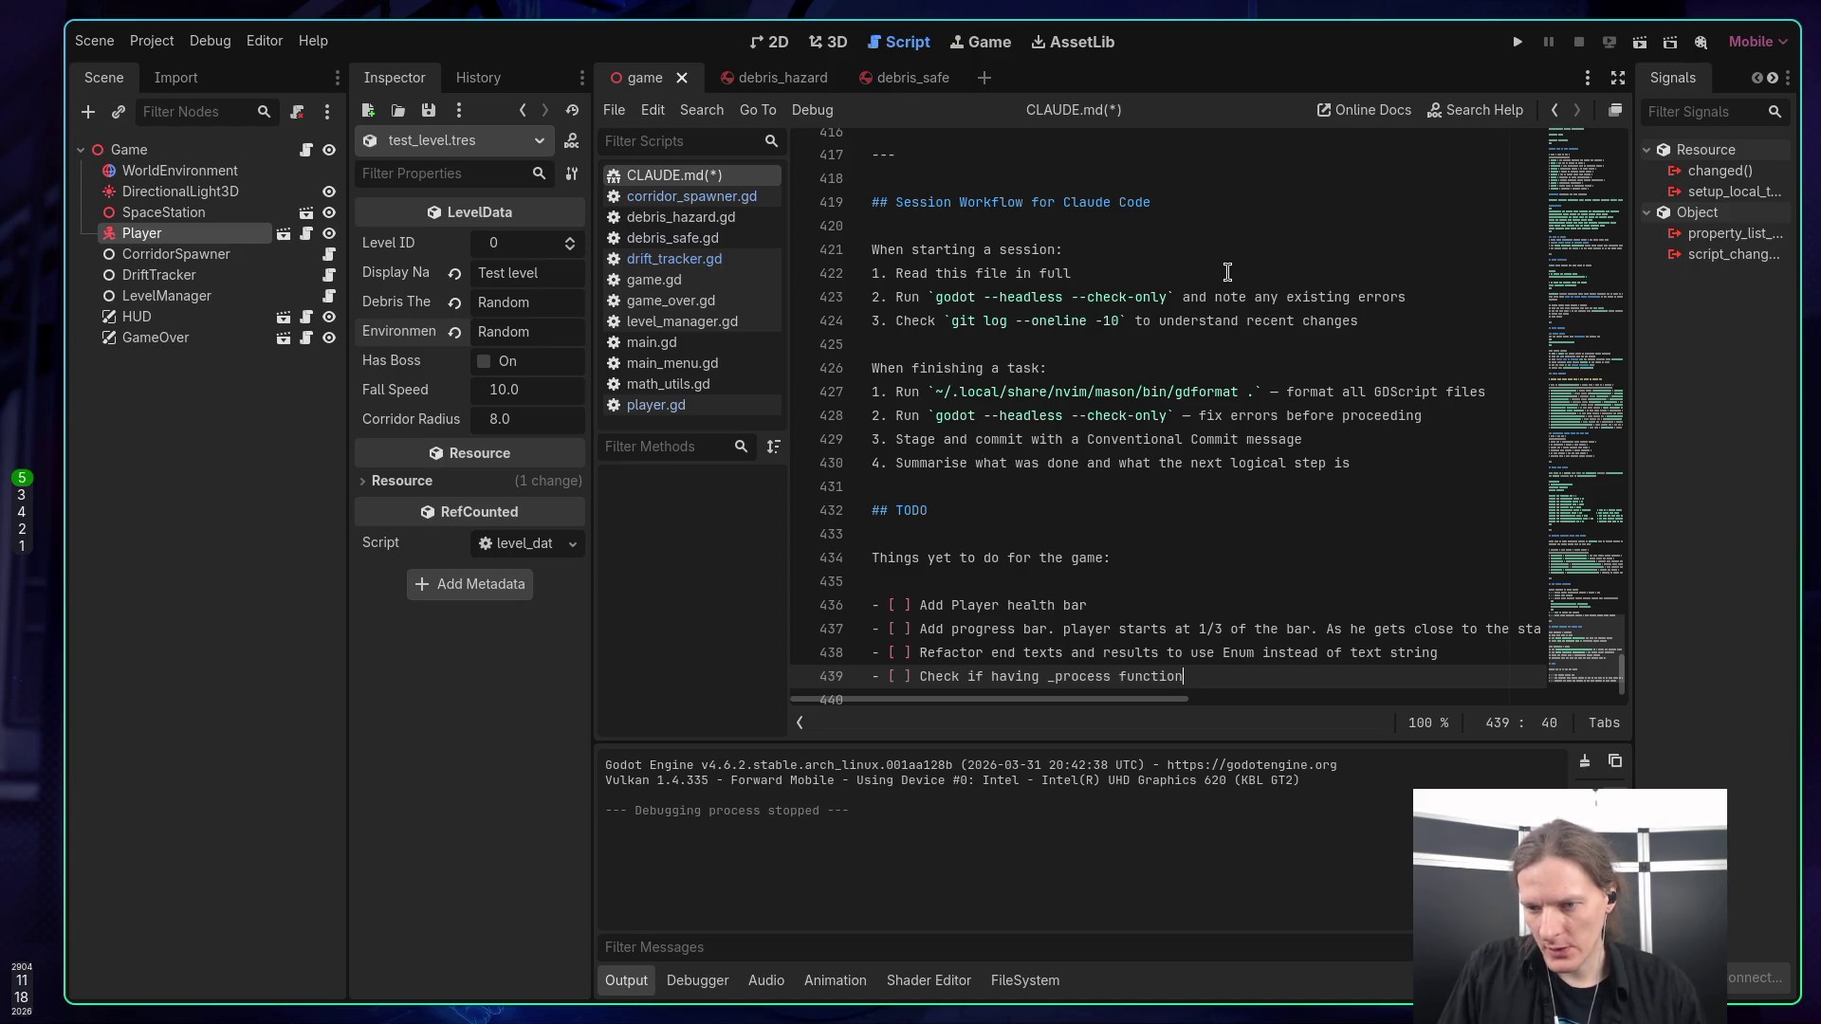
text( with _)
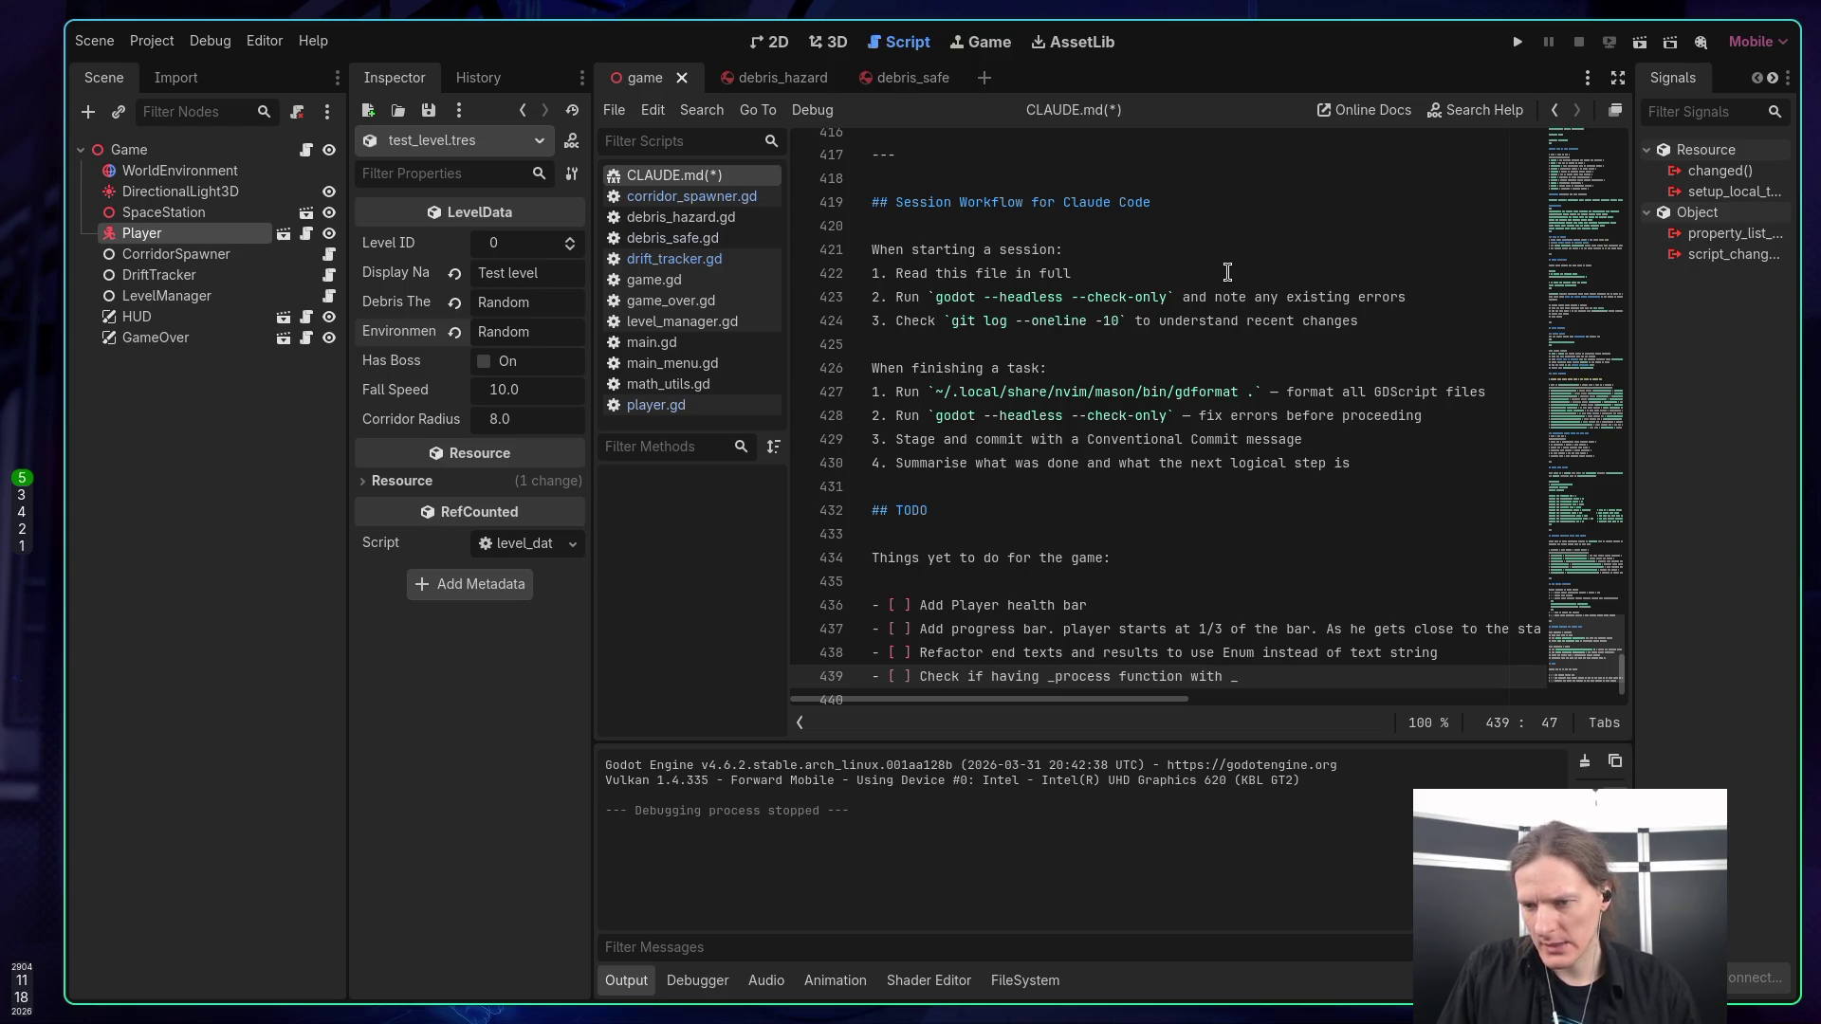
text(emi)
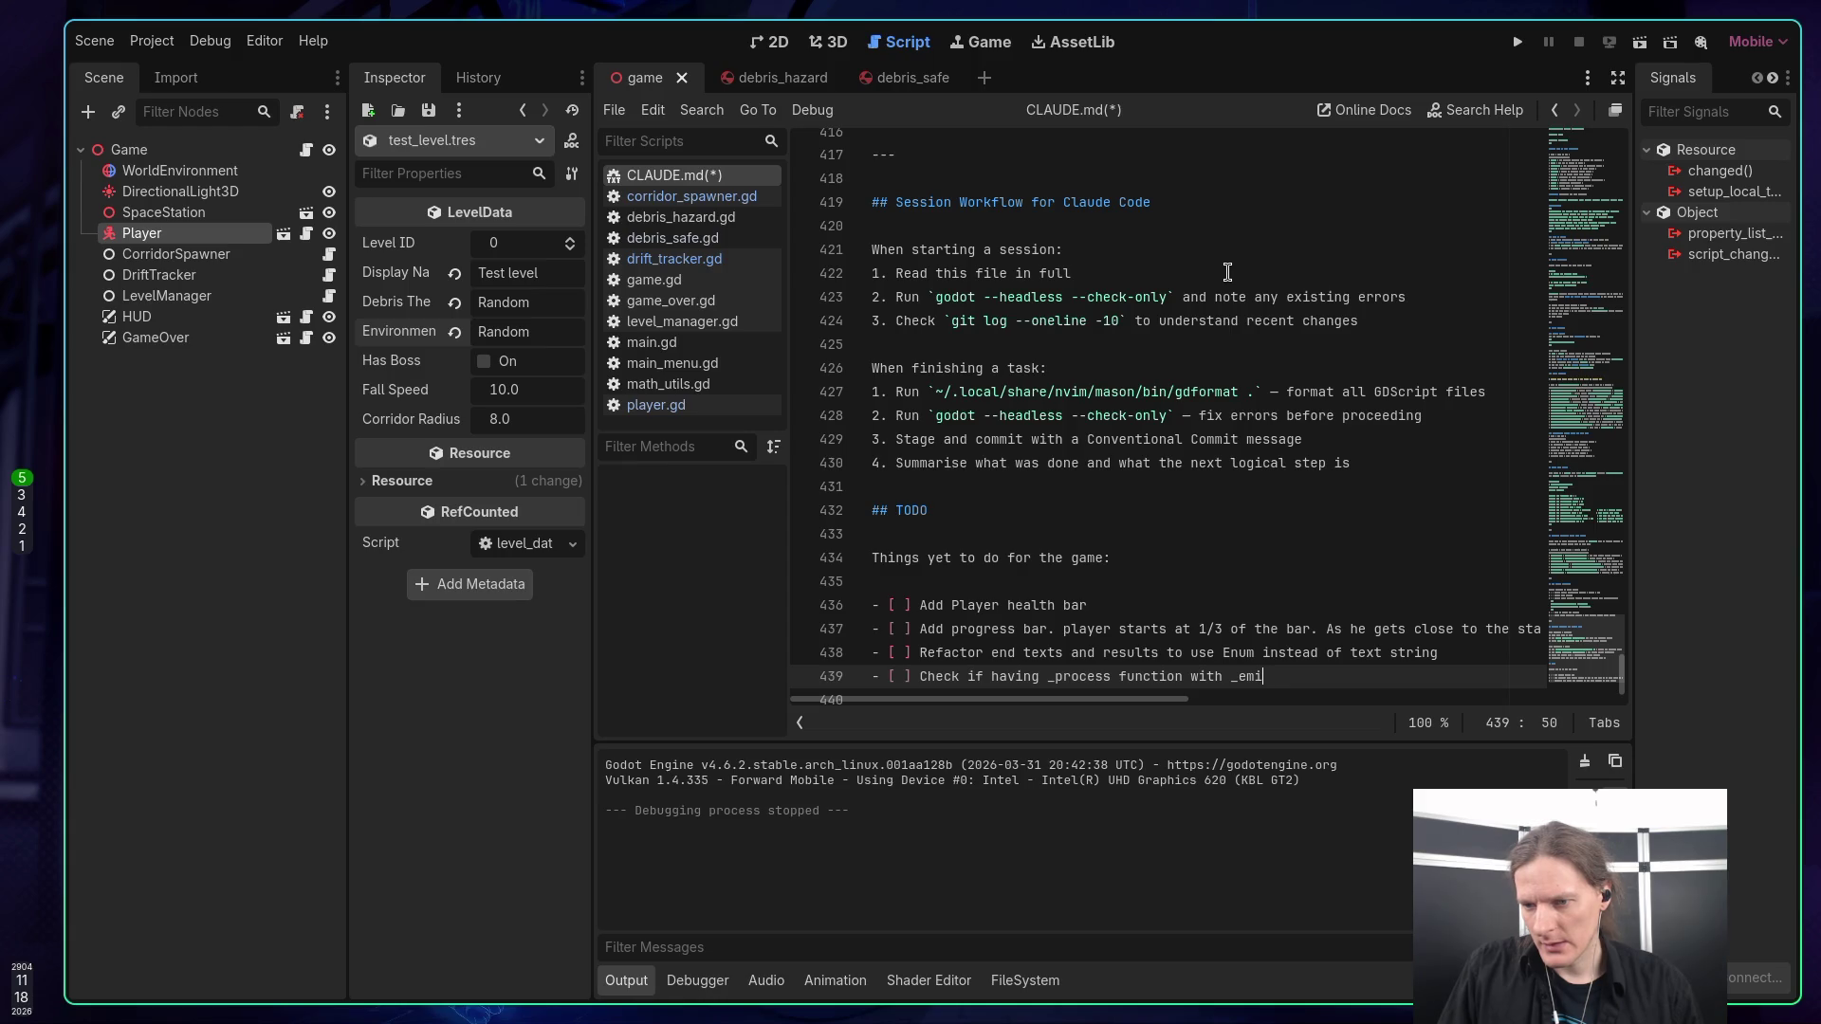
Finish the item: check if '_emitted: return' vs simple set_process(false) is better, refactor as needed.
key(BackSpace)
key(BackSpace)
text(if _t)
key(BackSpace)
text(e)
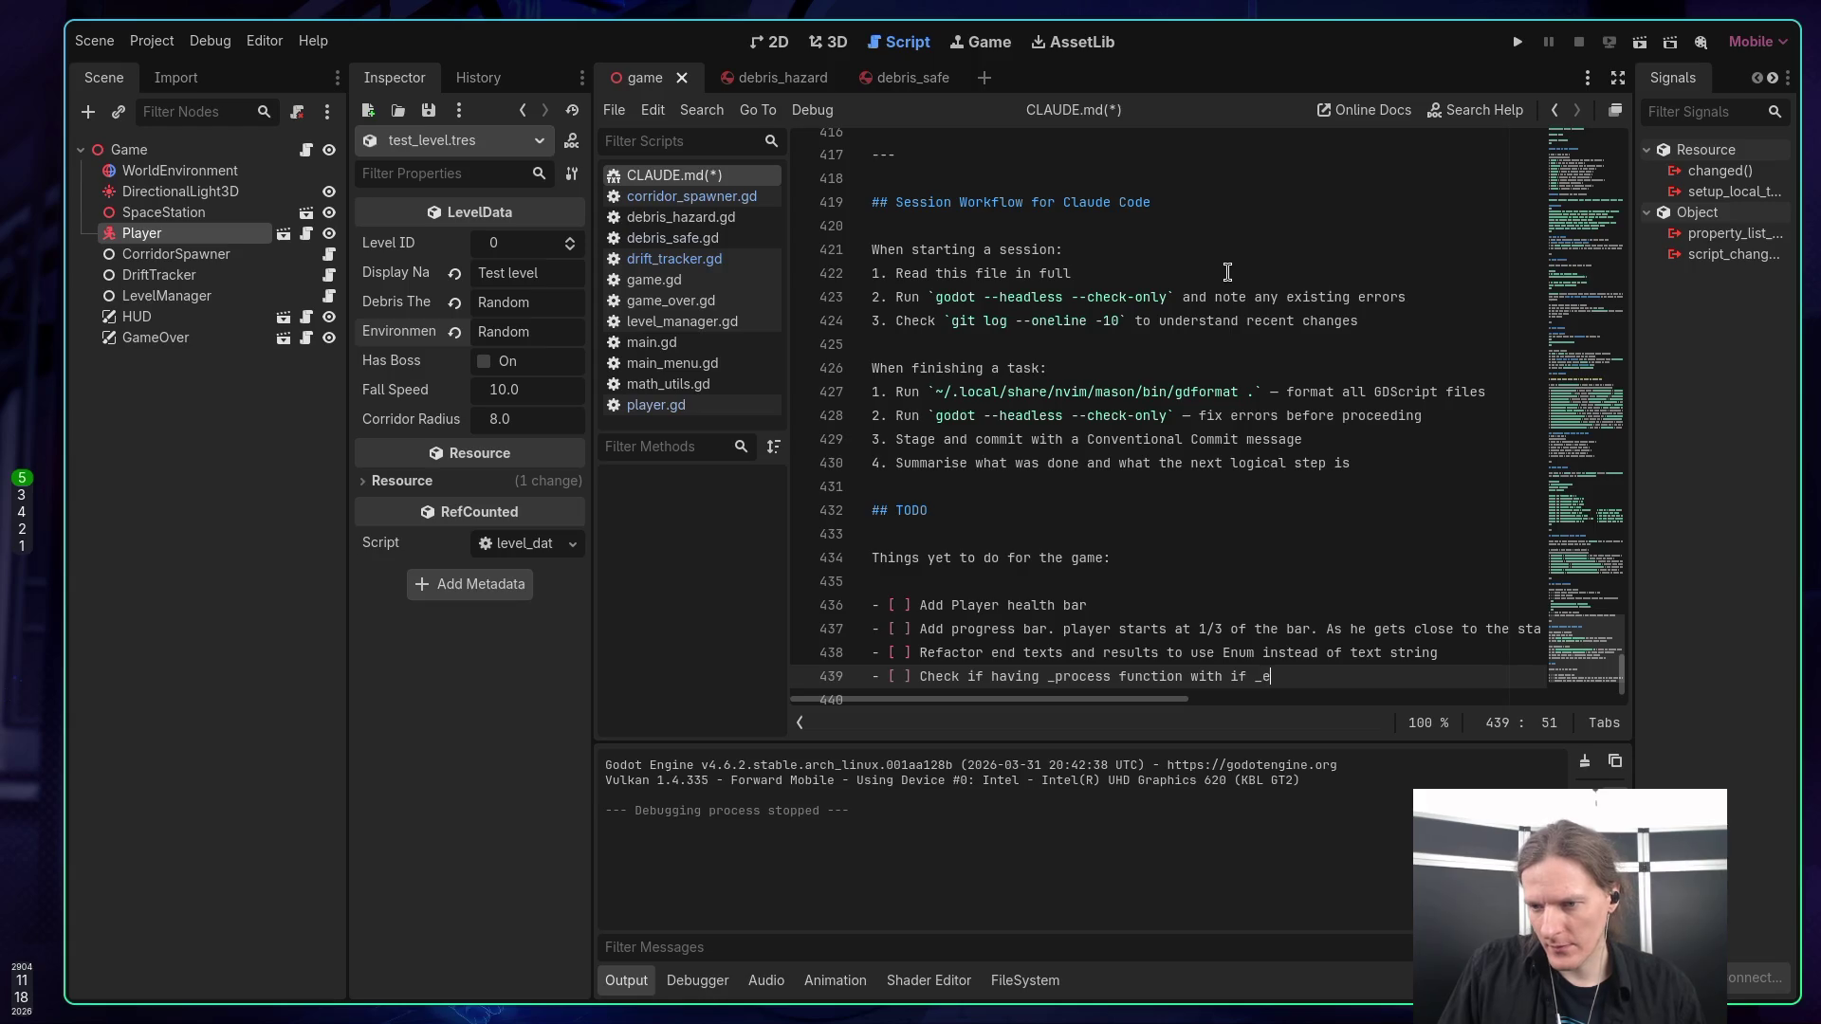
text(mitted)
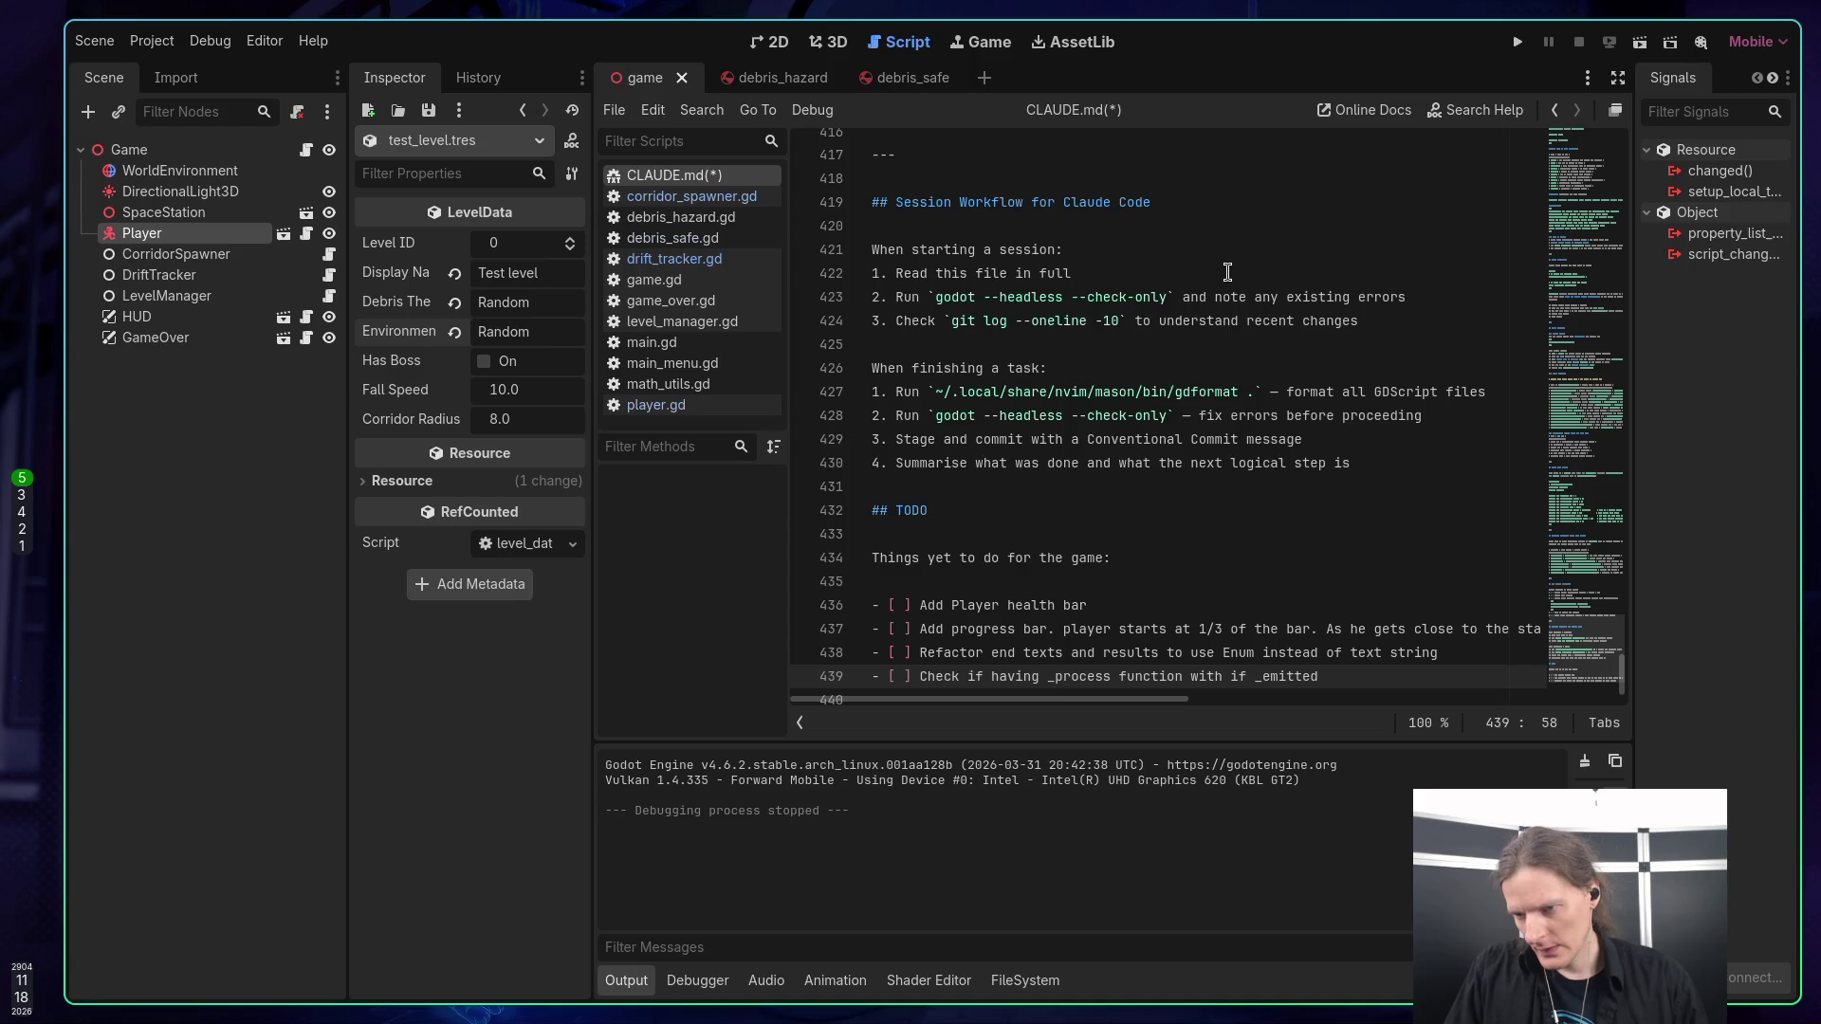
text(: return vs )
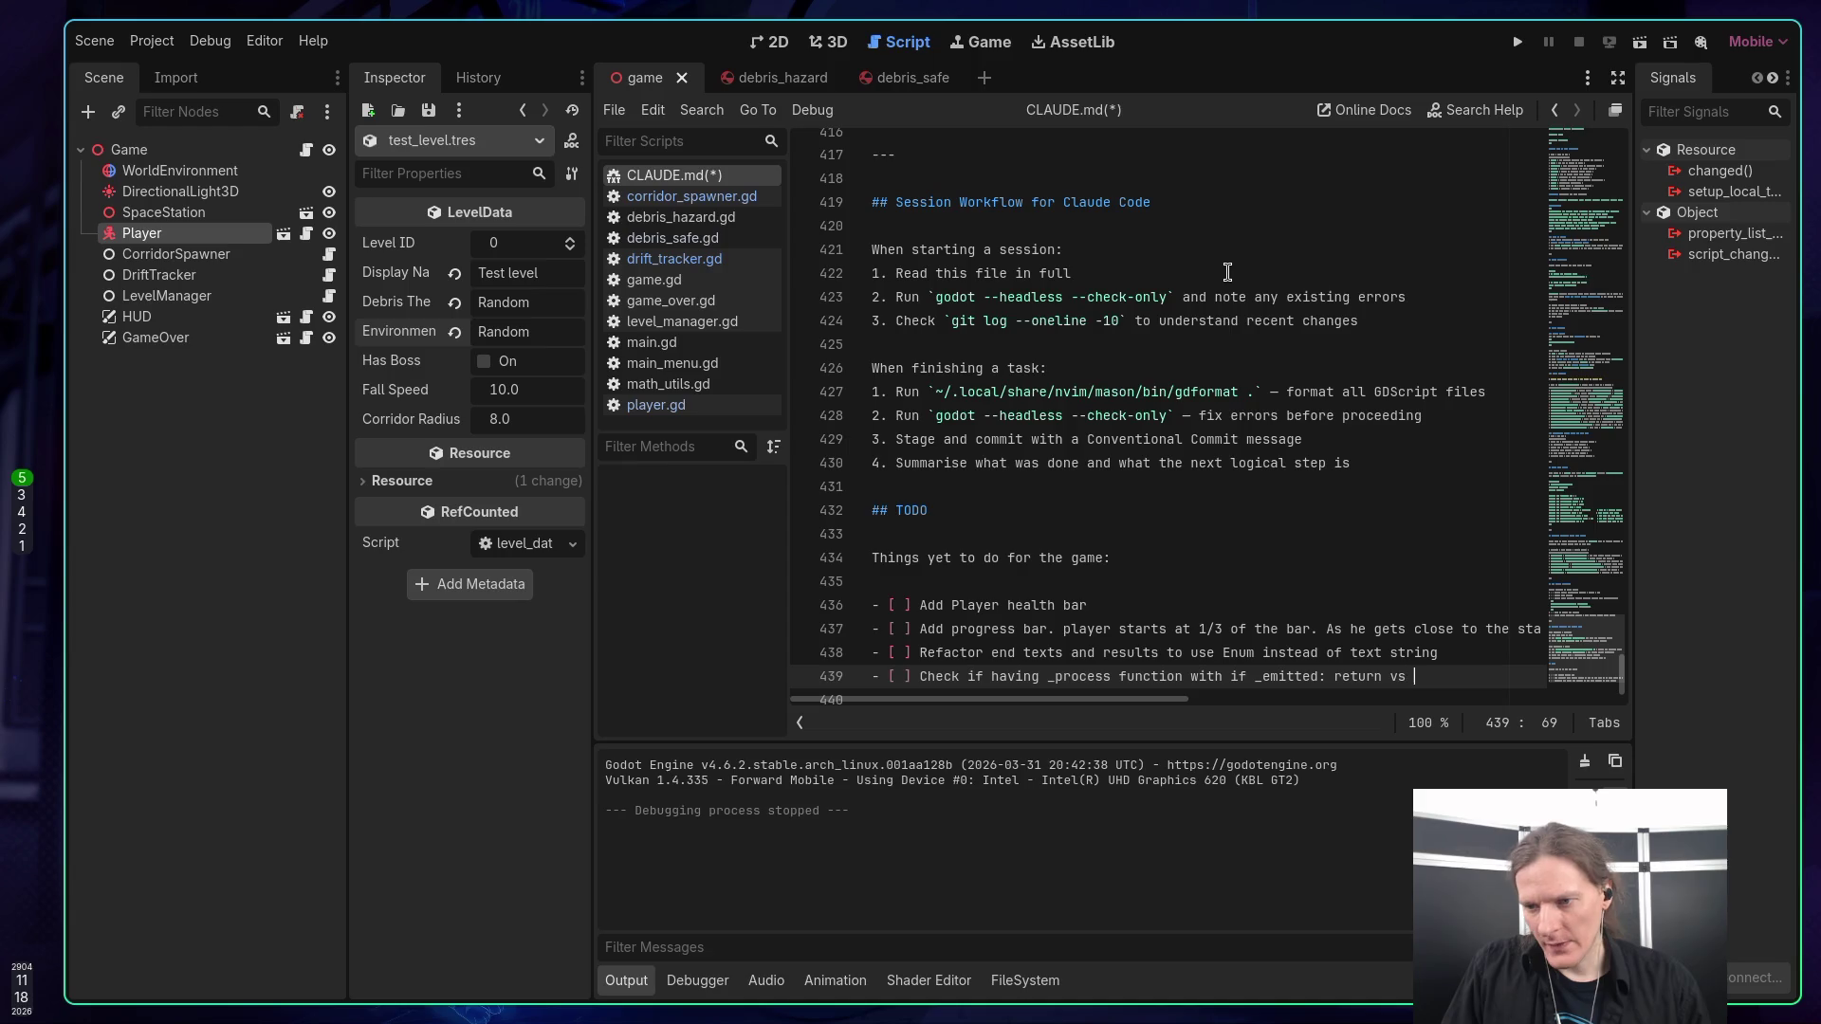
text(simple )
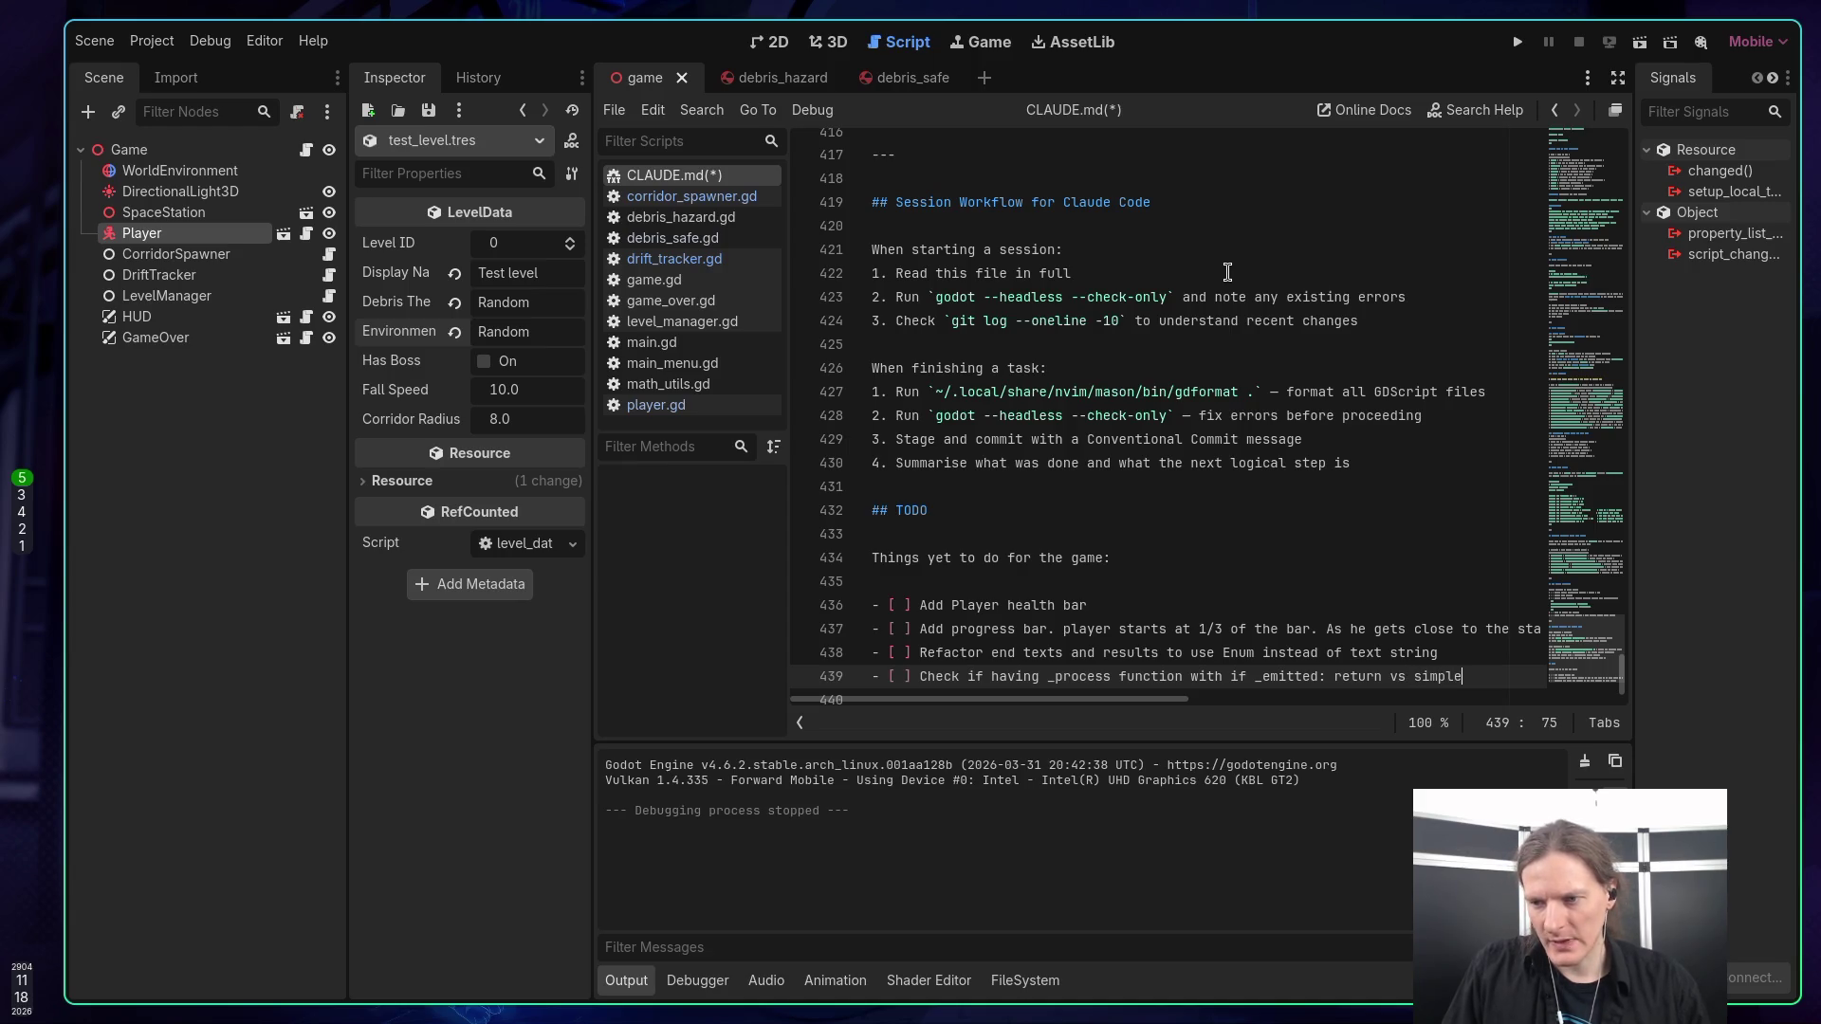
text(set_pr)
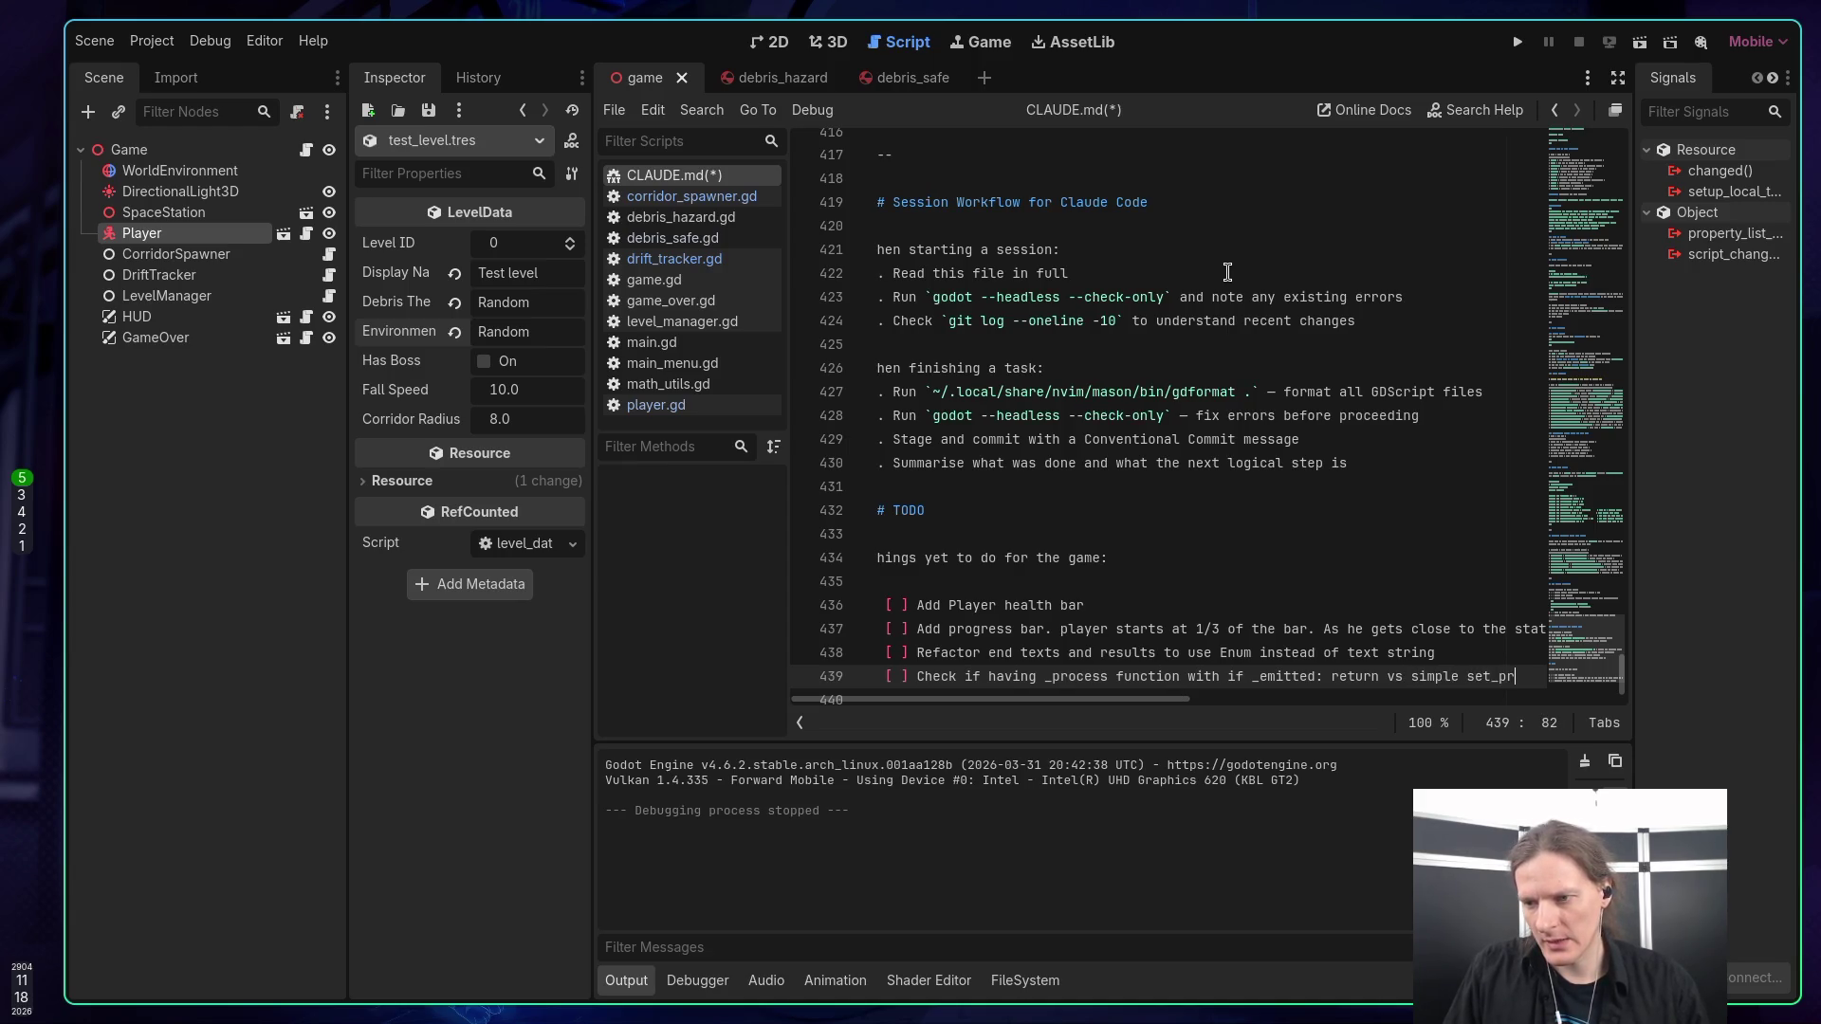
text(ocess)
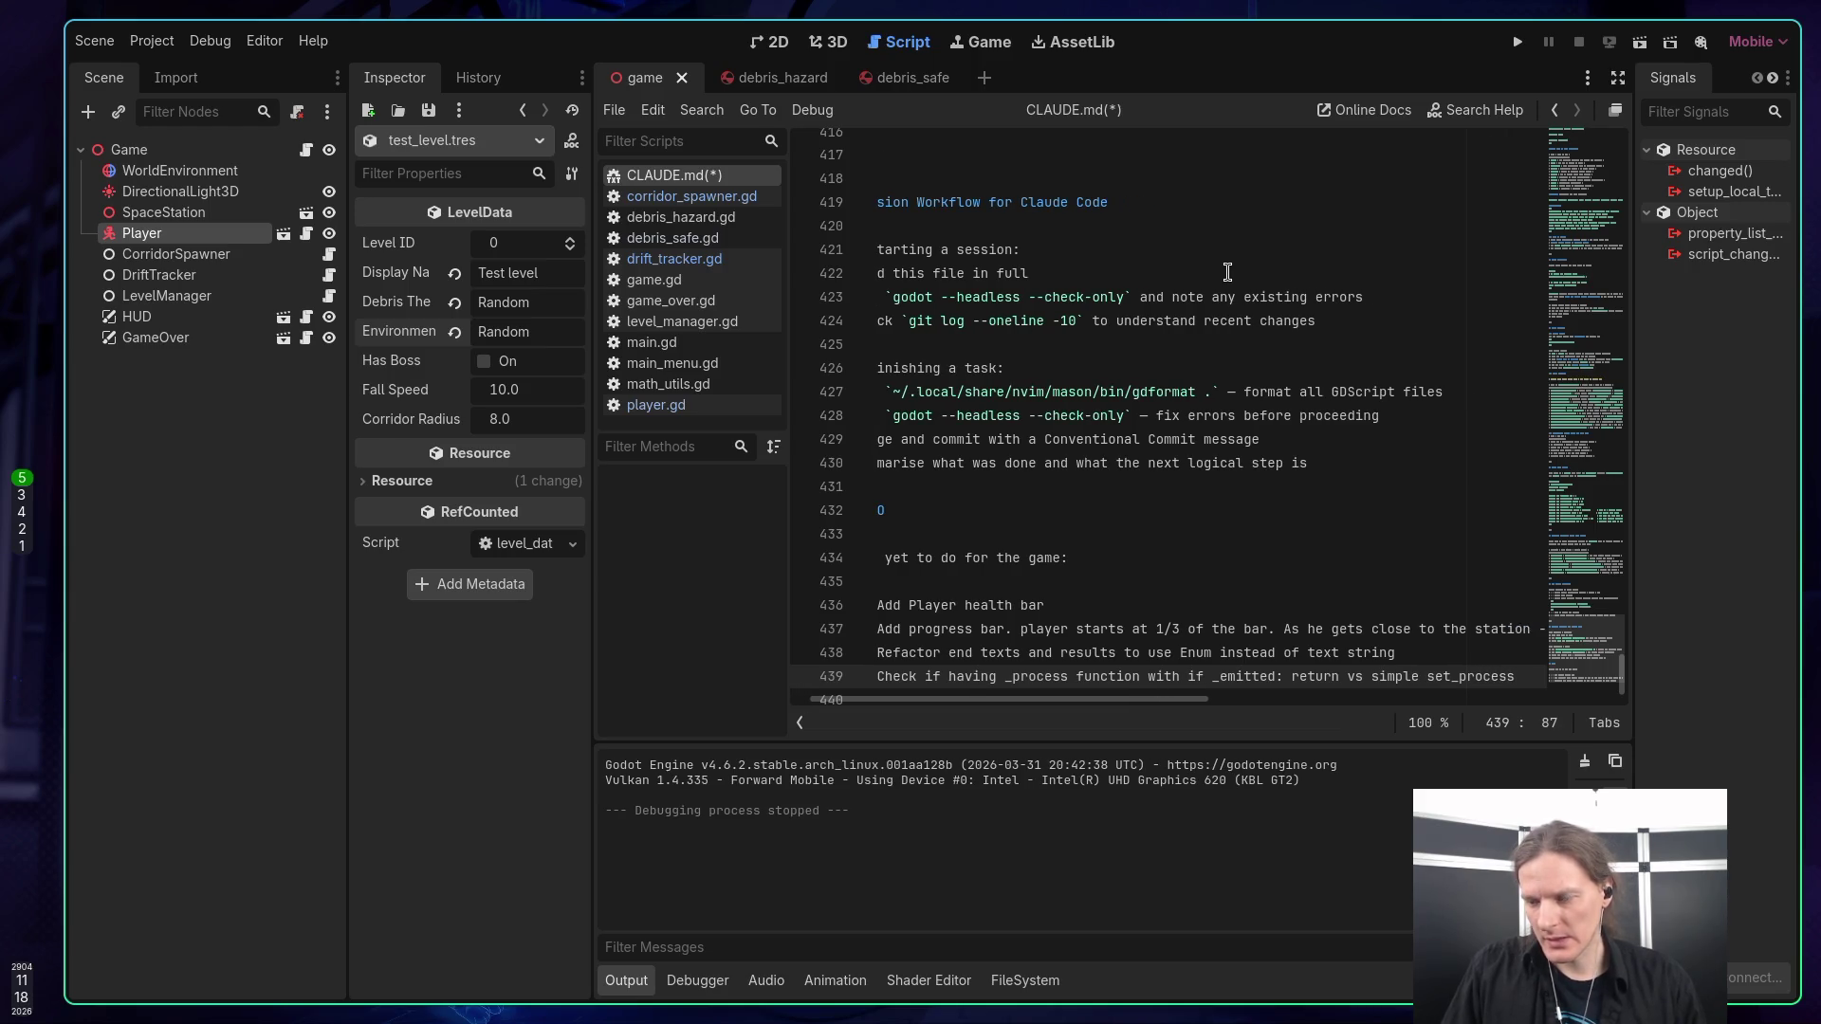
text((false))
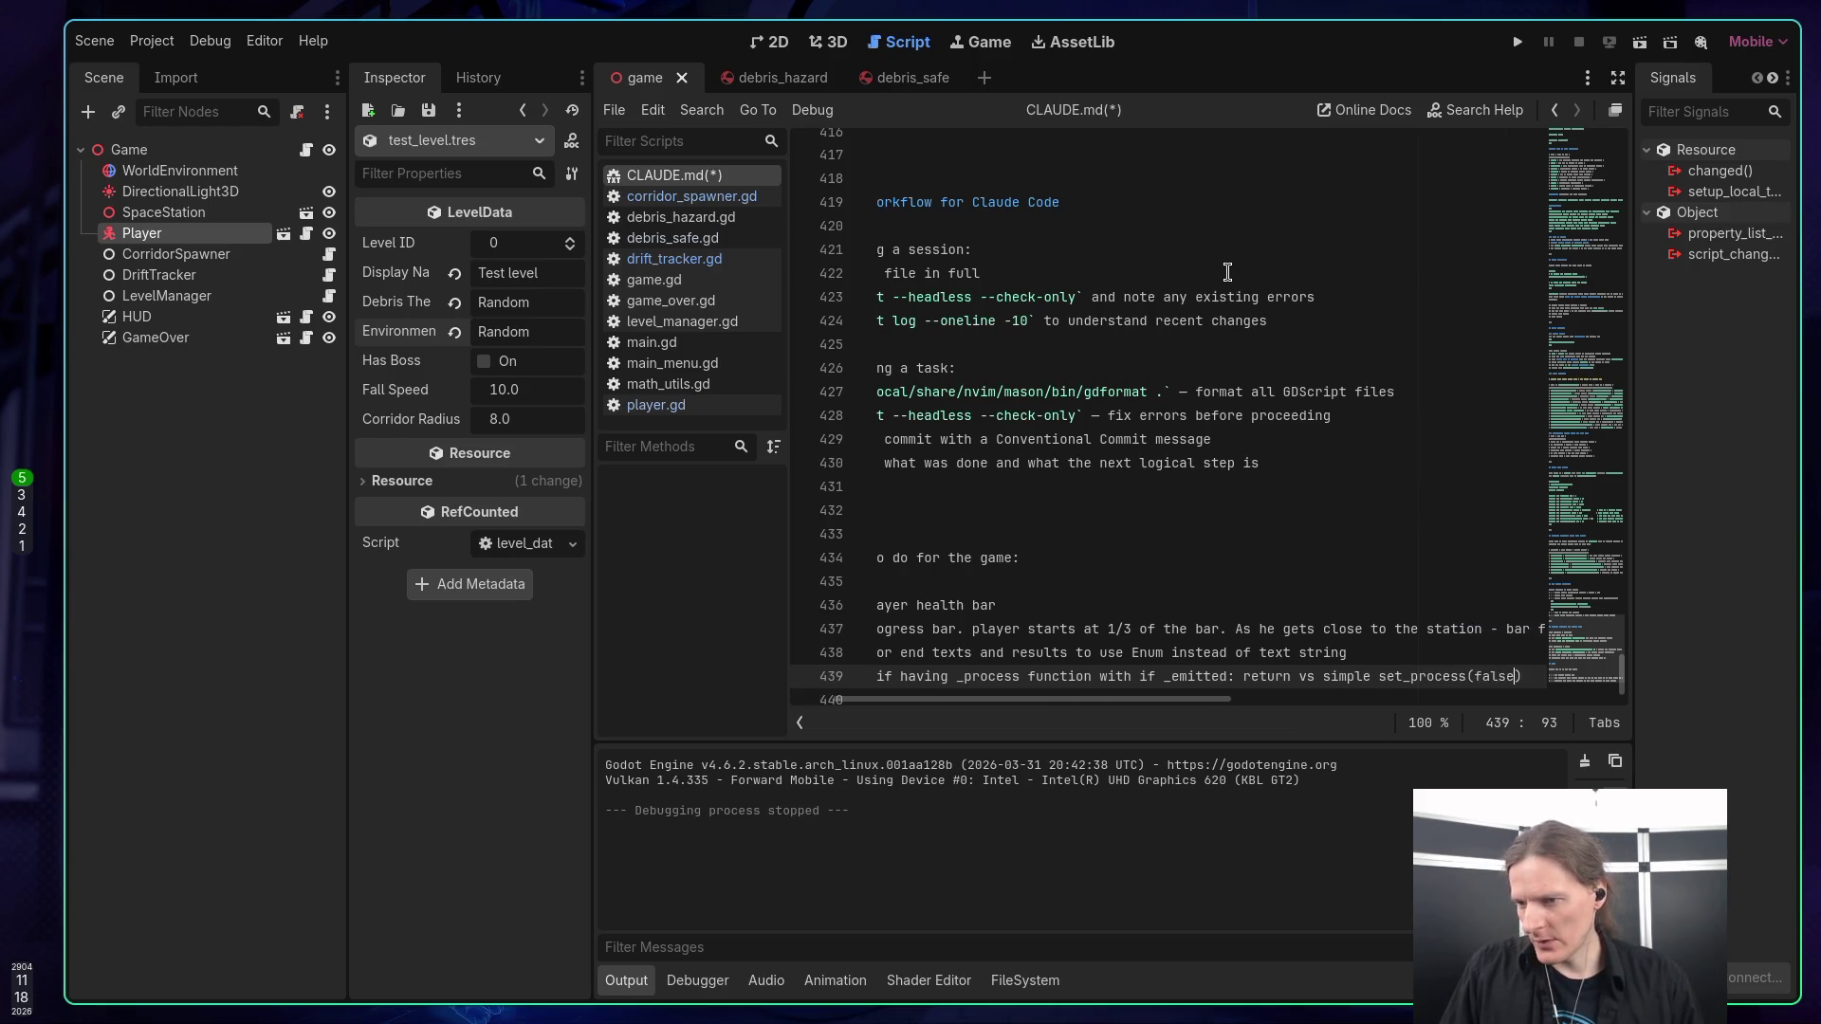
text( better and refactor as needed.)
key(BackSpace)
key(BackSpace)
key(BackSpace)
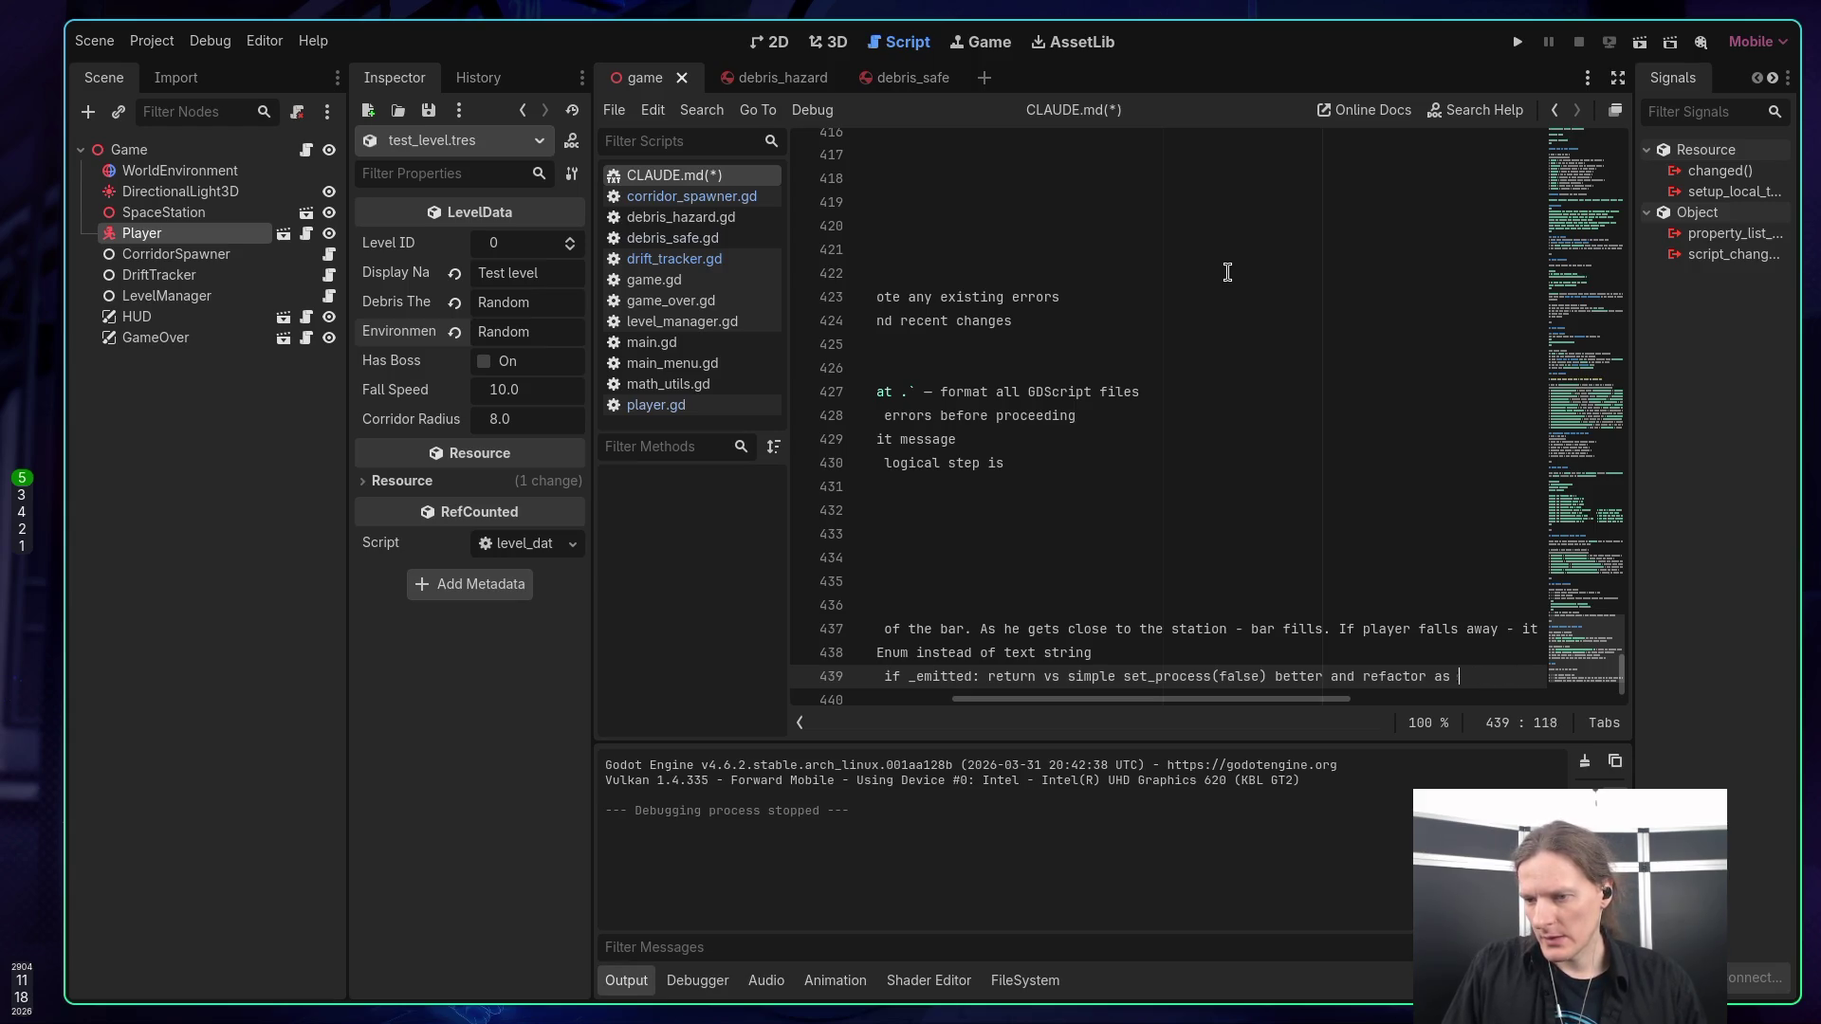
text(actor)
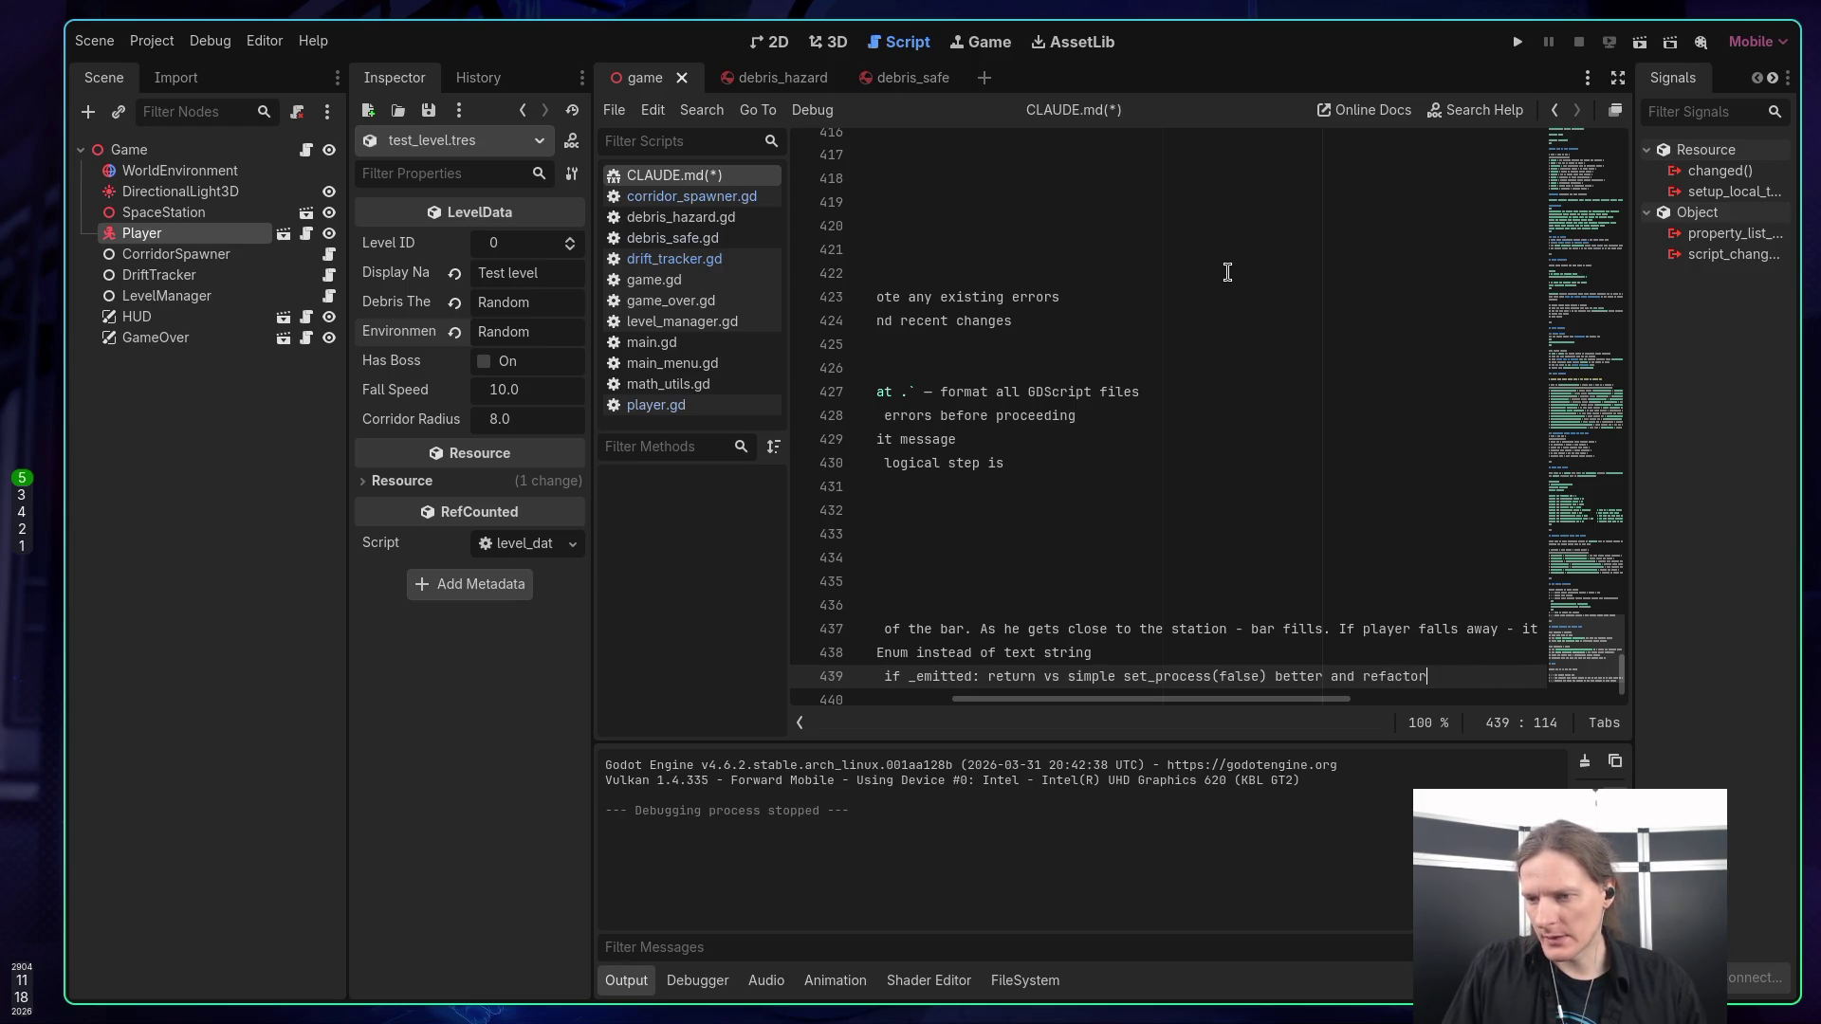
text( as needed.)
Start a new empty checklist item and save CLAUDE.md.
key(Return)
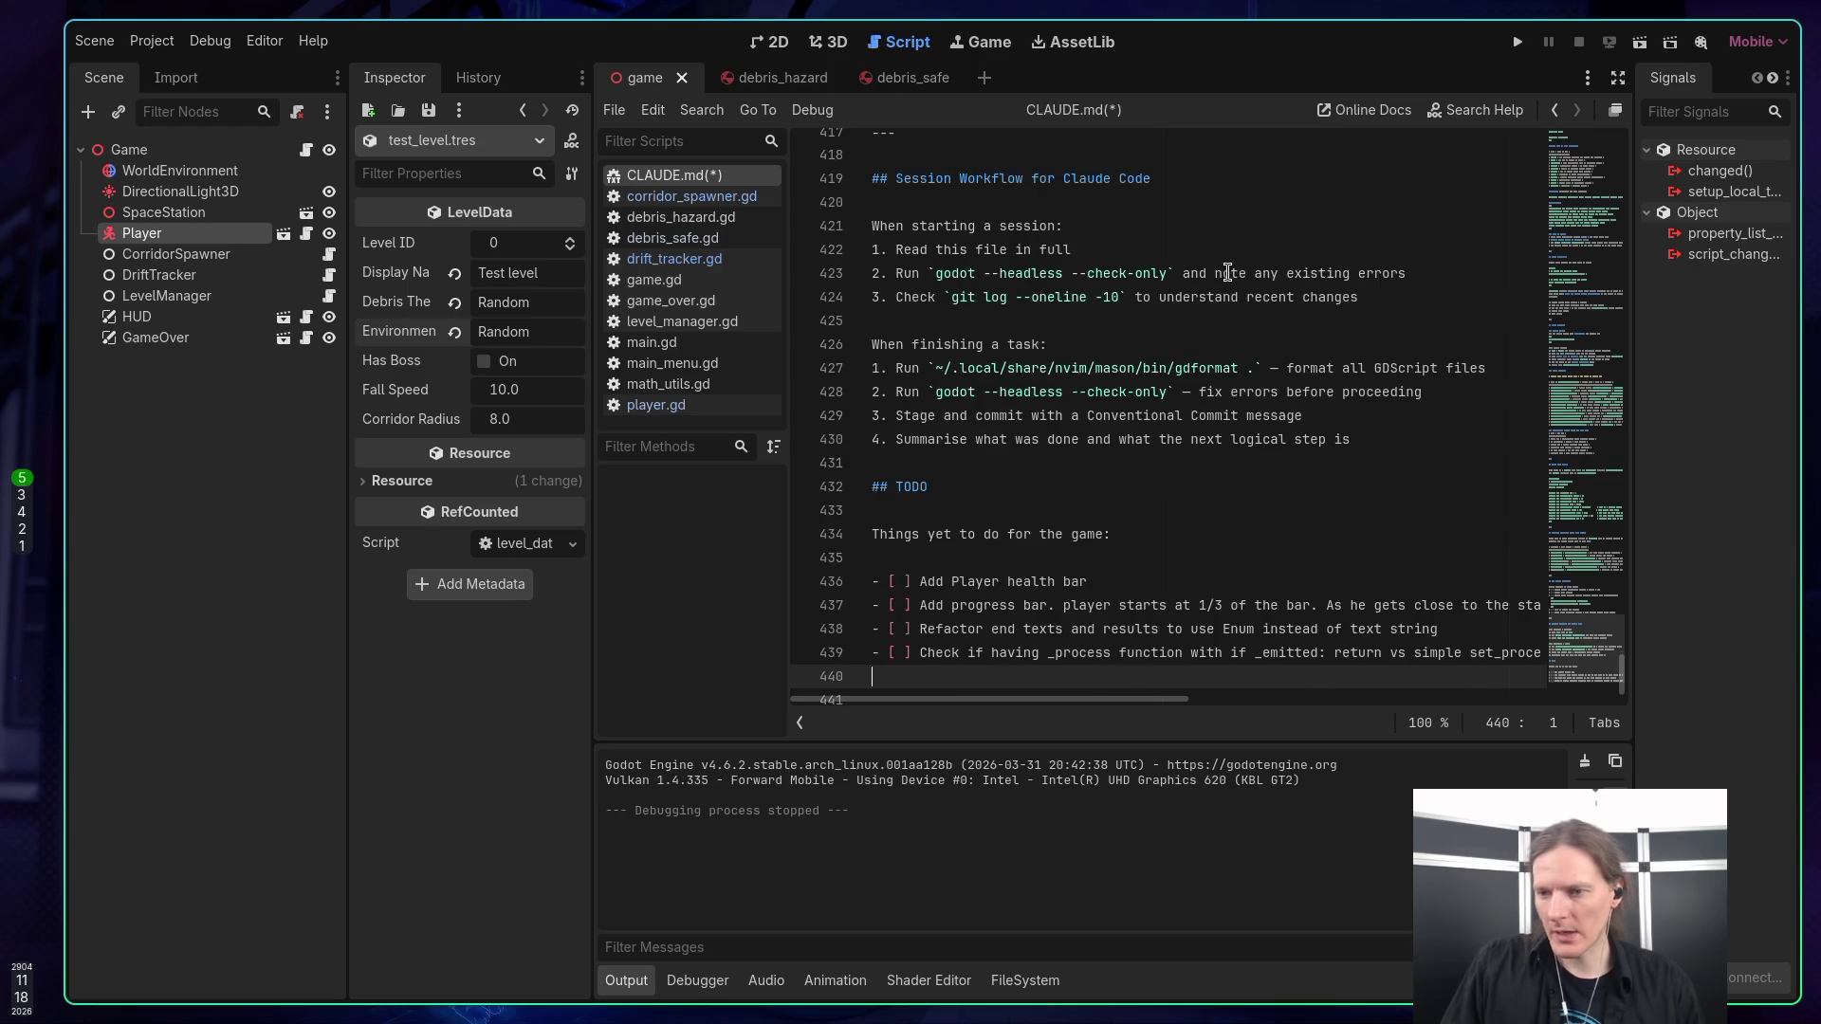
text(- [)
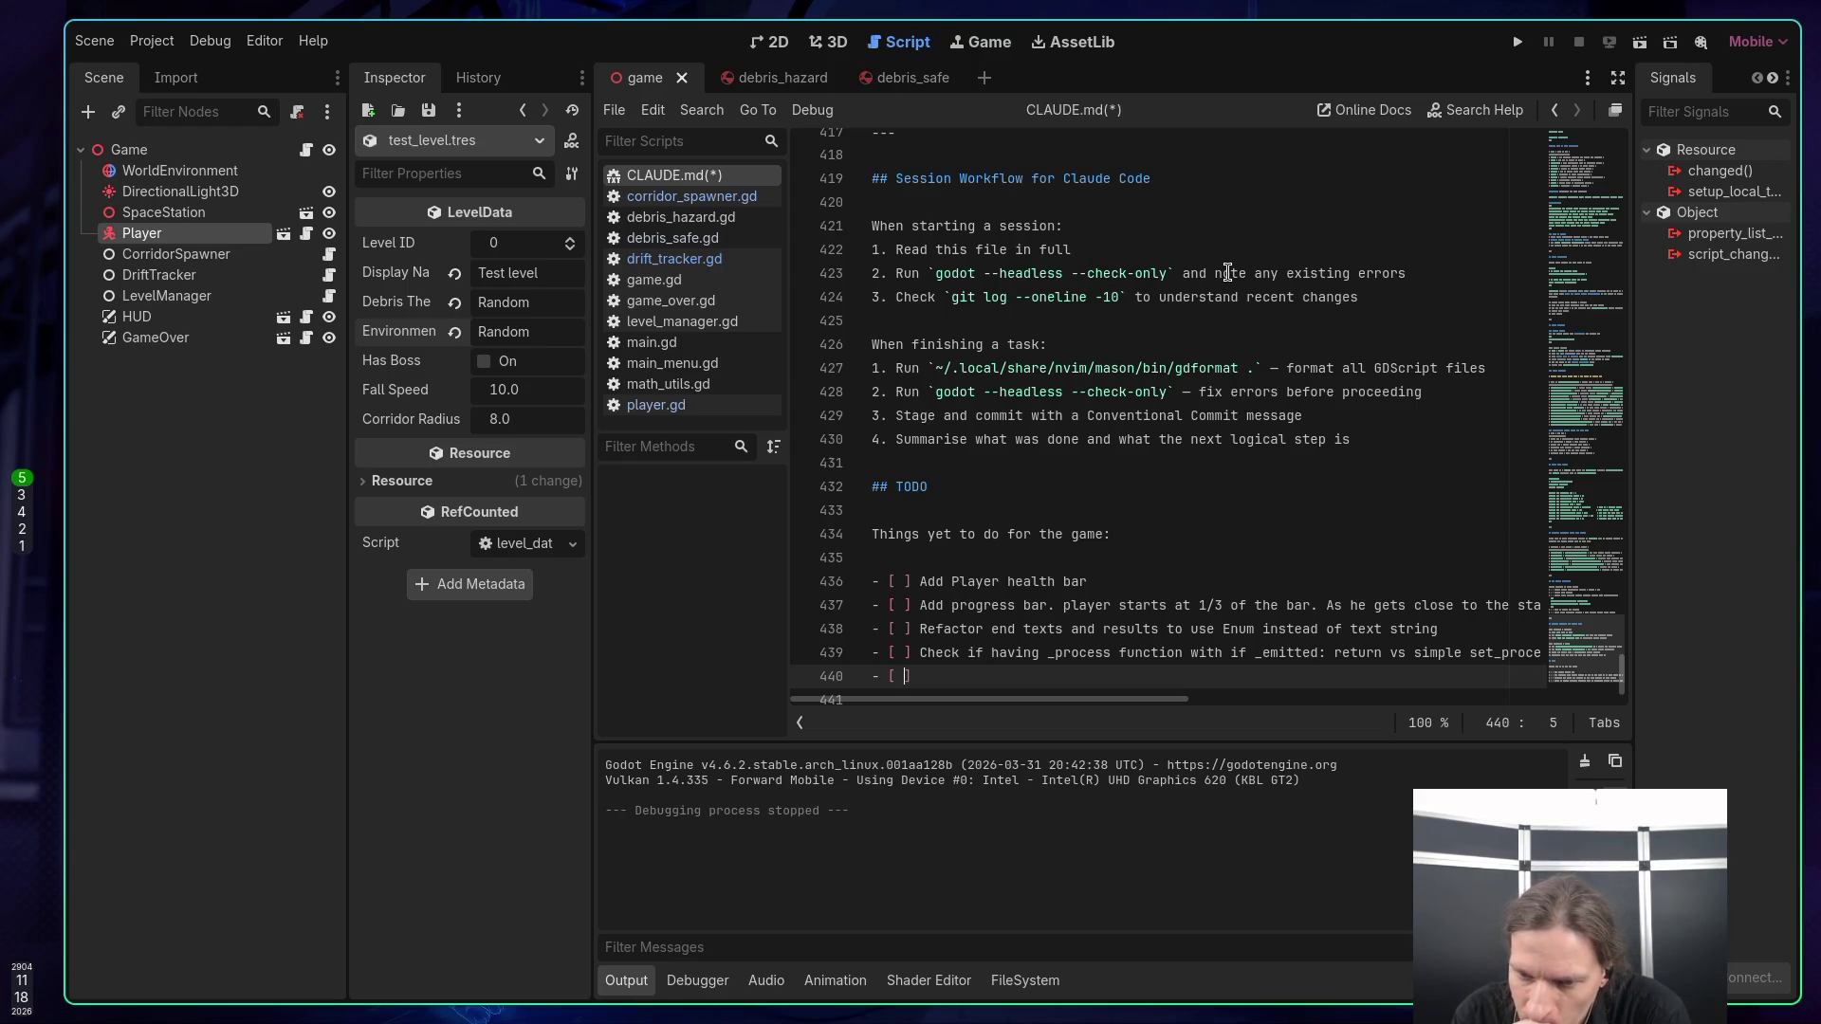
key(ctrl+s)
key(F5)
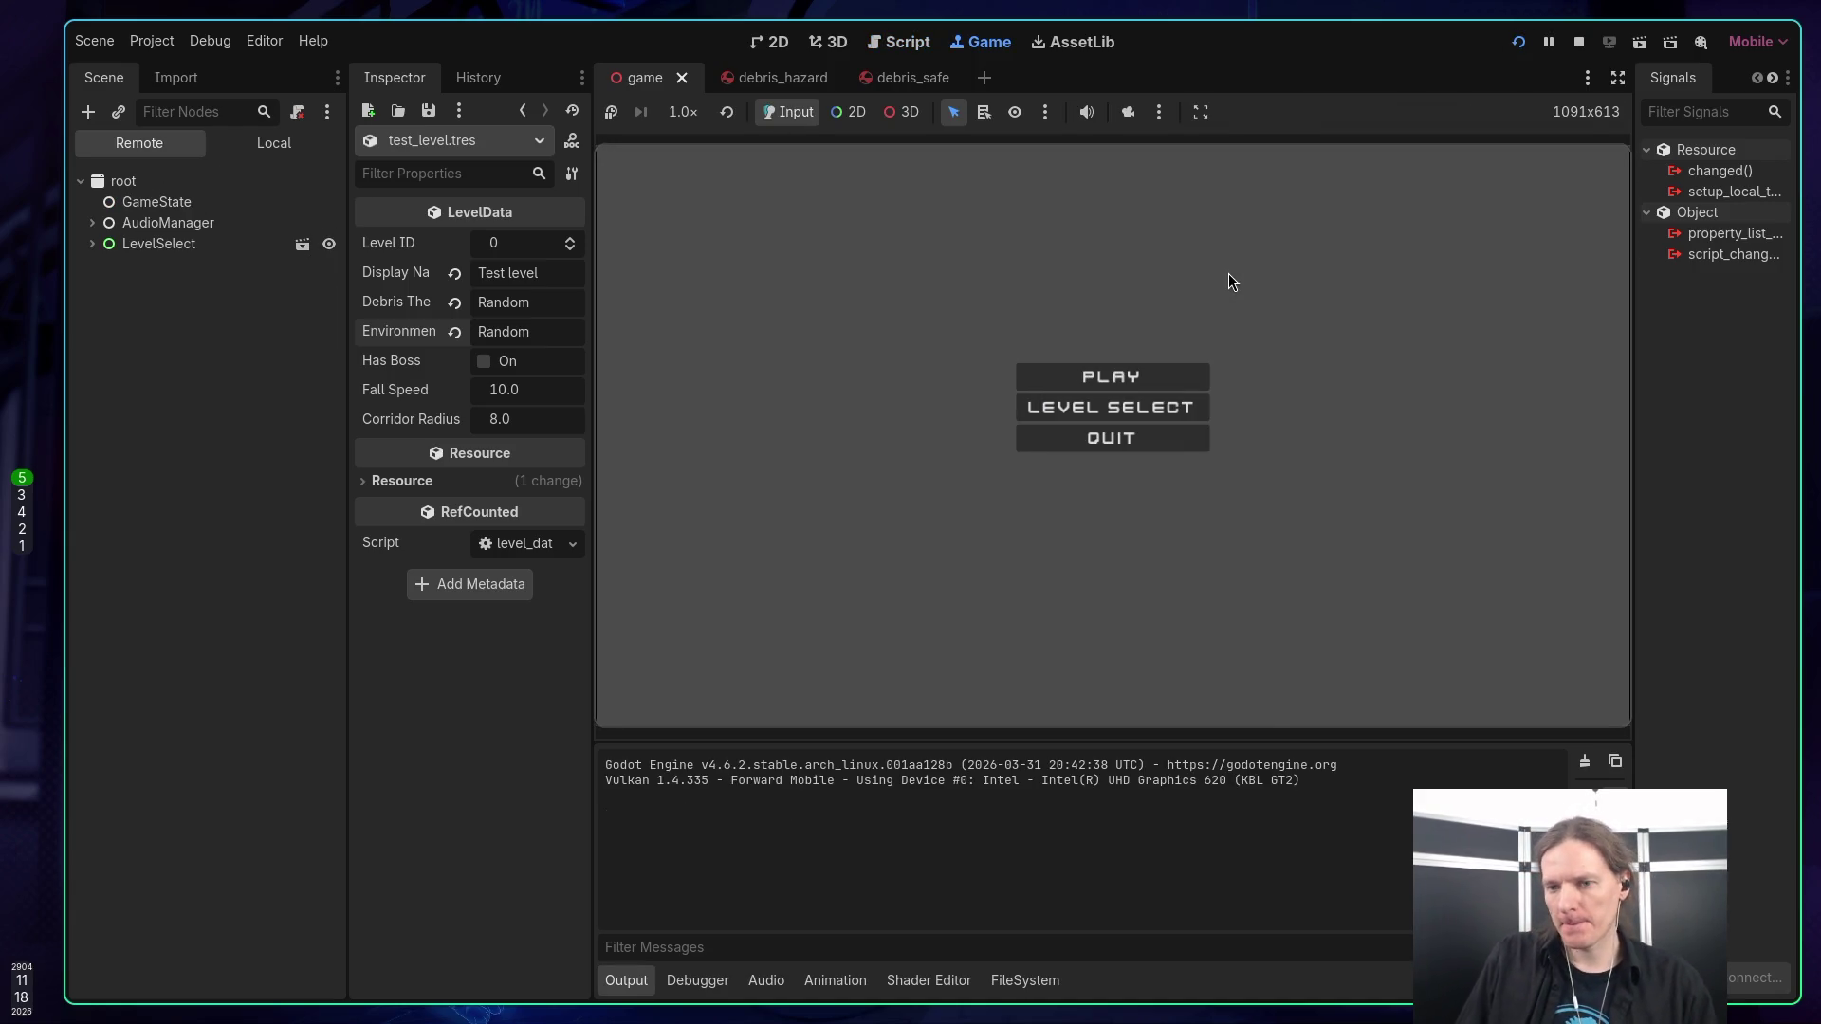
click(1130, 378)
key(space)
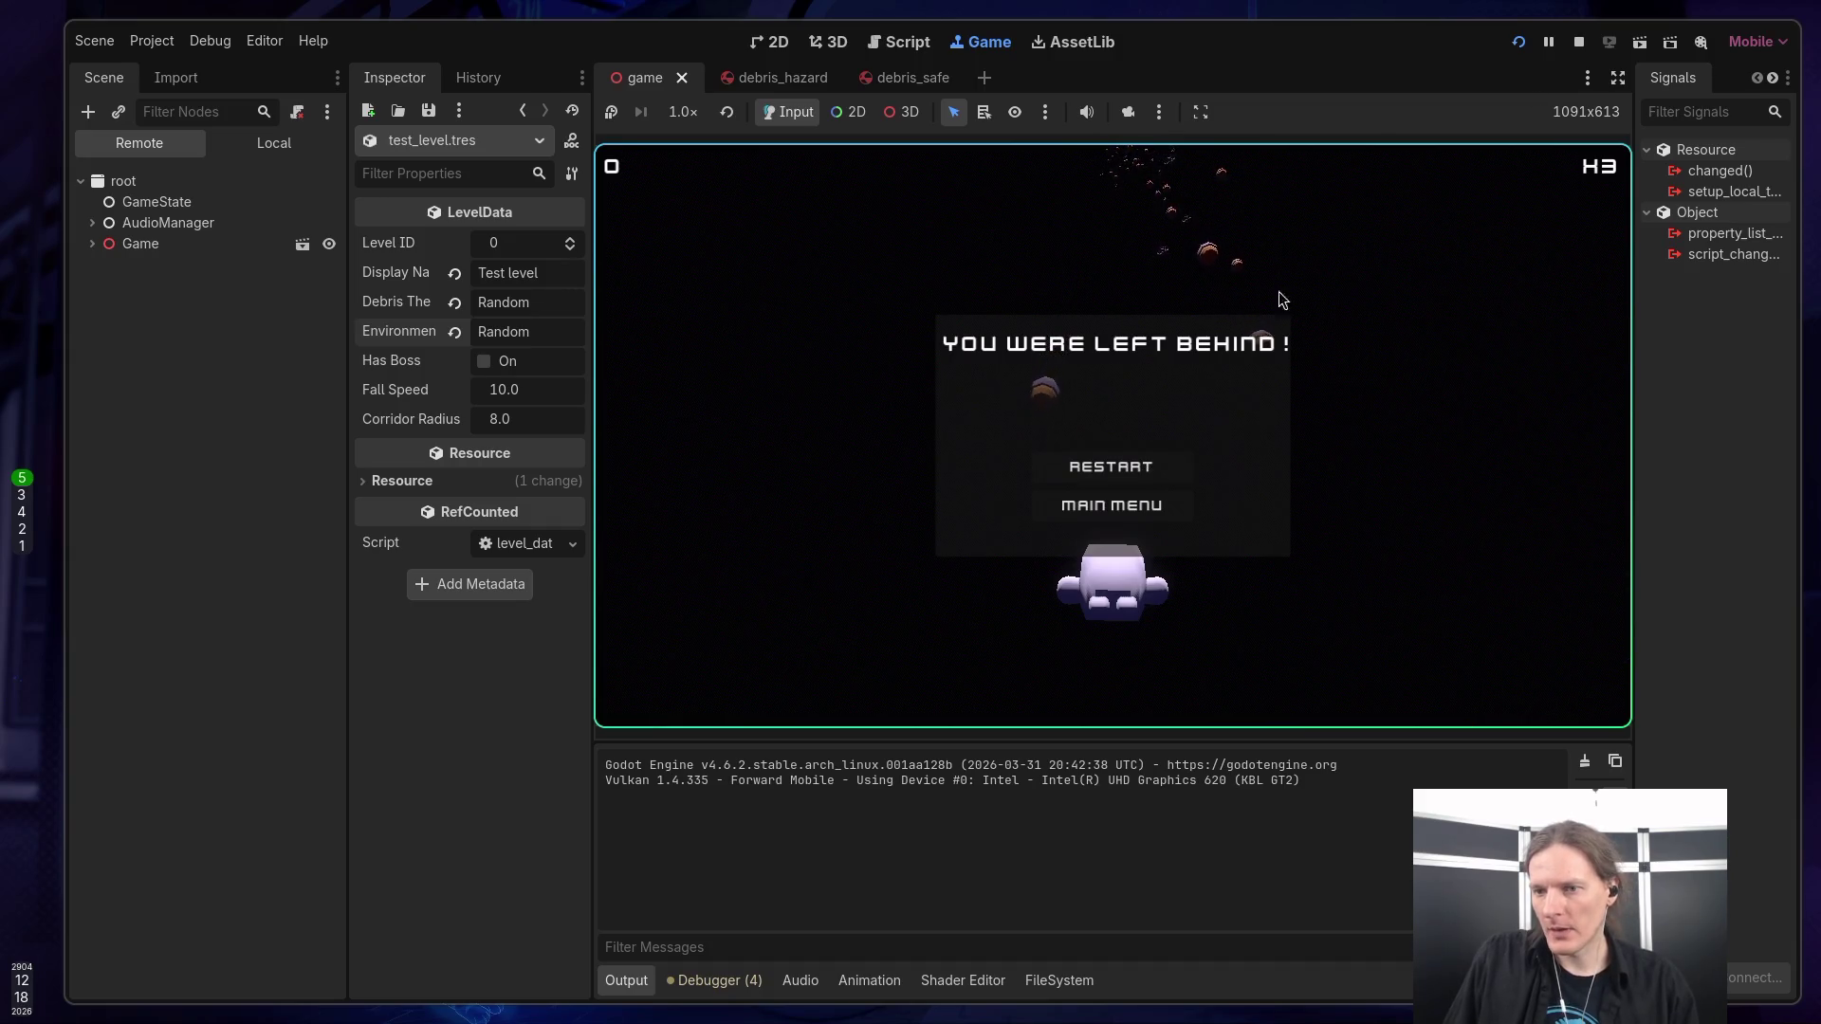
click(1111, 503)
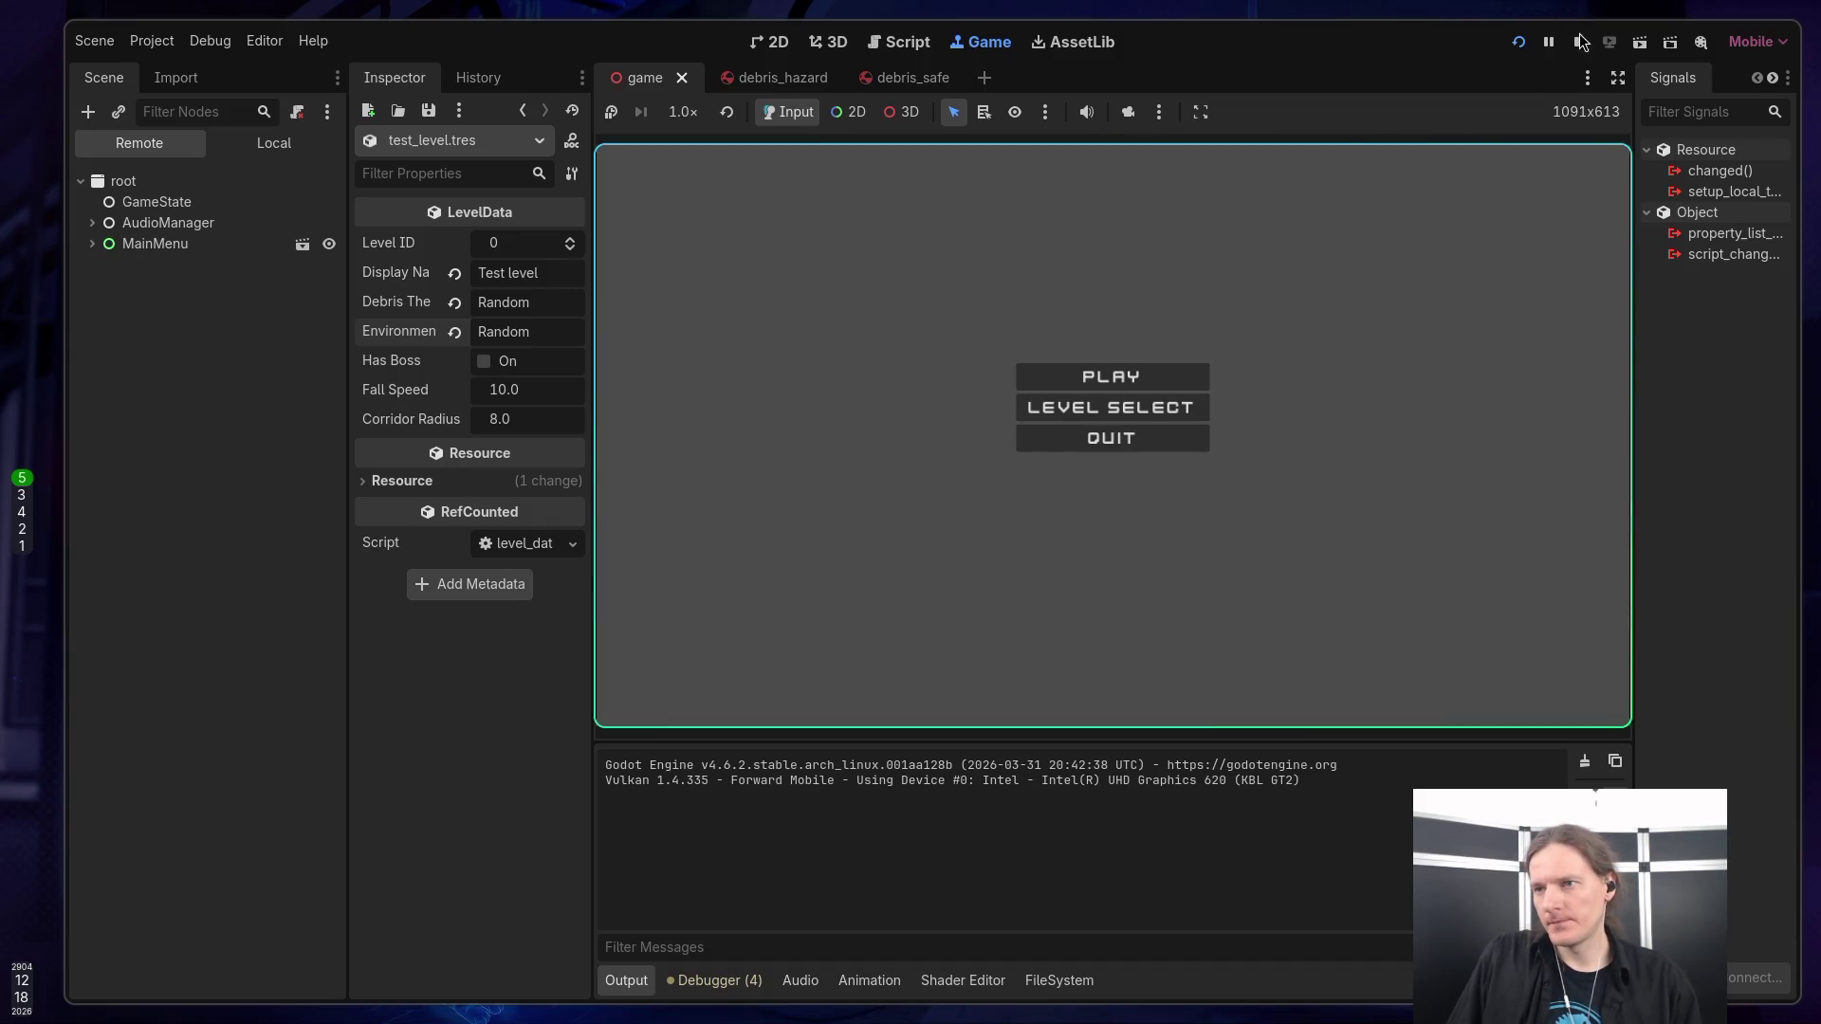
click(1579, 42)
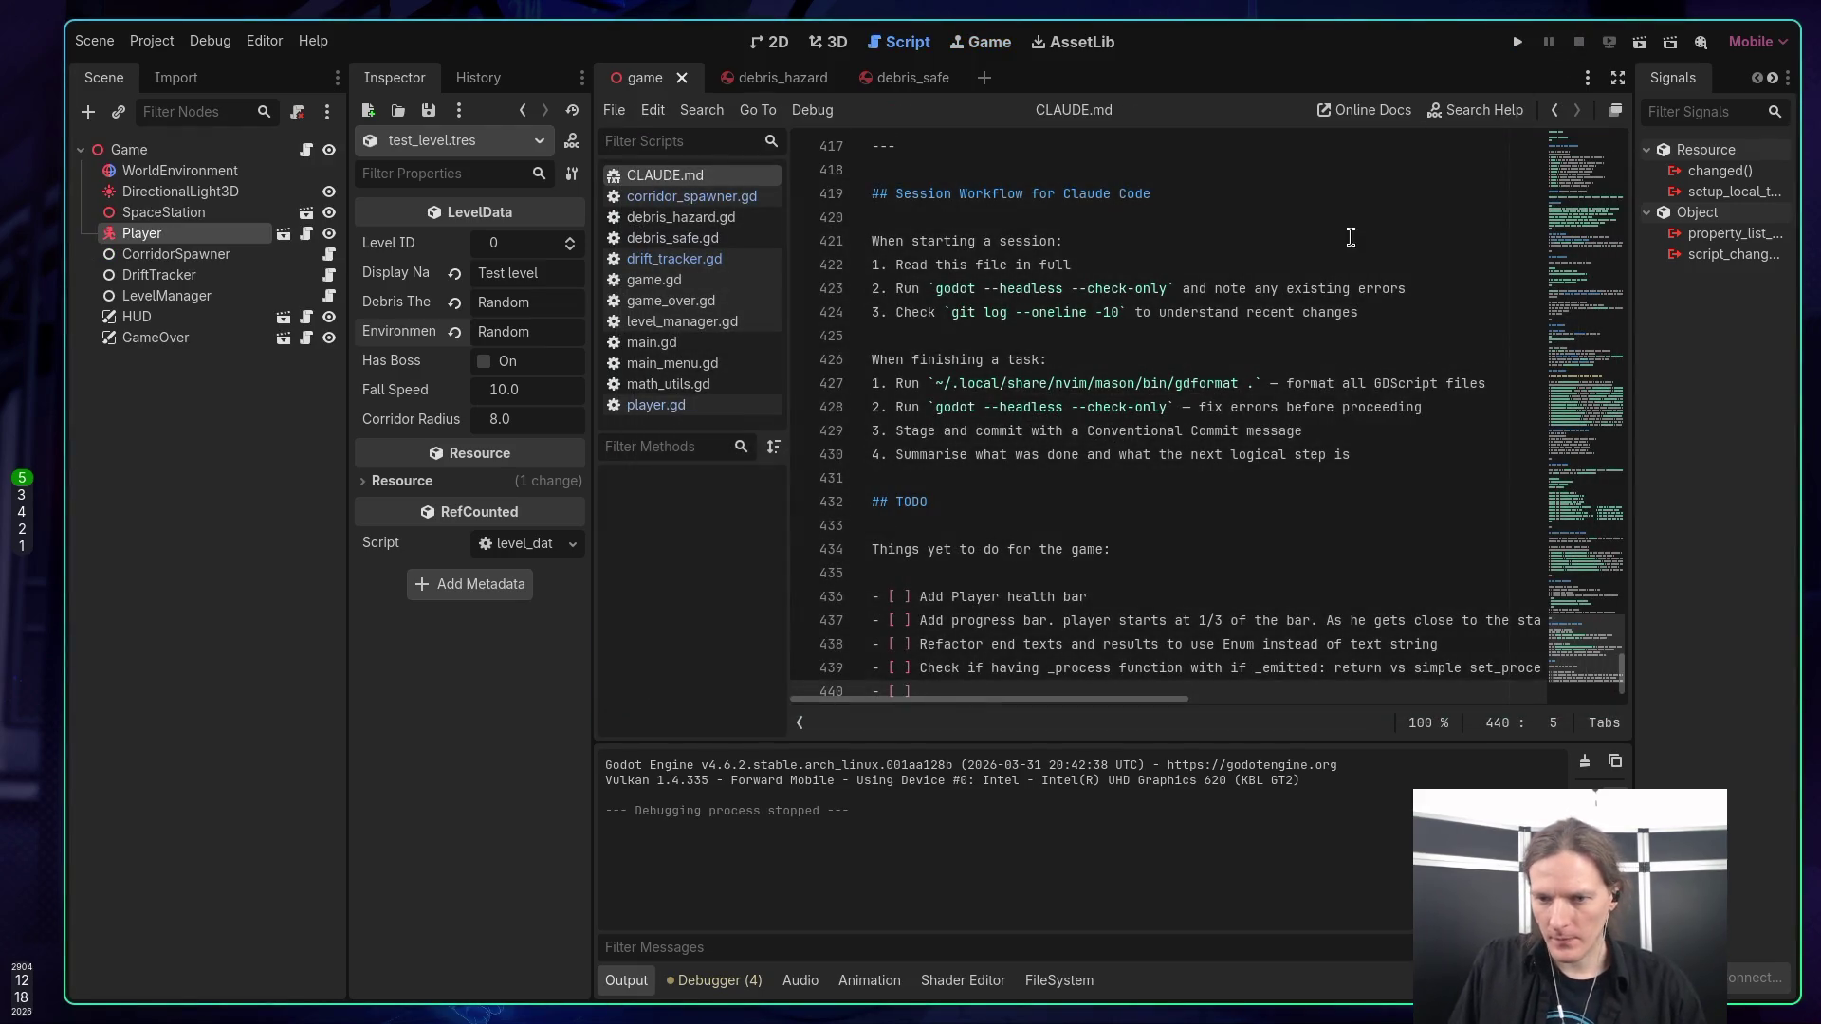
Fill the empty item with 'Have max fall speed so that player could catch to station' and start another checkbox.
scroll(1348, 237, down, 1)
key(Down)
key(Up)
key(End)
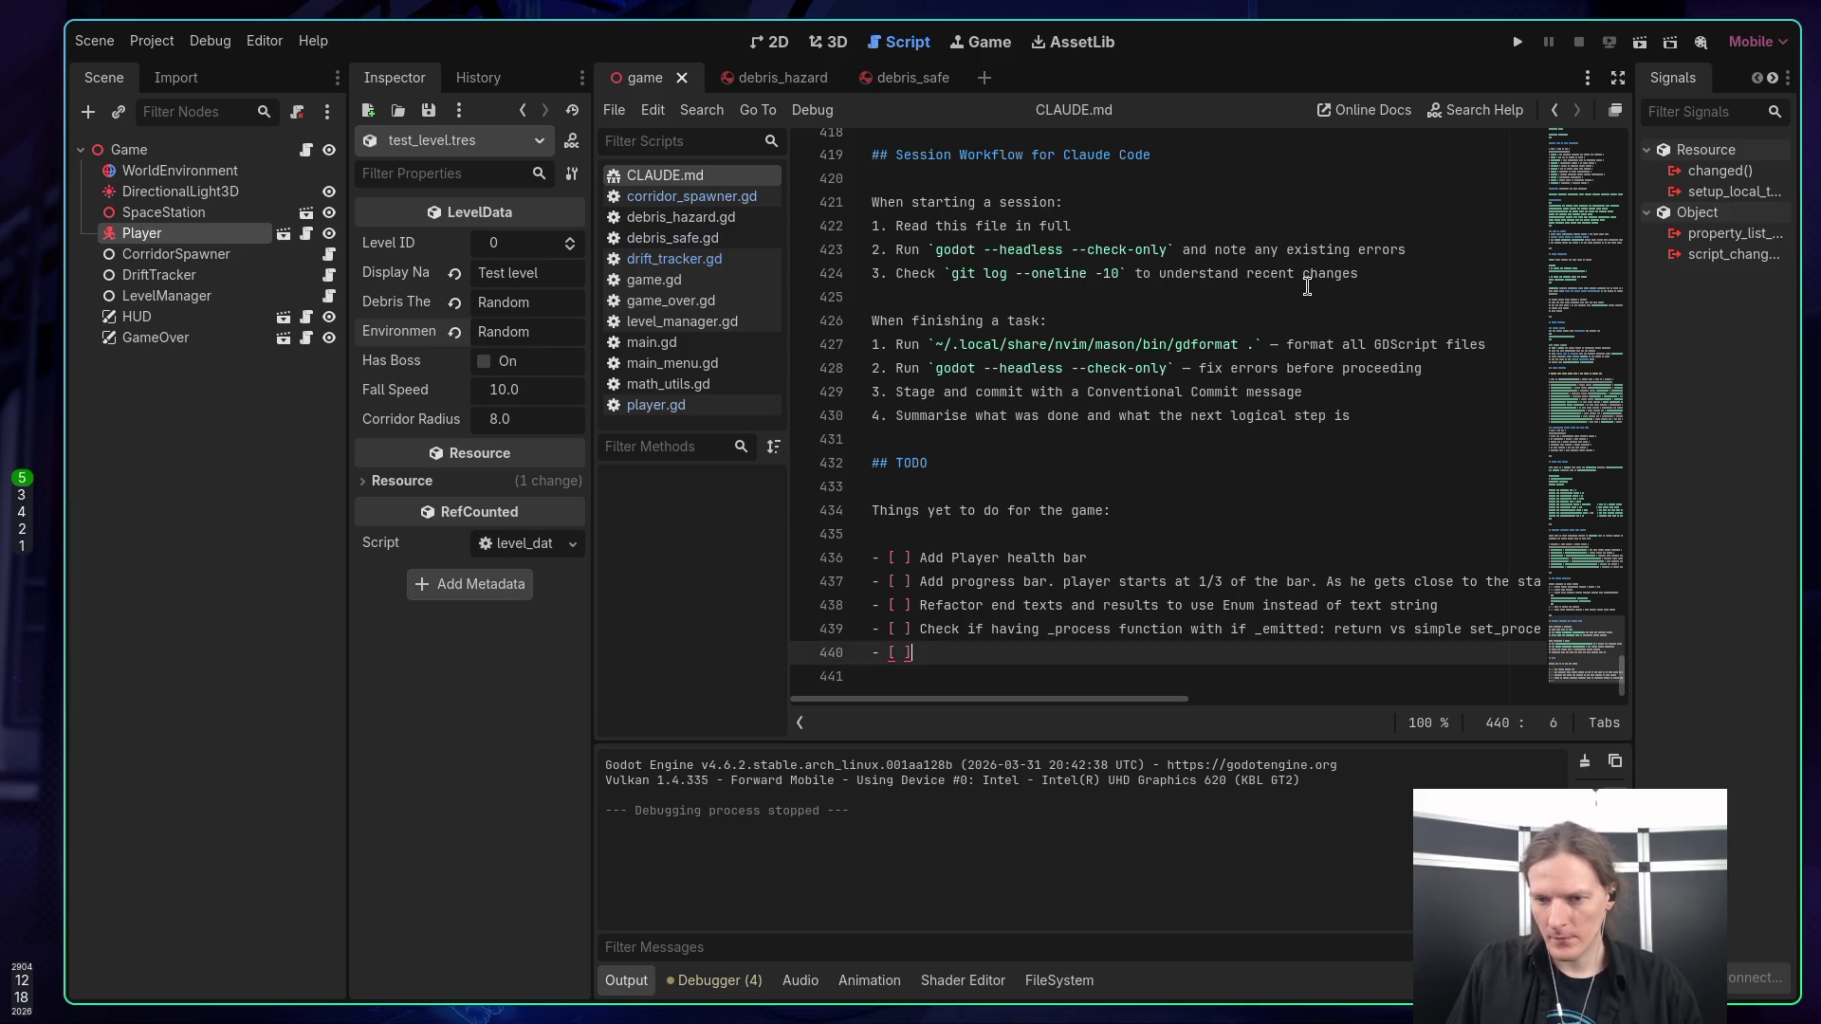
text( ha)
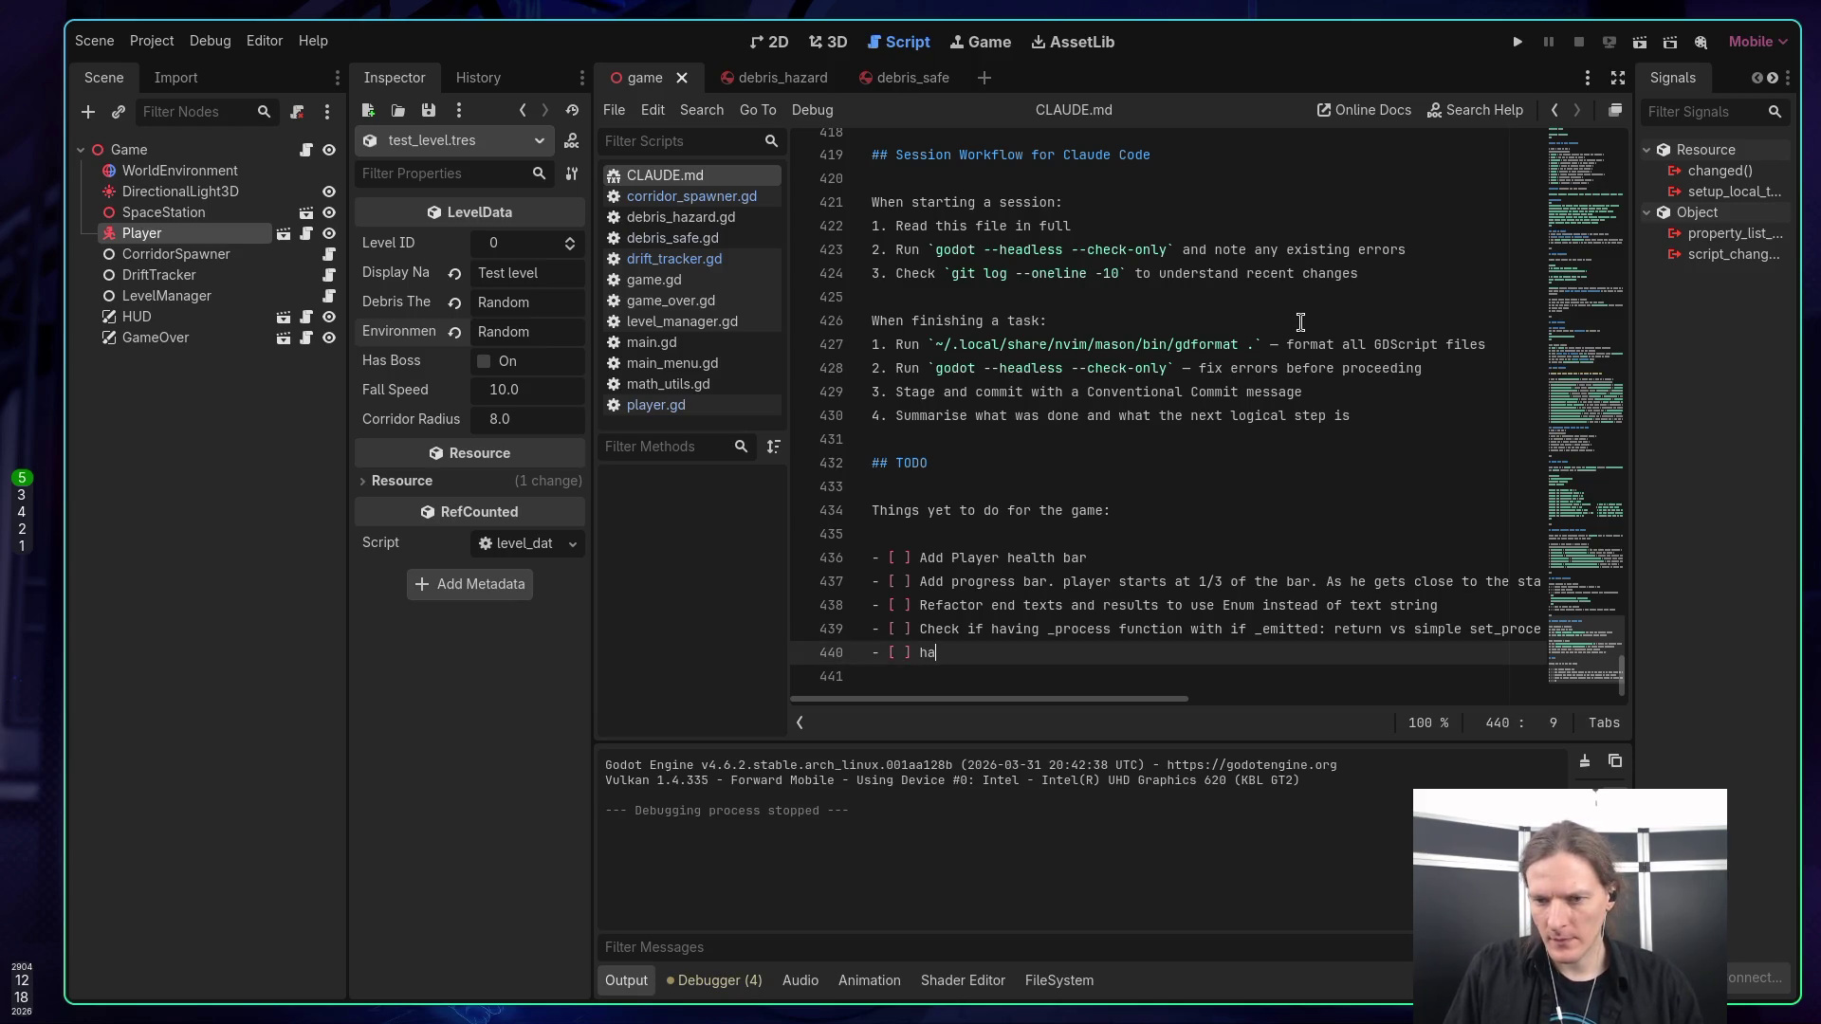
text(ve)
key(BackSpace)
key(BackSpace)
key(BackSpace)
text(Ha)
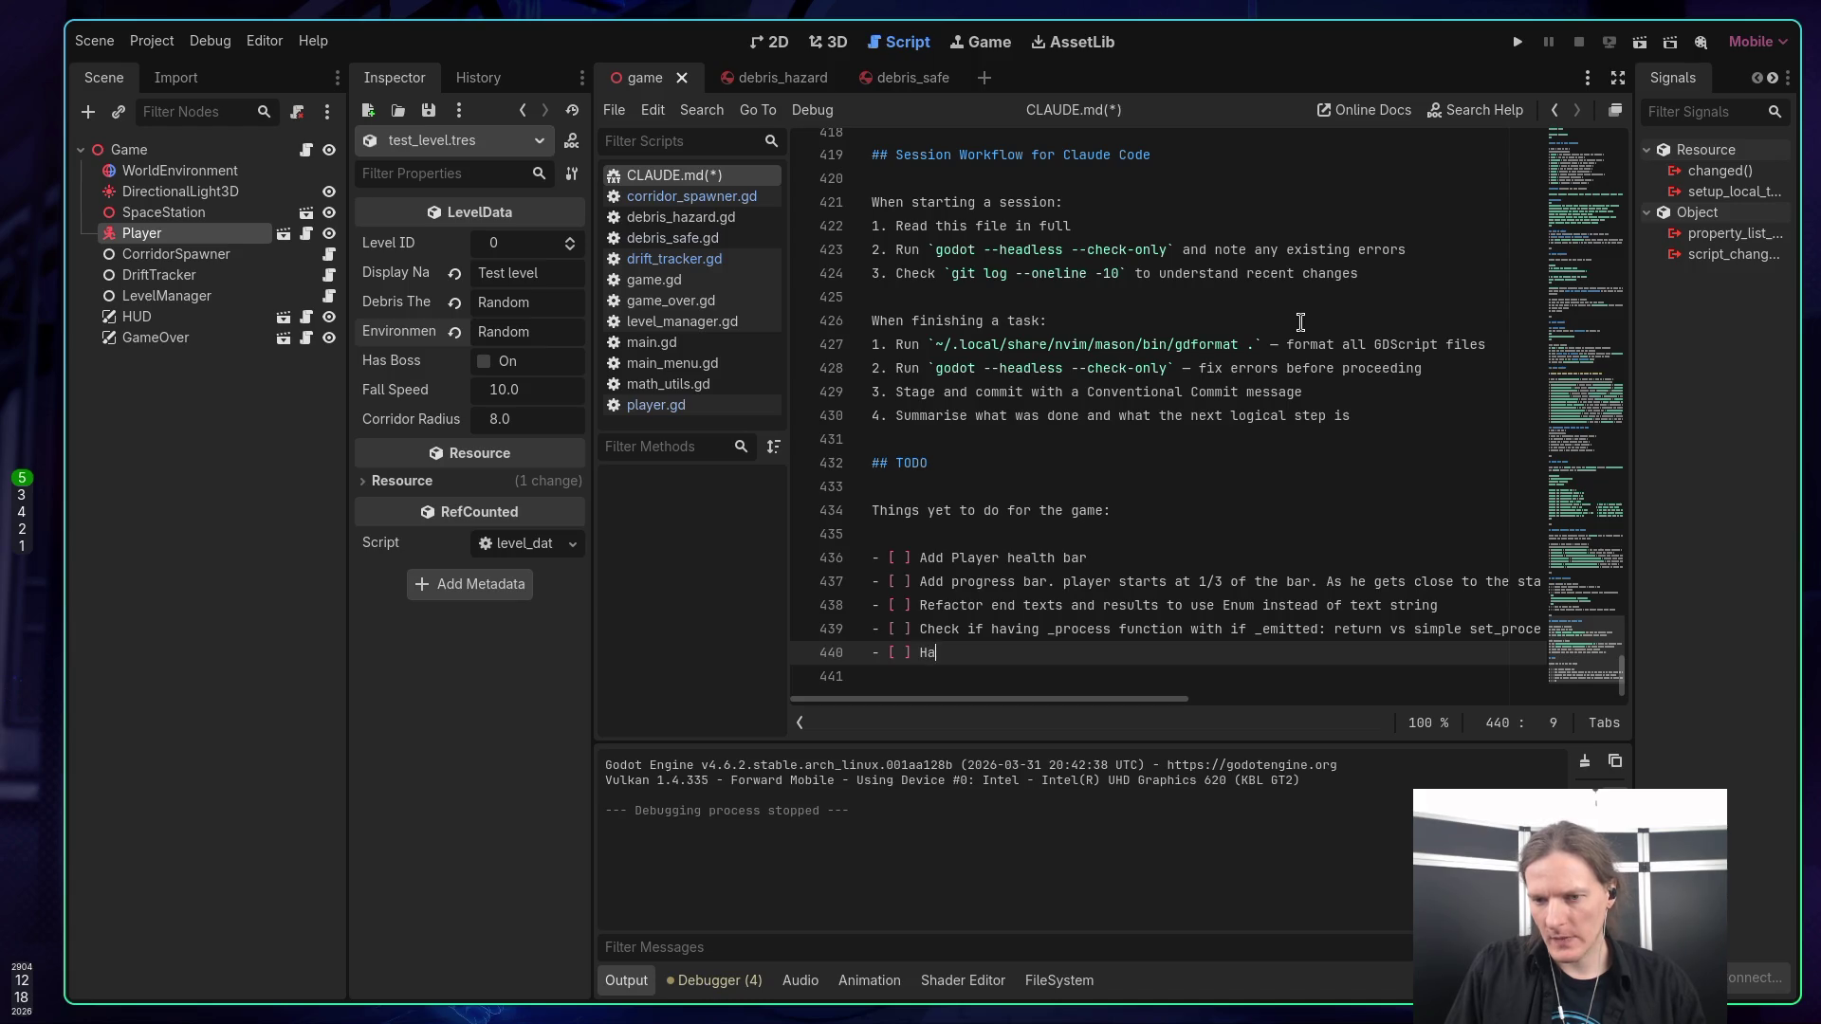
text(ve max fa)
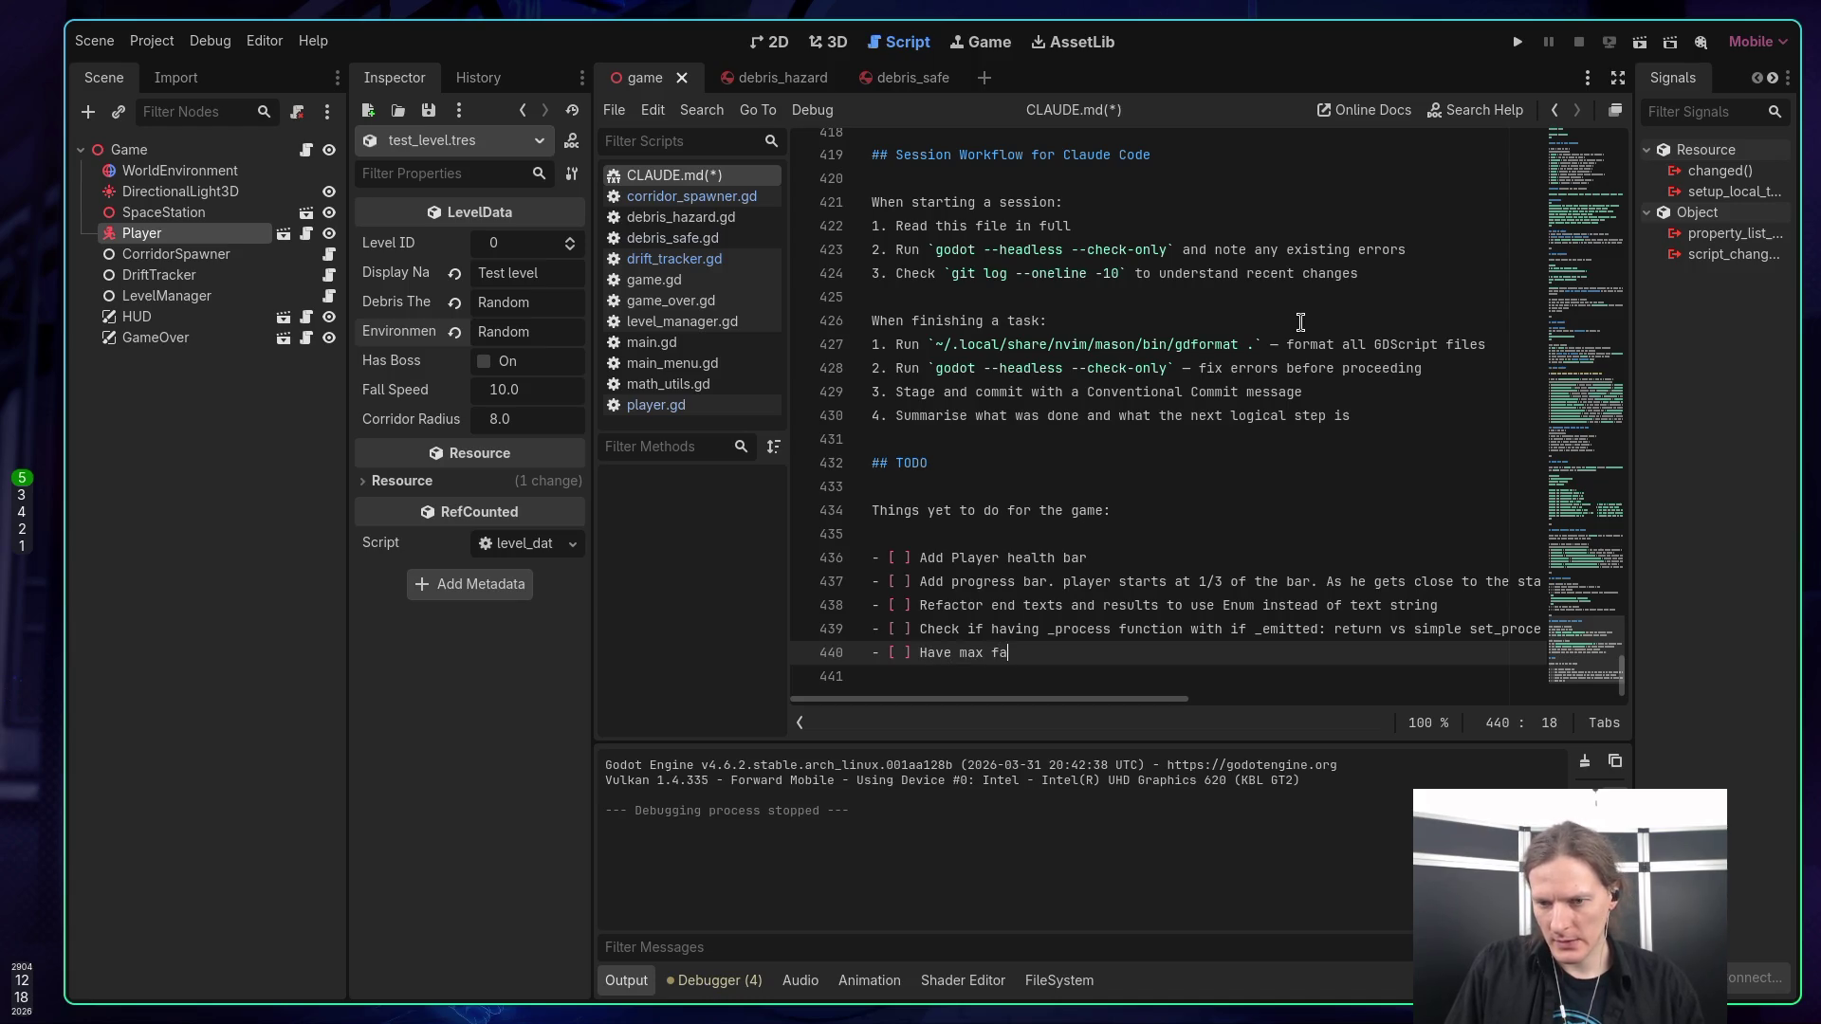
text(ll s)
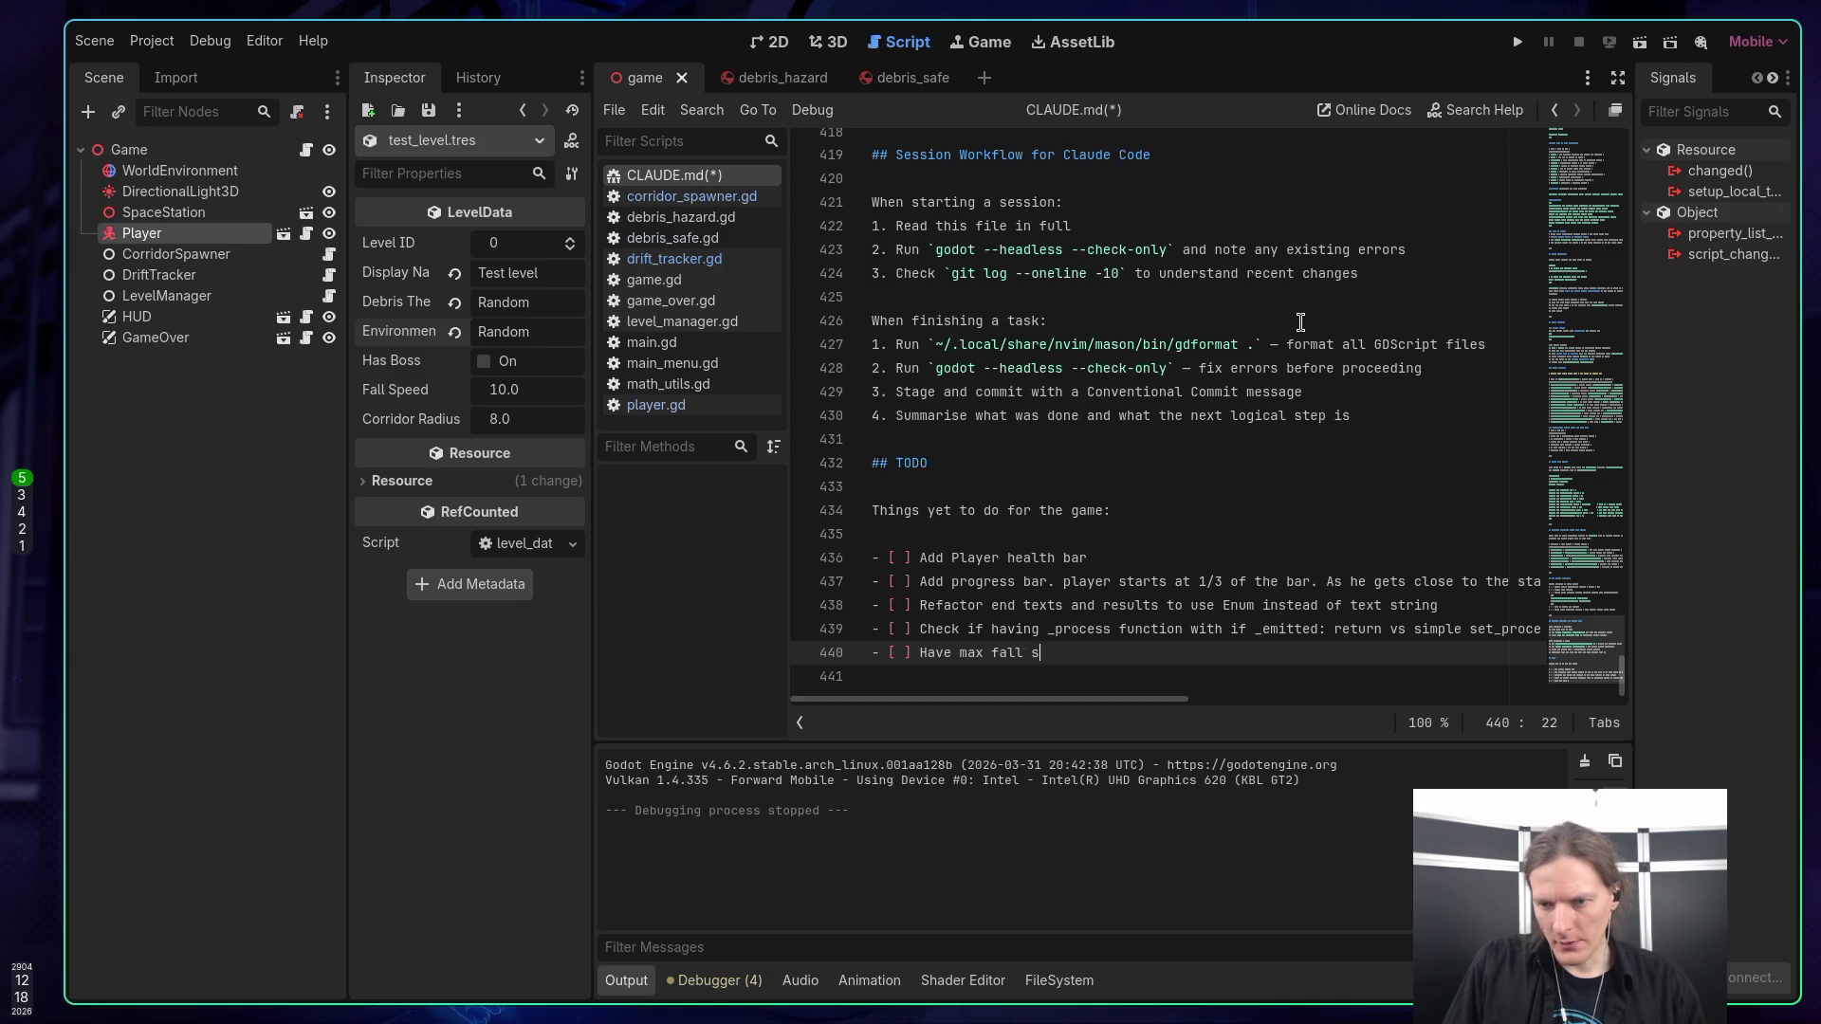
text(peed)
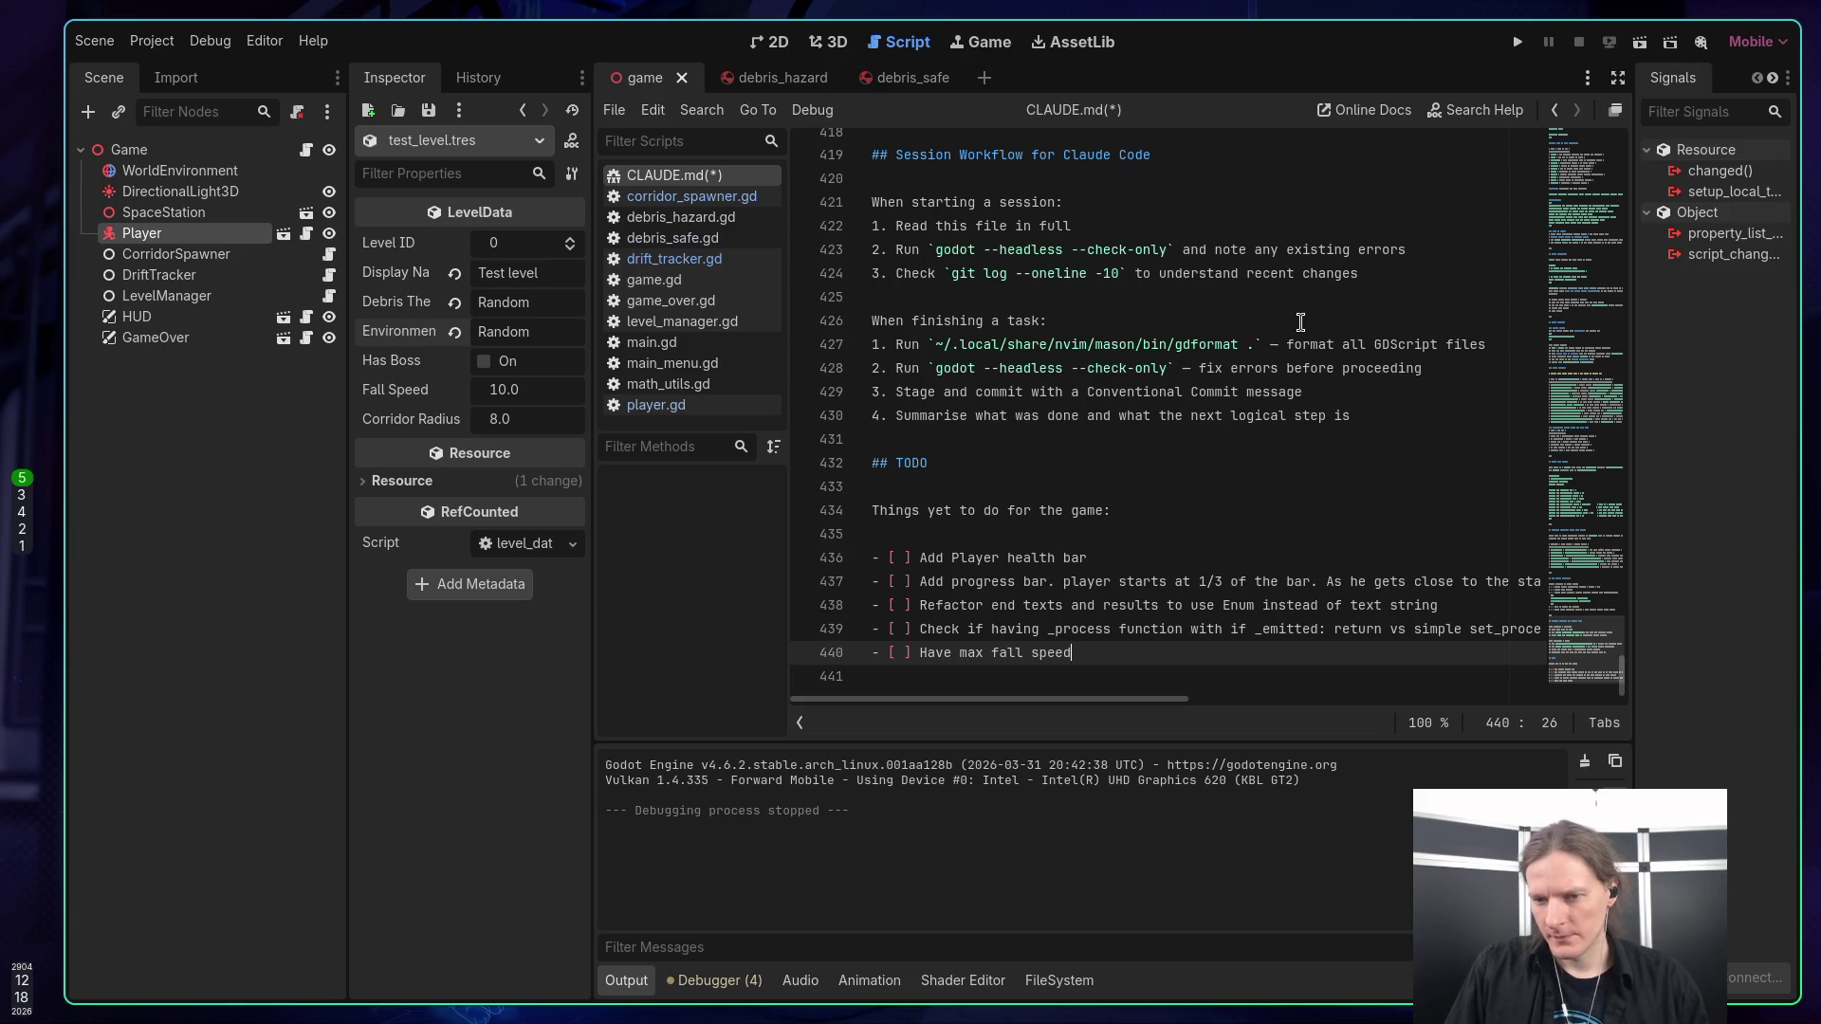
text(so )
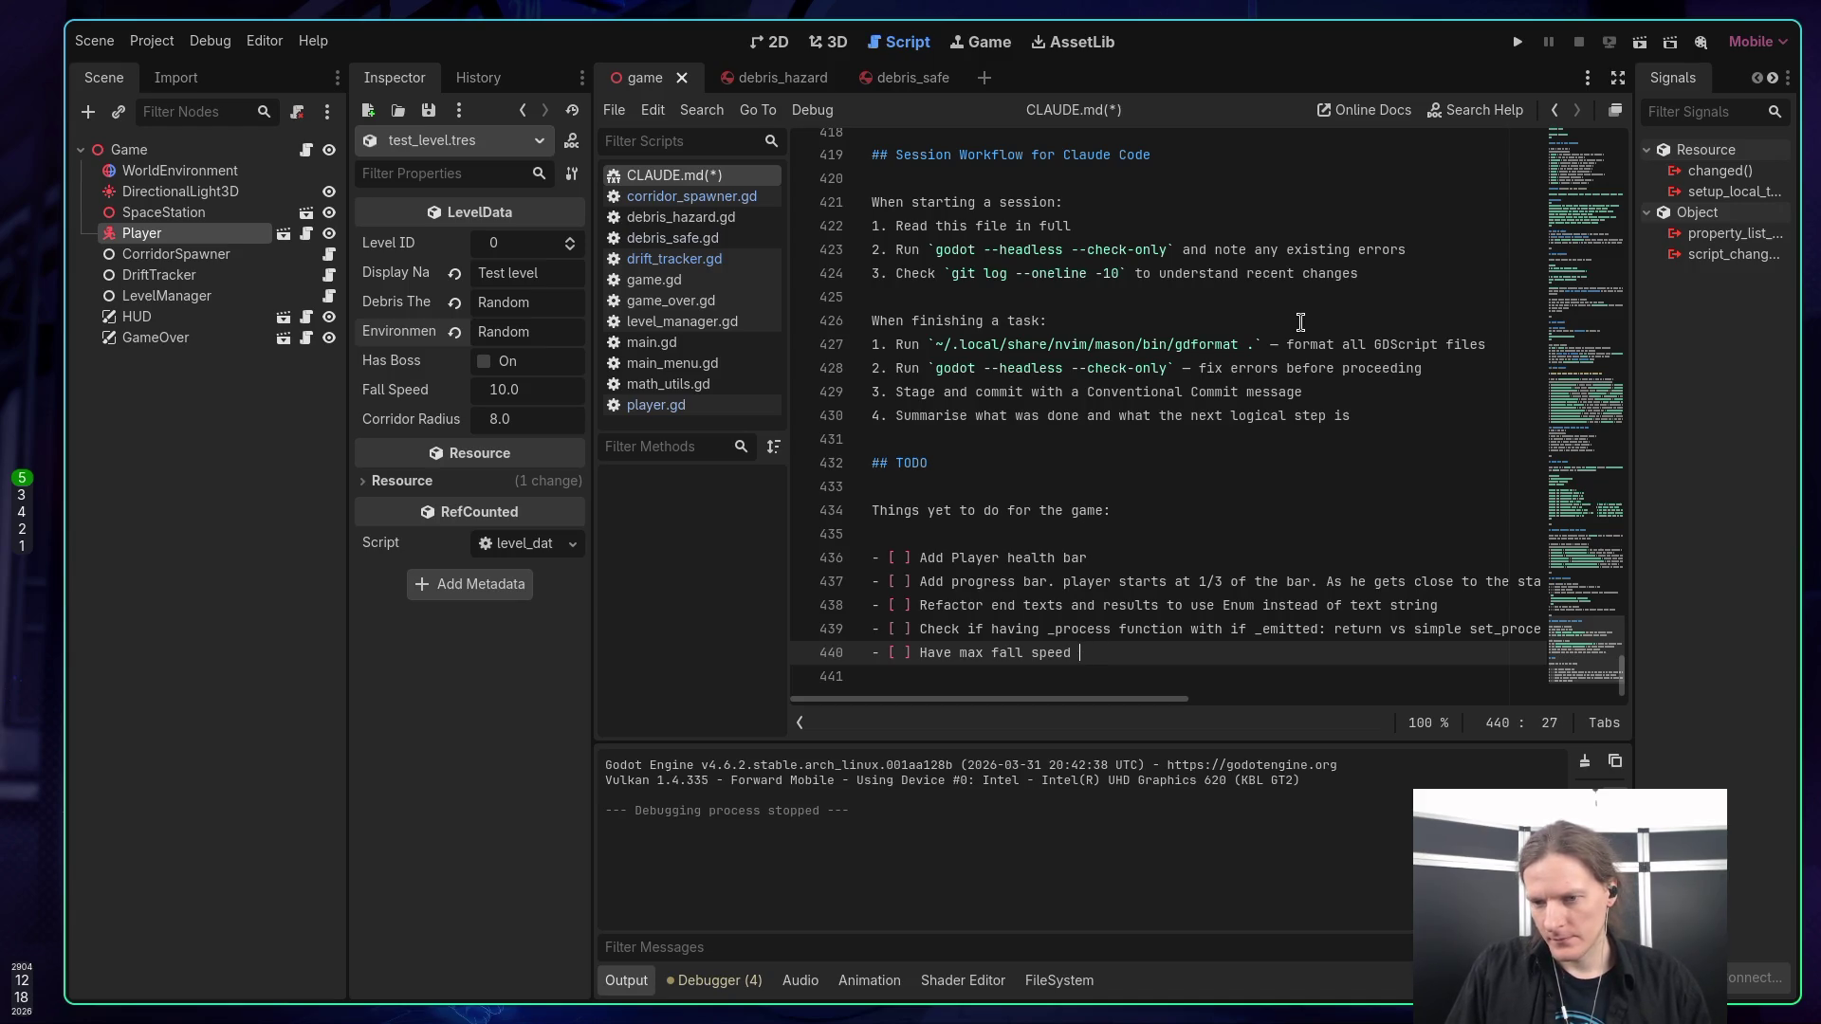
text( that player cou)
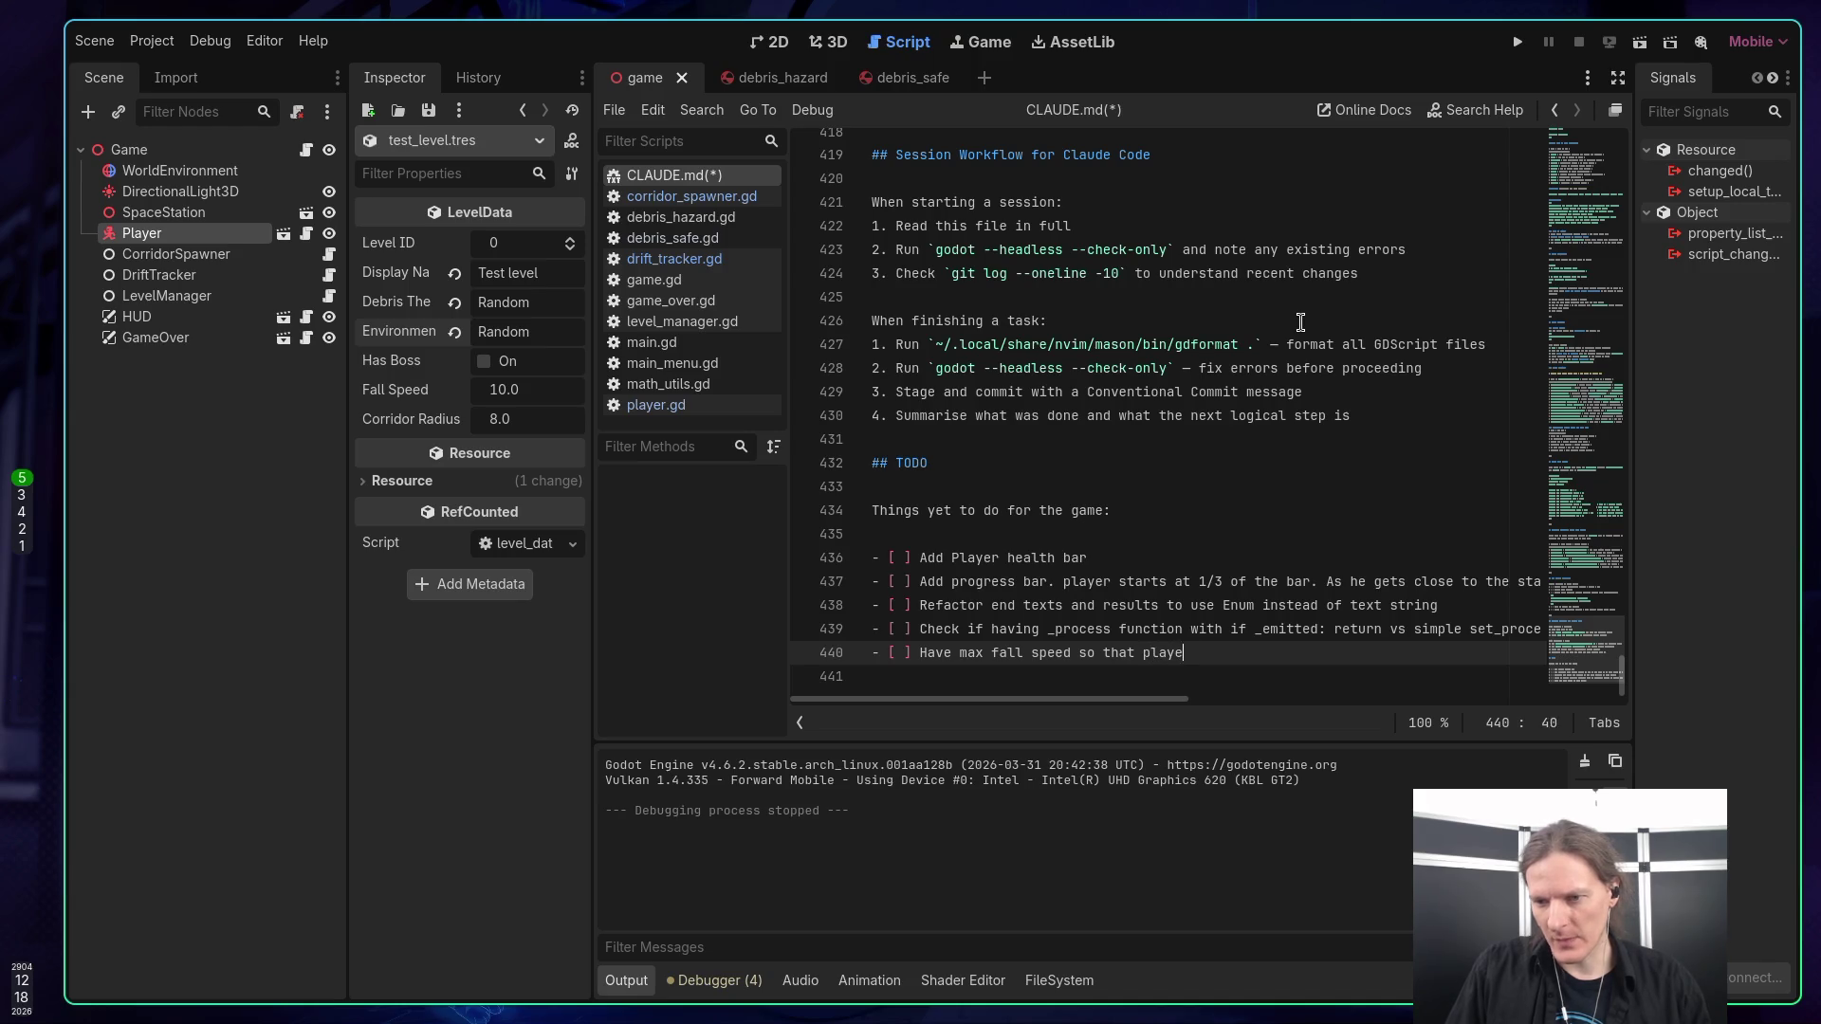
text(ld)
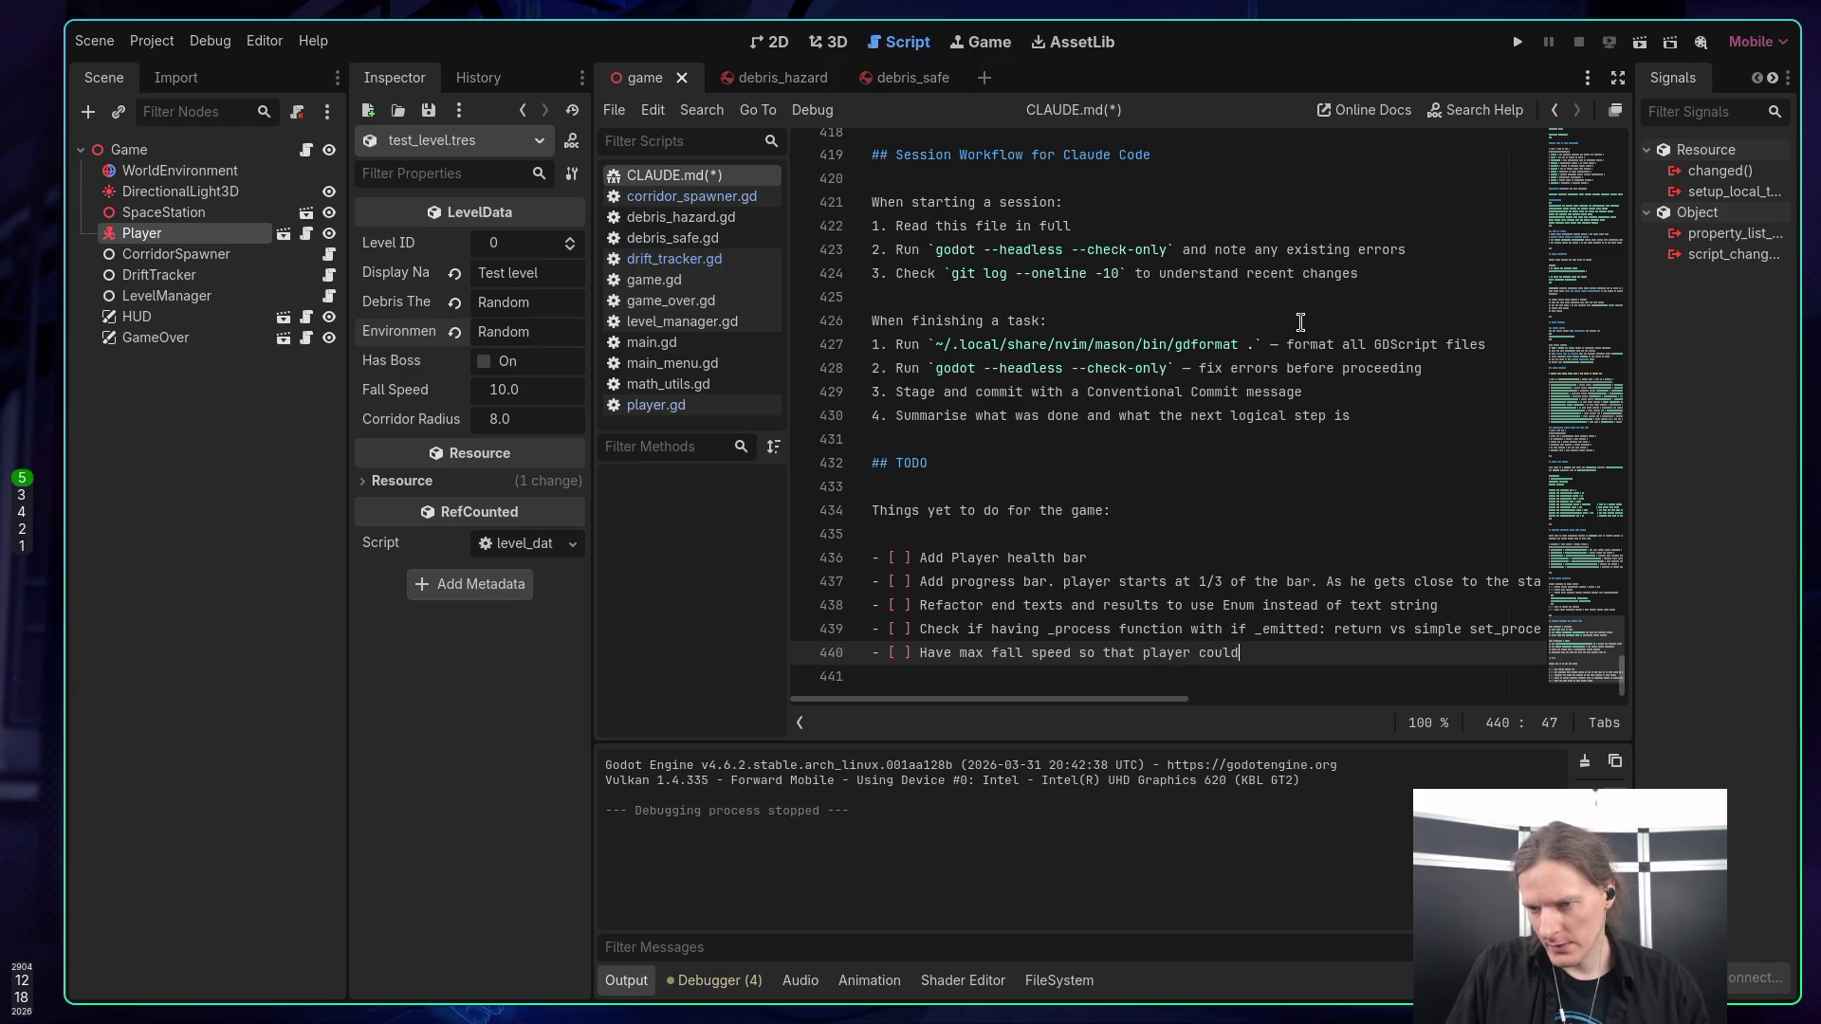
text( catch to station)
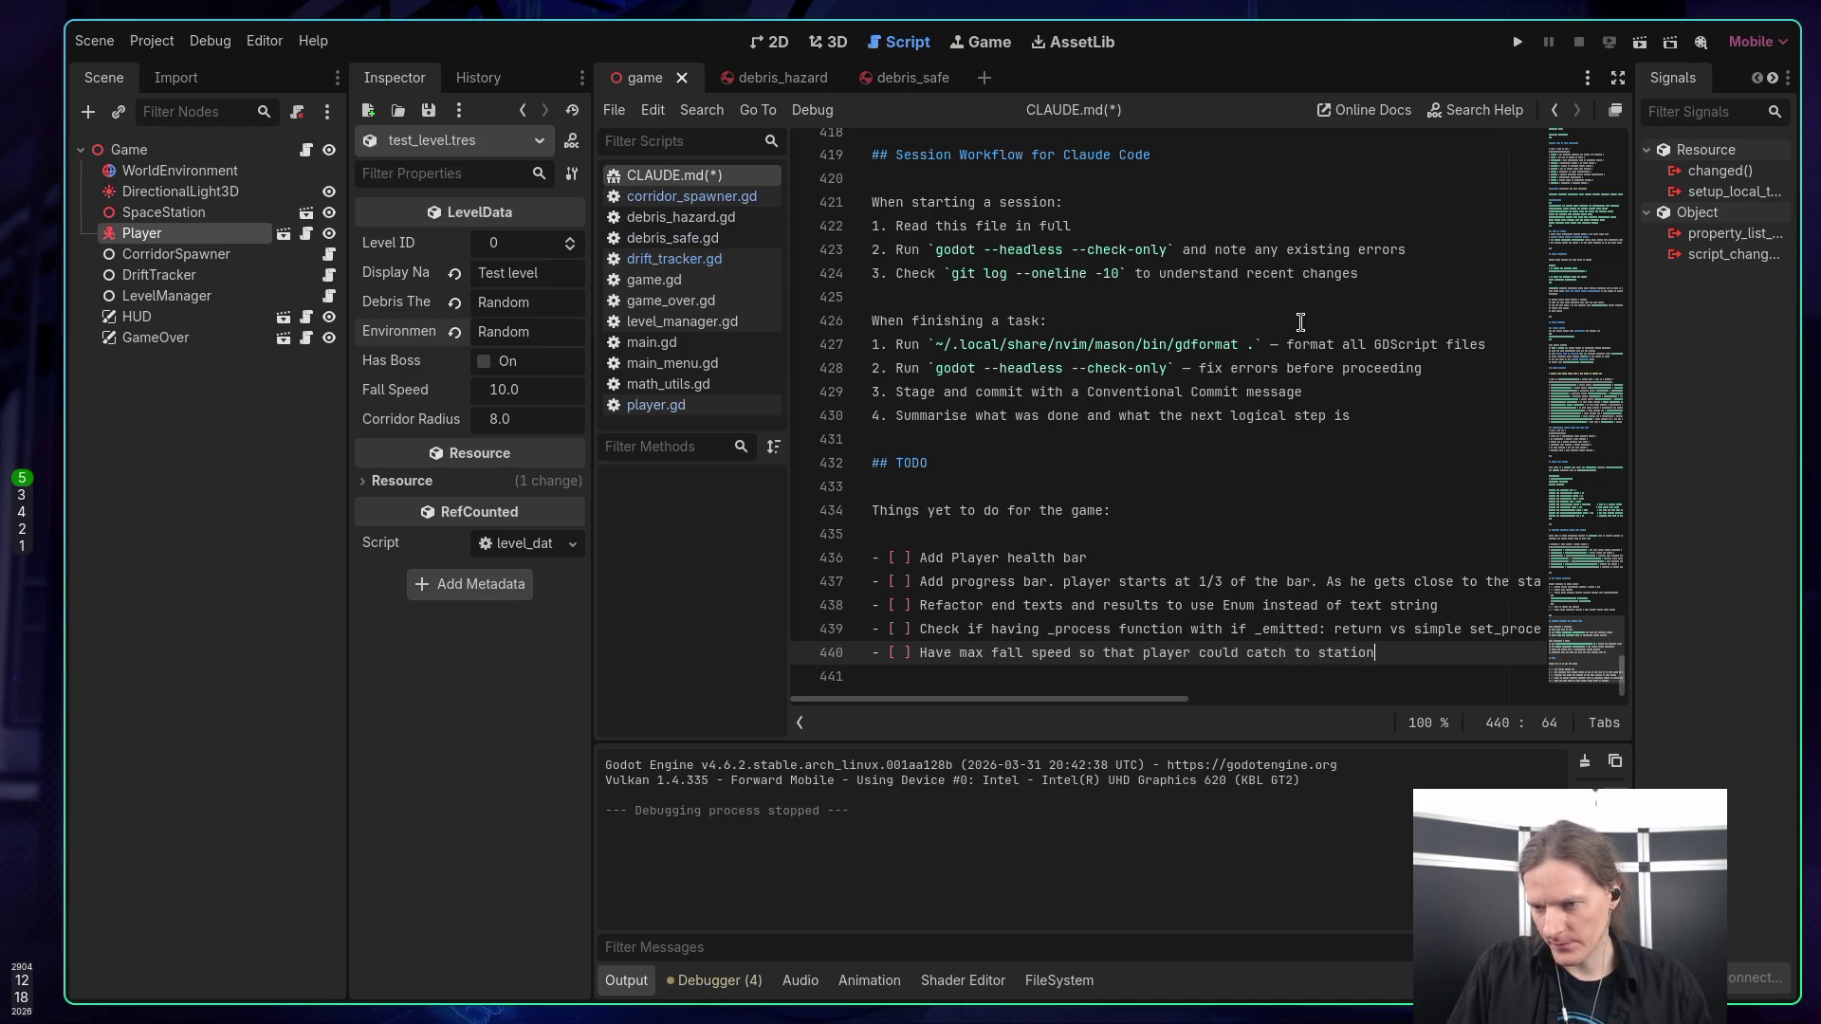
key(Return)
text(- [)
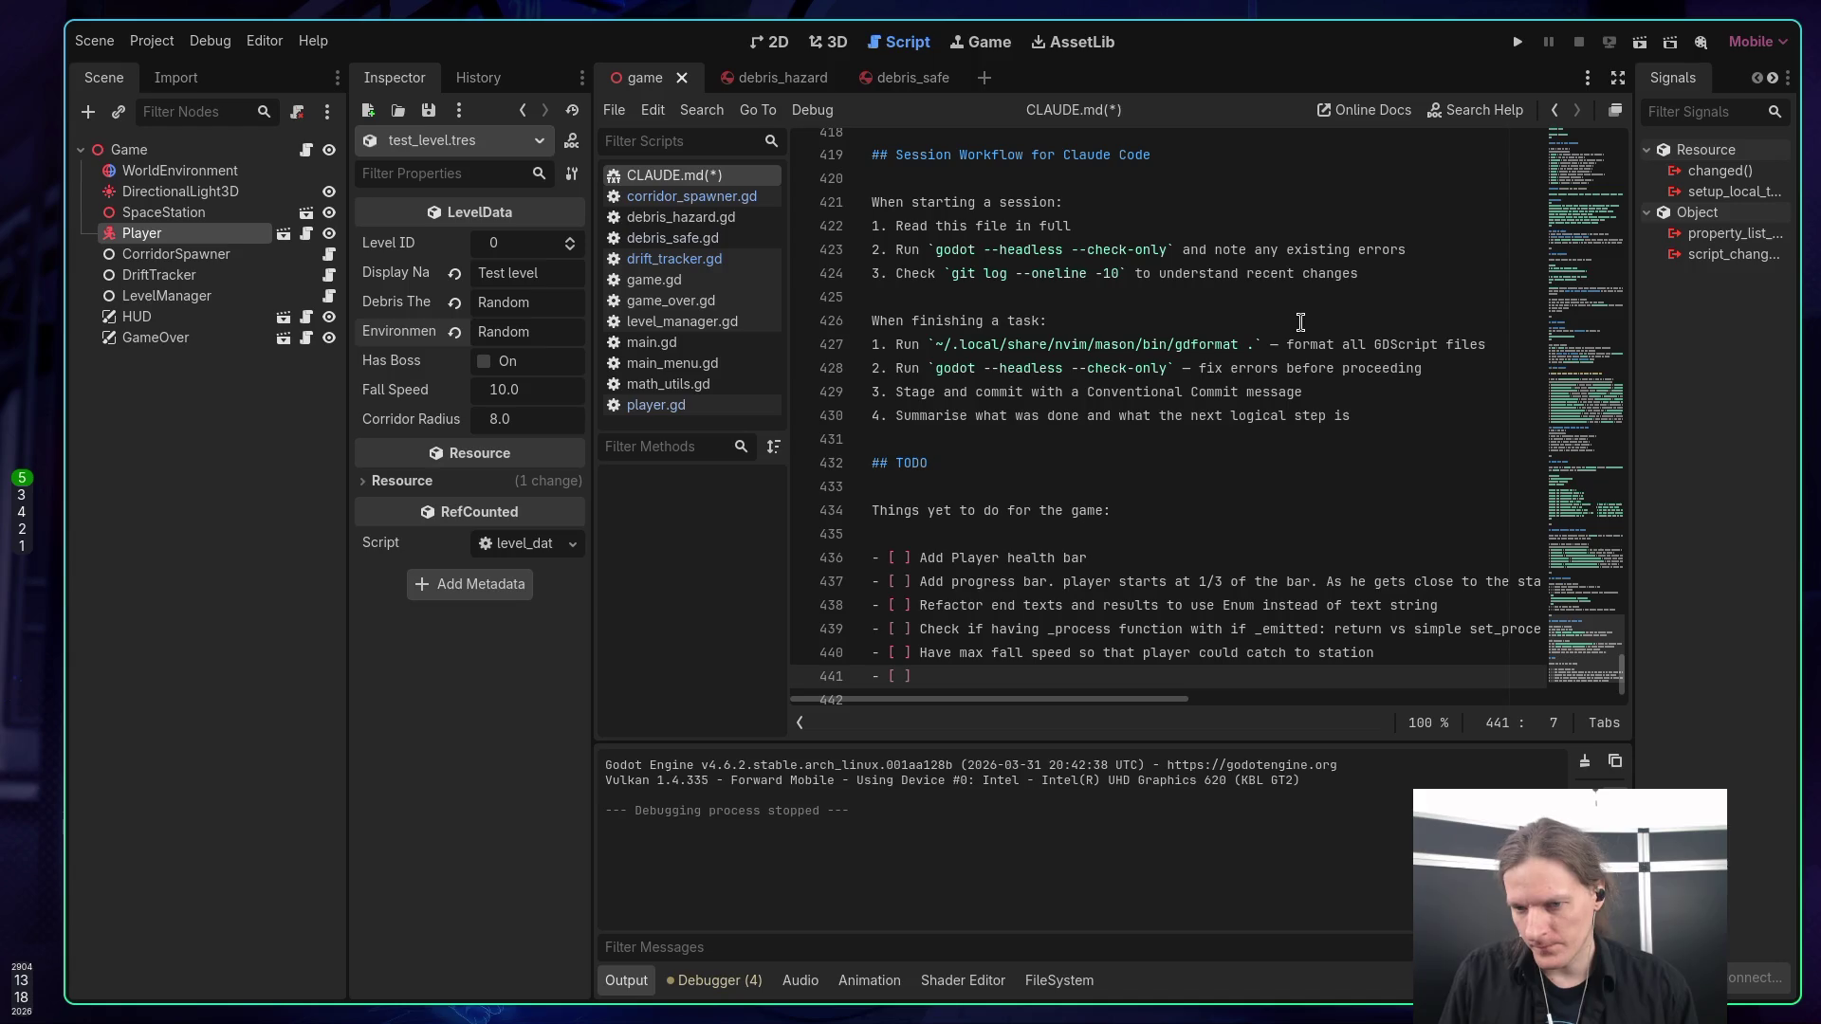
Enter 'debris should have different falling speeds.' as the new item and save CLAUDE.md.
text(d)
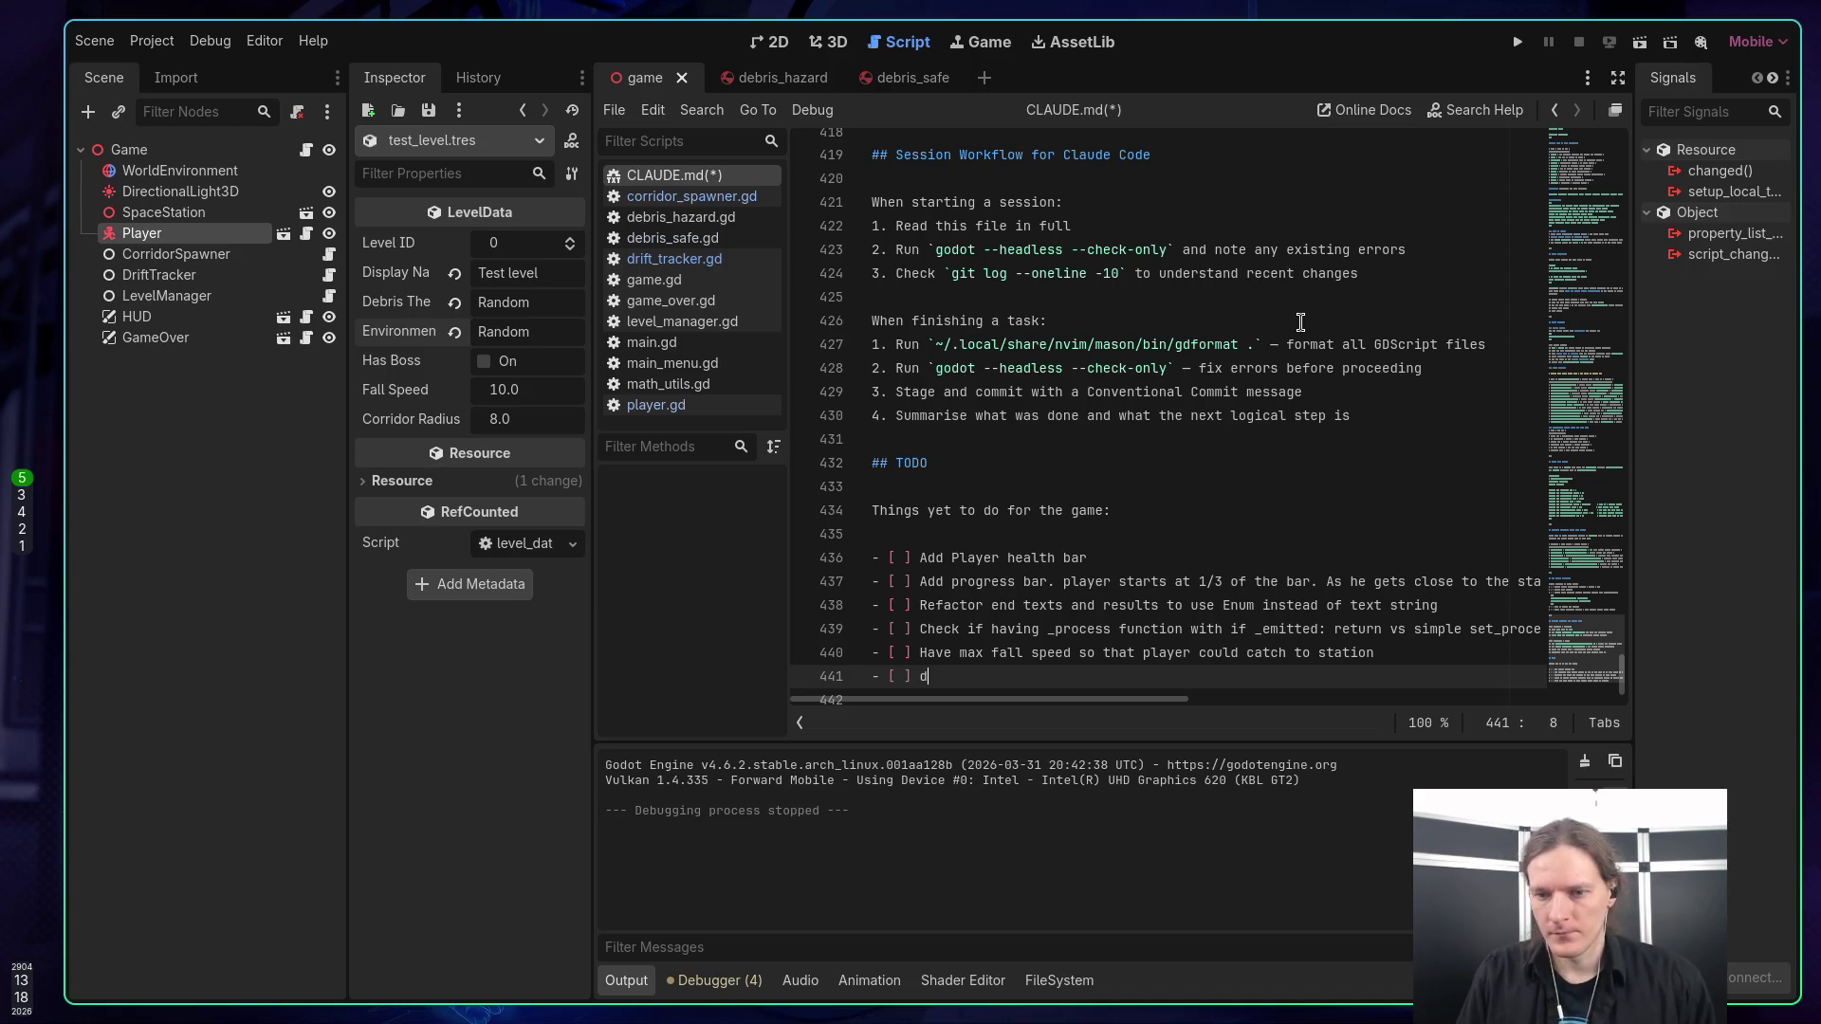
text(ebri)
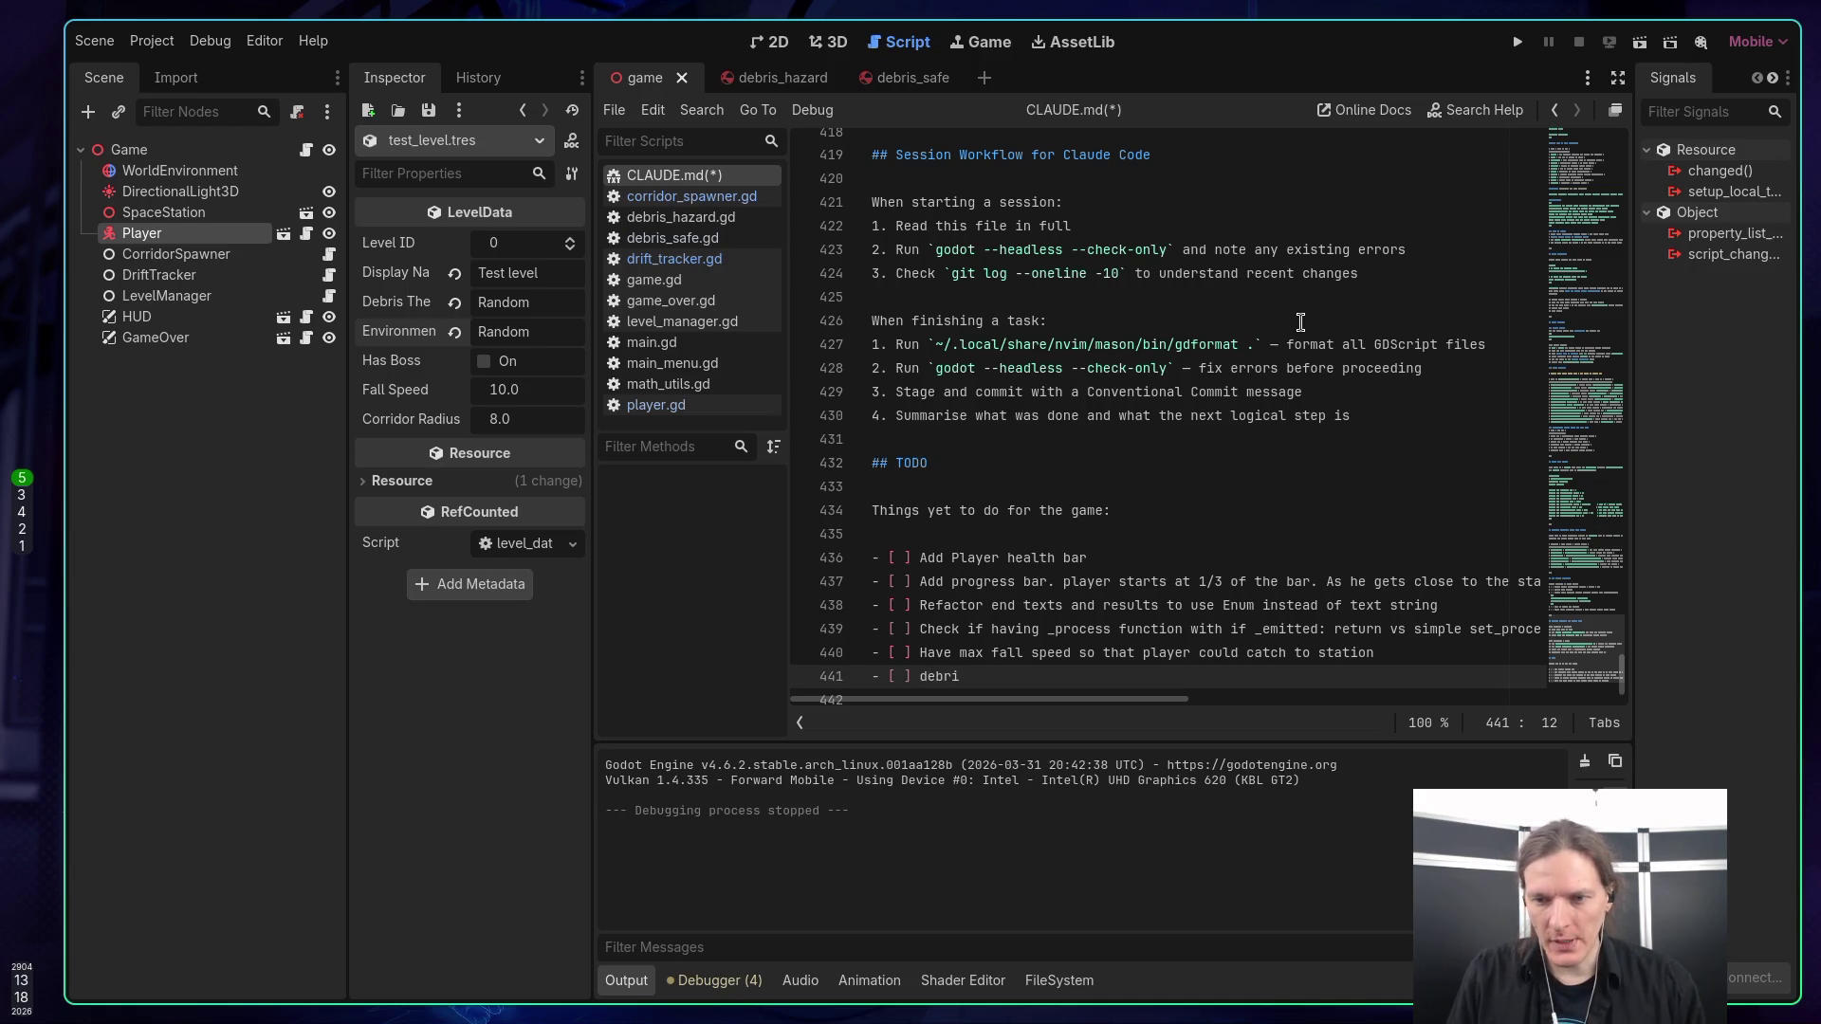
text(s should)
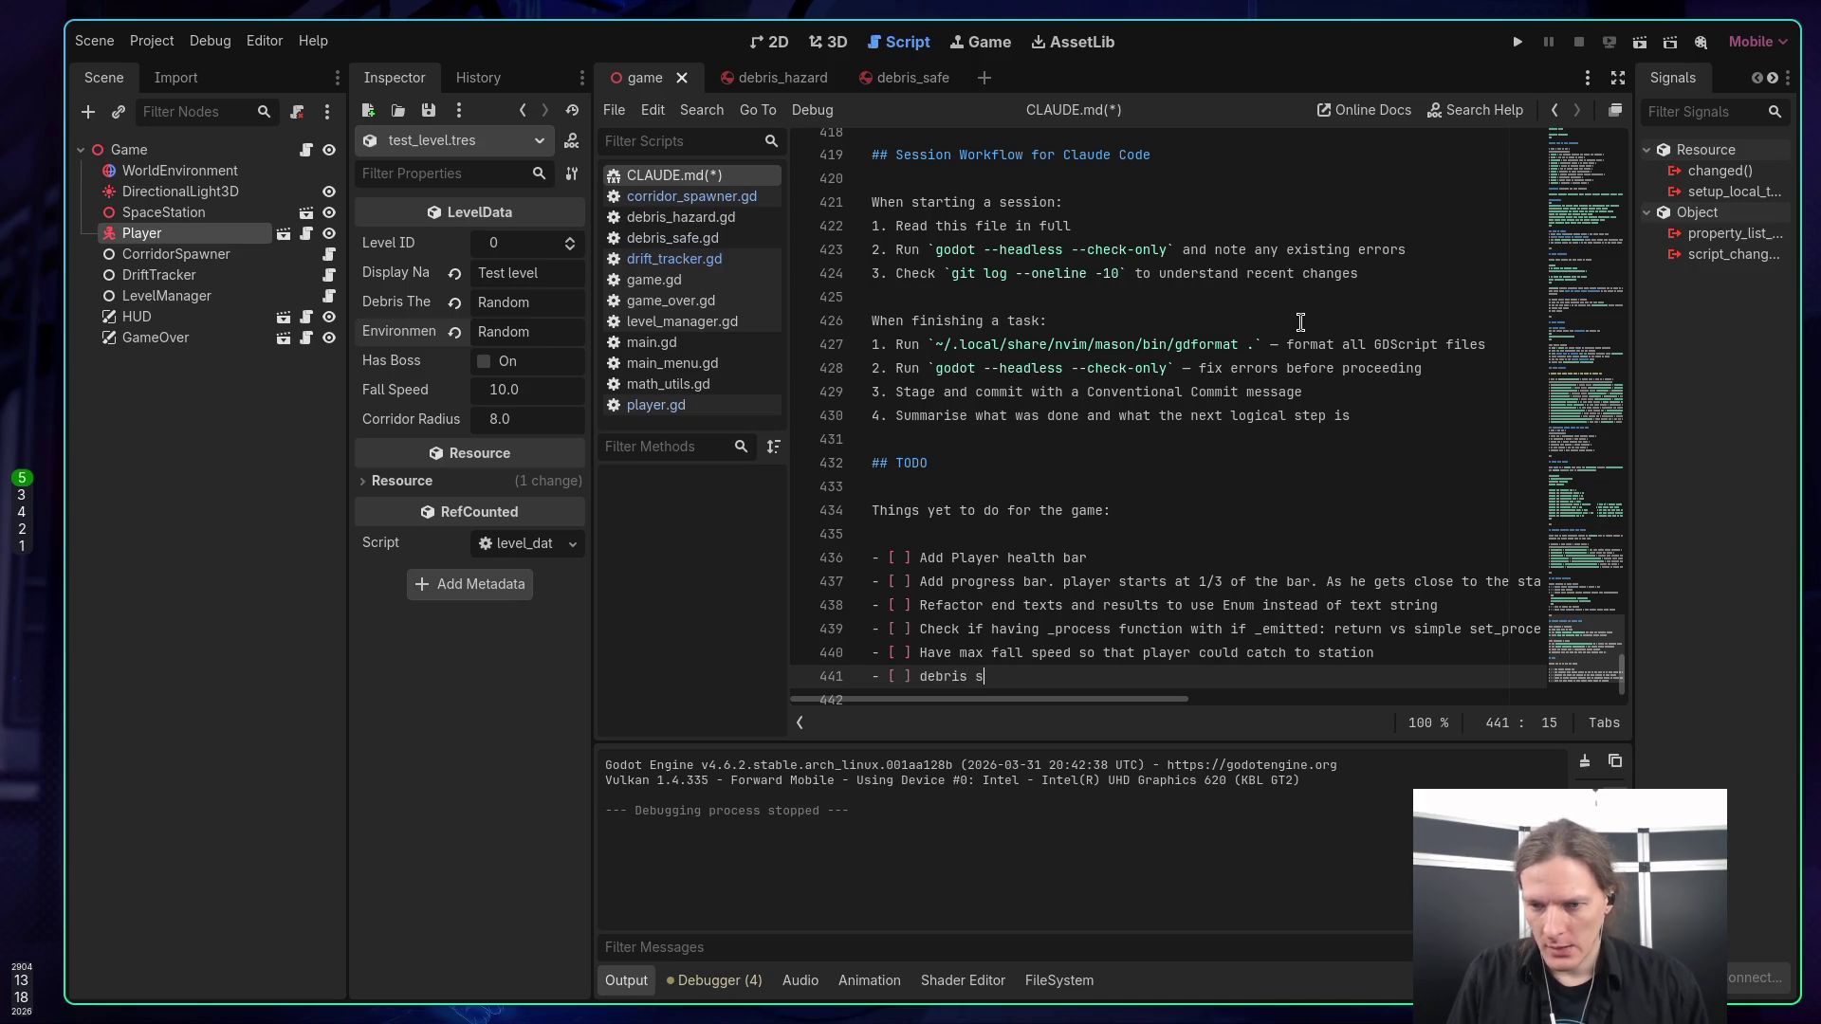
text( ha)
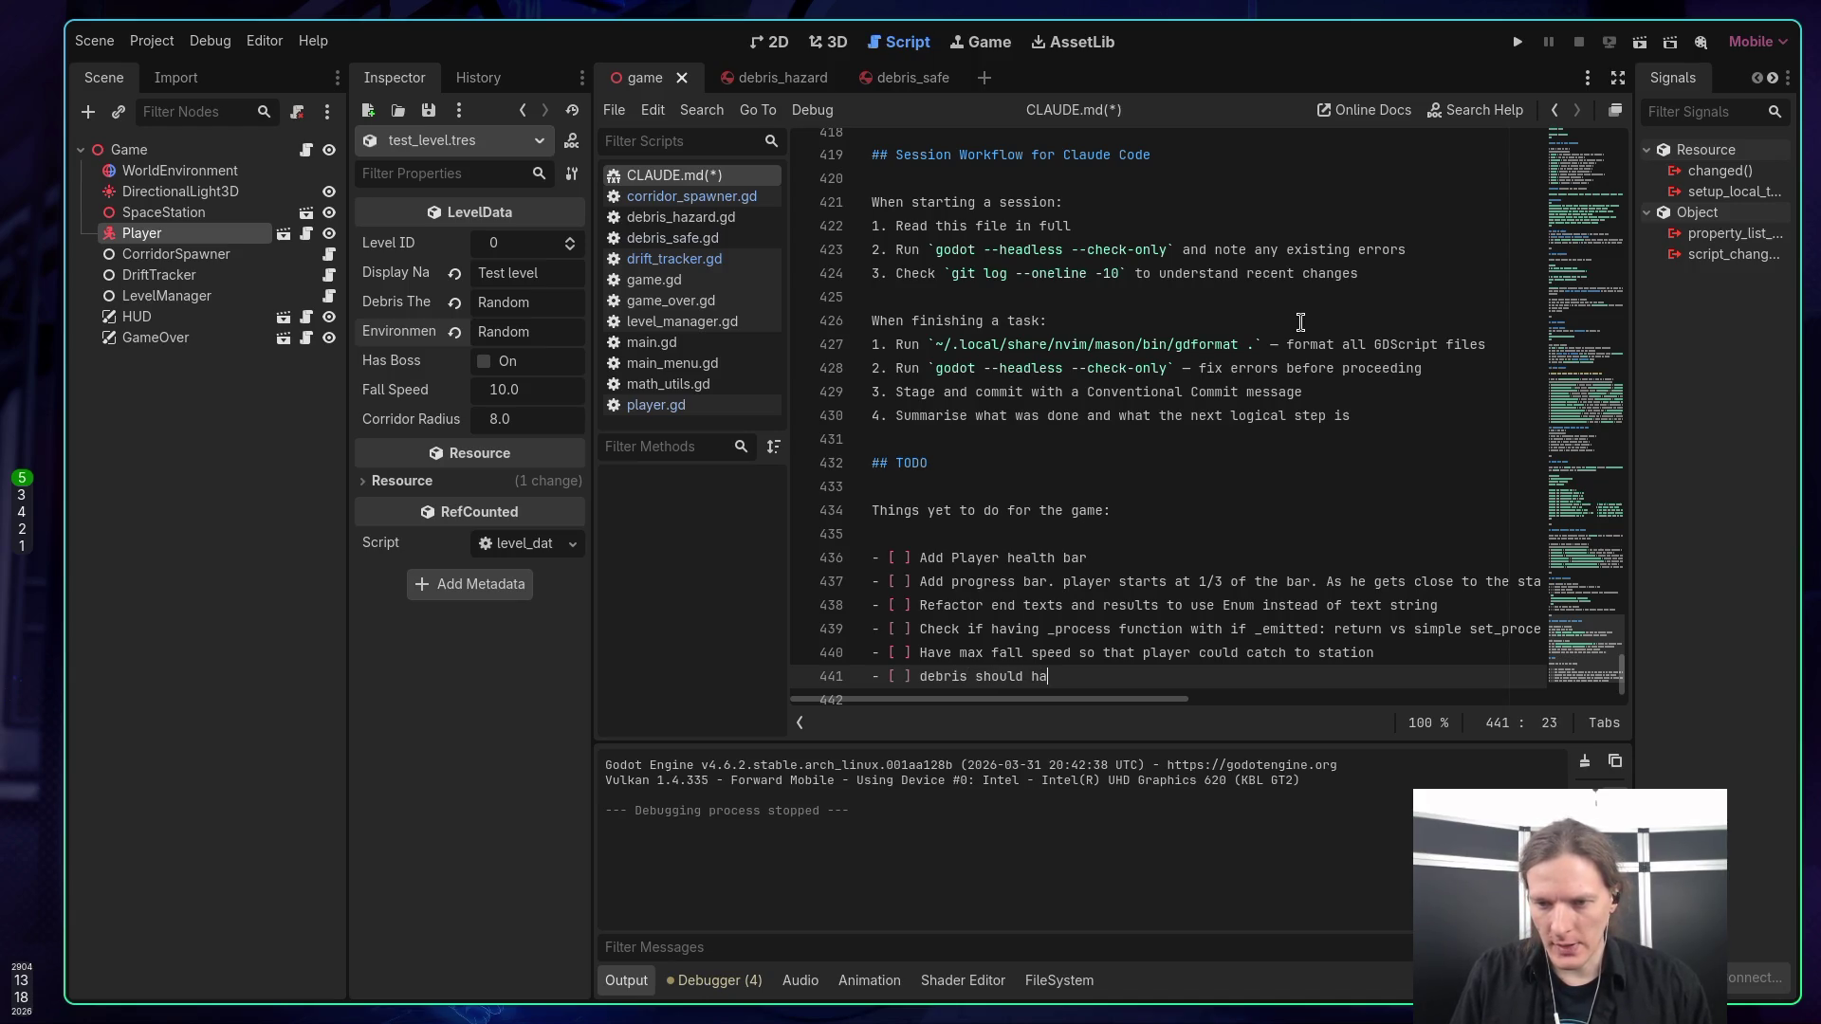
text(ve diffe)
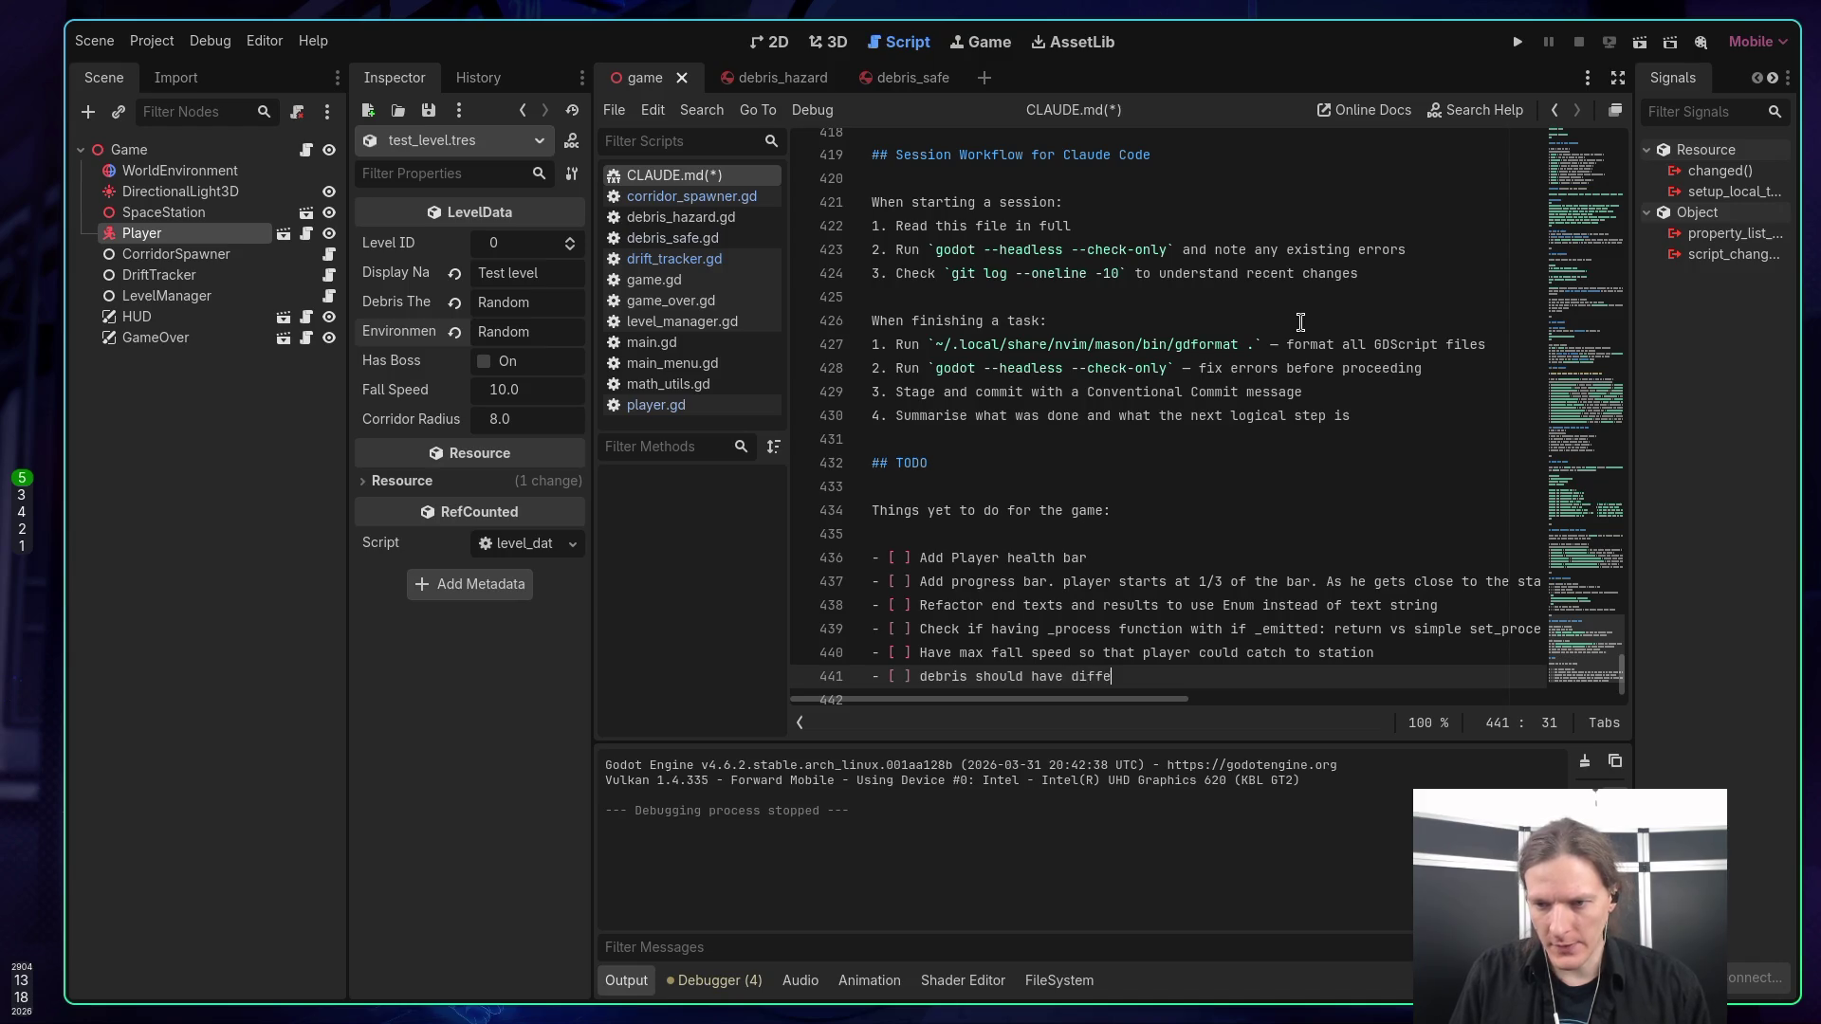
text(rent falling )
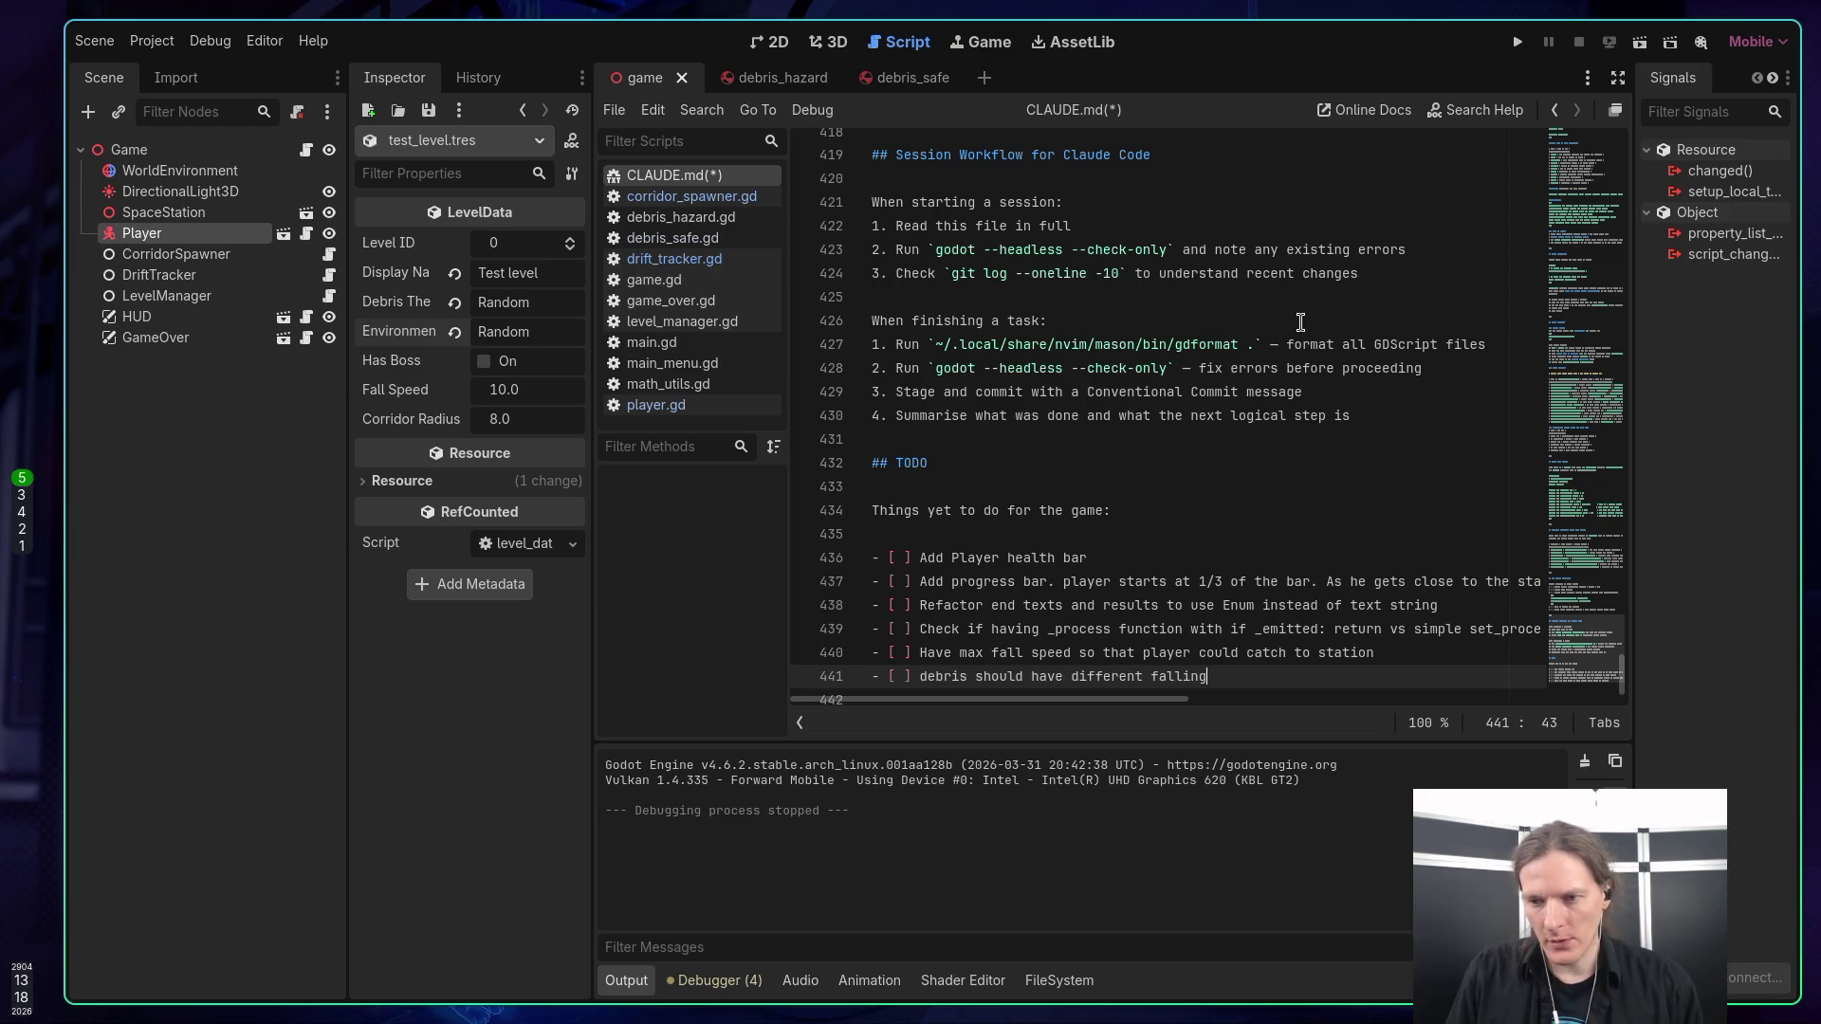
text(speed)
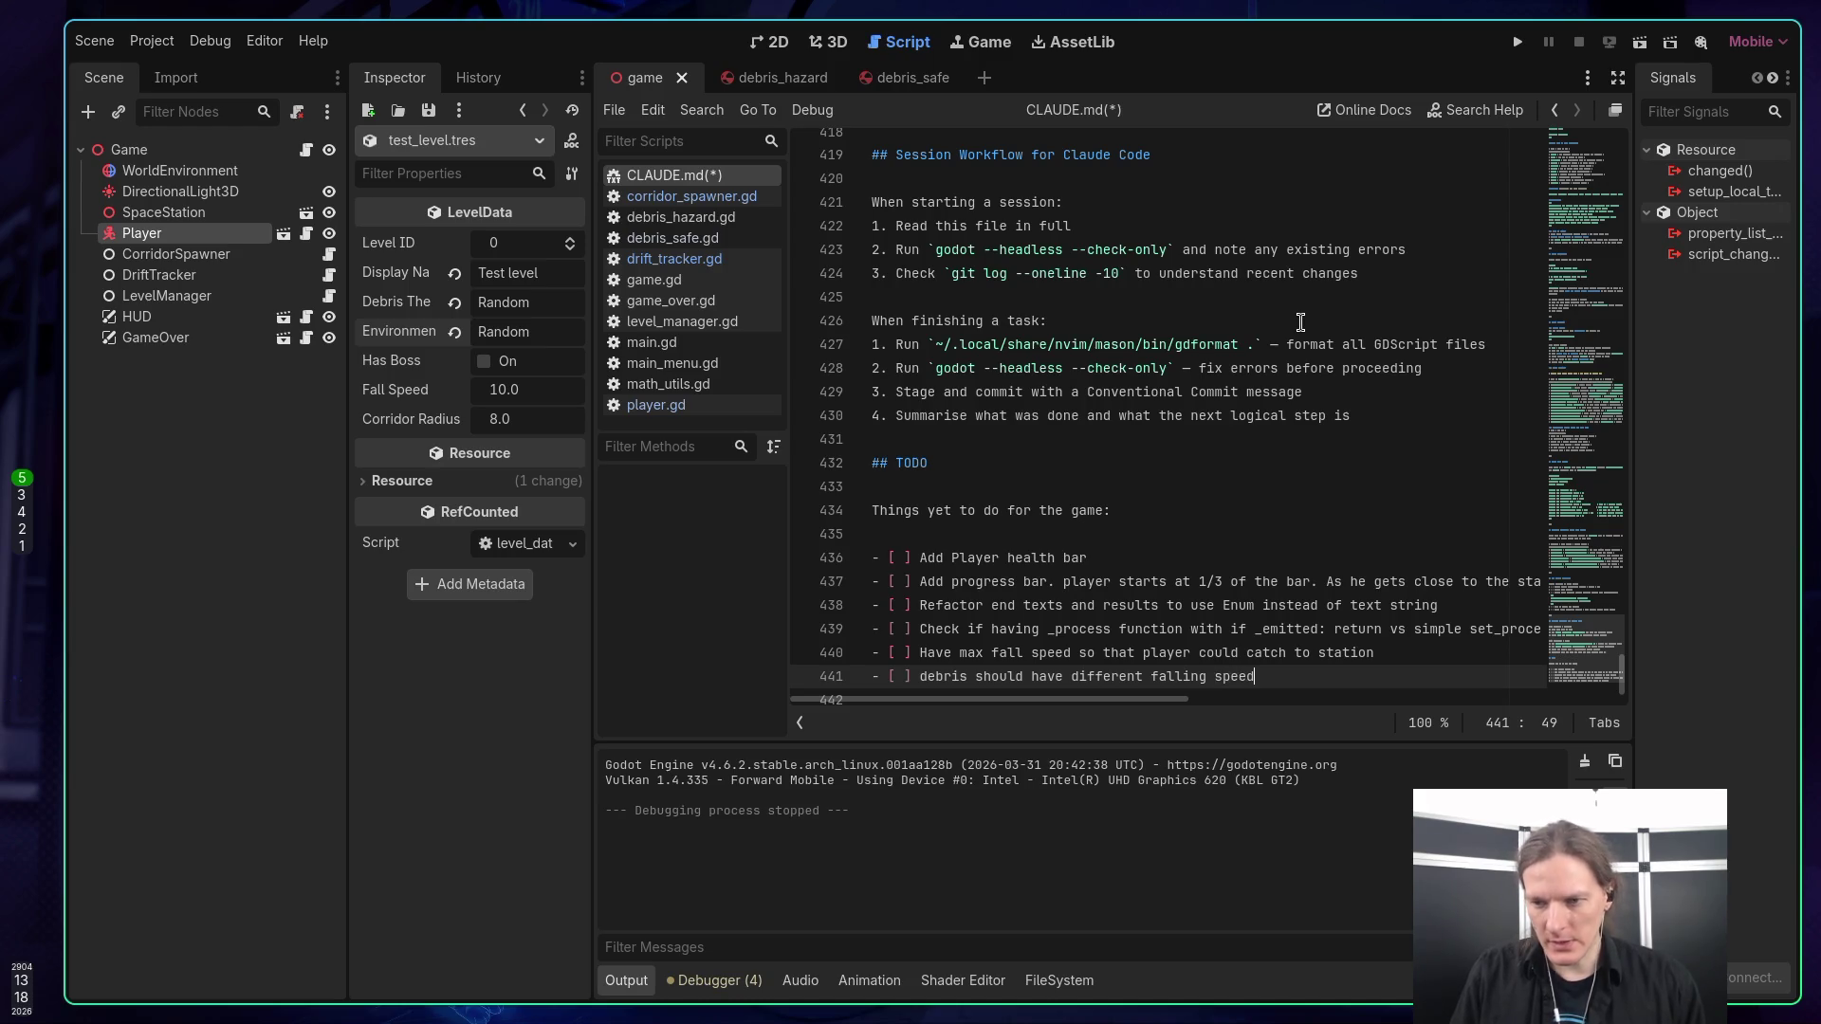
text(s)
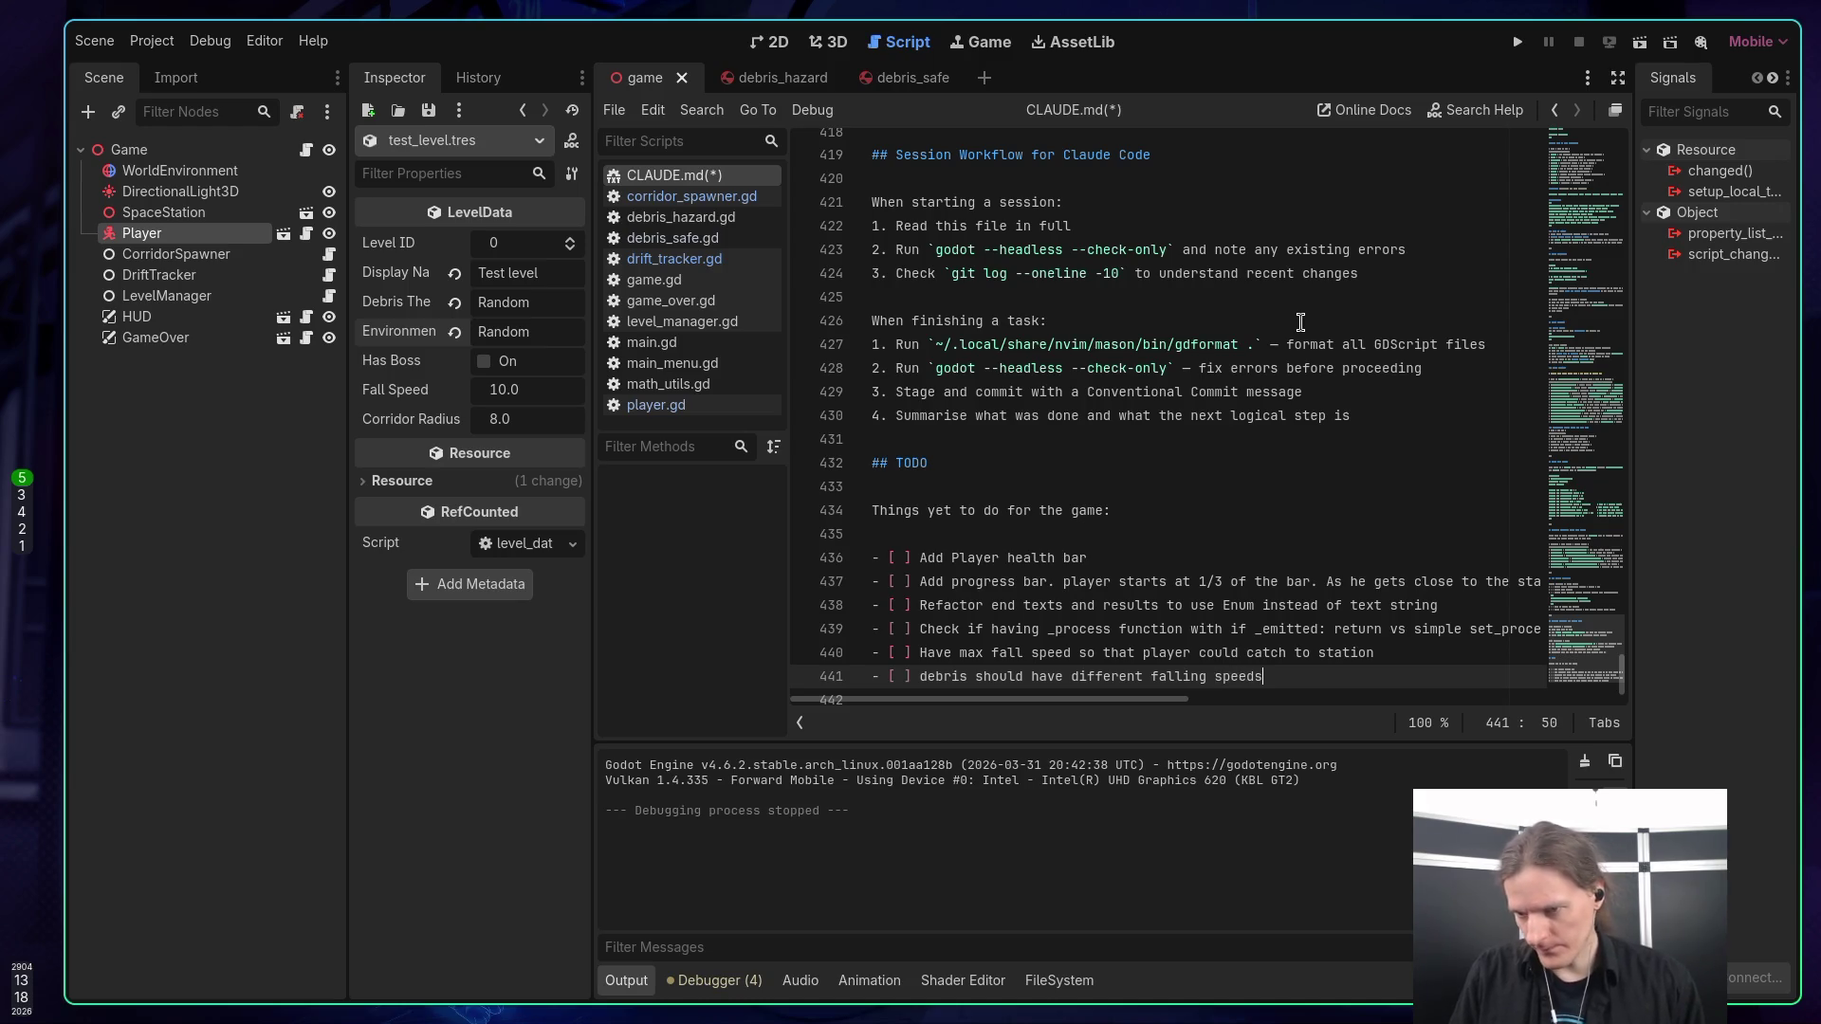
text(.)
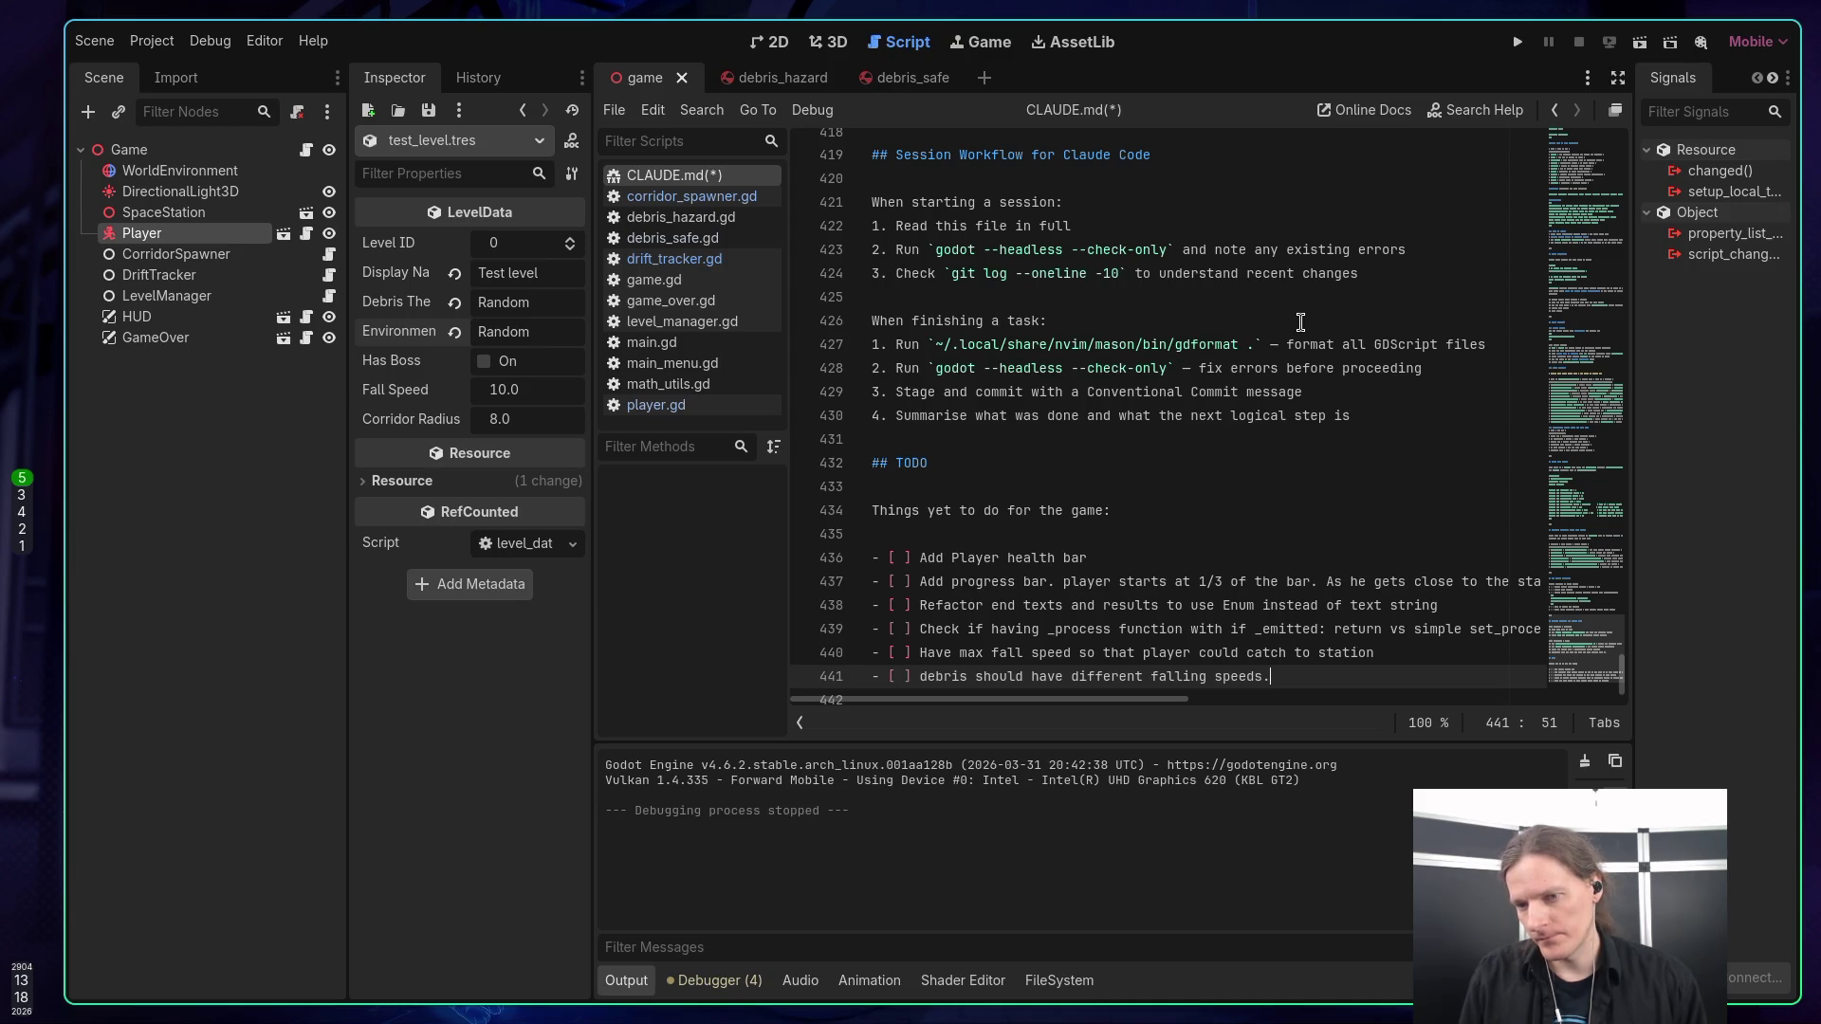
key(ctrl+s)
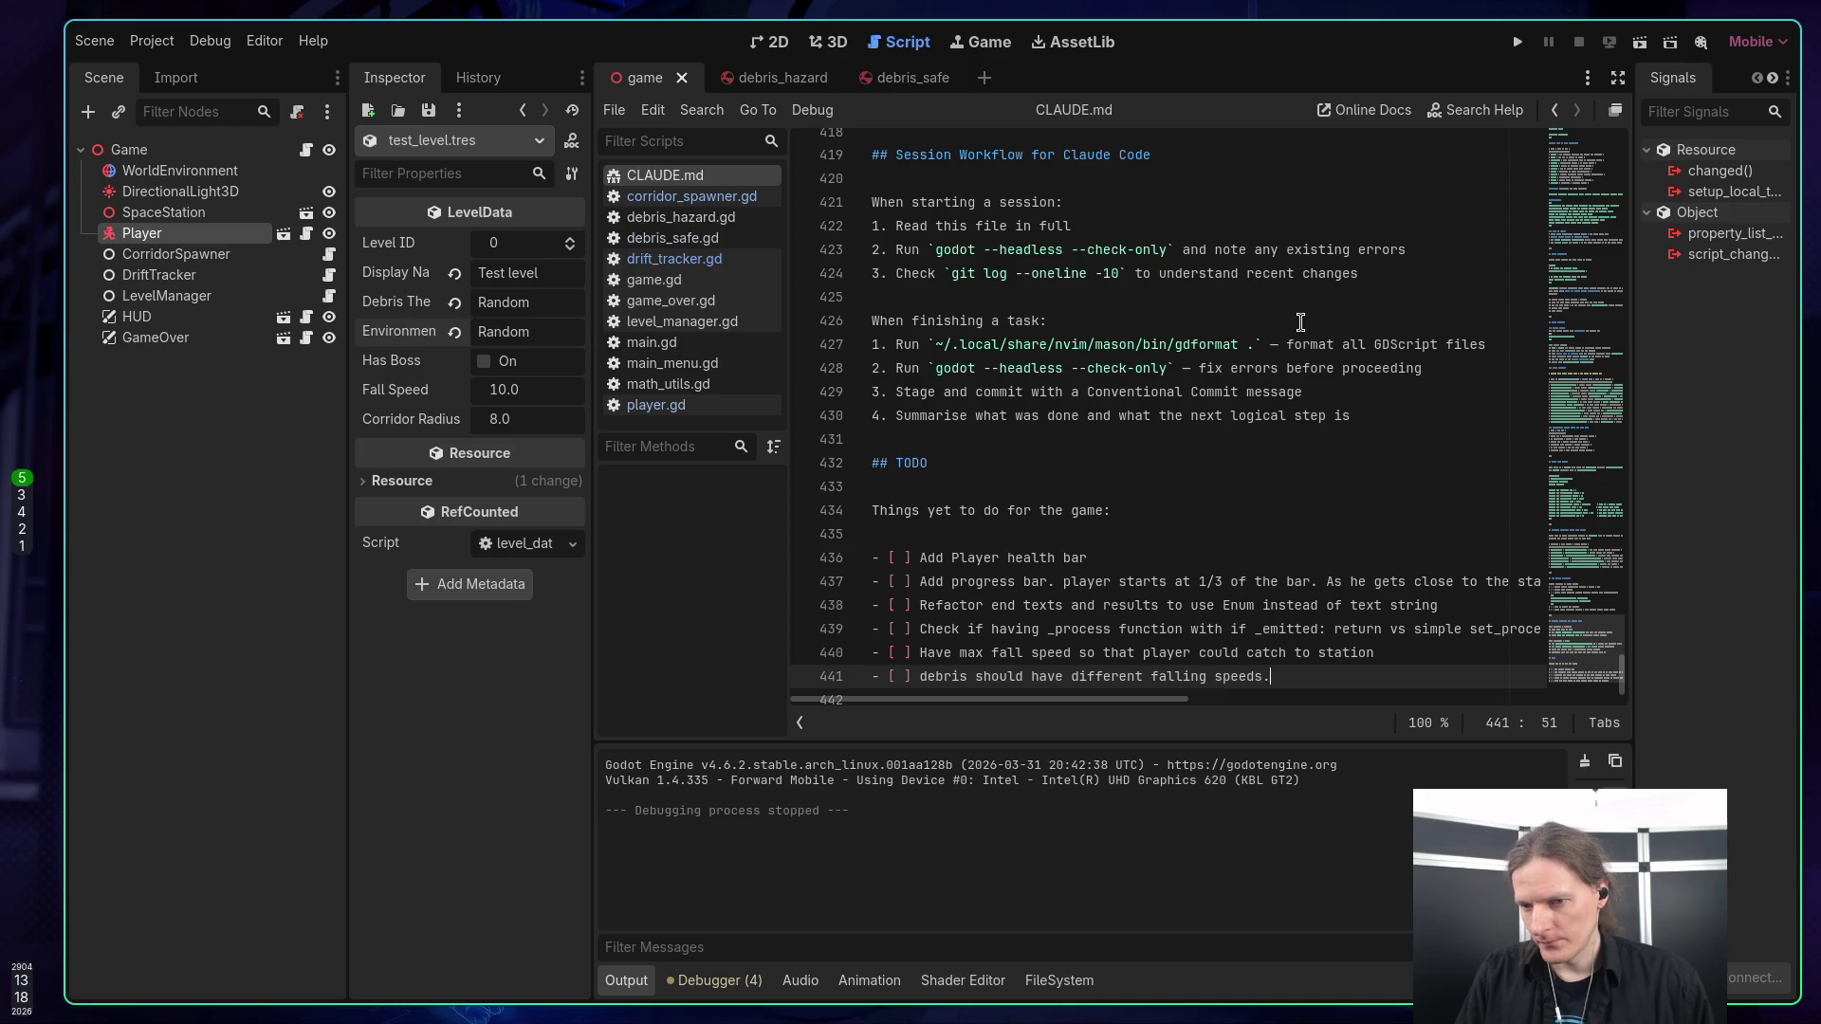
Begin a new 'Add' item and capitalize 'debris' to 'Debris' in the falling-speeds line.
key(Return)
text(- [ ] )
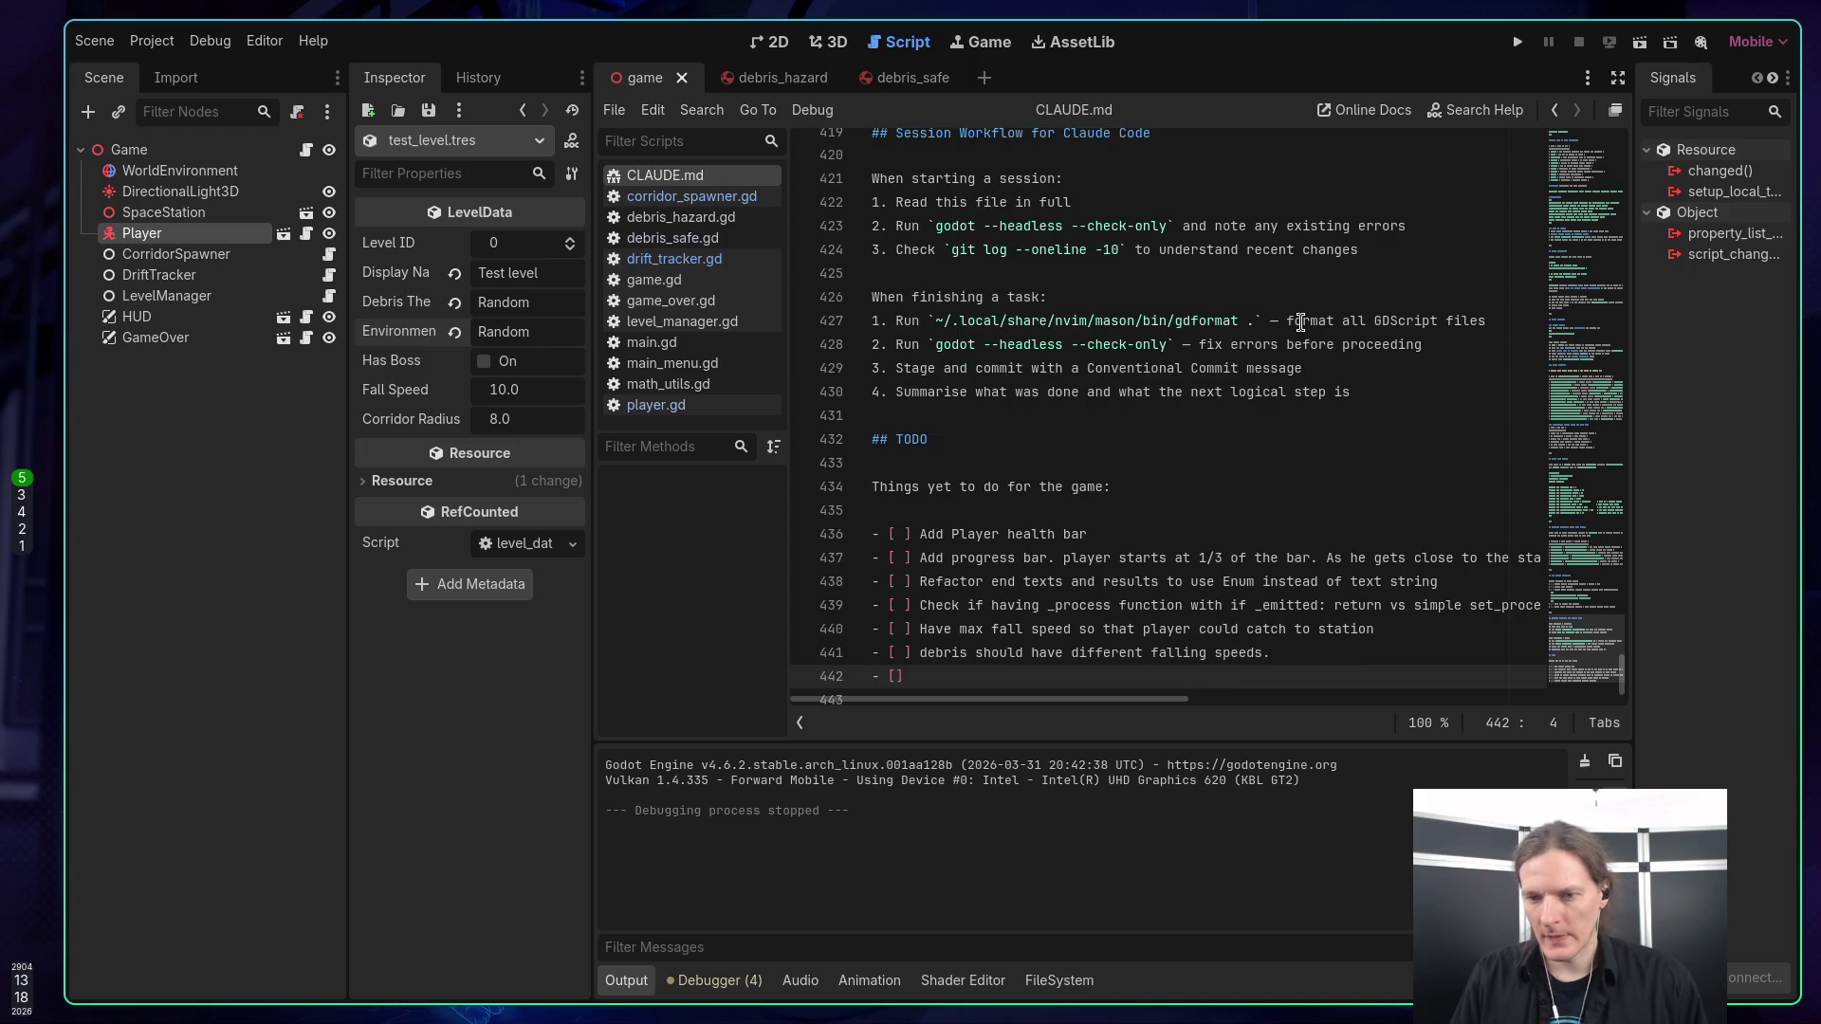
text(Add)
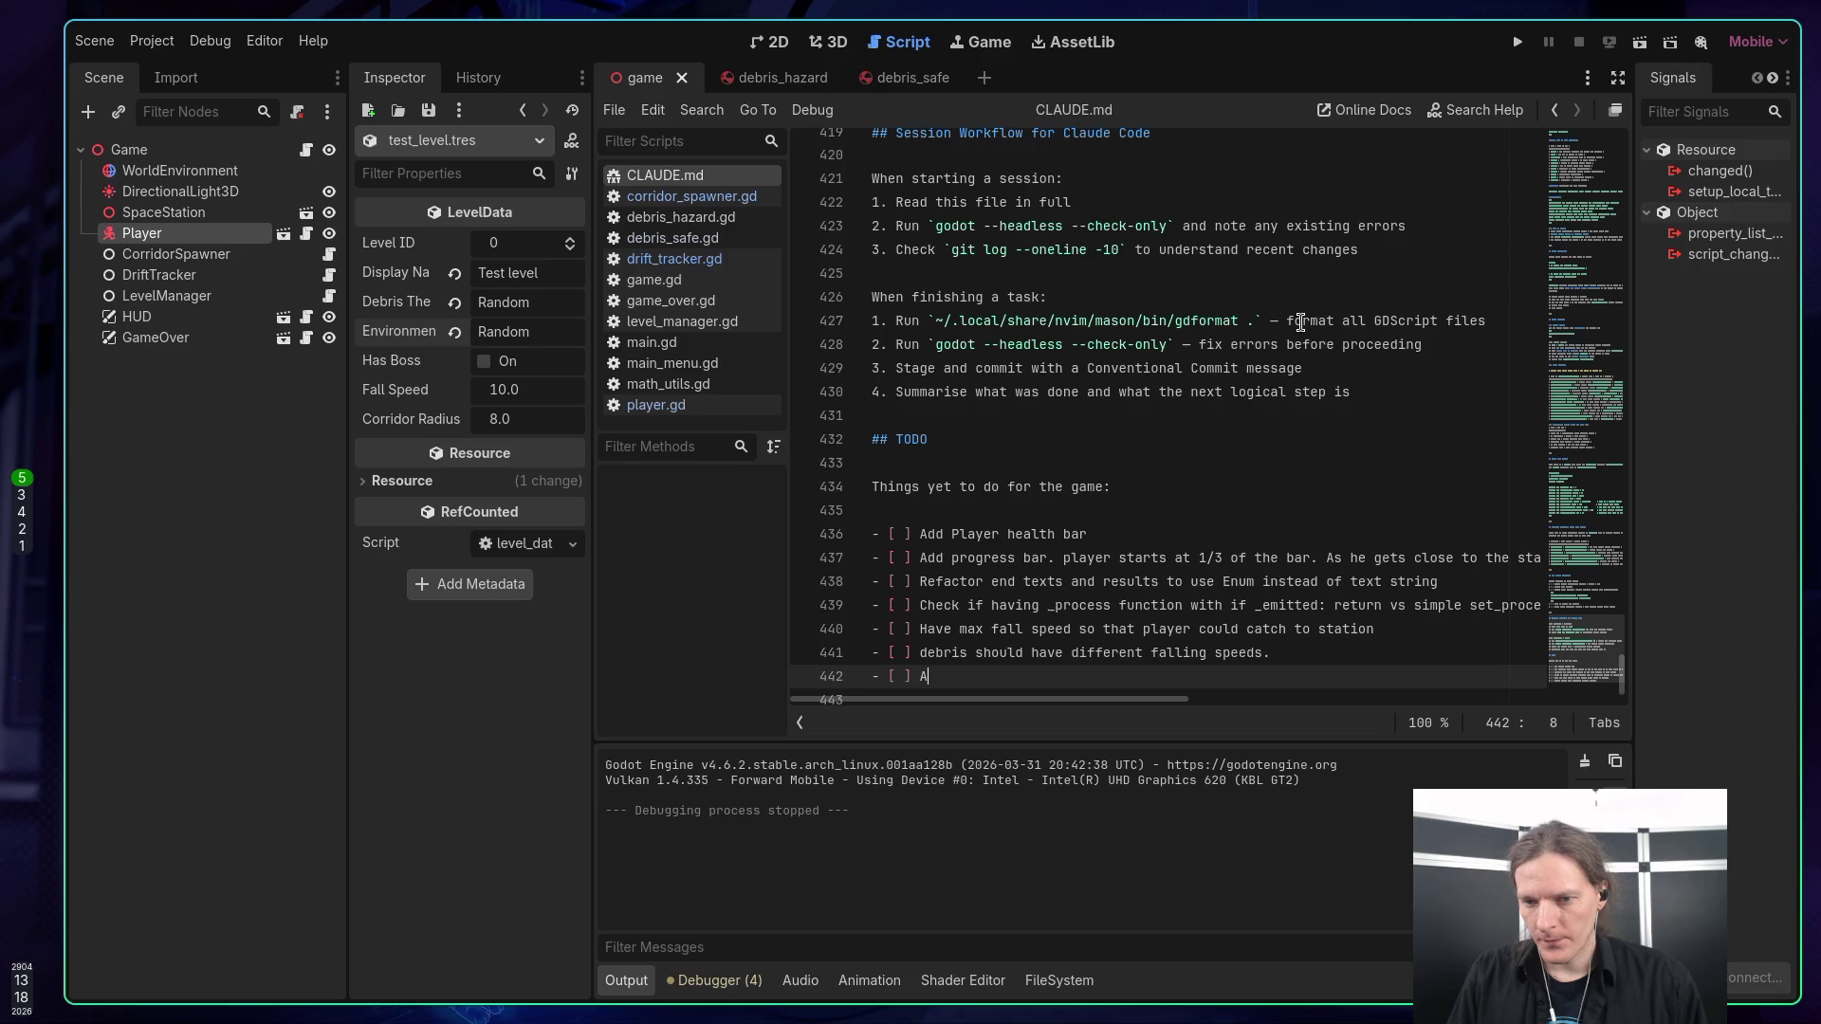
key(Up)
key(ctrl+Left)
key(Delete)
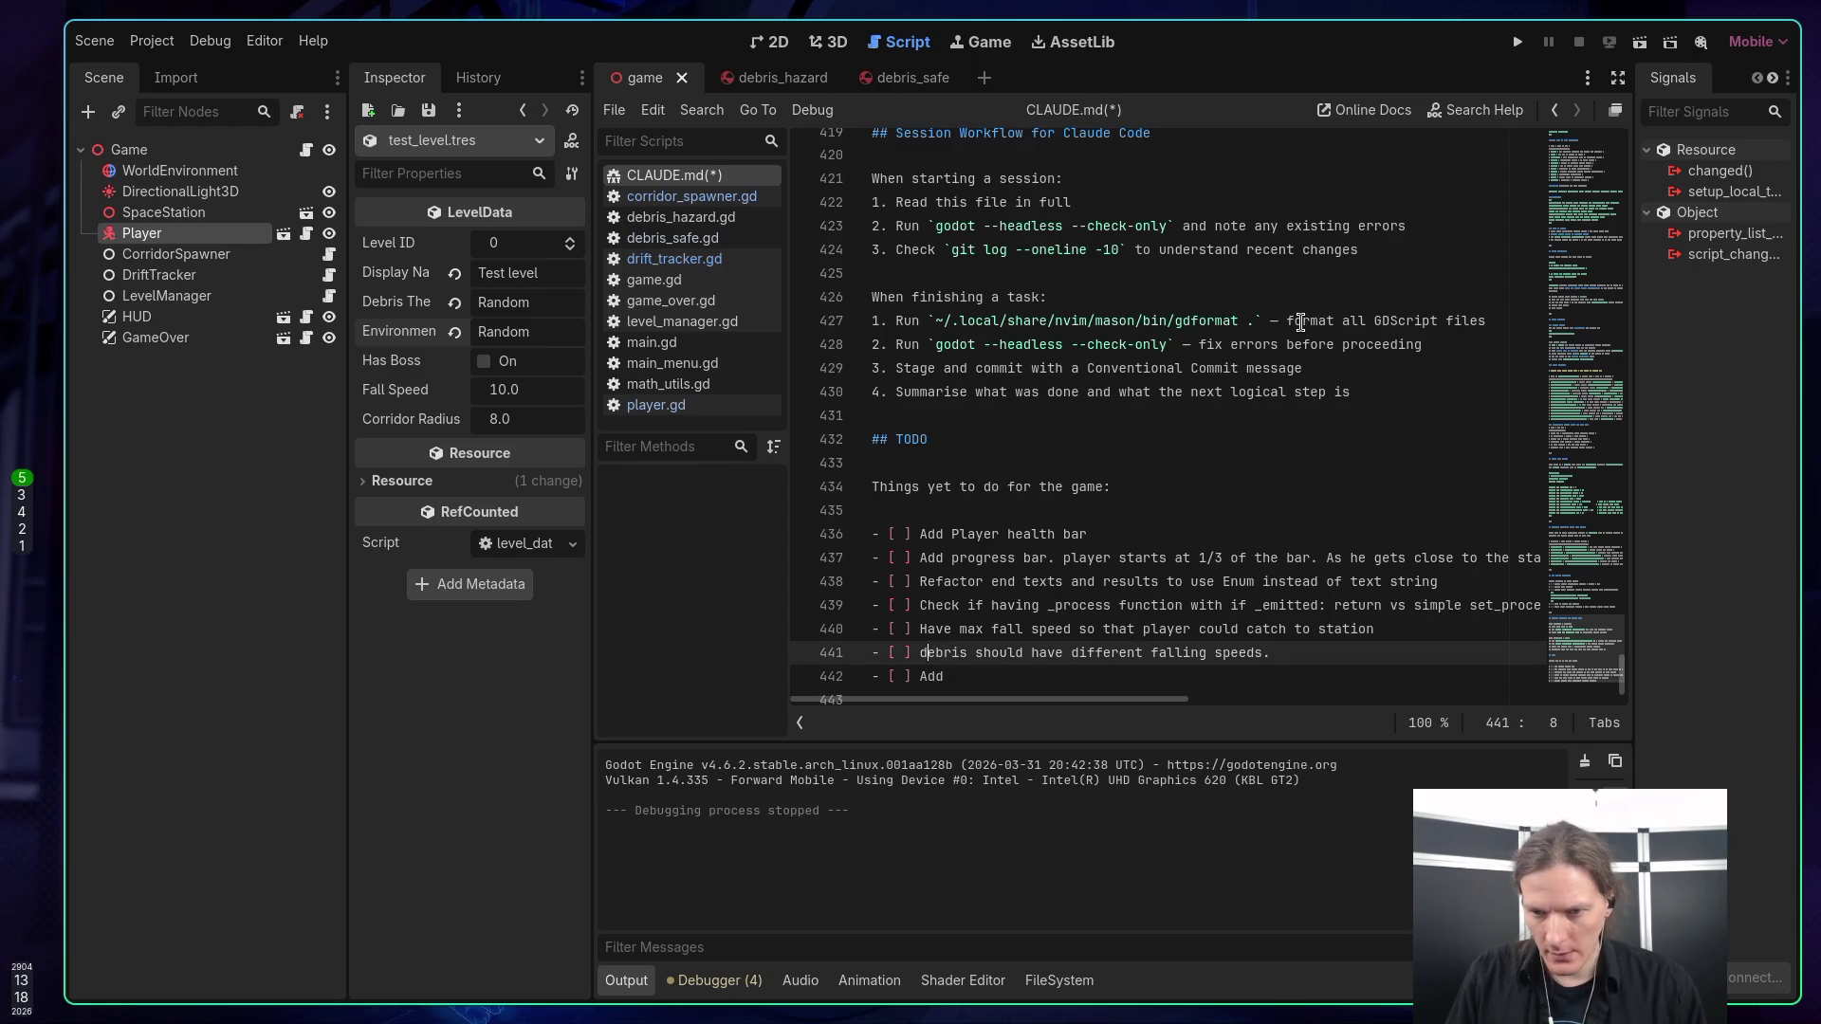
key(ctrl+shift+Right)
key(Left)
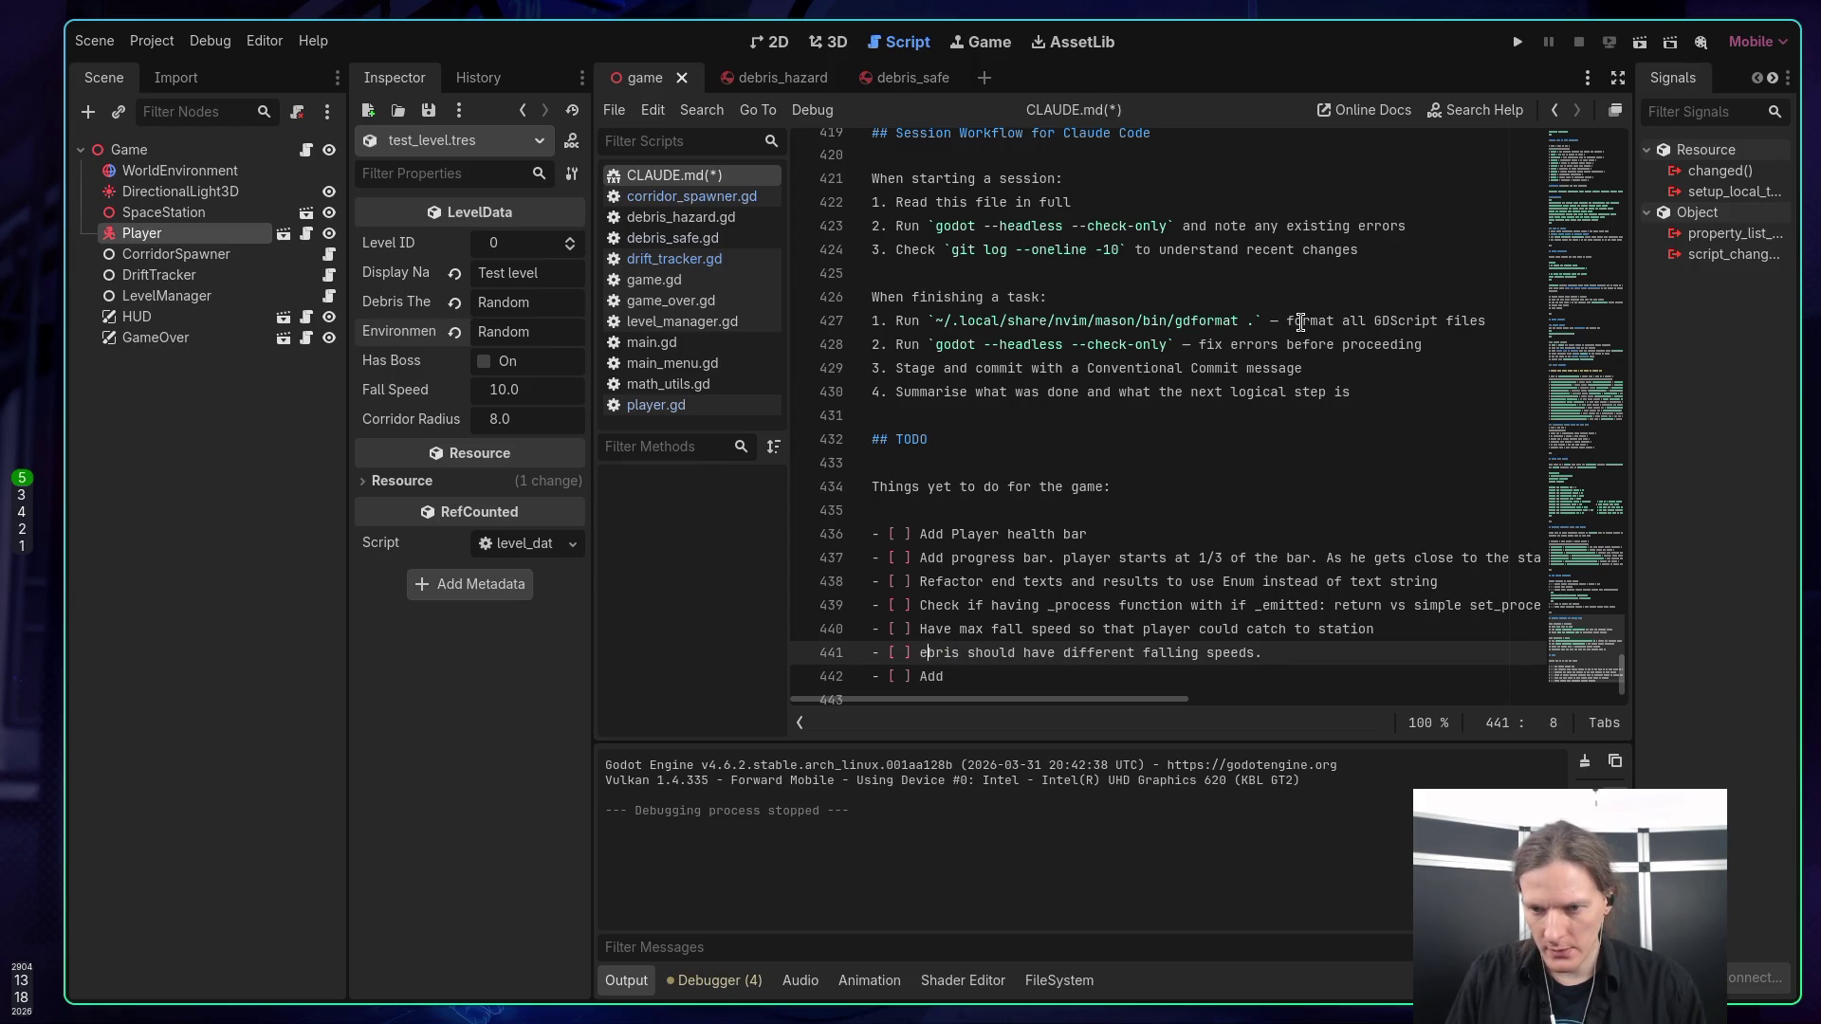
text(D)
Complete the item as 'Add more debris variaty. Need walls.' and start another checkbox line.
key(Down)
key(End)
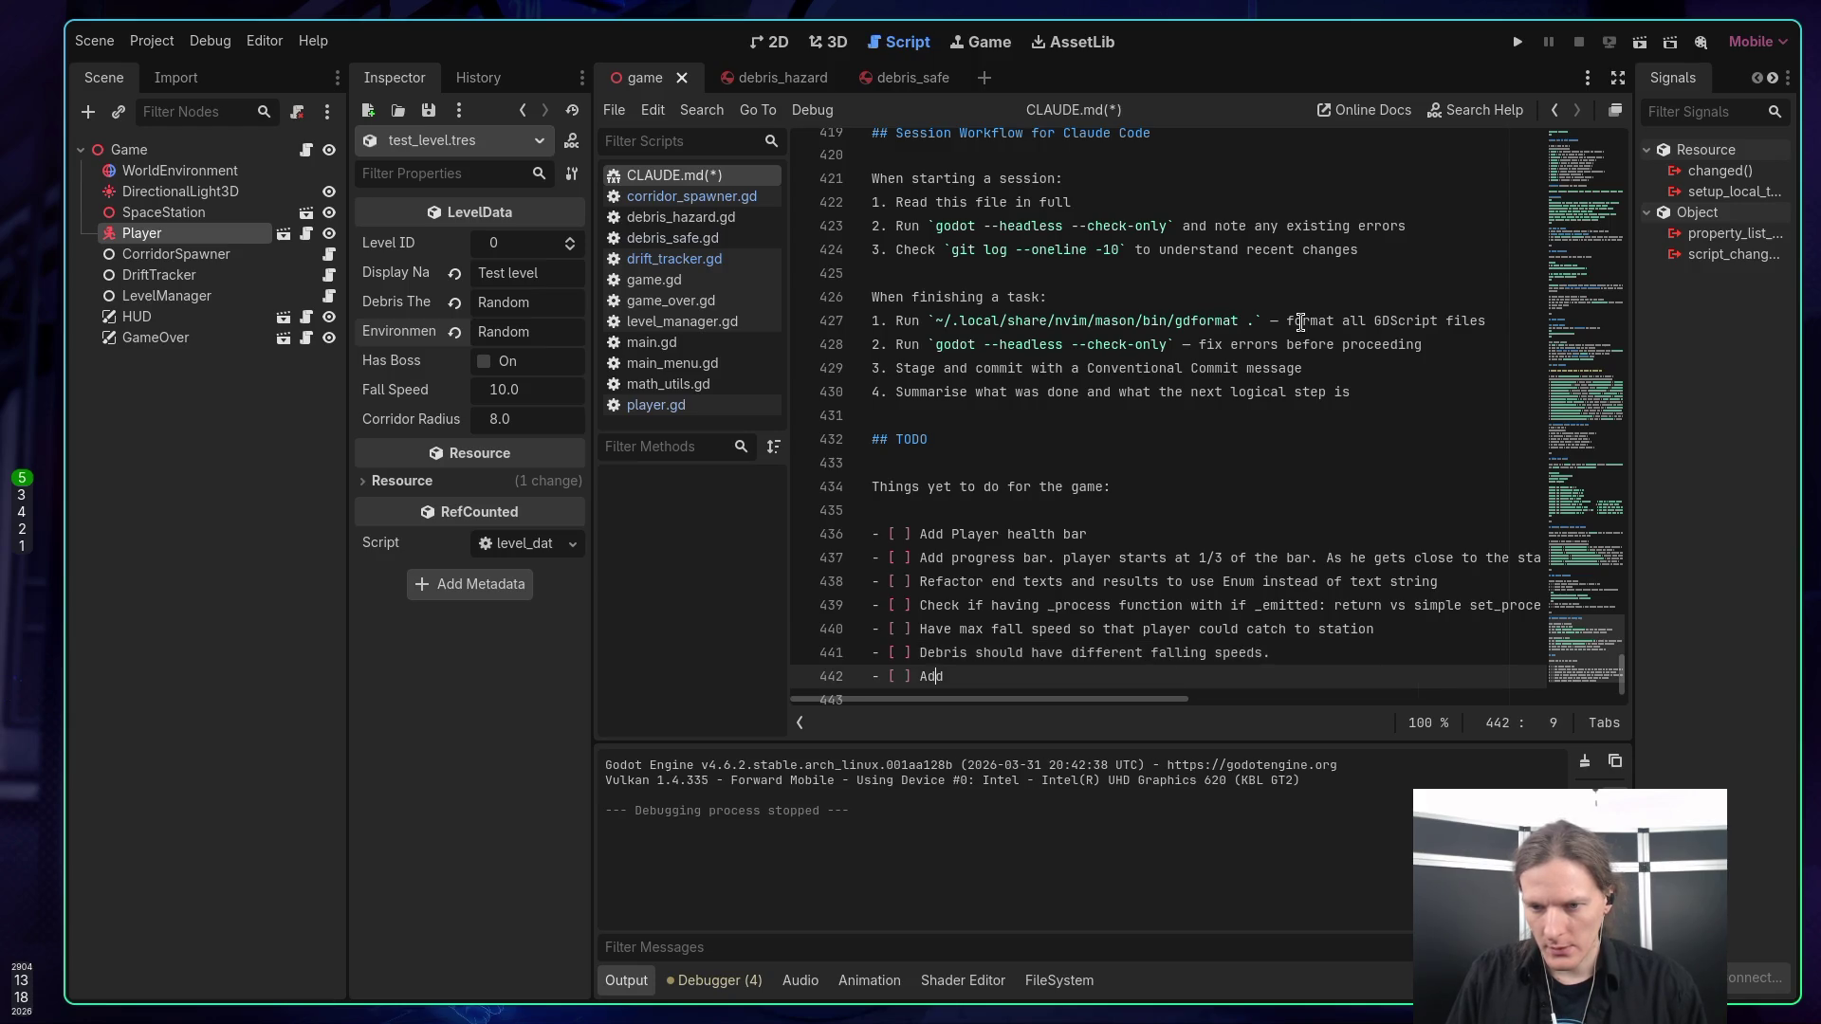
text( varia)
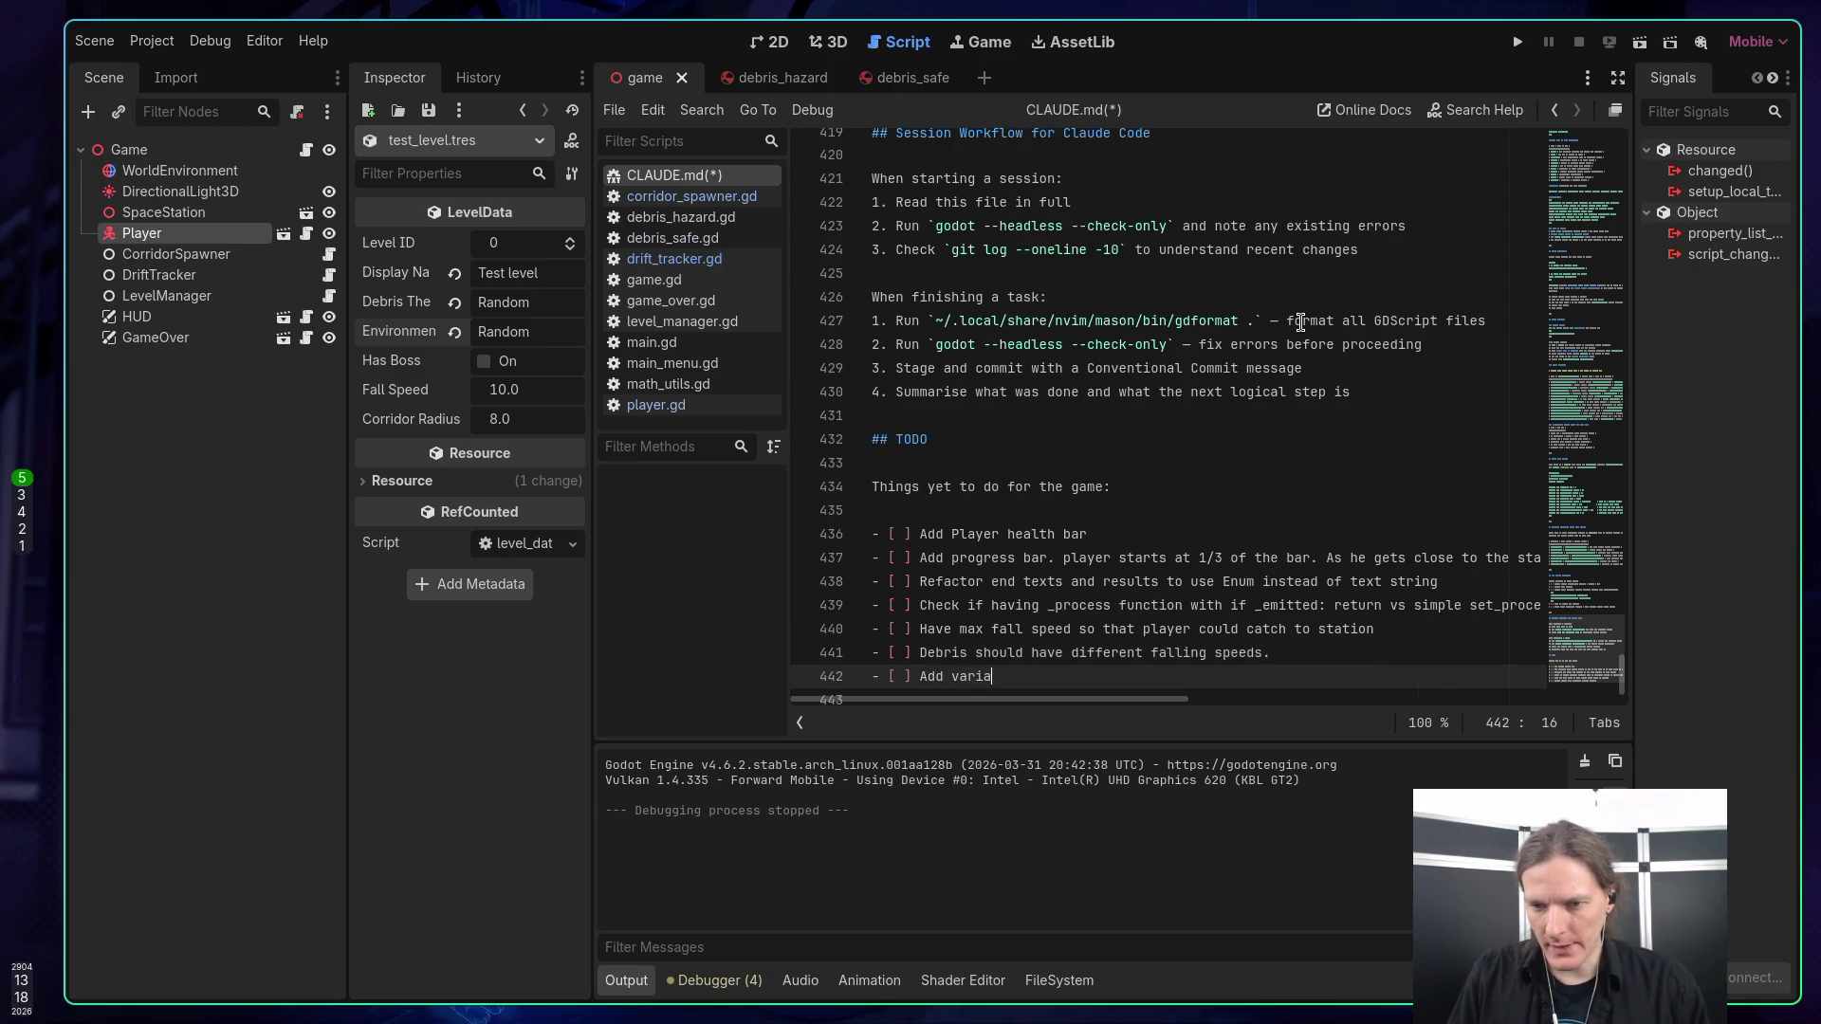
text(ty between)
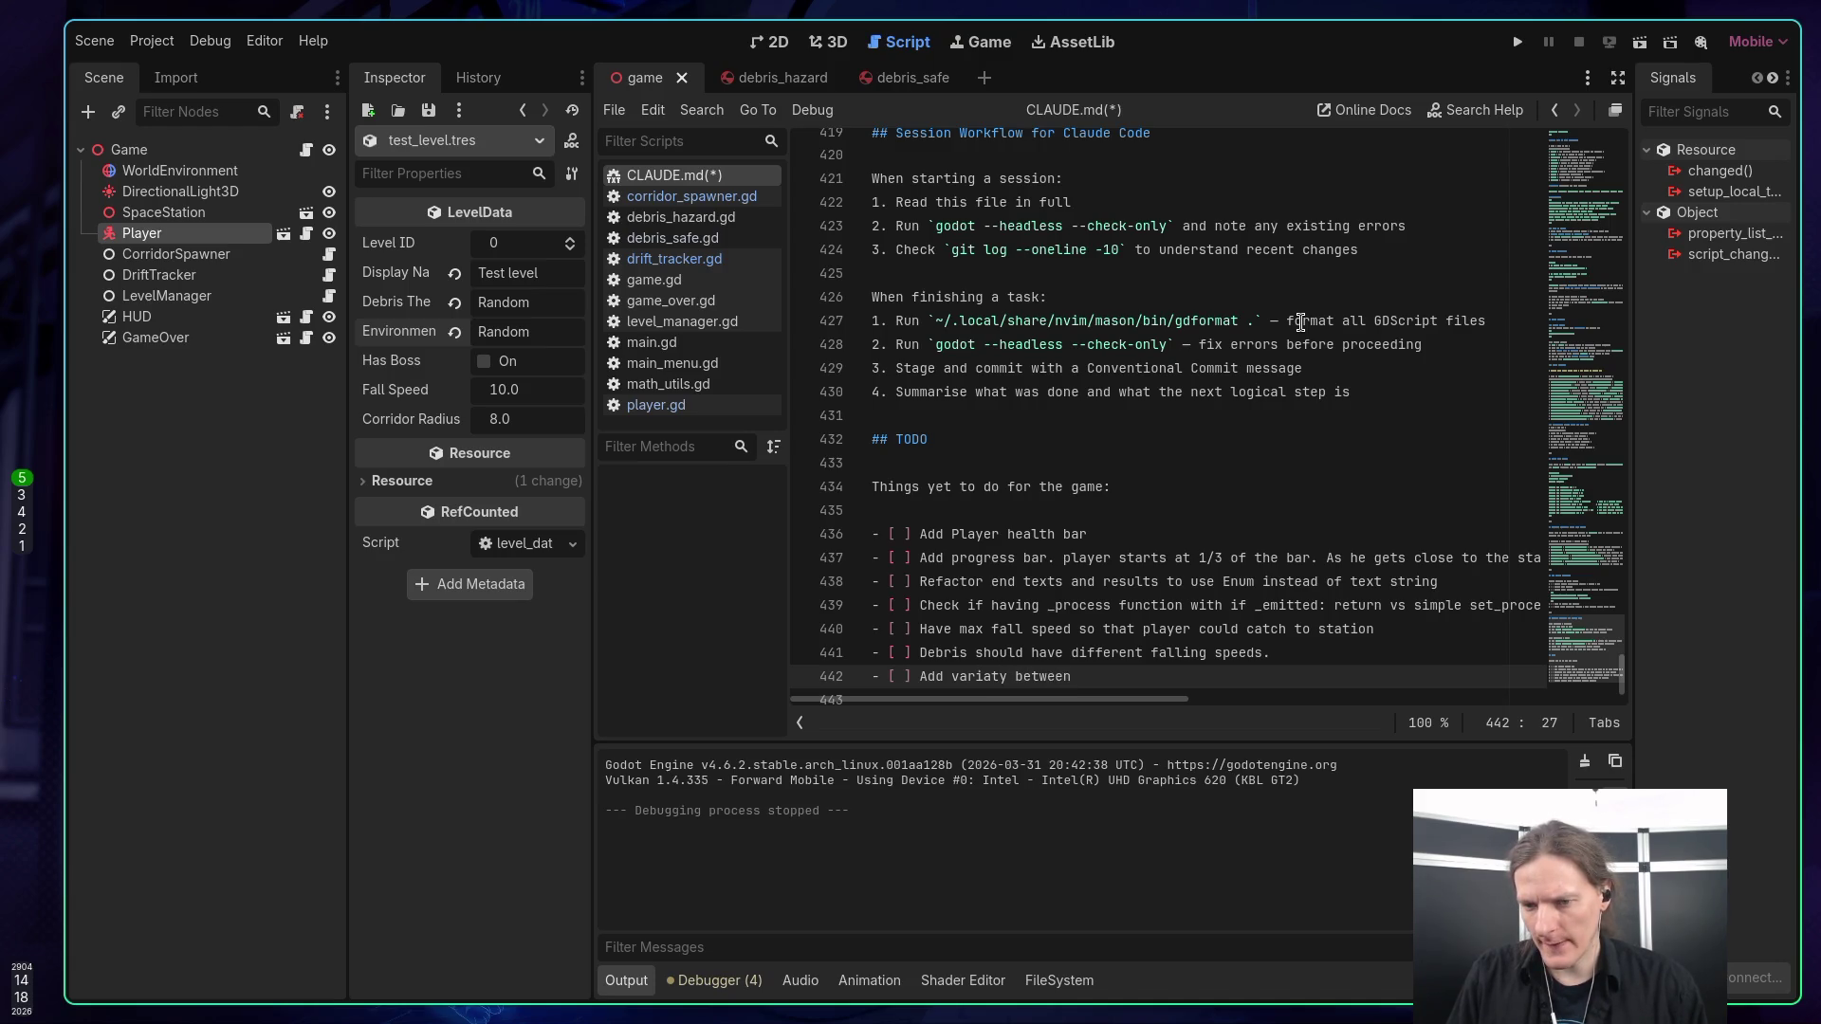
key(BackSpace)
key(BackSpace)
key(BackSpace)
text(for )
text(different )
text(d)
key(BackSpace)
key(BackSpace)
key(BackSpace)
key(BackSpace)
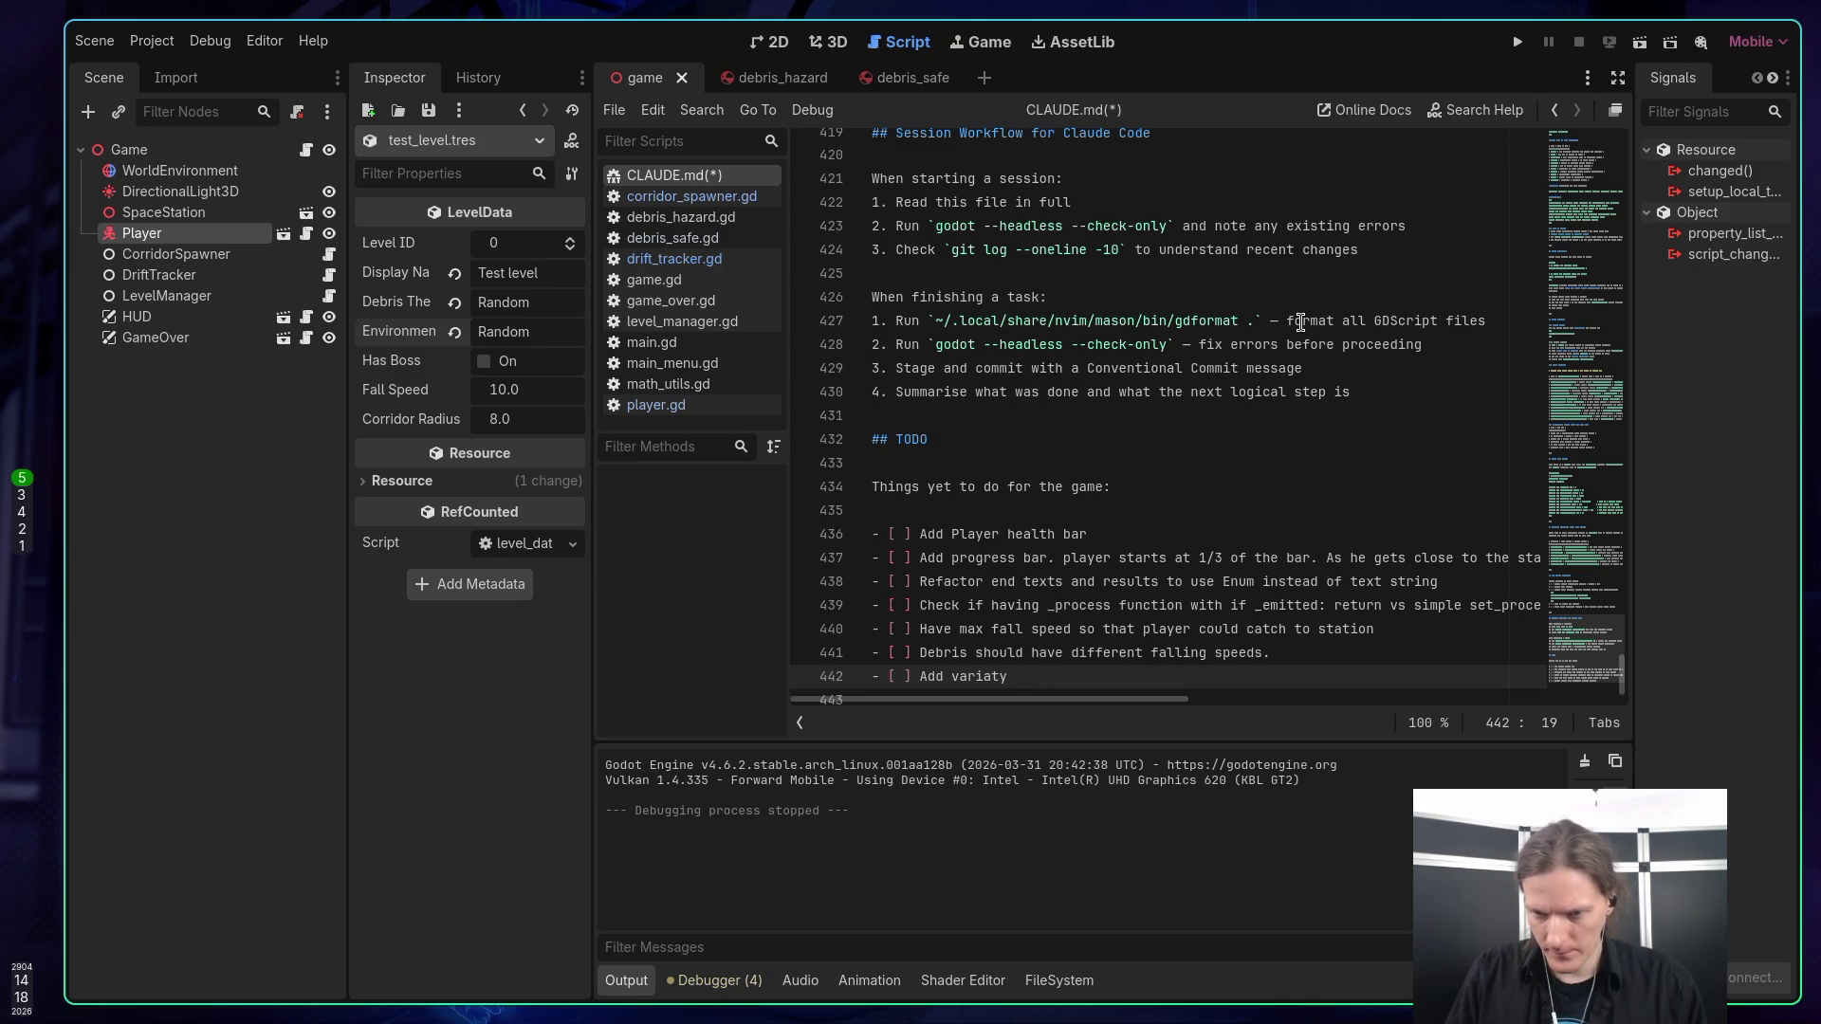
key(BackSpace)
key(BackSpace)
key(BackSpace)
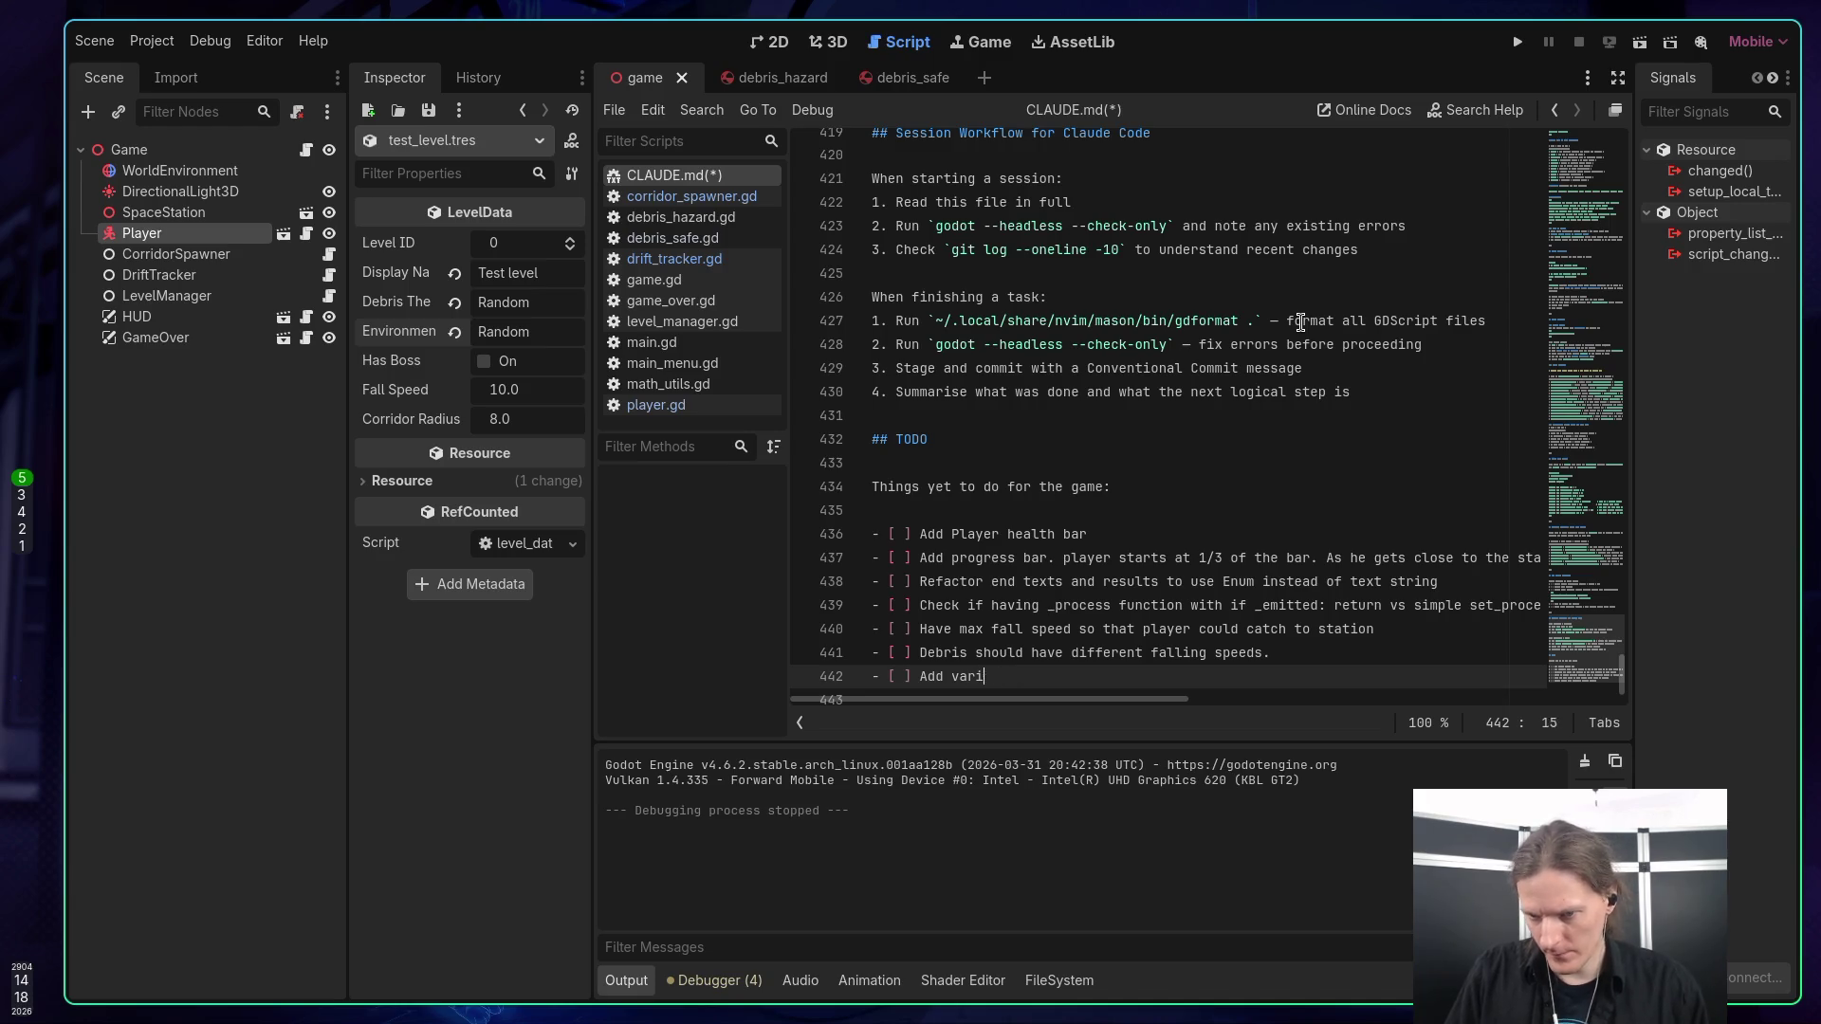
text(more debri)
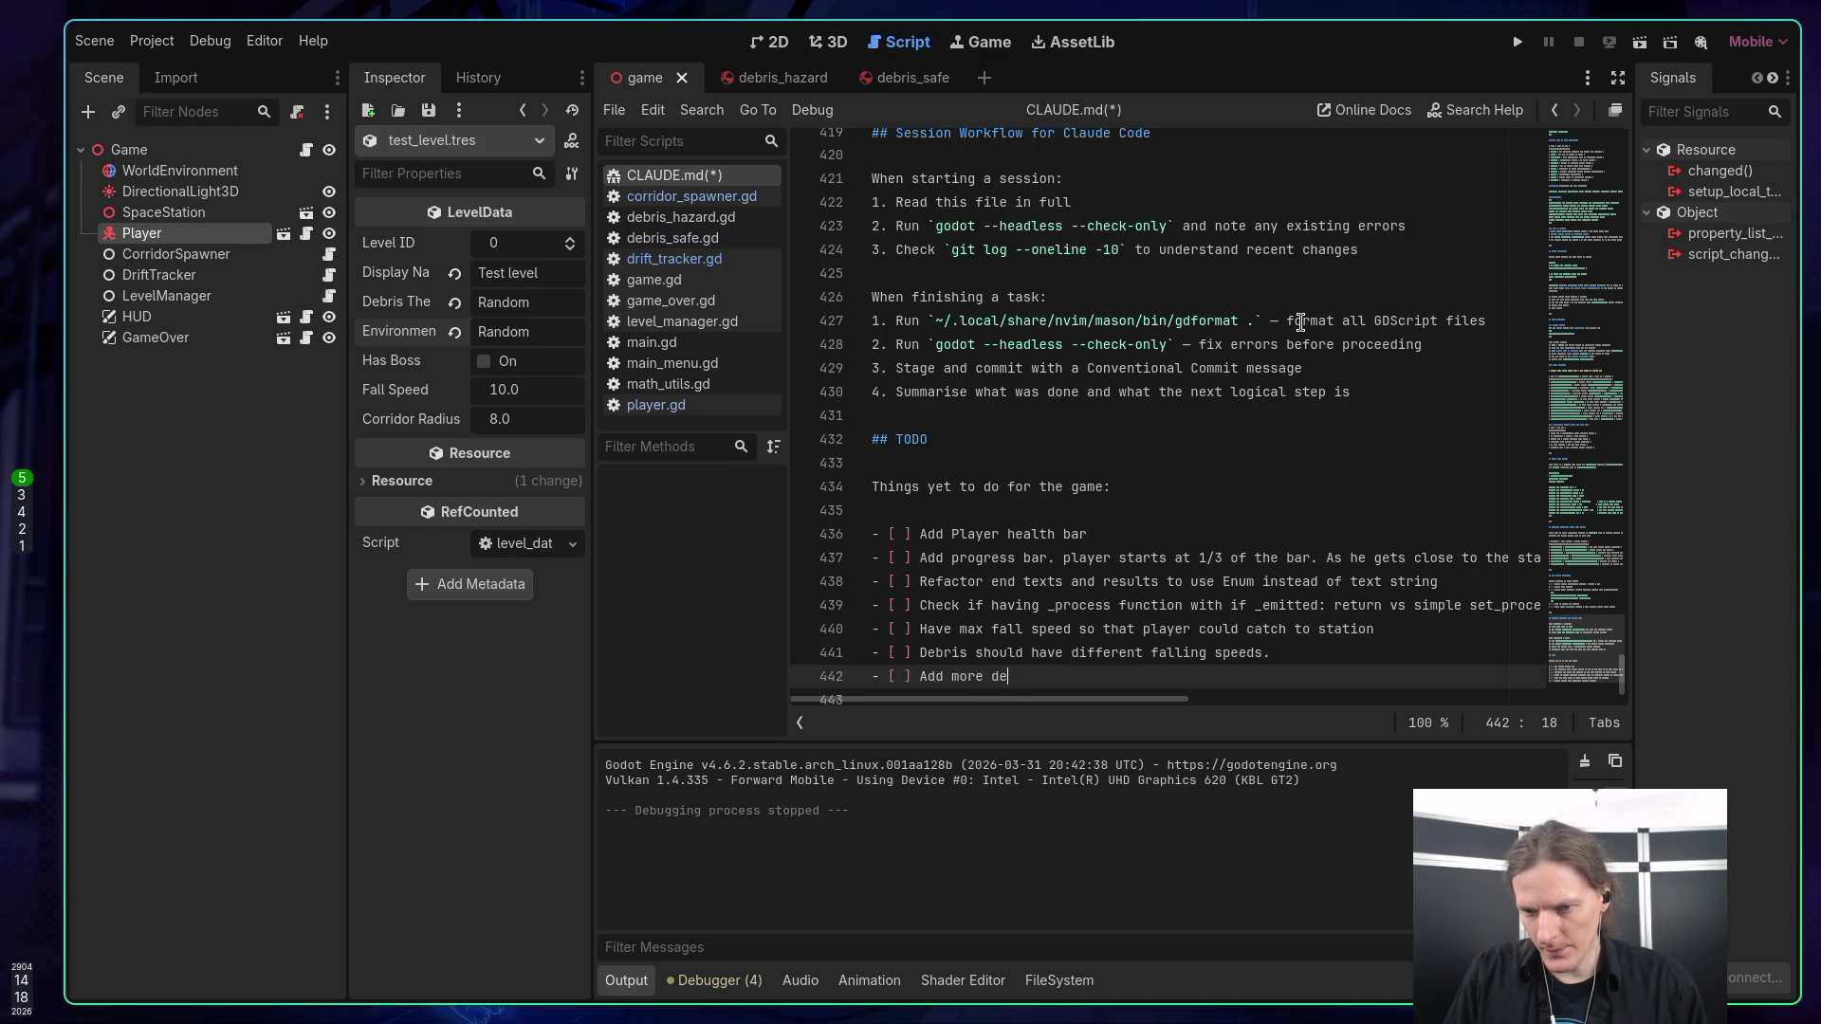
text(s )
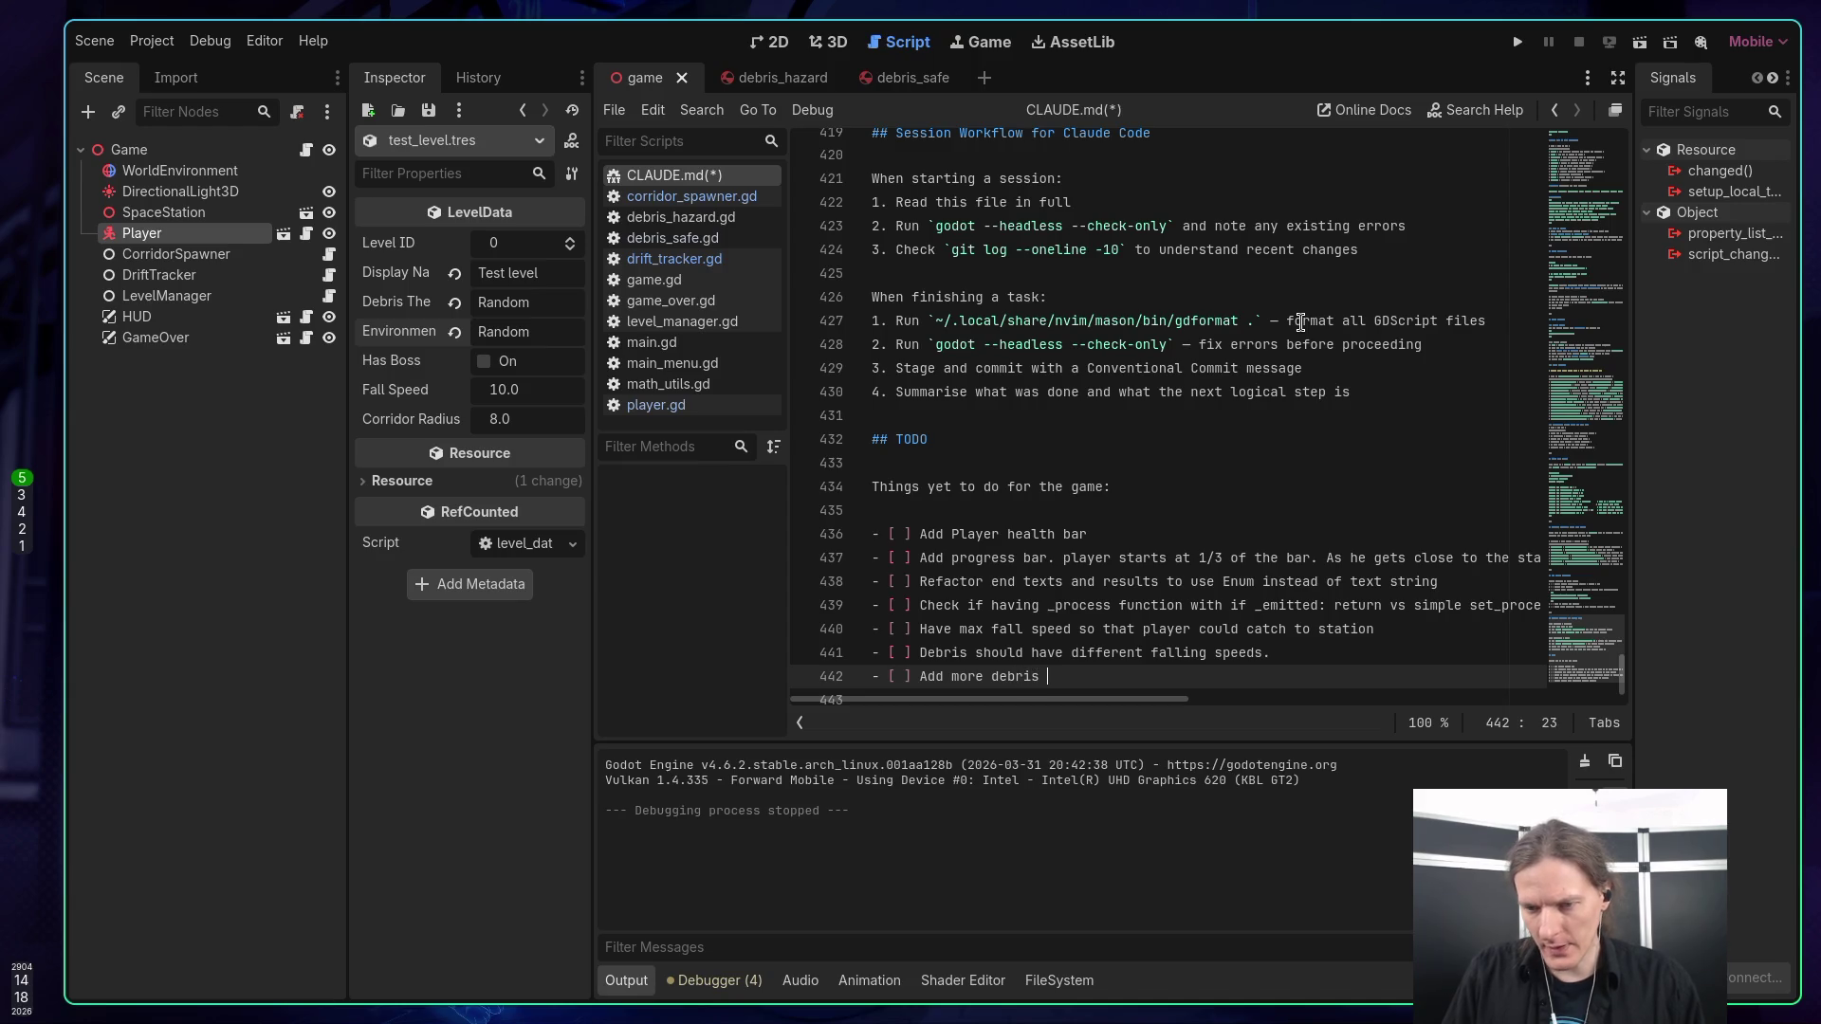
text(veriaty)
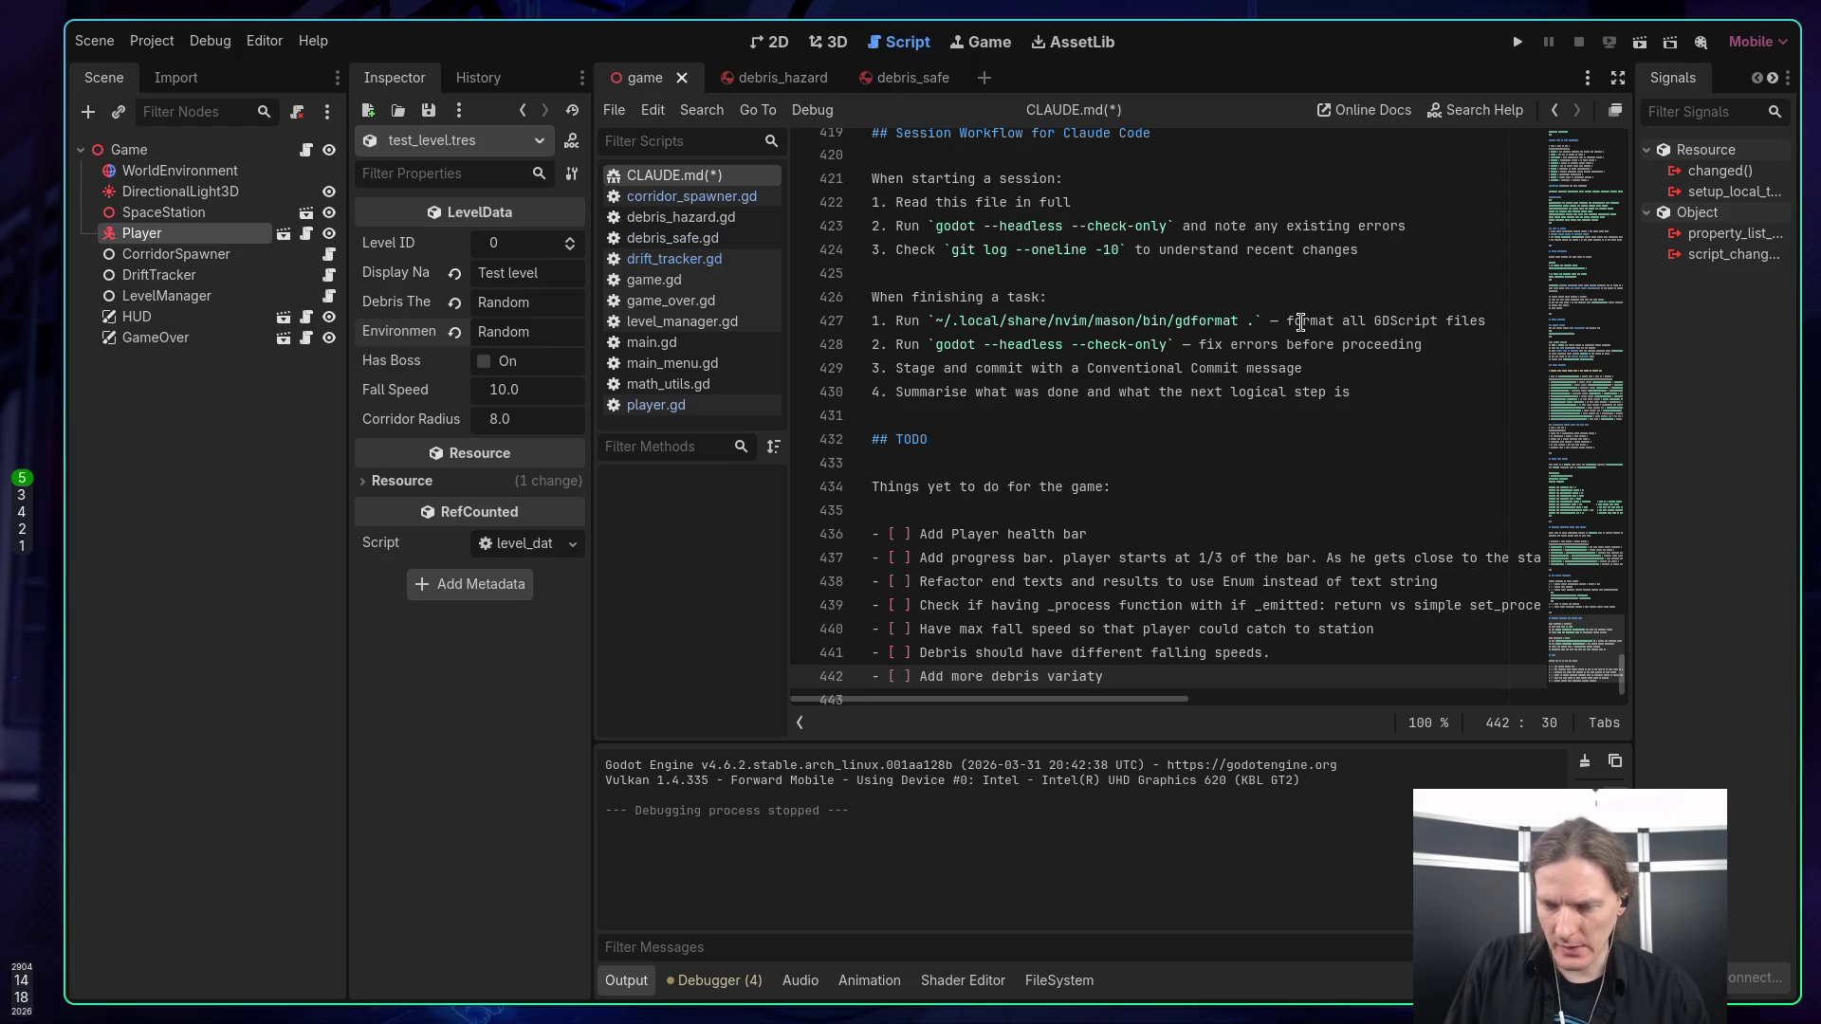
text(. )
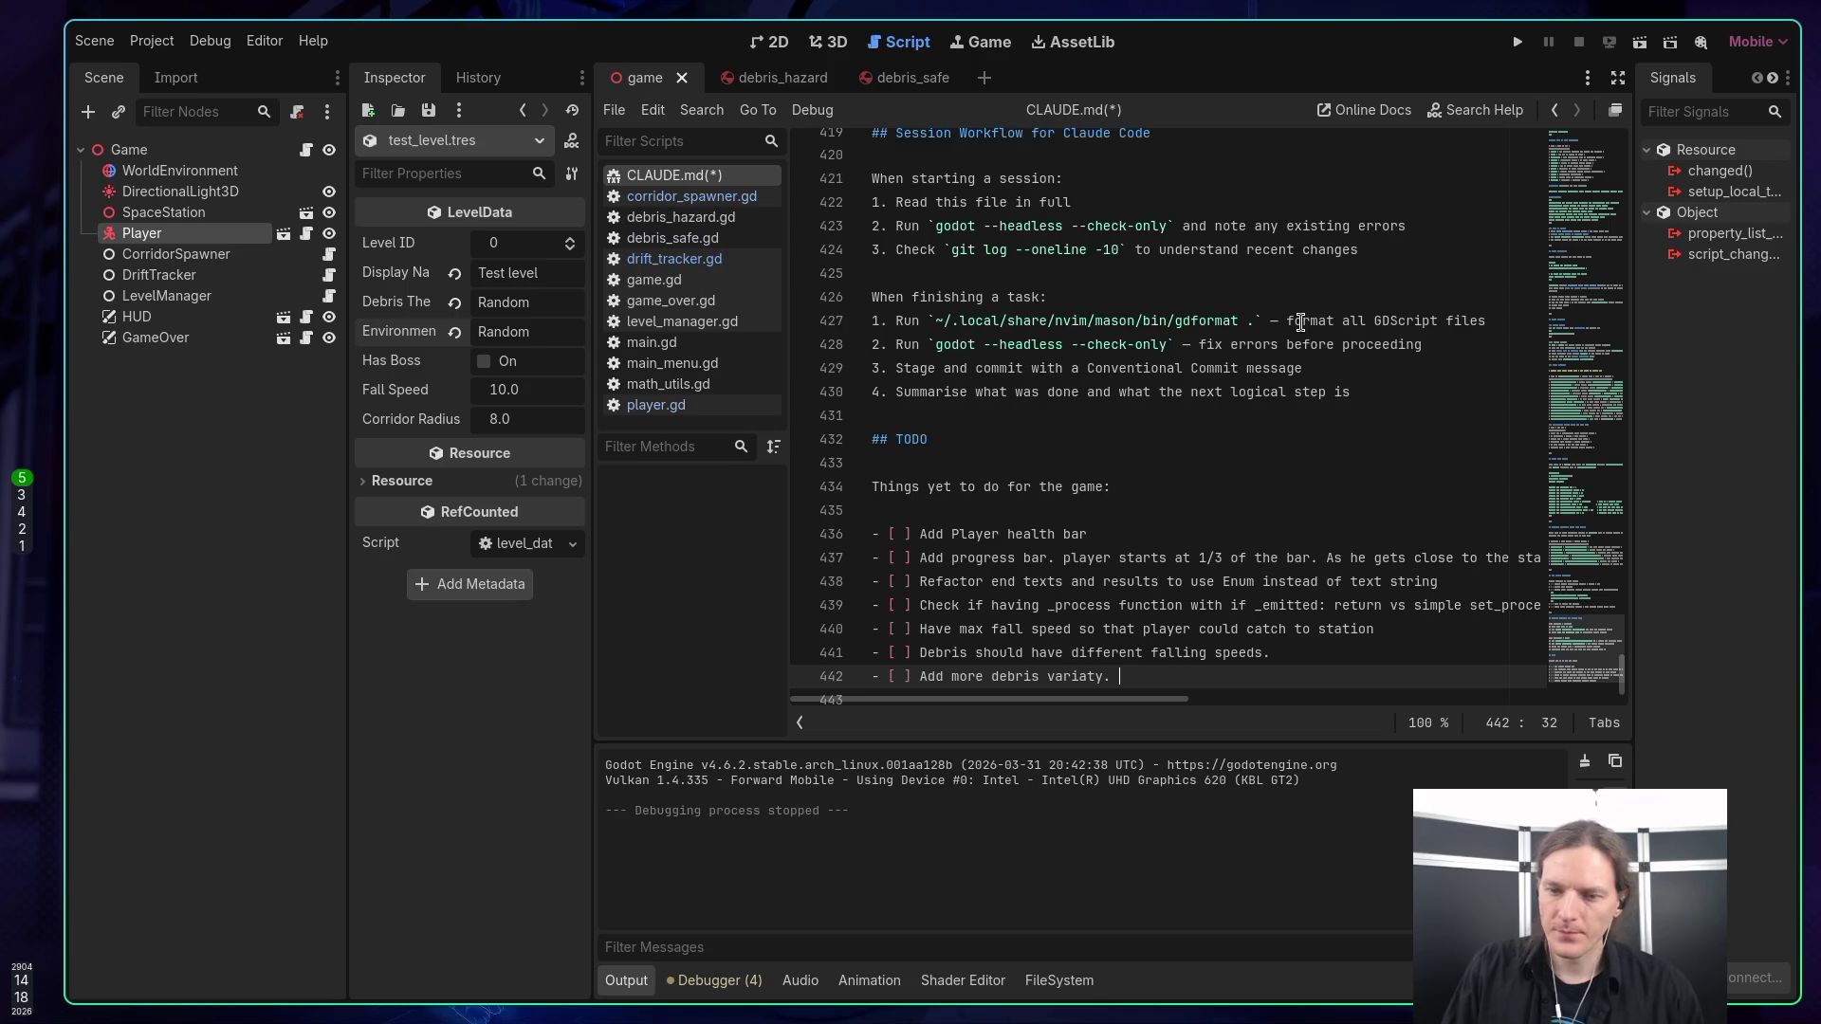
text(Need )
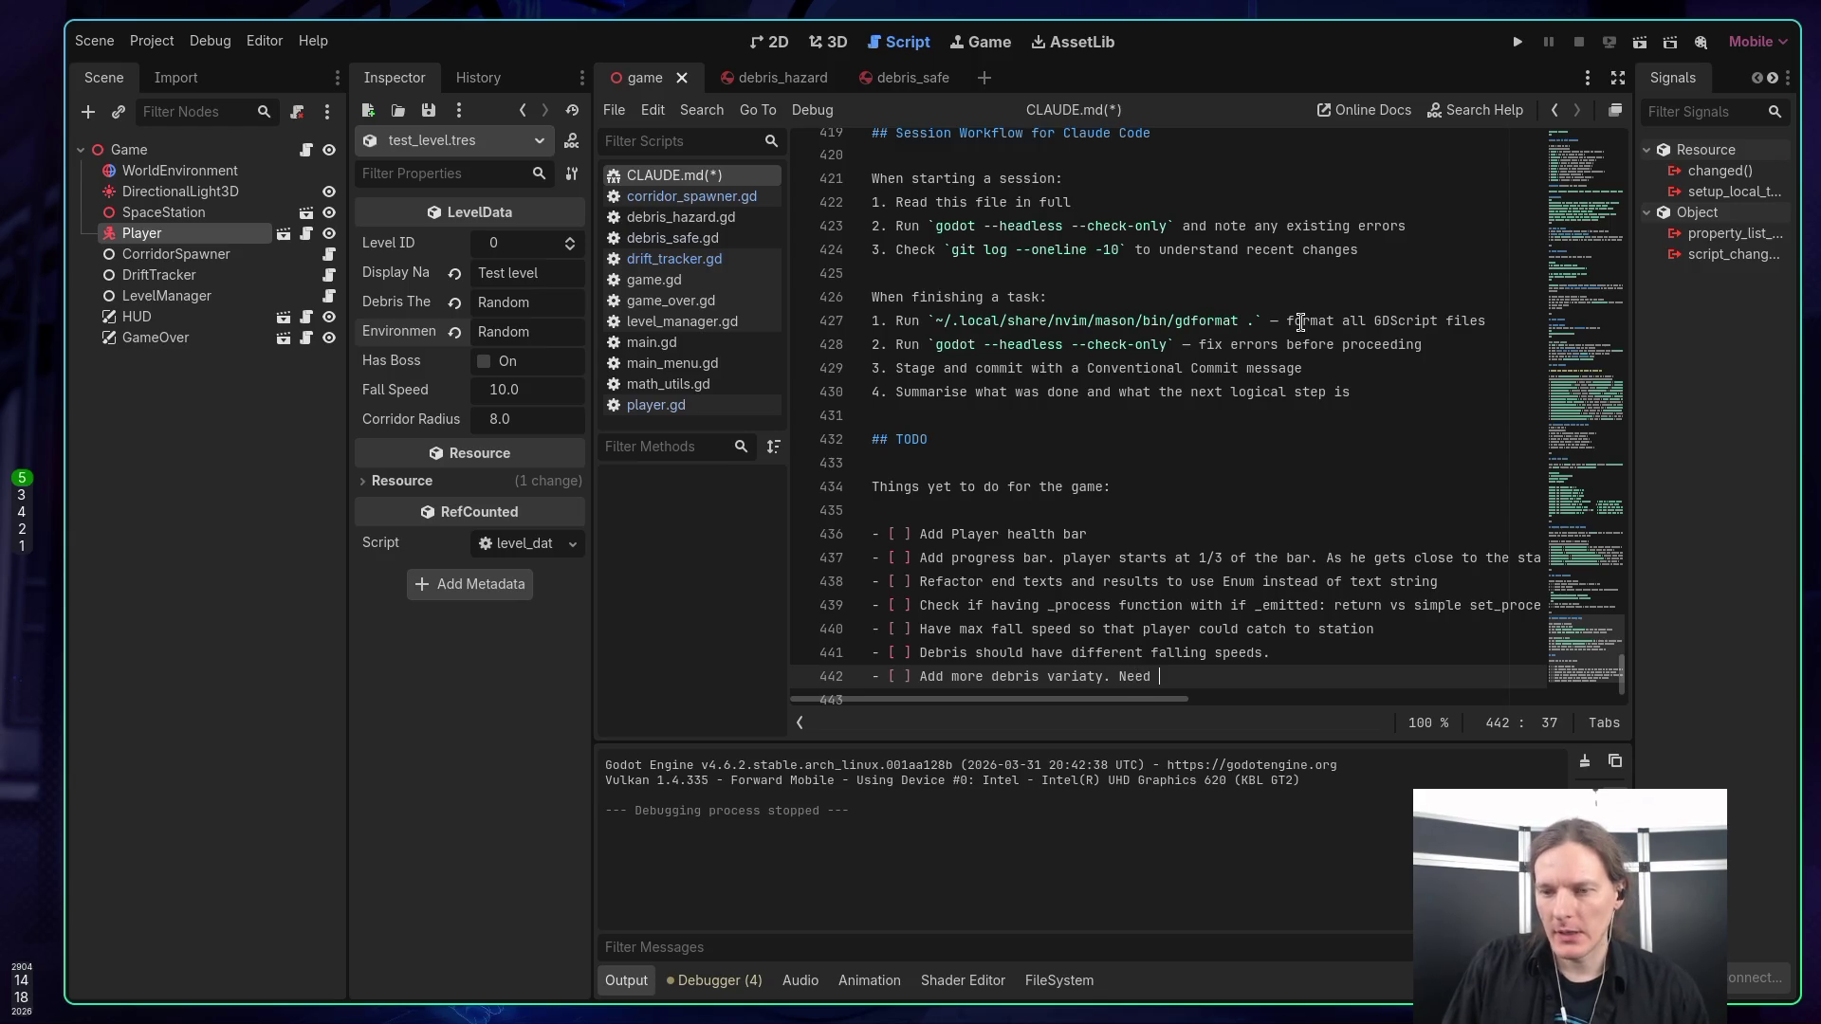
text(walls)
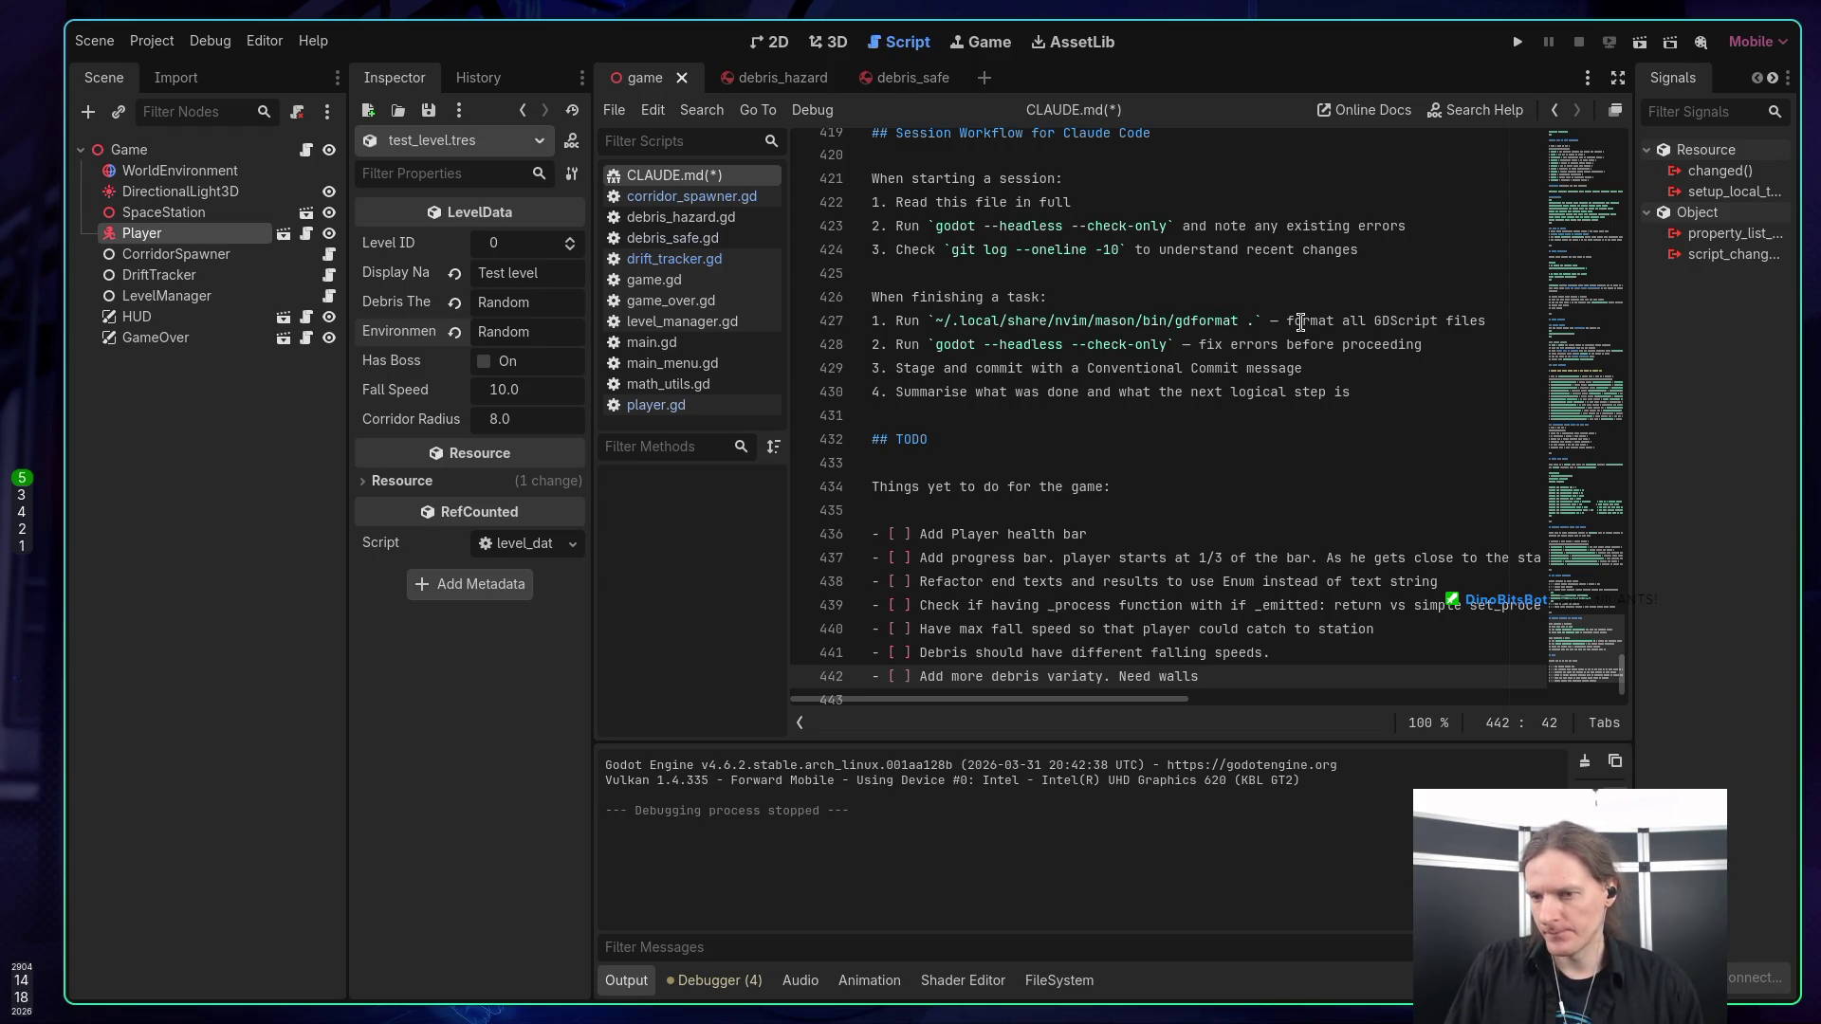
text(.)
key(Return)
text([ ];)
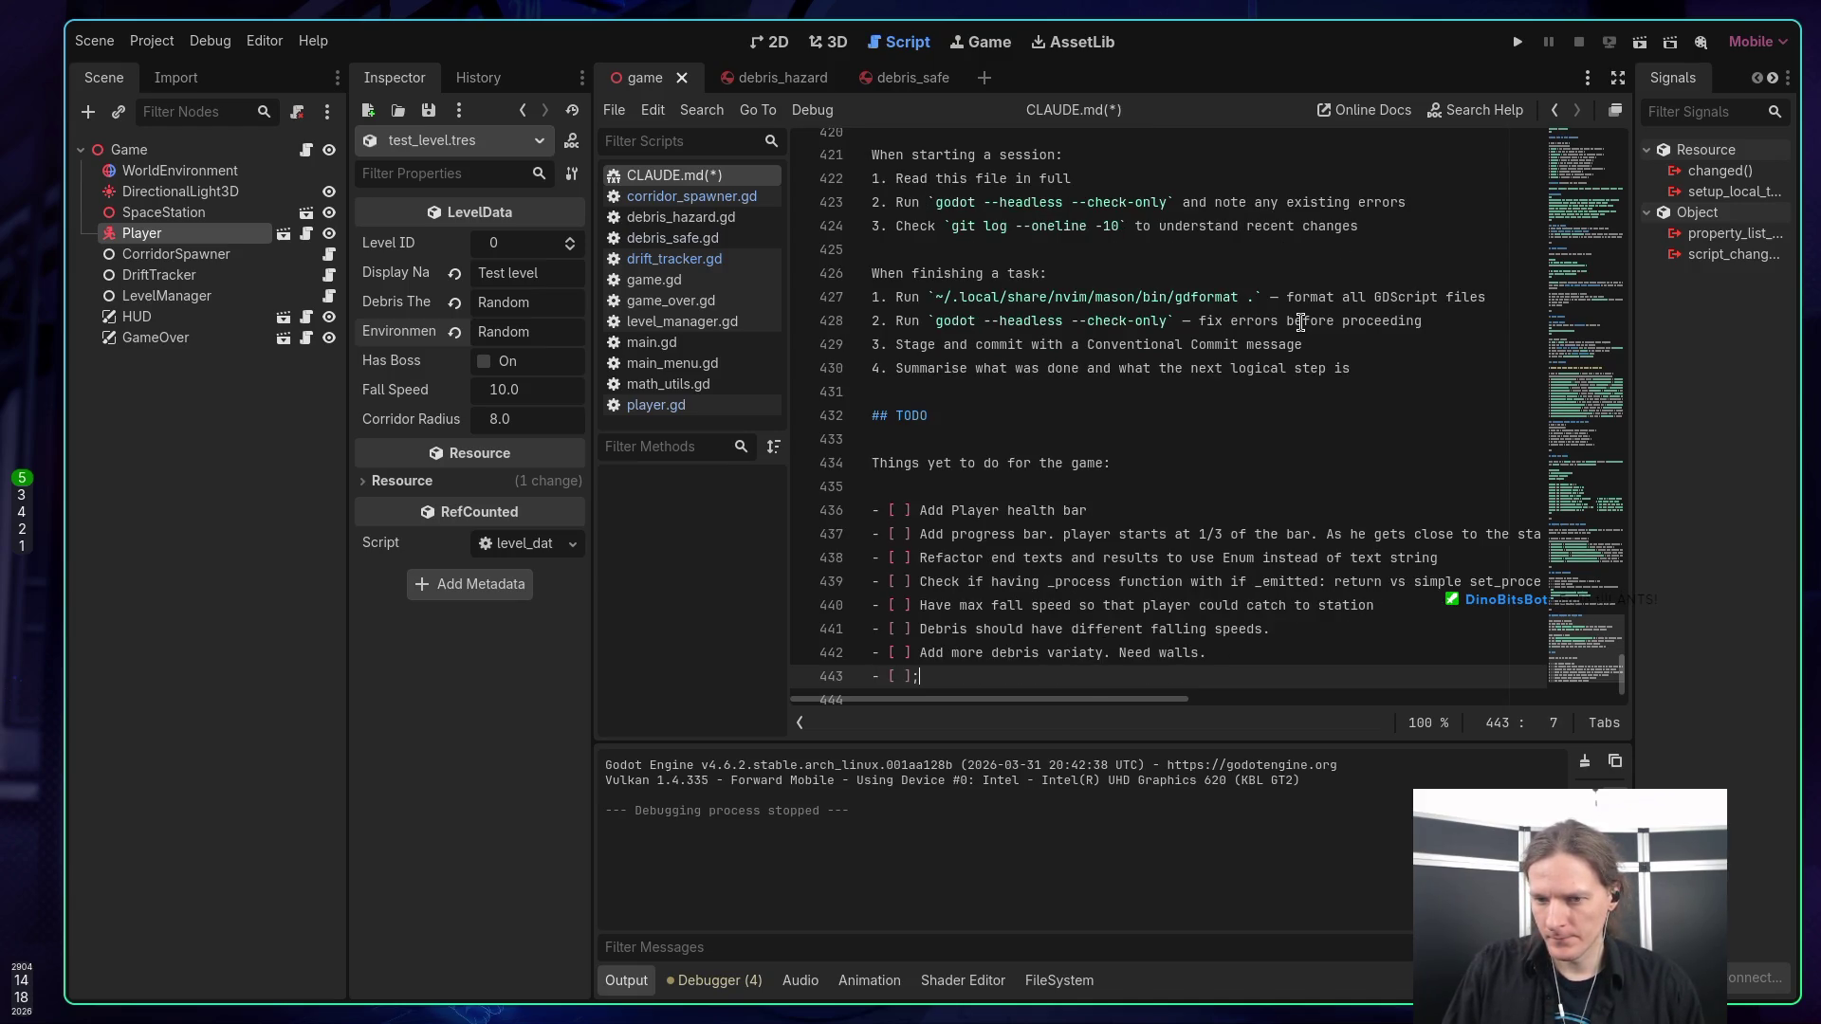
Replace the stray semicolon with 'Add health pickup to heal your self' and start a new line.
key(BackSpace)
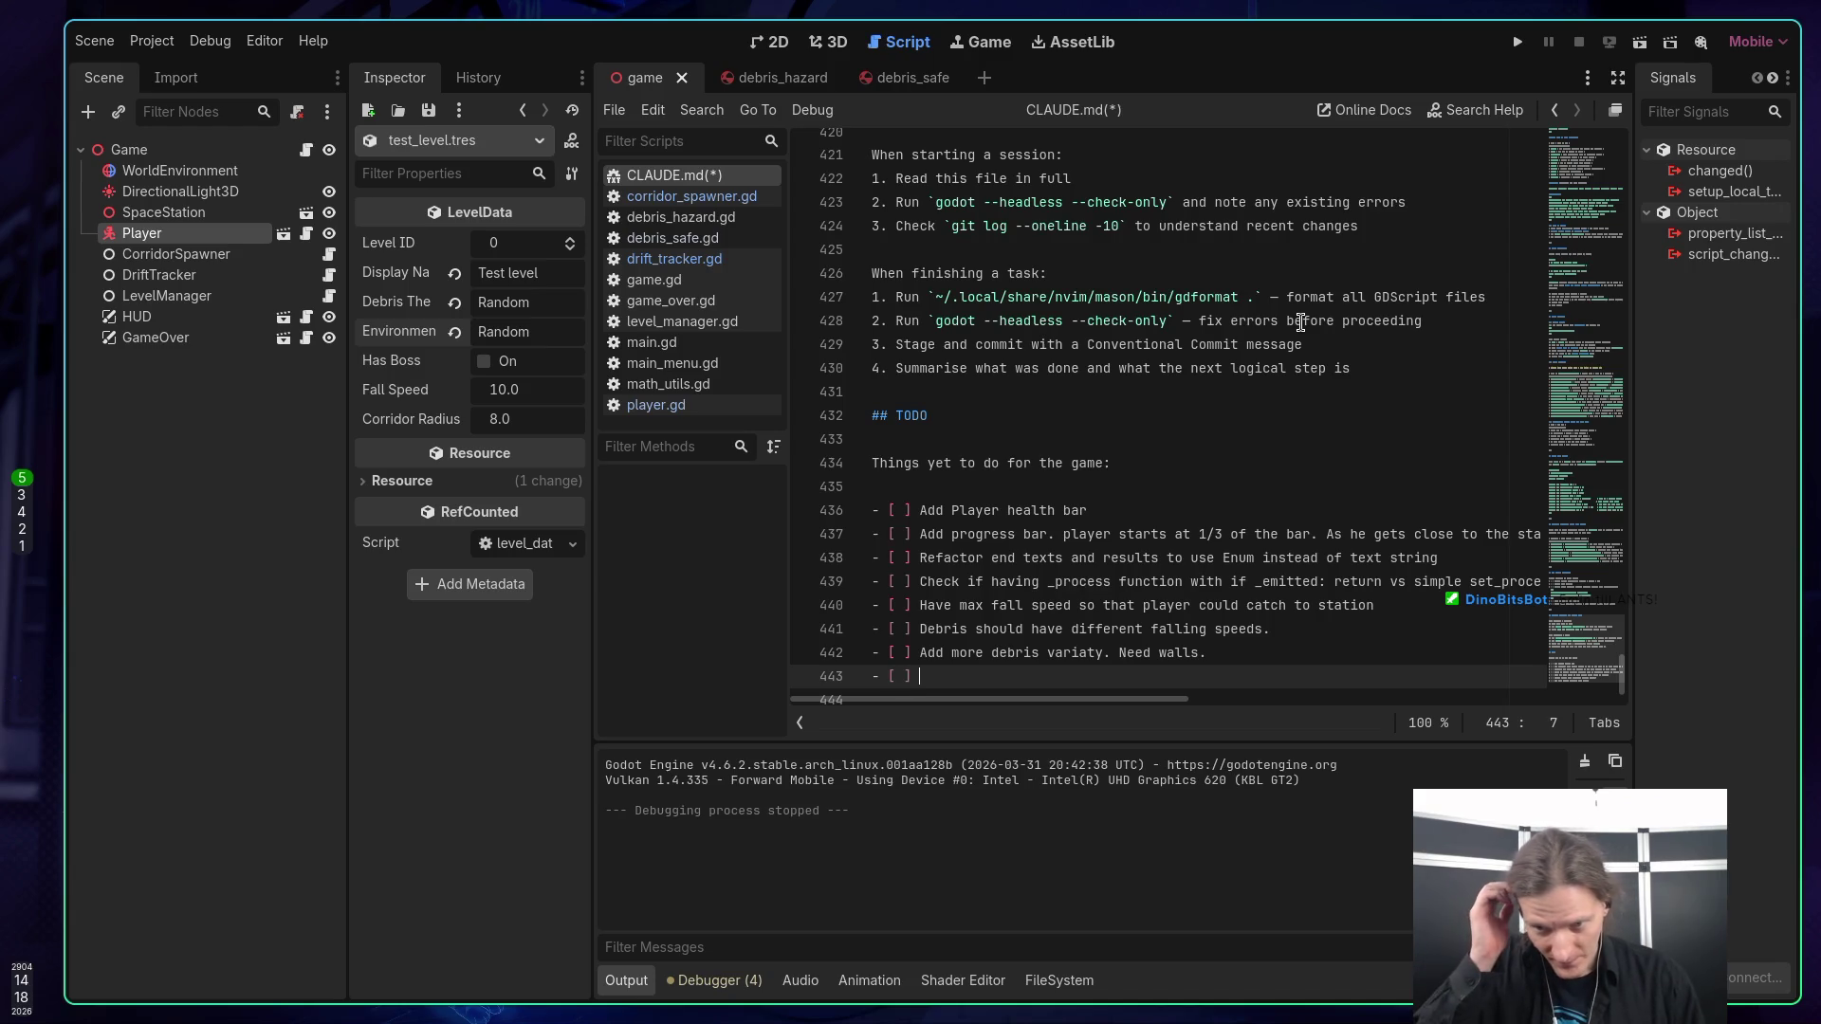
text(Add)
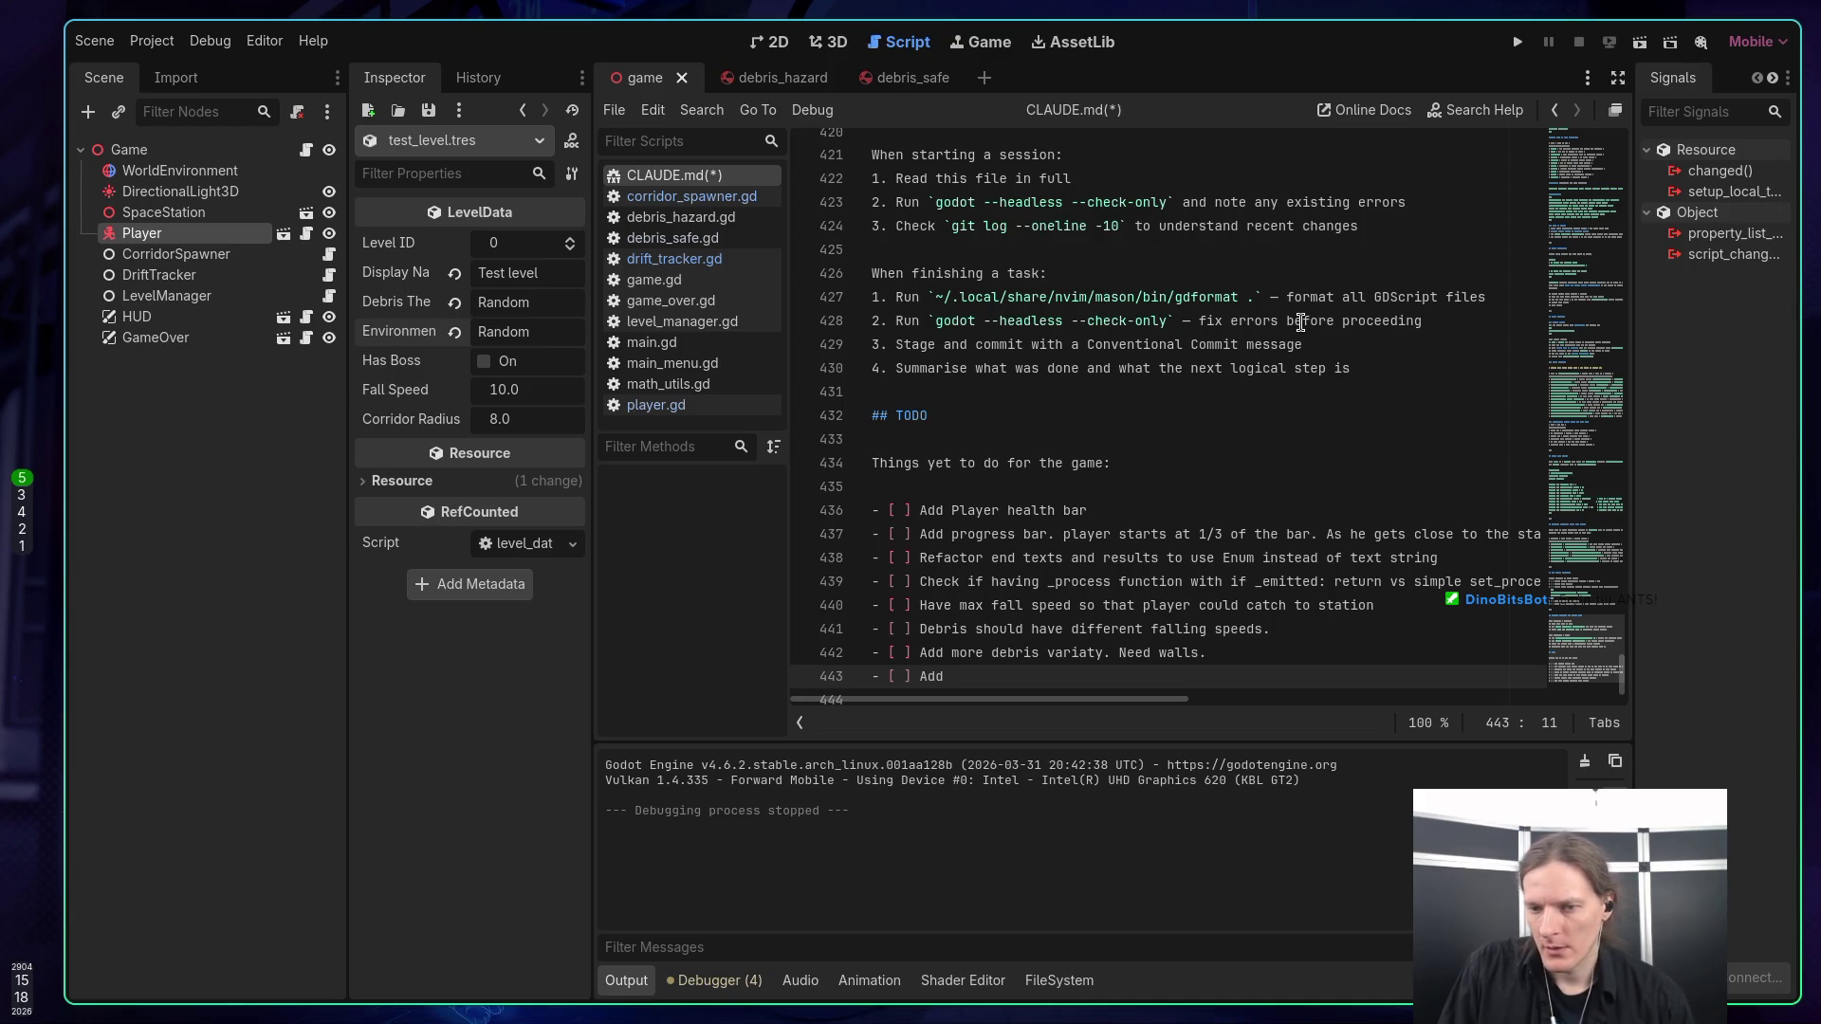
text(health )
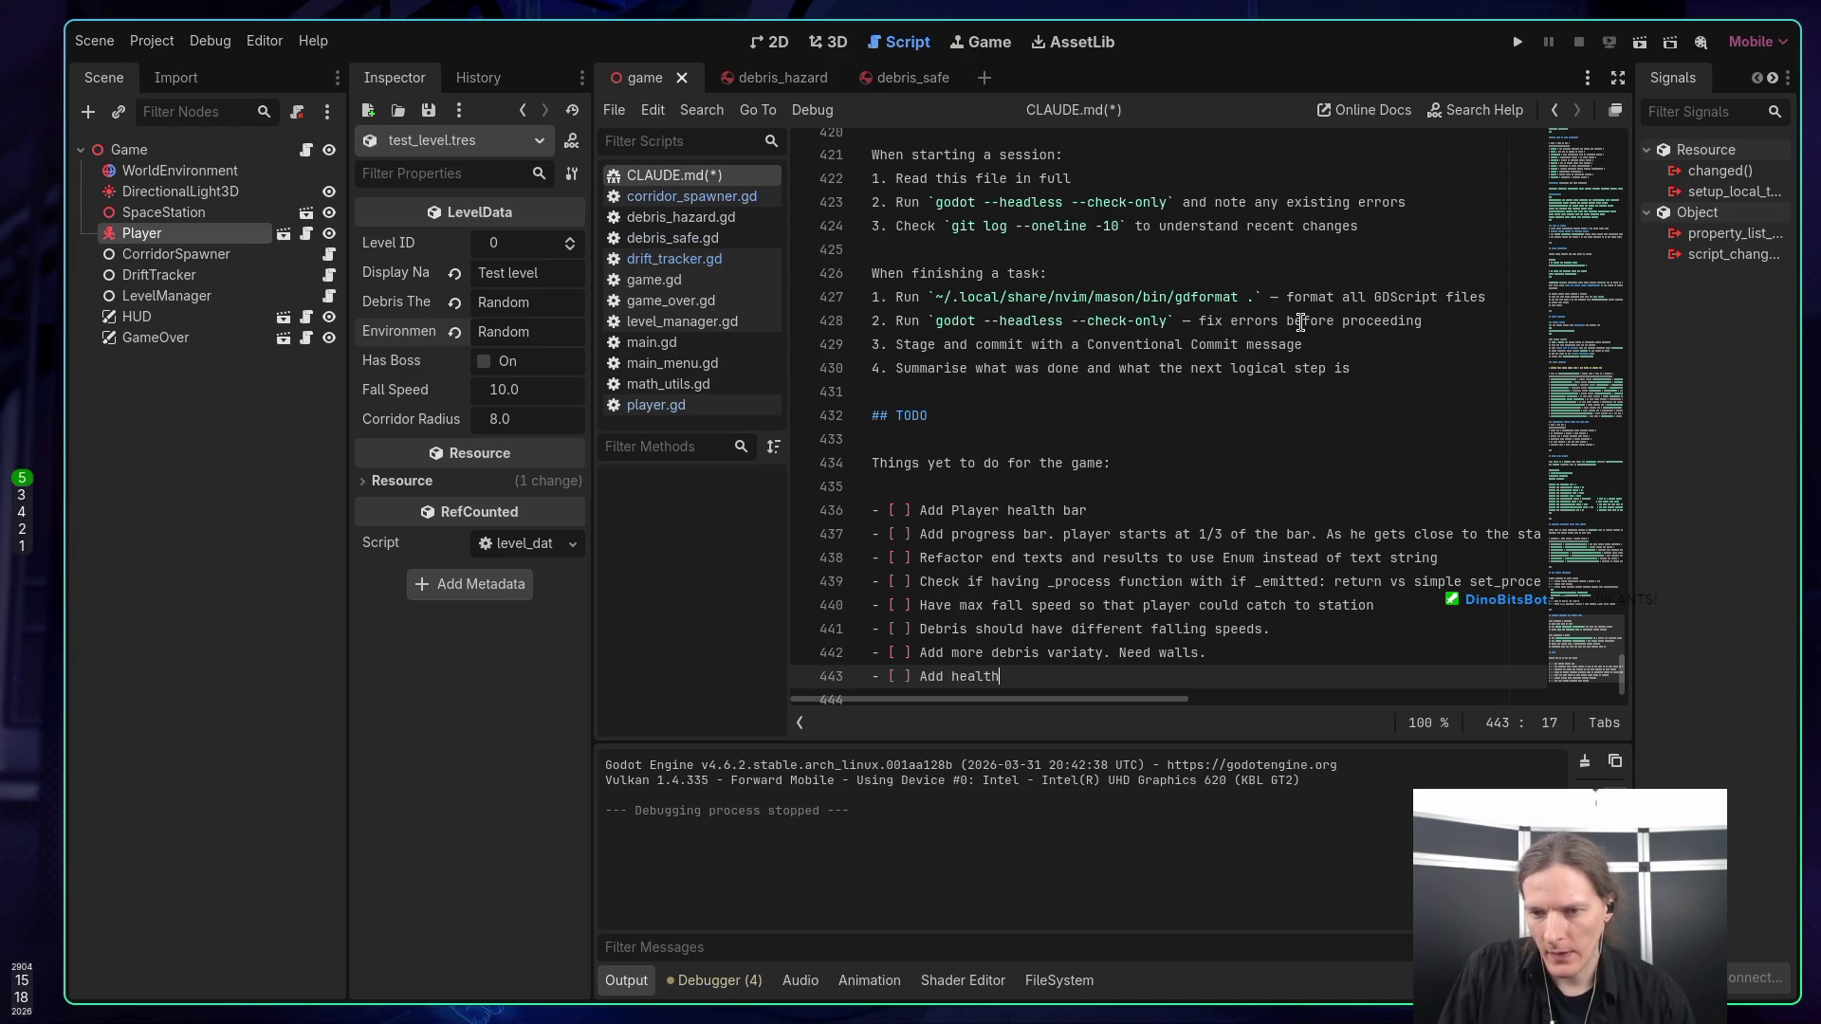
text(pick)
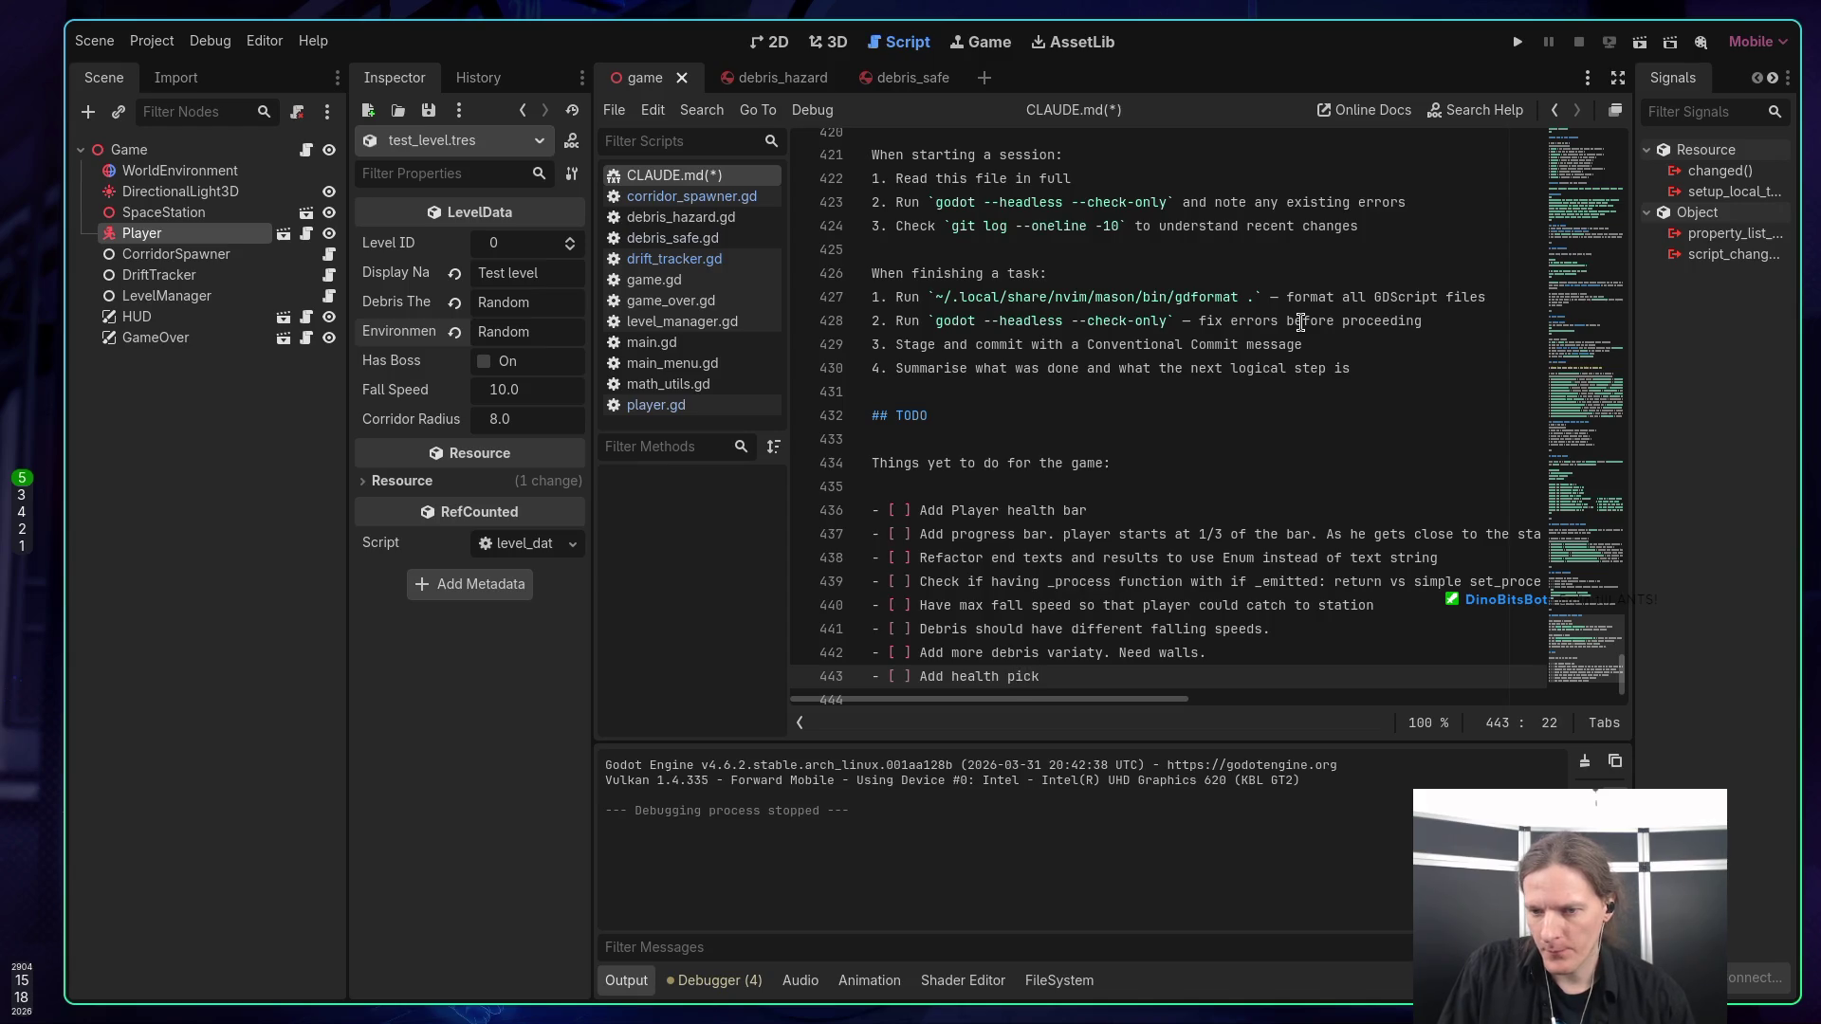
text(up to h)
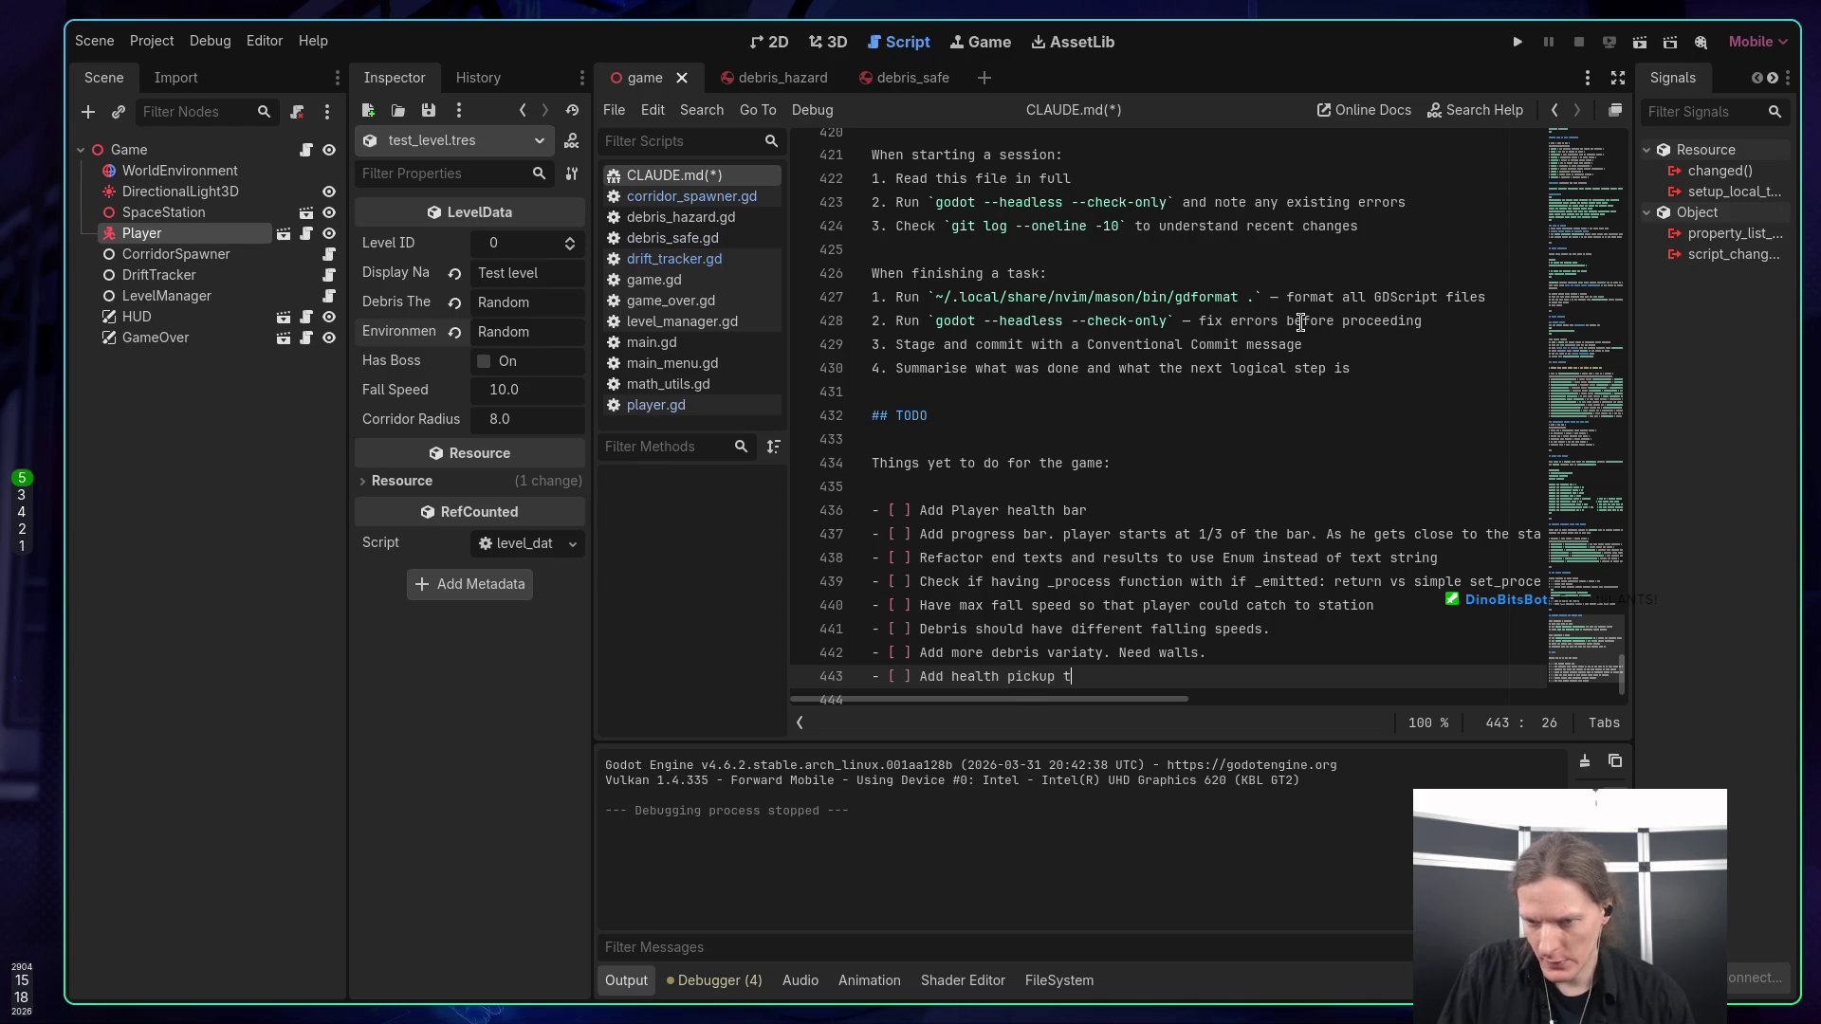
text(eal your )
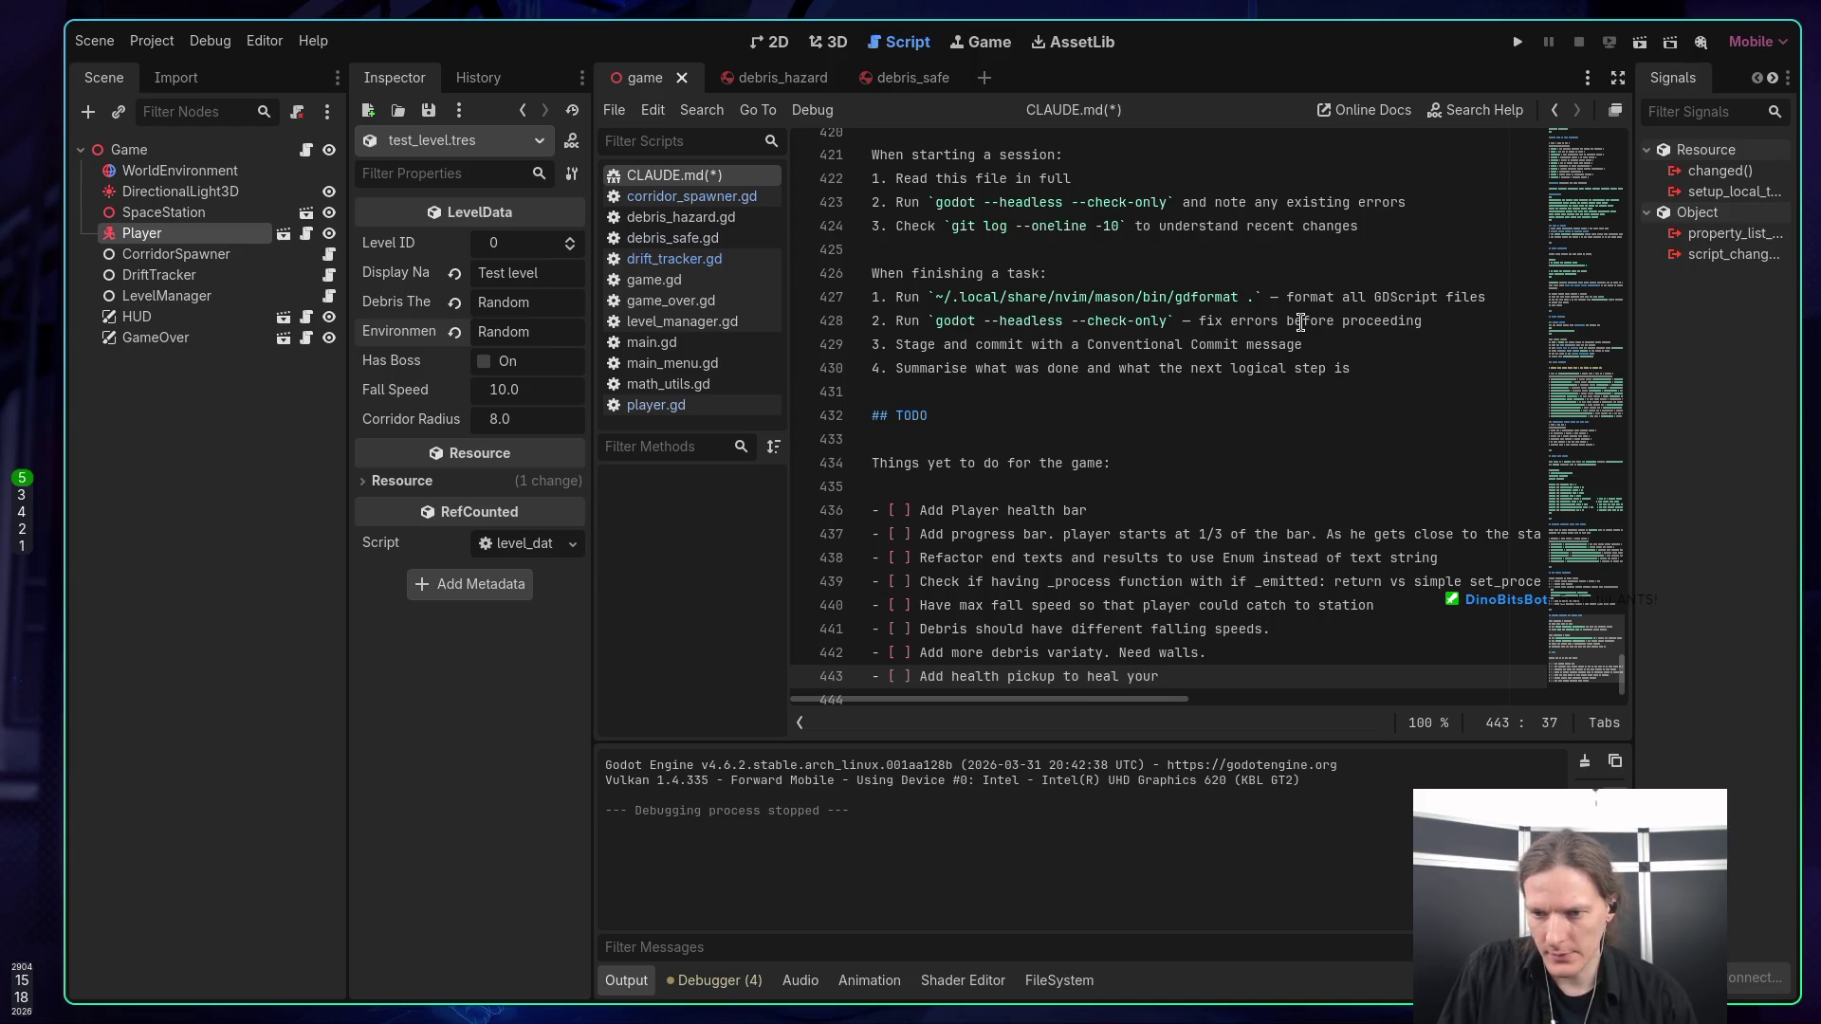
text(self)
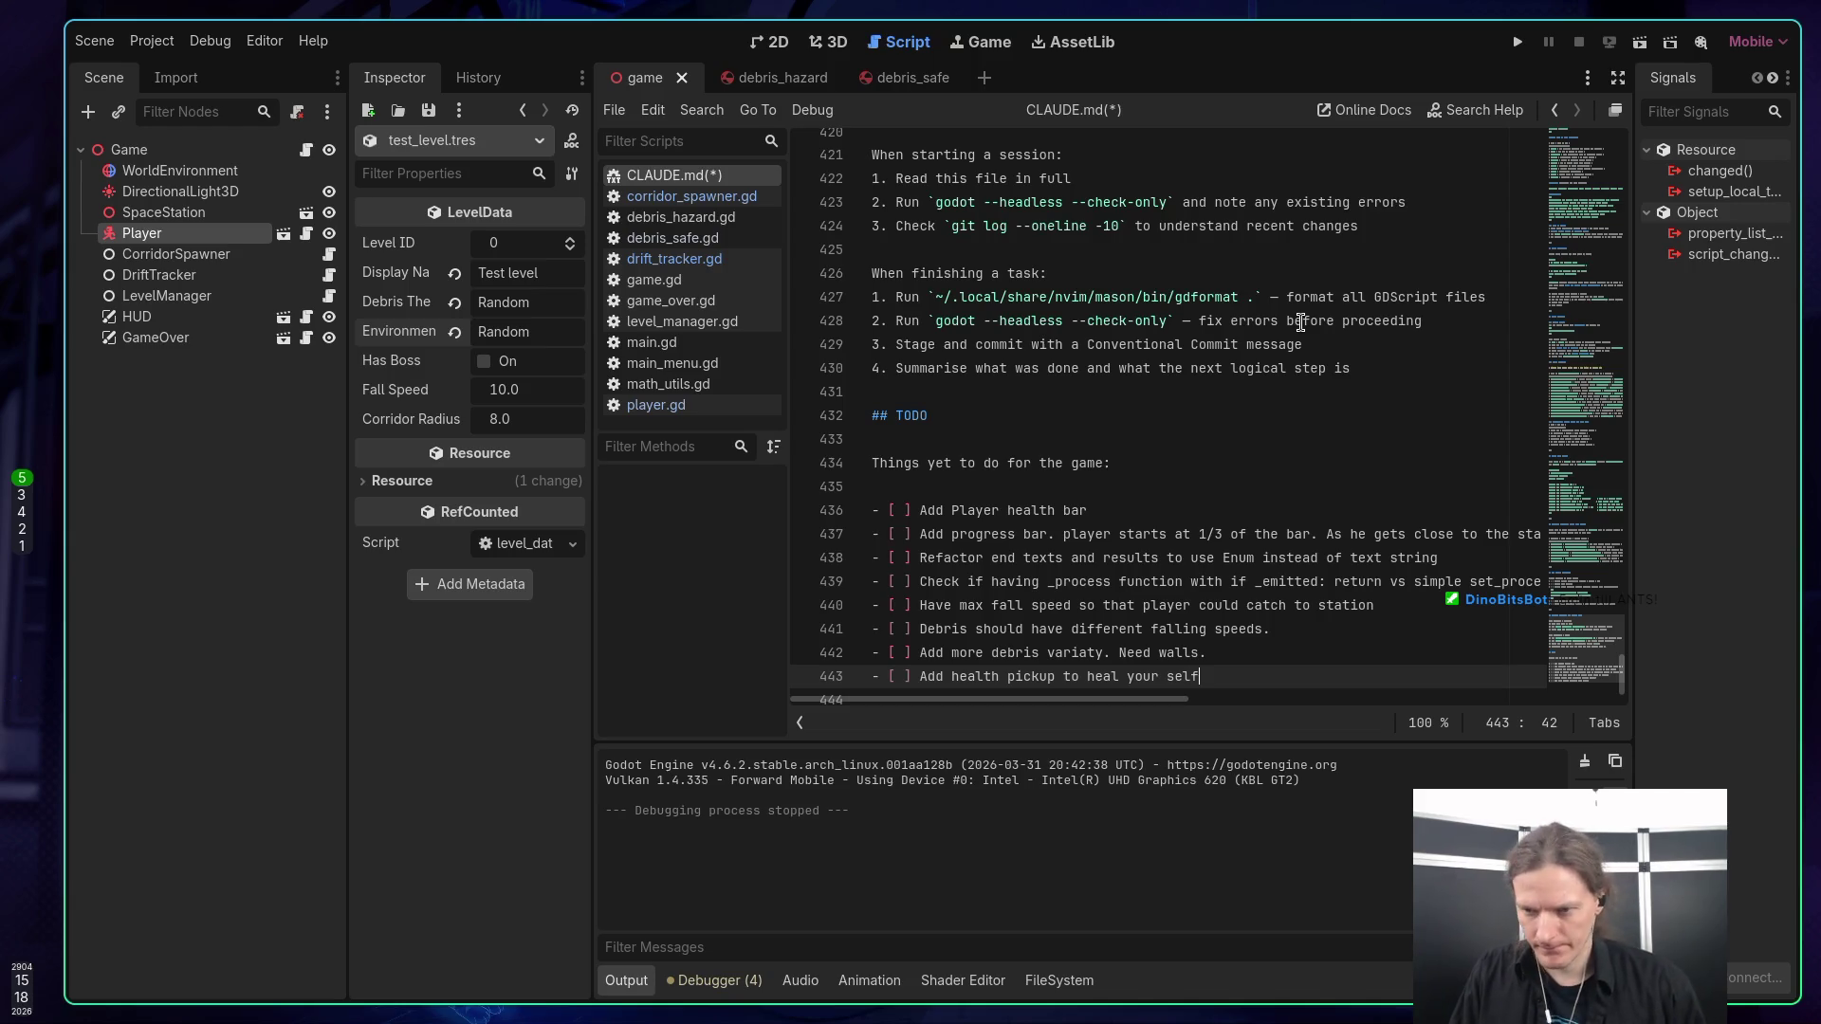
key(Return)
Start a rework item where the player starts the game with an initial jump, and enable line wrapping.
text(- [ ] )
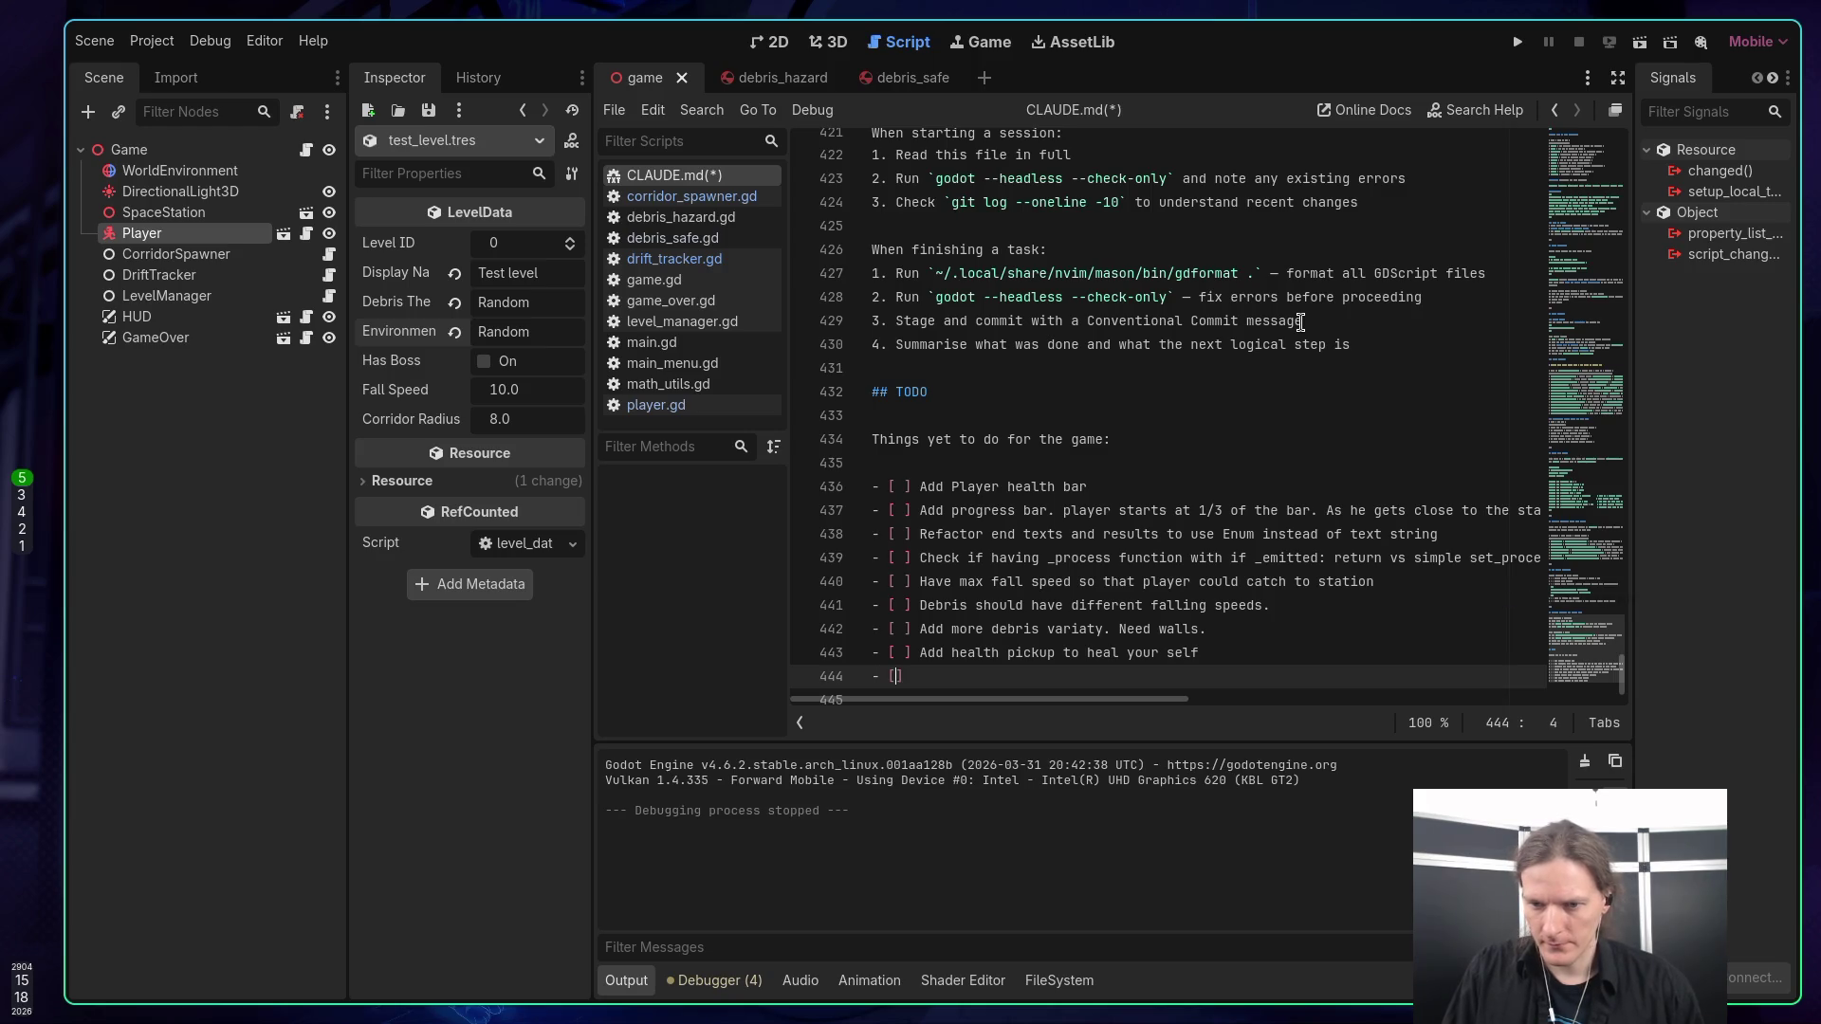
text(R)
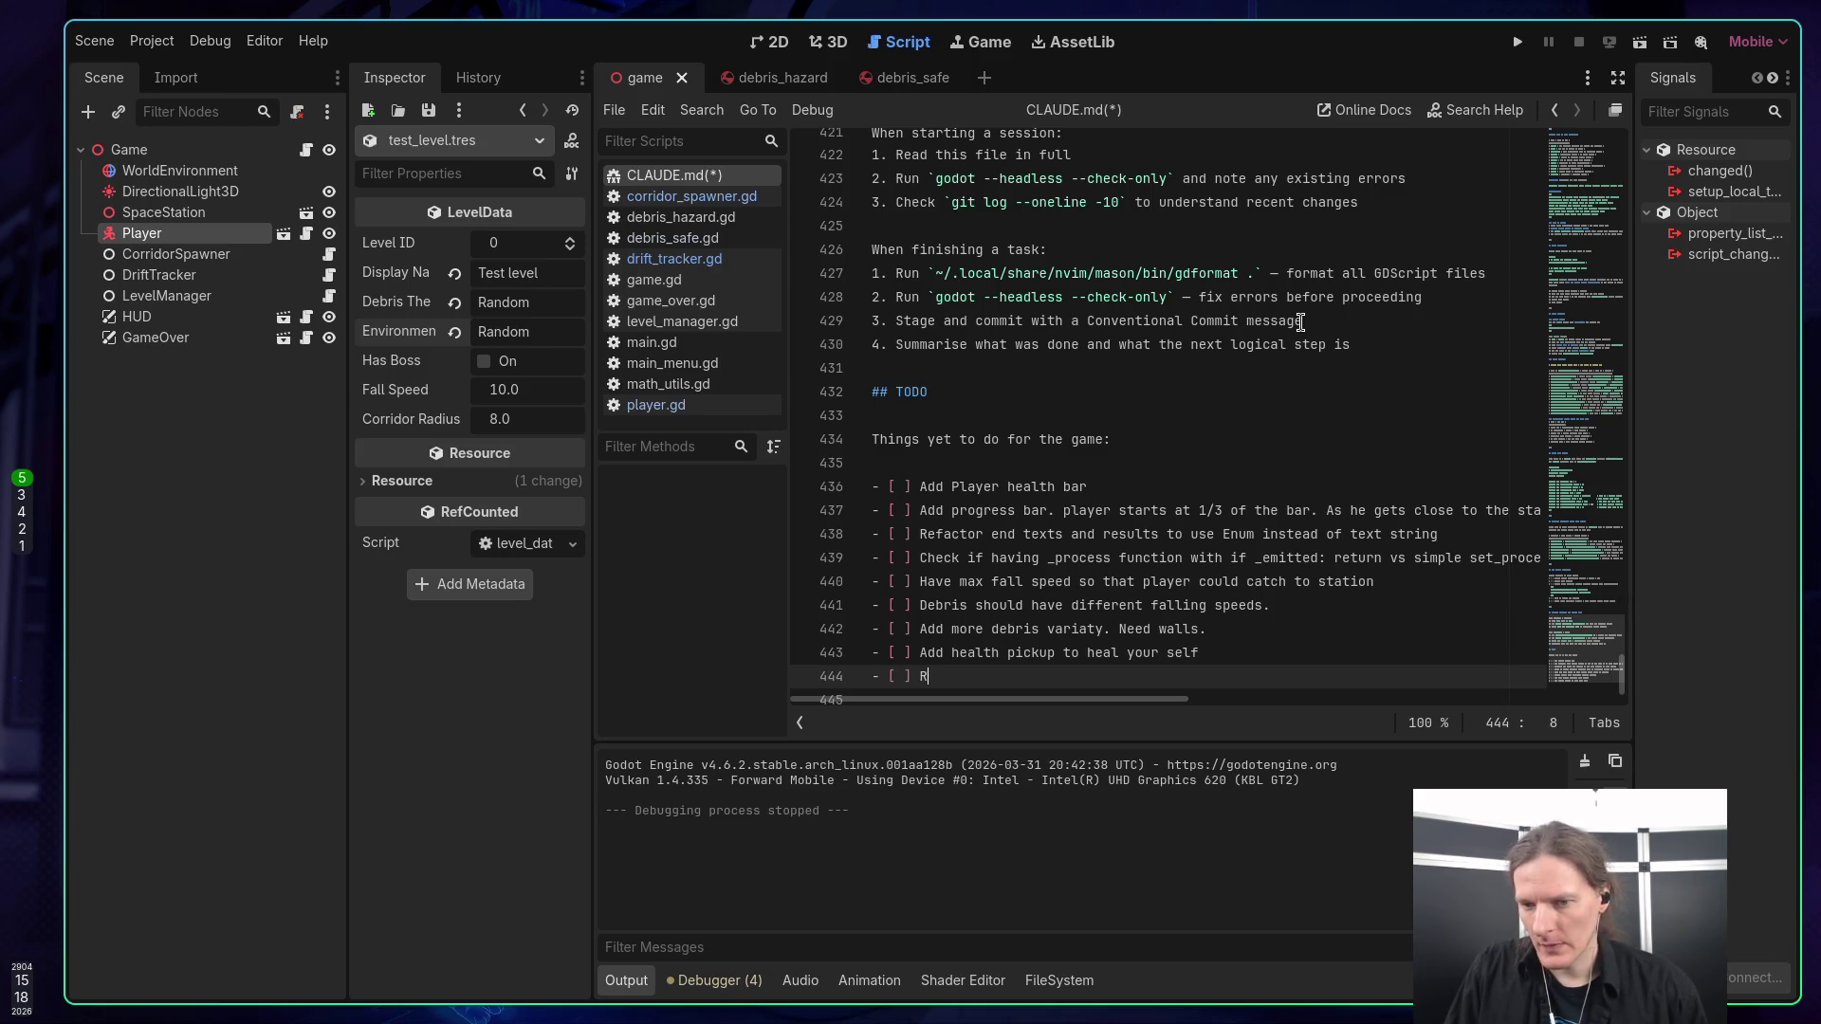
text(ework, )
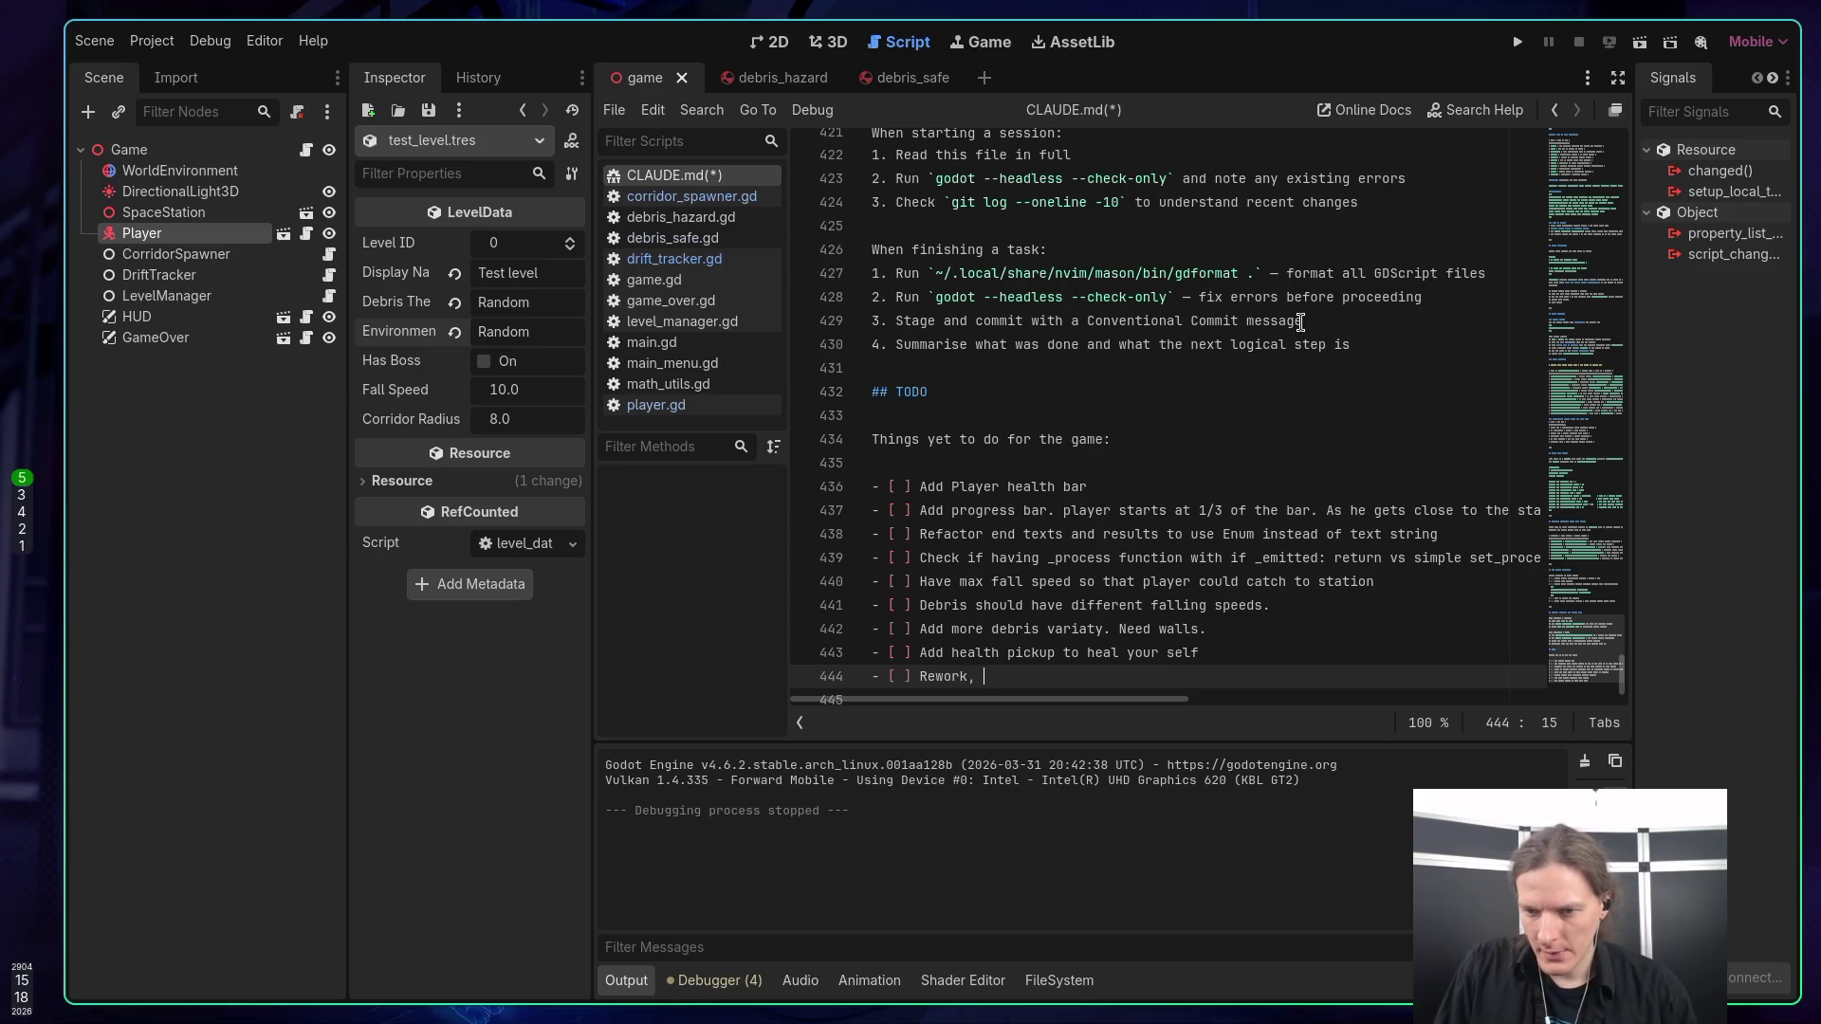
text(so that )
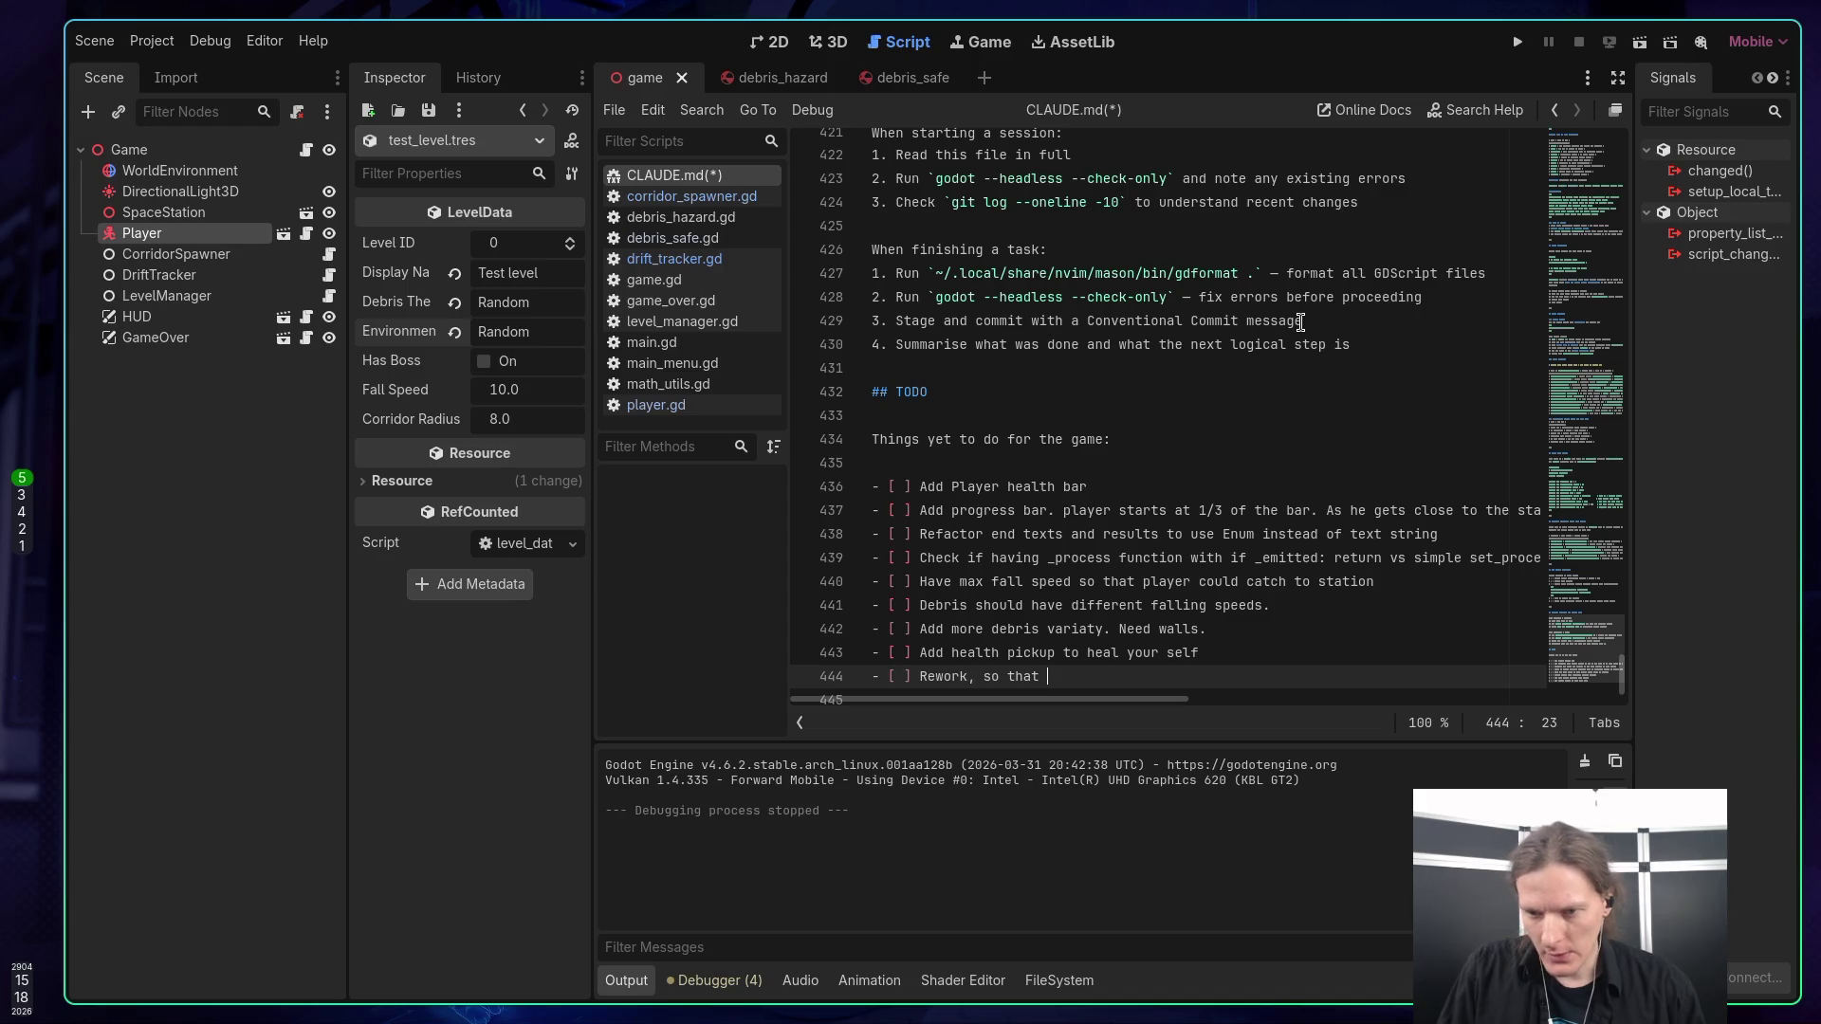
text(player)
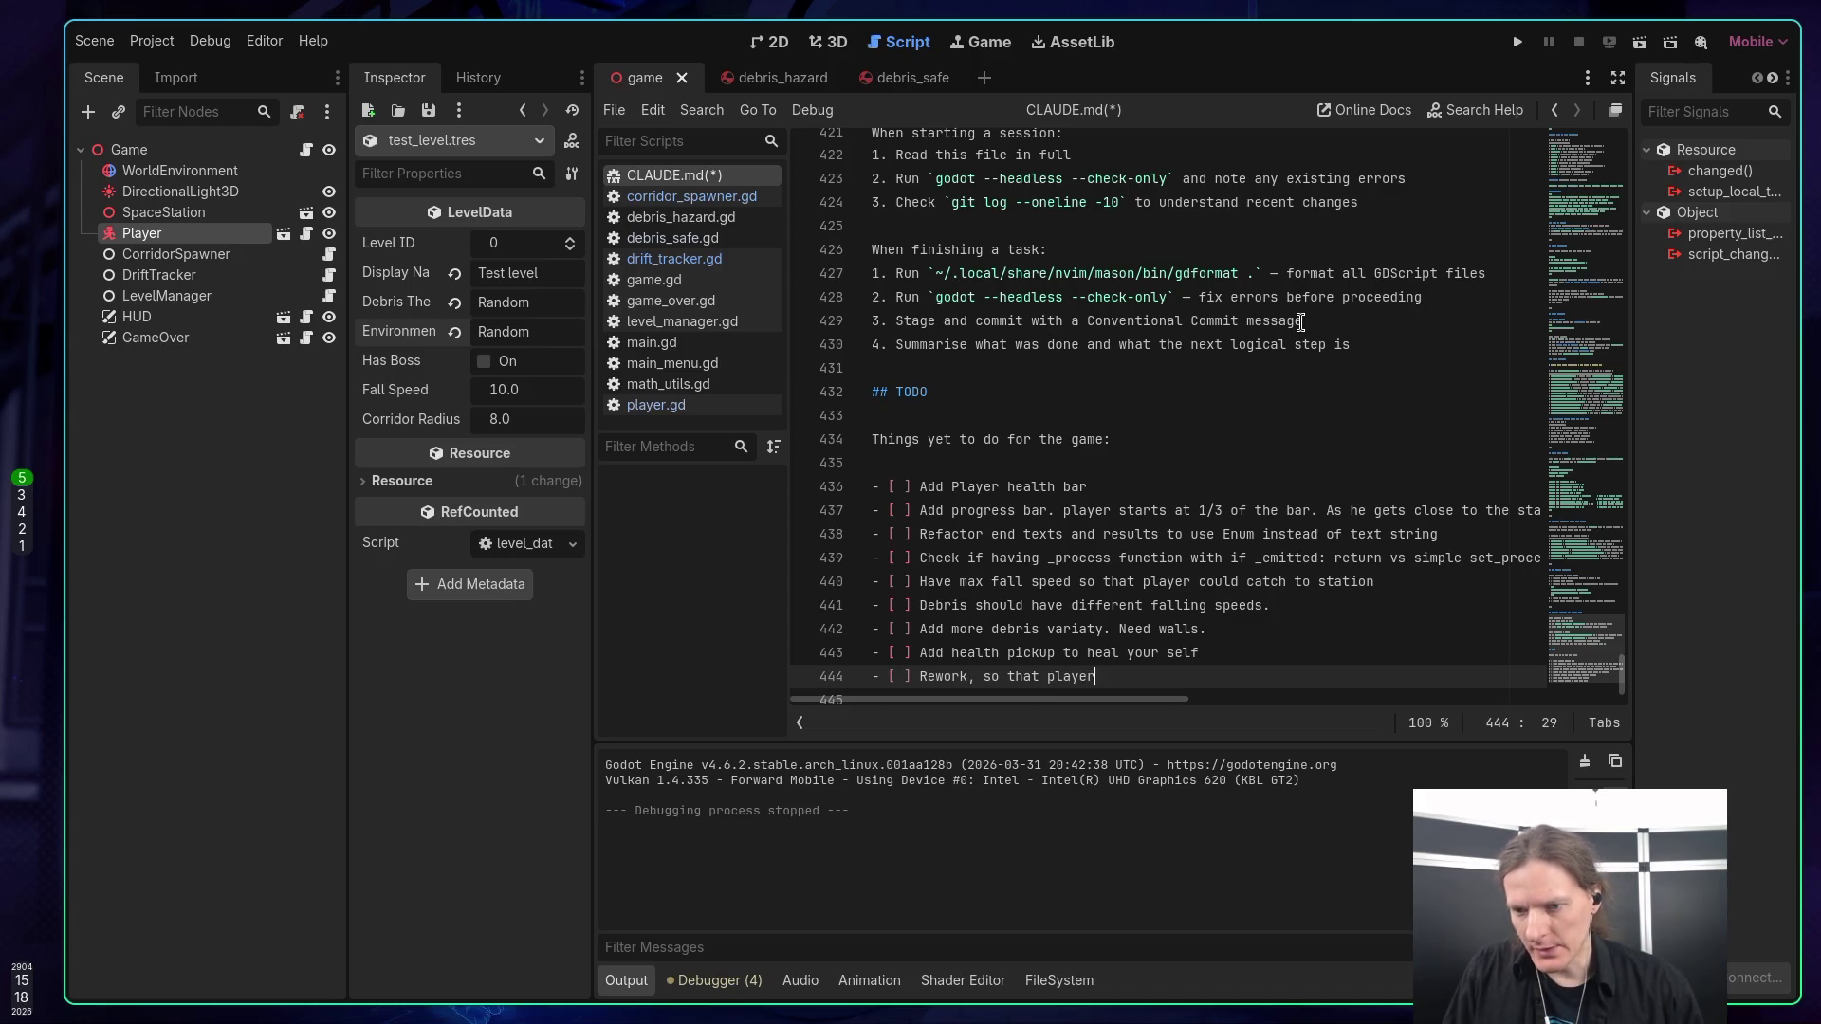
text( would have)
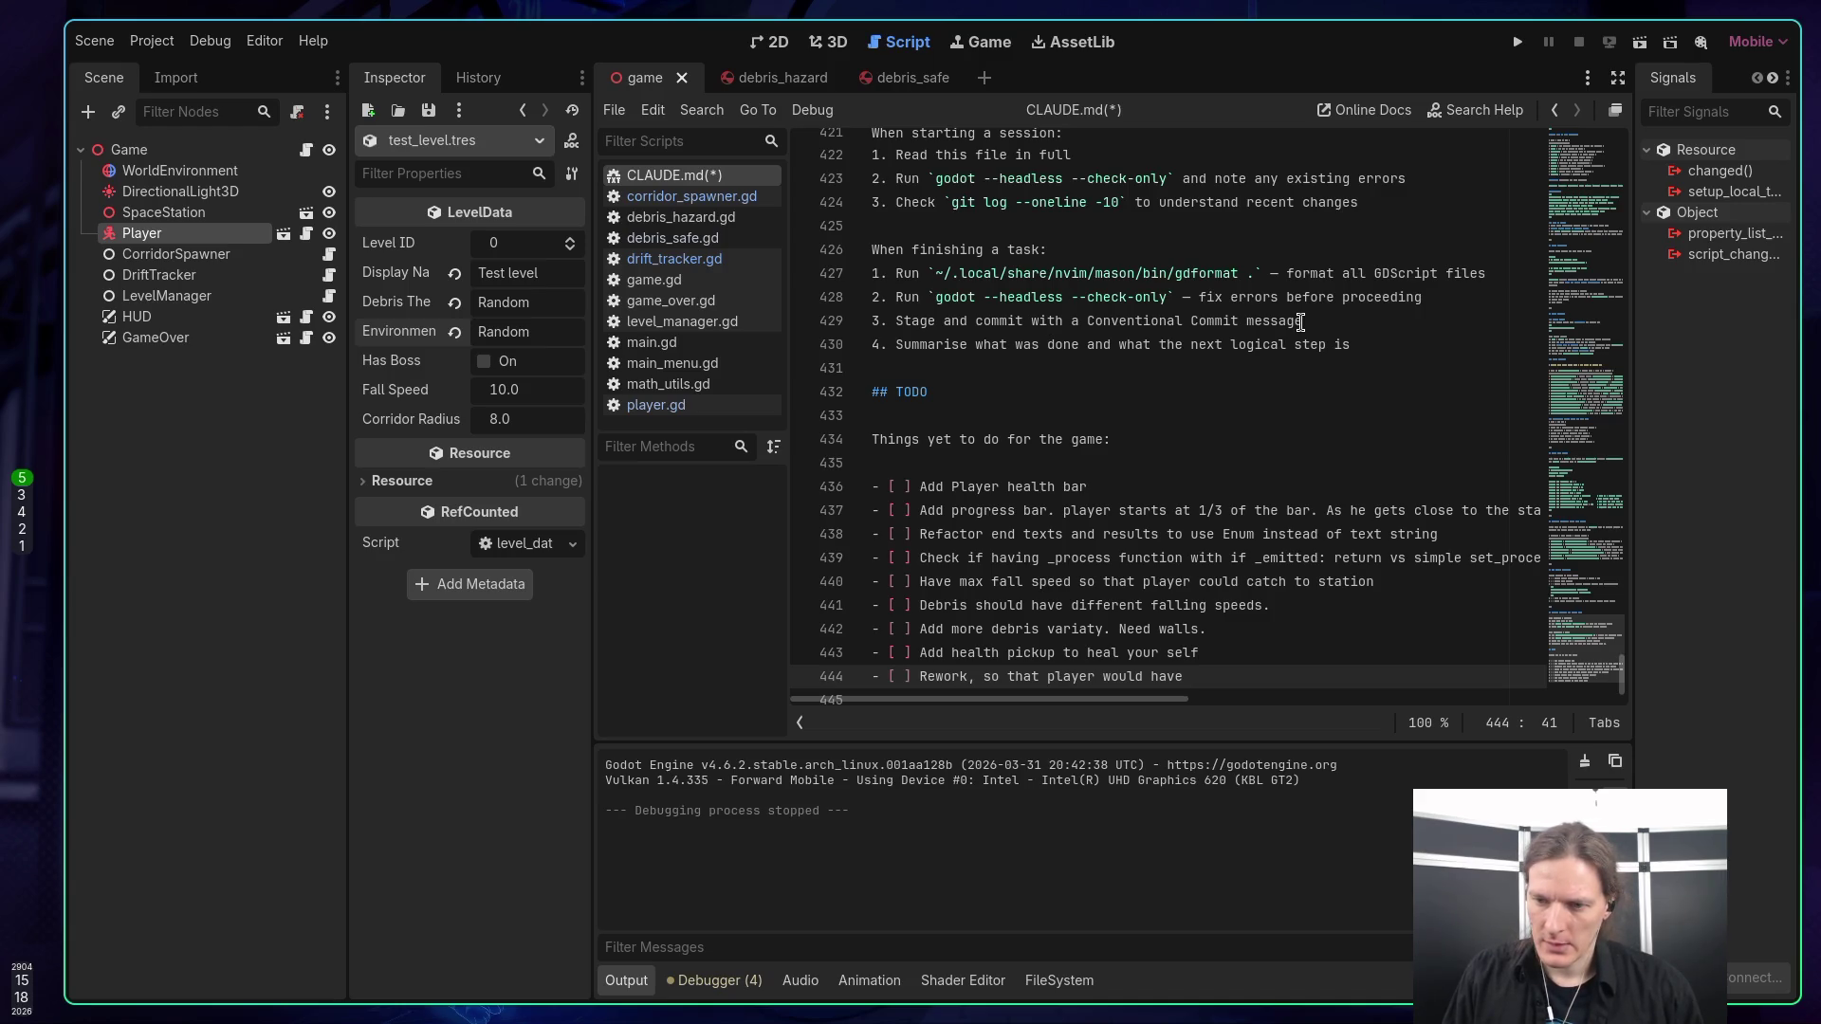
key(BackSpace)
key(BackSpace)
key(BackSpace)
text(s)
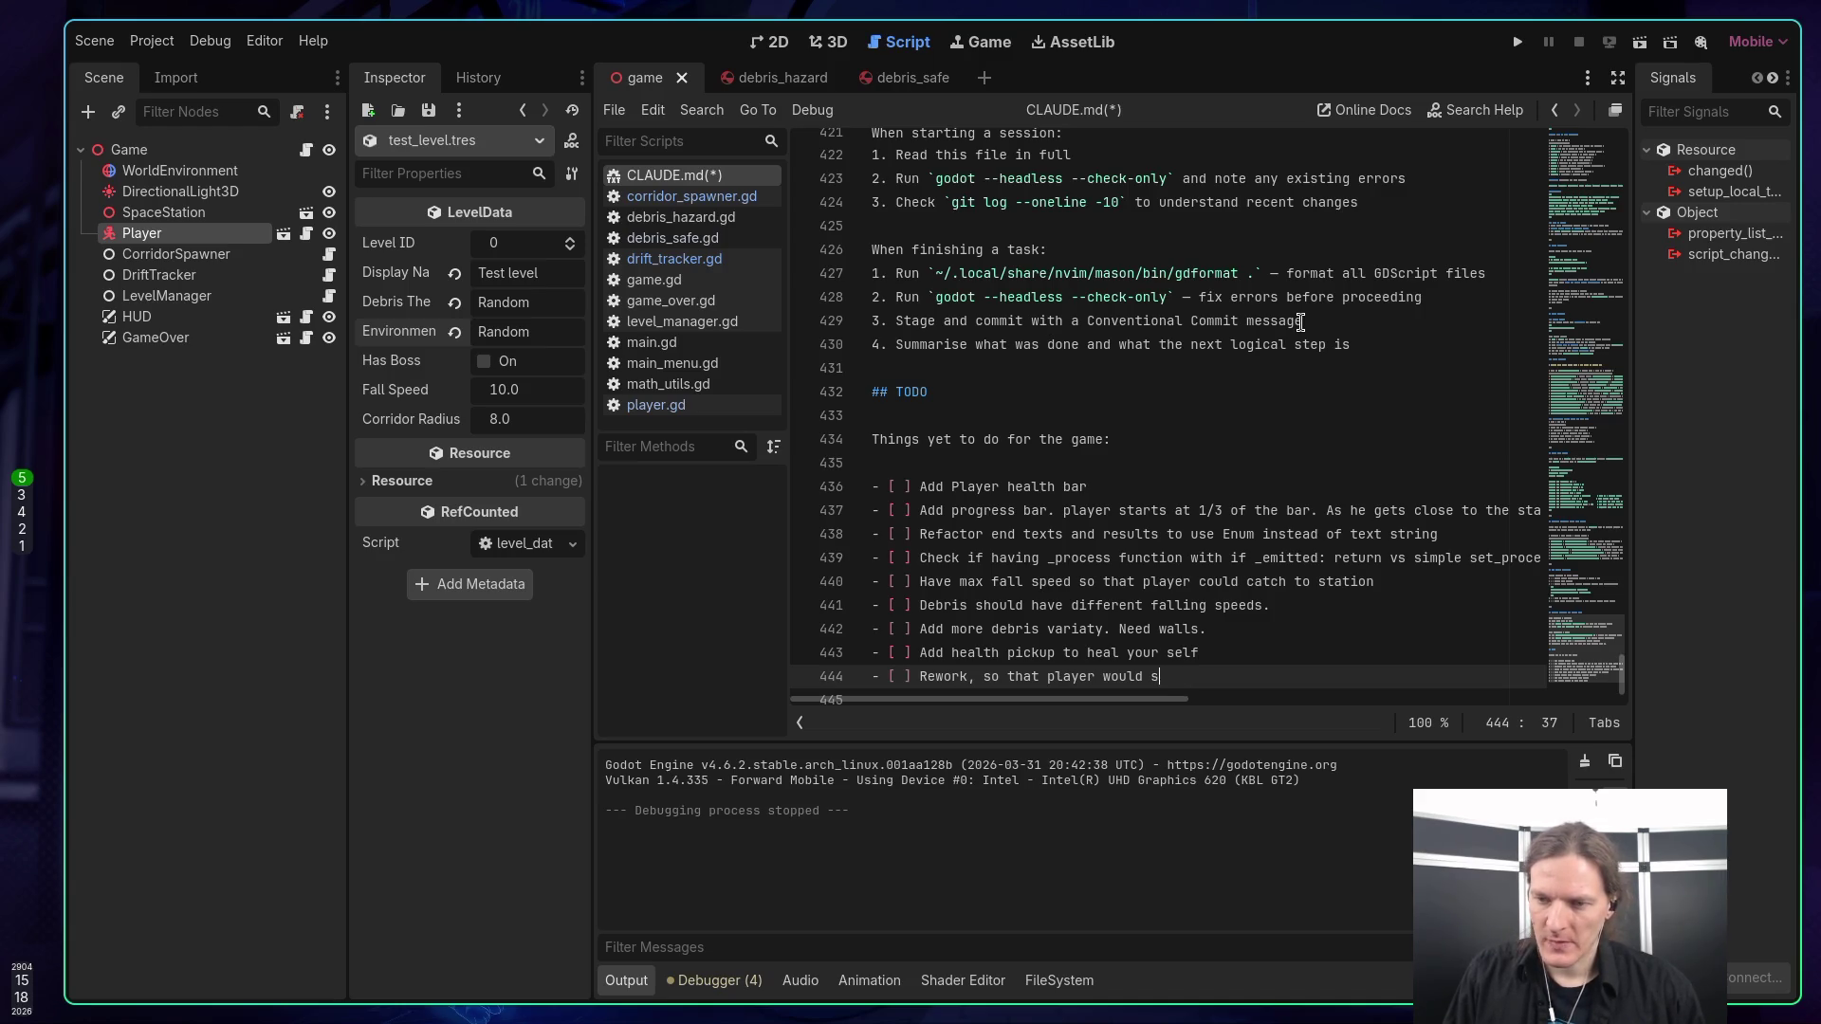
text(tart the game )
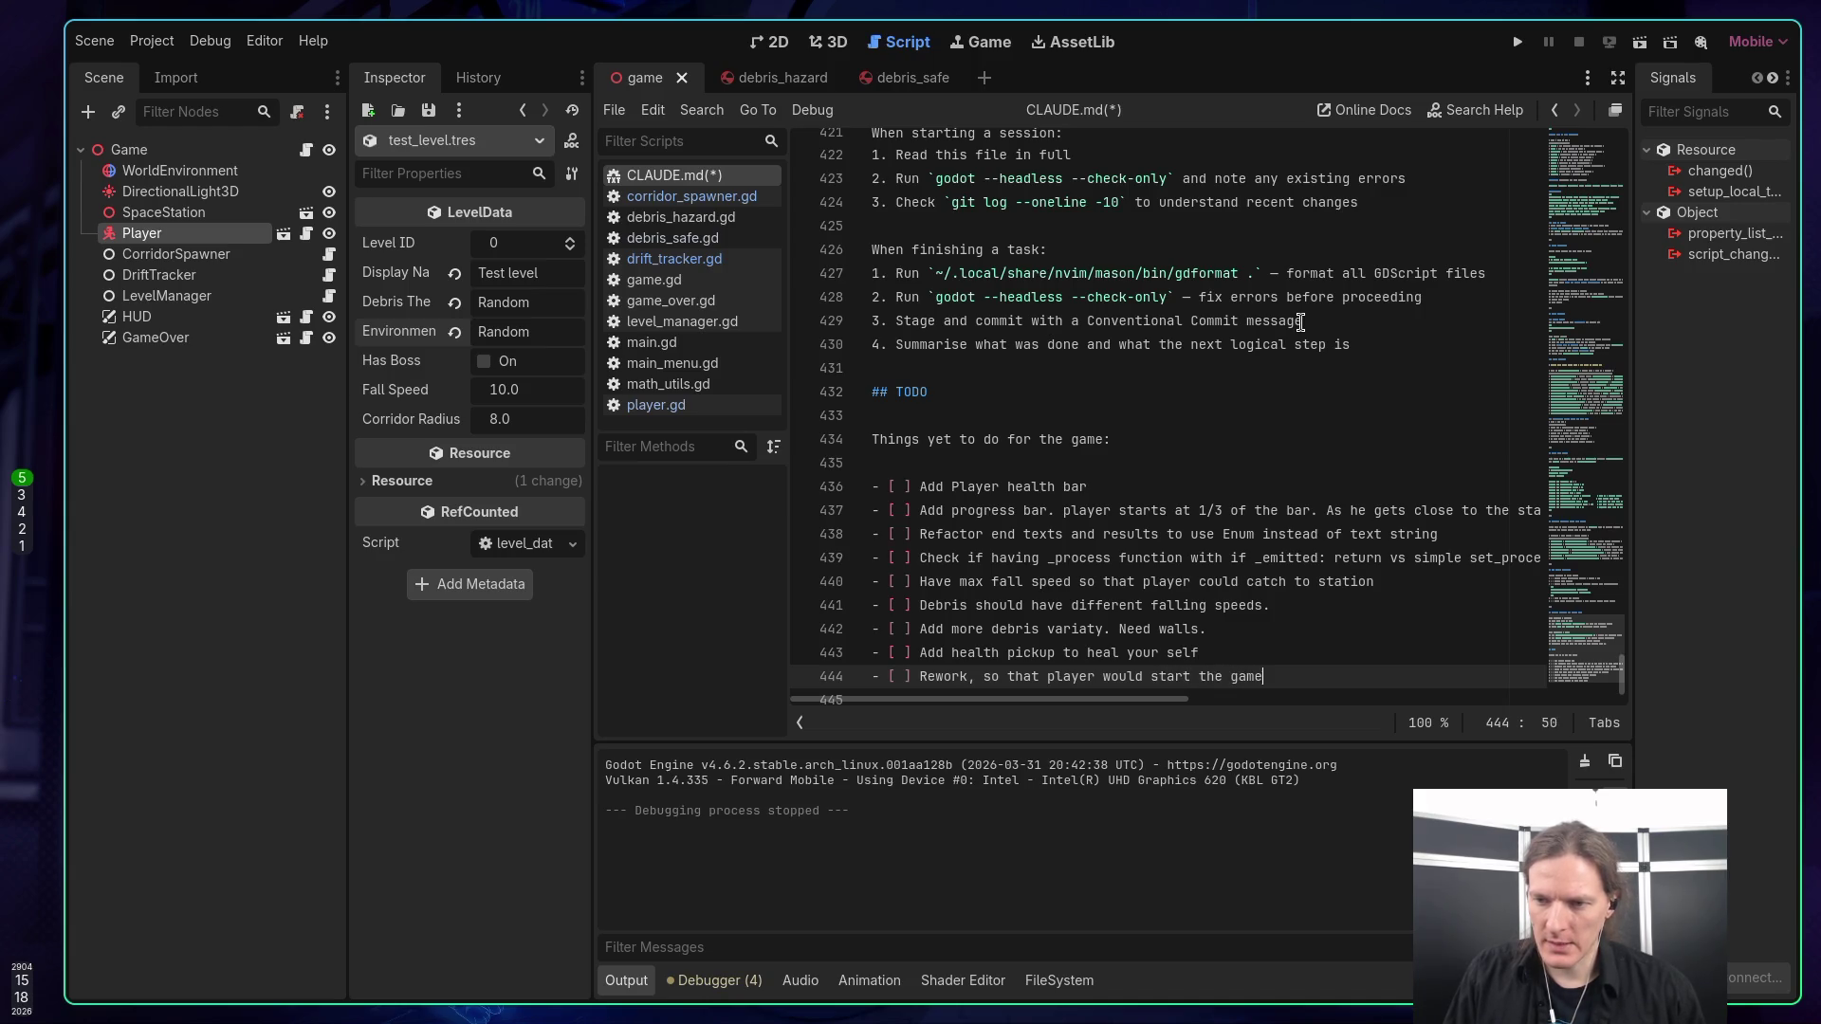
text(with init)
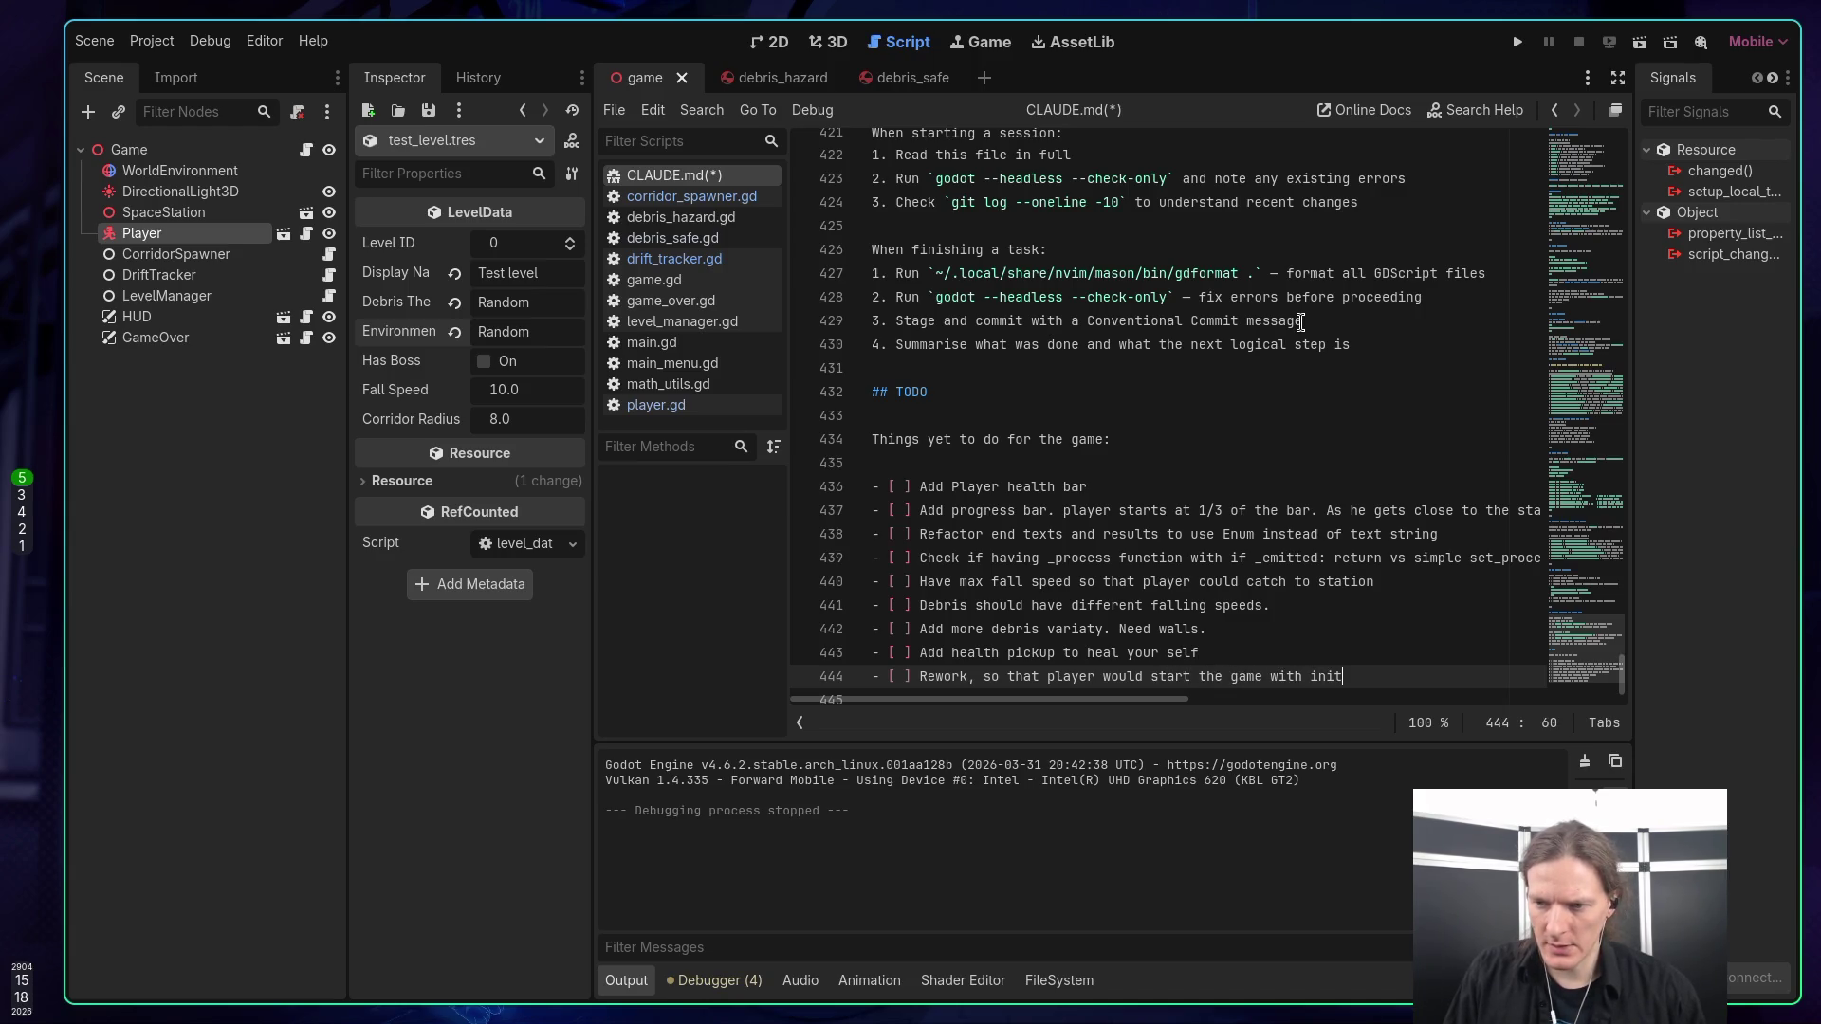
text(ial jump)
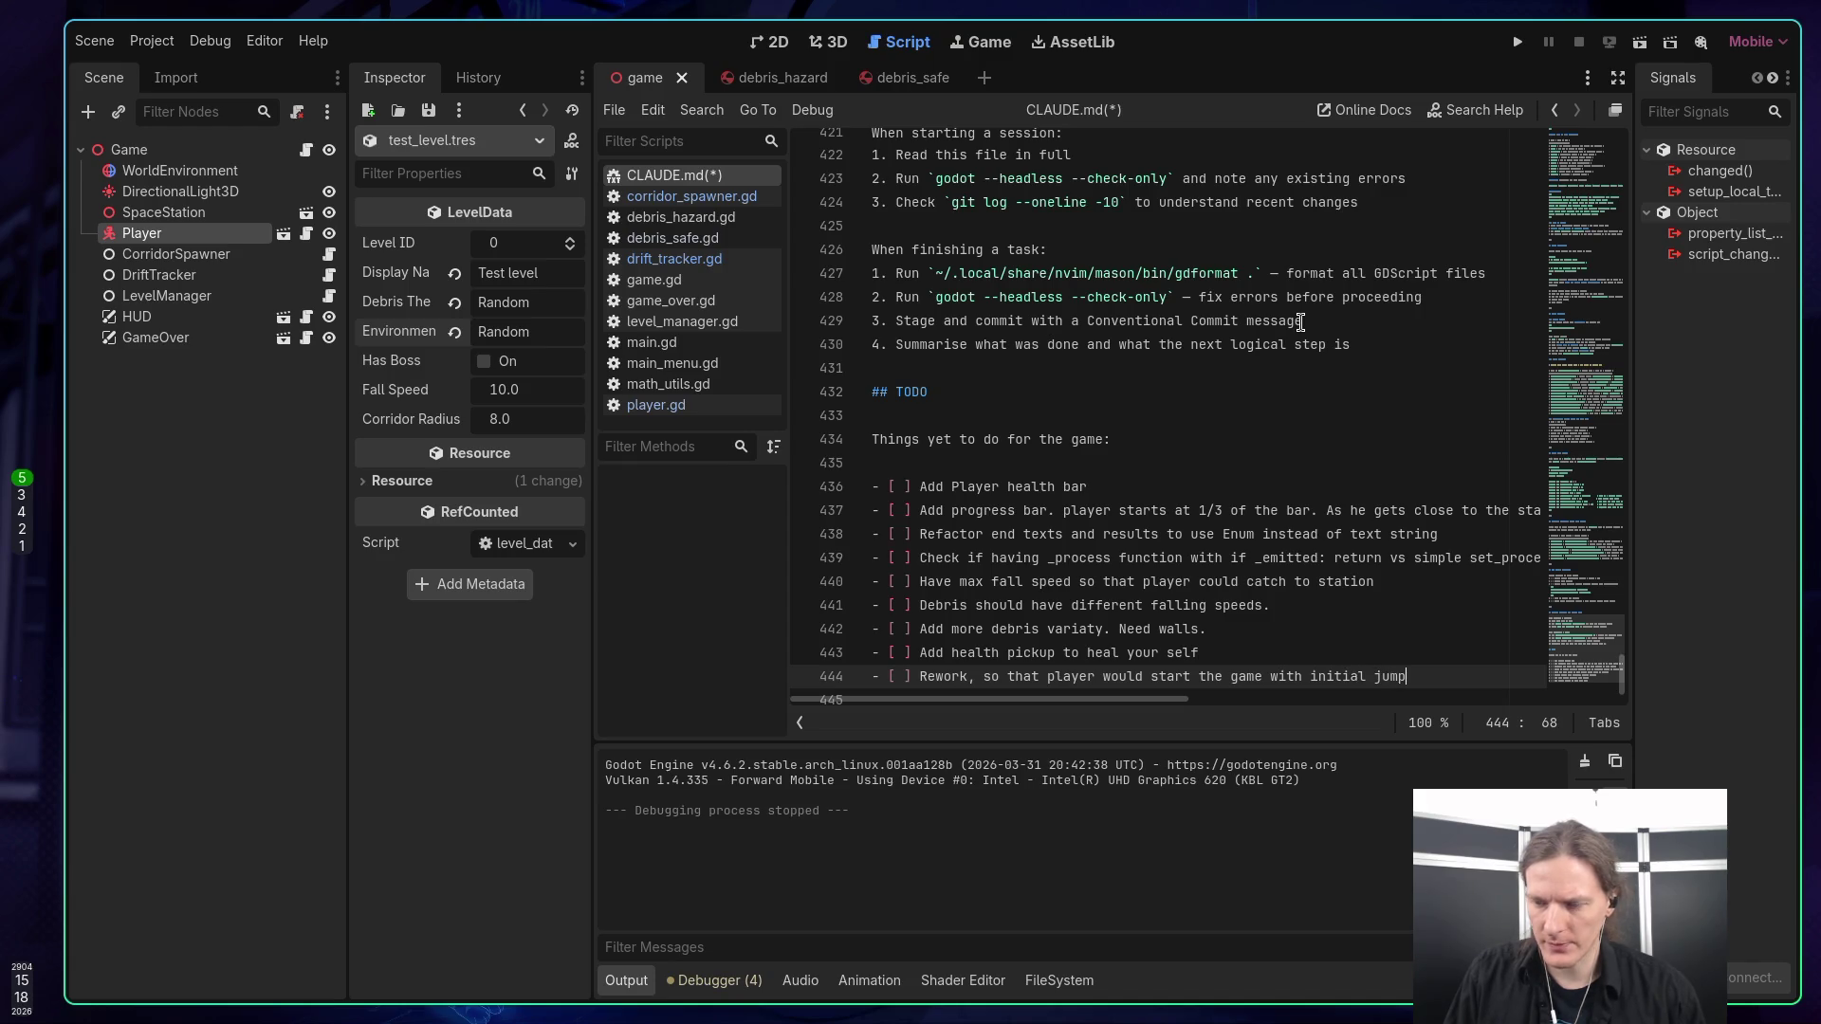
click(642, 110)
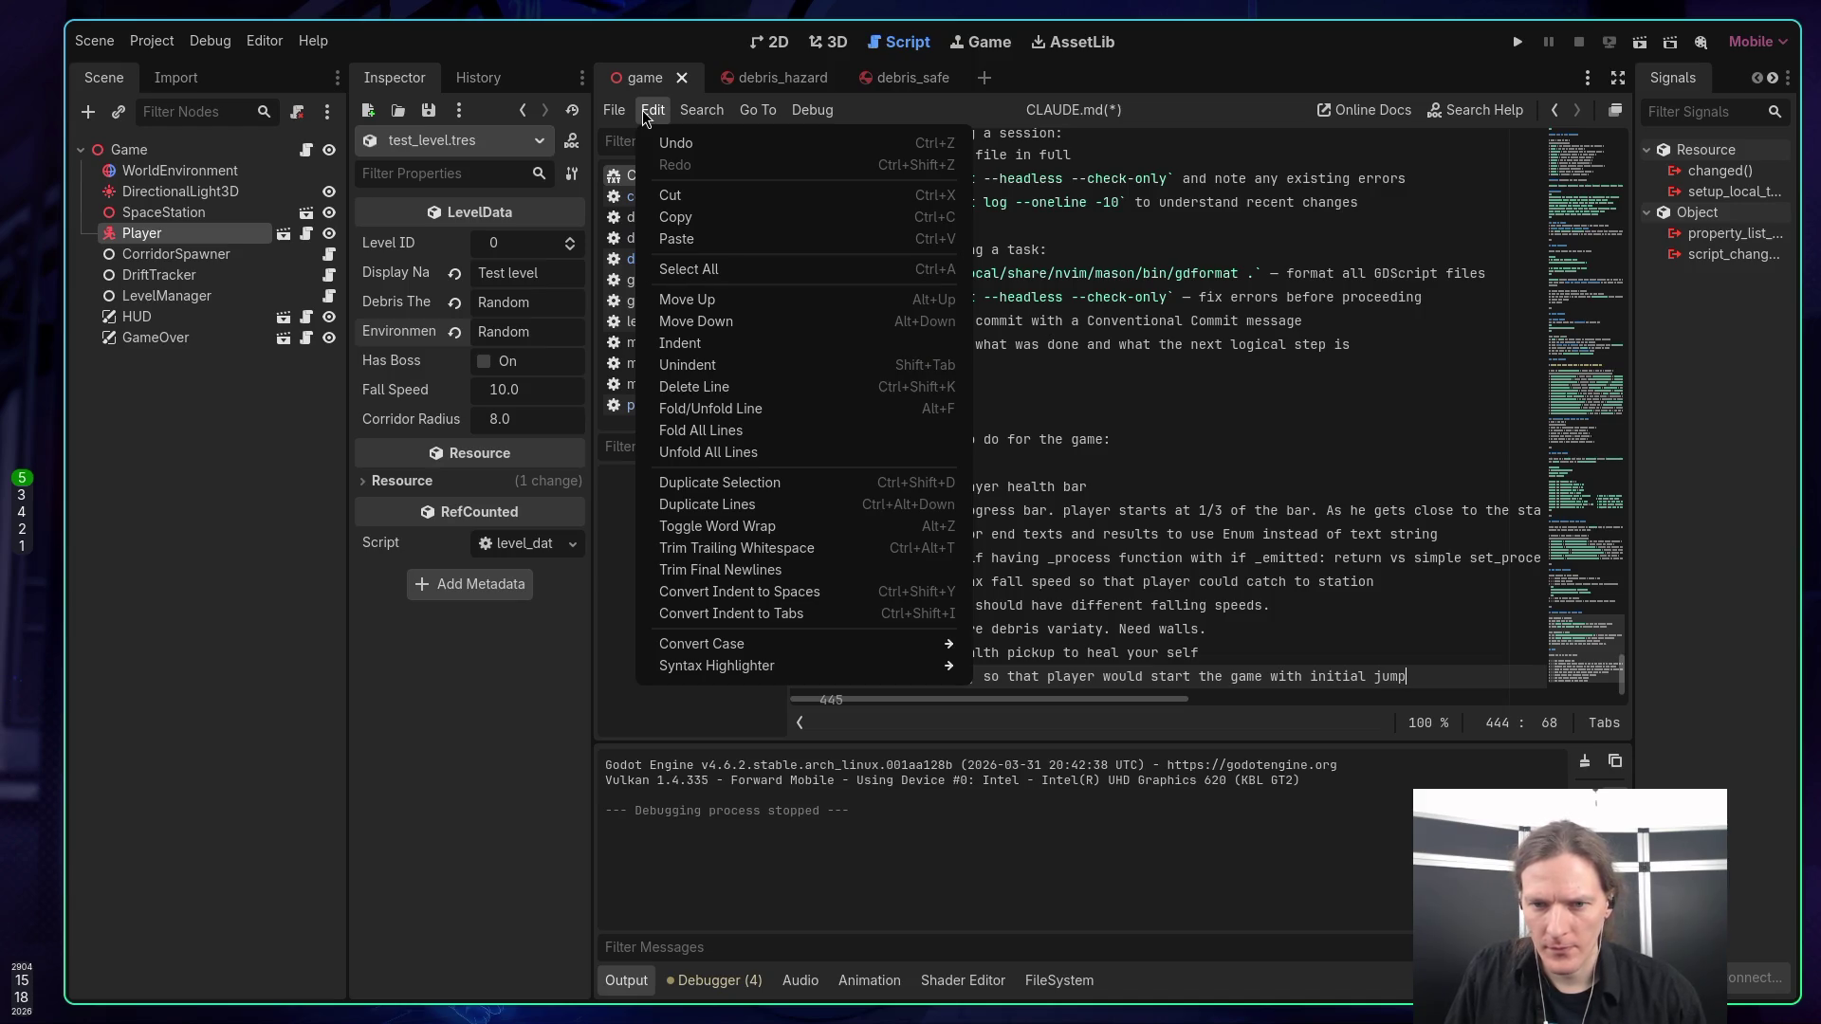
click(823, 526)
scroll(1557, 652, down, 10)
scroll(1557, 651, down, 2)
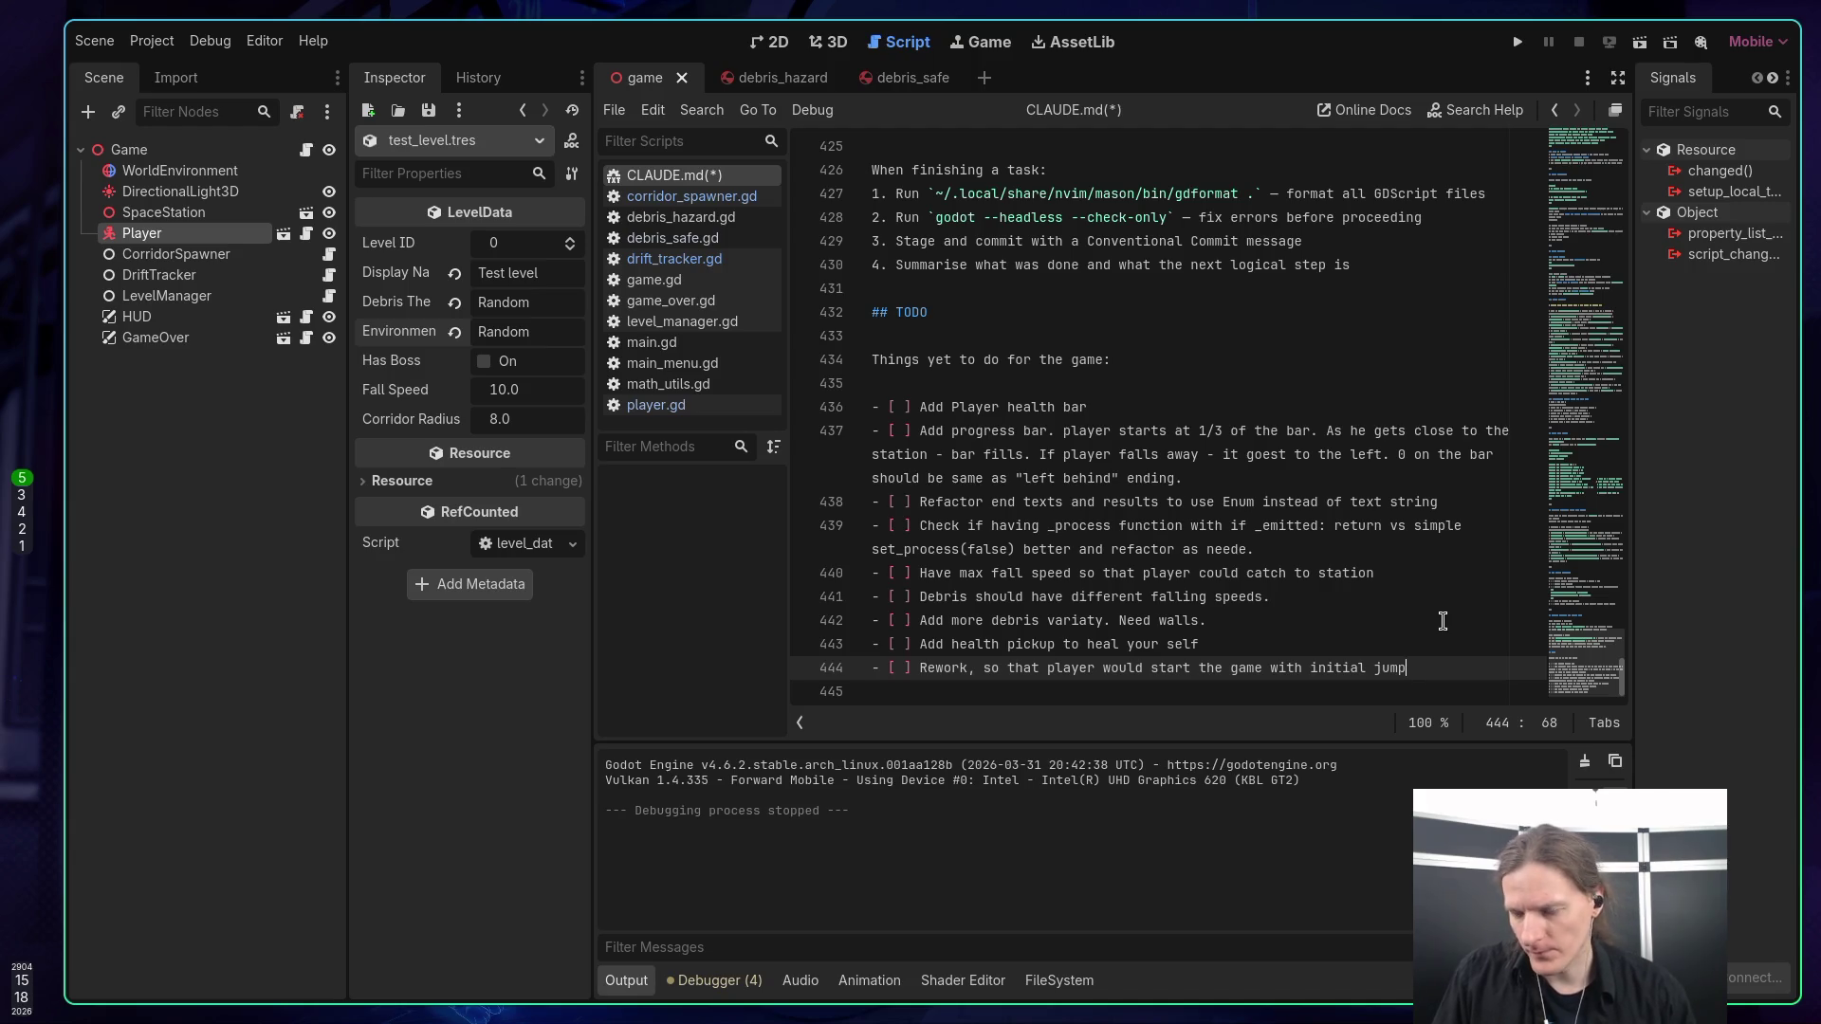
Extend it with a jetpack boost chase of the station, then debris-to-debris jumping; begin a boot pickup item.
text(. )
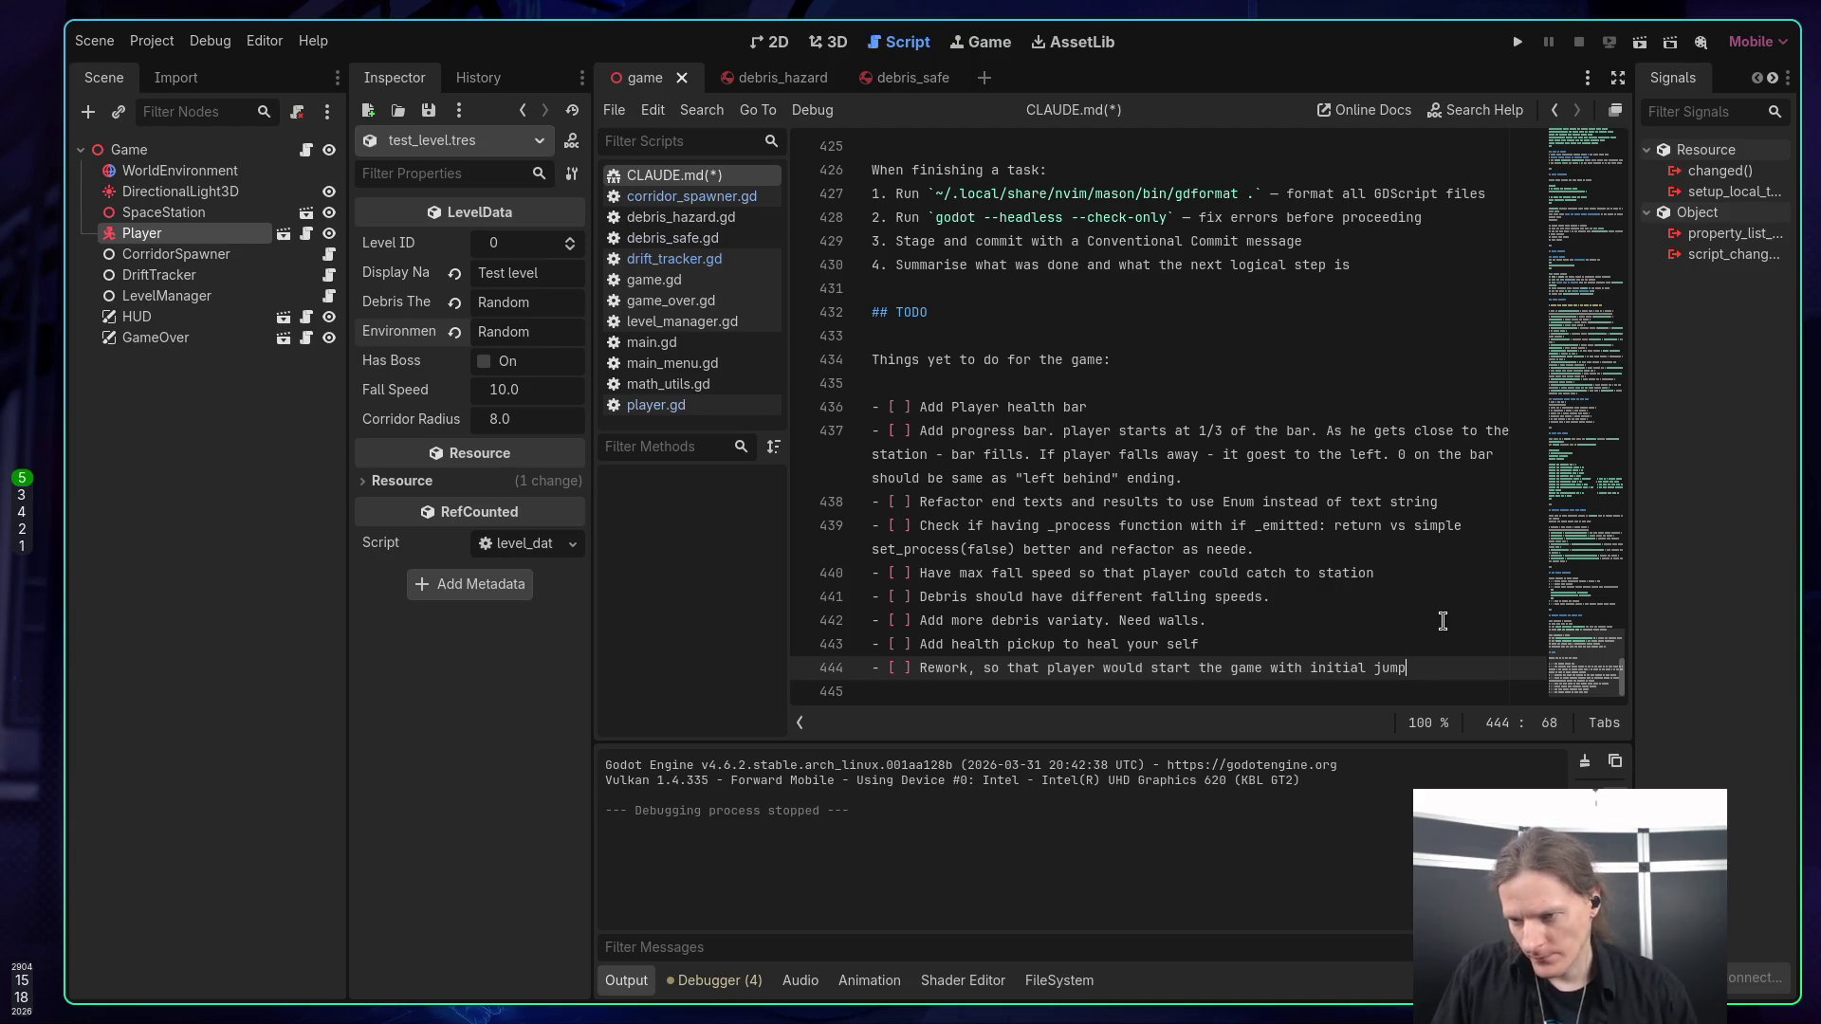
text(Or e)
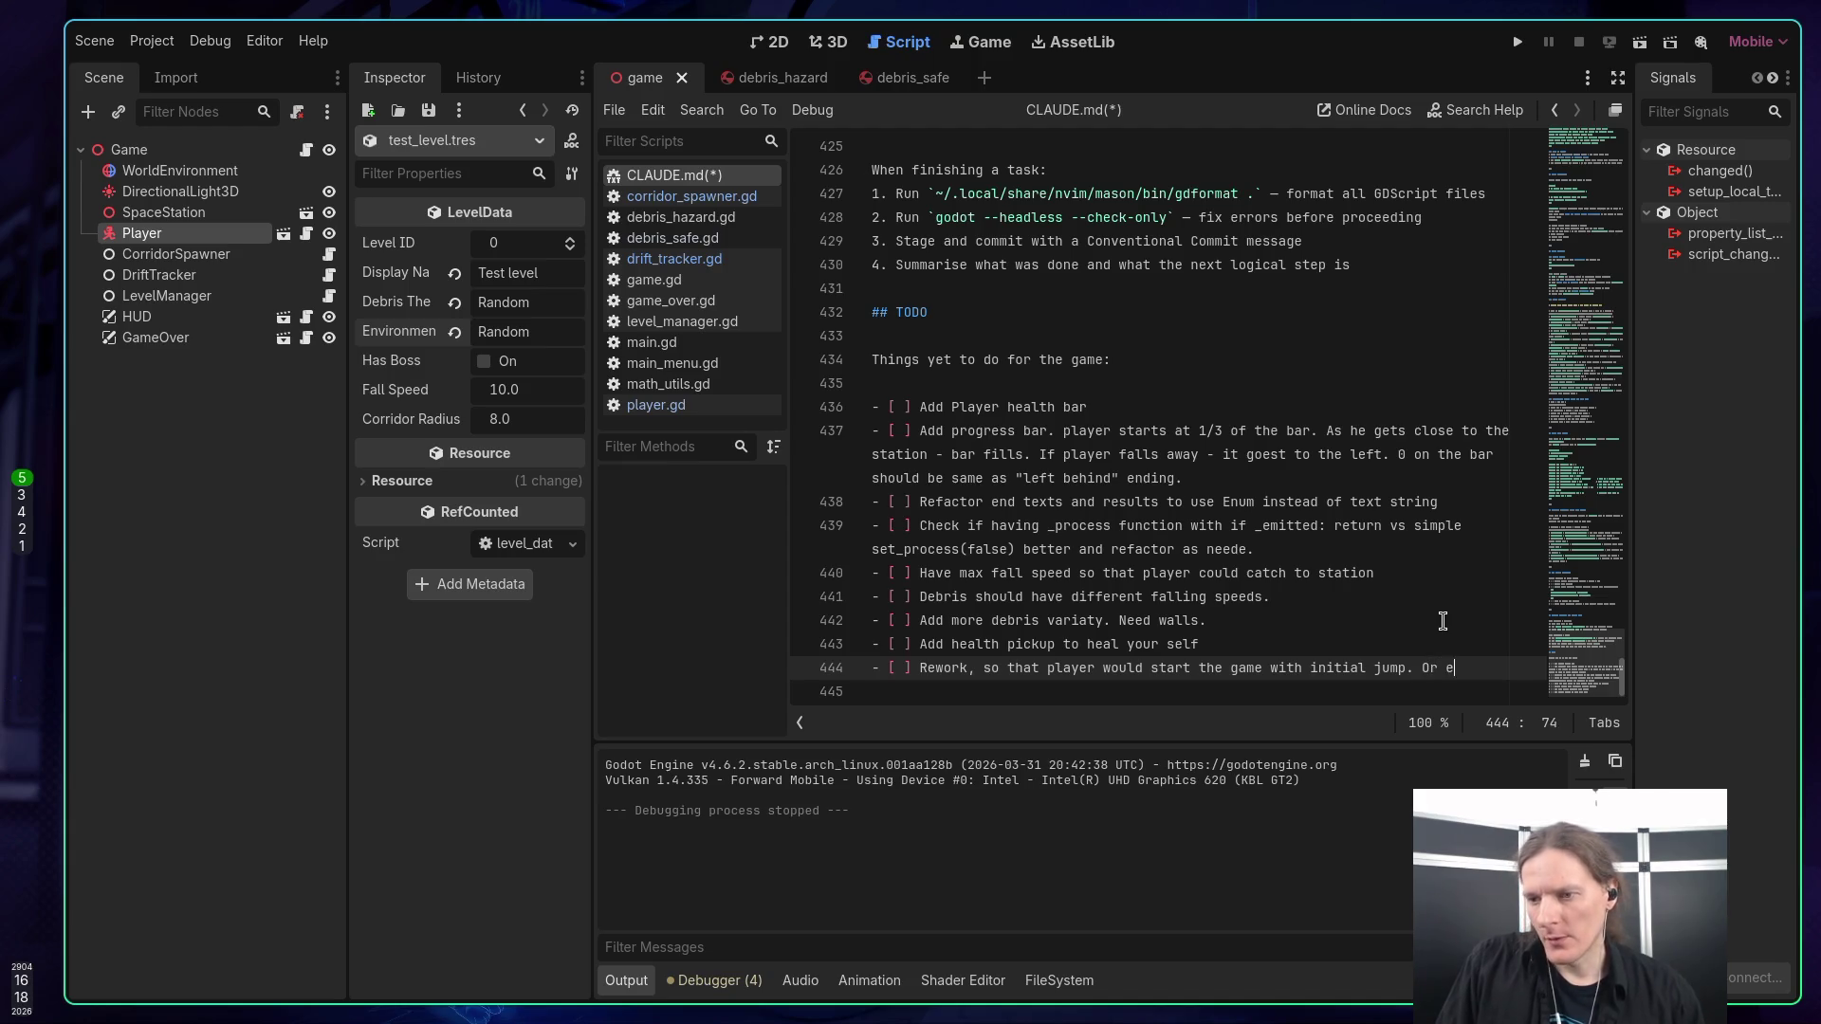
text(ven bett)
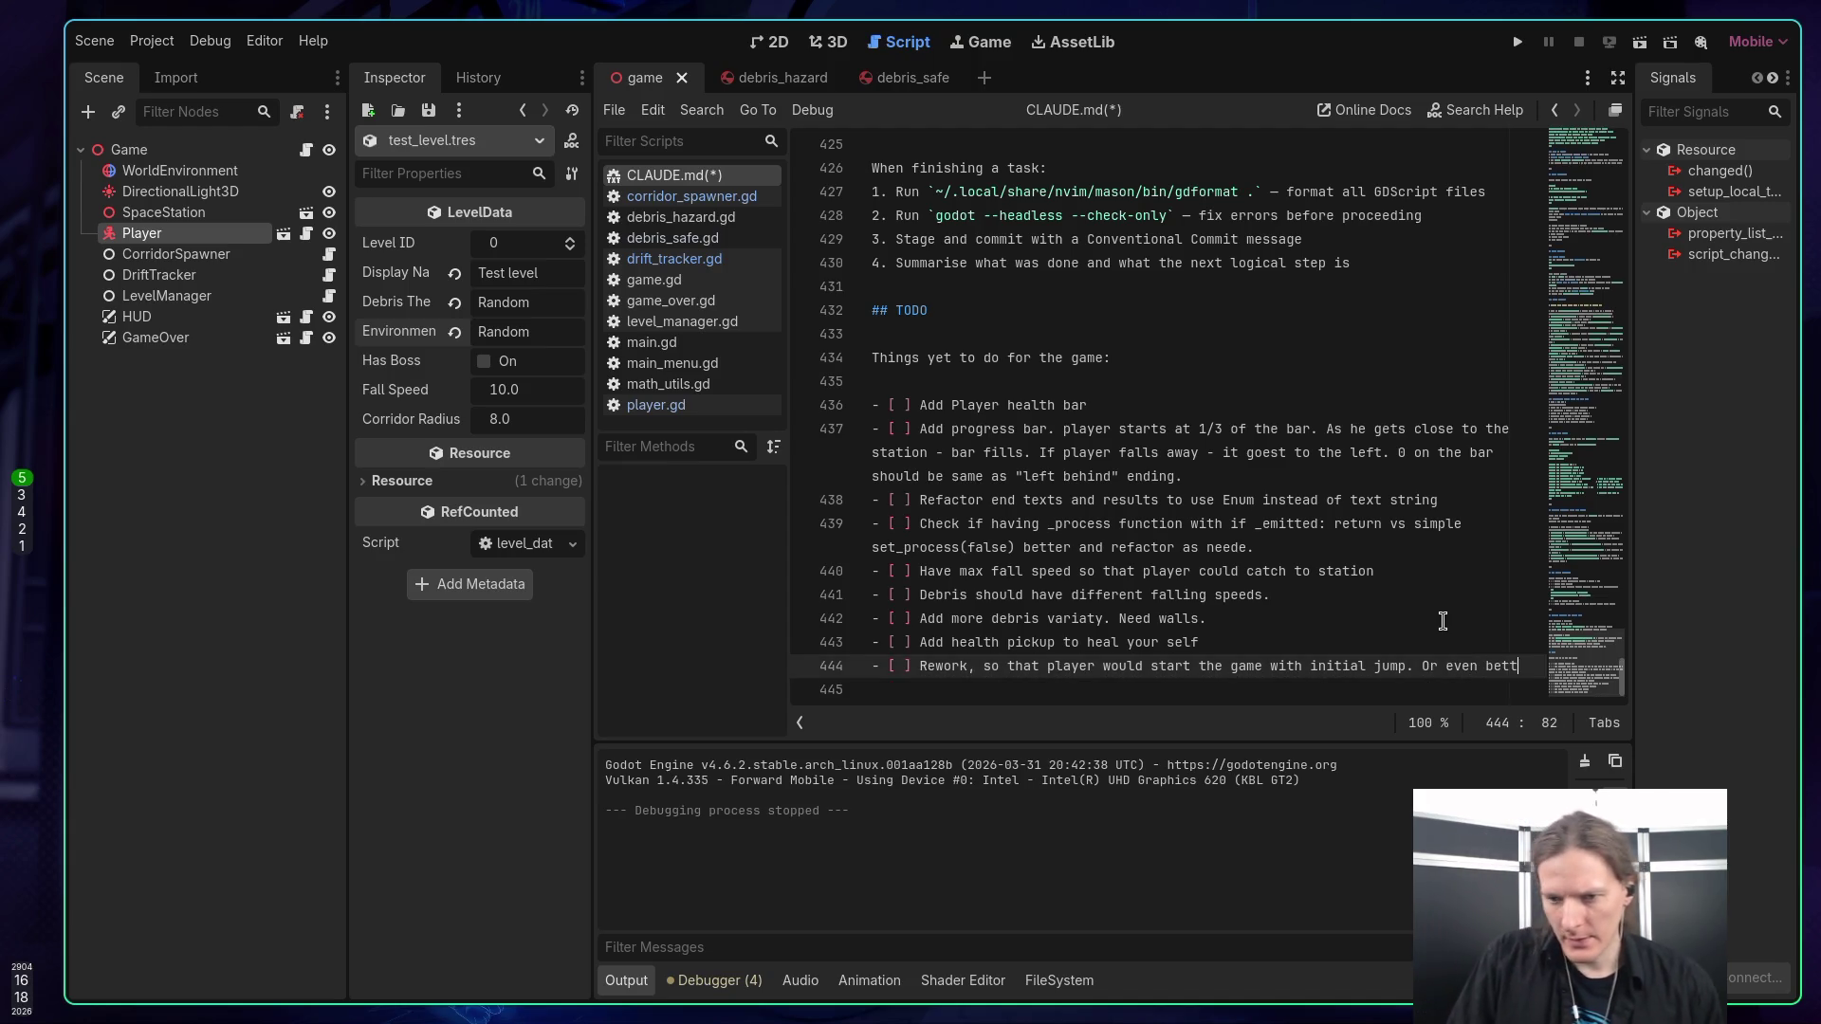
text(er )
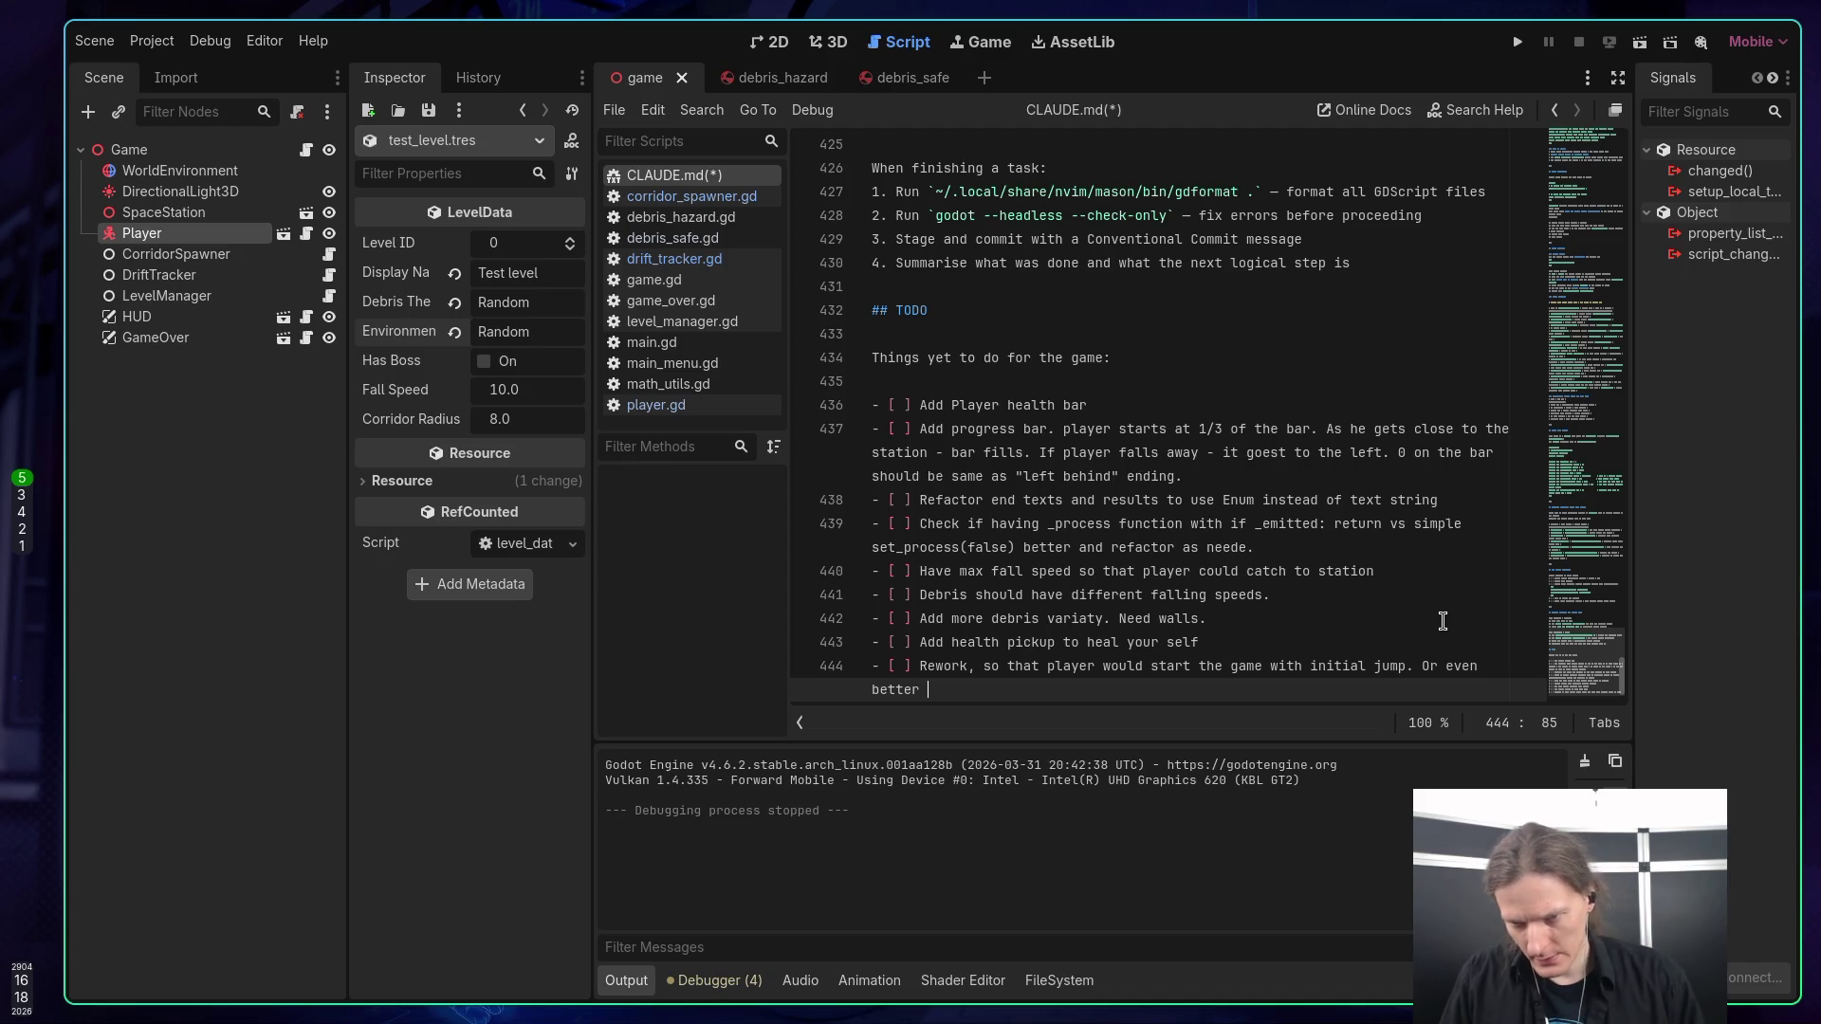
text(- with boost)
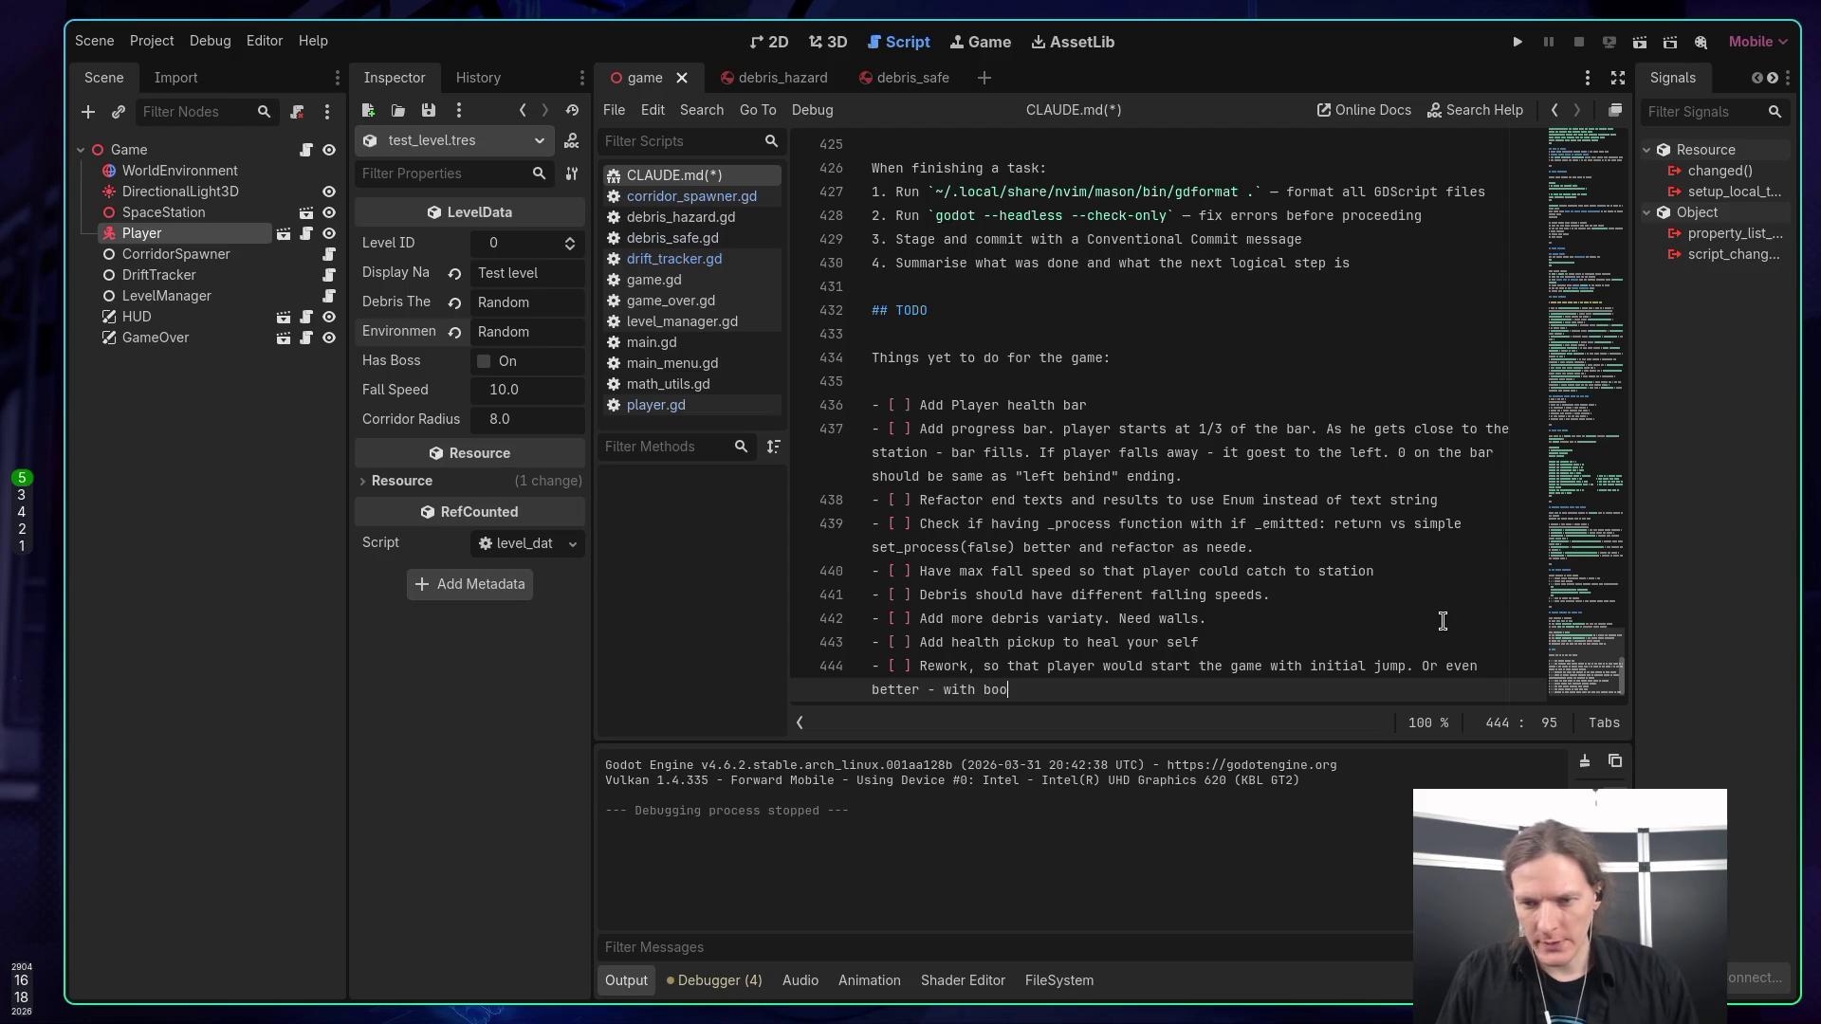
text(. )
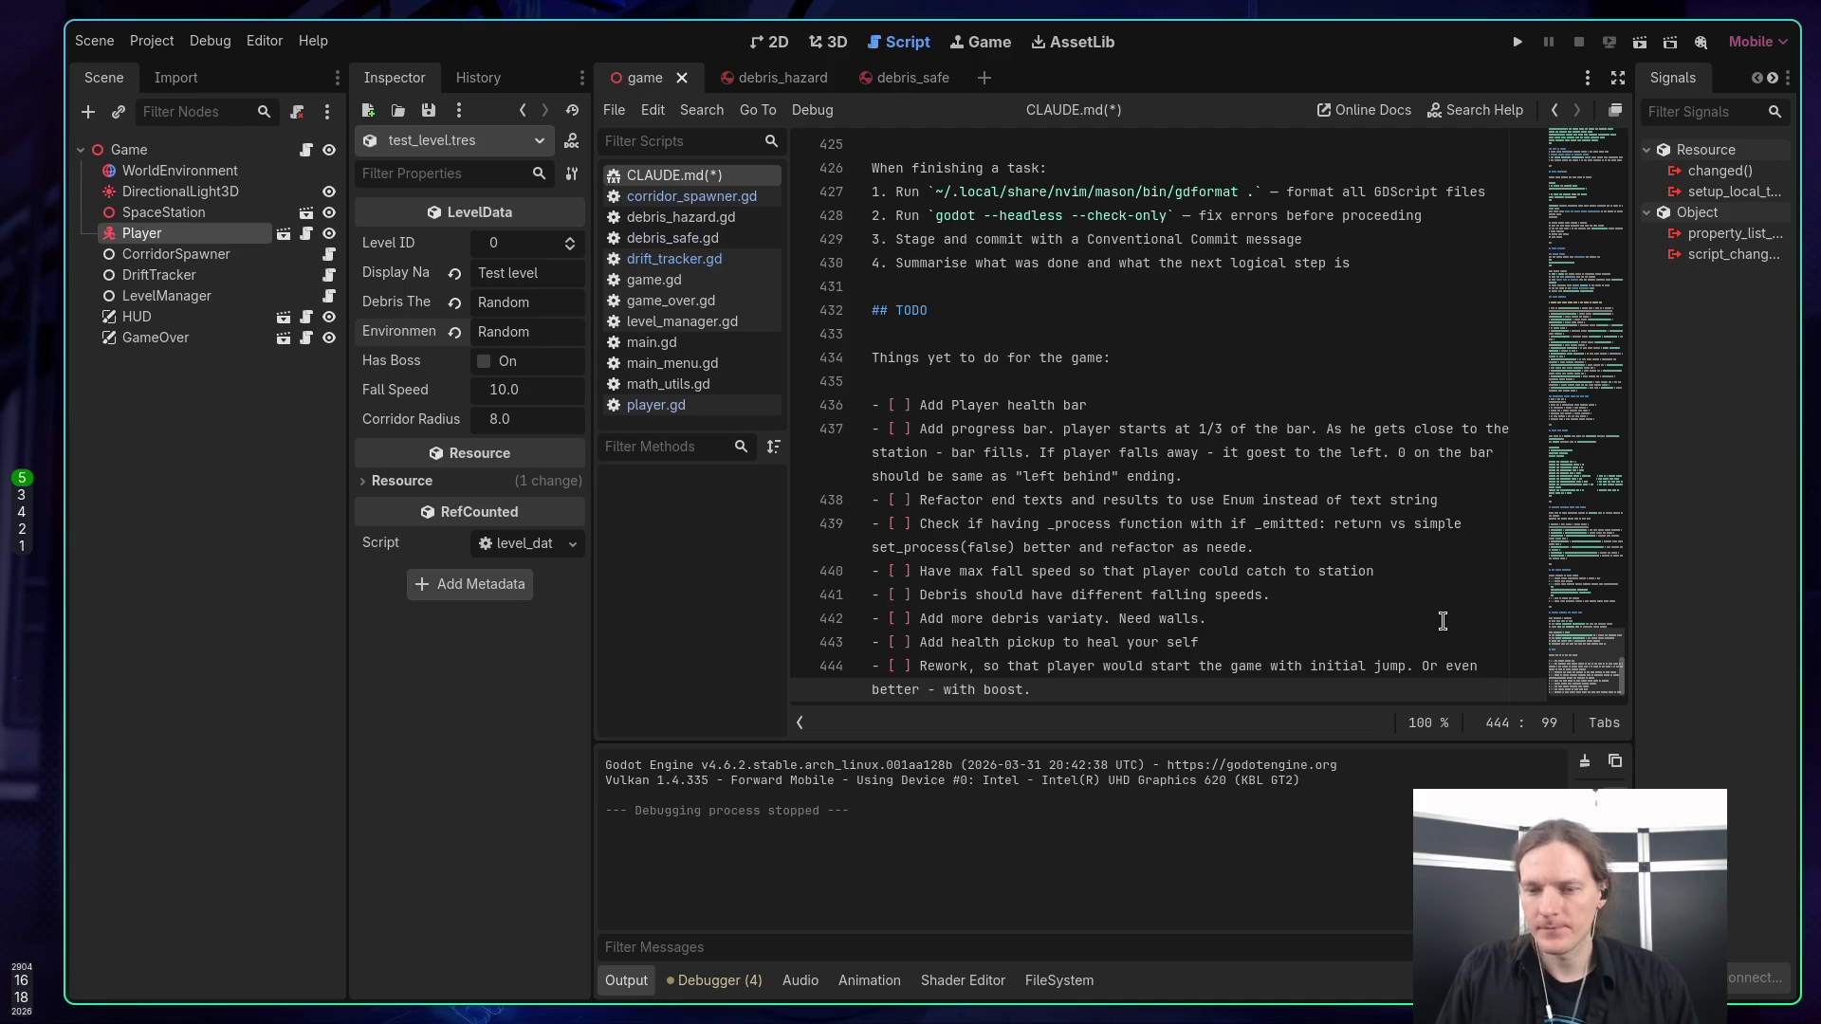
text(As he)
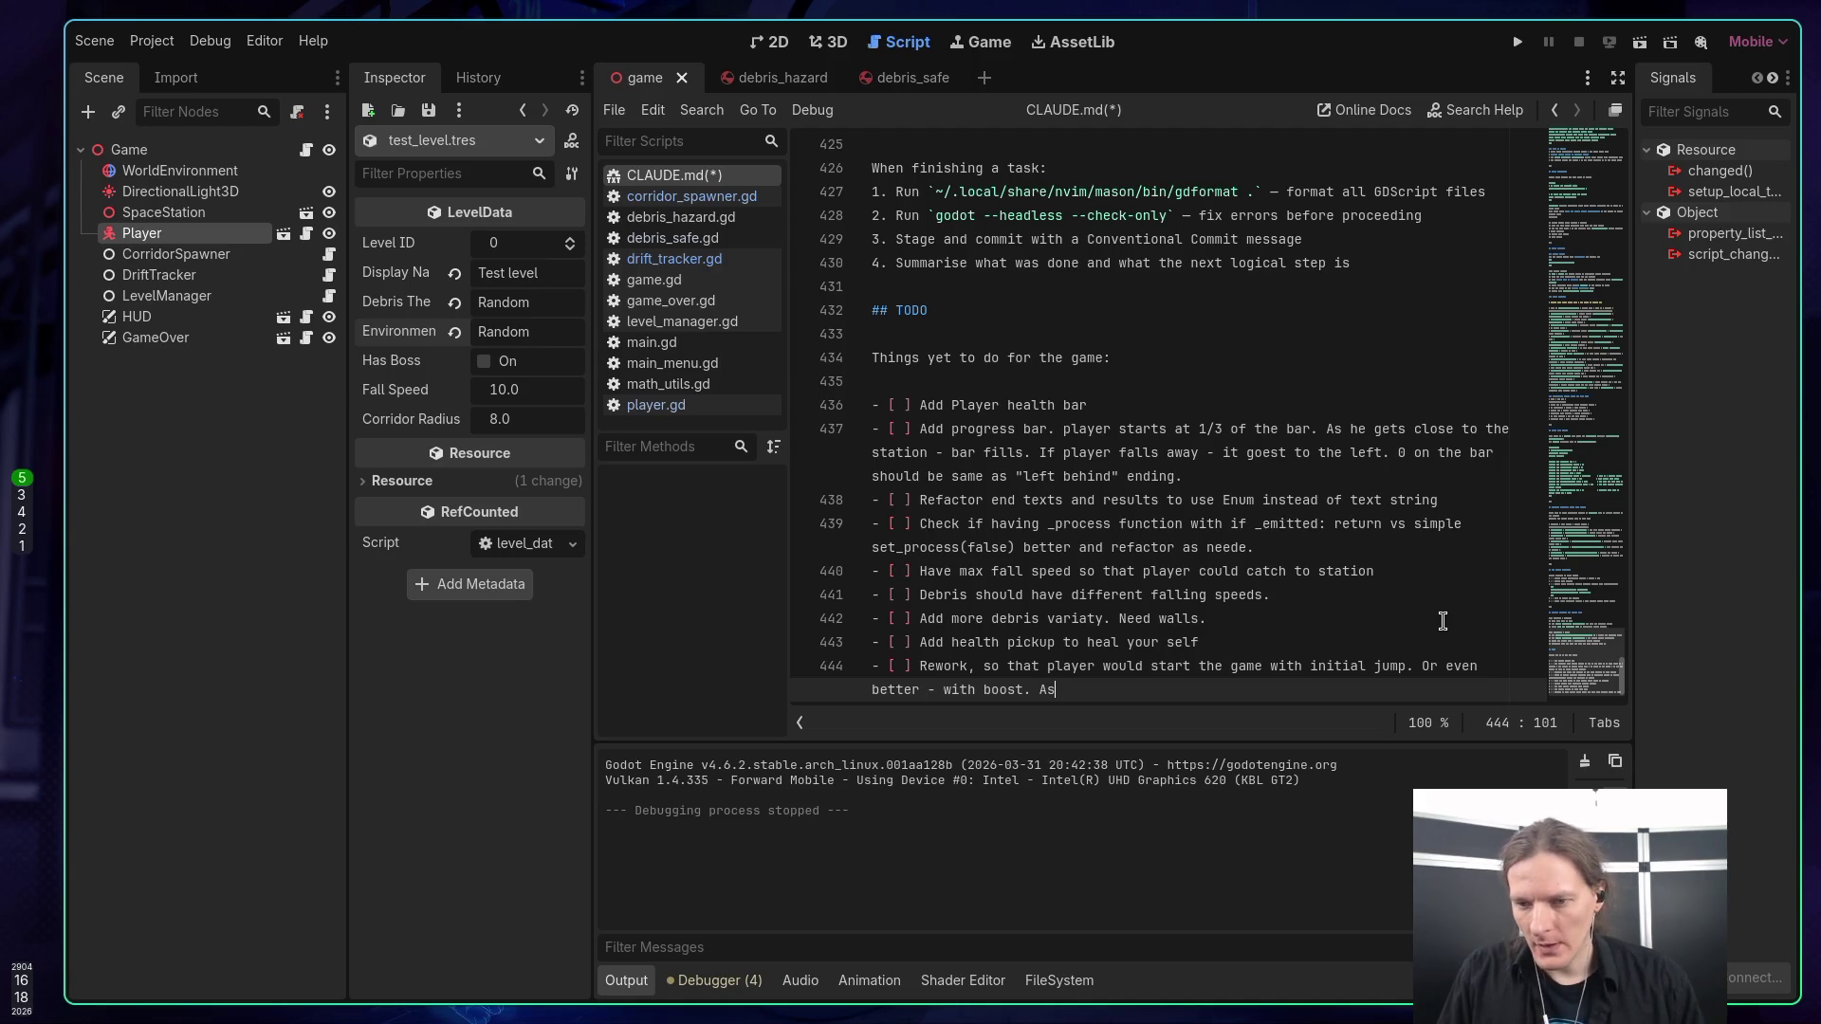
key(BackSpace)
key(BackSpace)
key(BackSpace)
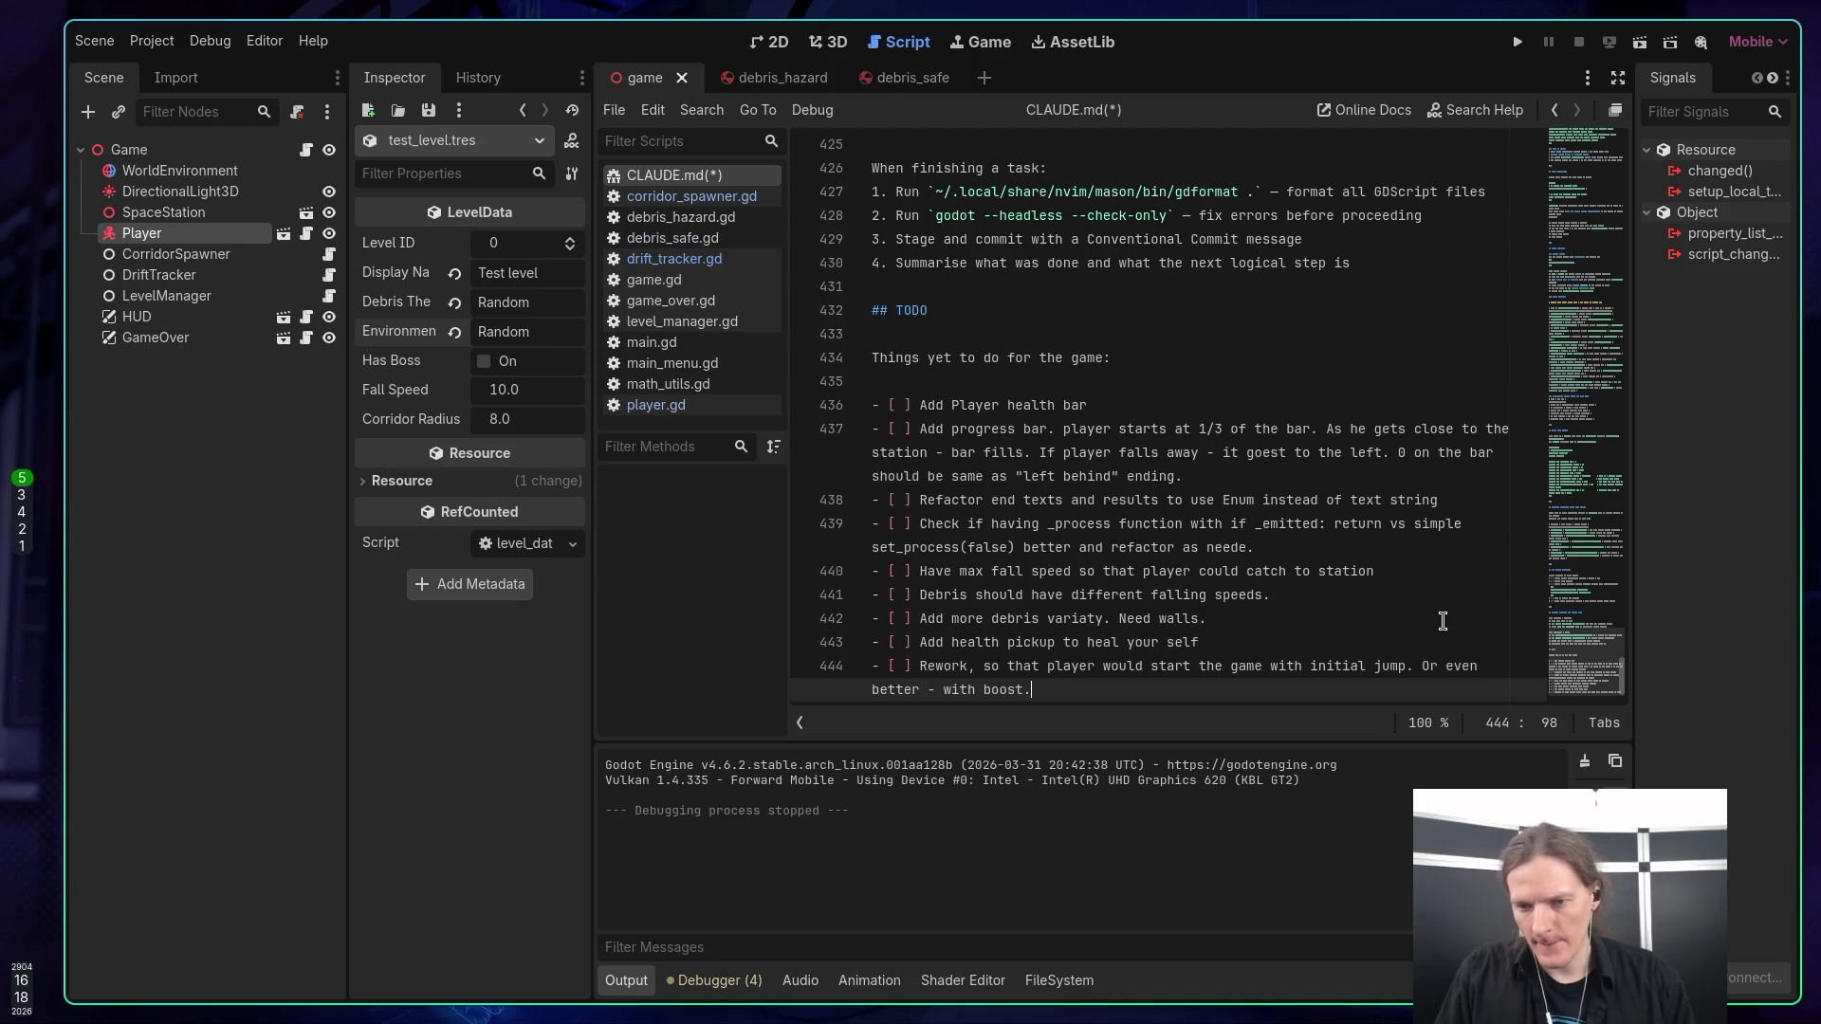
text( A)
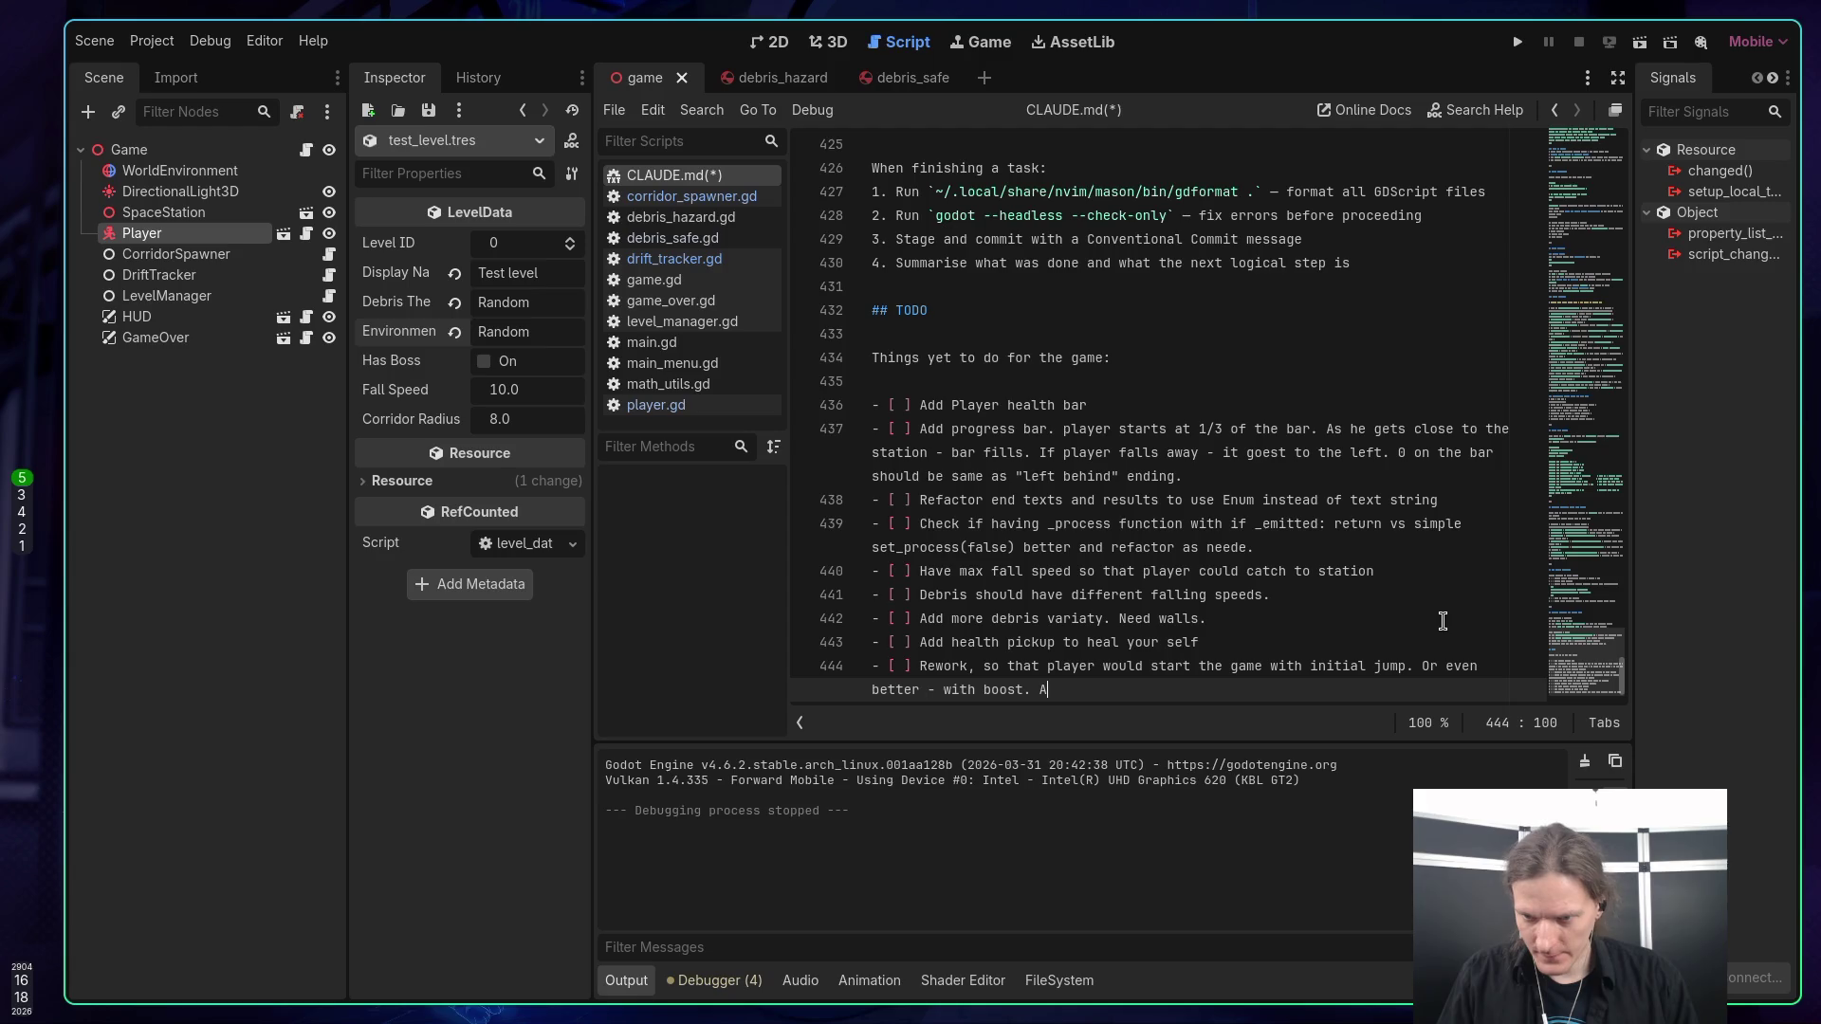
text(s he )
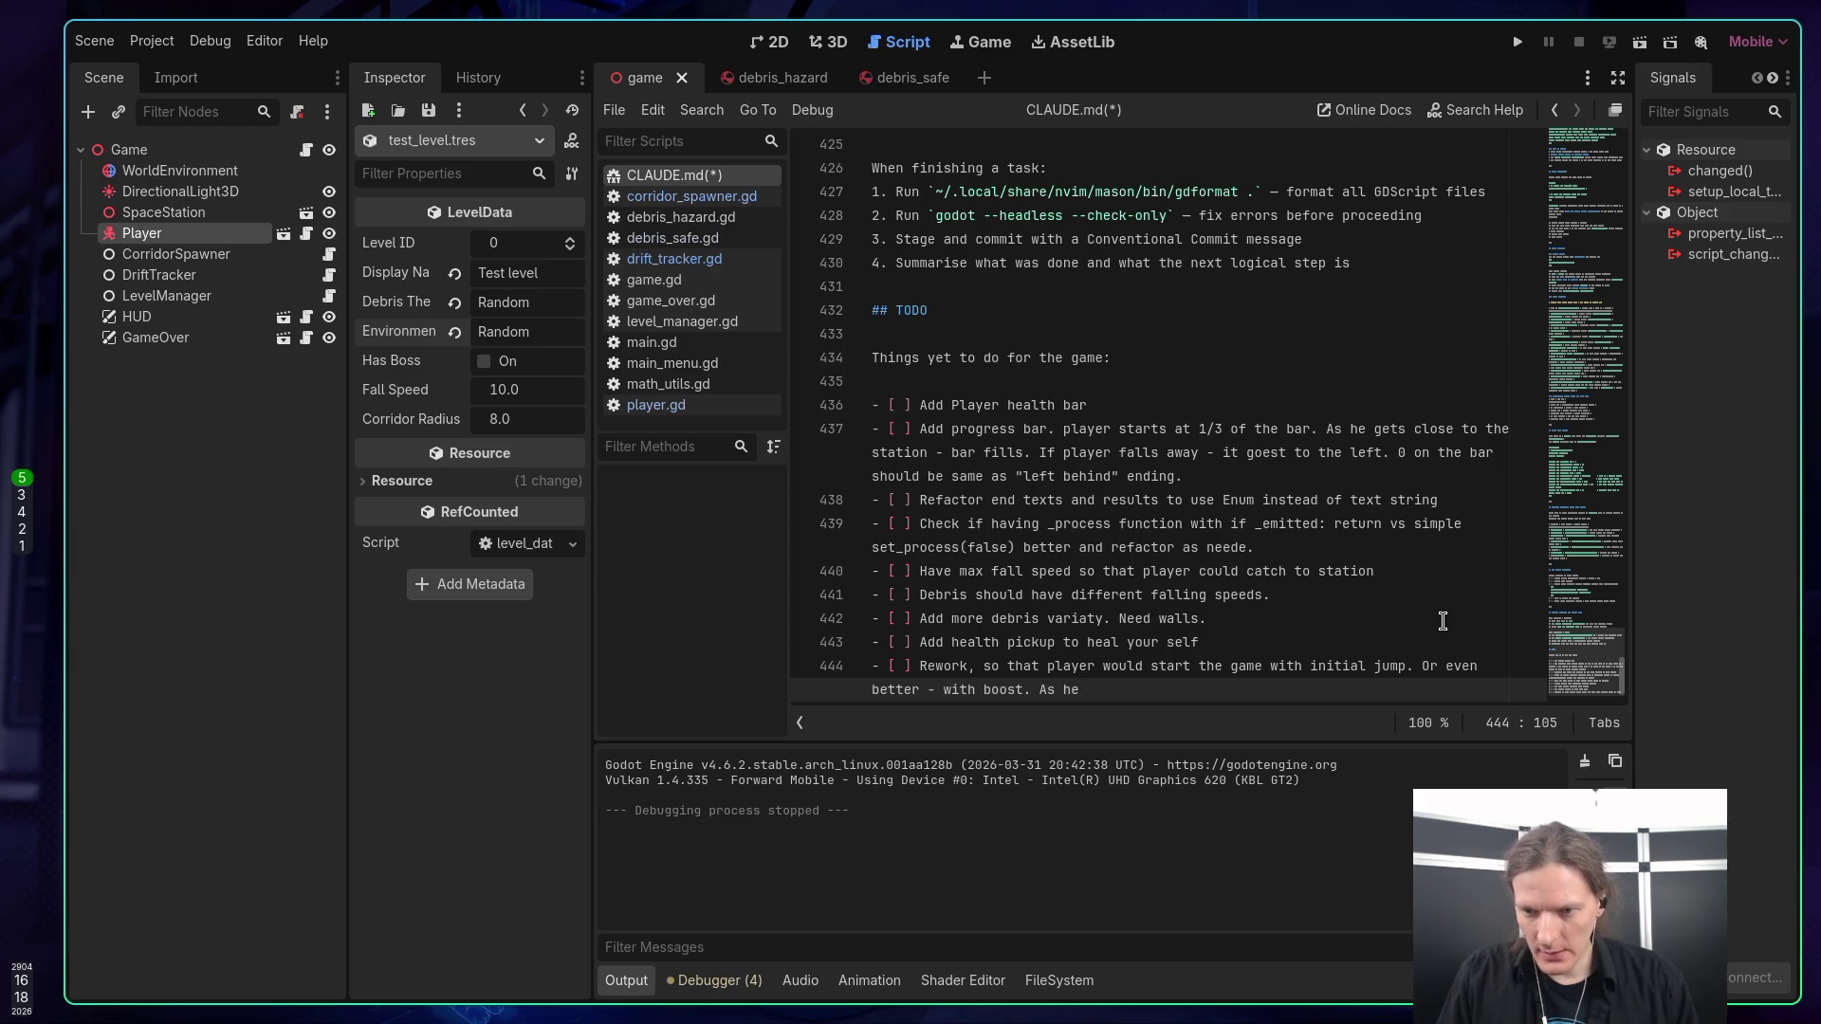
text(fell)
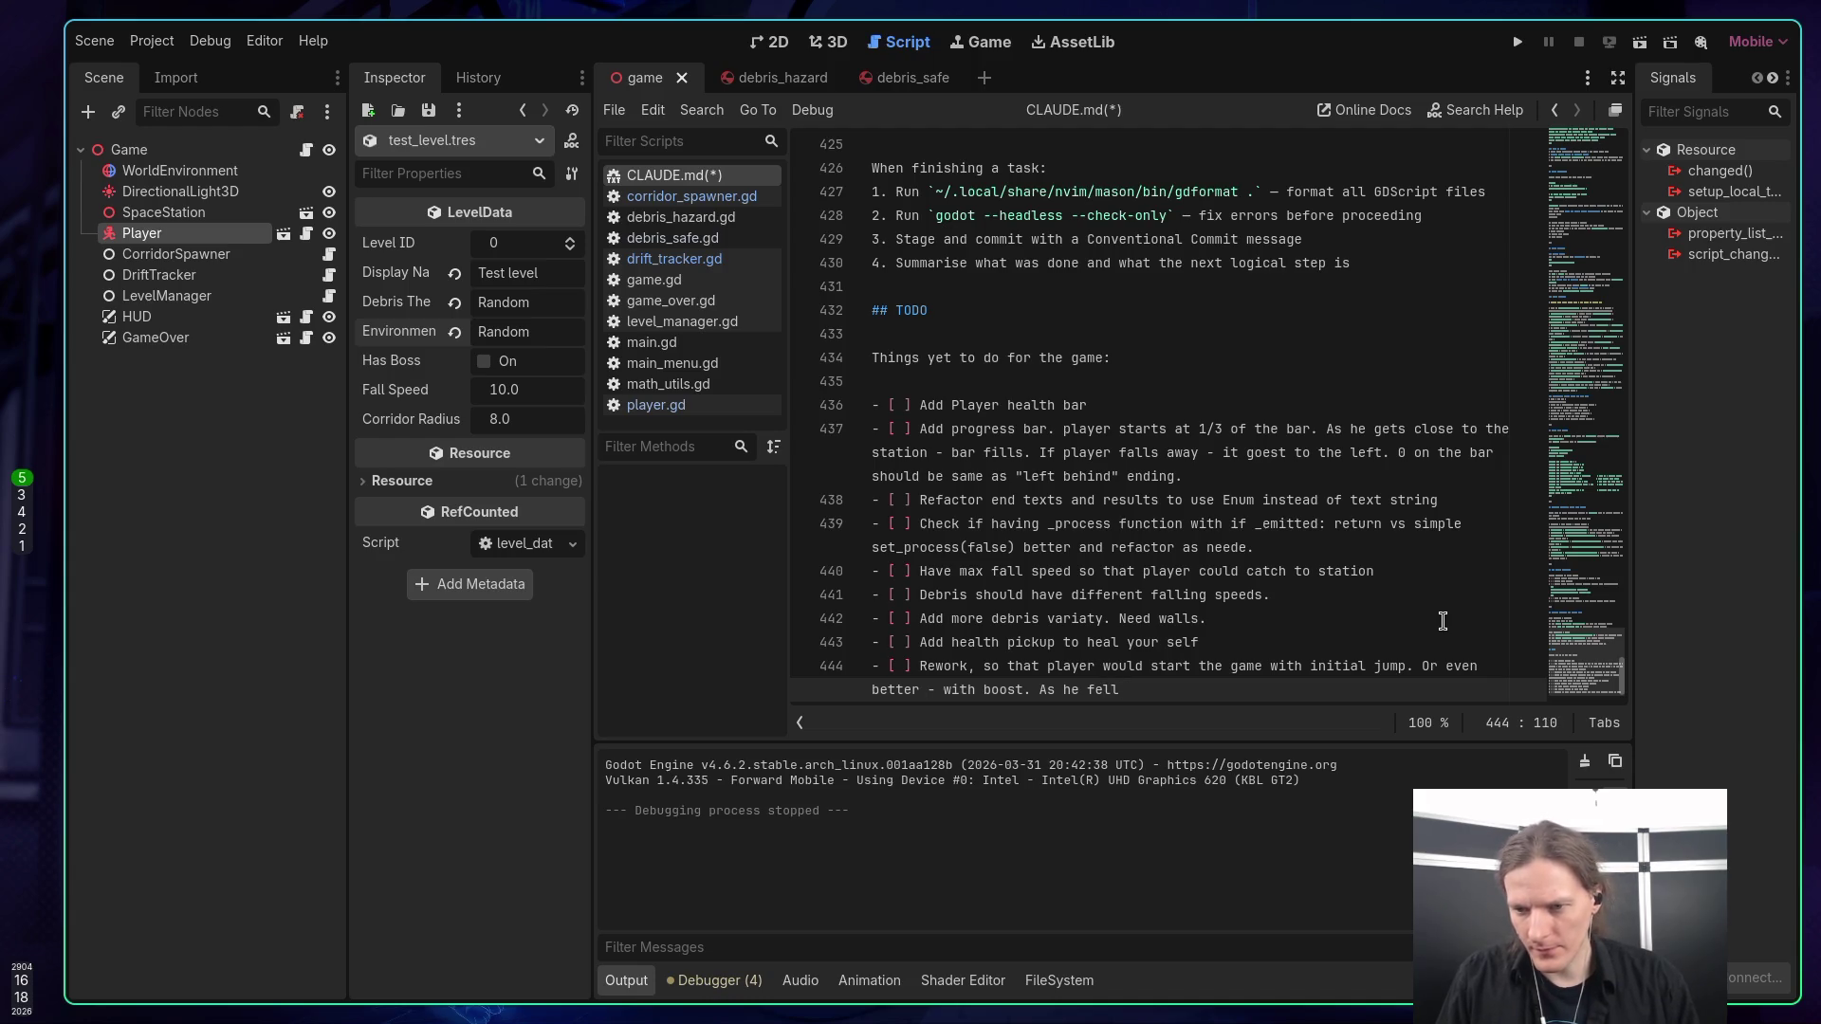
key(BackSpace)
key(BackSpace)
key(BackSpace)
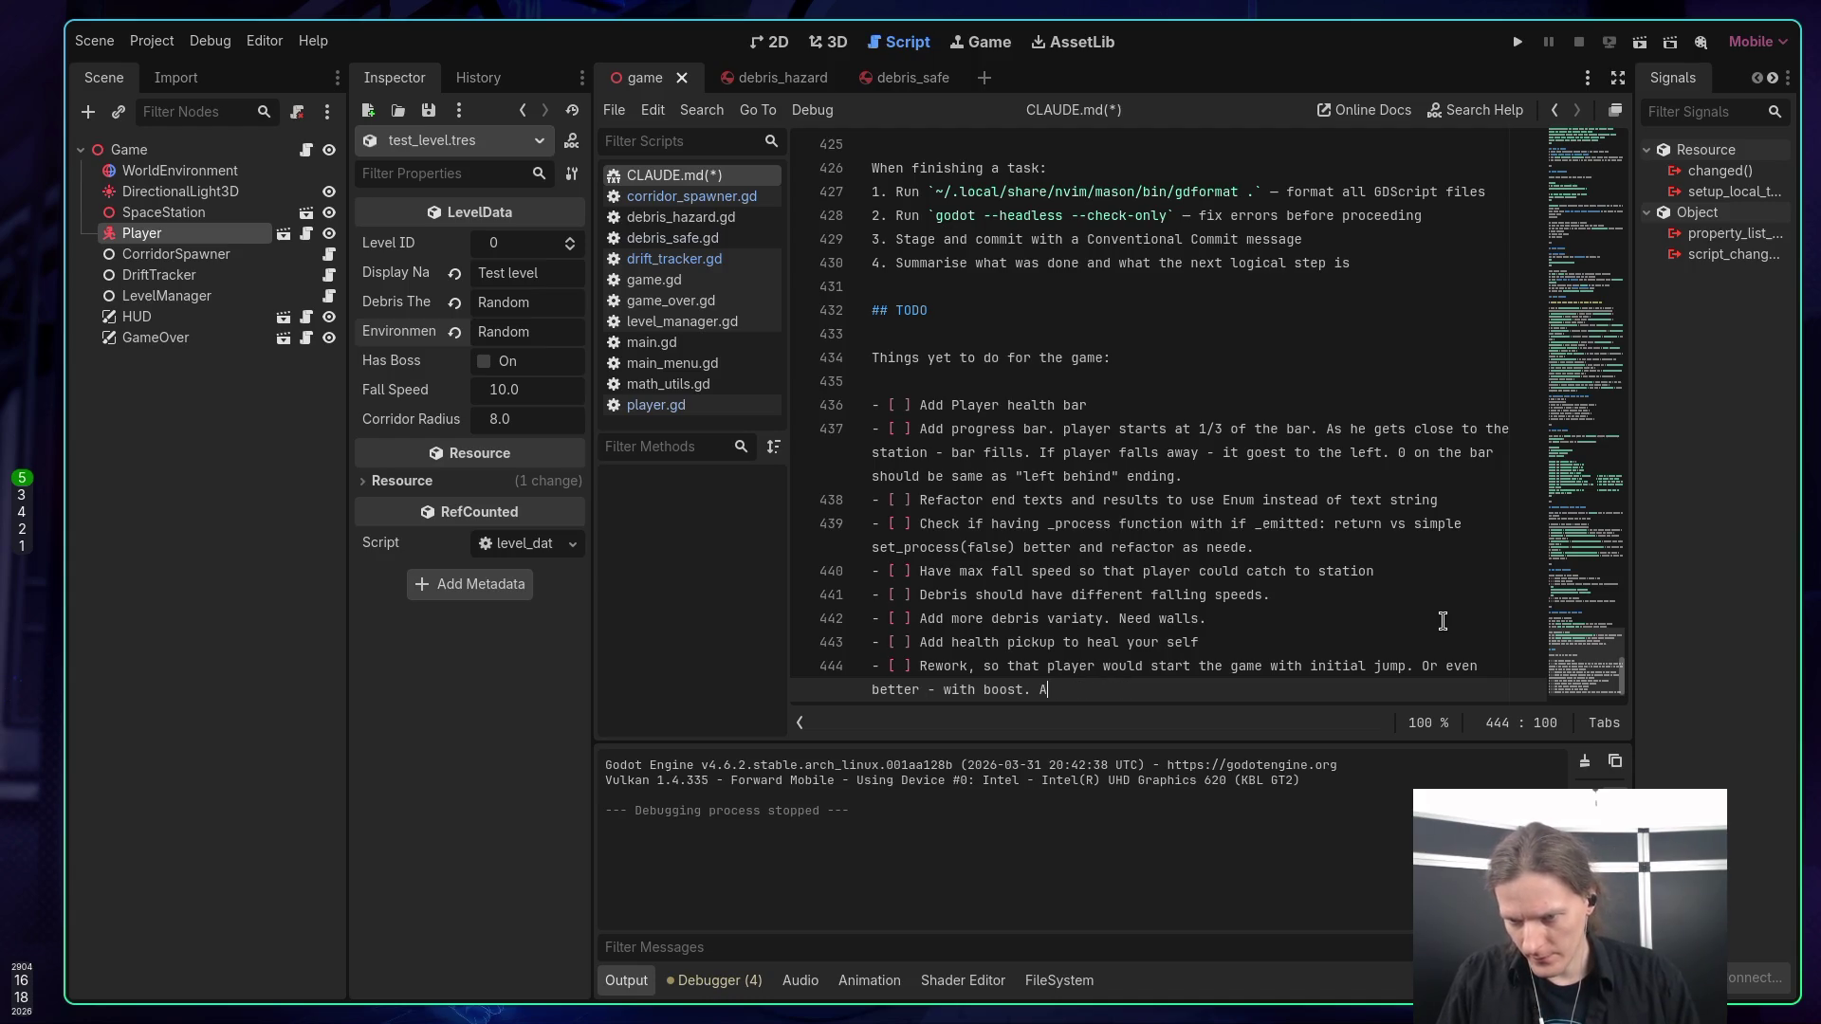
text(Player )
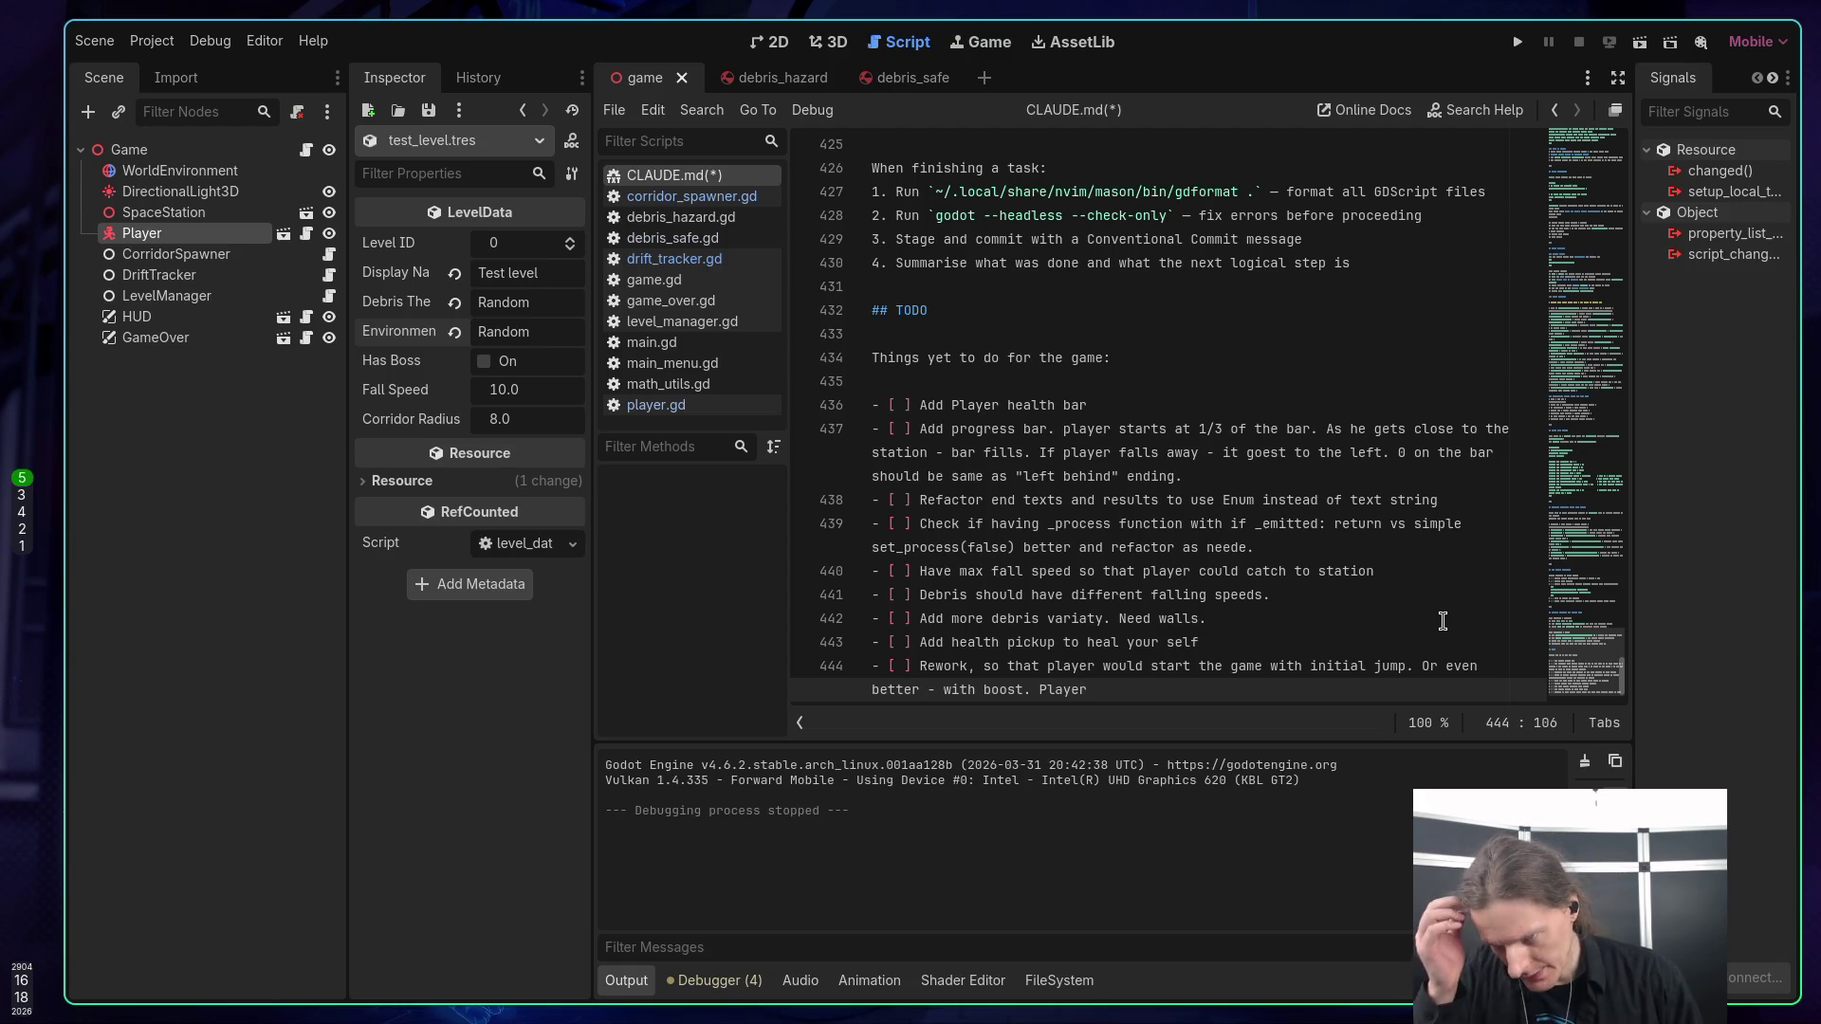
text(trie)
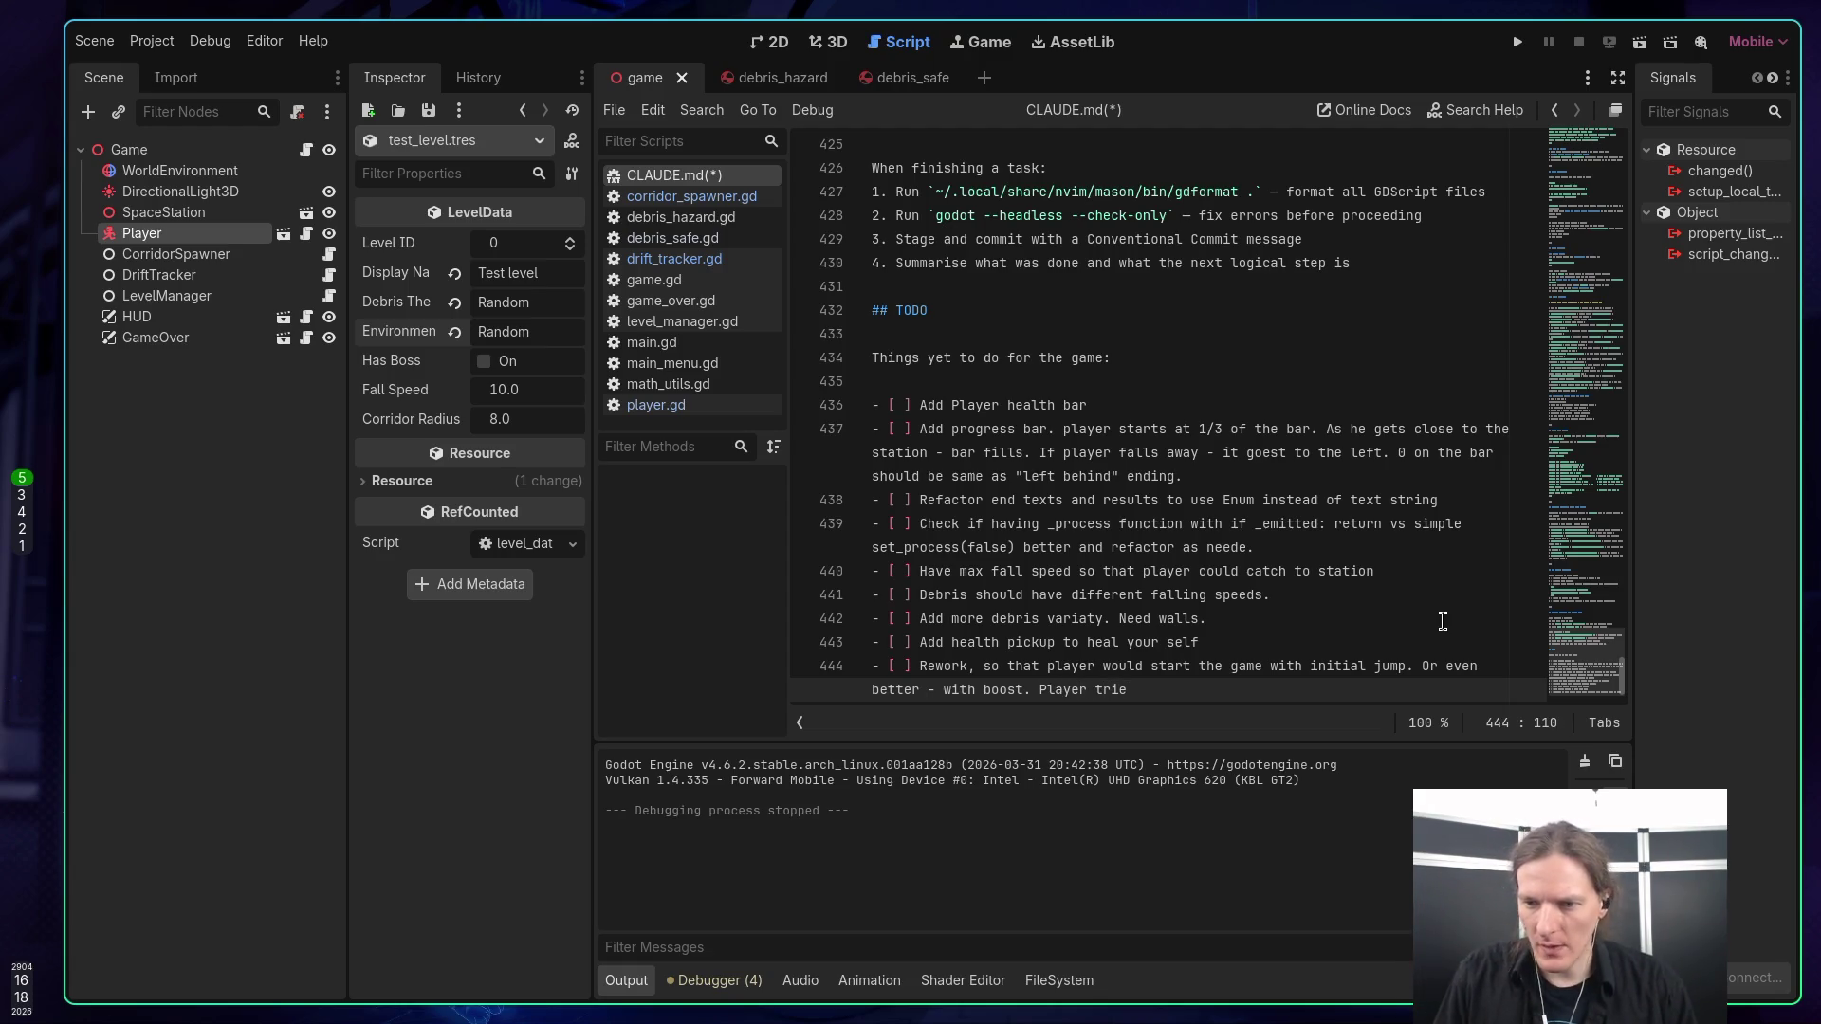
text(d to )
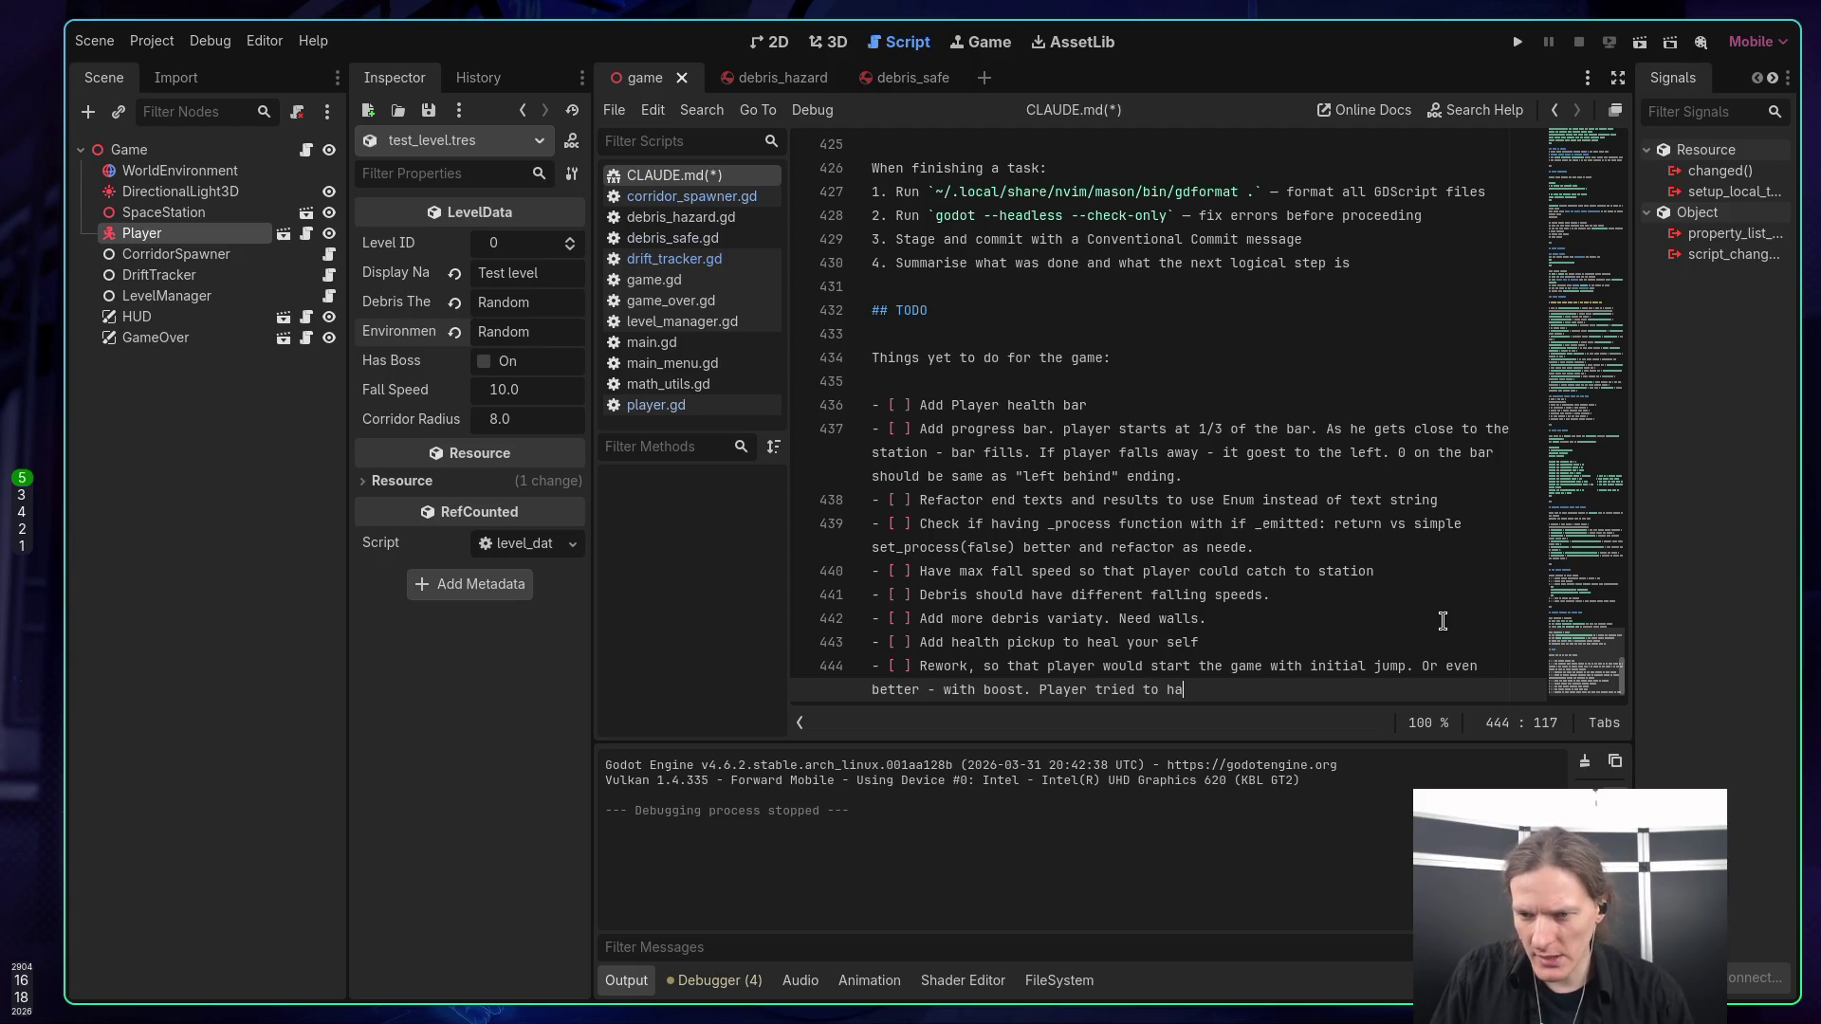
text(cha)
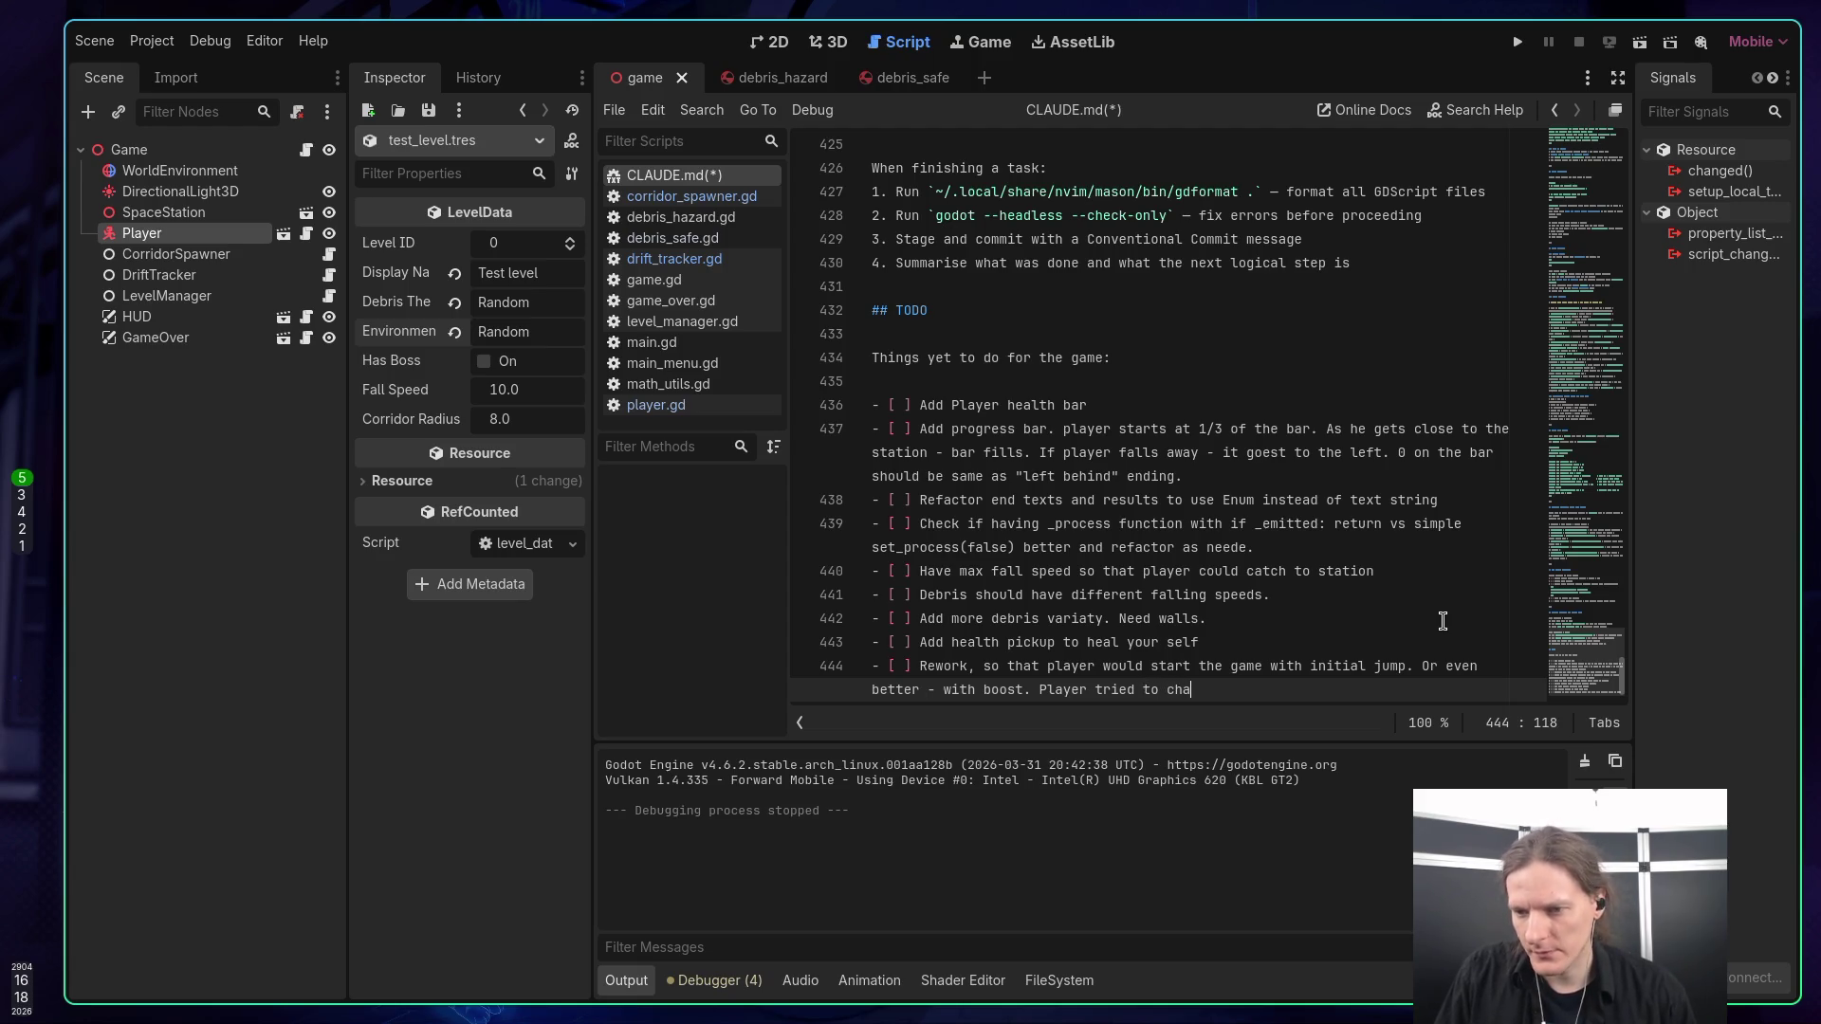
text(se)
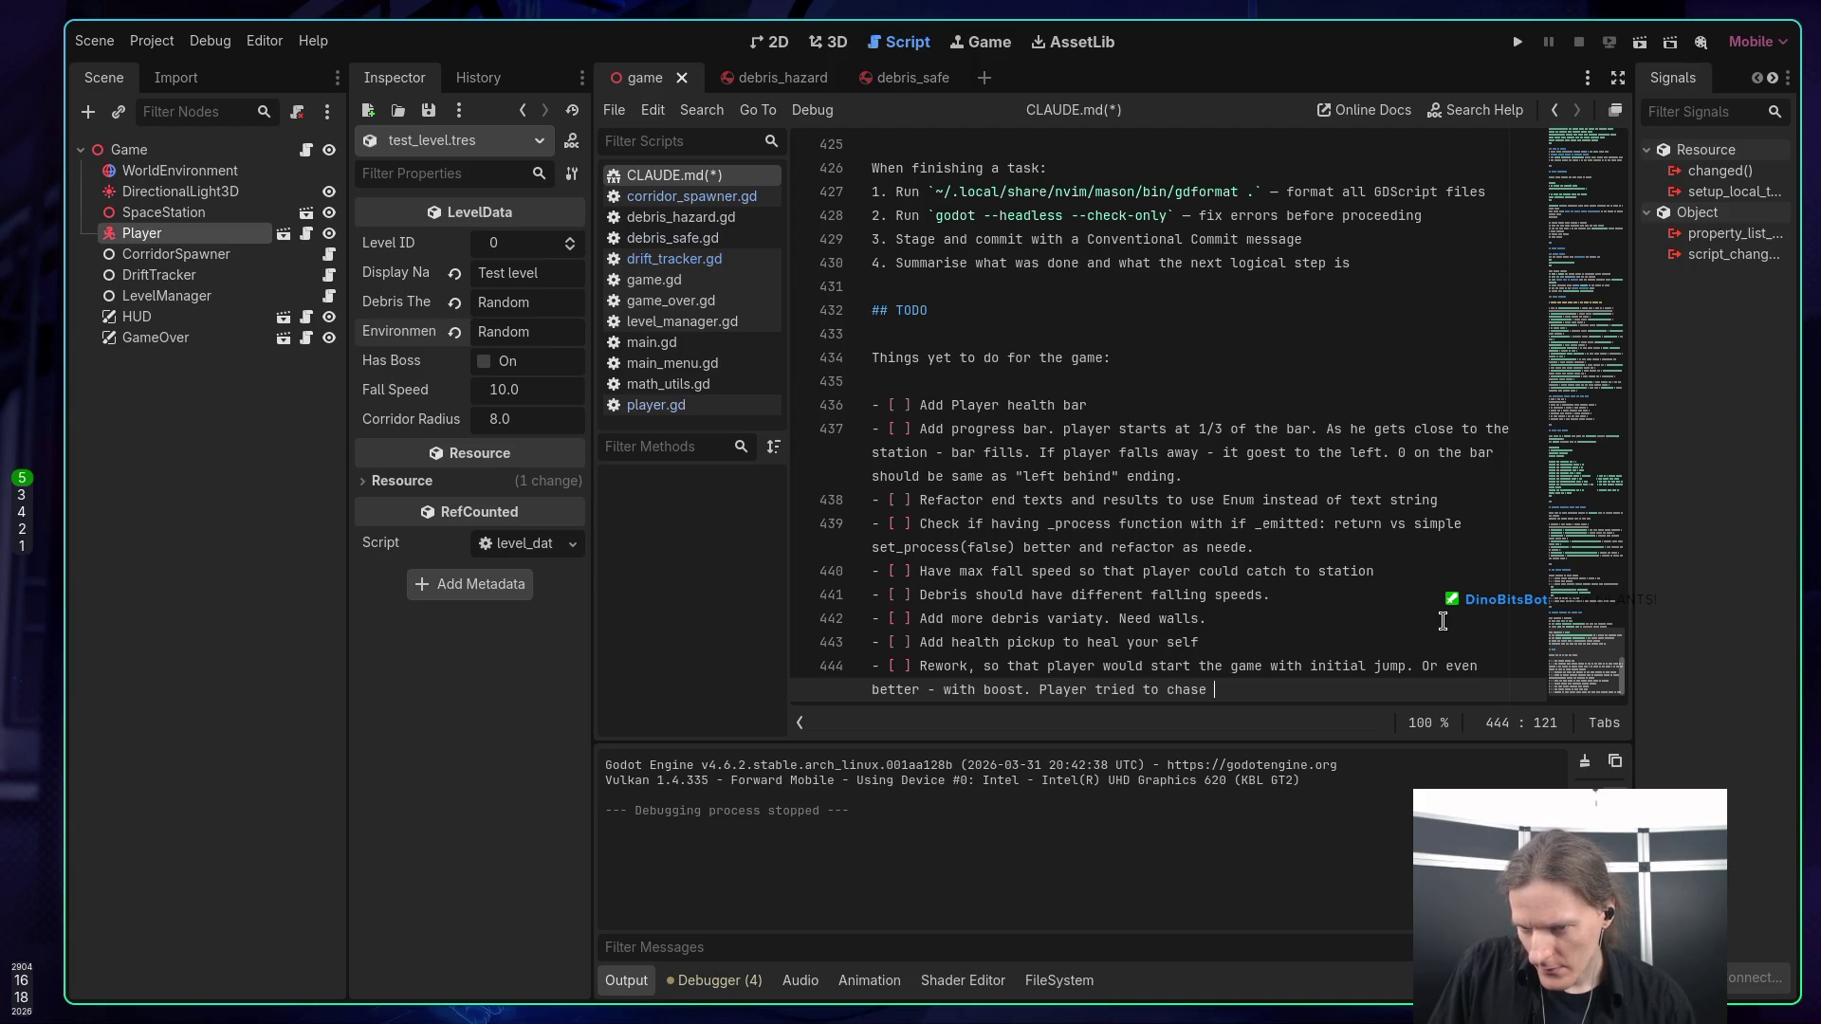
text(the station by initian)
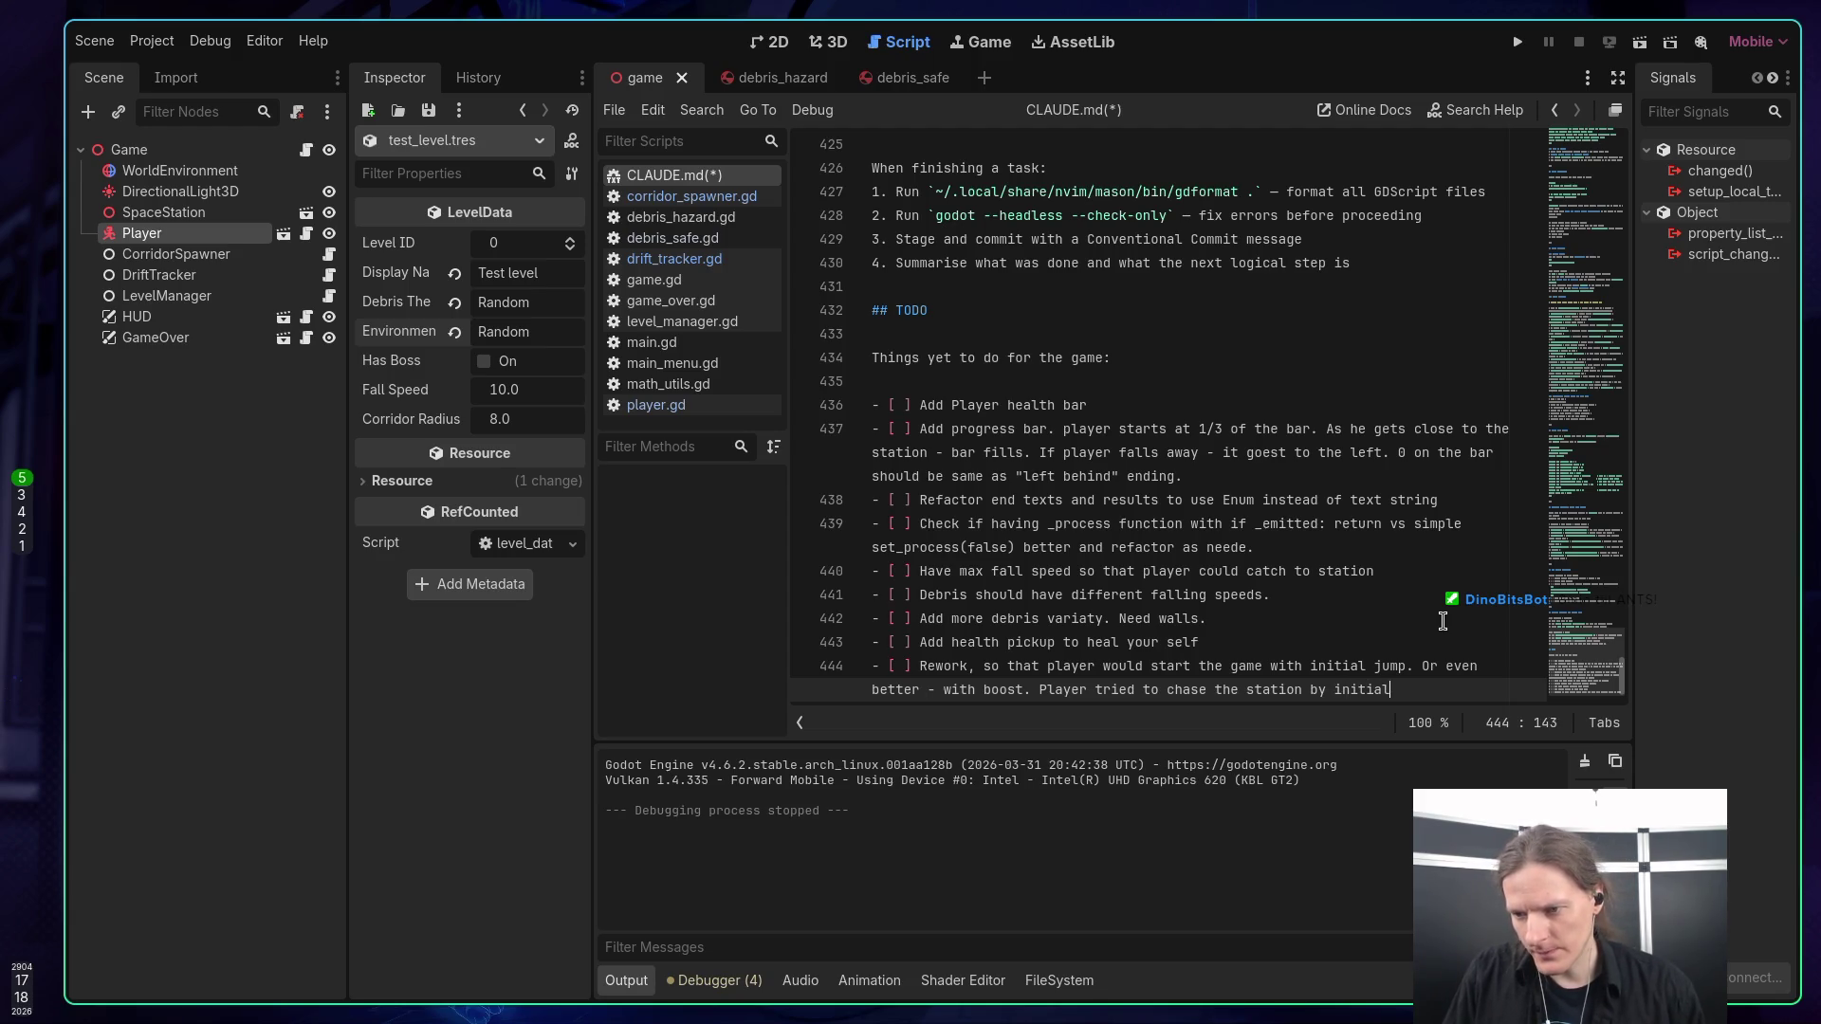
text( boots)
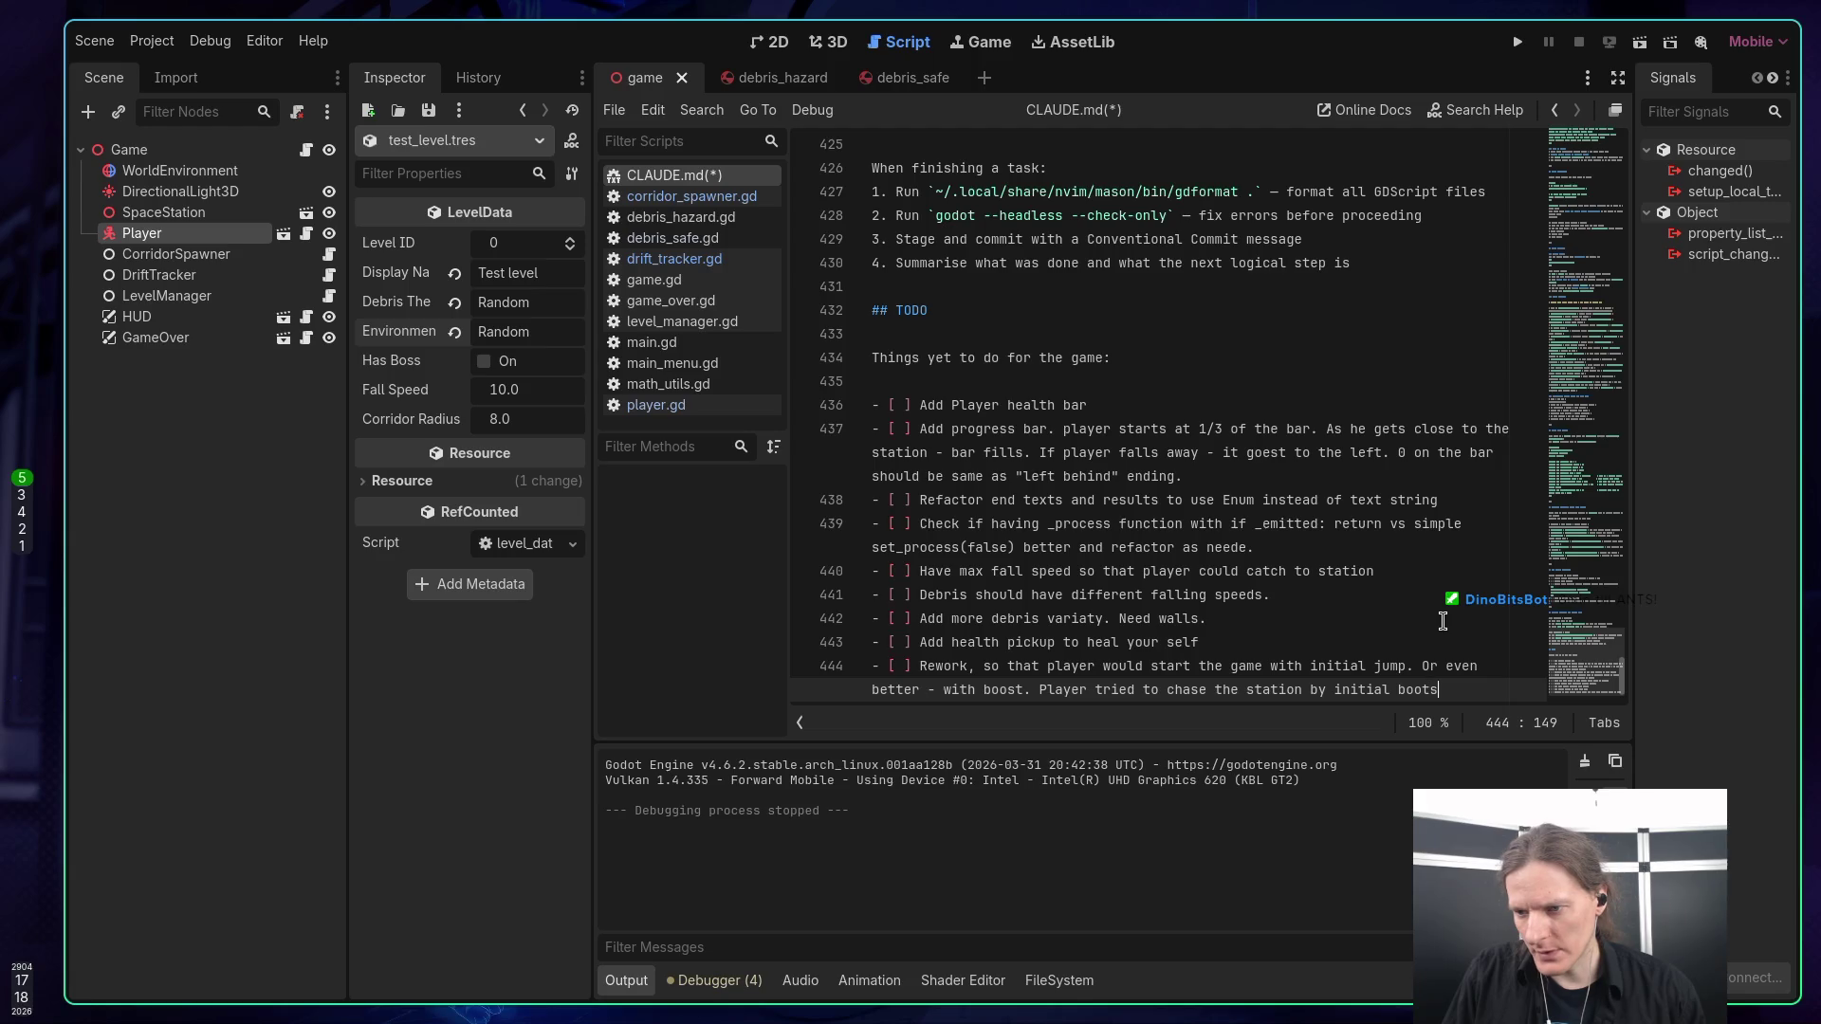
key(BackSpace)
key(BackSpace)
text(st (jetpack))
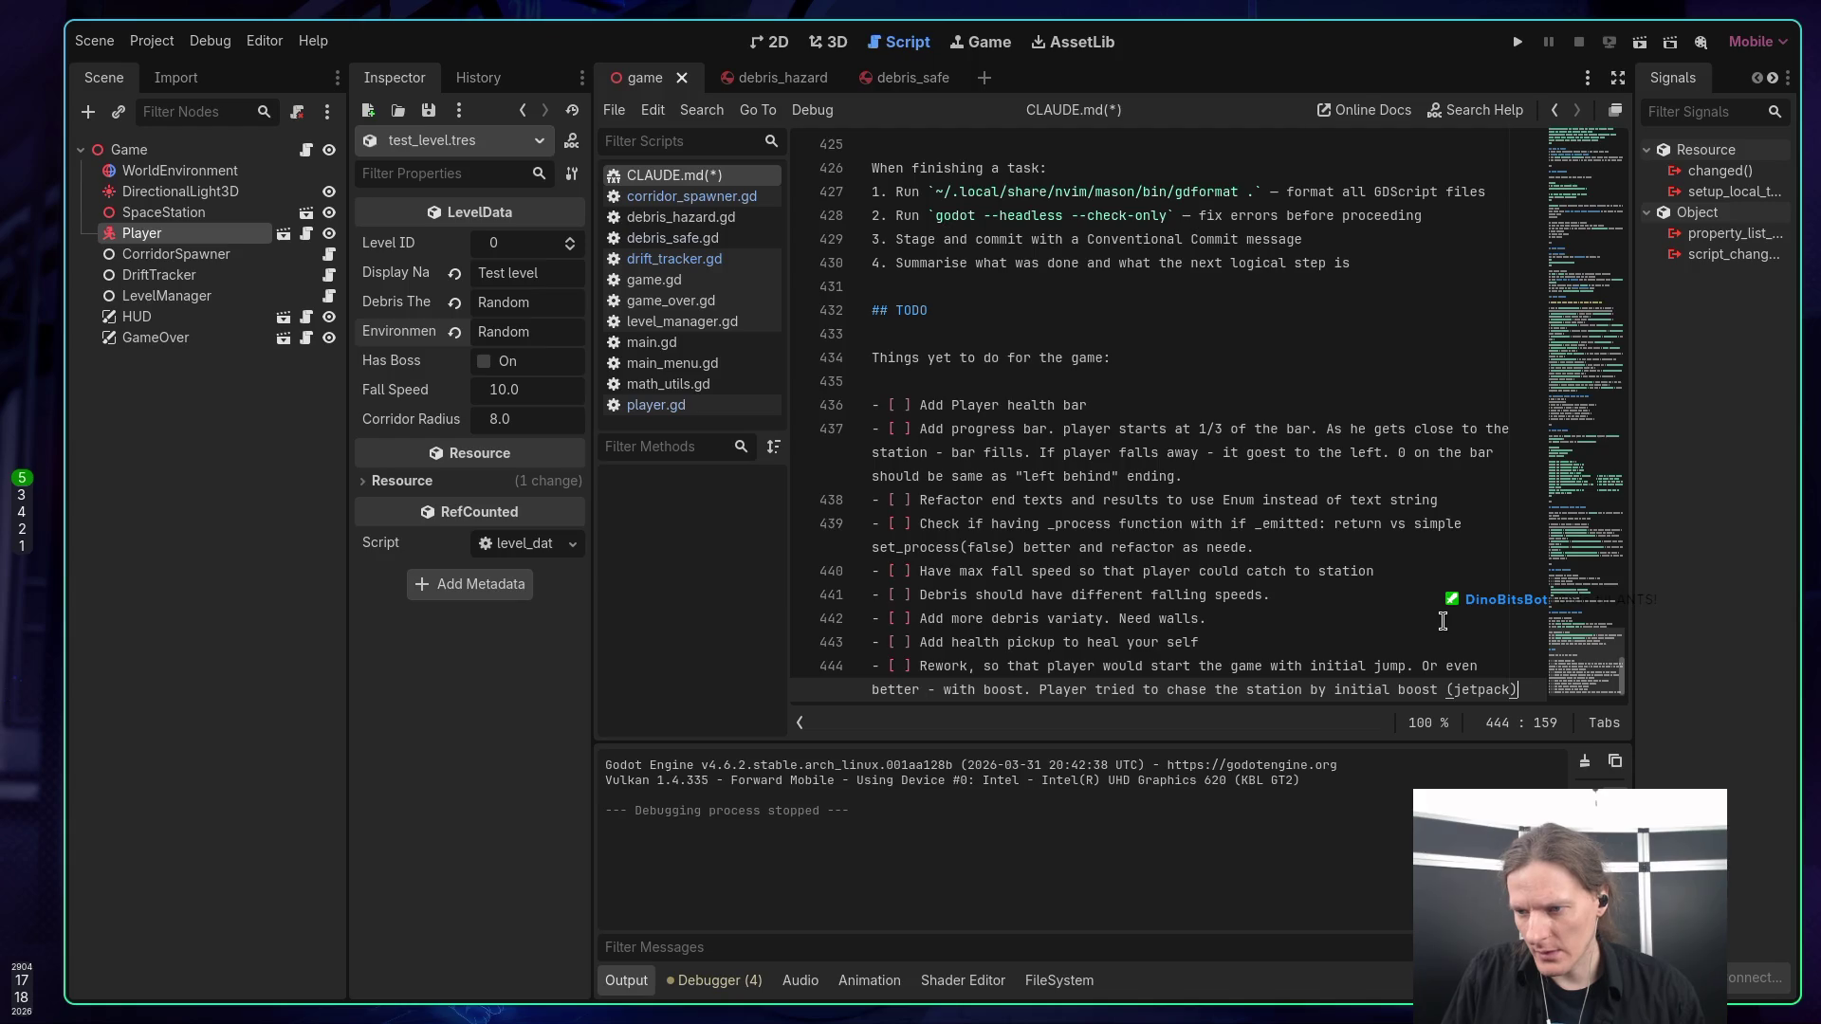
text(. )
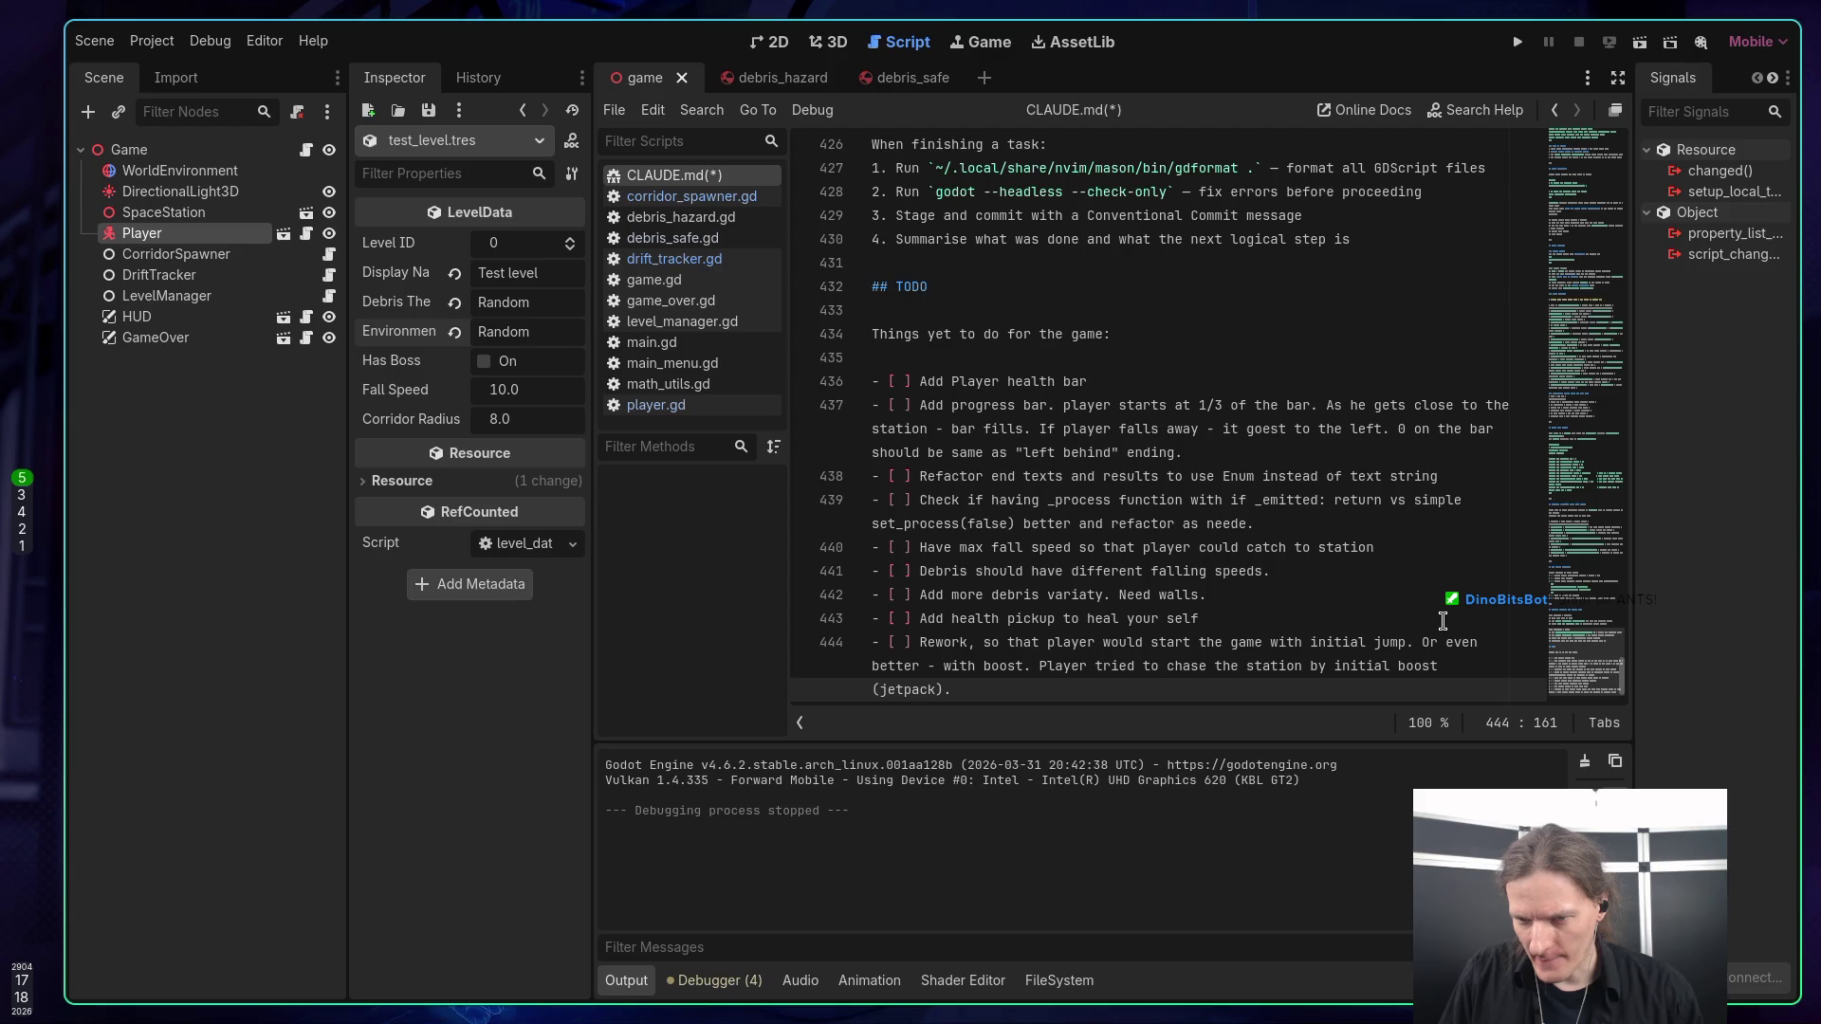
text(When h)
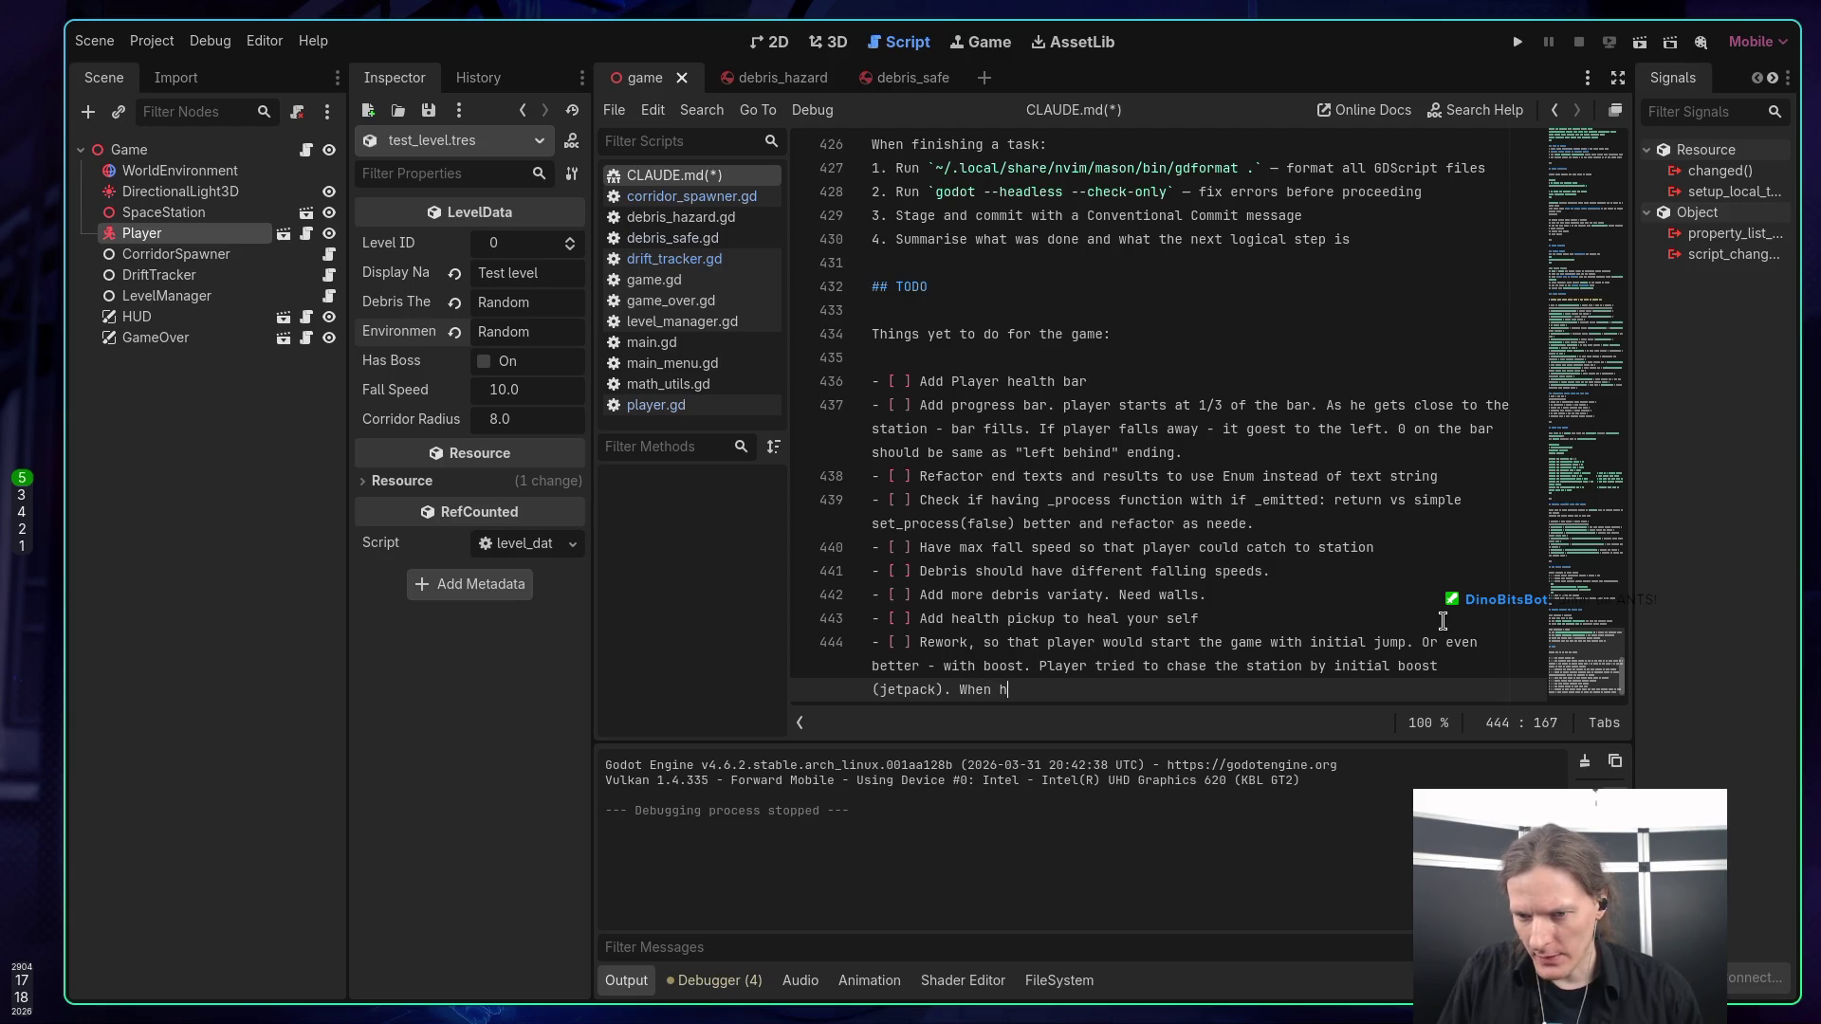
text(runs out -game start)
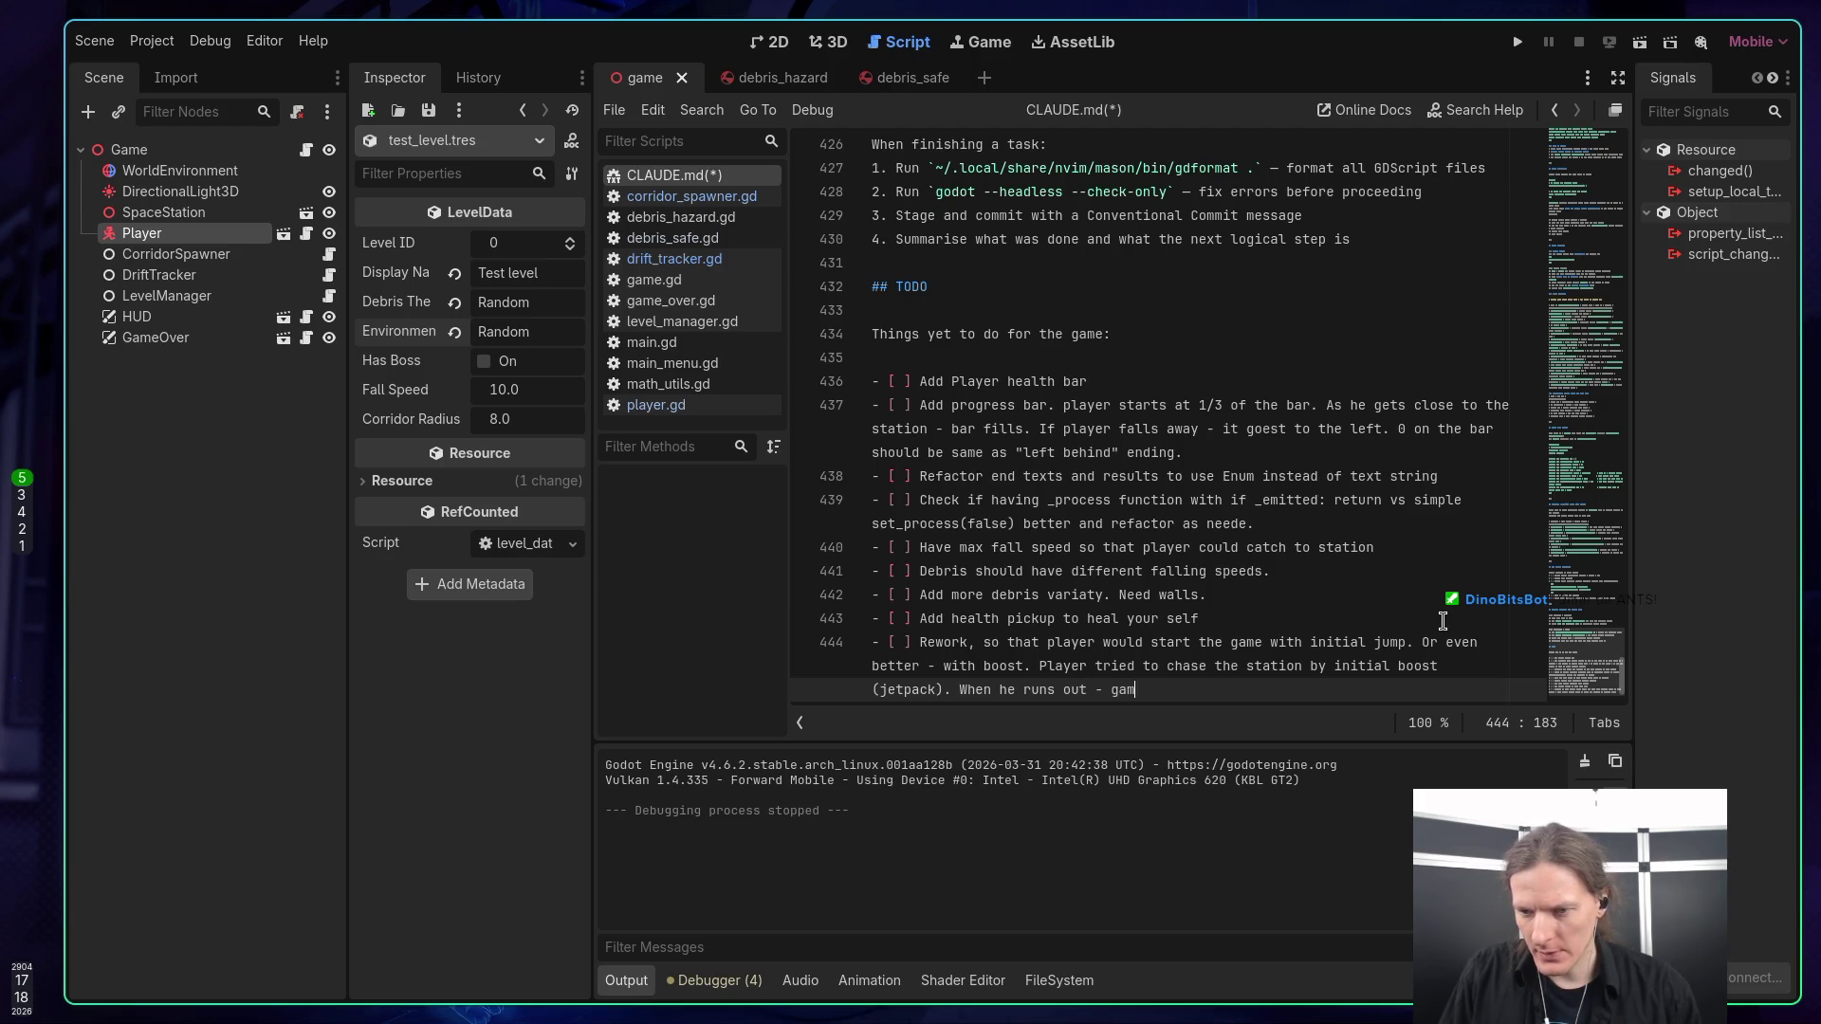
text( an)
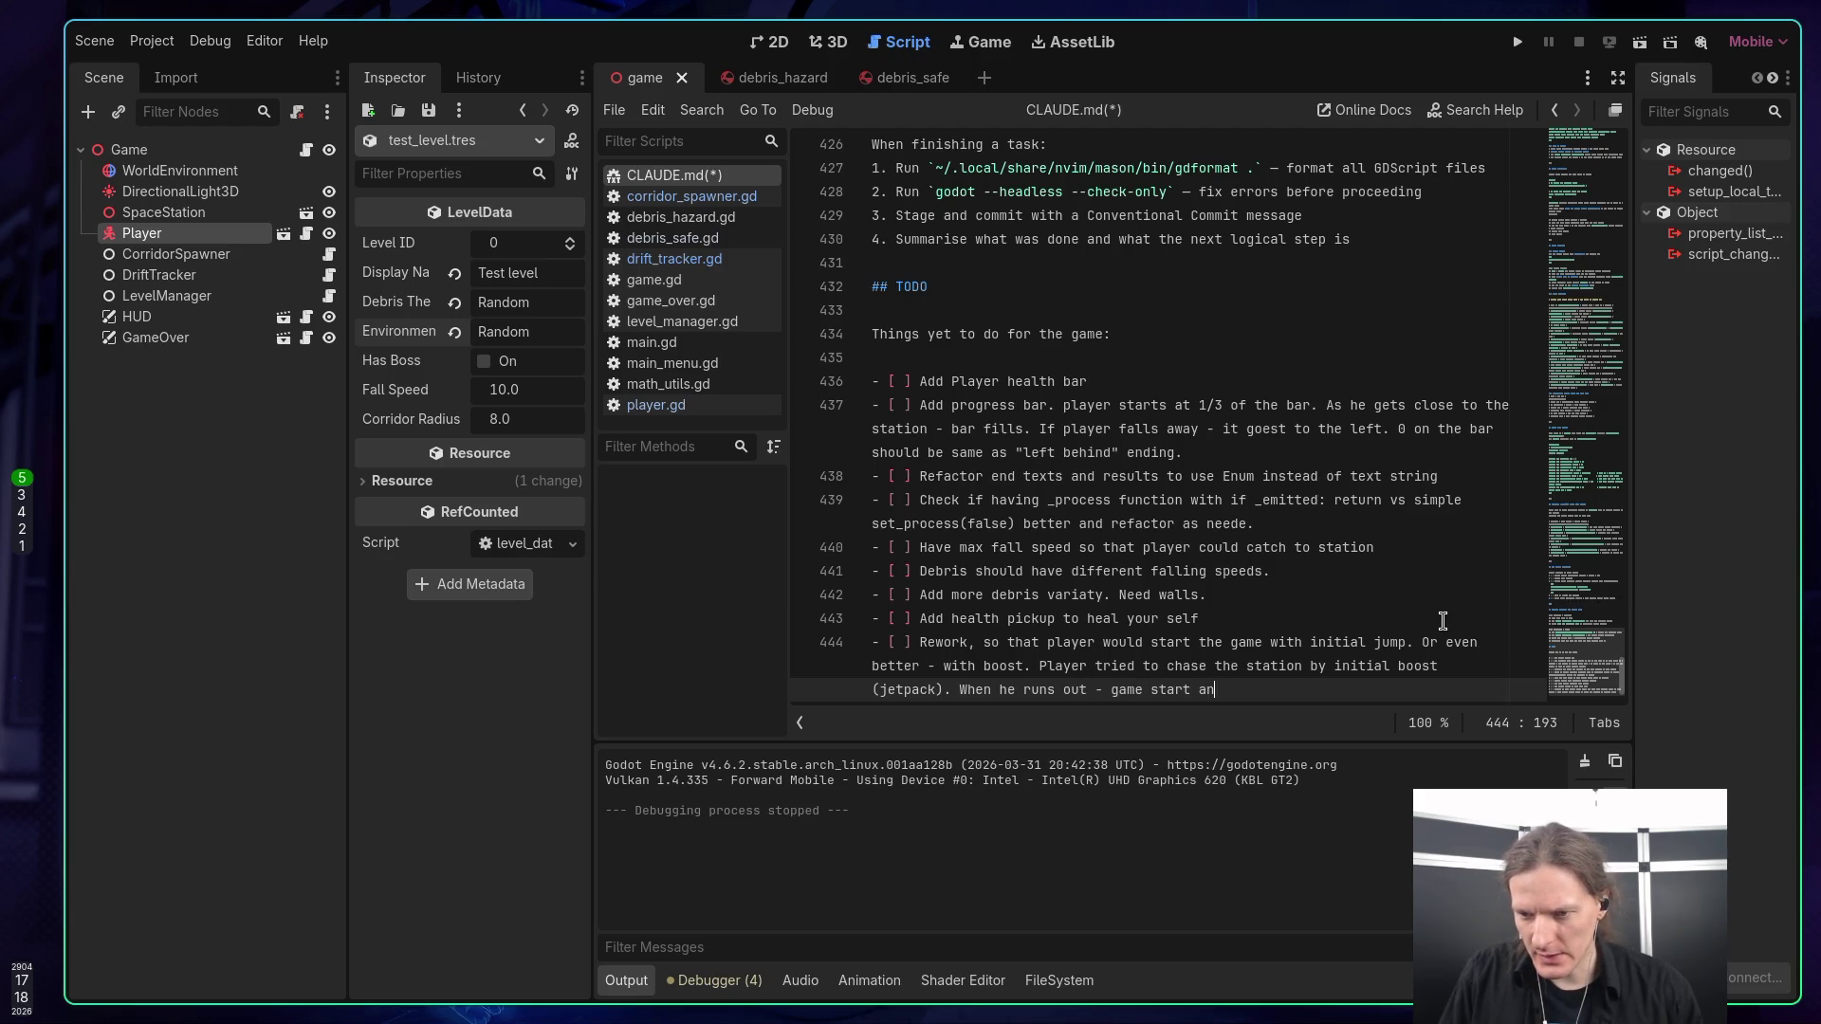
text(d now he nee)
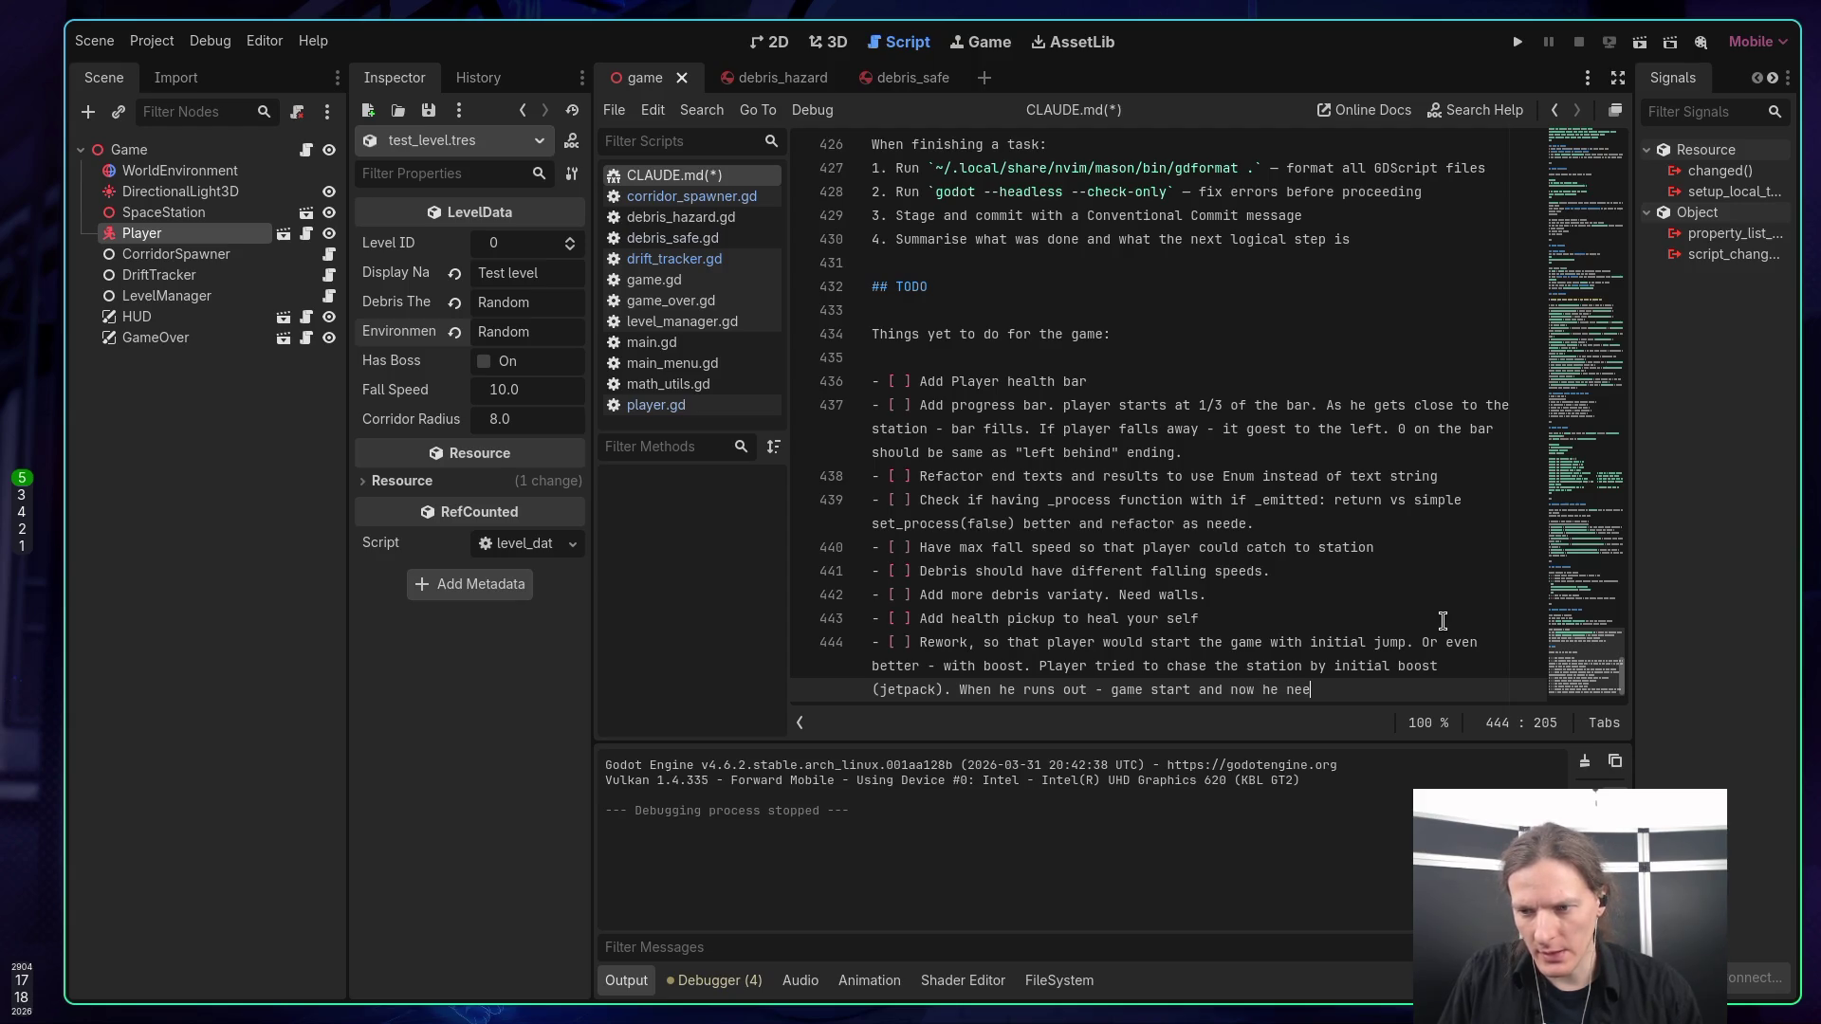
text(ds to jump)
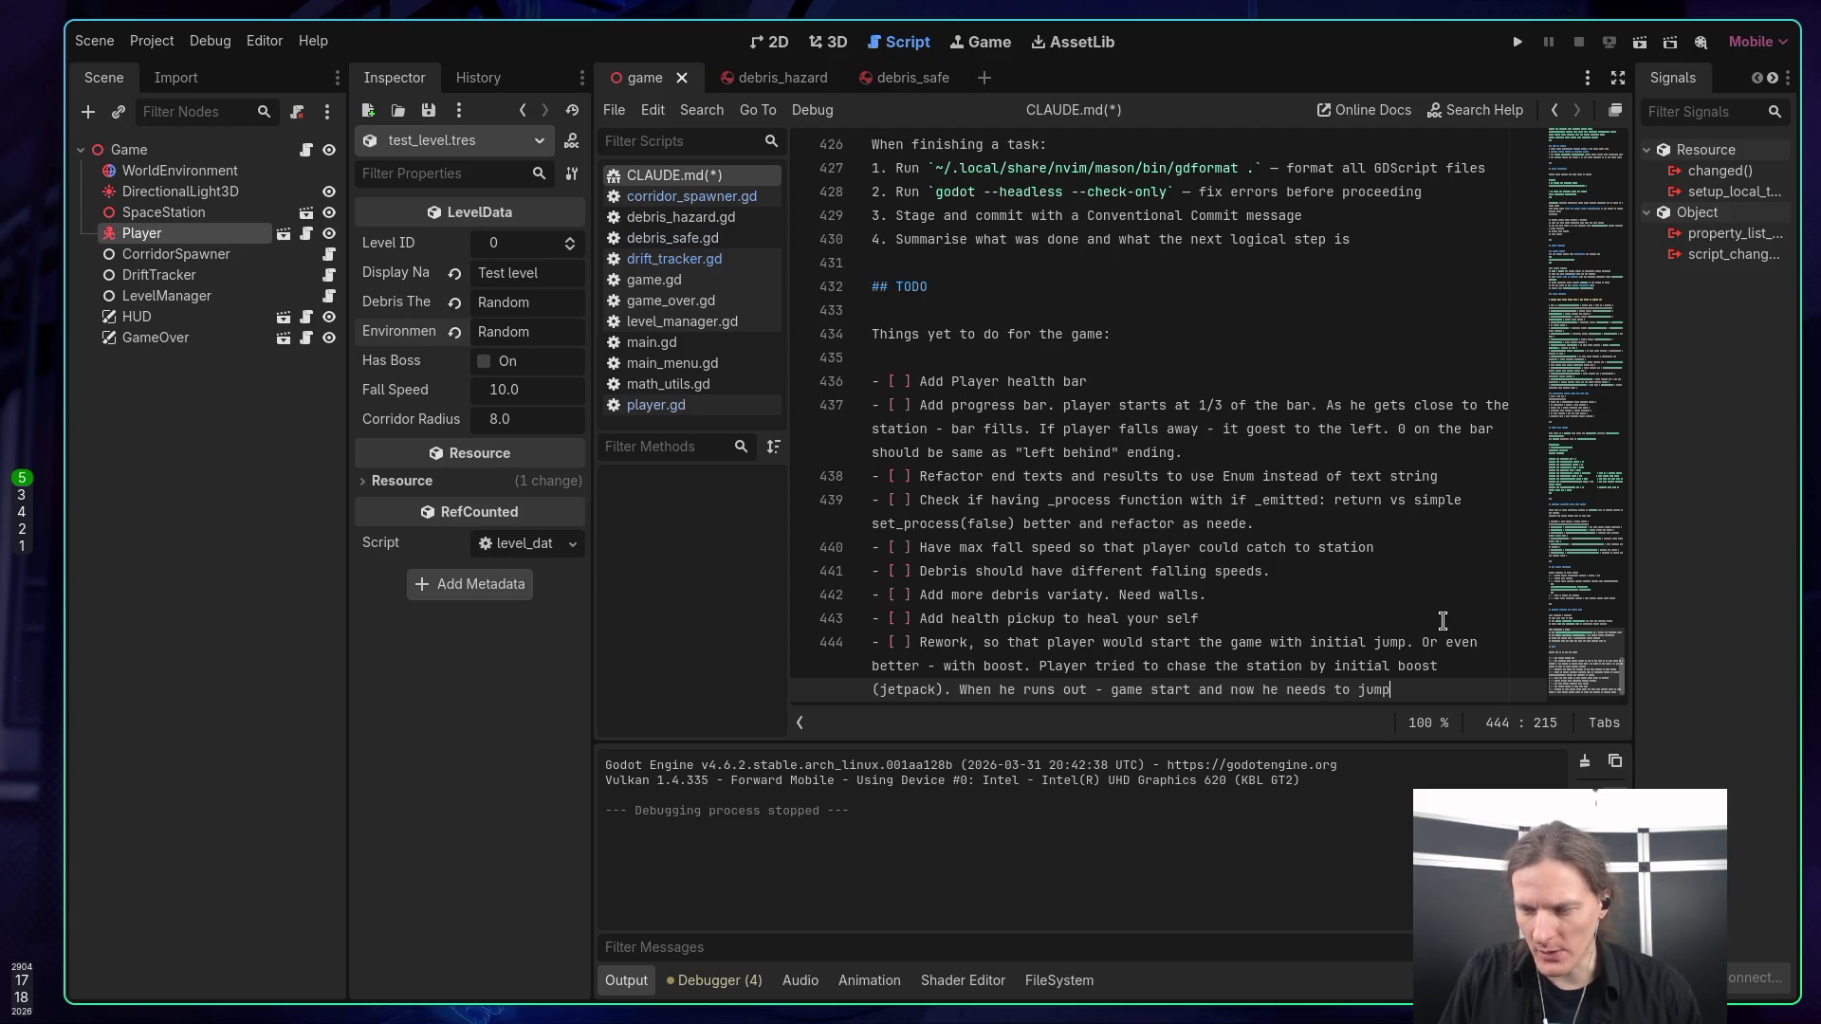
text( fr)
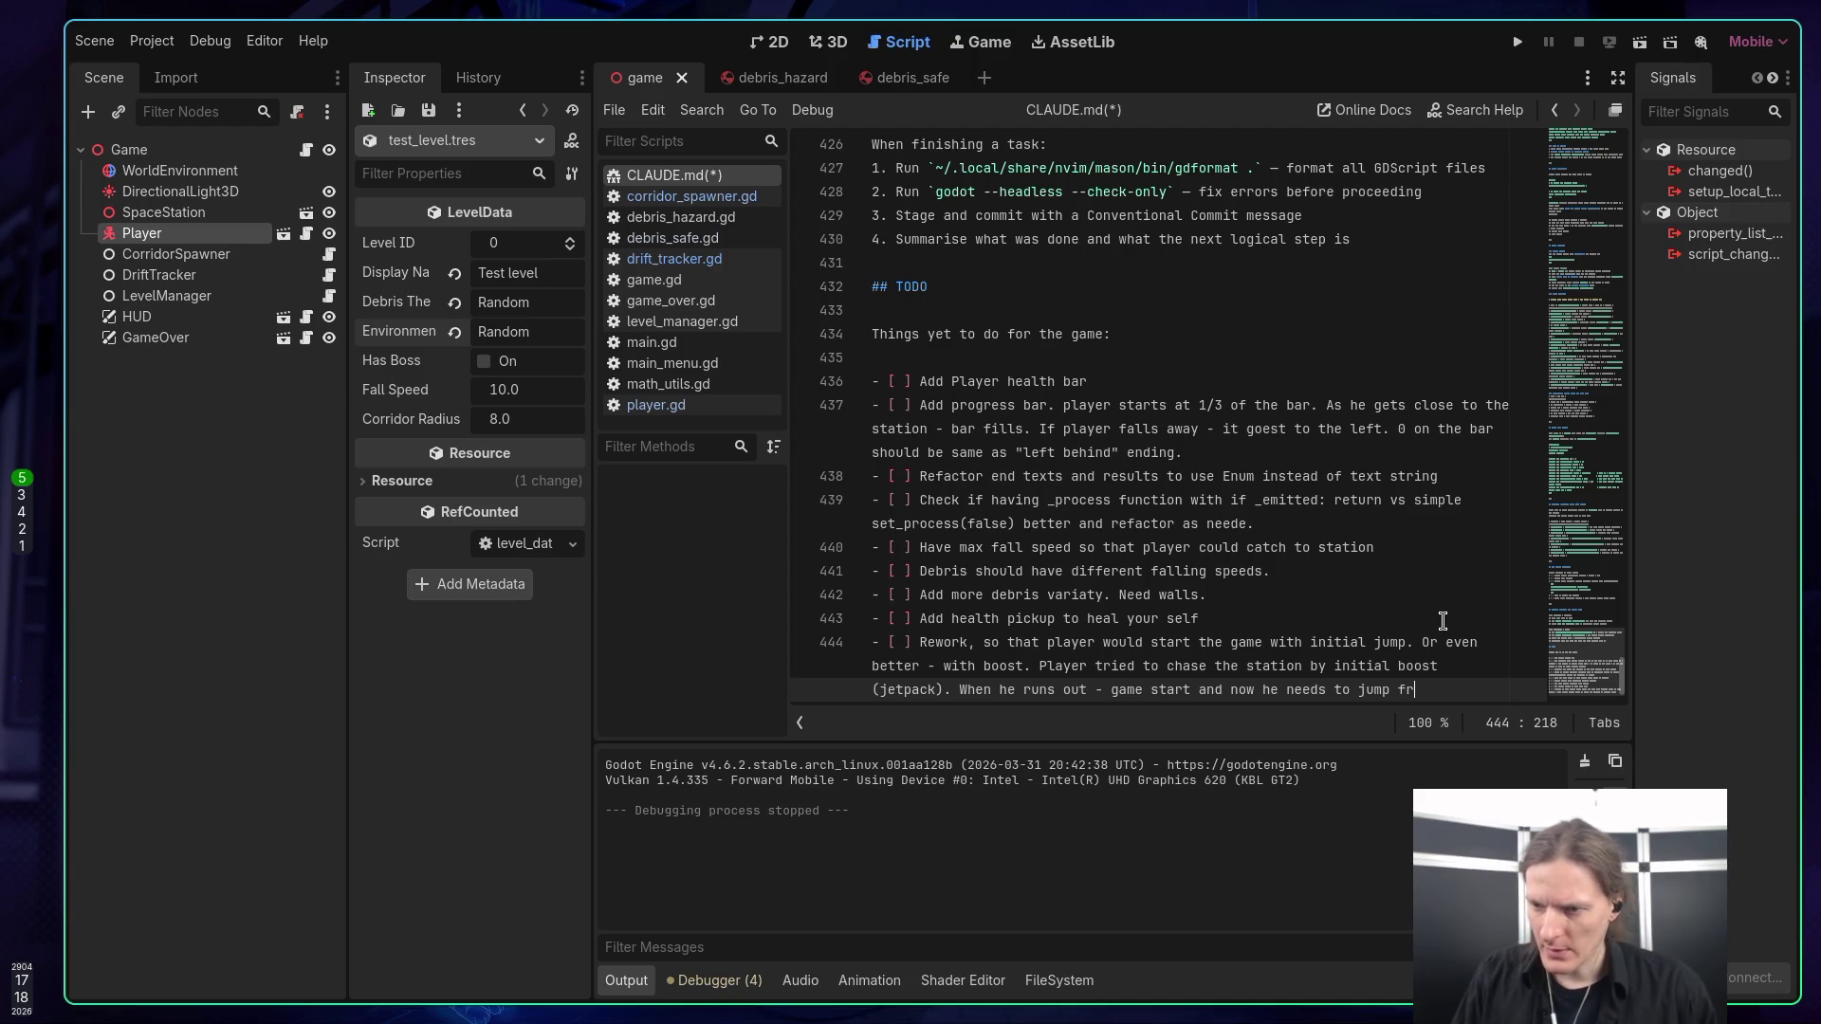
text(om debri)
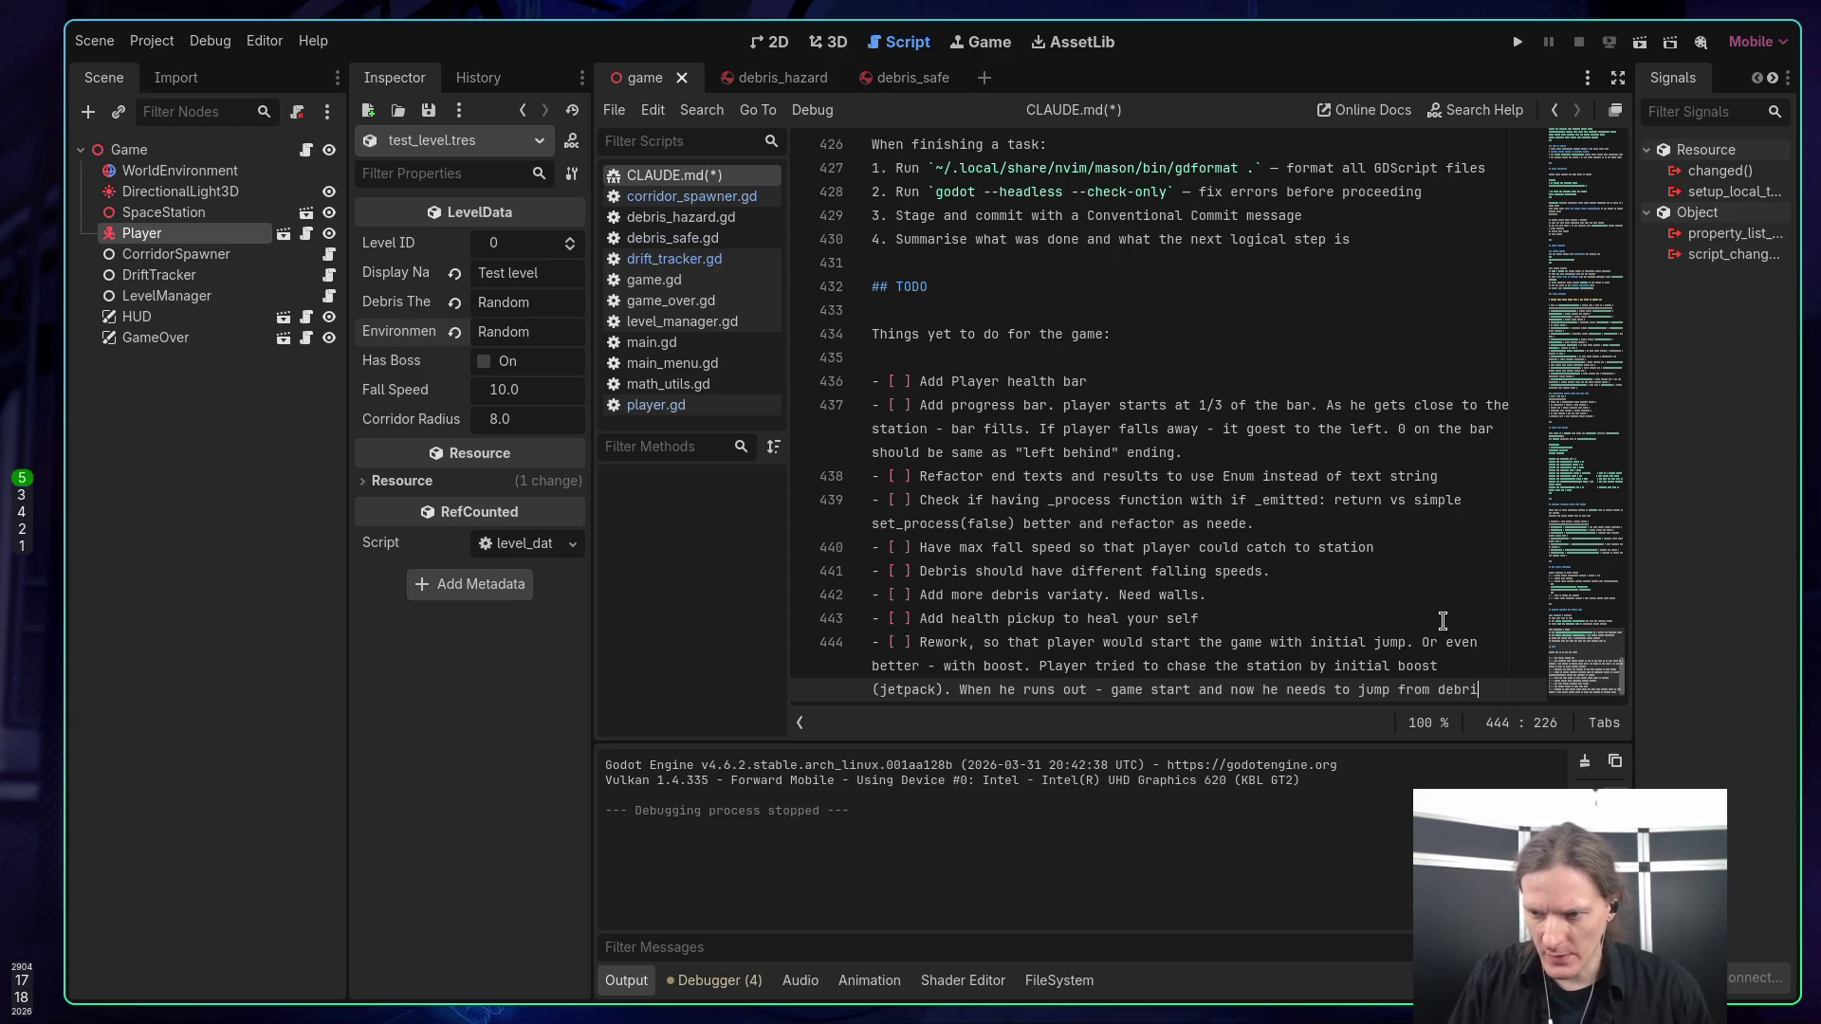
text(s to de)
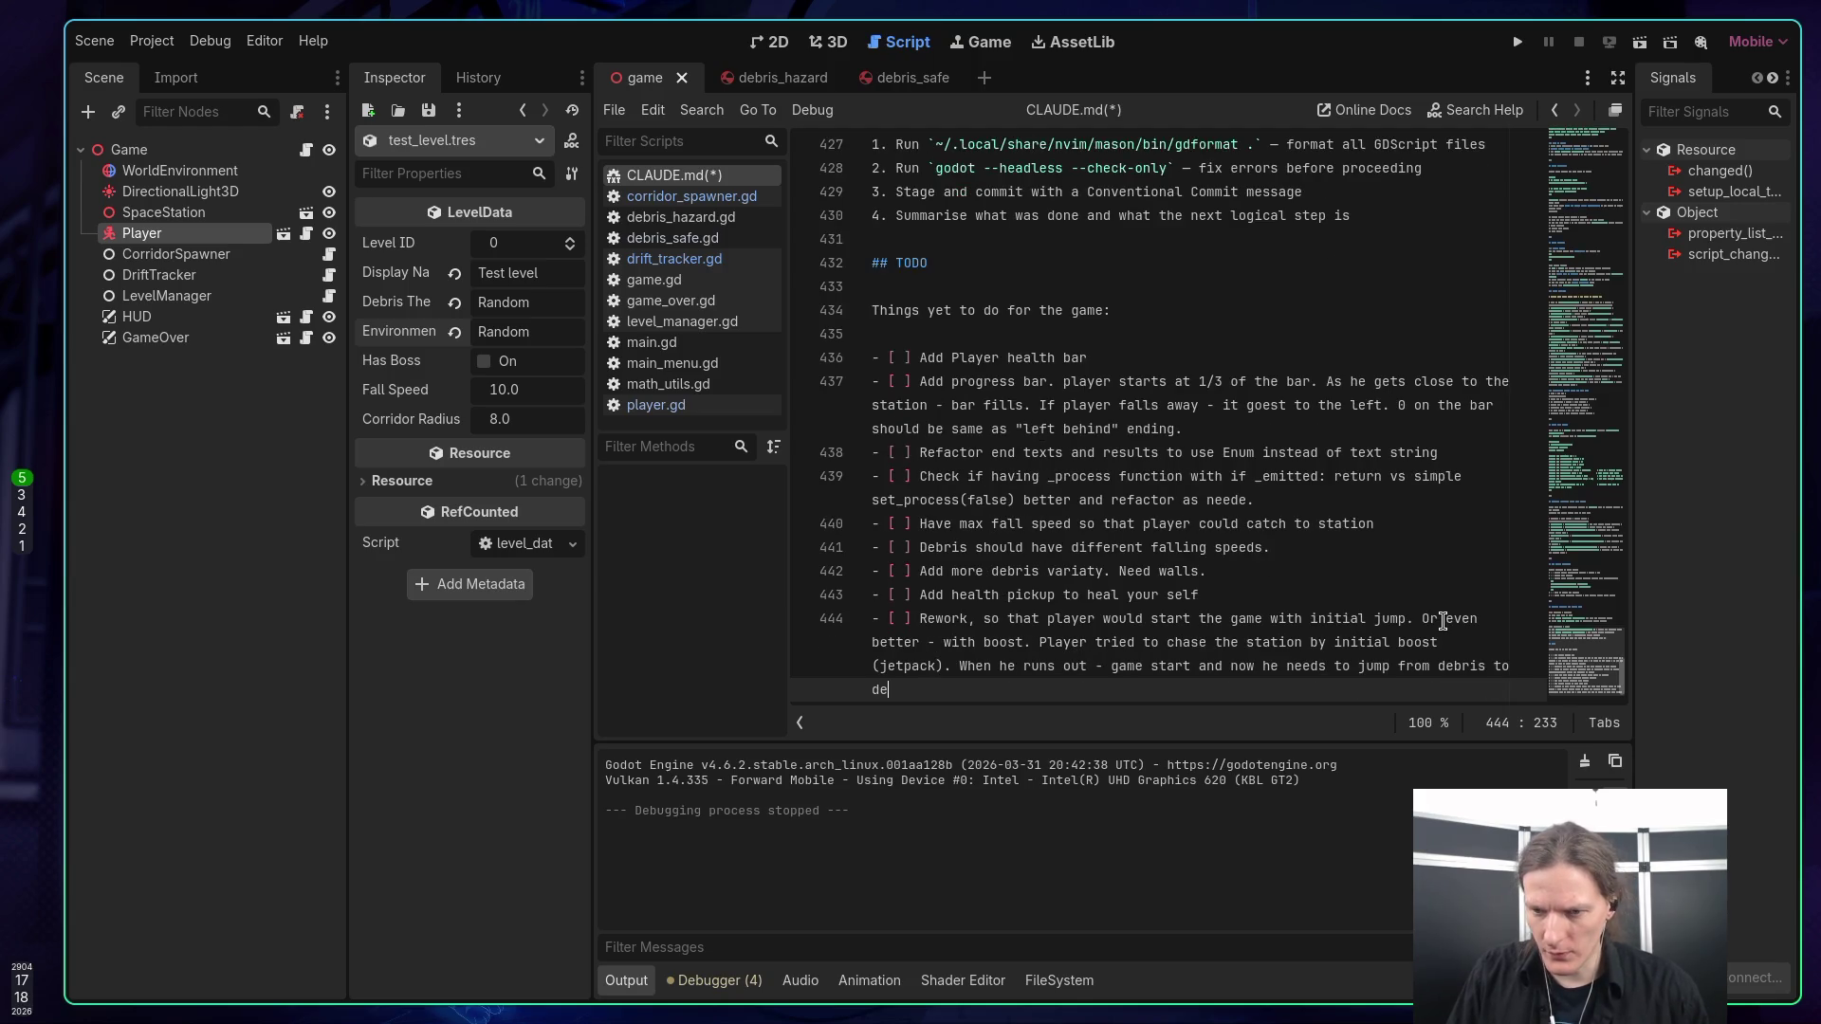
text(bris.)
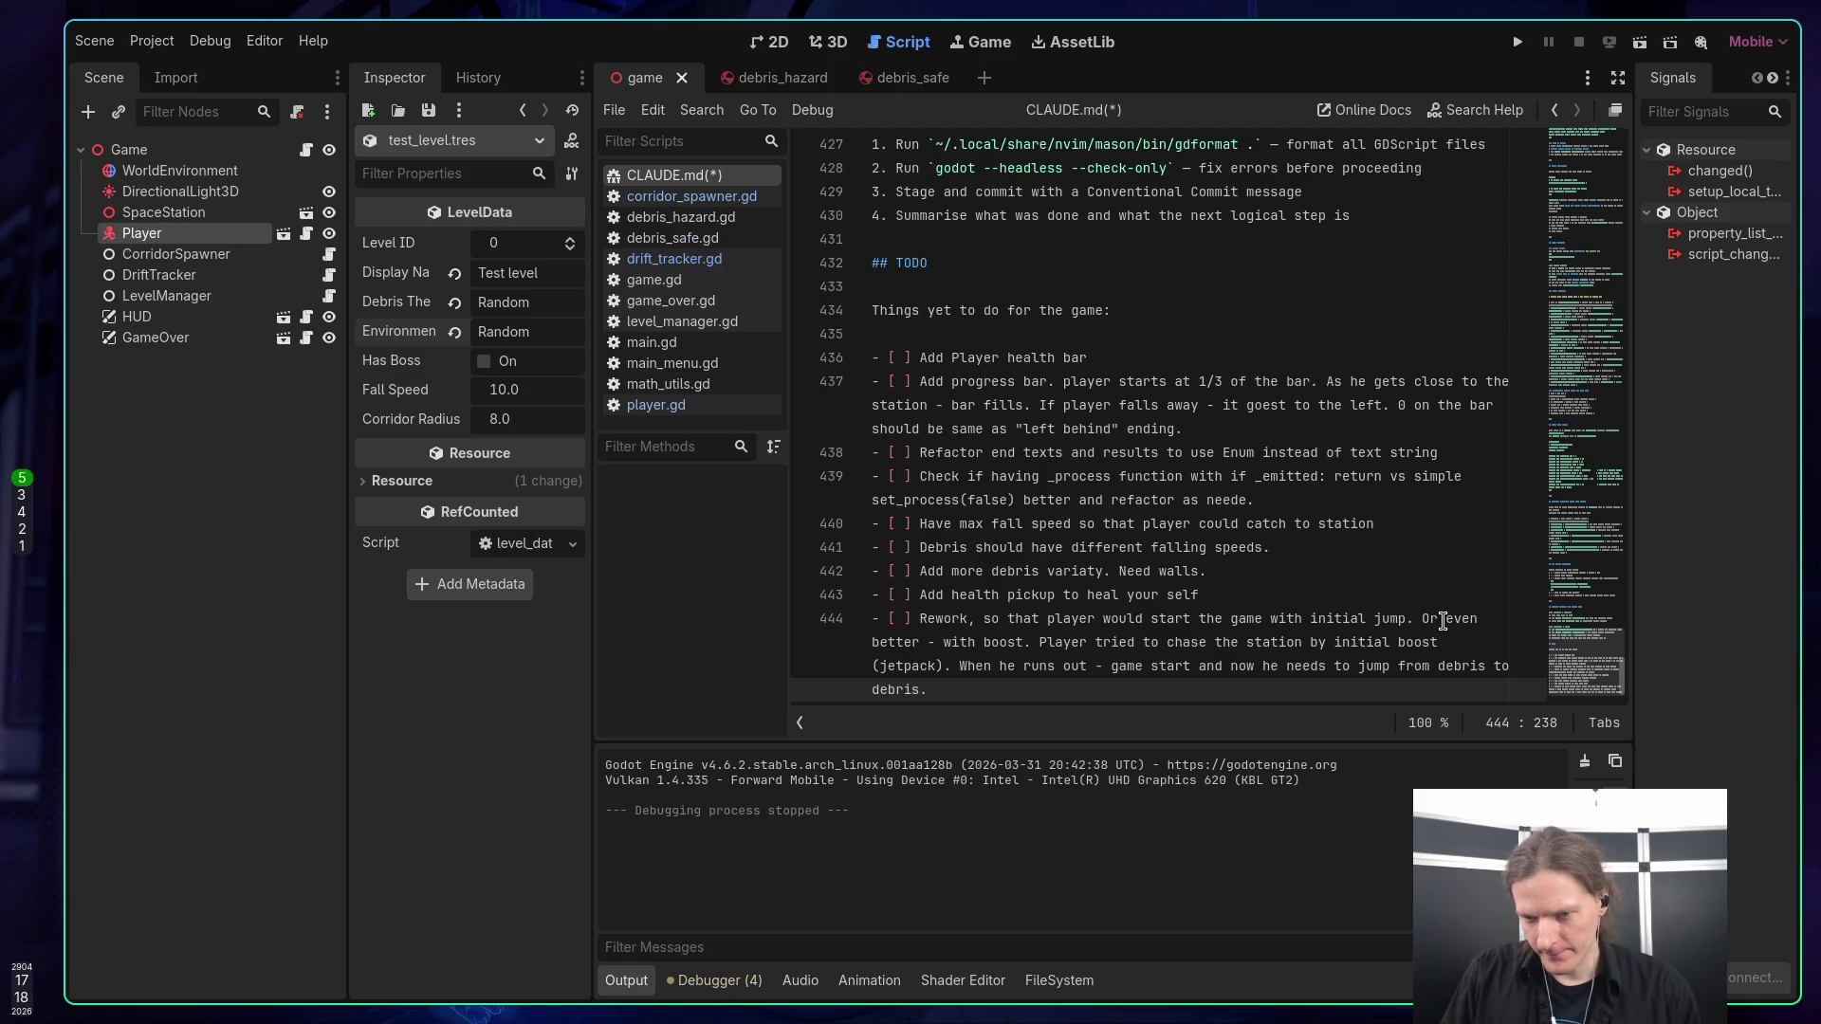
key(Return)
text(- [ ] )
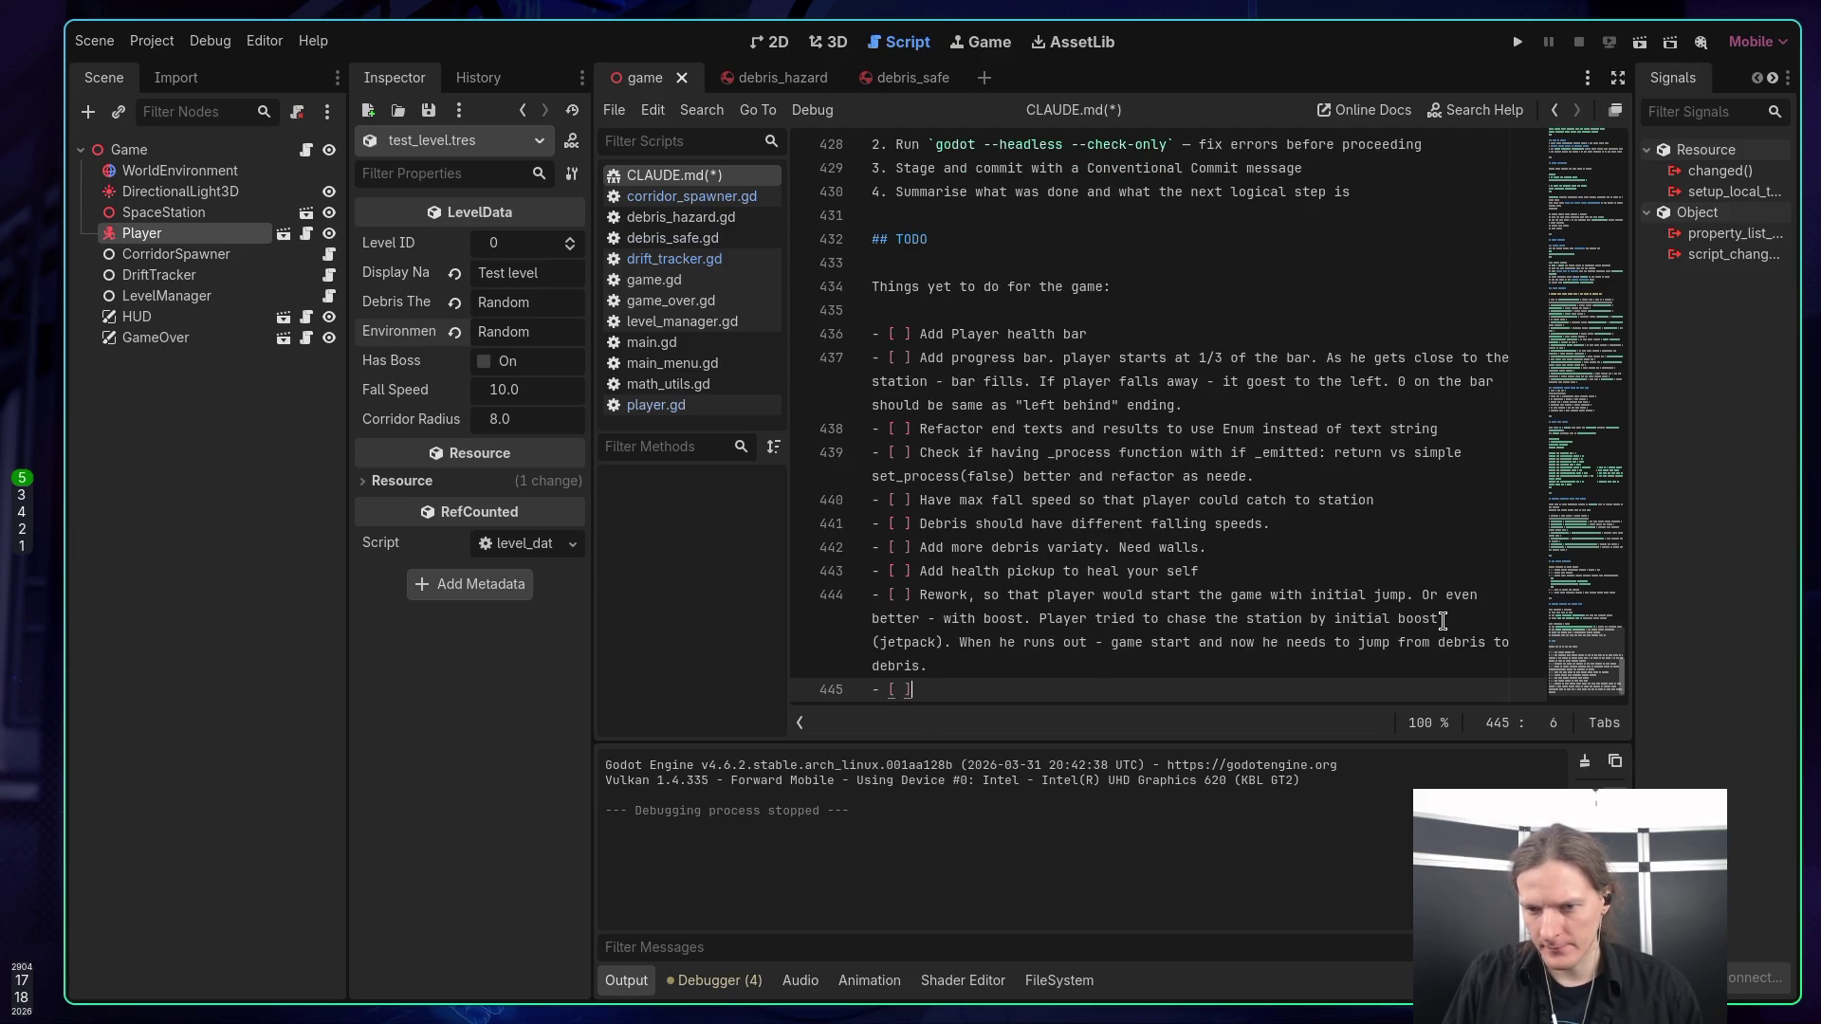
text(Add boot pick)
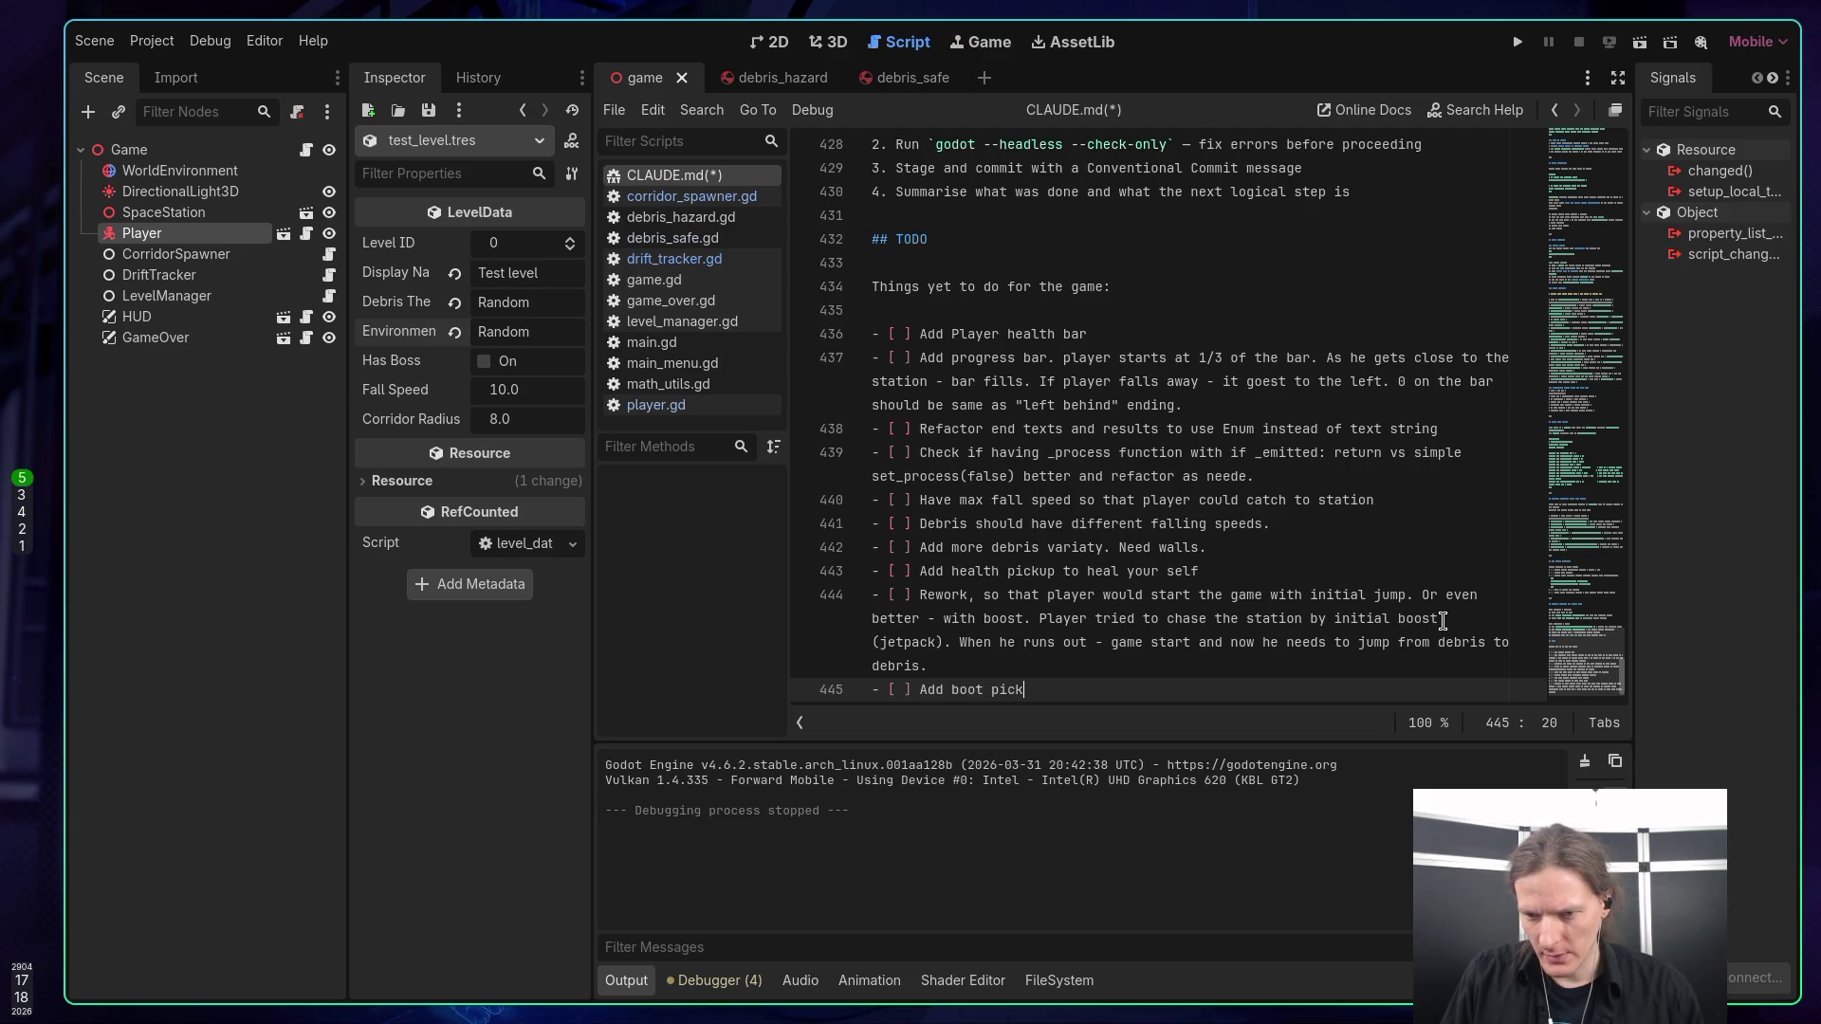
text(uo)
Finish the line-445 TODO: boot pickup letting the player fly further when no debris is around.
key(BackSpace)
text(p )
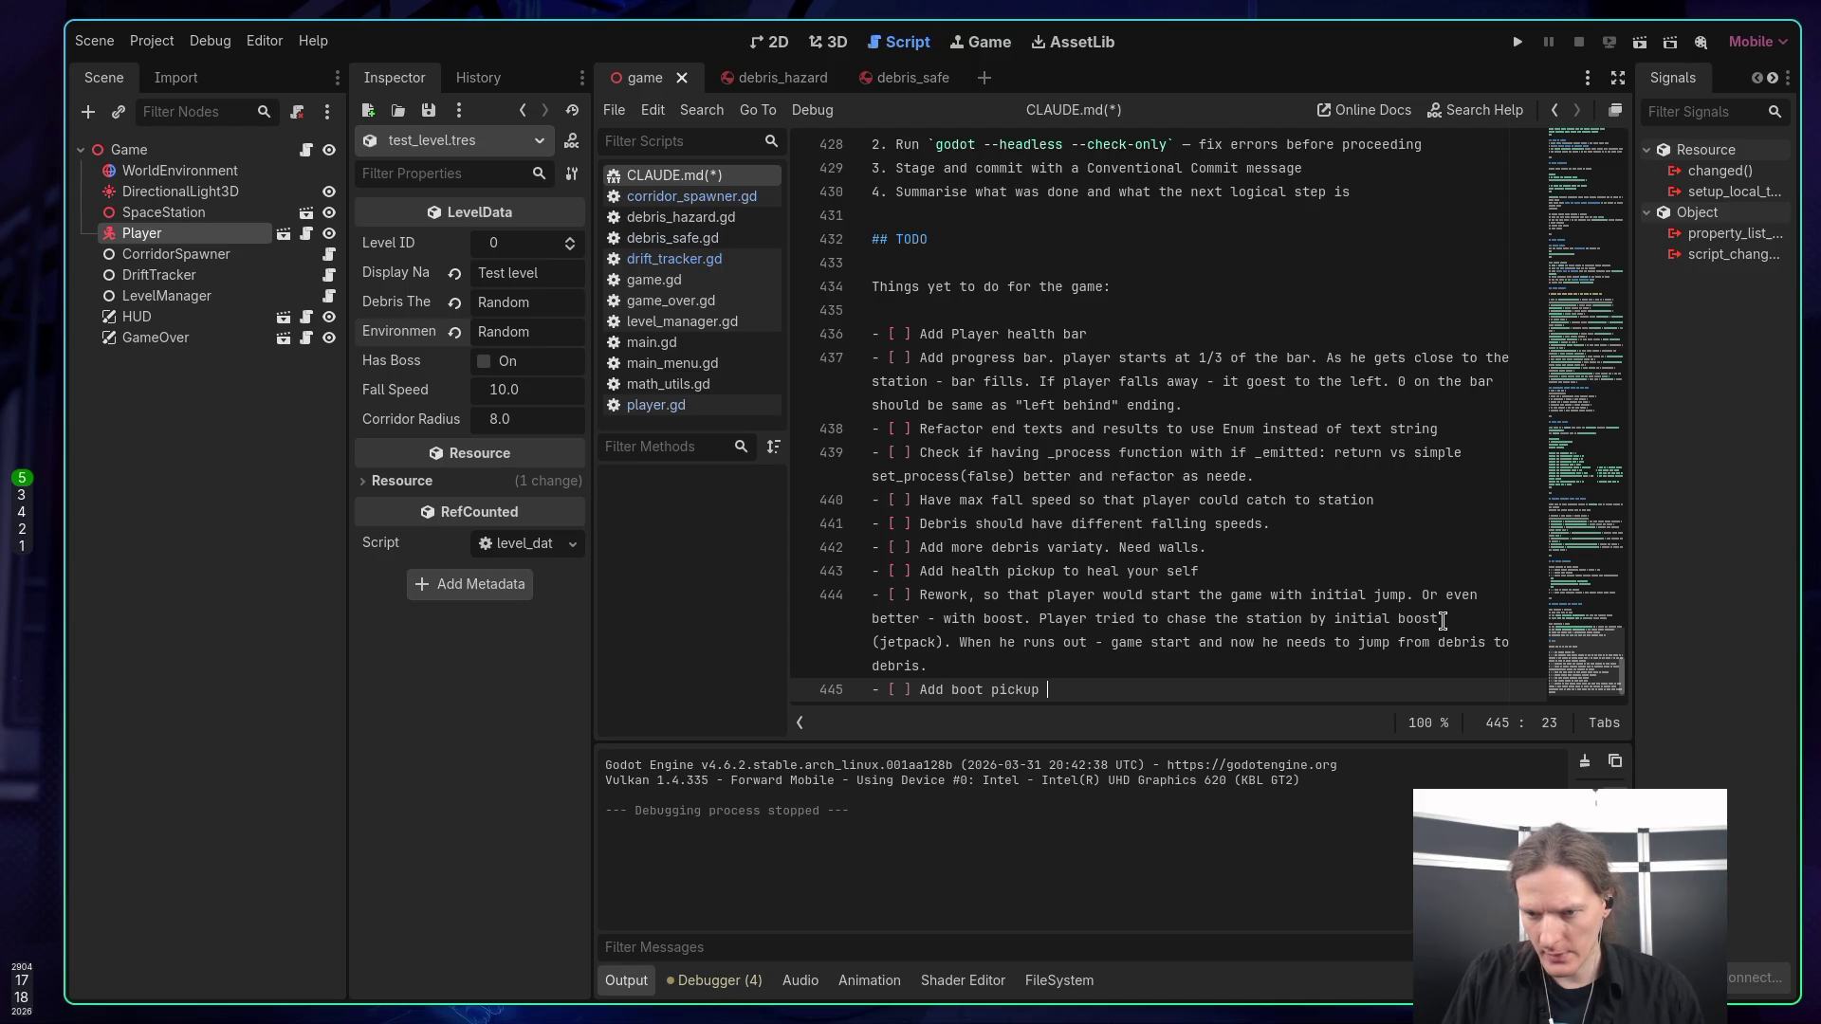
text(that wou)
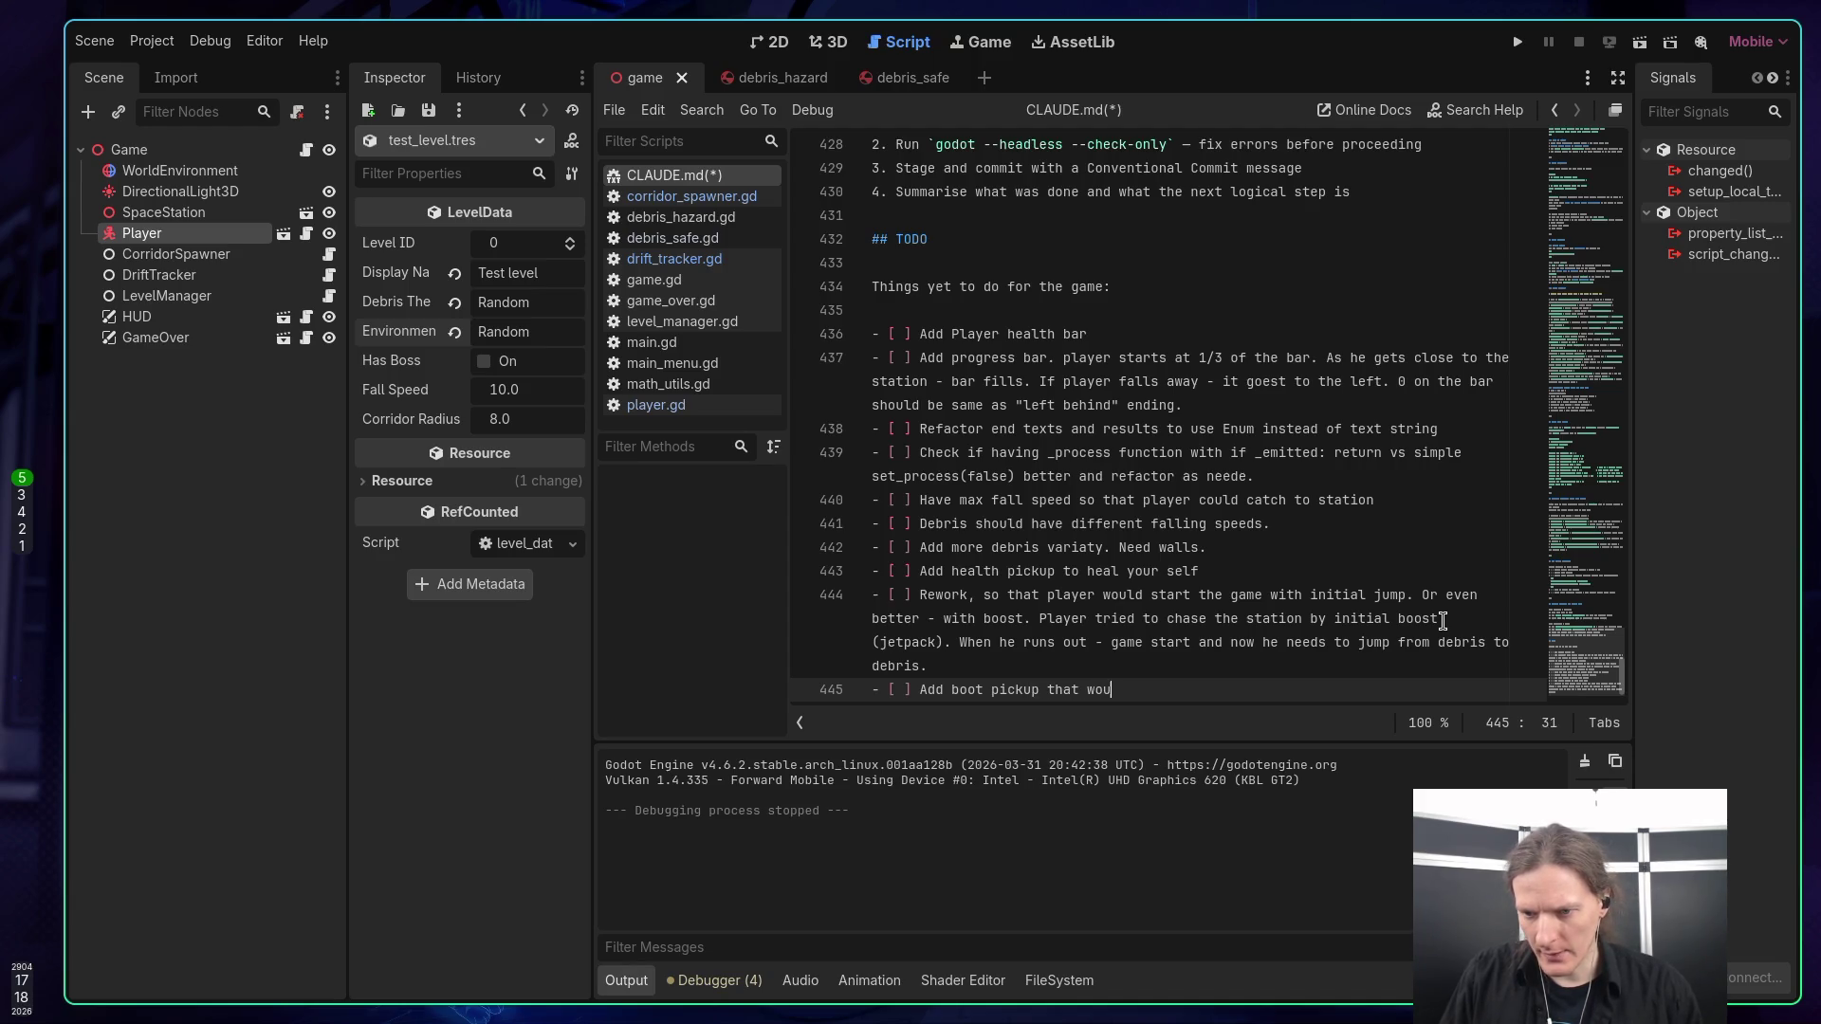
text(ld allow player )
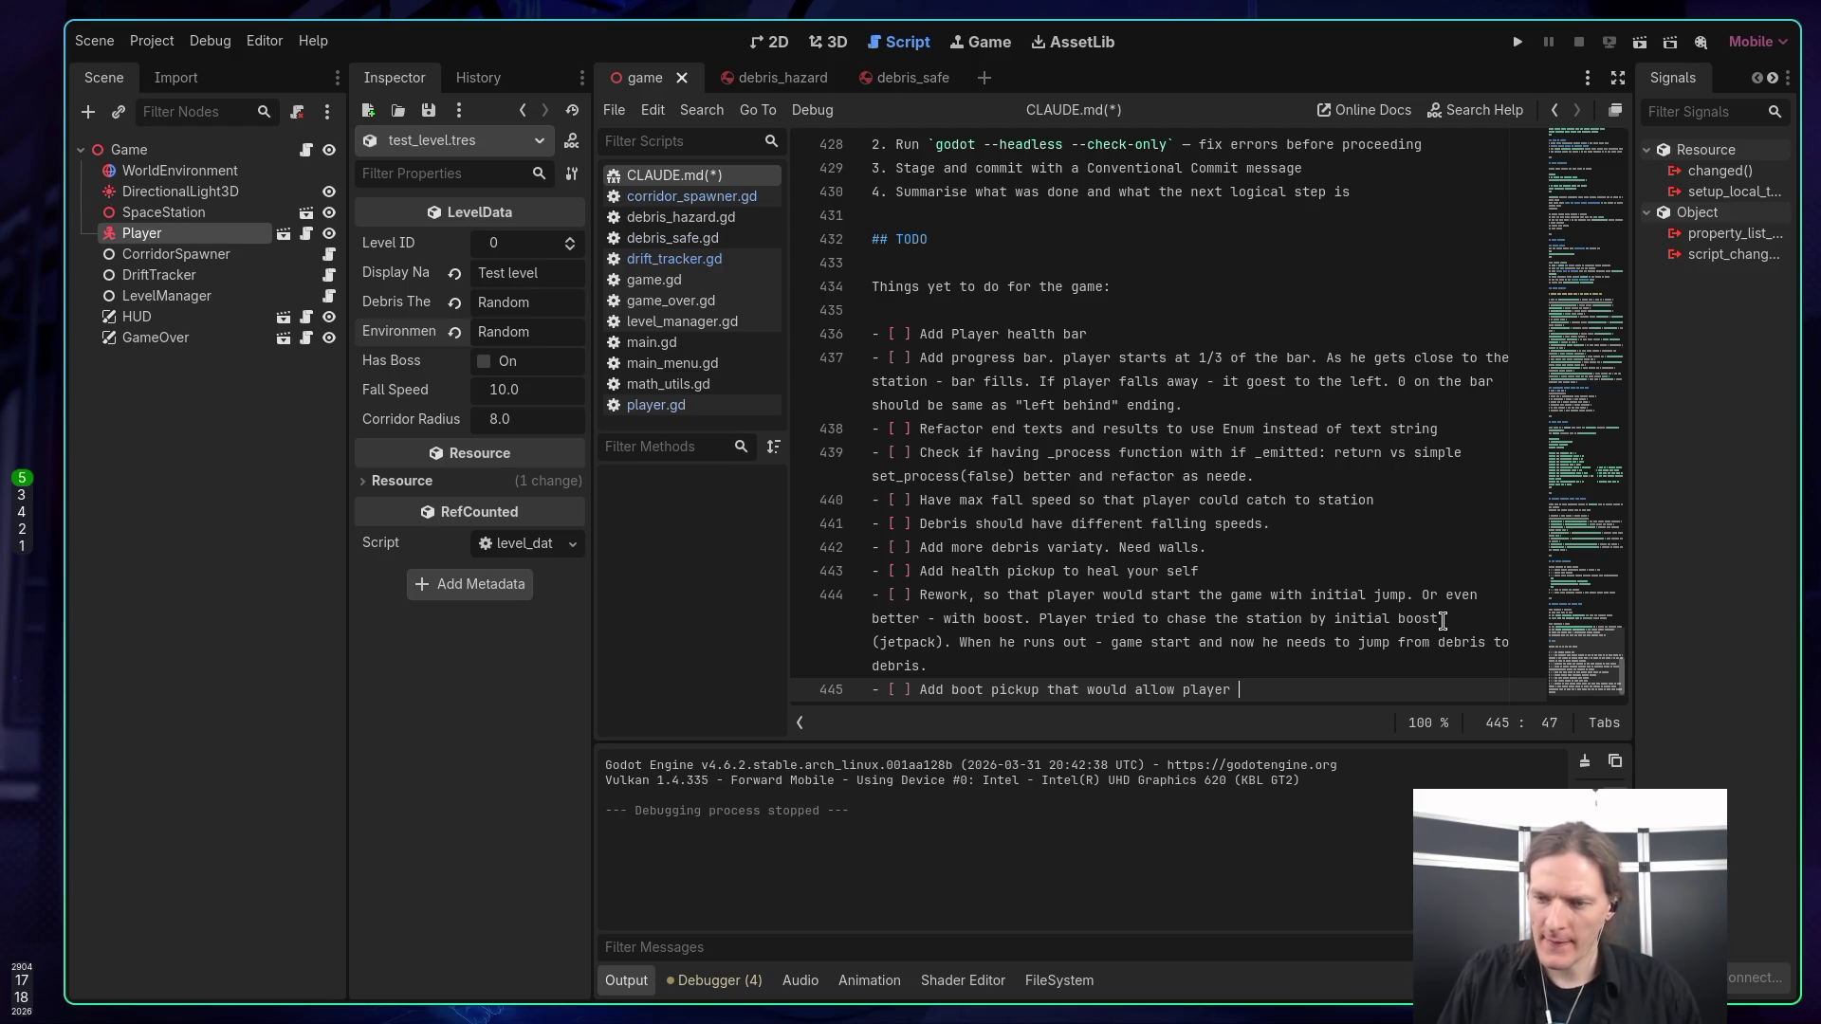
text(to fl)
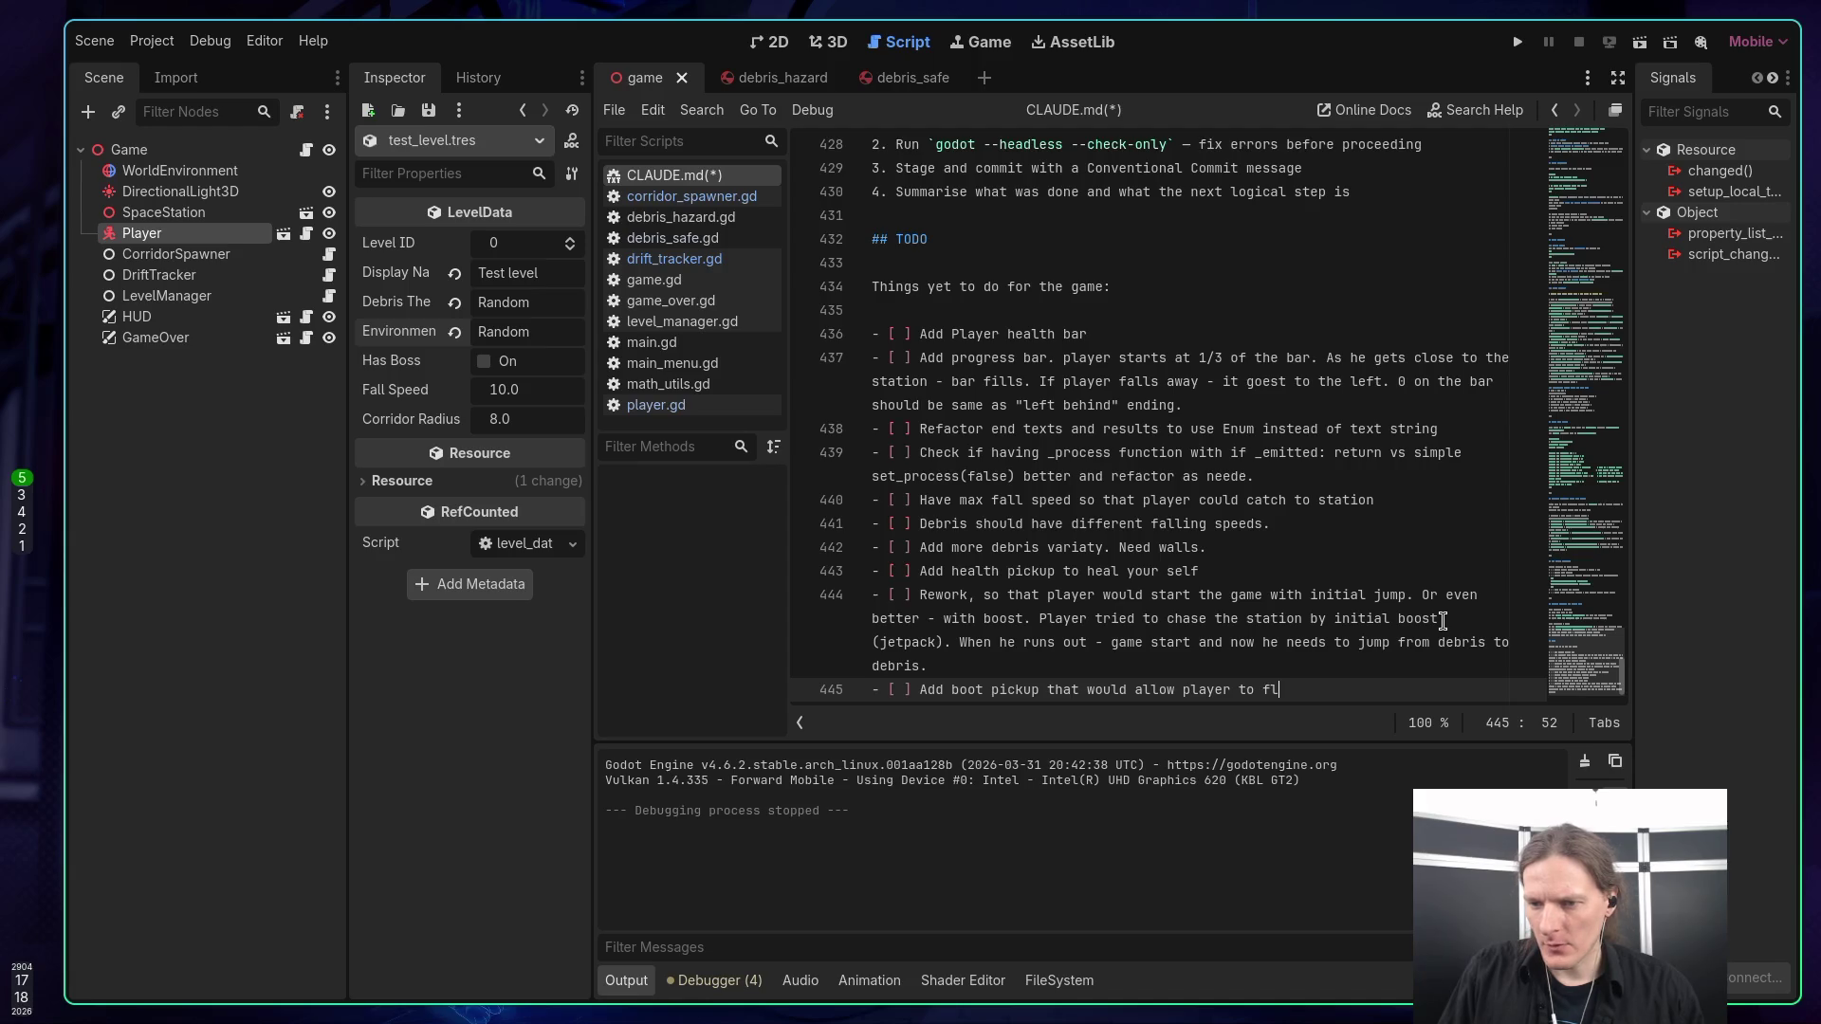
key(BackSpace)
key(BackSpace)
text(use it )
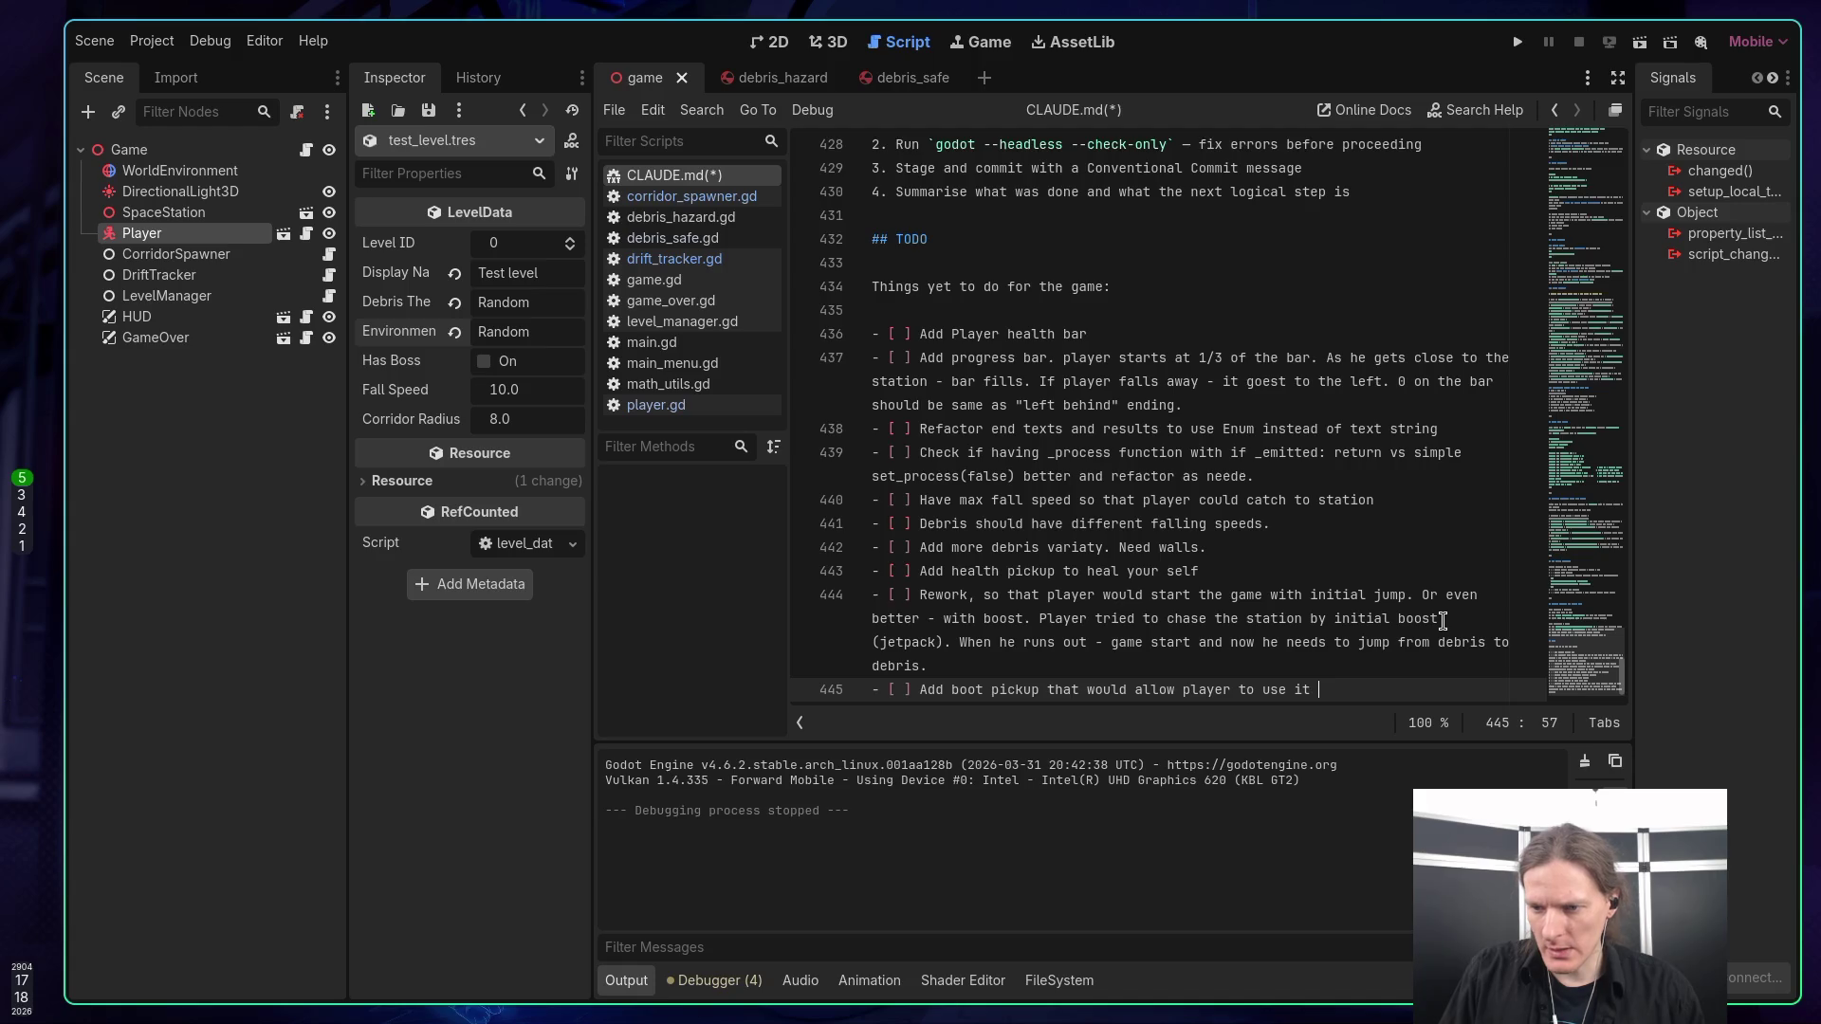
text(and fly )
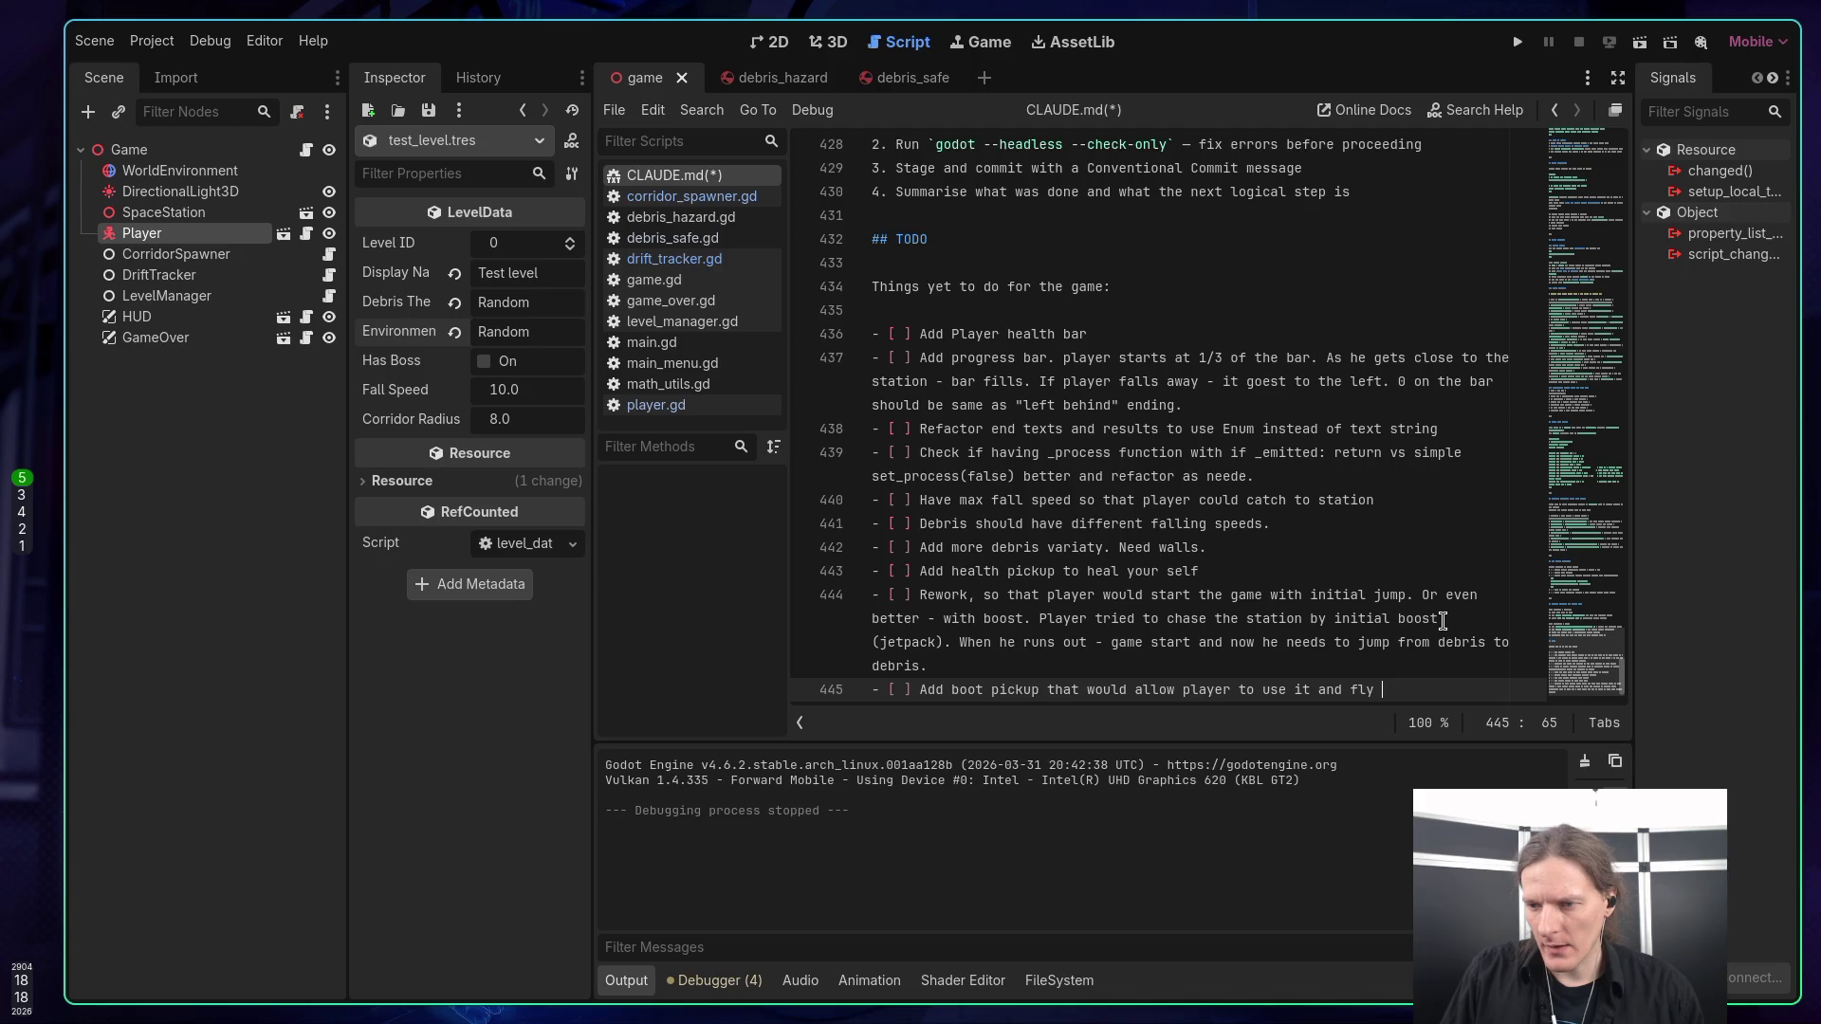
text(furthe)
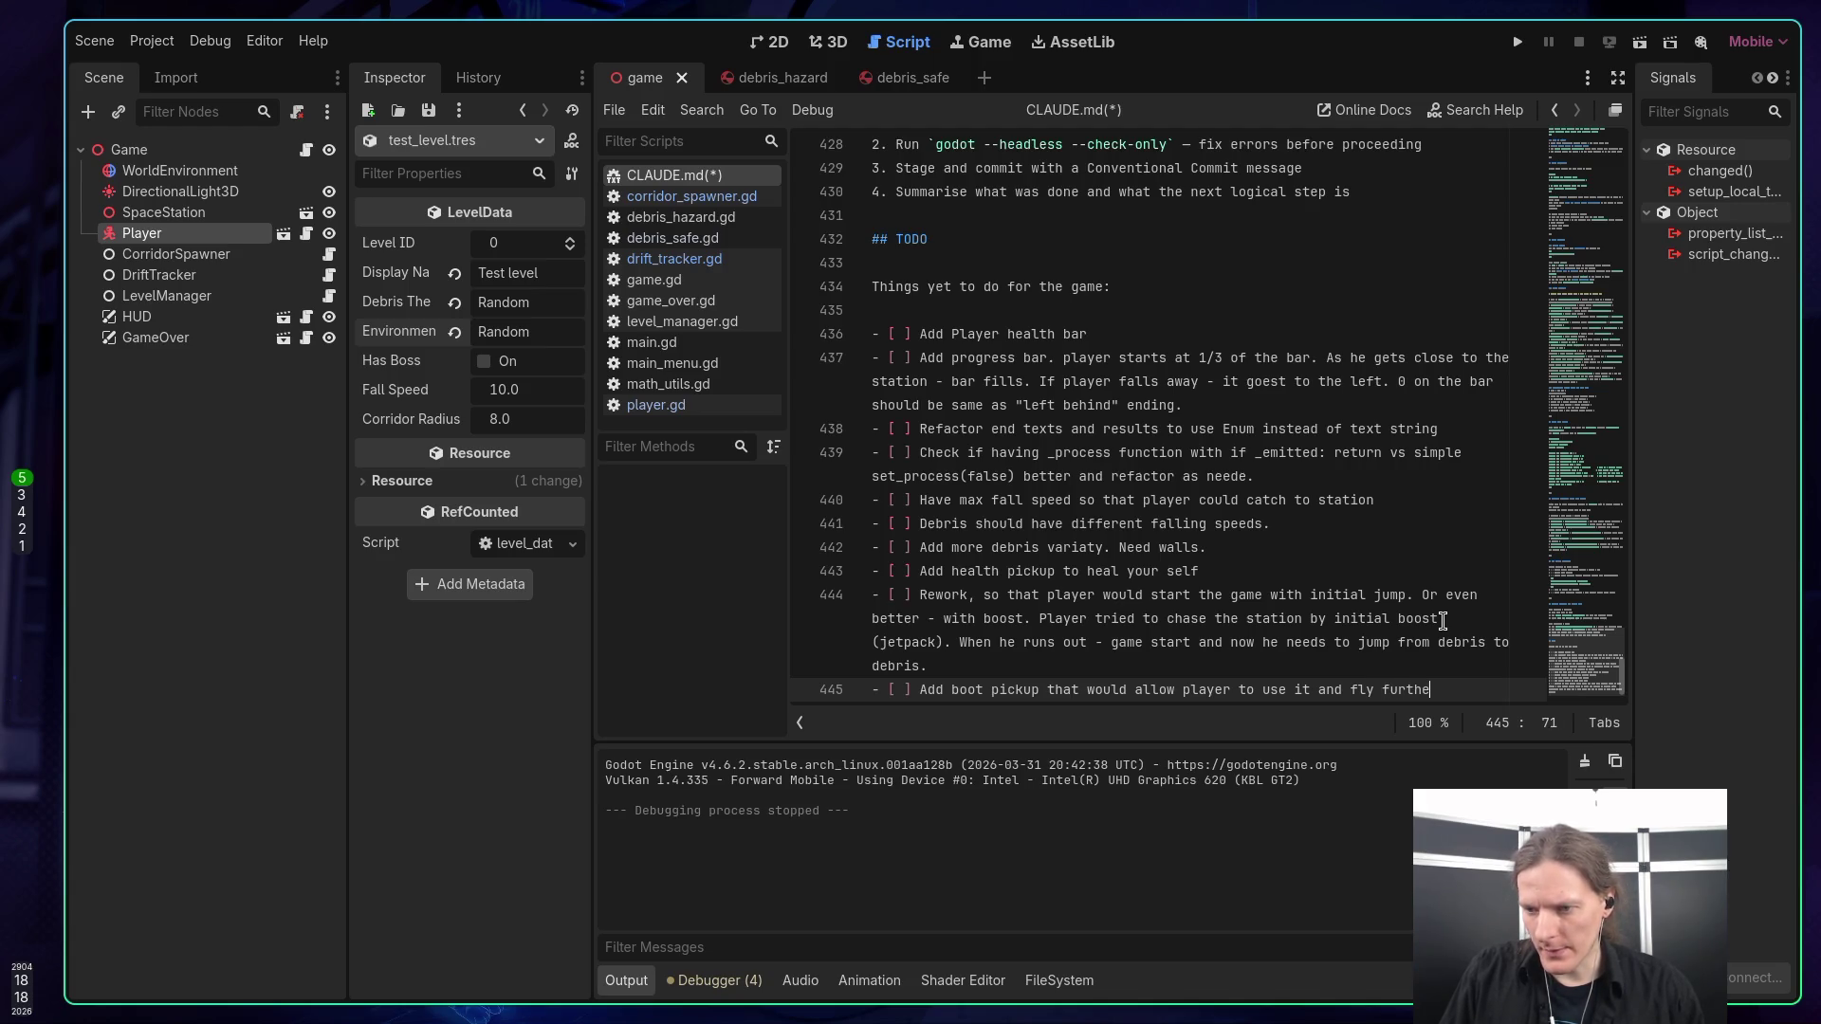
text(r)
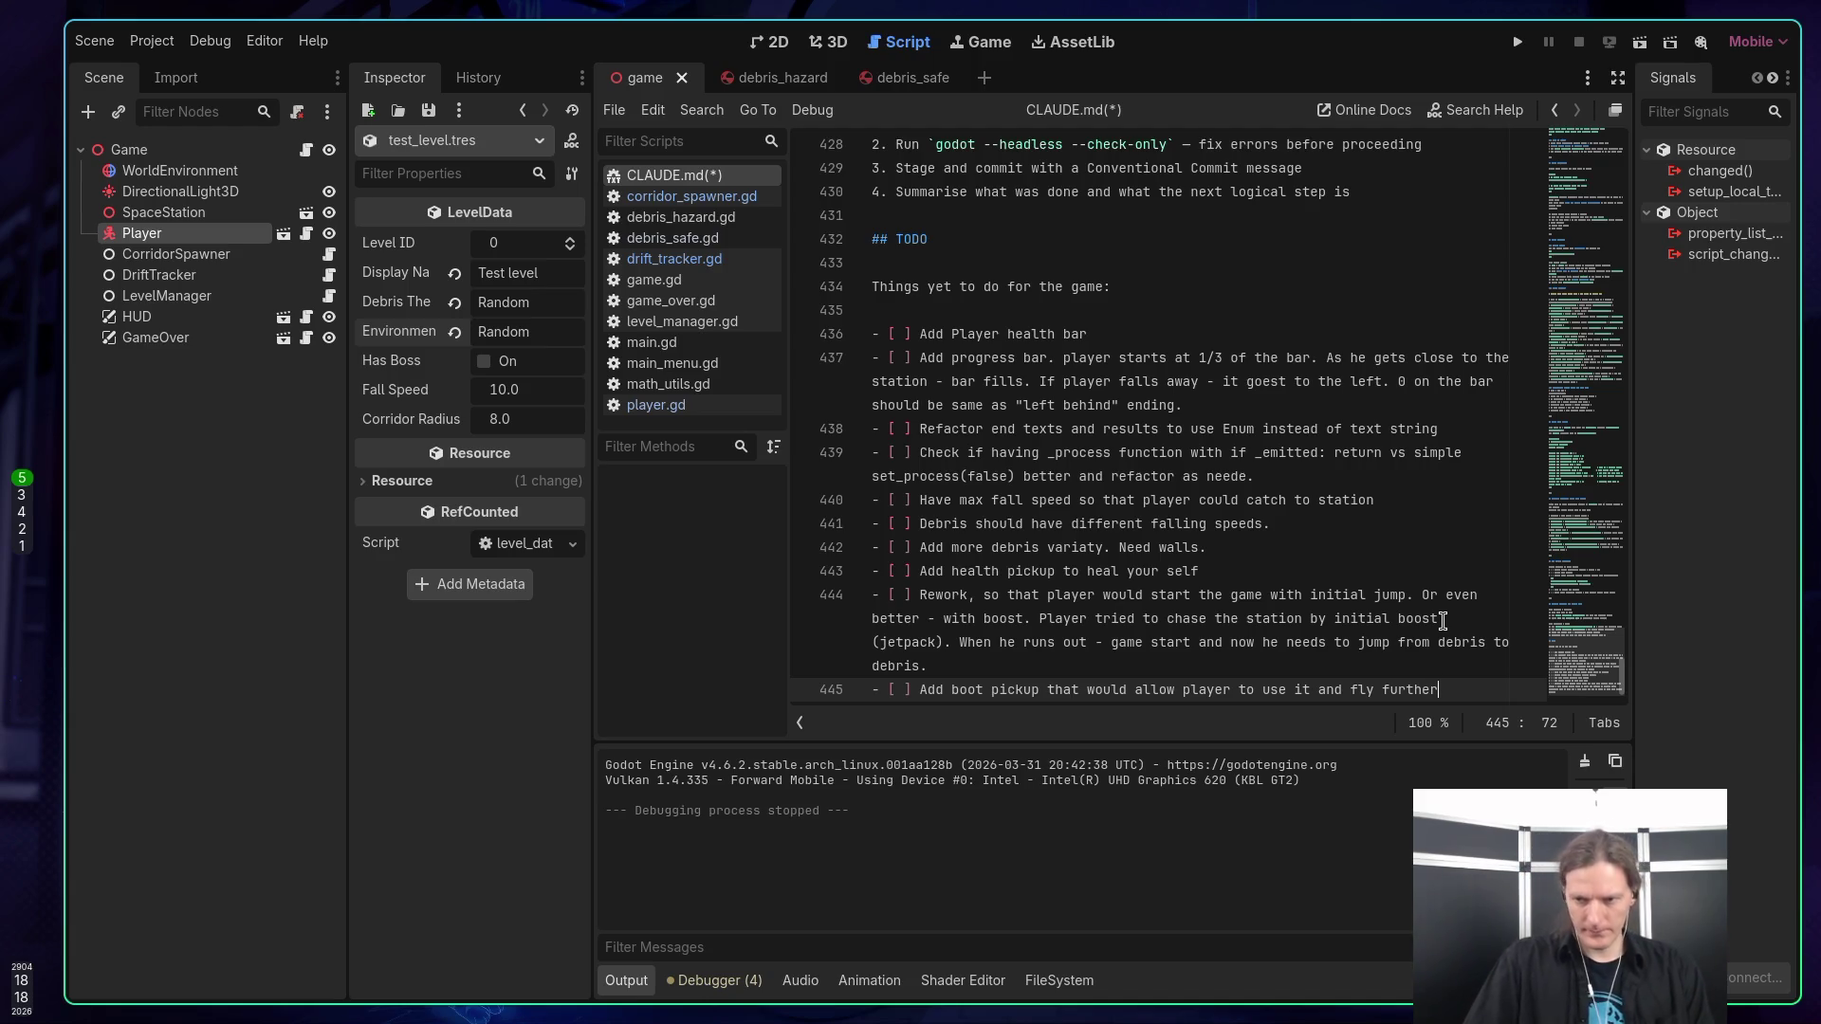
text( ()
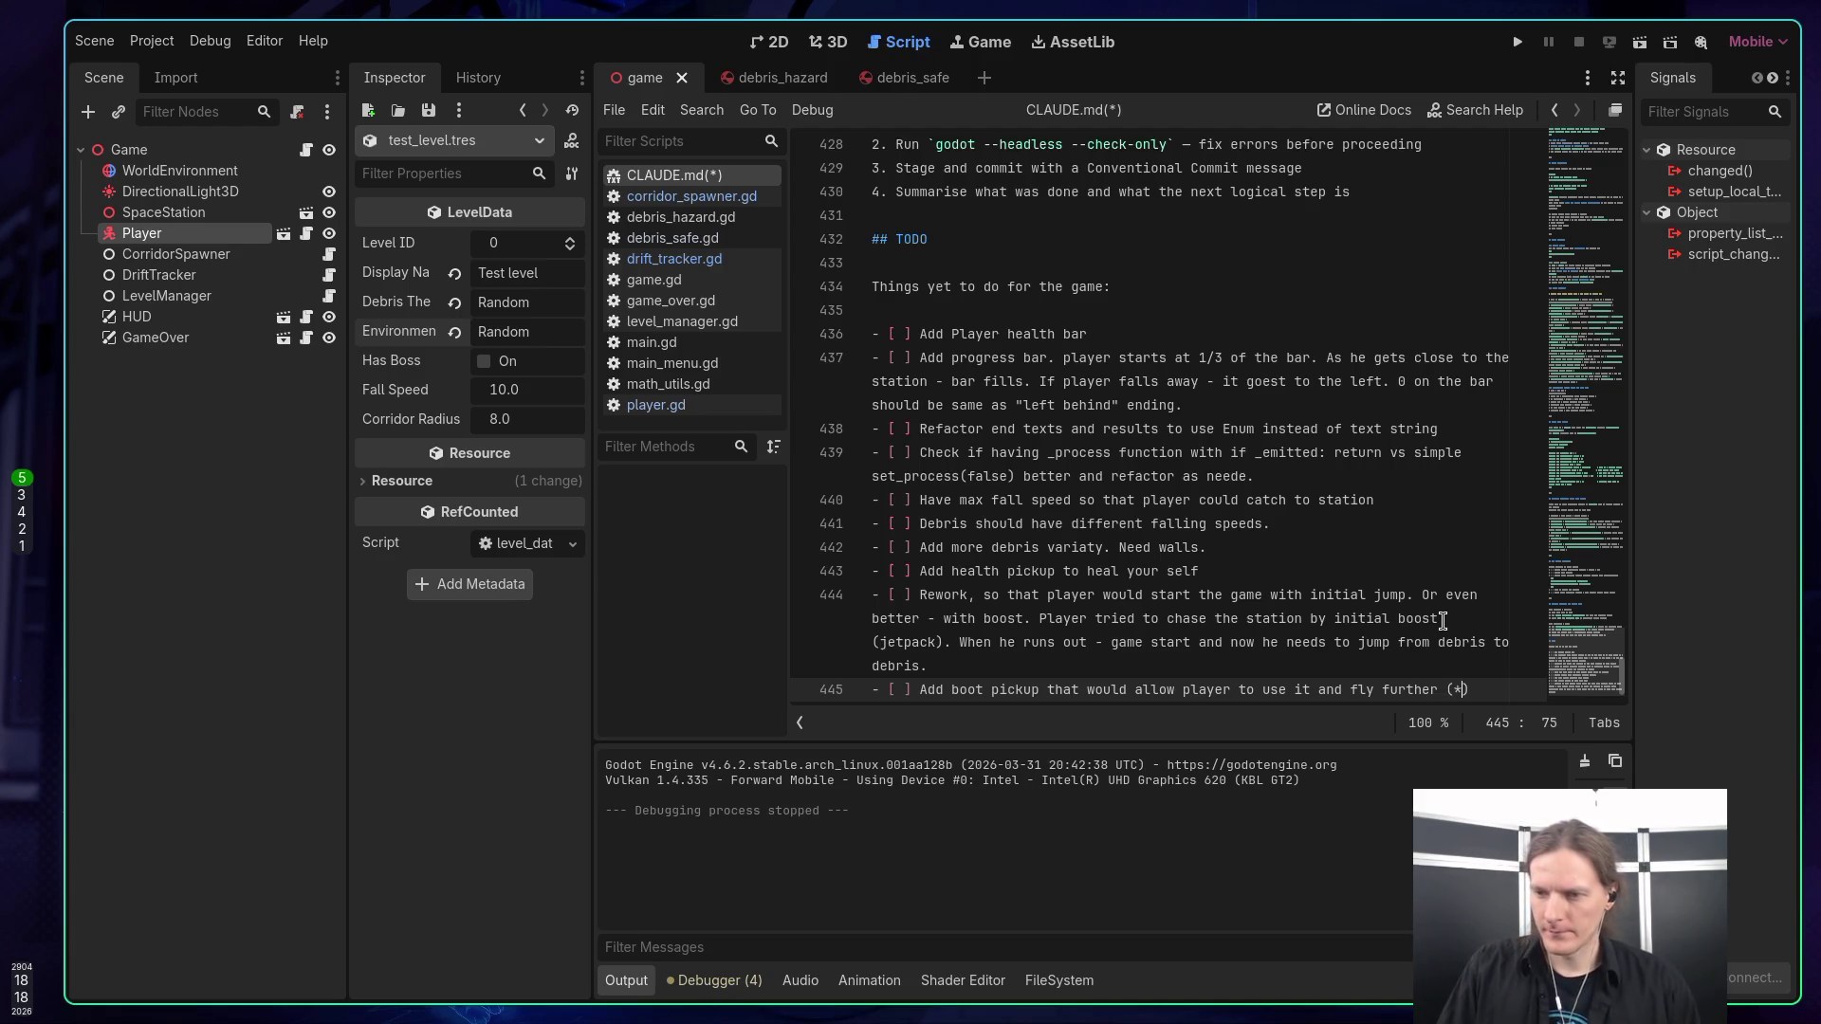
text(for cases w)
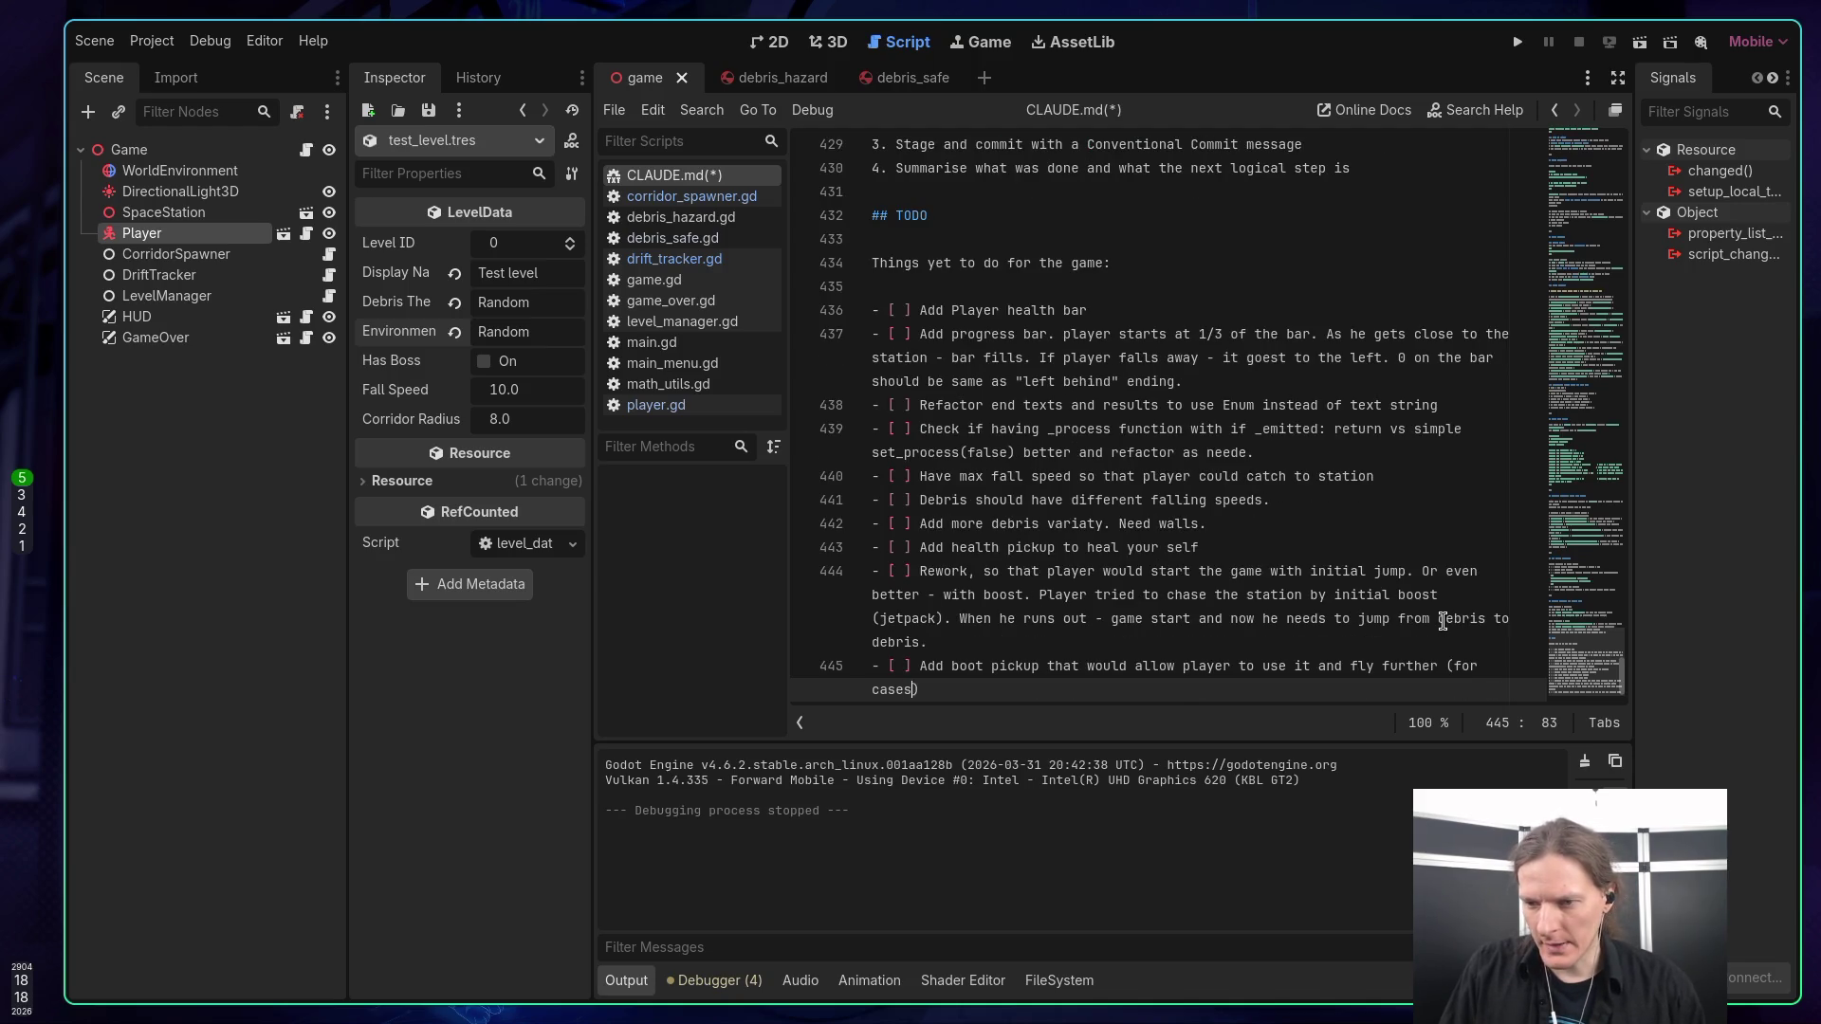
text(ith no )
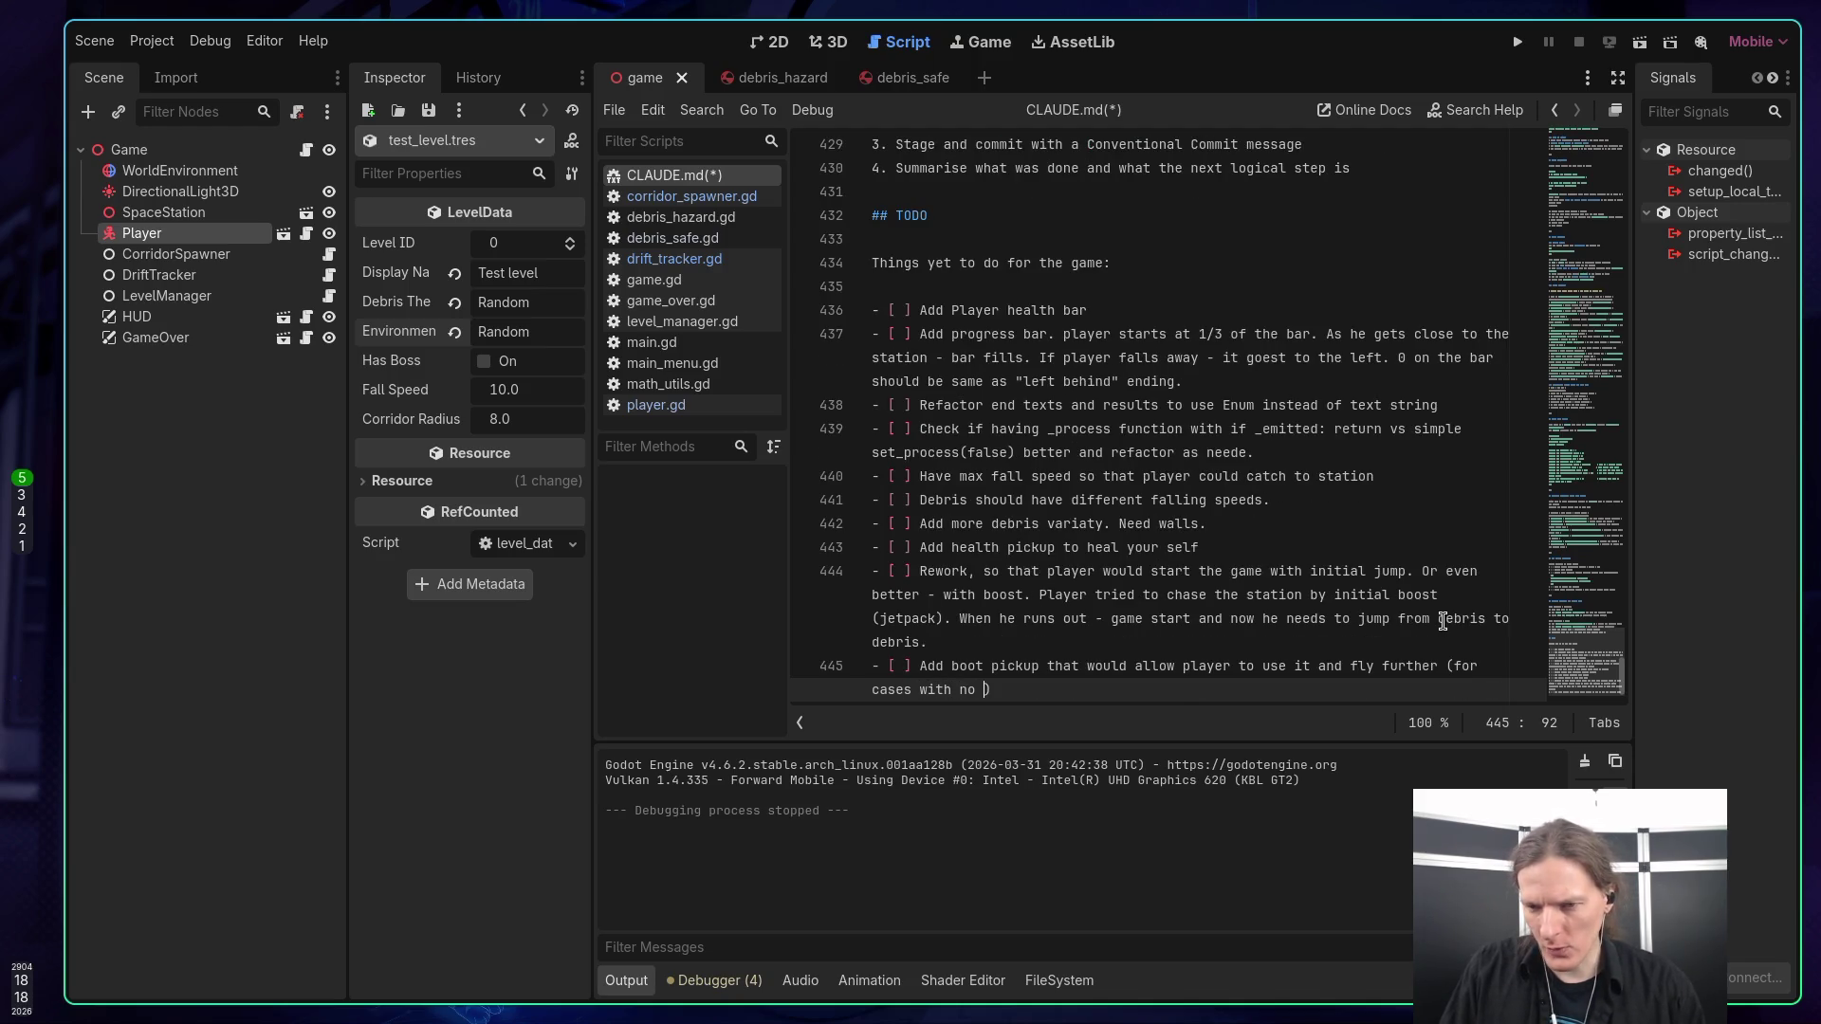
text(deb)
text(ris arou)
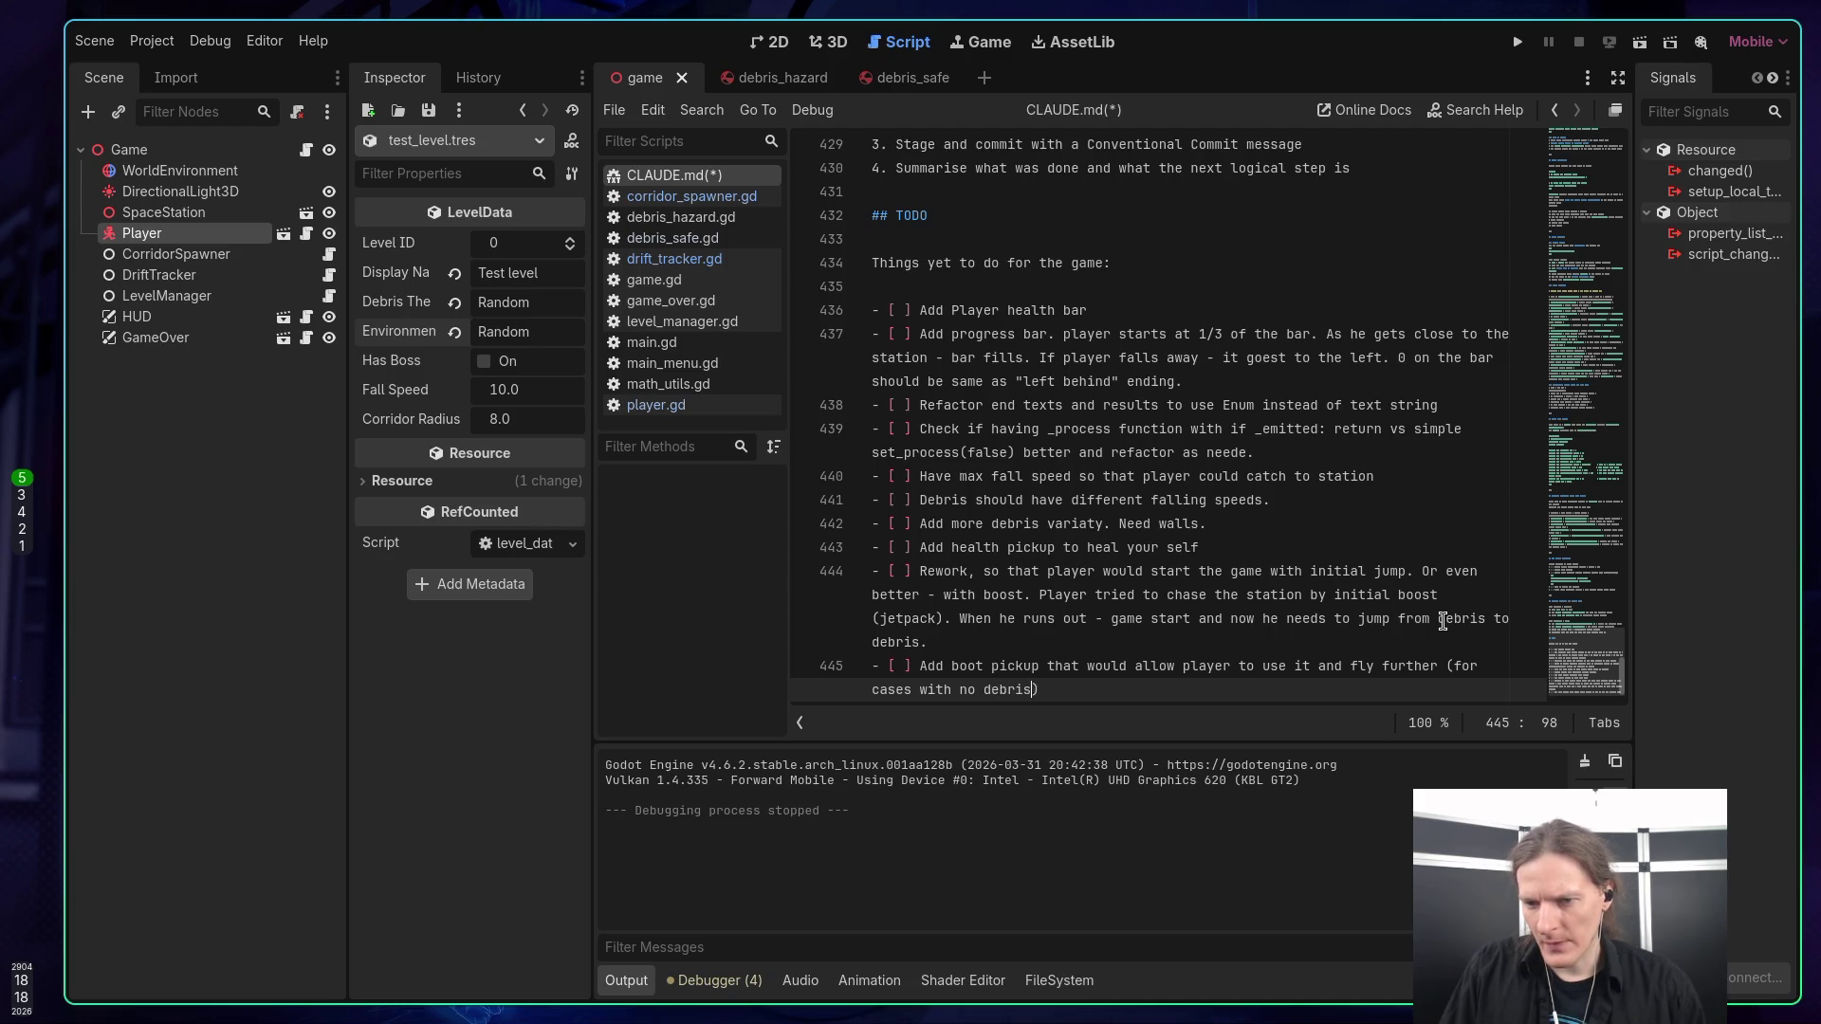
text(nd))
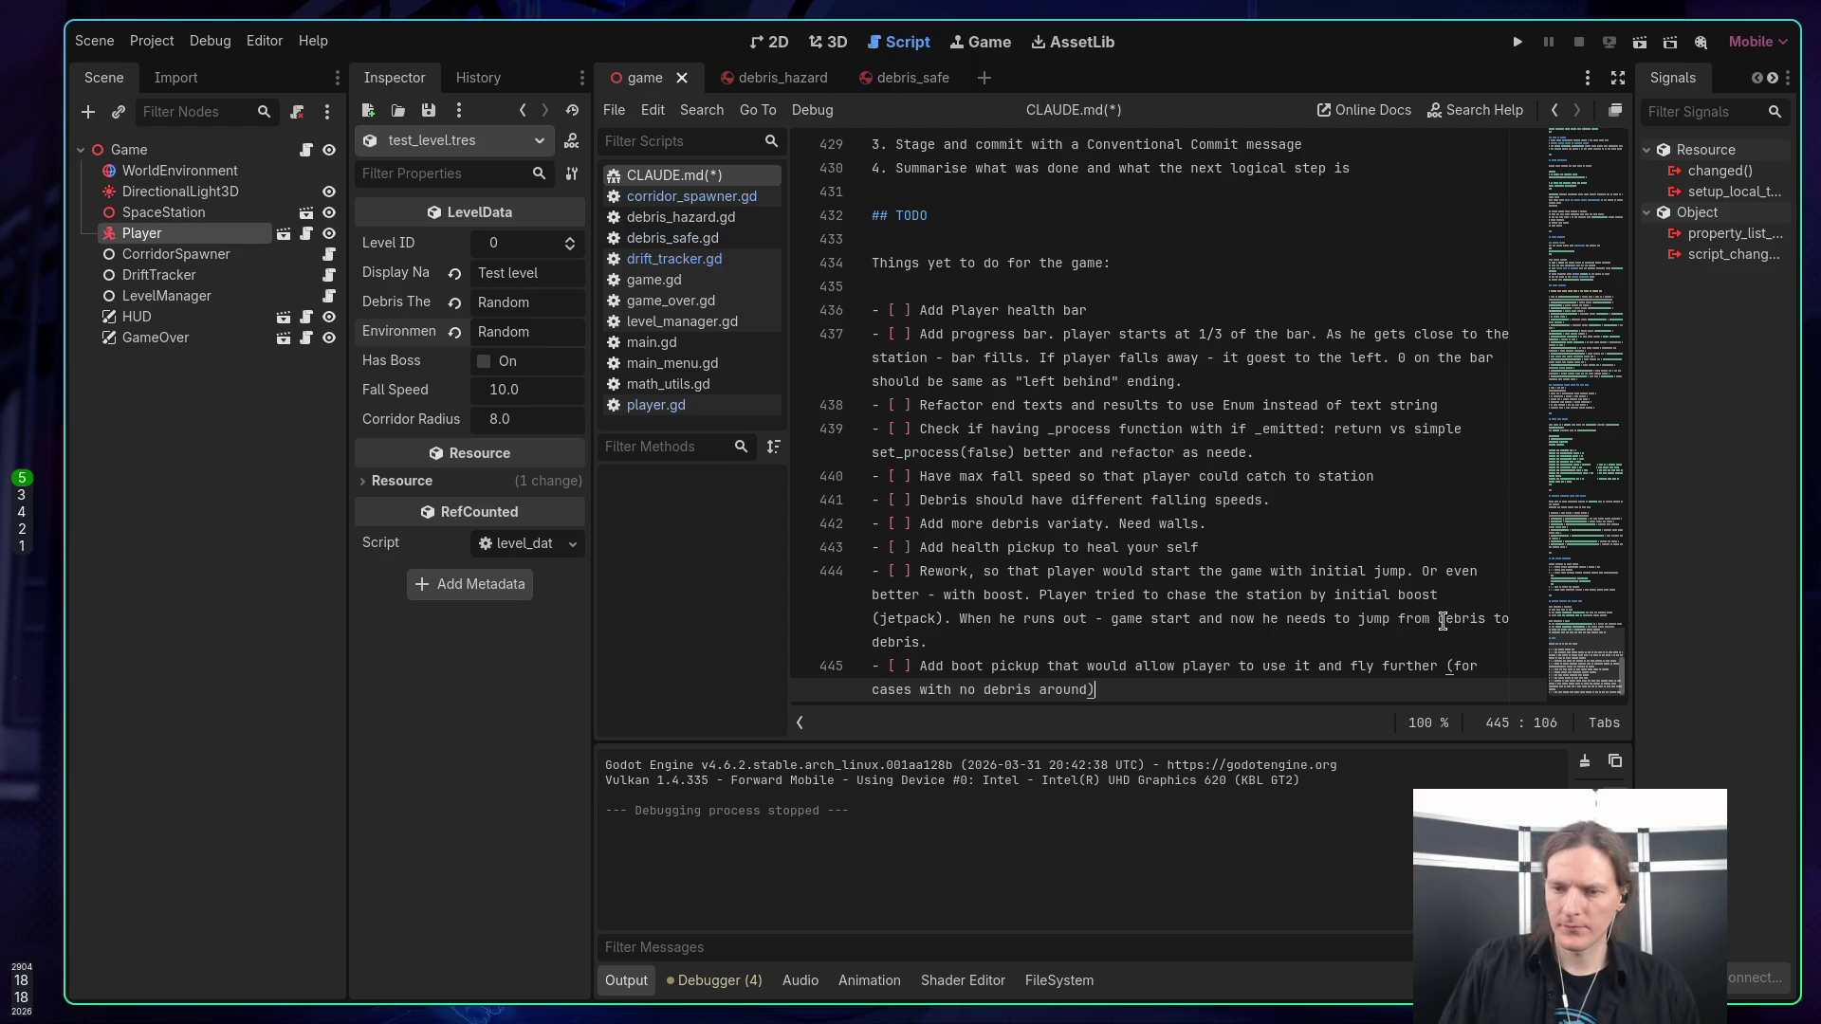
key(Return)
Add an empty '[ ]' checkbox on line 446 and save CLAUDE.md.
text([ ])
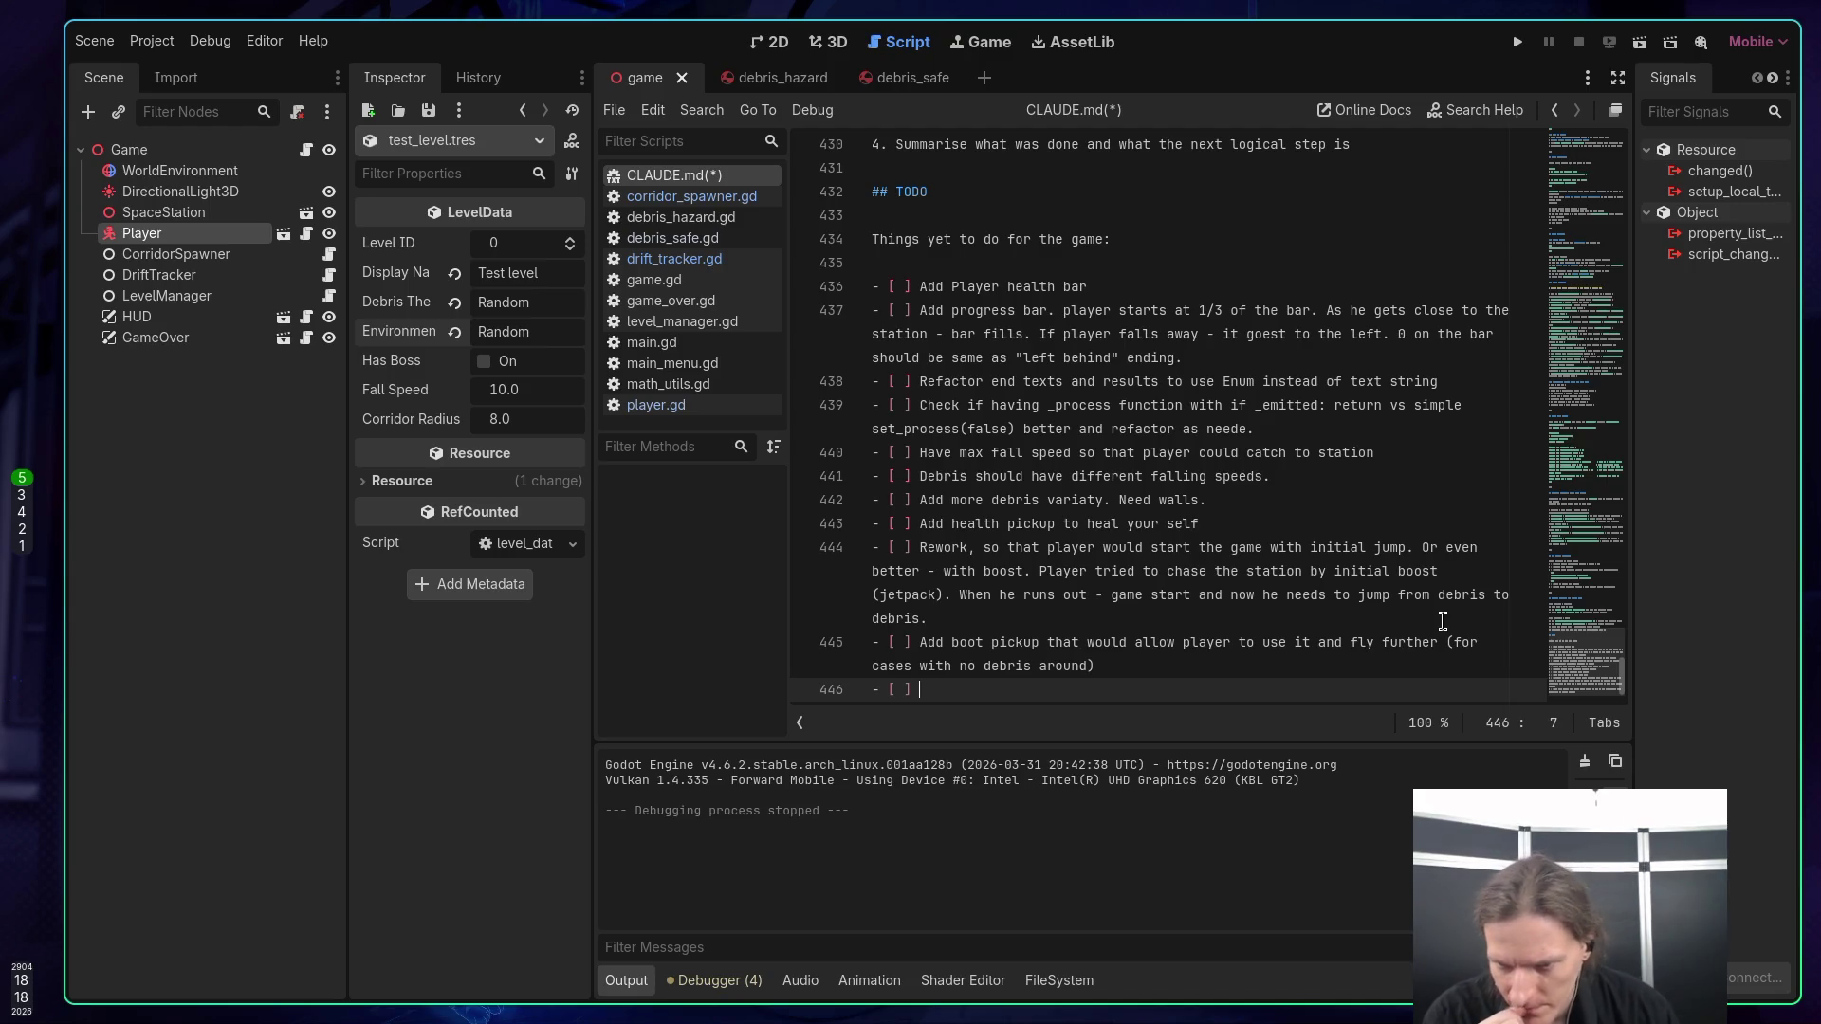
key(ctrl+s)
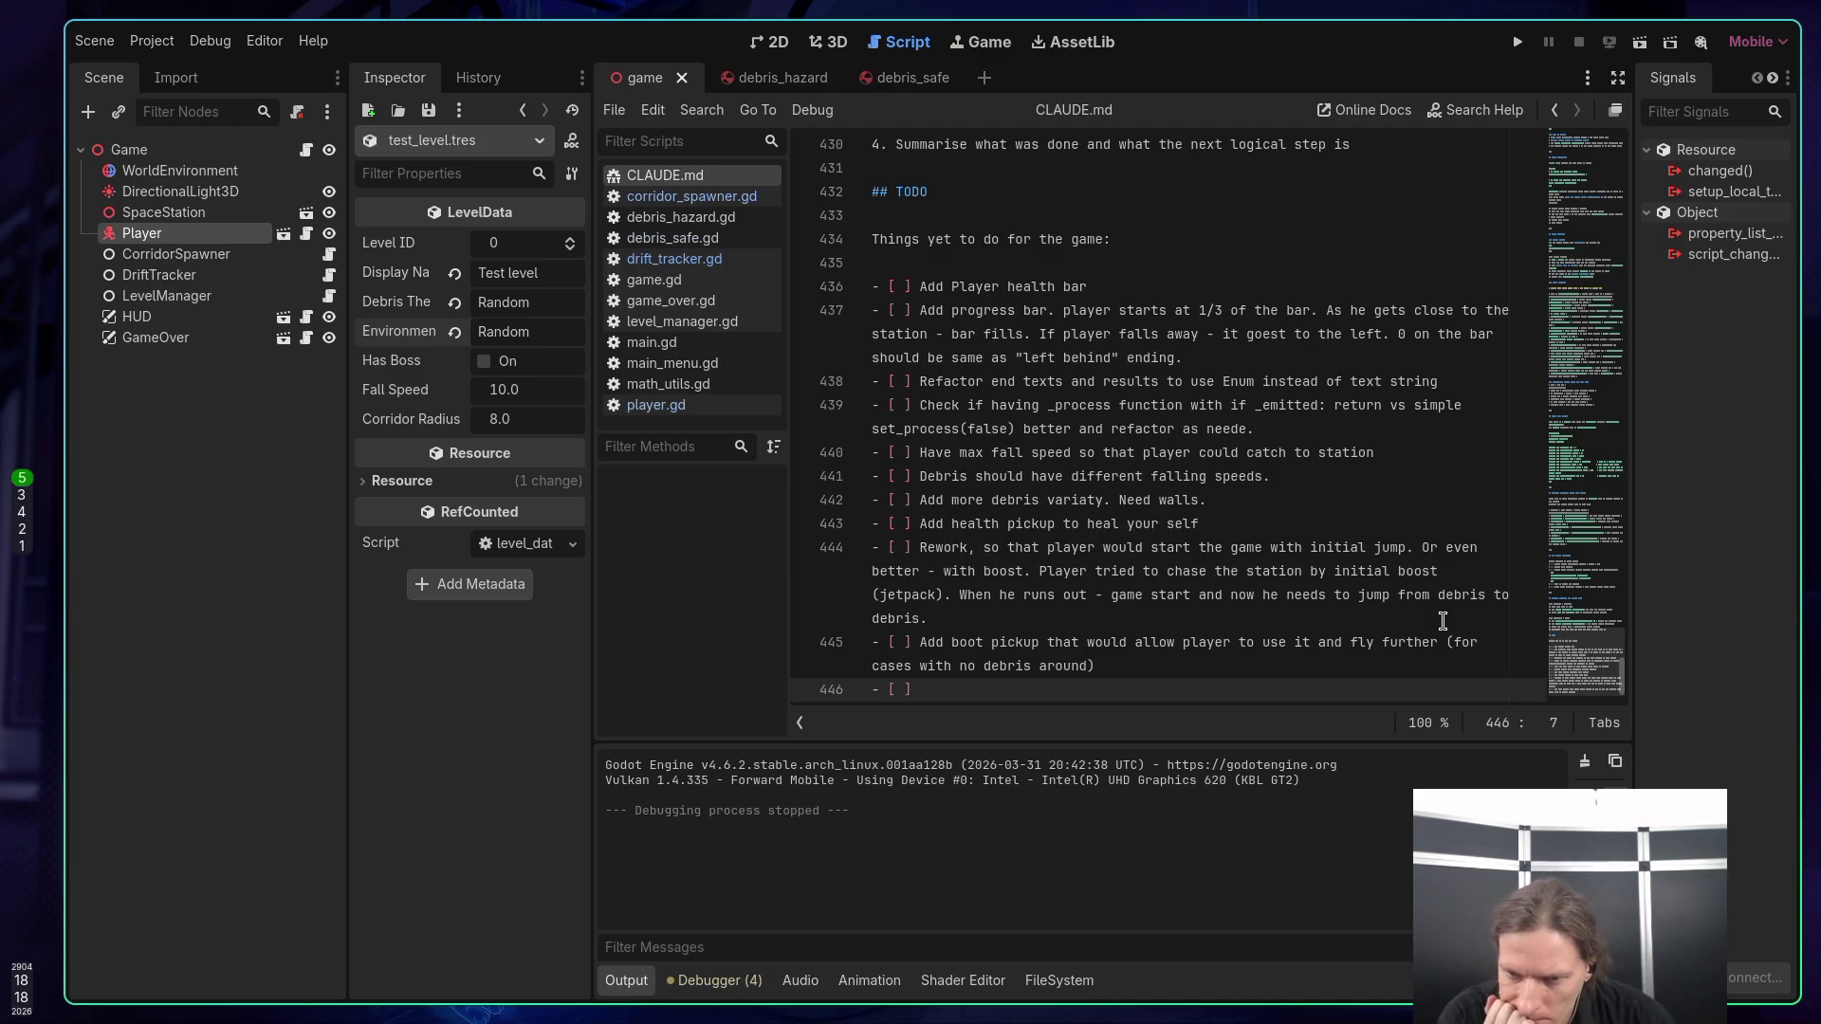
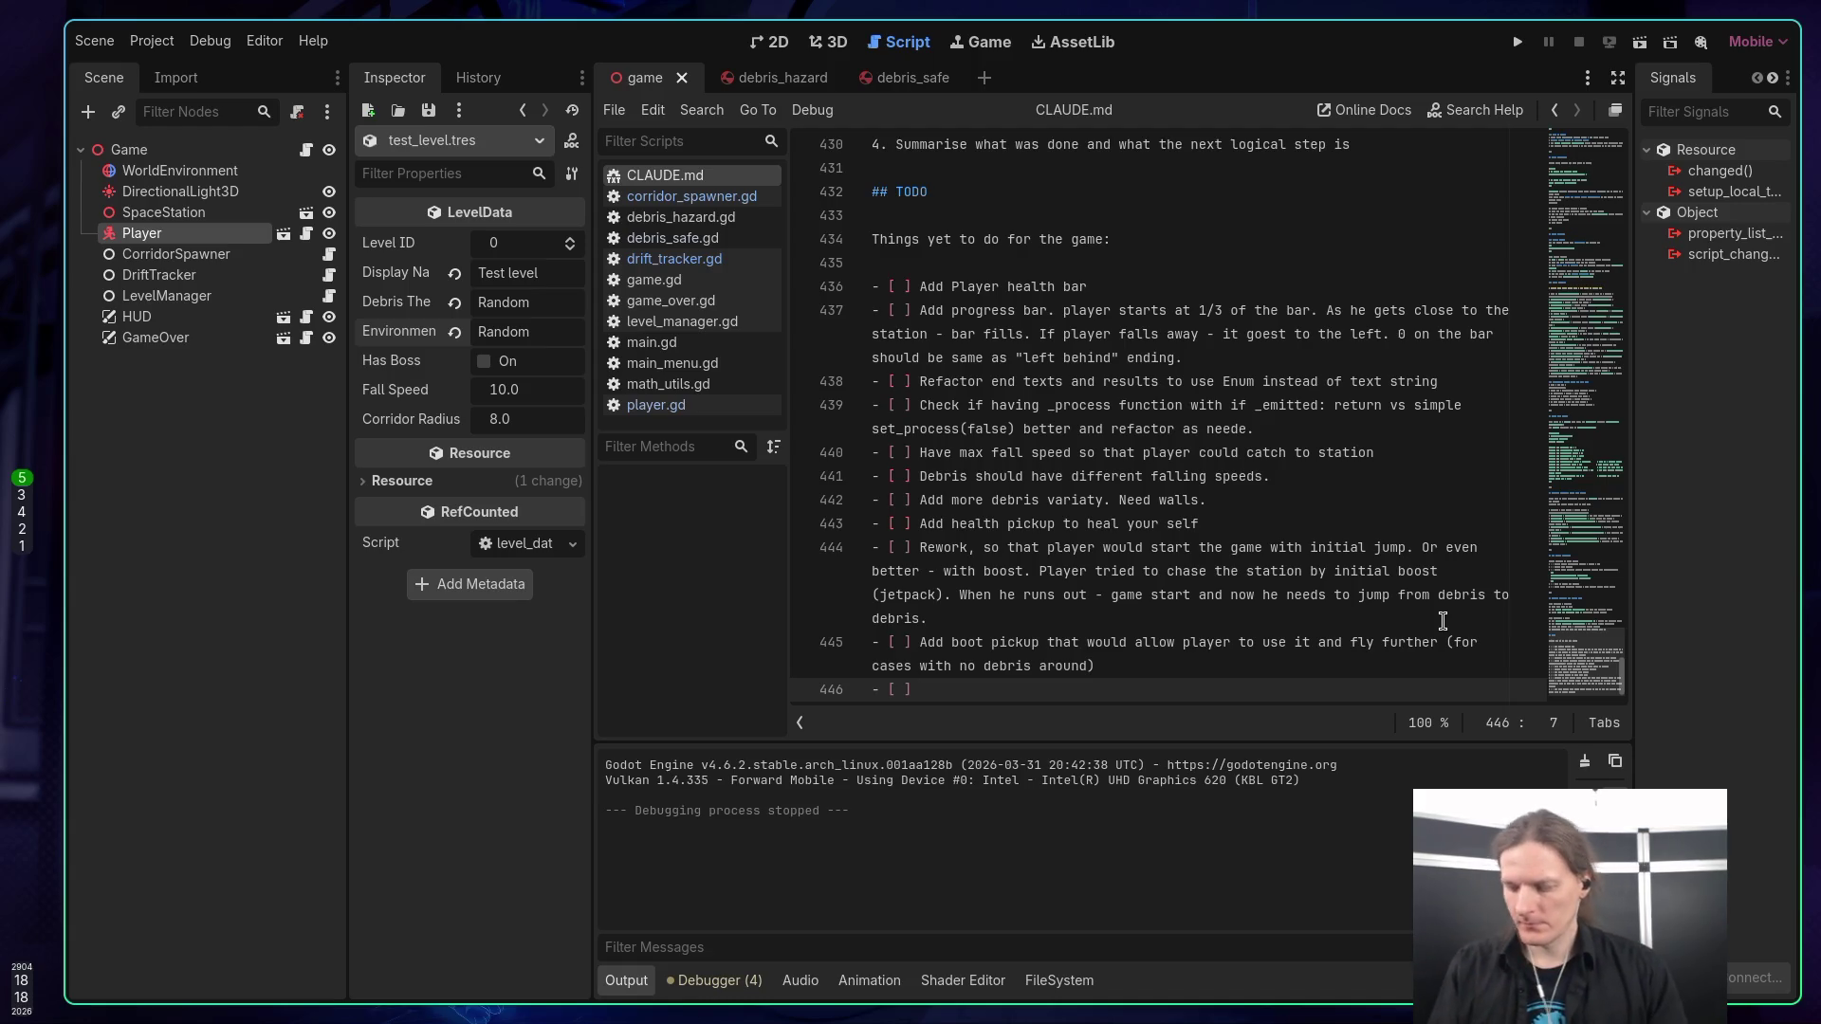
Add the TODO 'Add huge debris chunk that player need to go through, like a wall with an open door' and save CLAUDE.md.
text(Add )
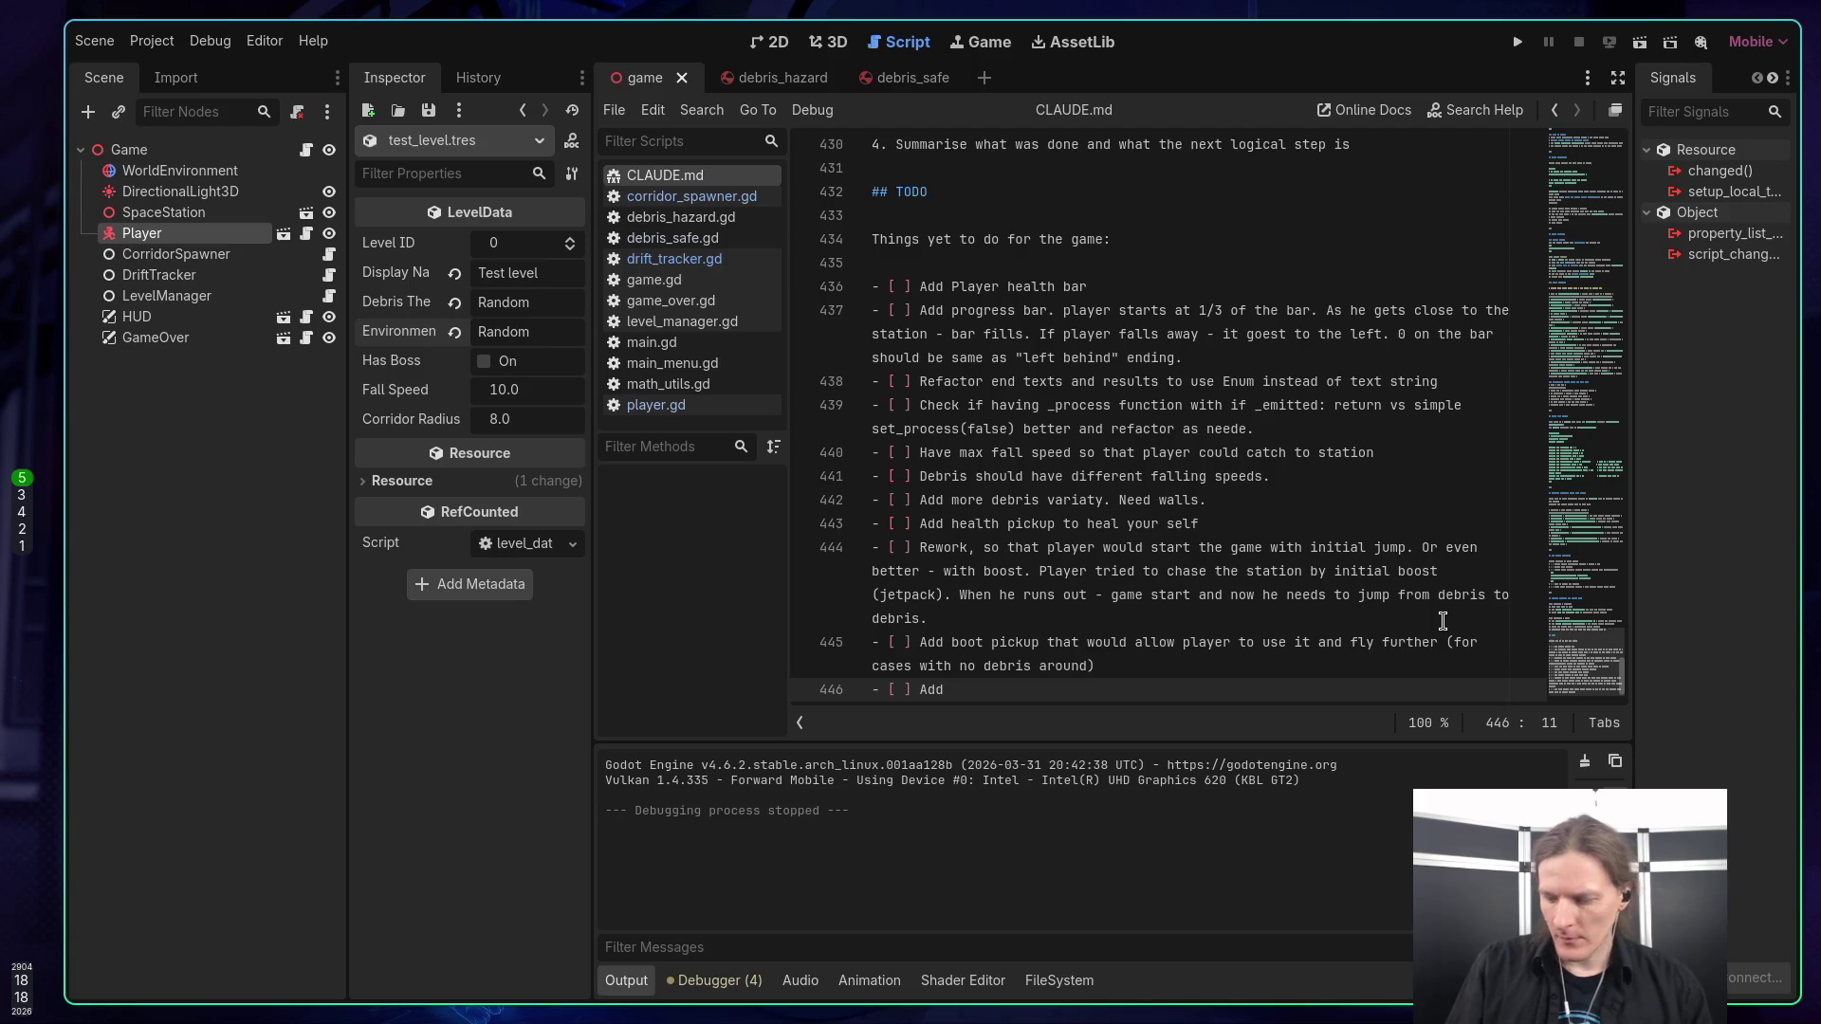
text(huge debris )
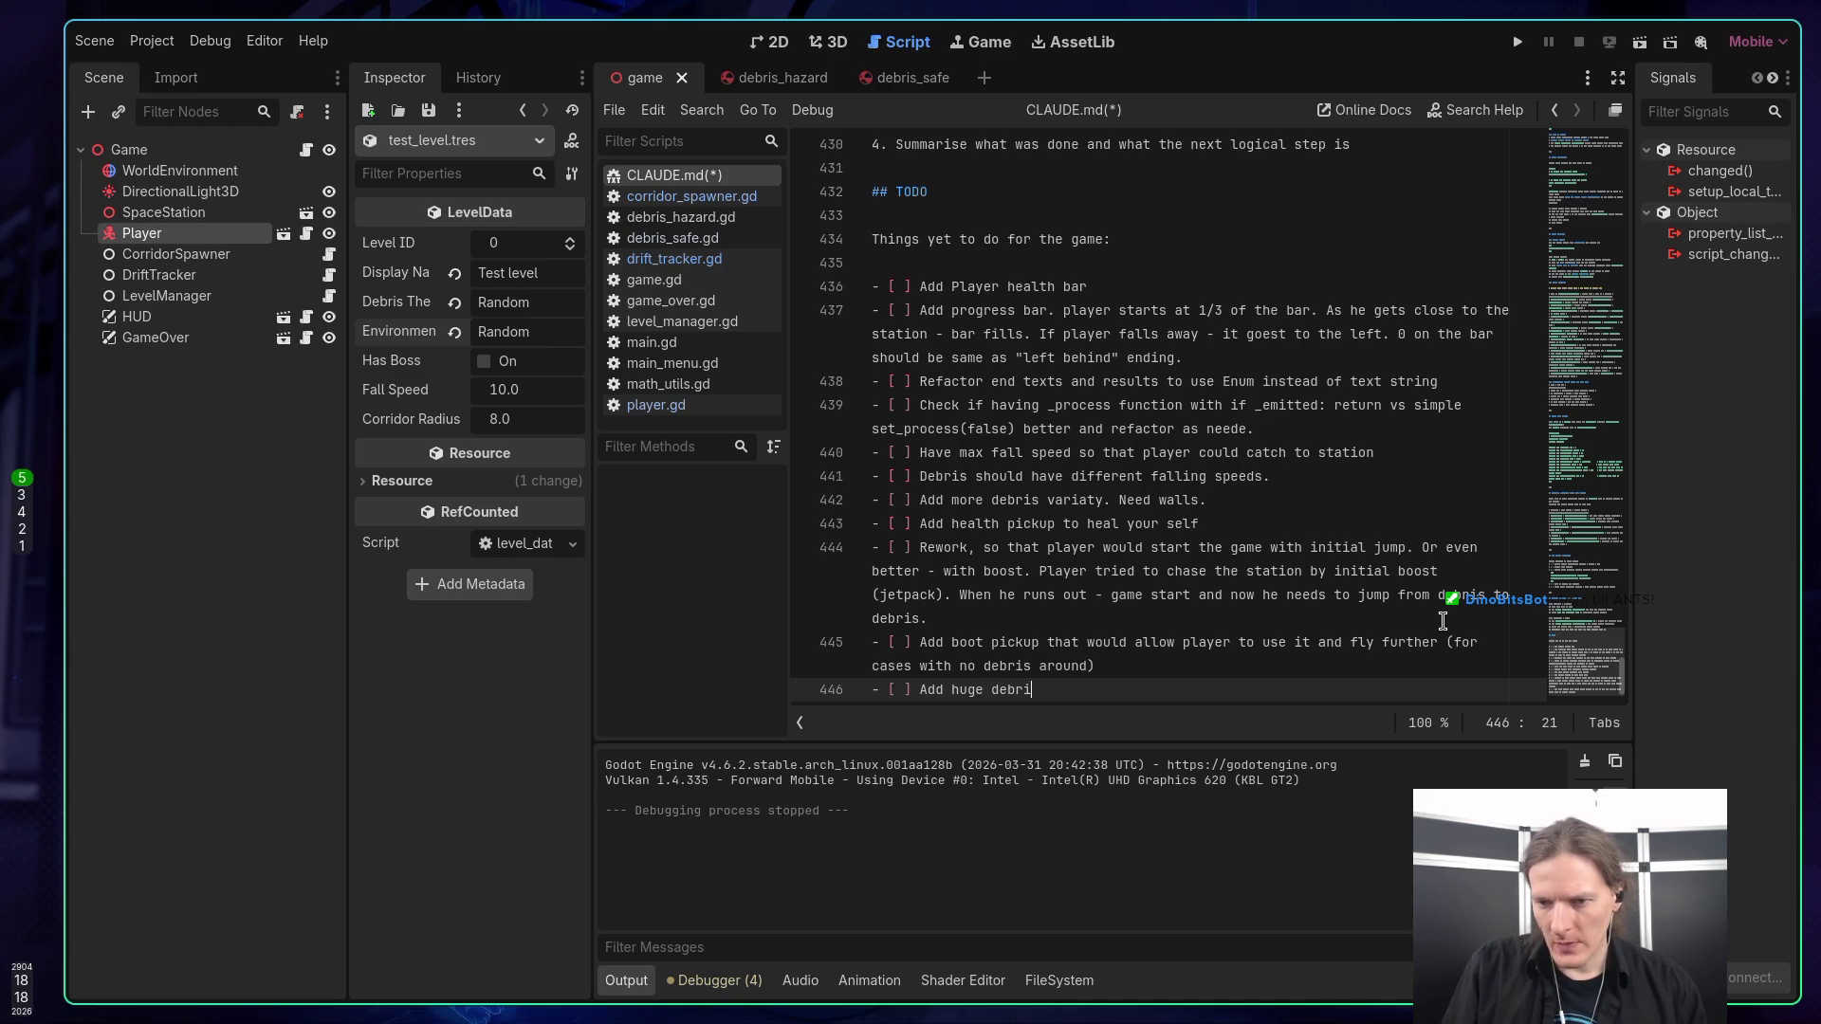
text(chunk that player )
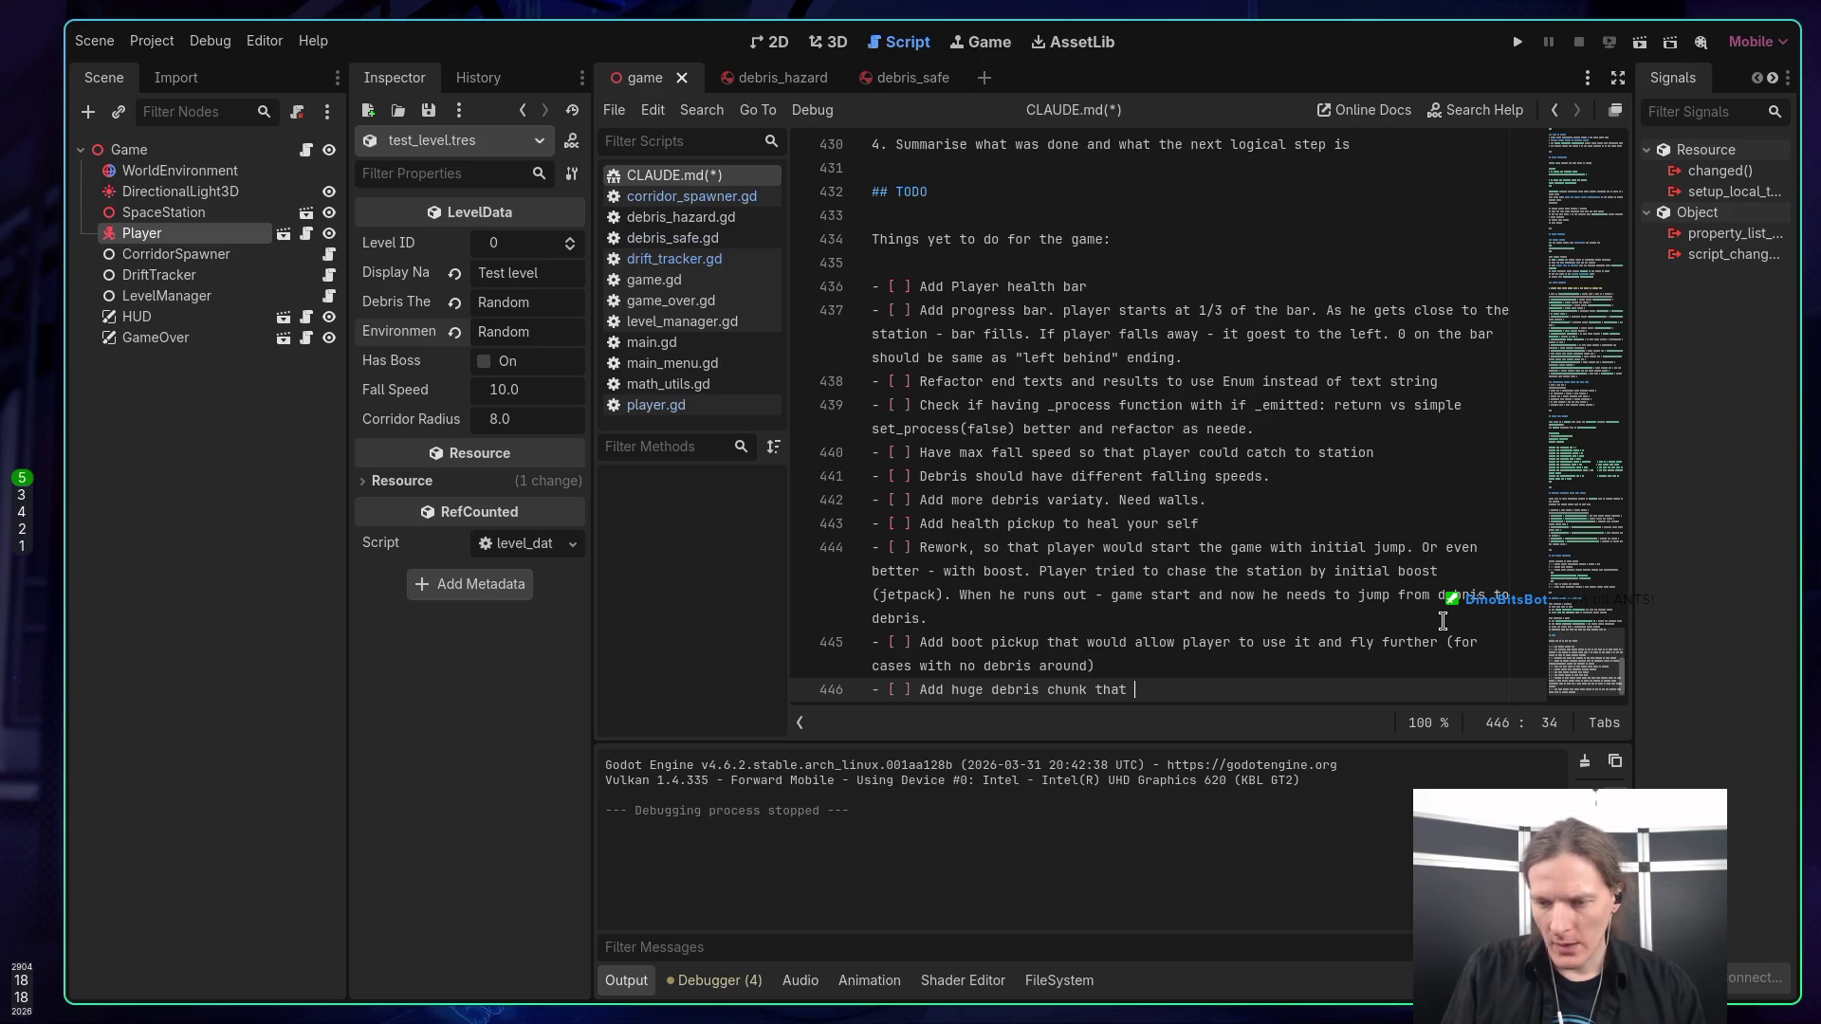
text(ne)
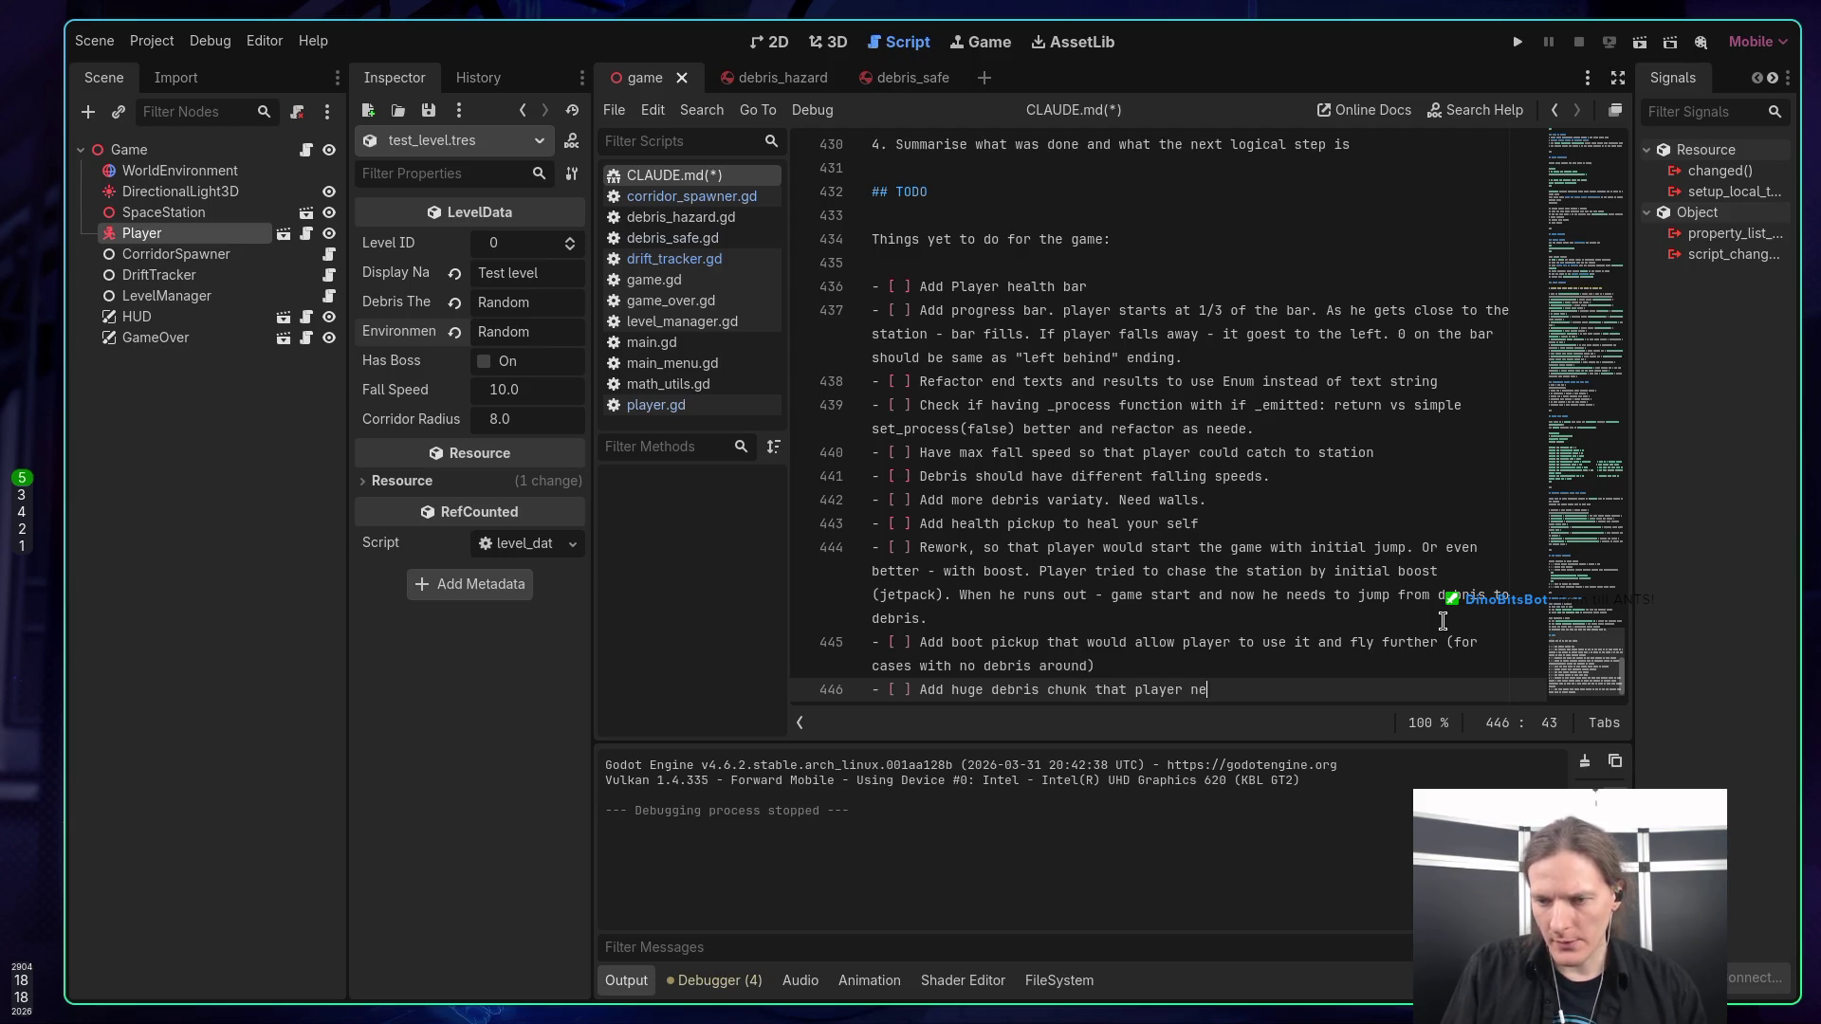
text(ed to go t)
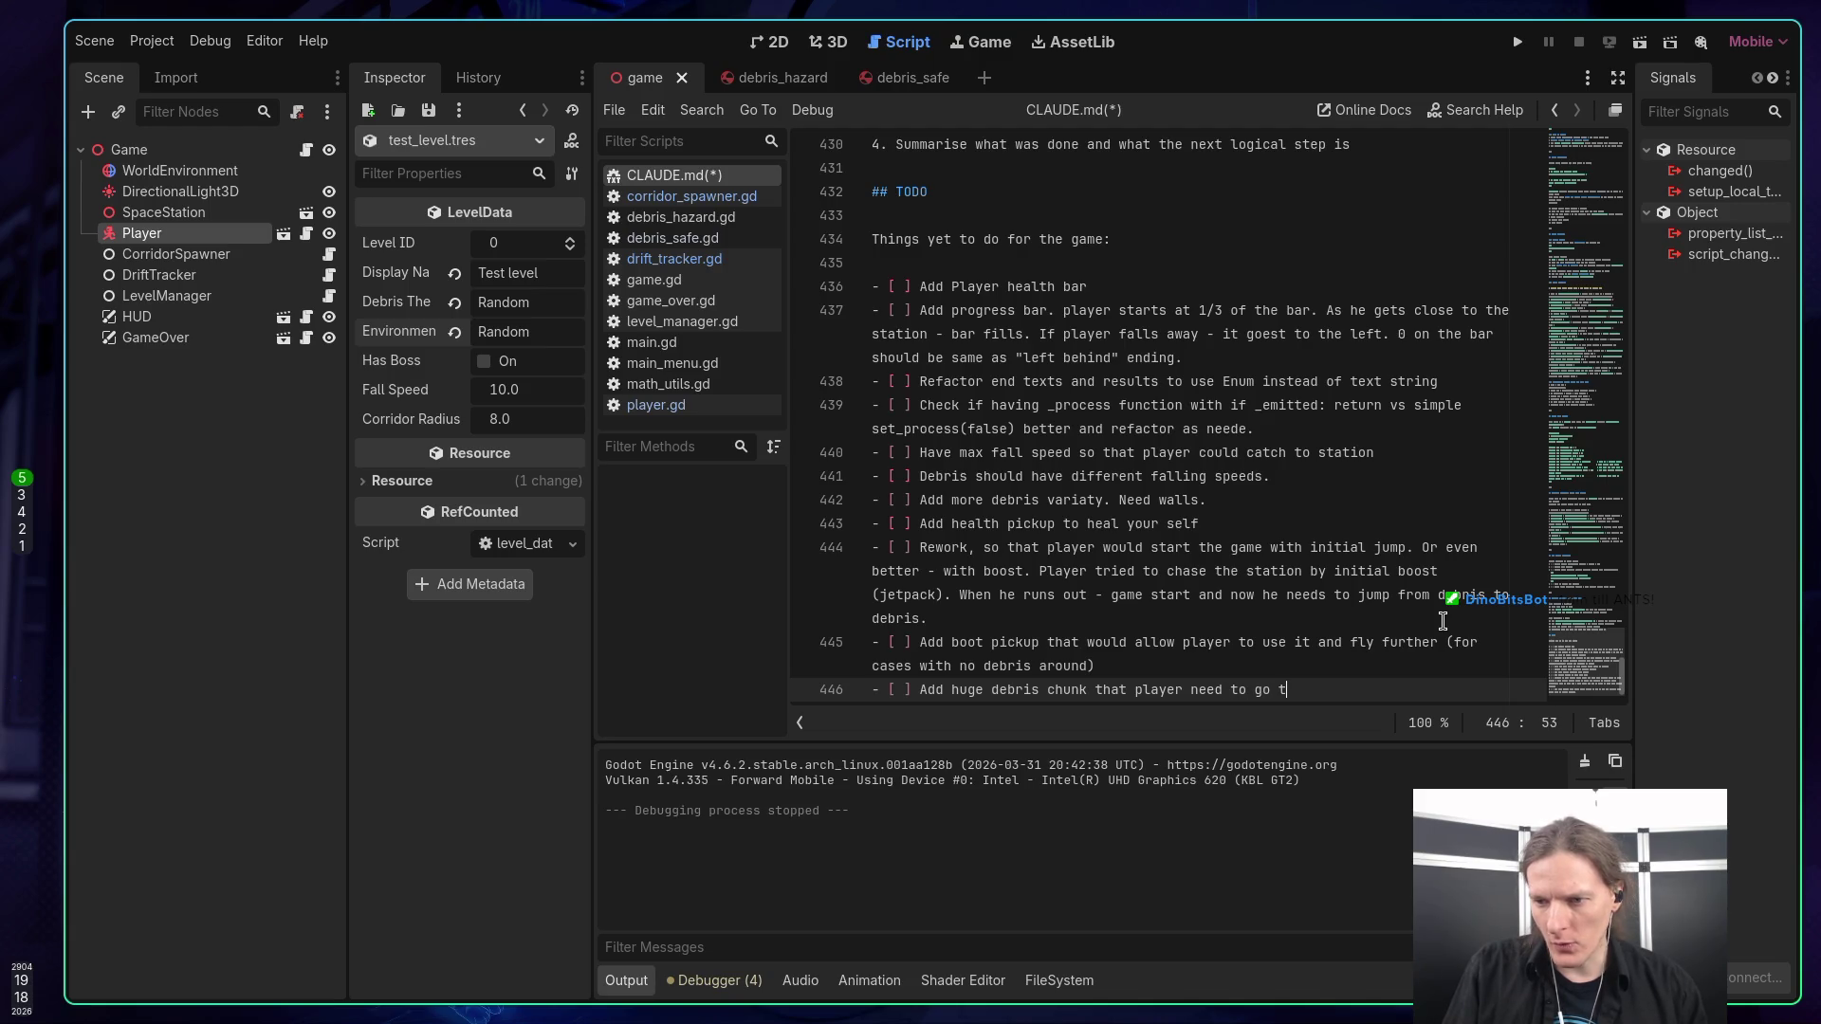
text(hrou)
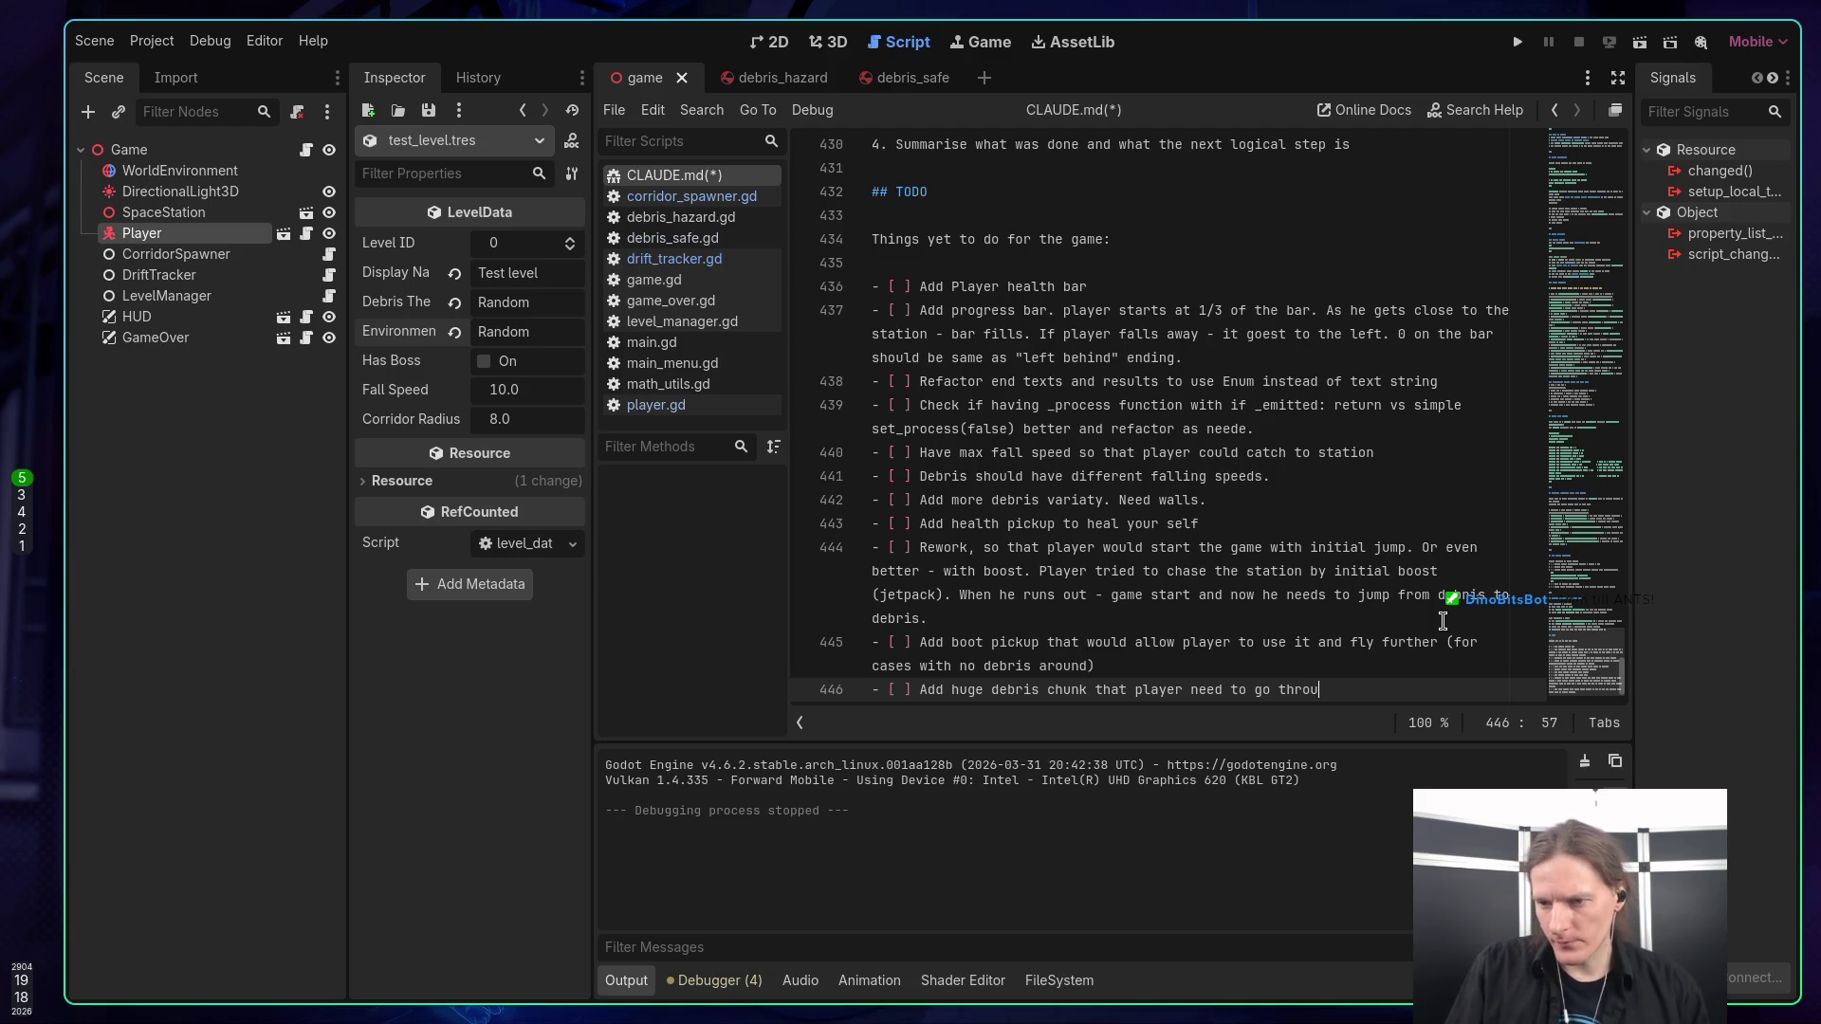
text(gh.)
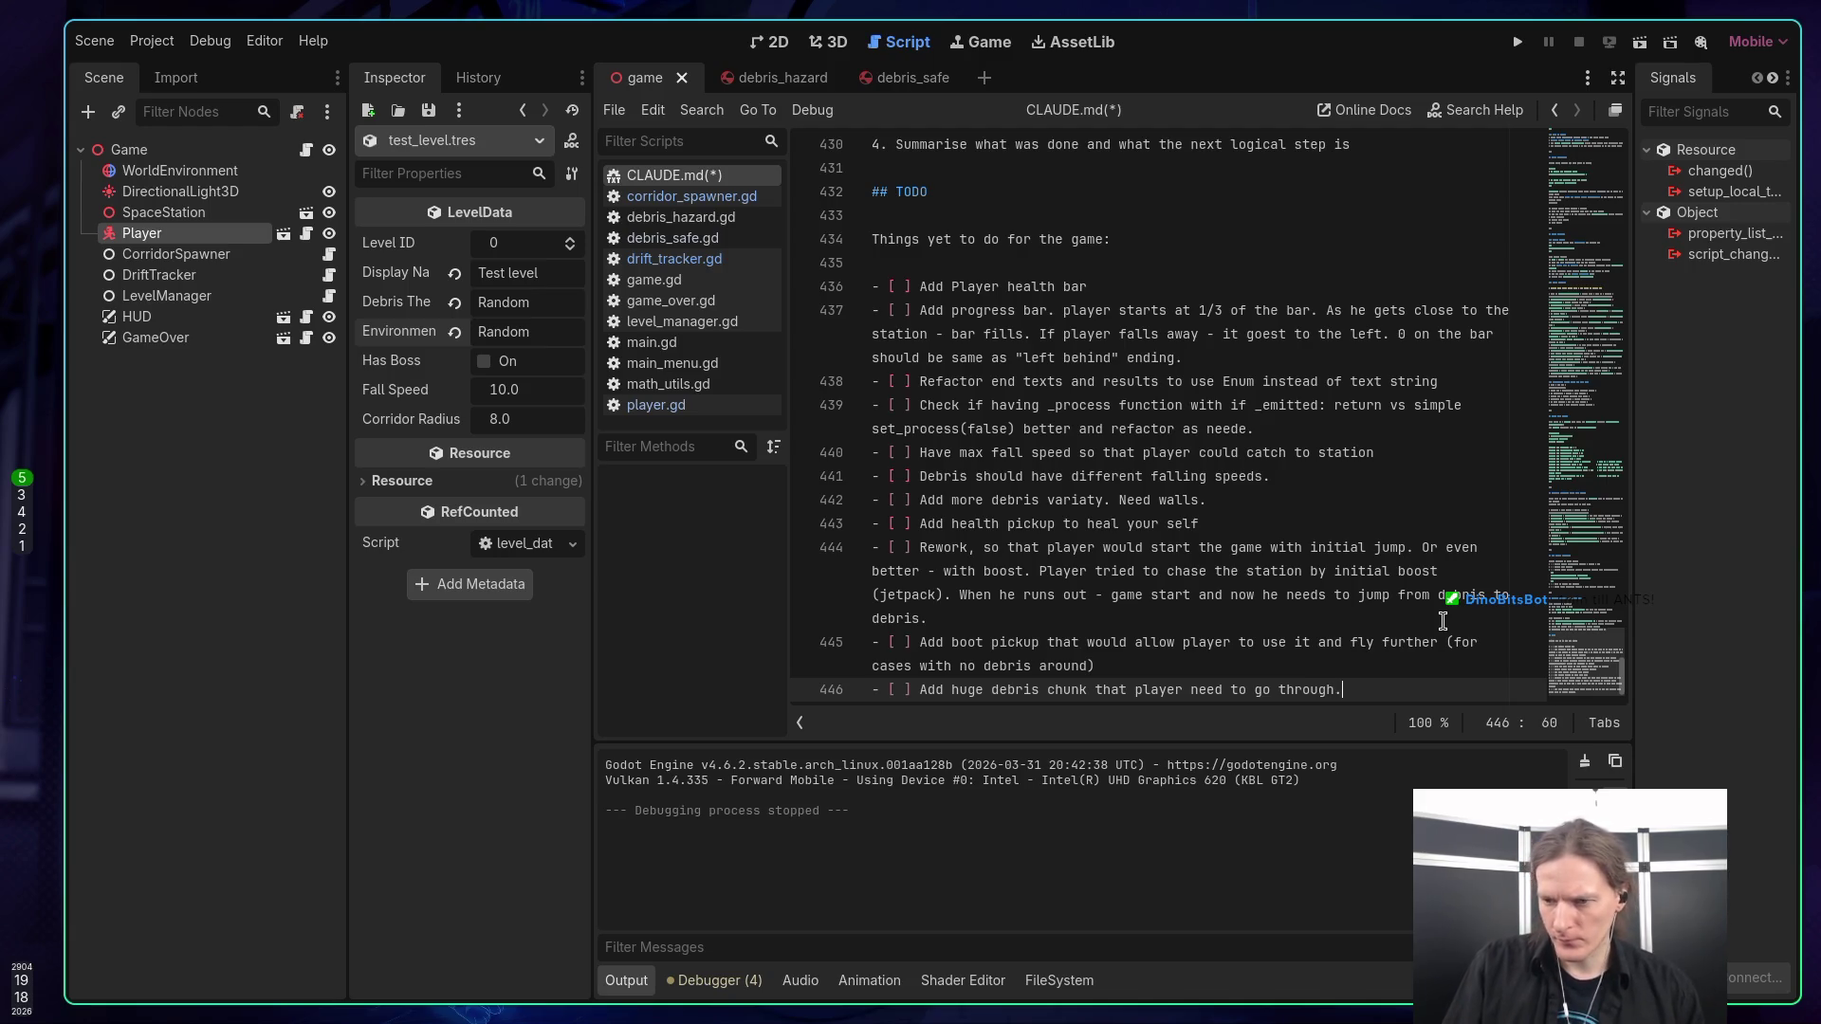
text(iie)
text(ke a)
text(wa)
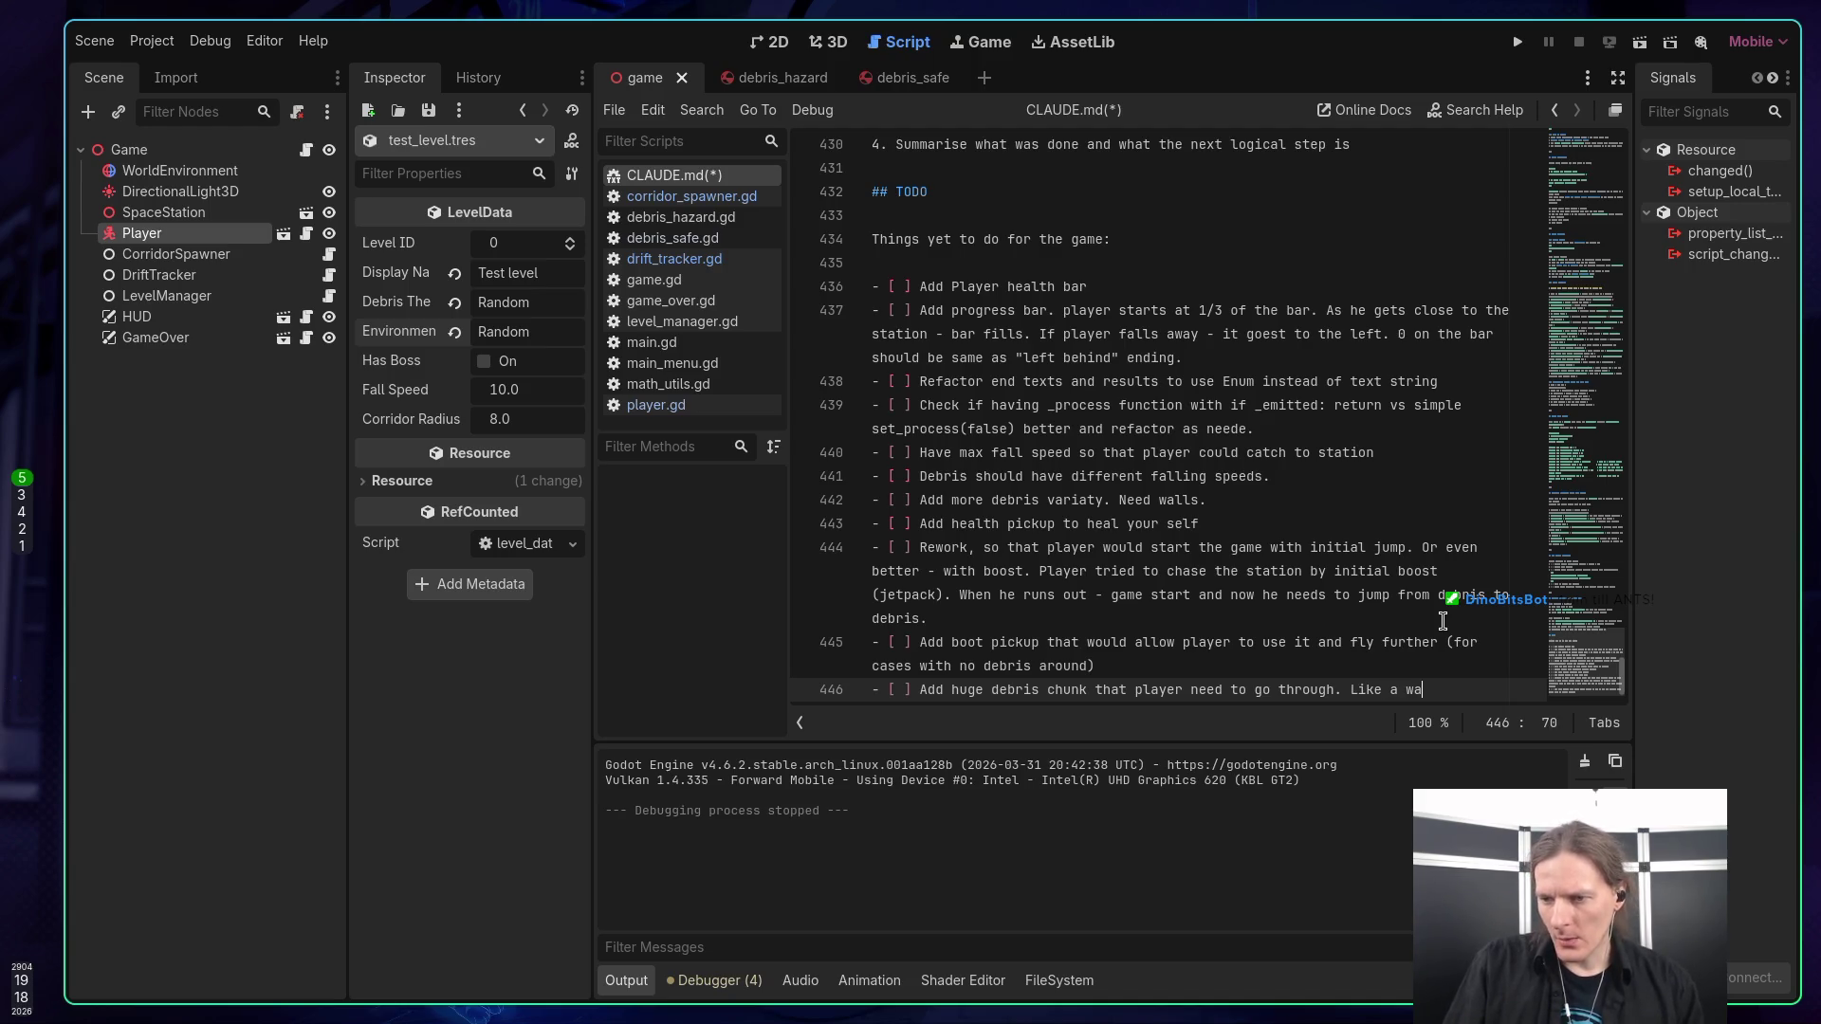
text(ll with n open door.)
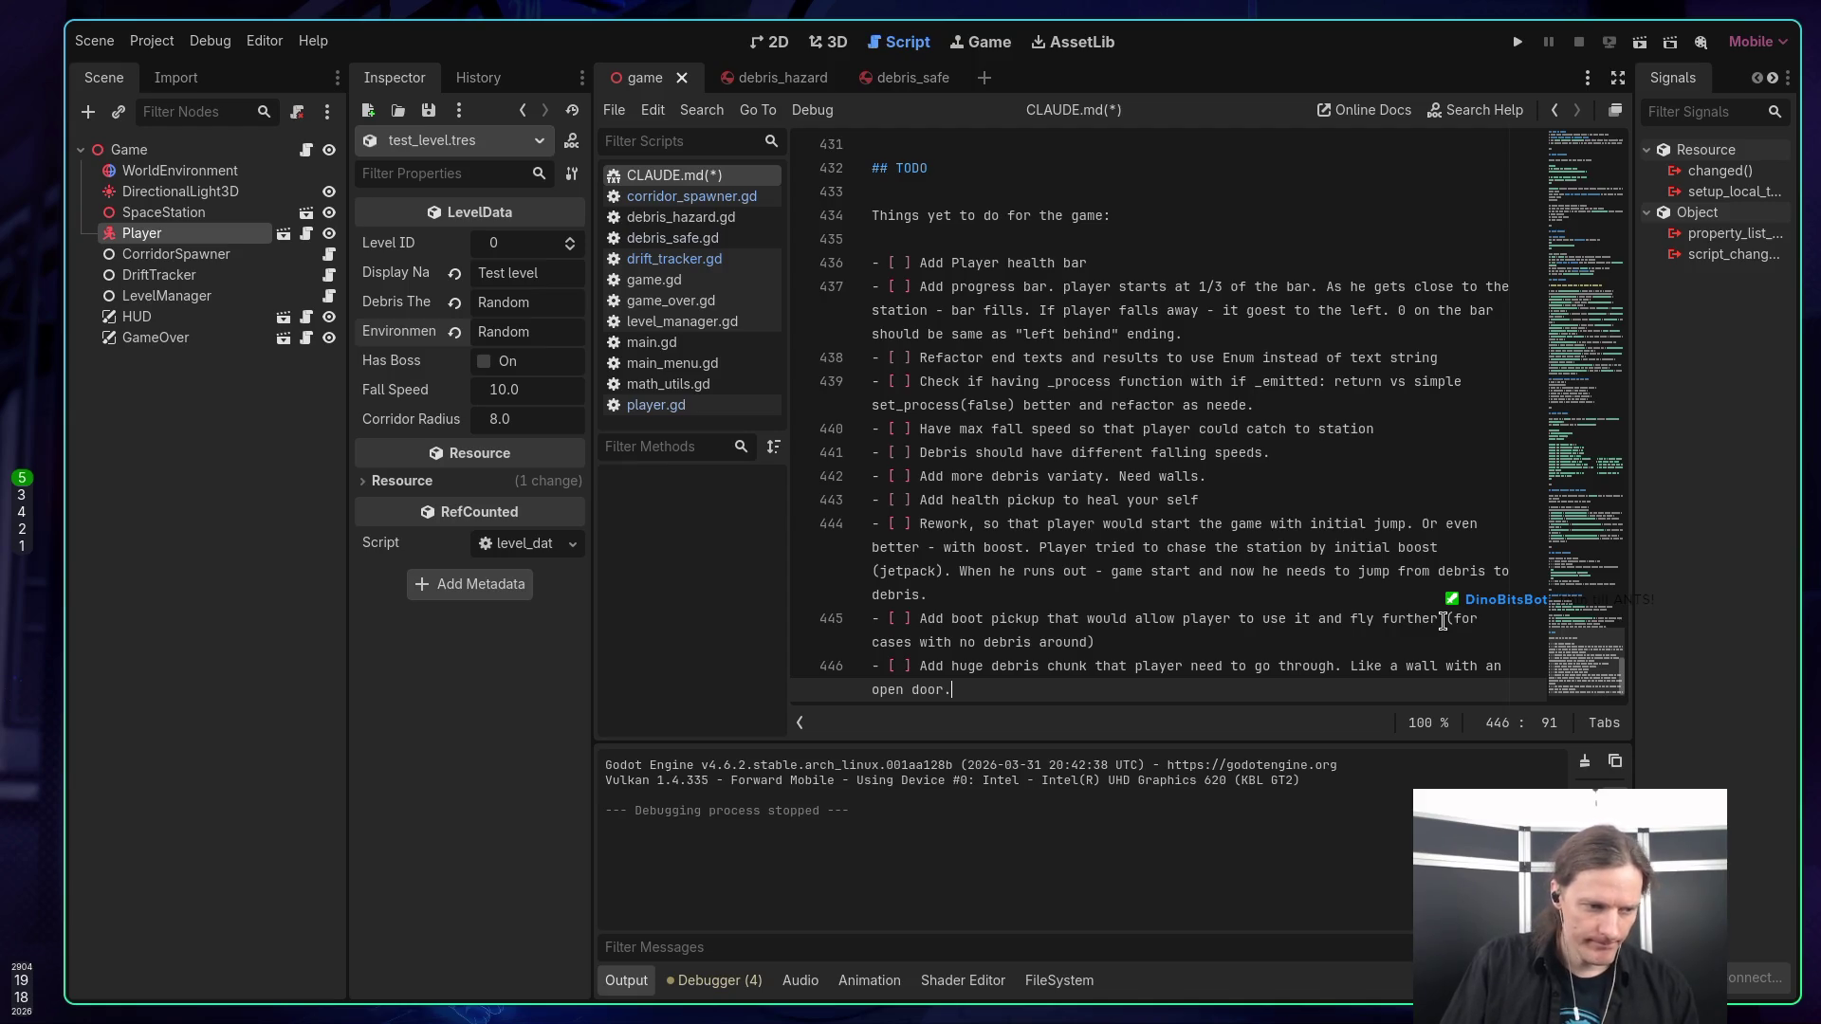
key(ctrl+s)
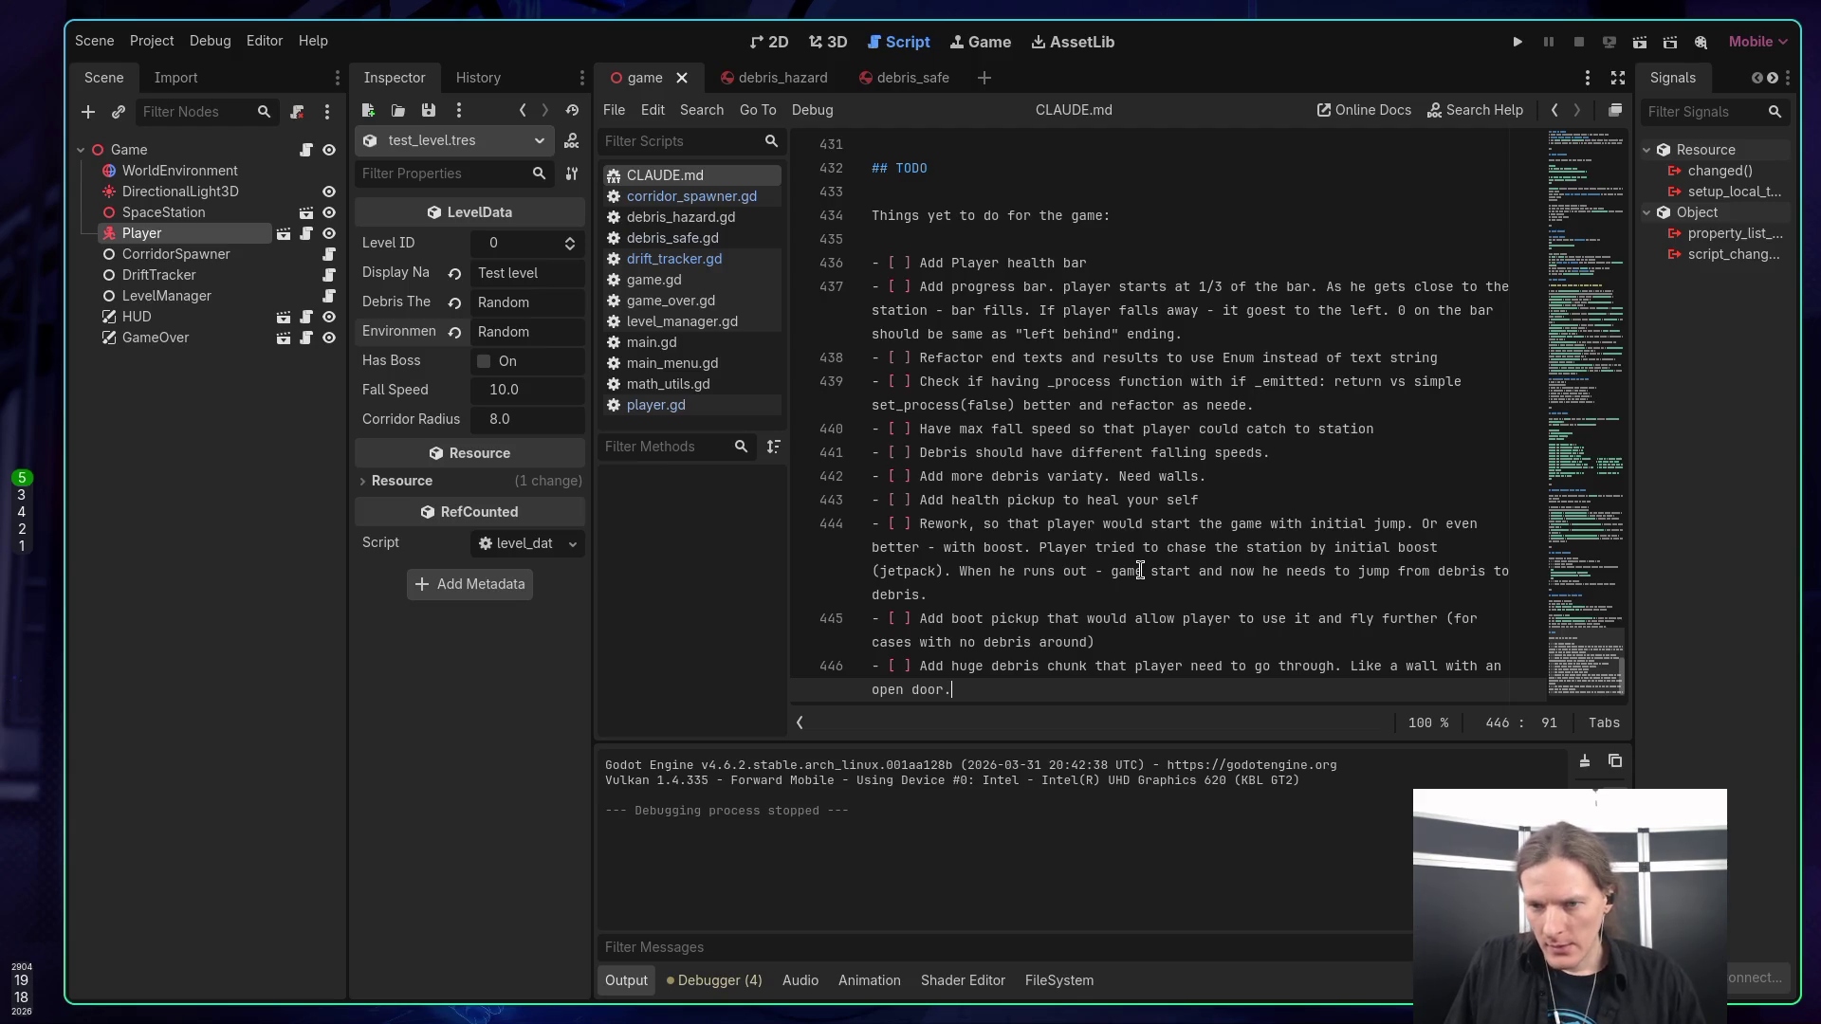
click(1213, 493)
click(1271, 473)
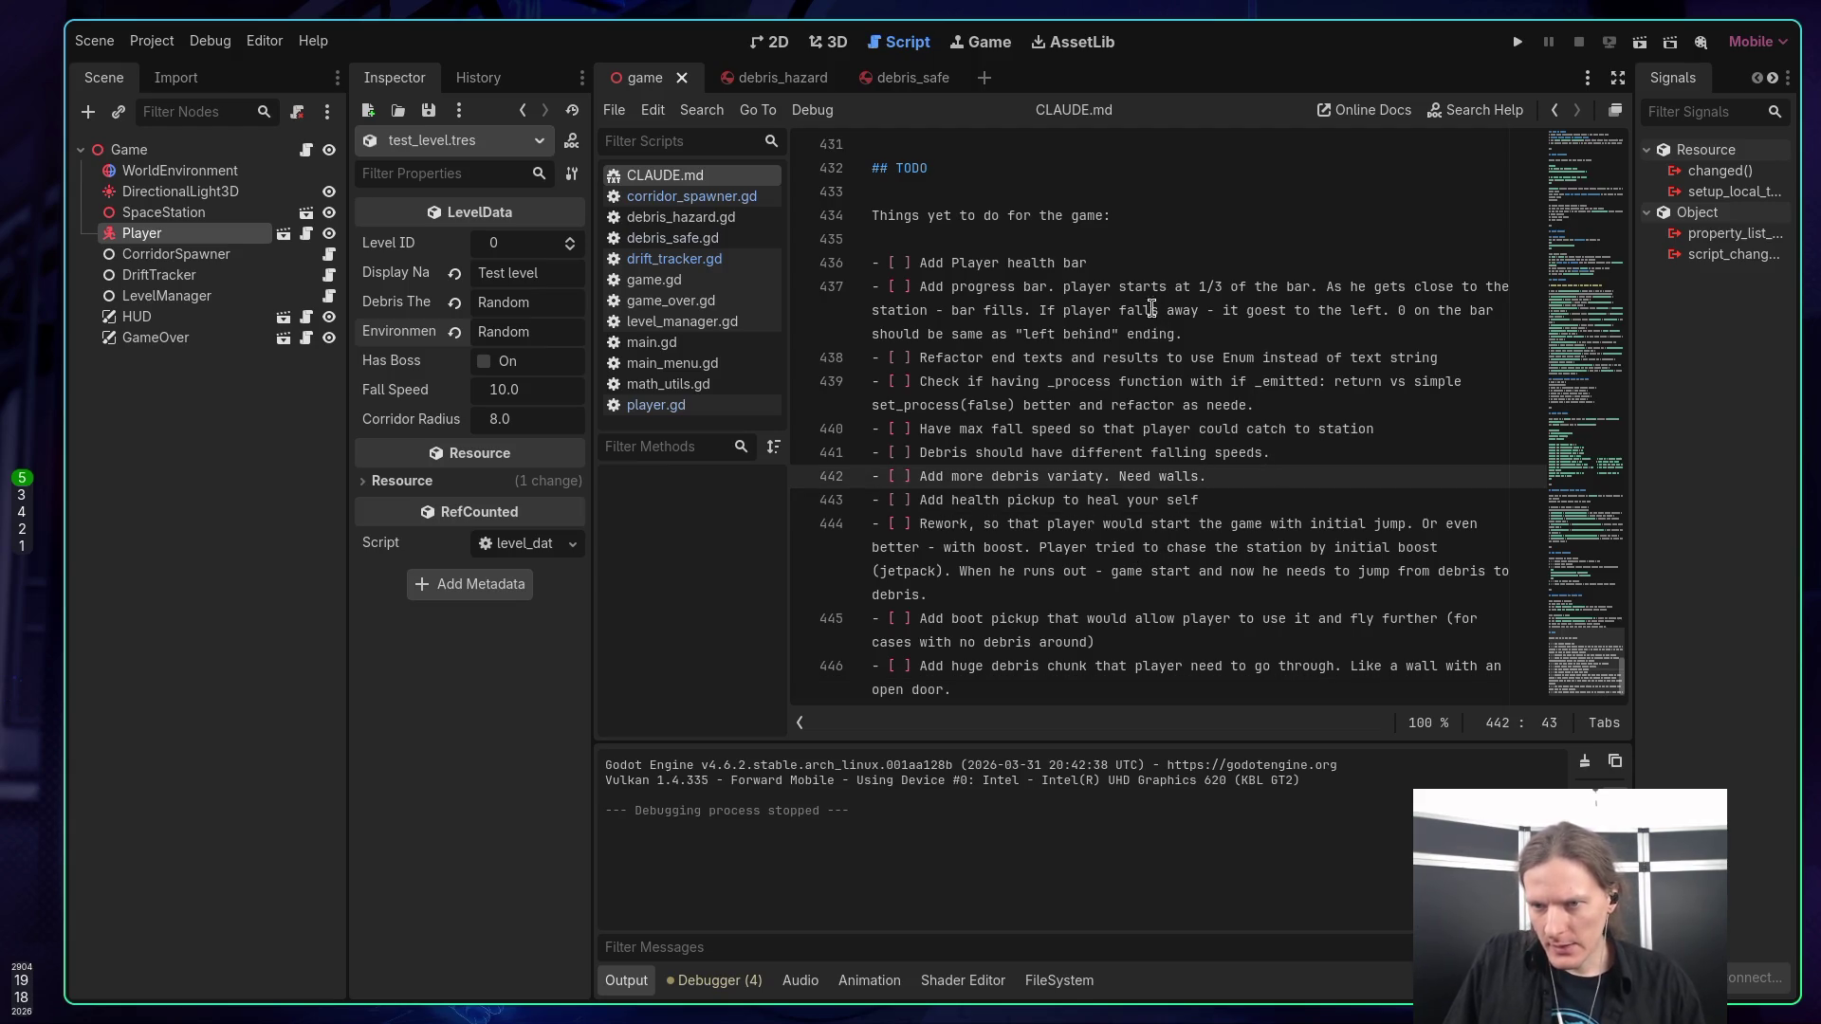
click(1135, 258)
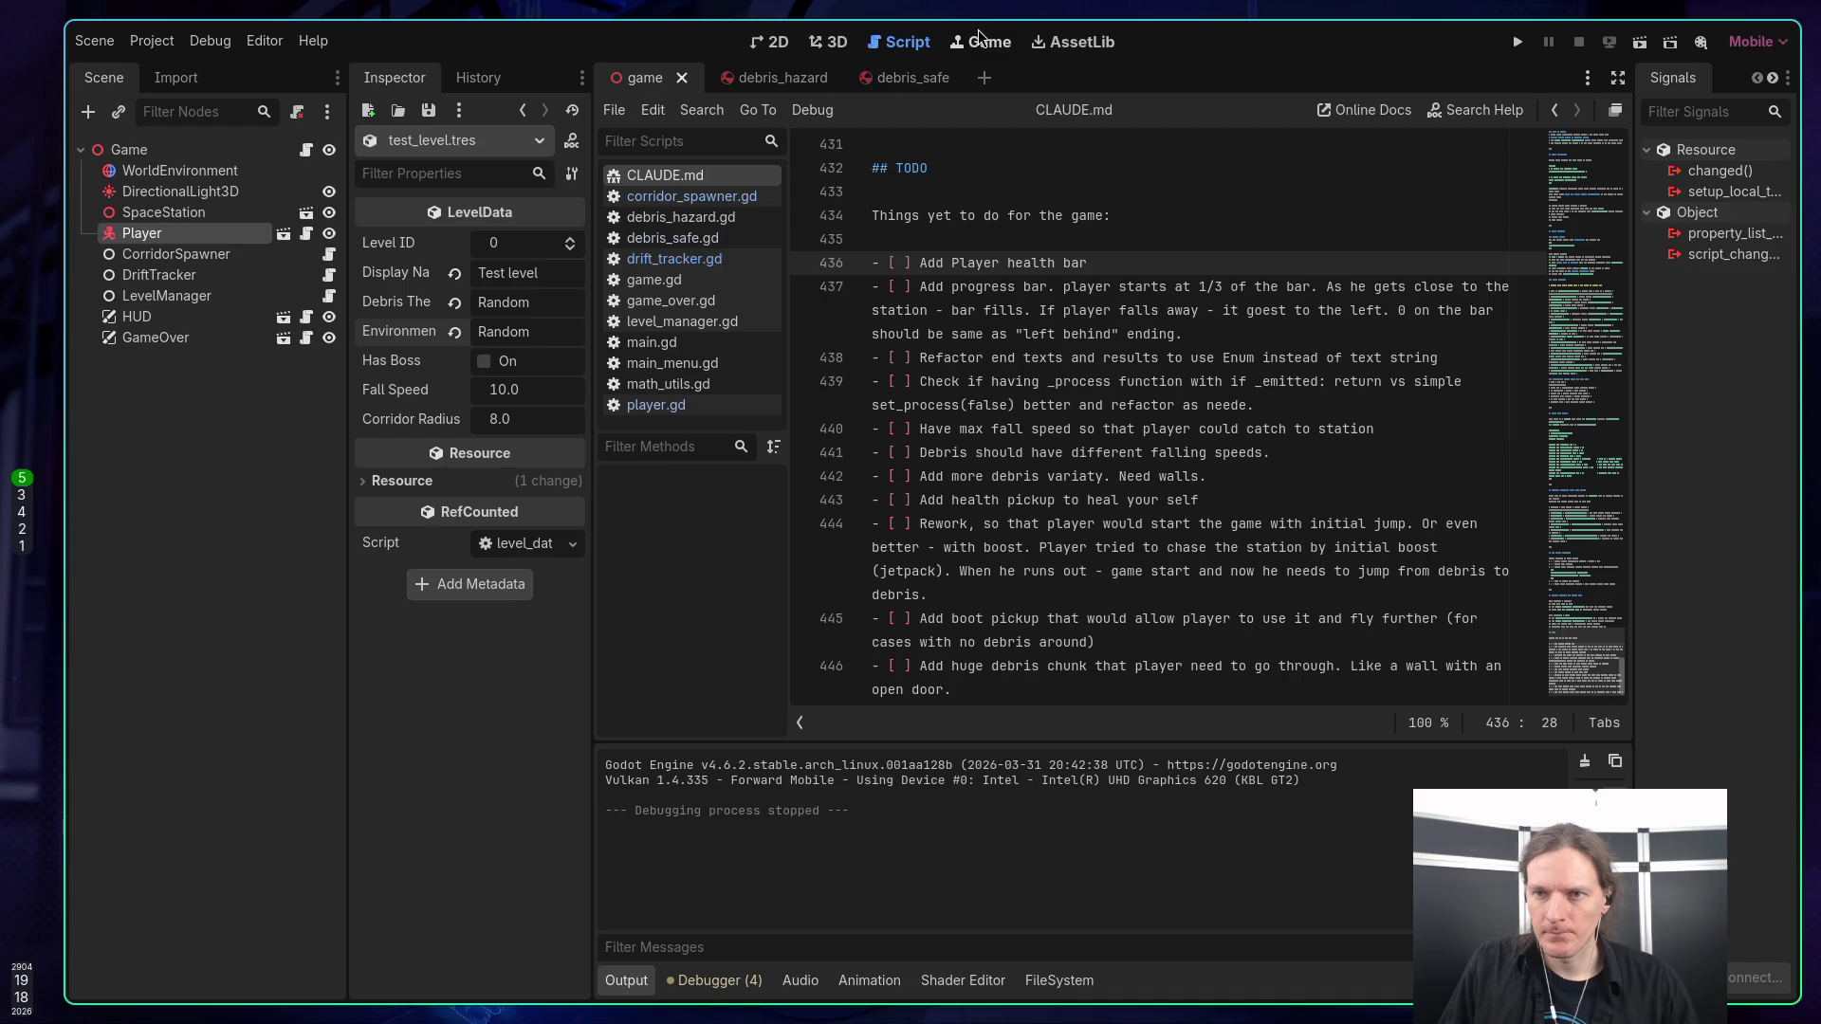
In the Game view, enable Debug > Visible Collision Shapes and run the project with F5.
click(979, 43)
click(1044, 112)
click(208, 40)
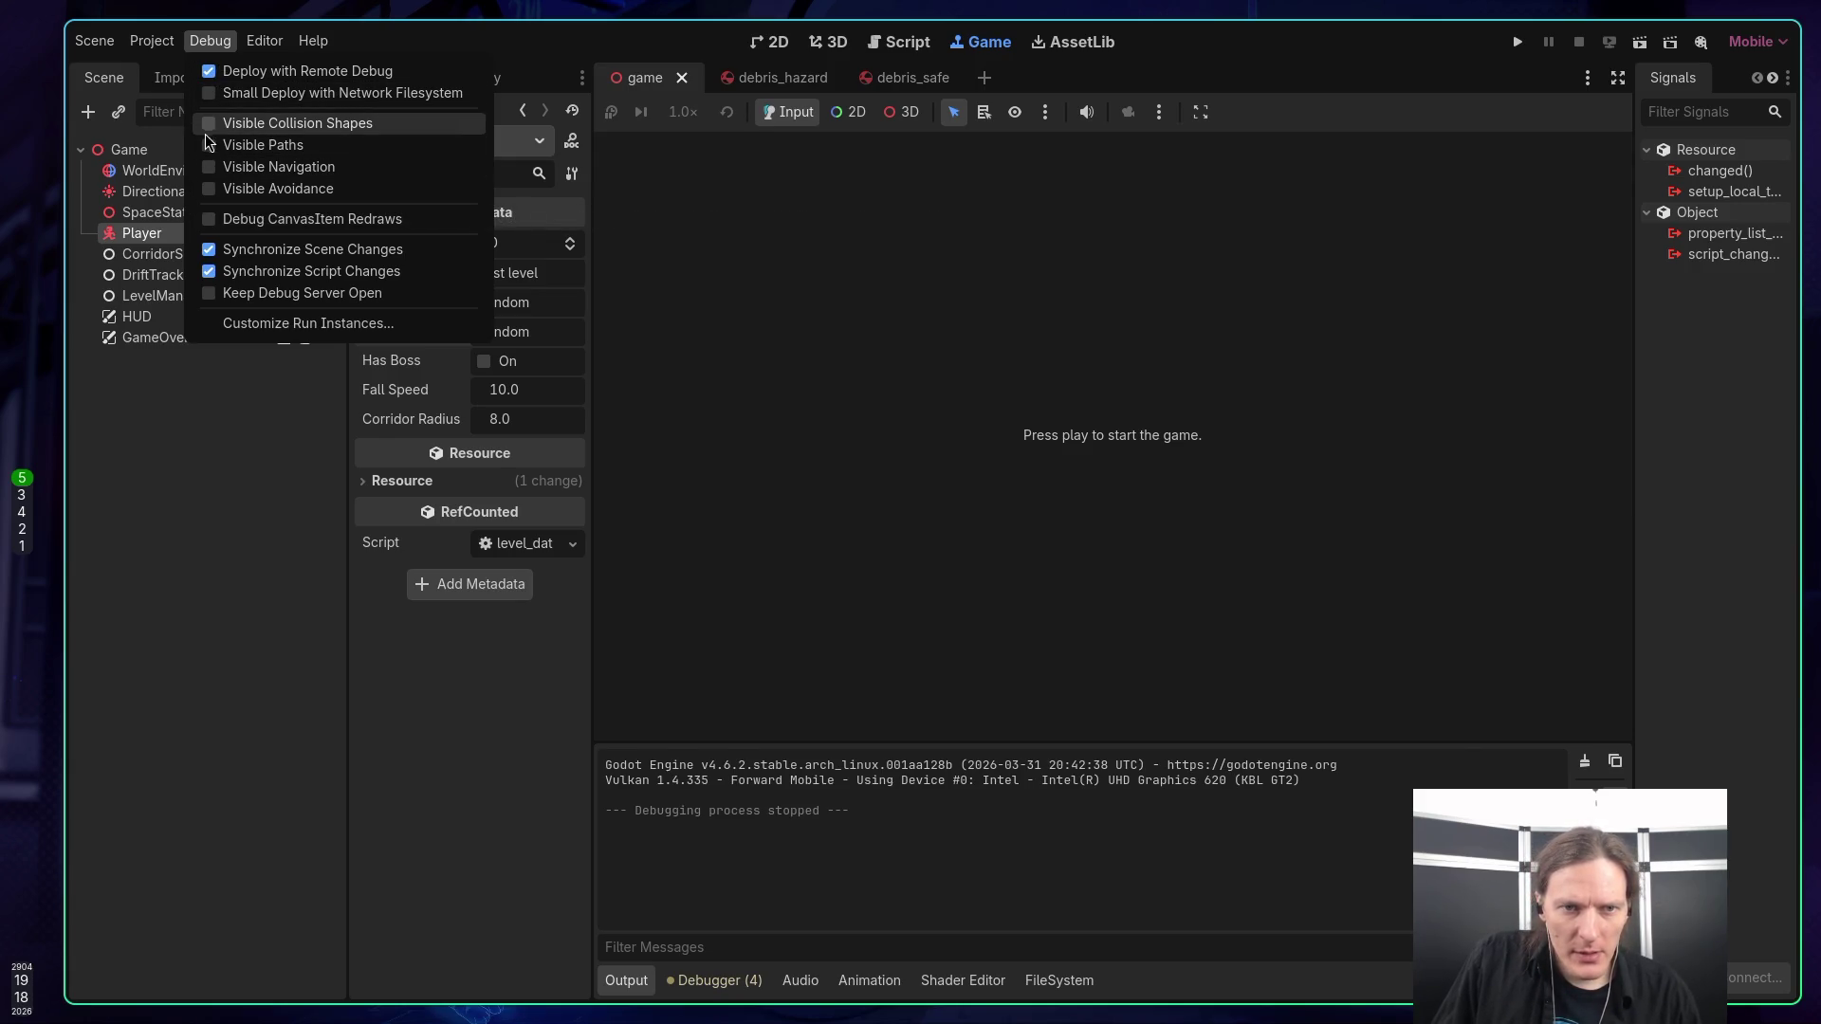
click(205, 131)
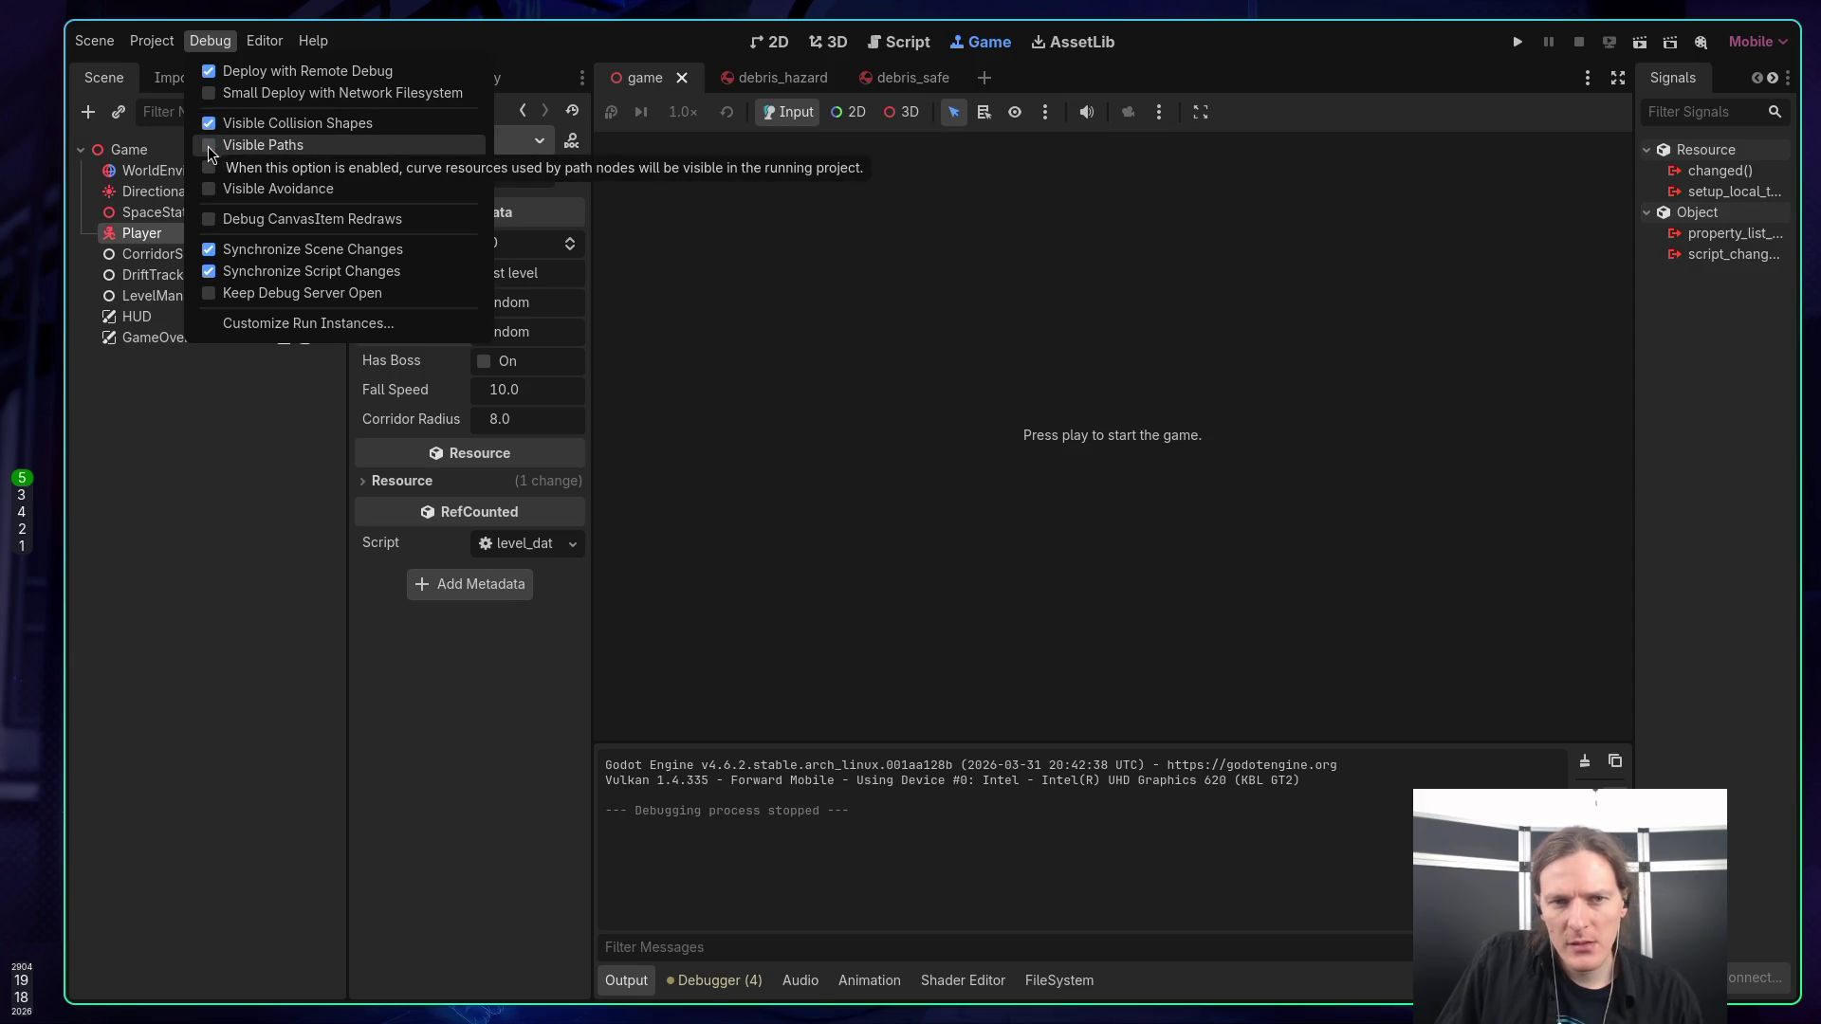
click(795, 303)
key(F5)
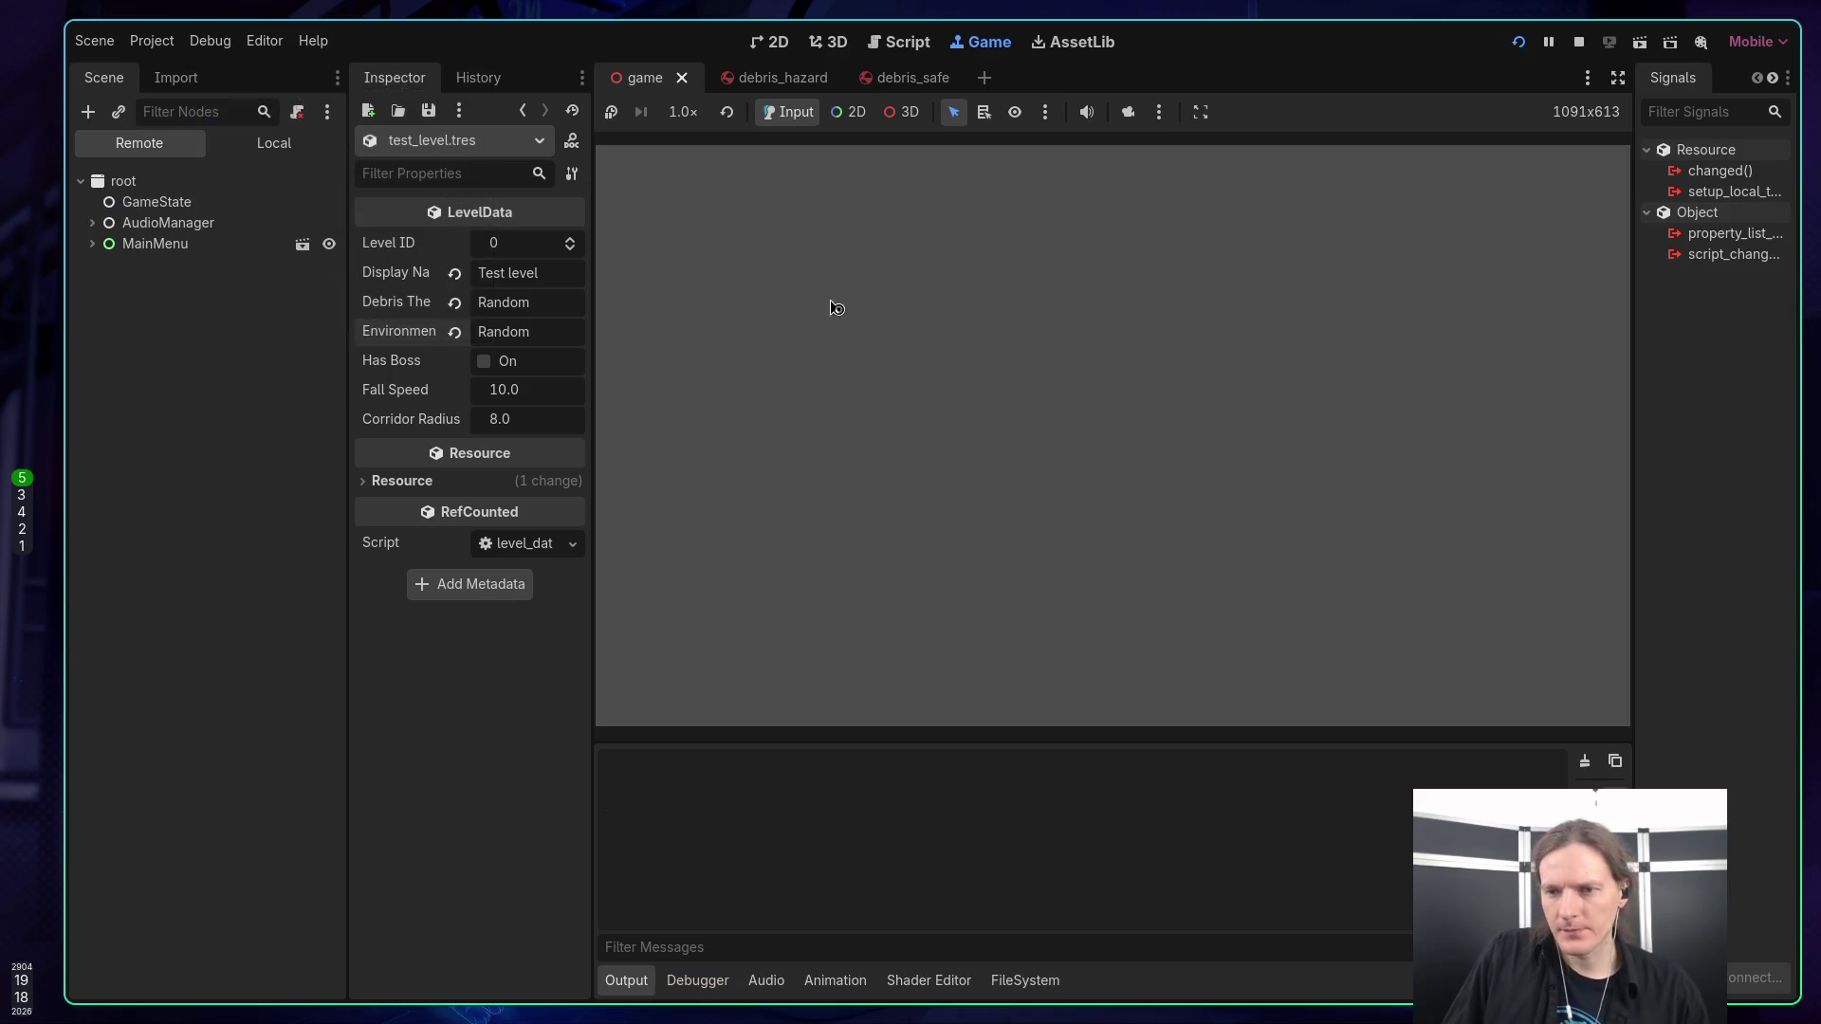
Play several rounds from the main menu, restarting after each loss, then return to Main Menu and quit.
click(1085, 375)
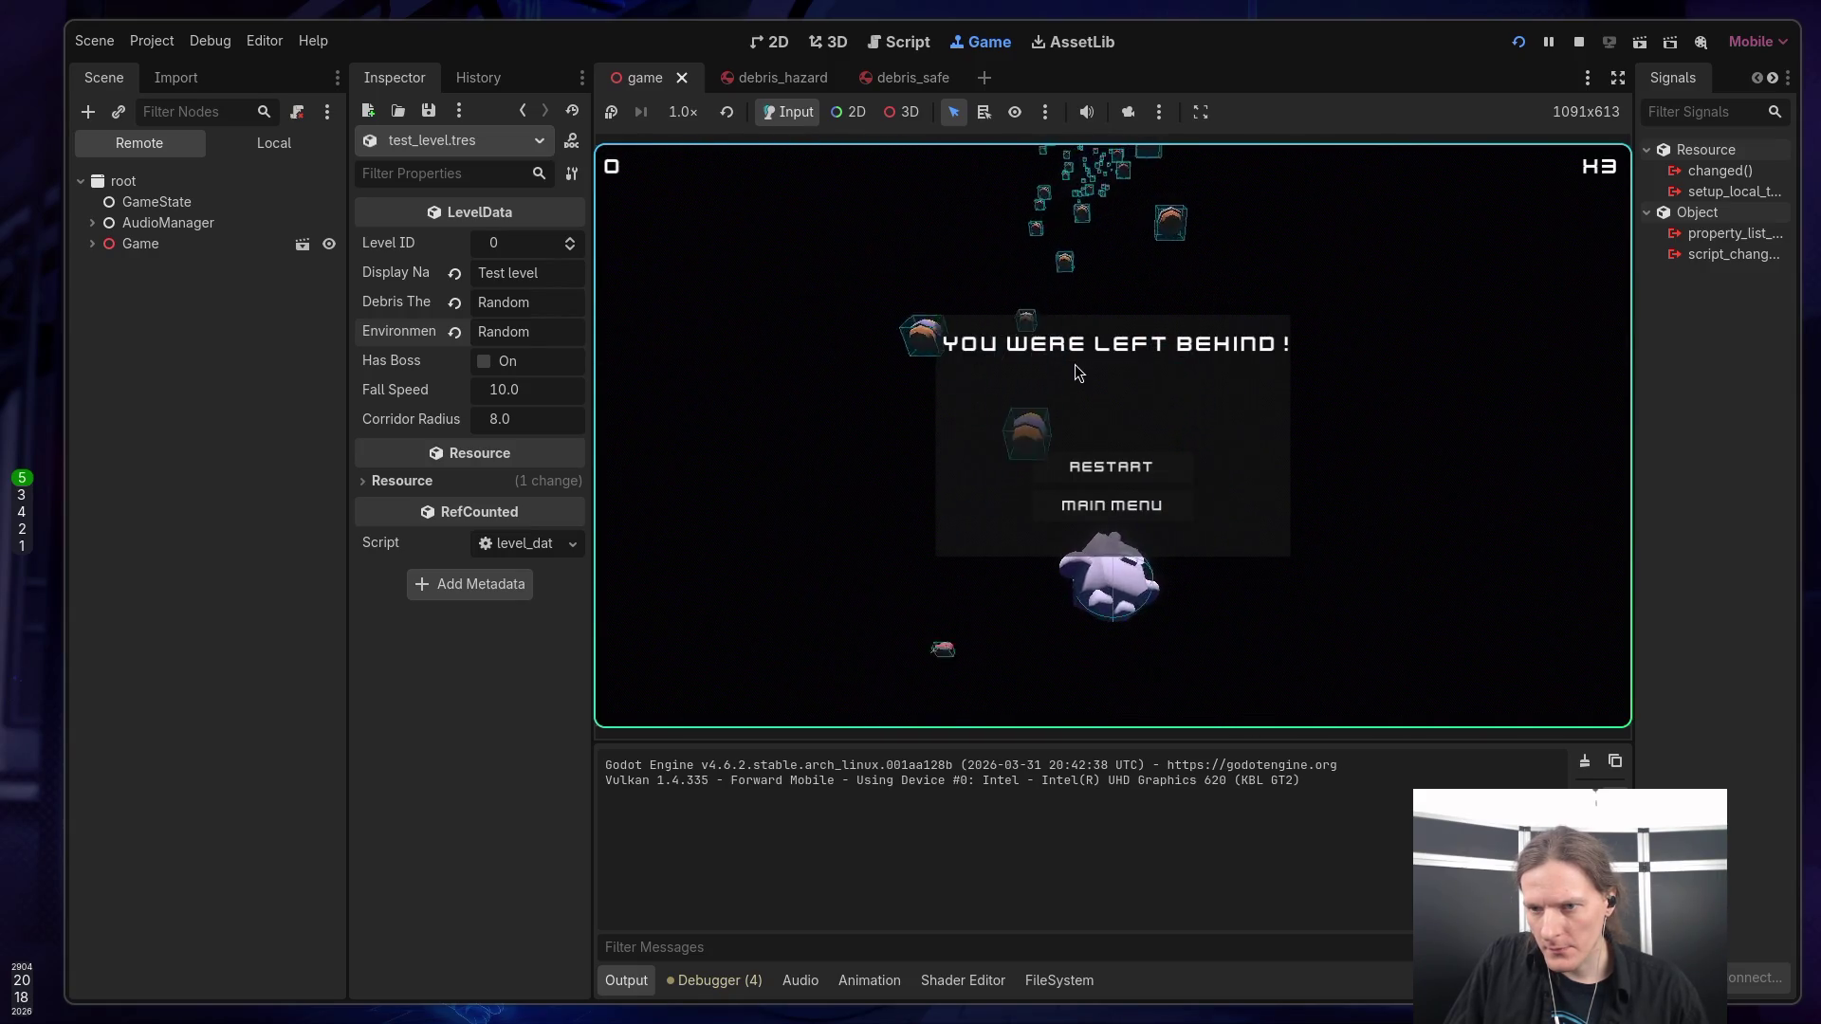
click(1112, 459)
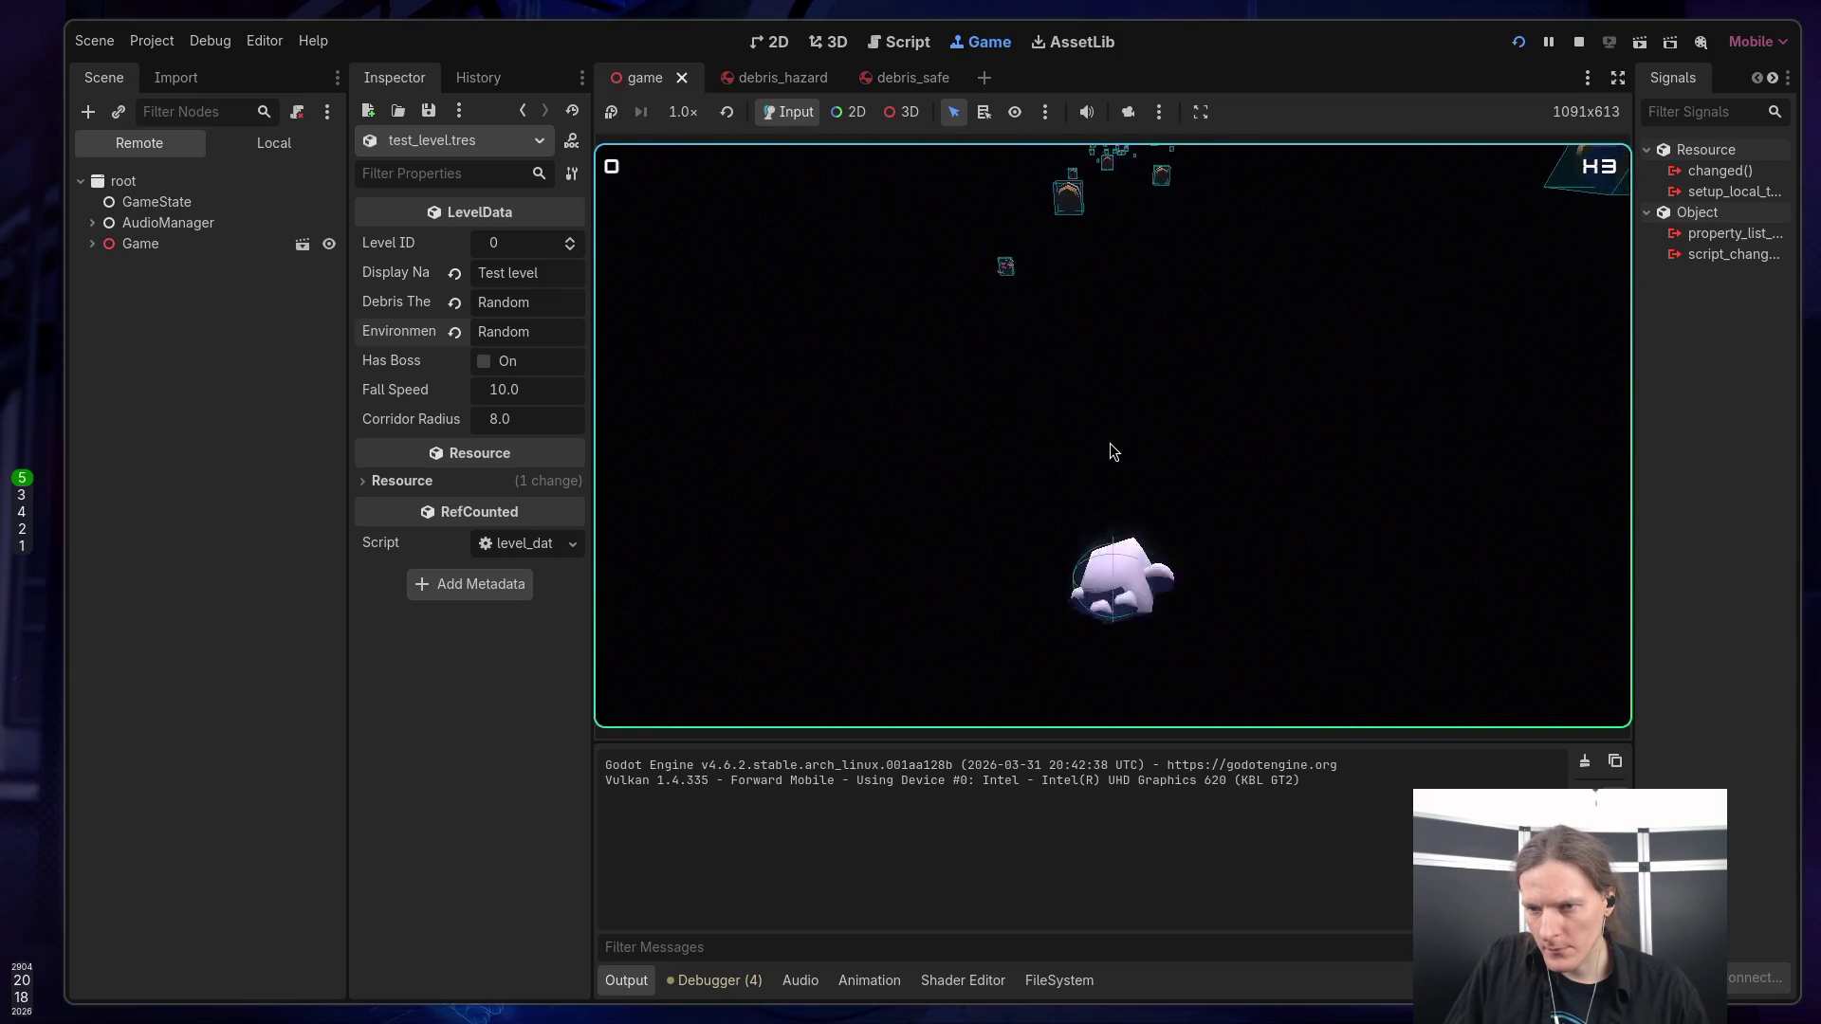
click(1106, 461)
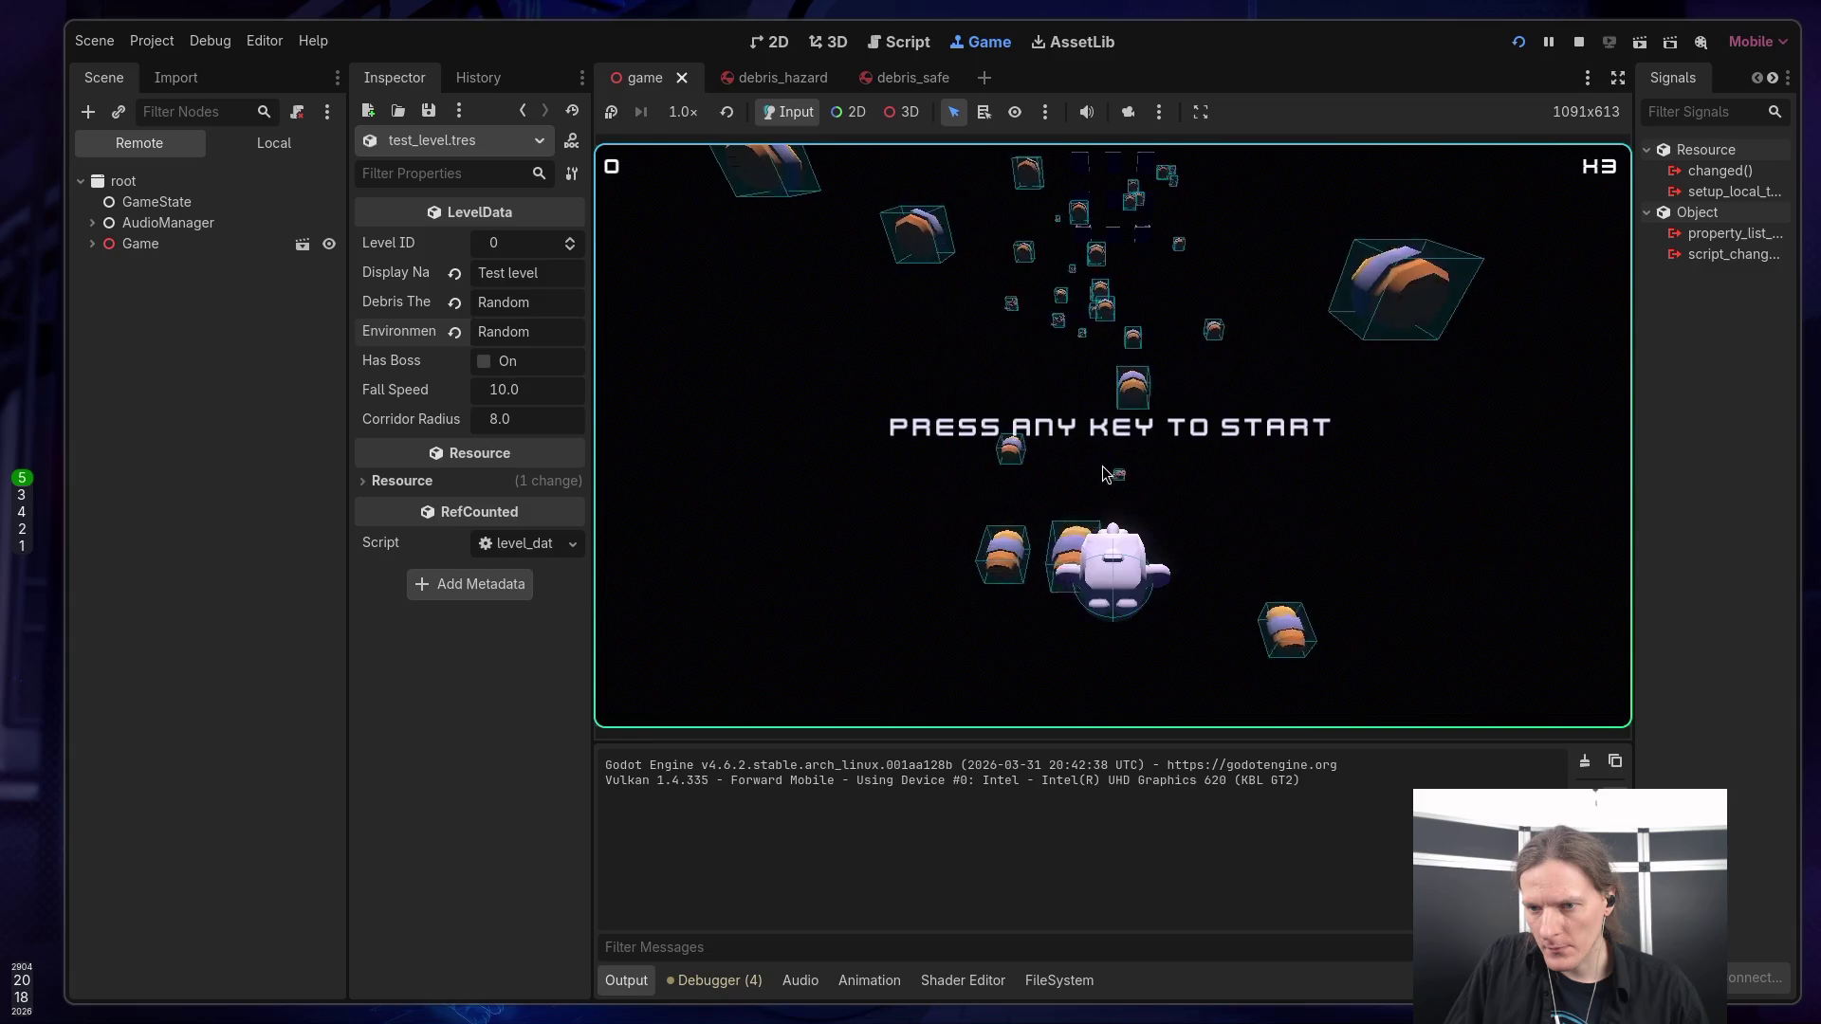
key(space)
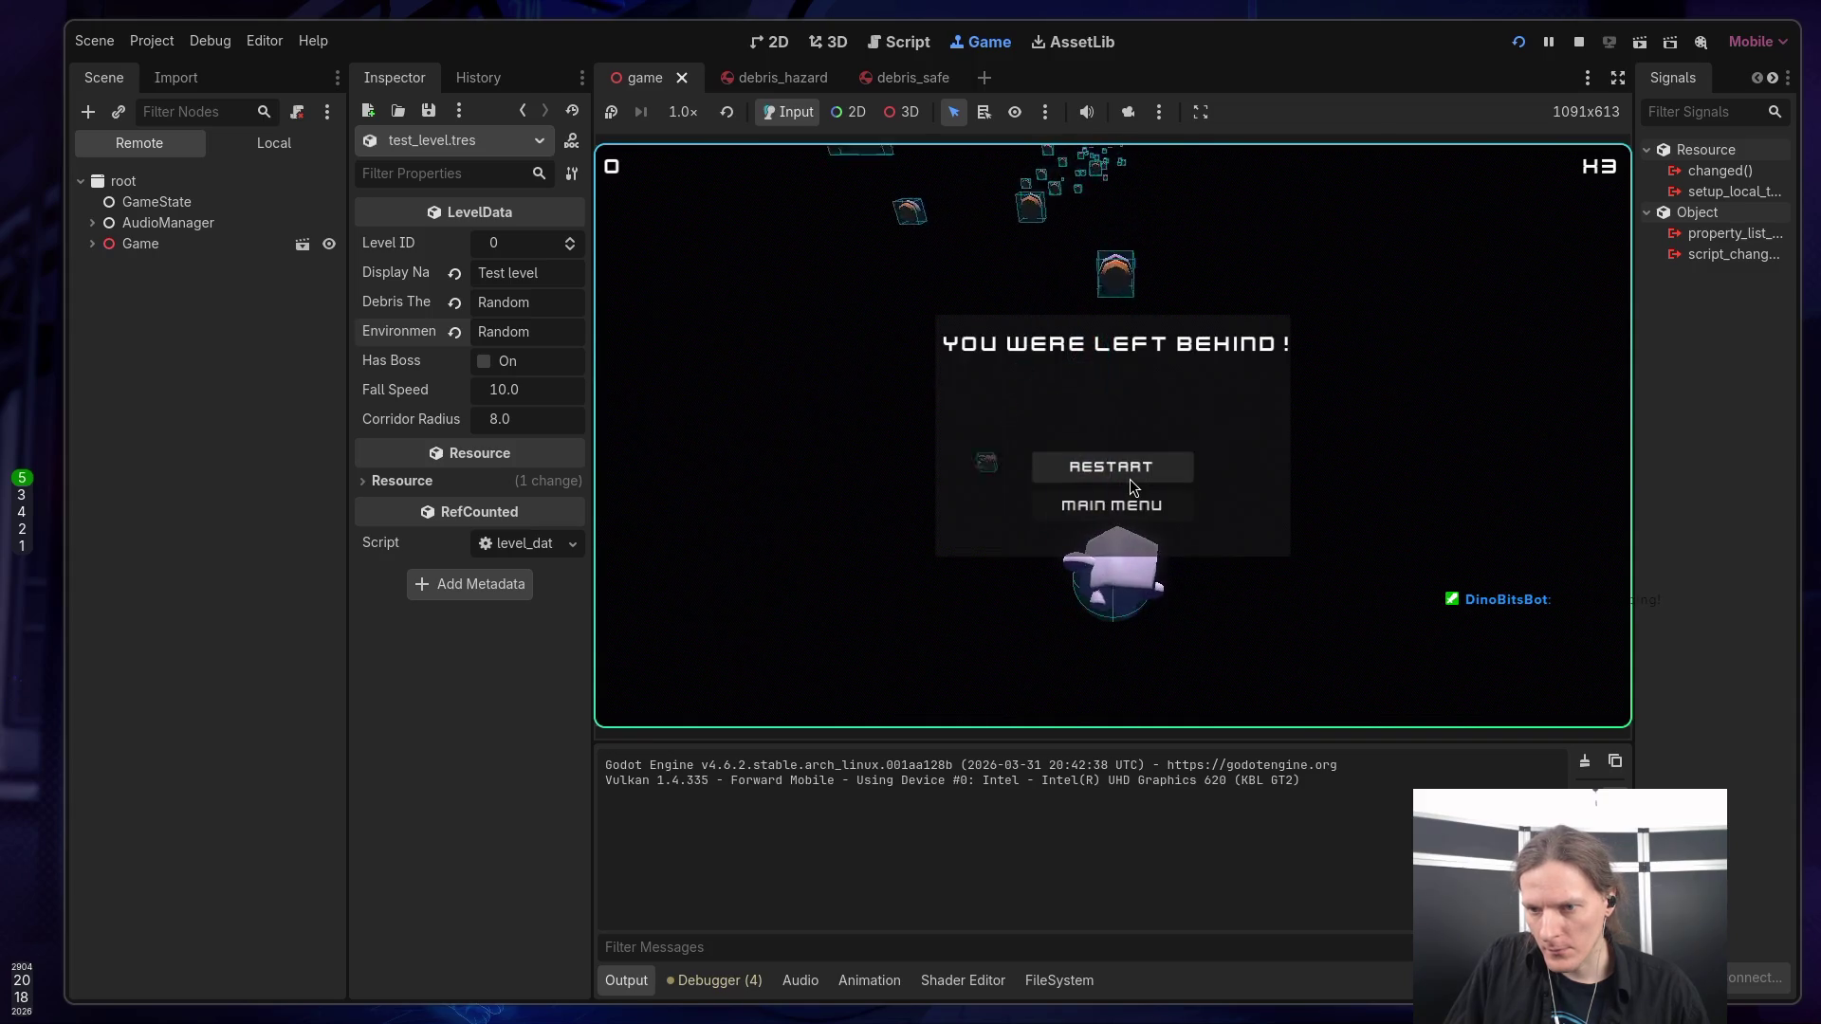
click(1129, 479)
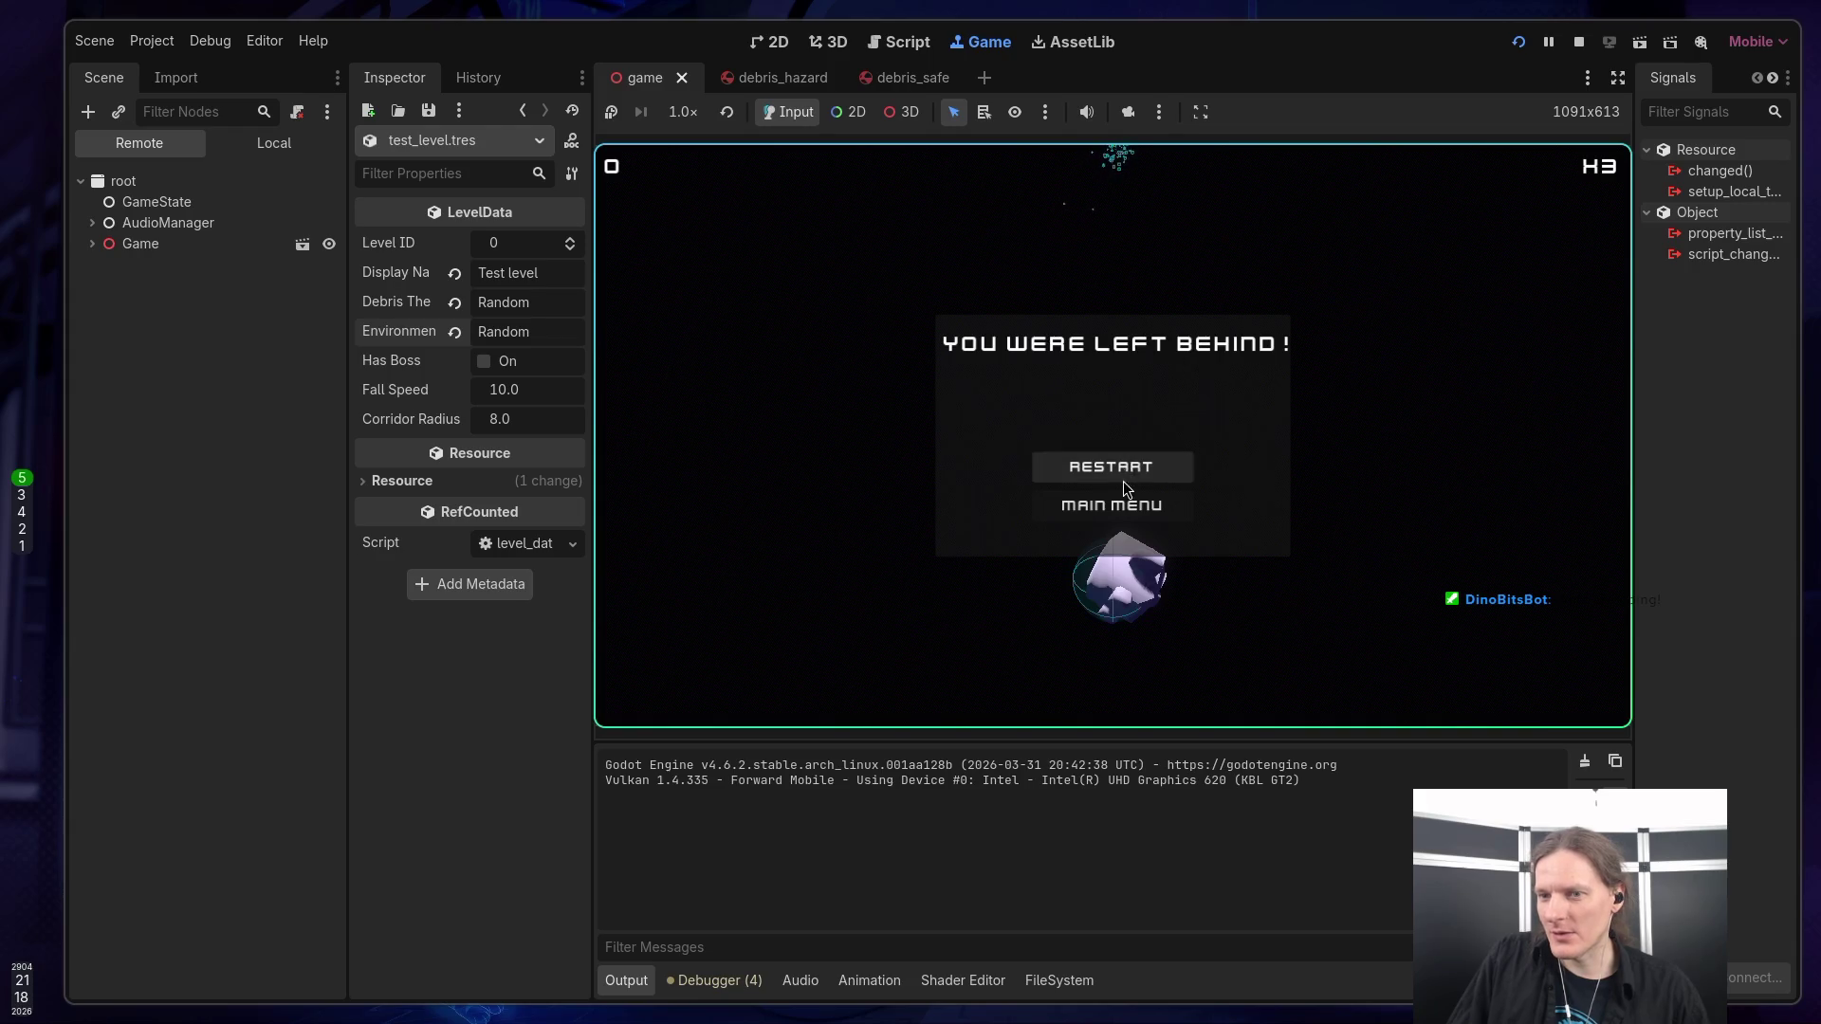
click(1117, 507)
click(1117, 440)
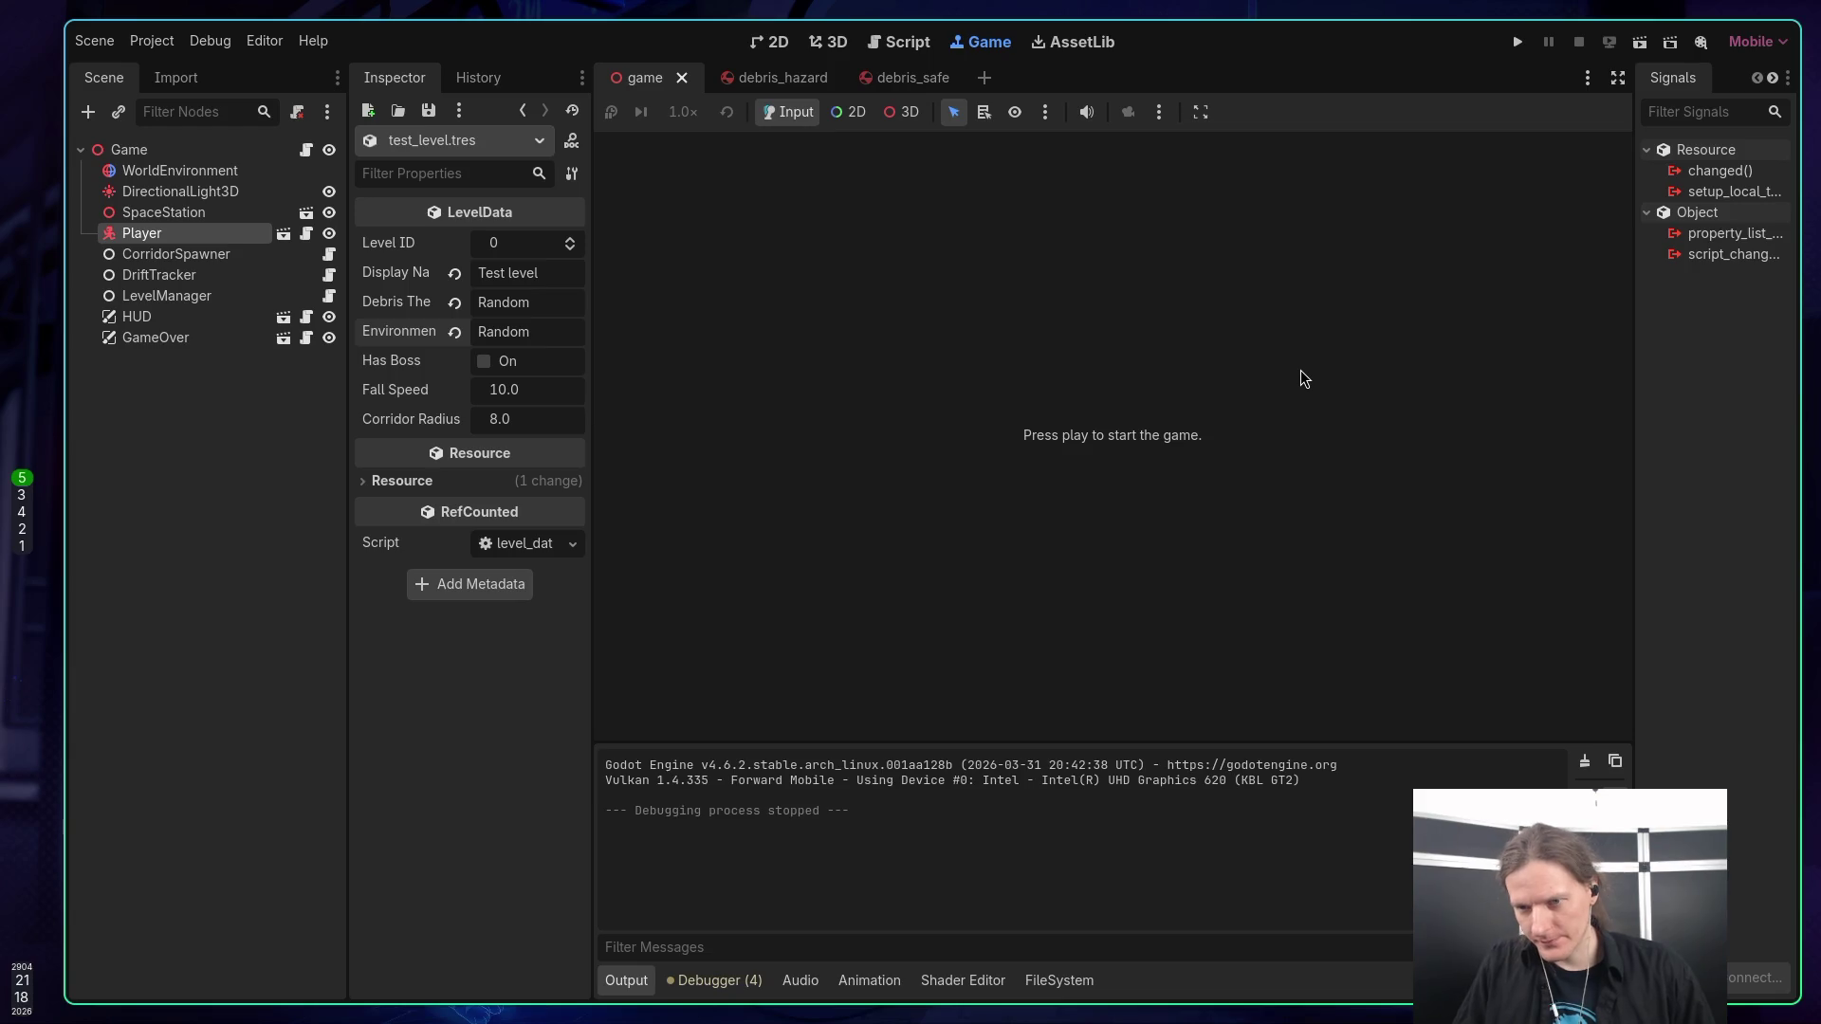
Back in CLAUDE.md, add the line 447 TODO '- [ ] Make level resources loadable from folder'.
click(916, 53)
scroll(1128, 488, down, 1)
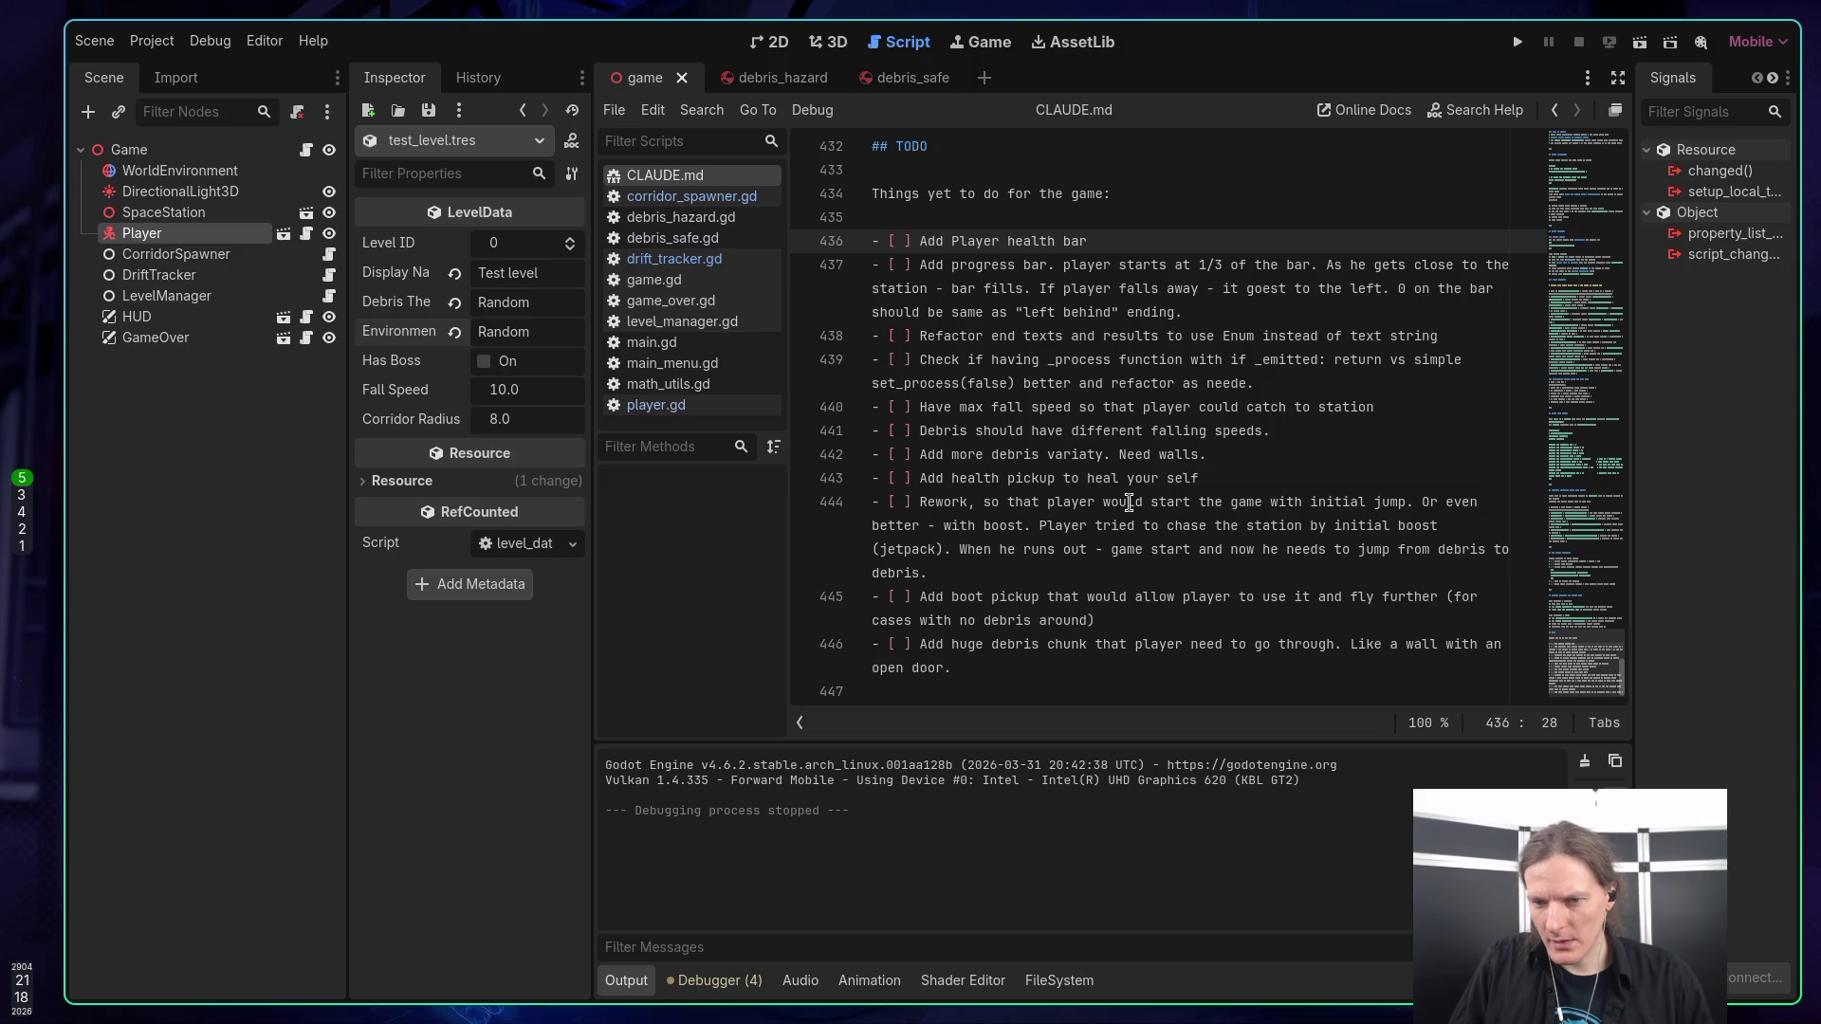
click(1009, 684)
text(- [ ])
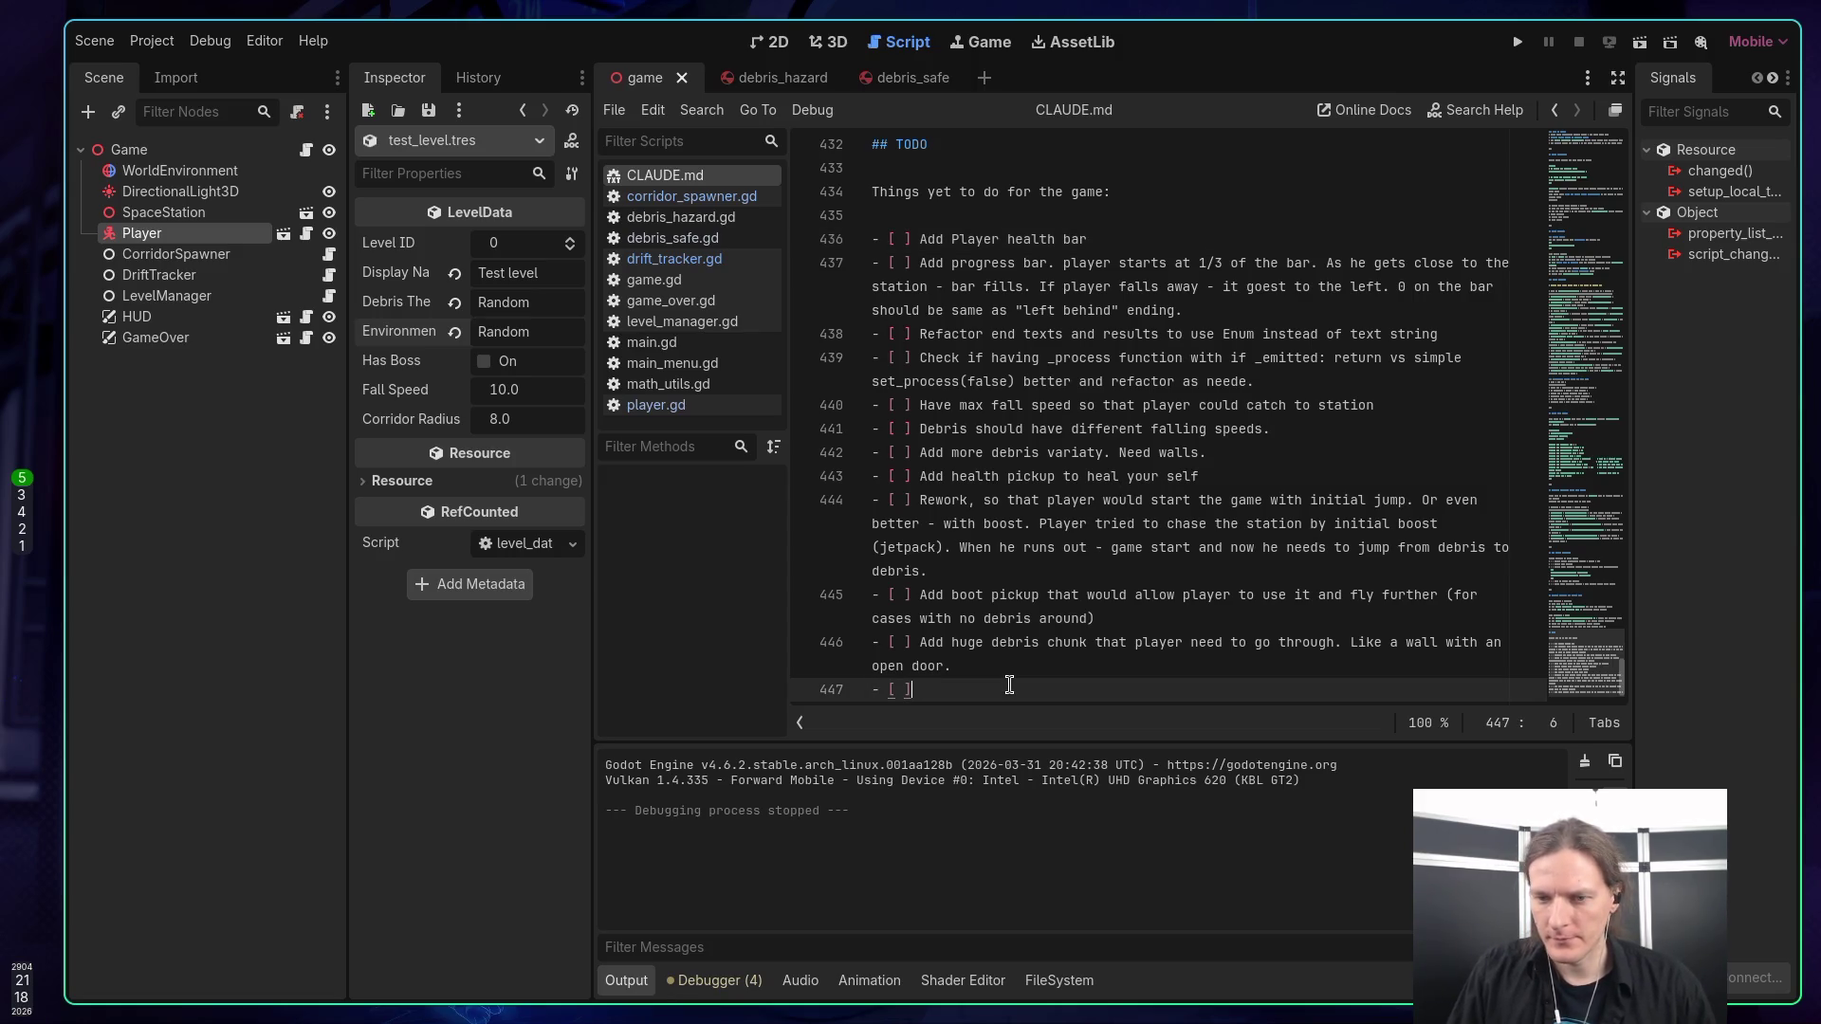
text( Make levels)
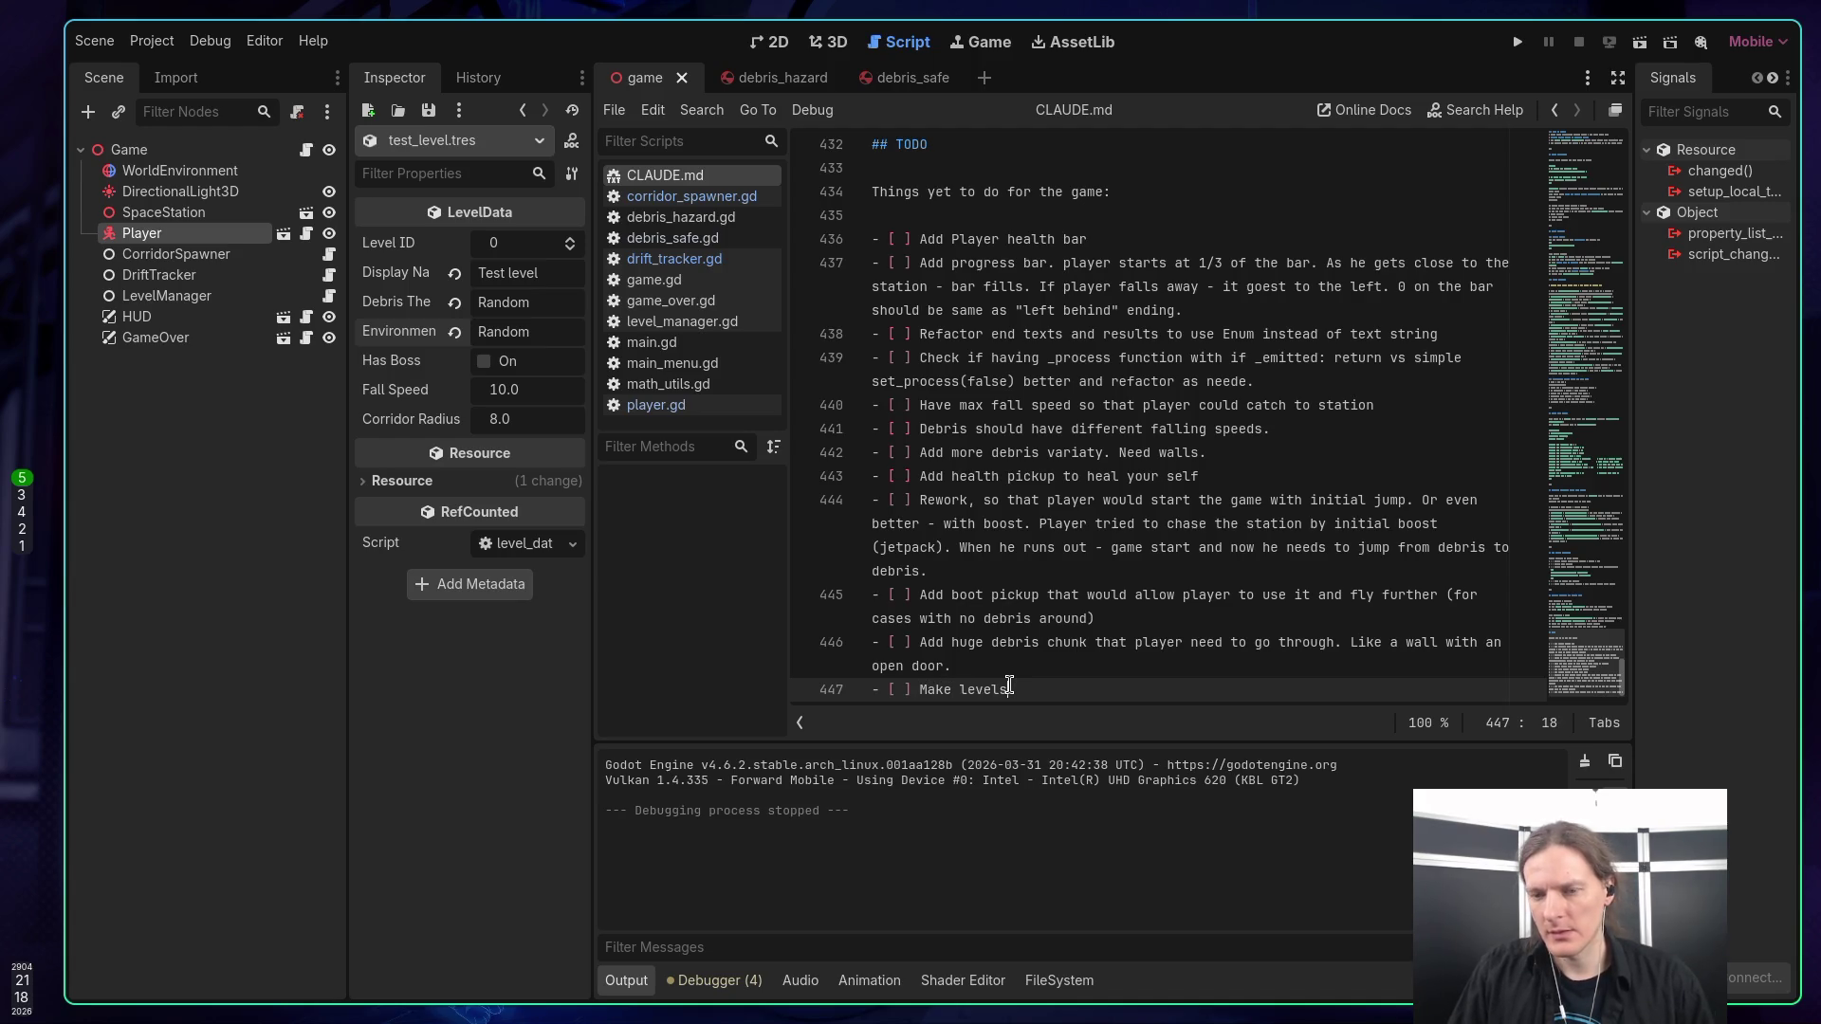
key(BackSpace)
text( reso)
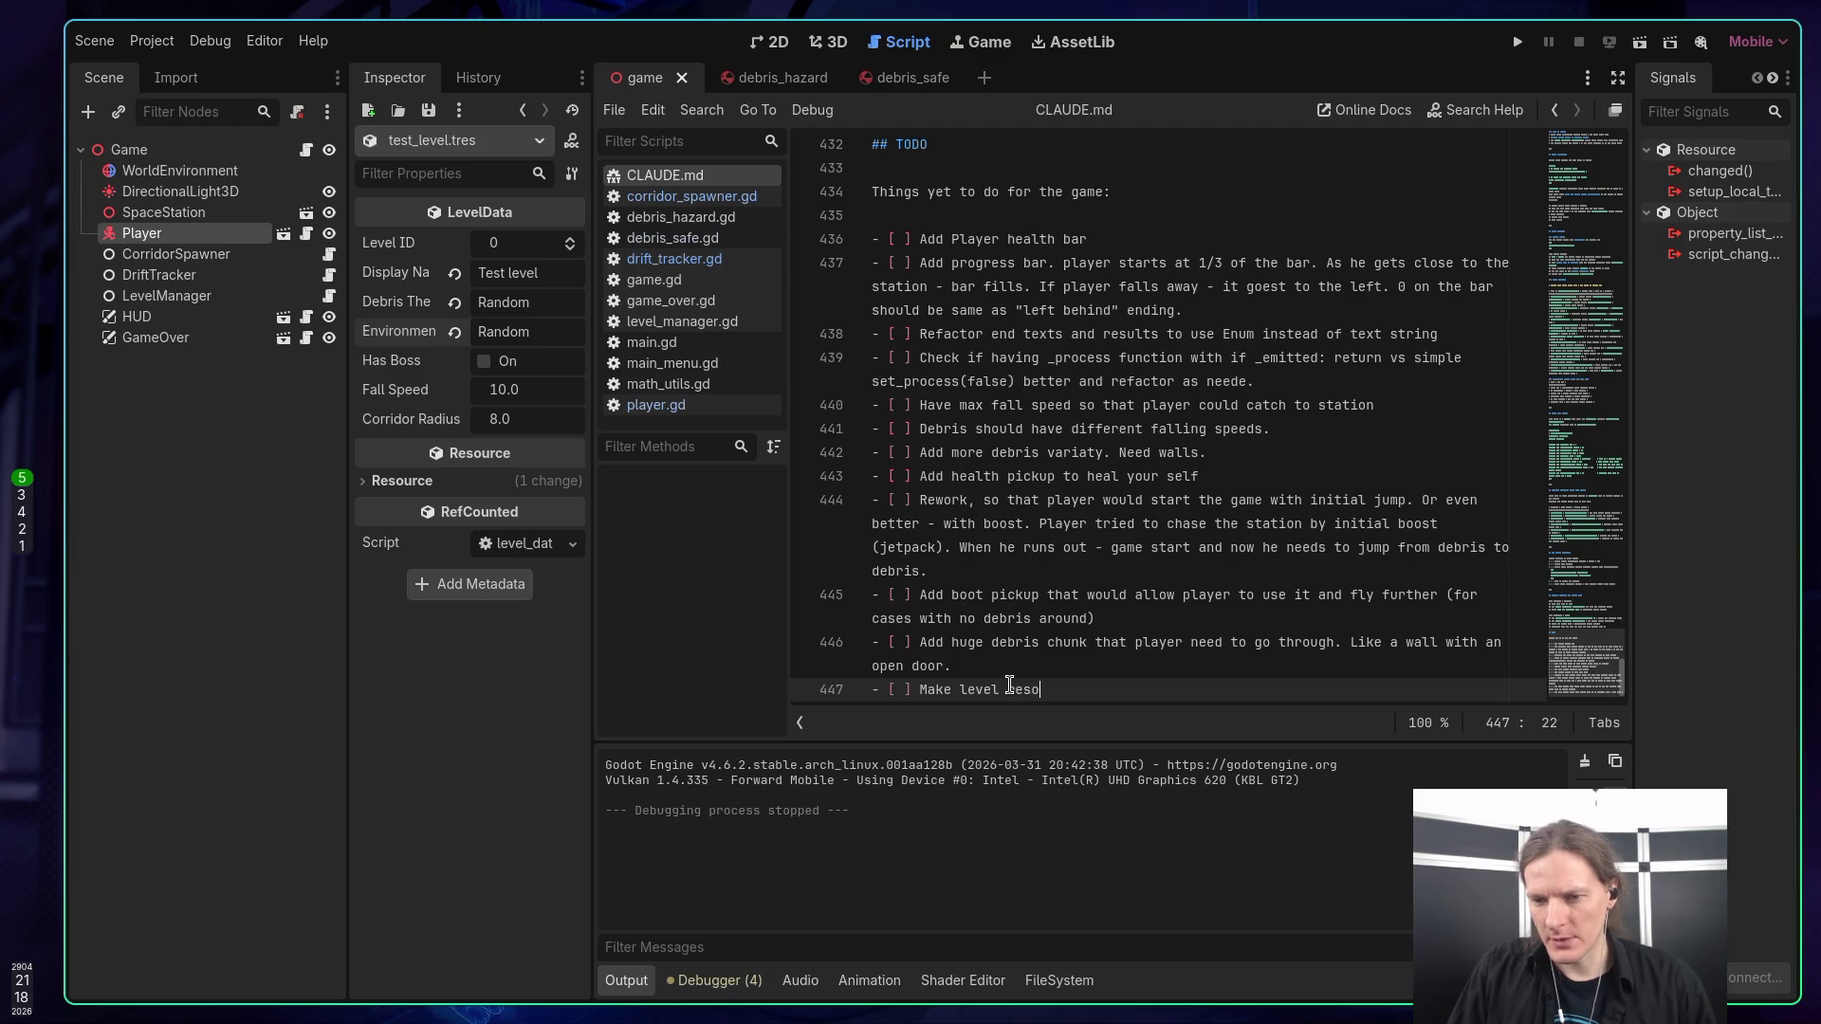
text(ulces loa)
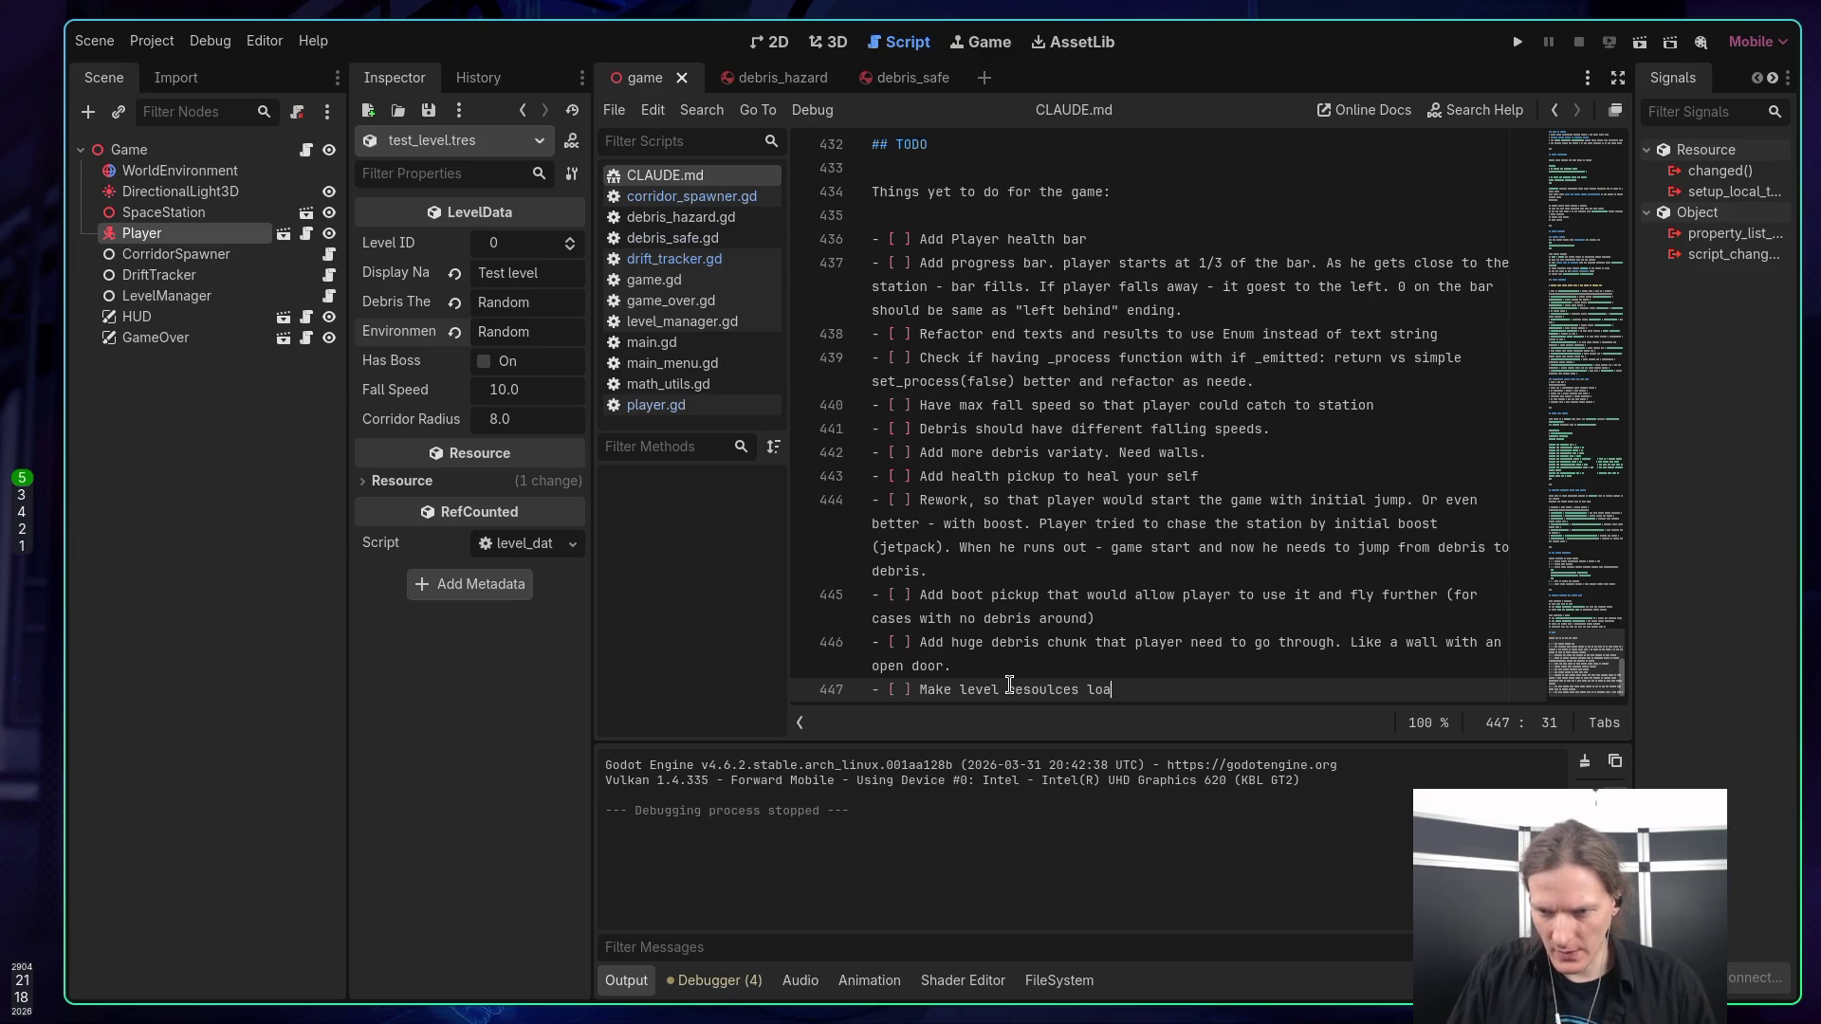
text(dable from)
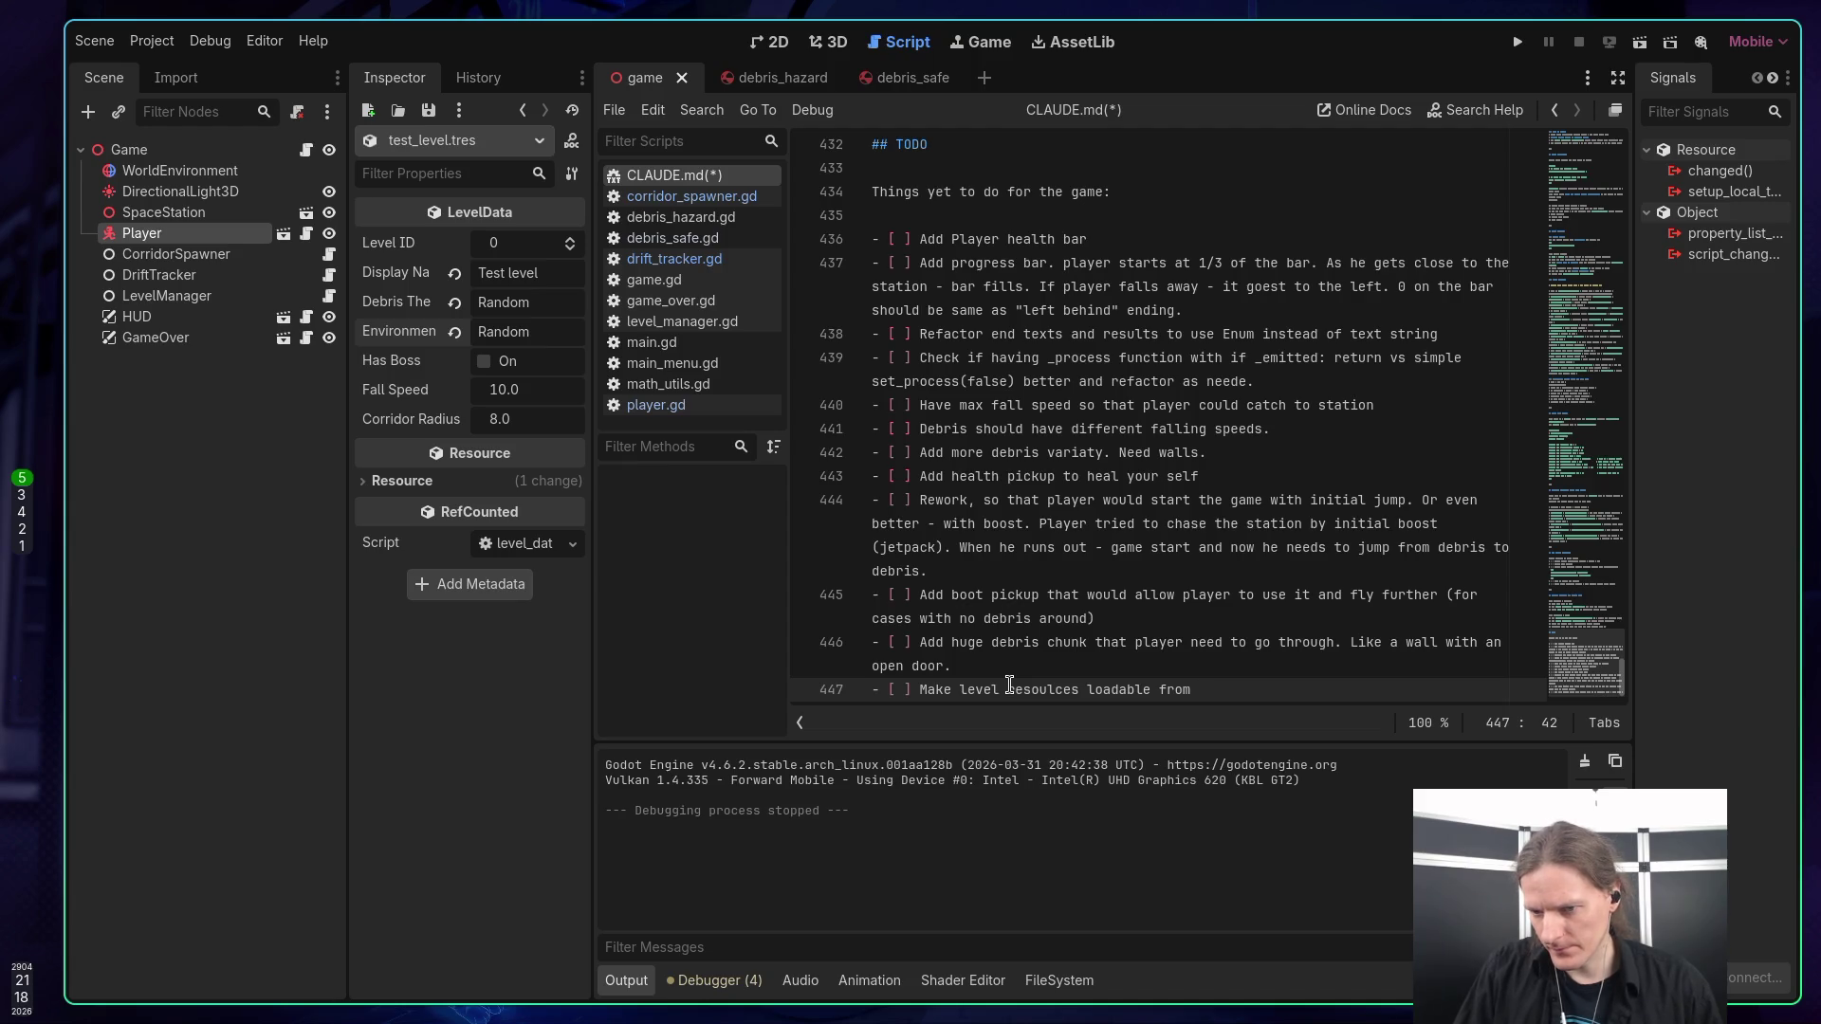
key(BackSpace)
key(BackSpace)
key(BackSpace)
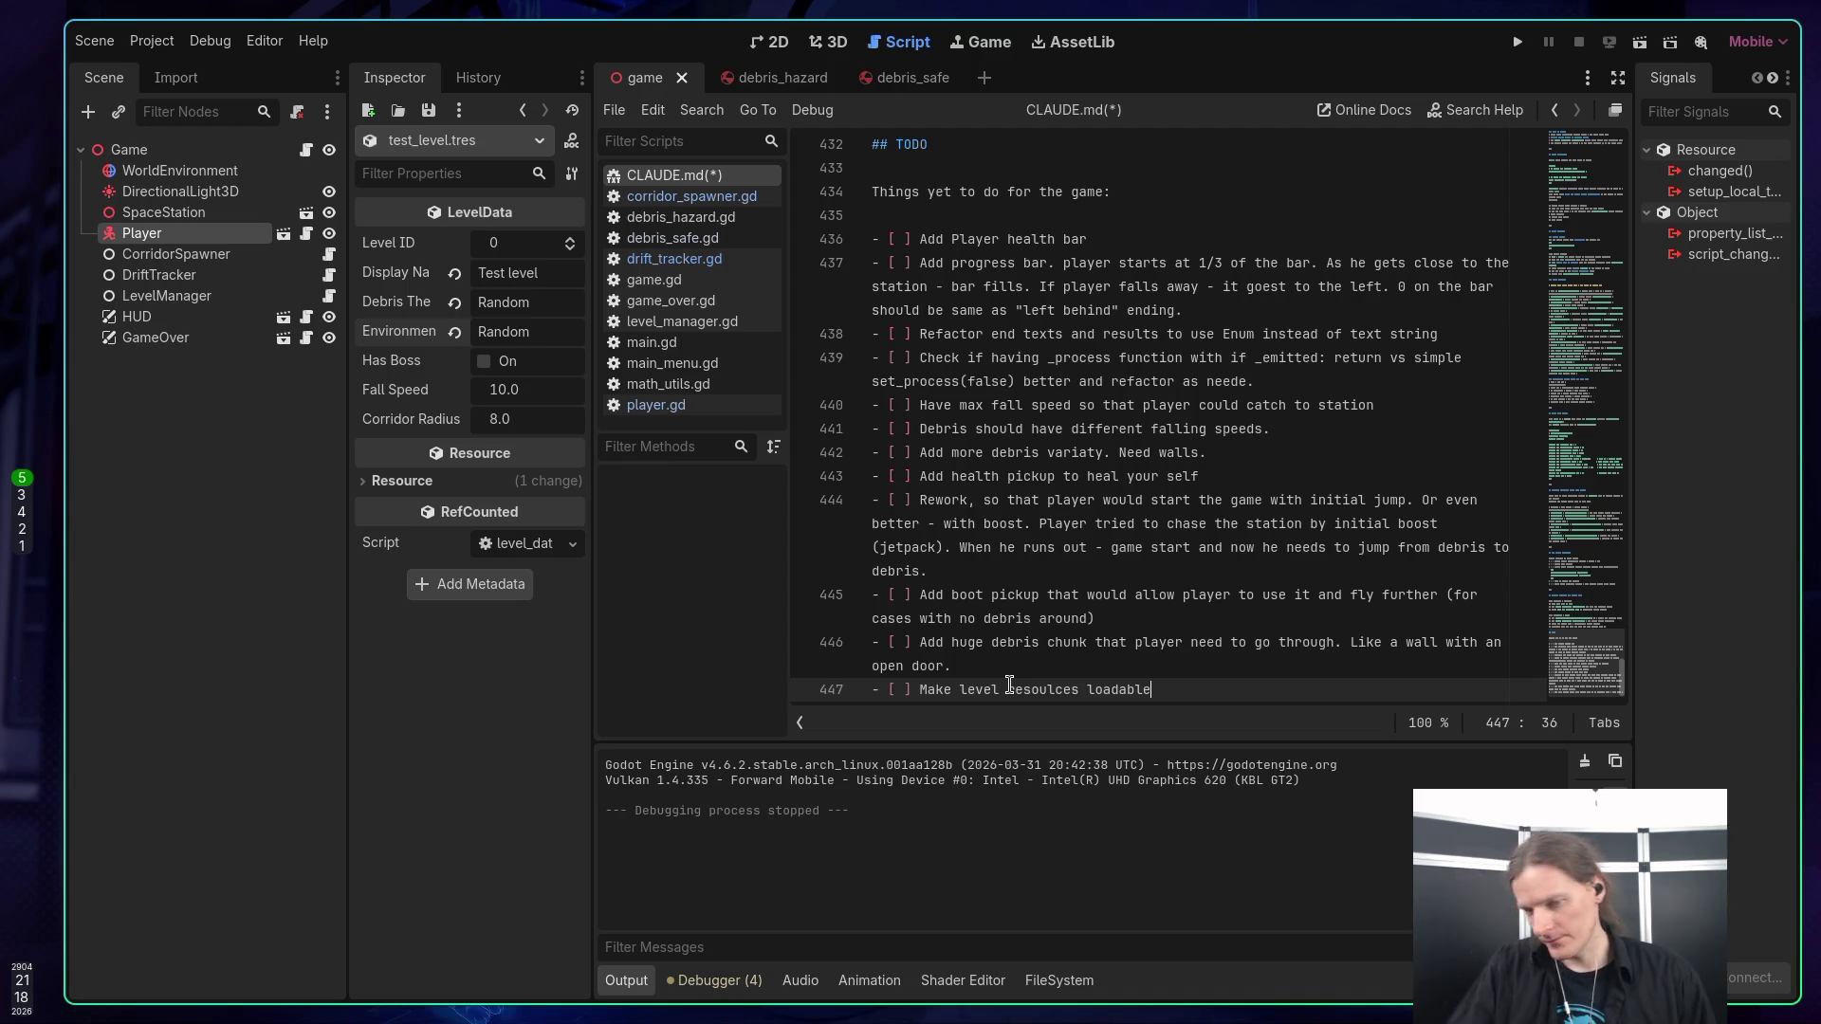
text( from fold)
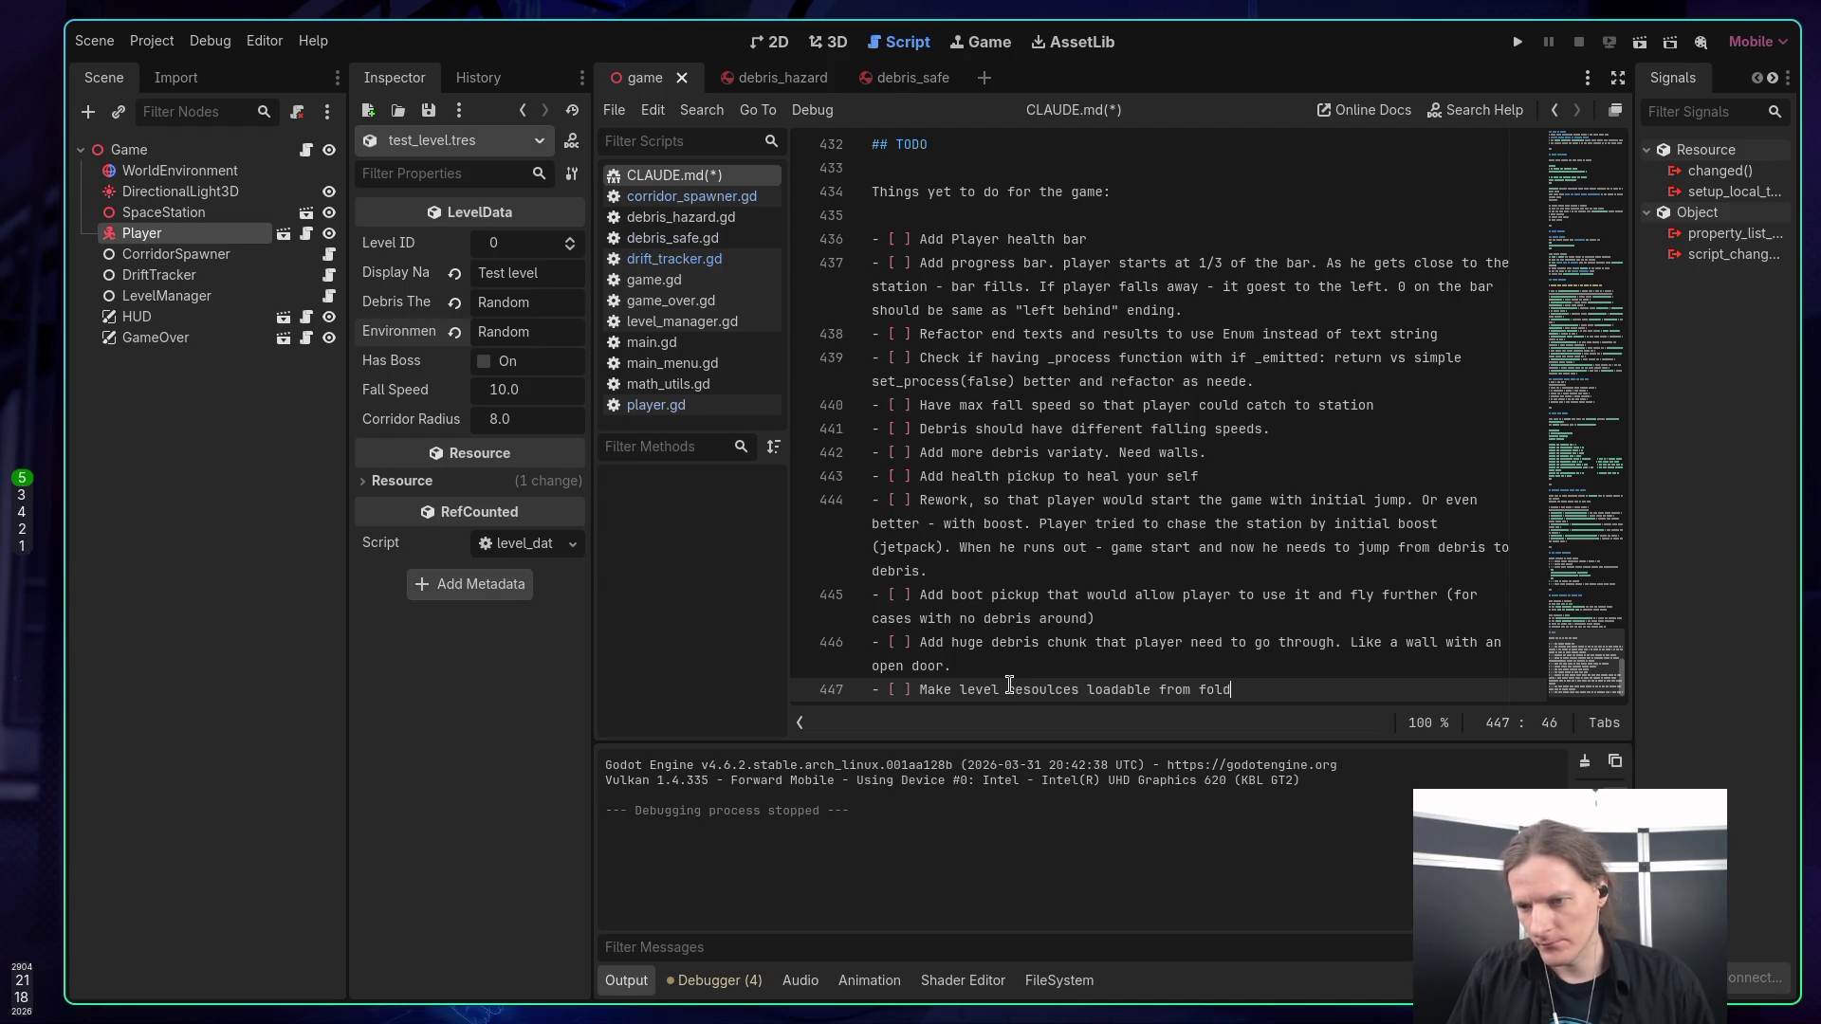
text(er)
Add the TODO '- [ ] Make CI/CD. Use butler to update game on itch.io.' and save.
key(Return)
text(-)
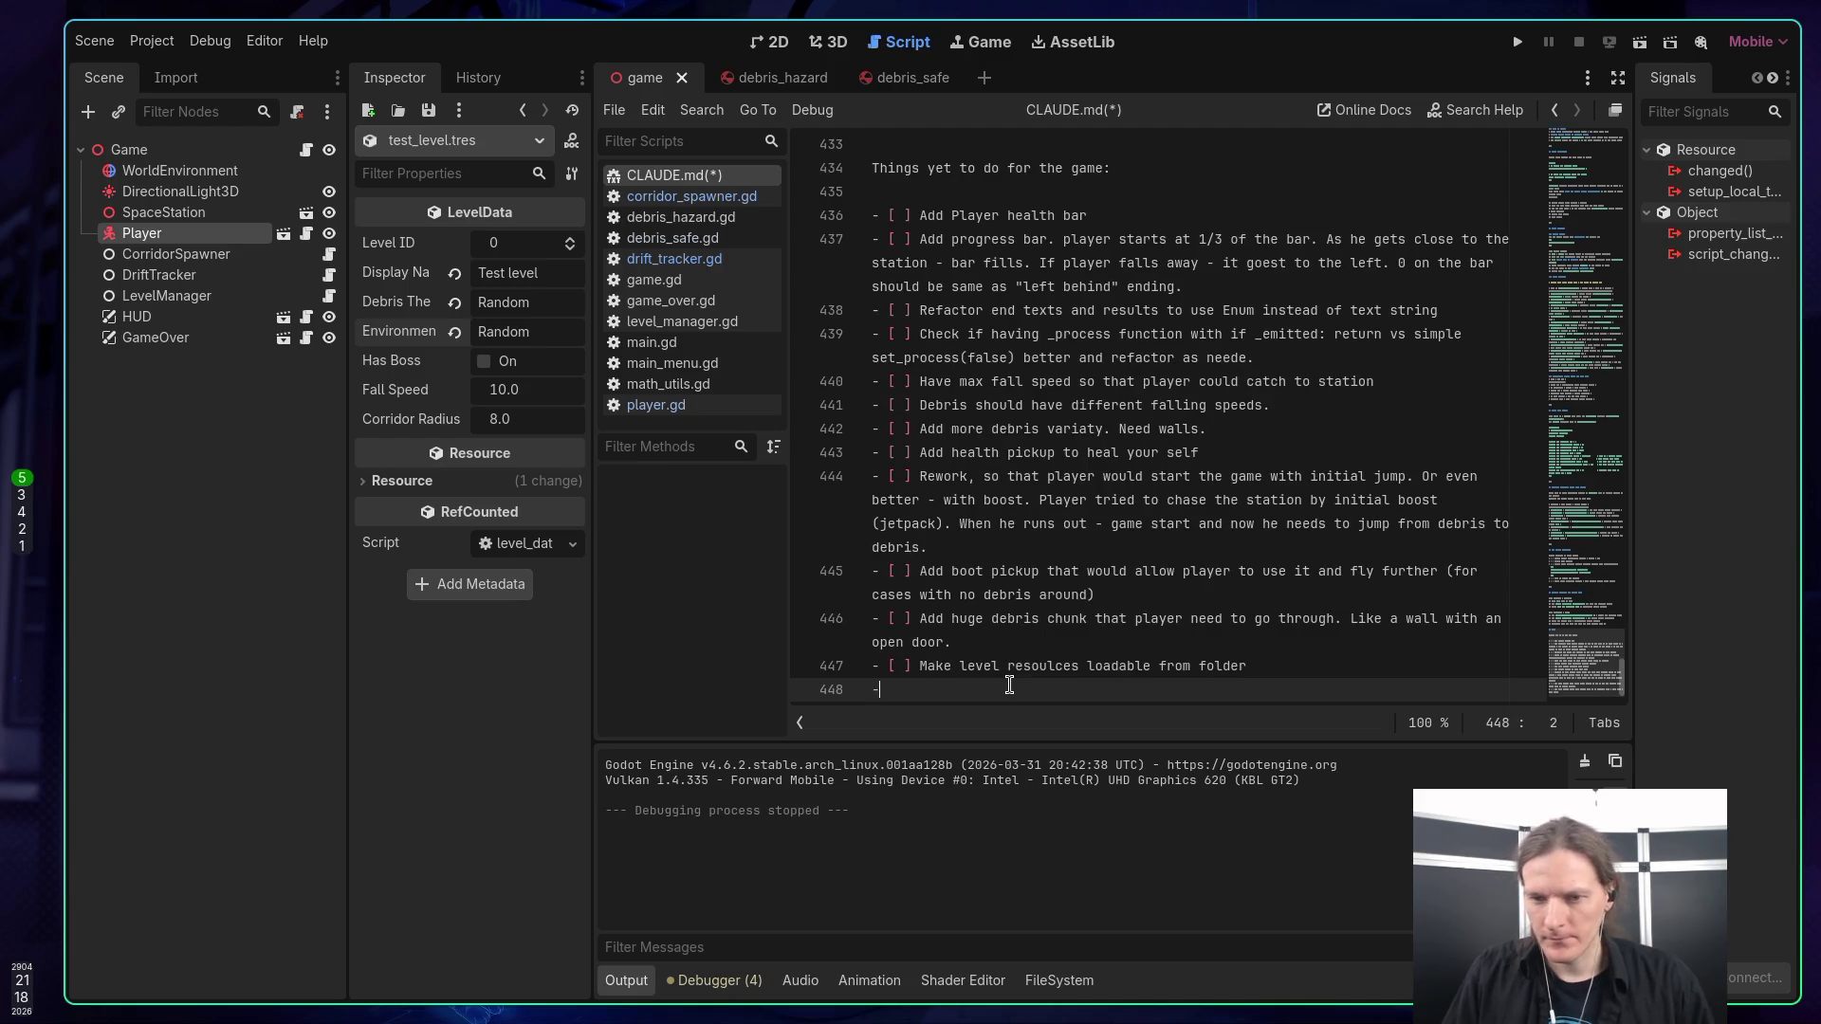
text( [ ] )
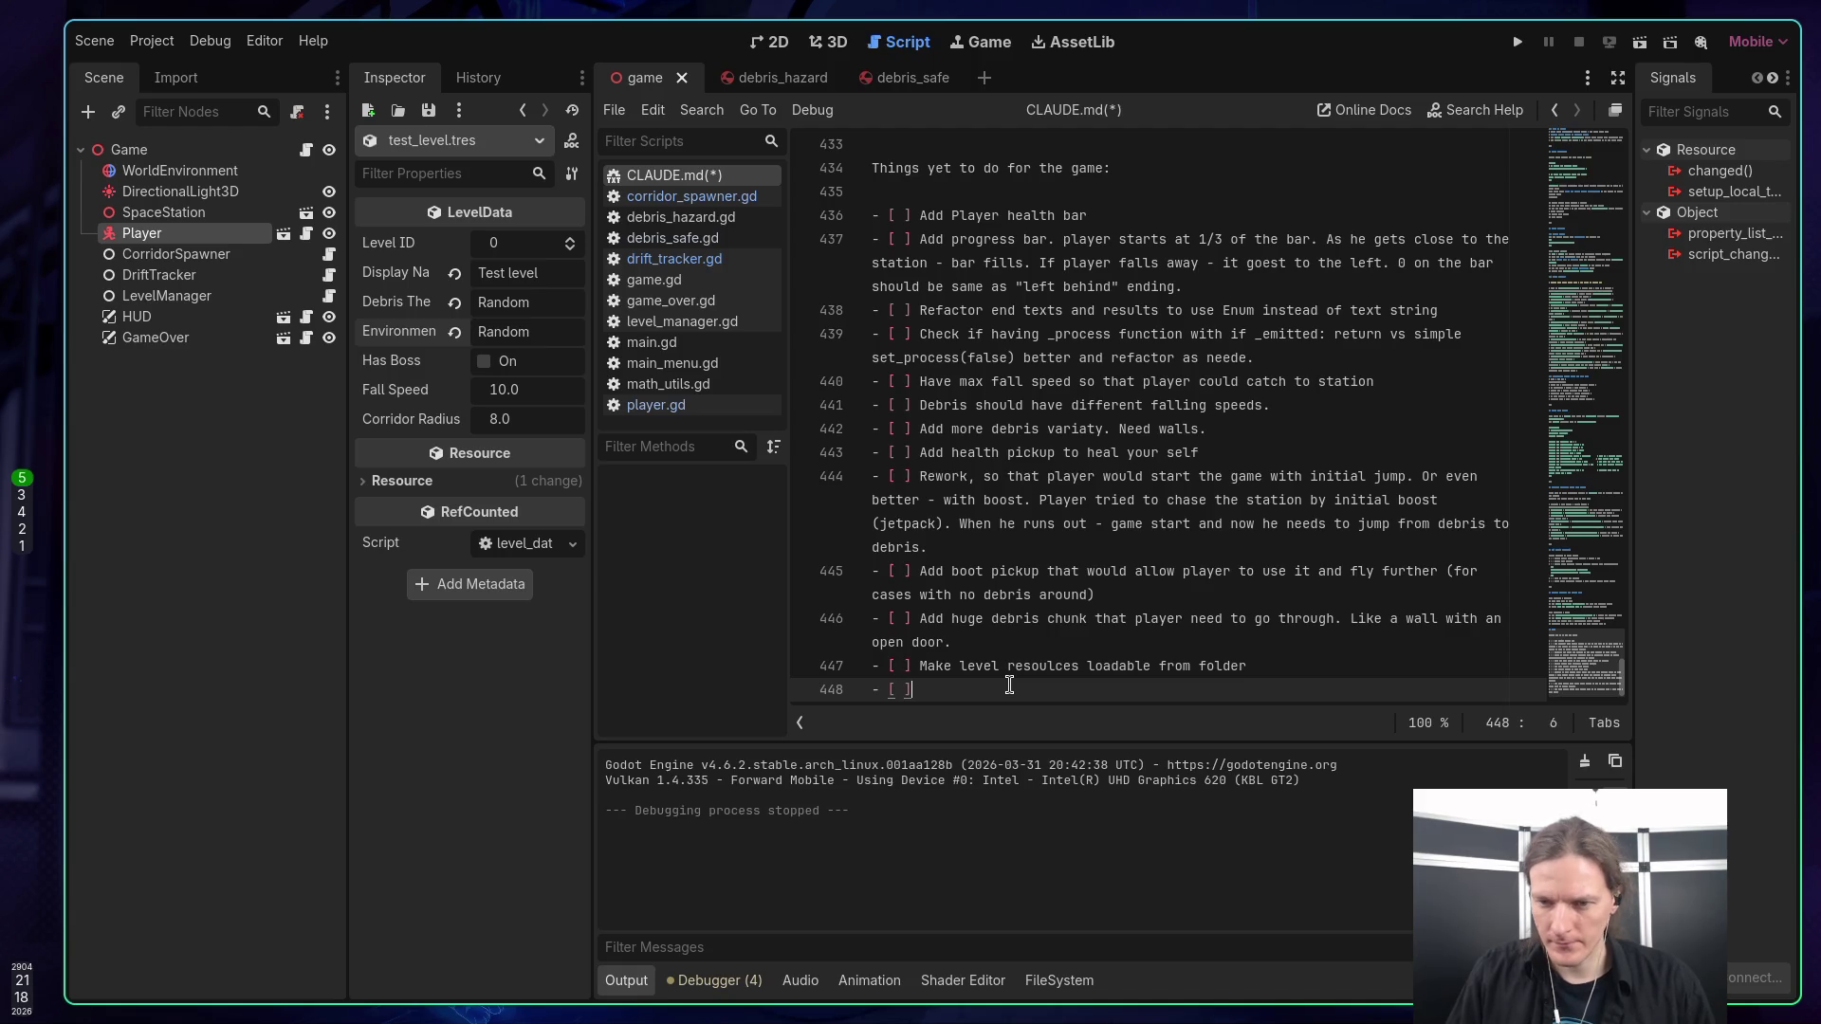
text(Make CI)
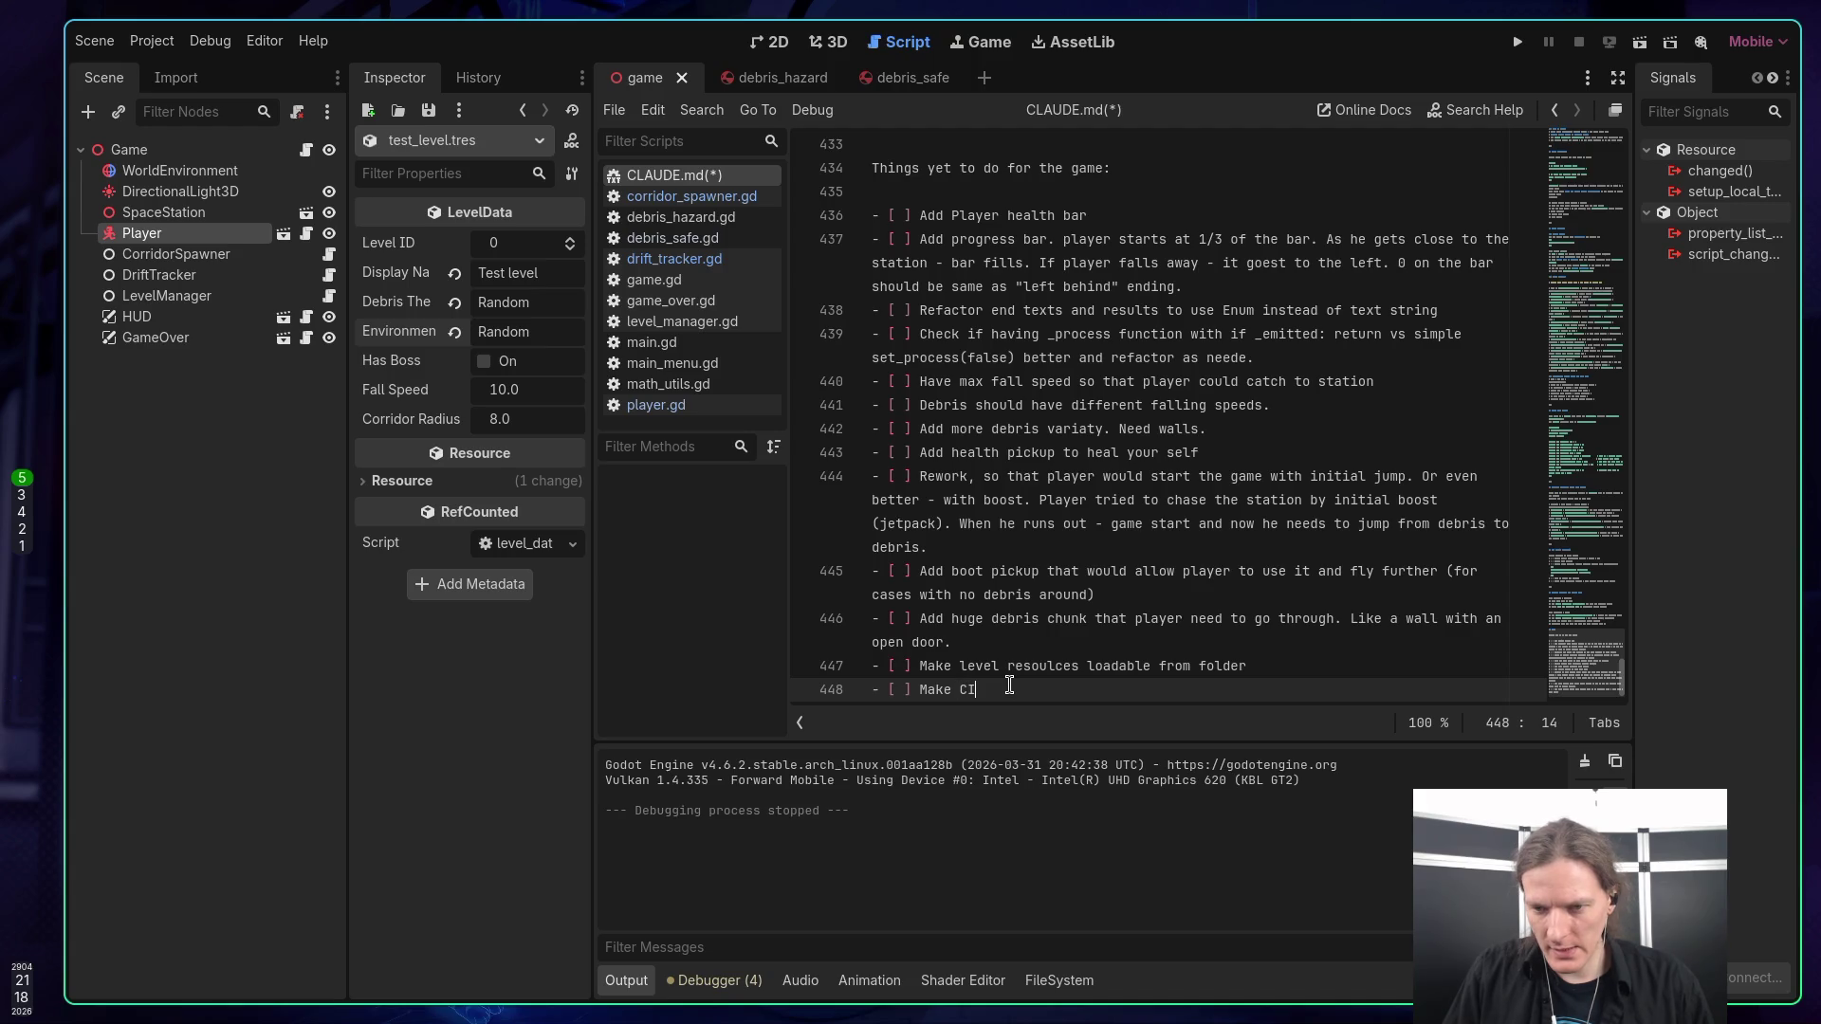
text(/CD)
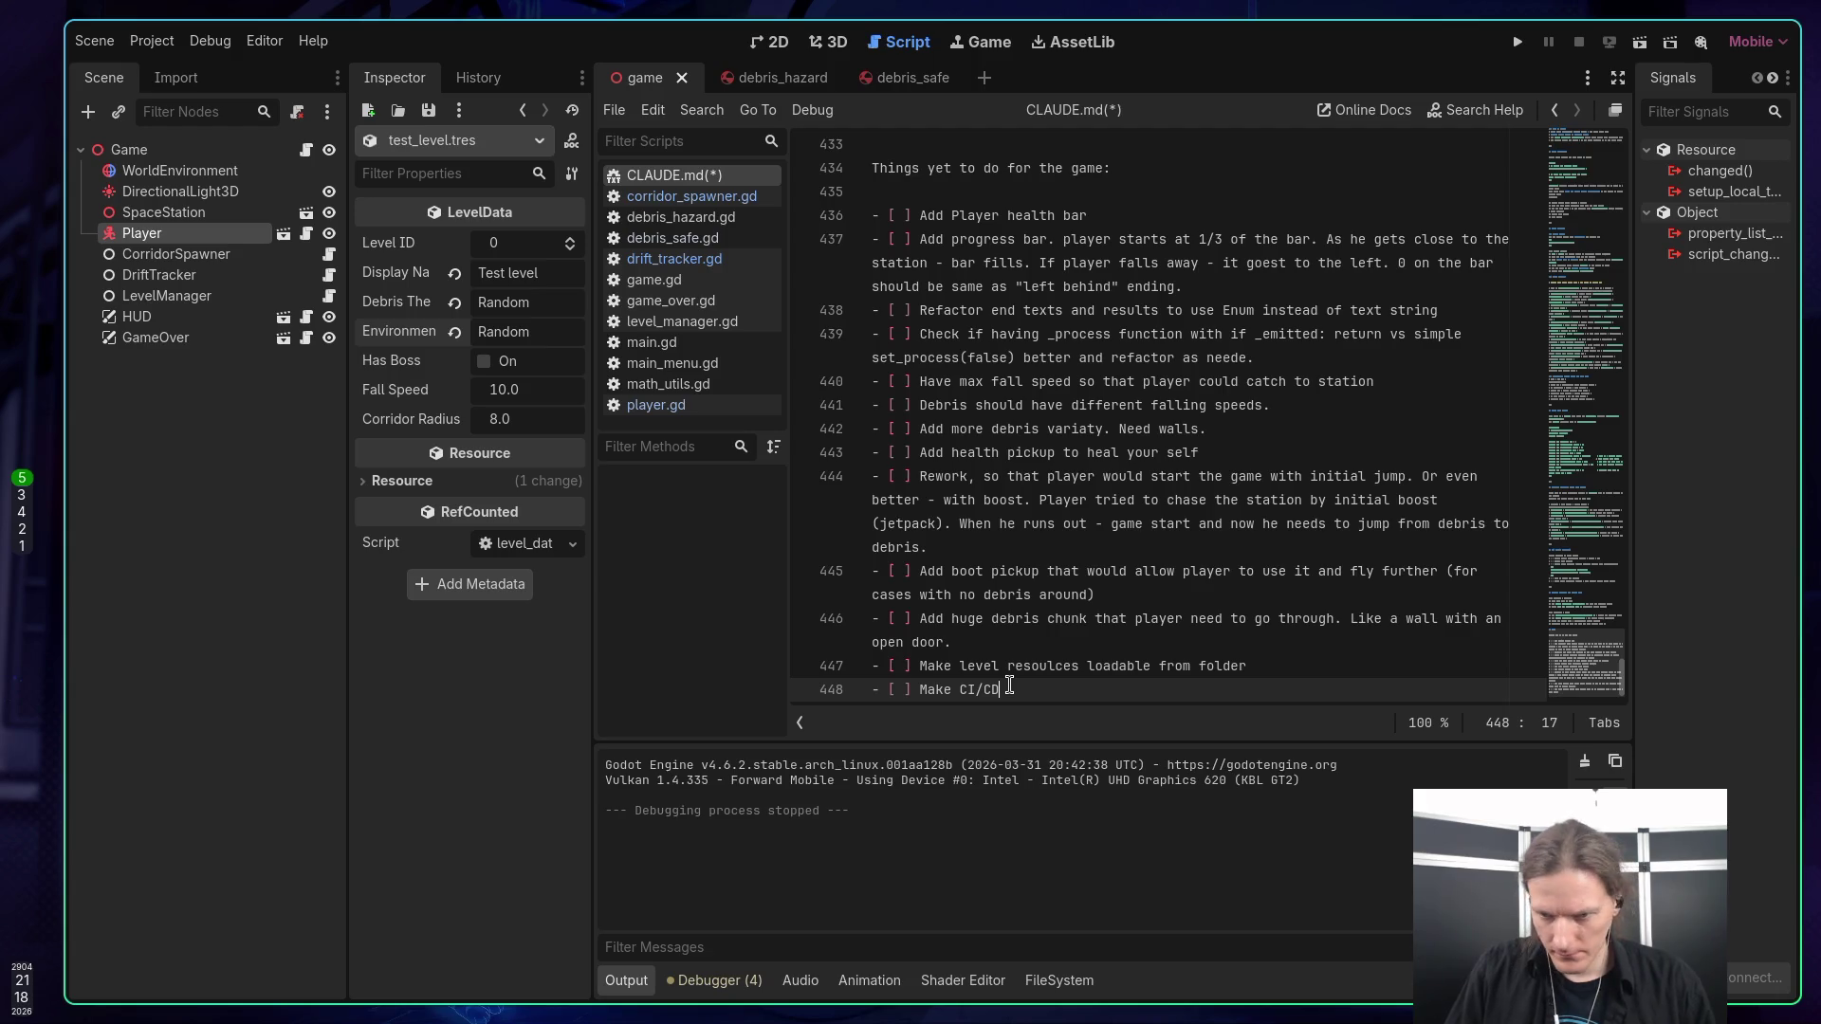
text(. Use )
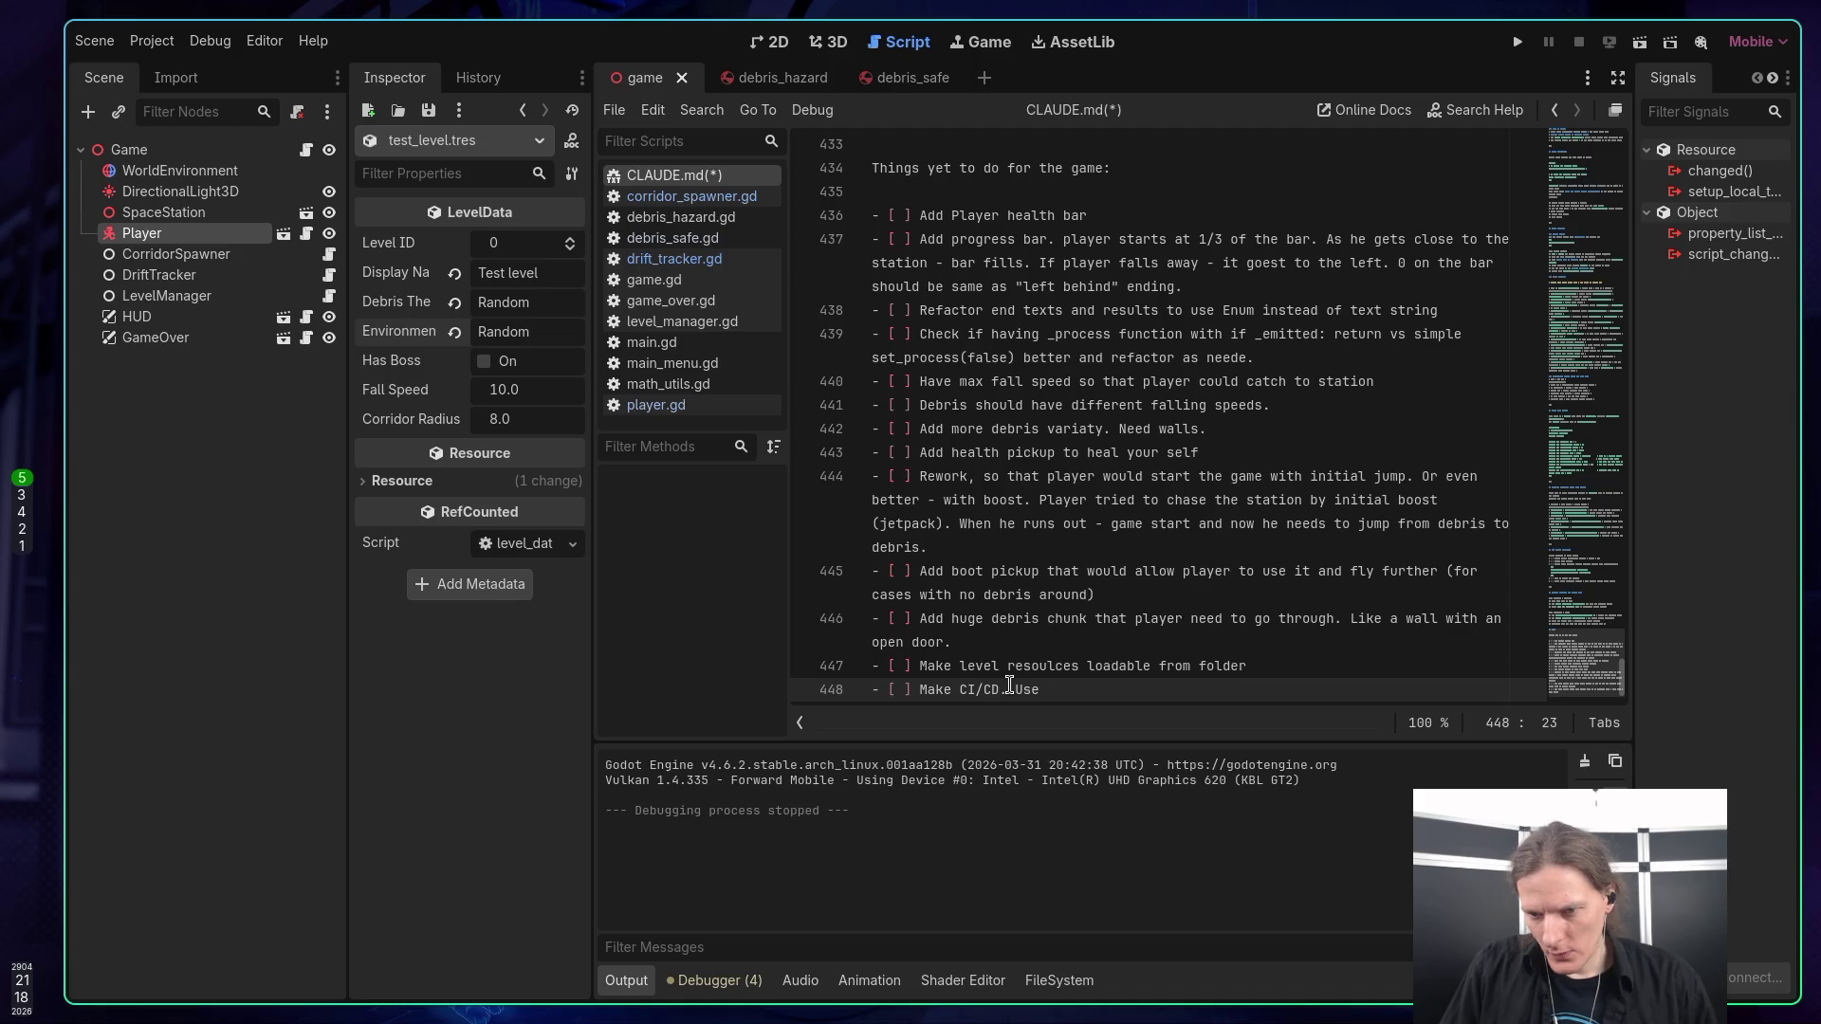
text(butler to)
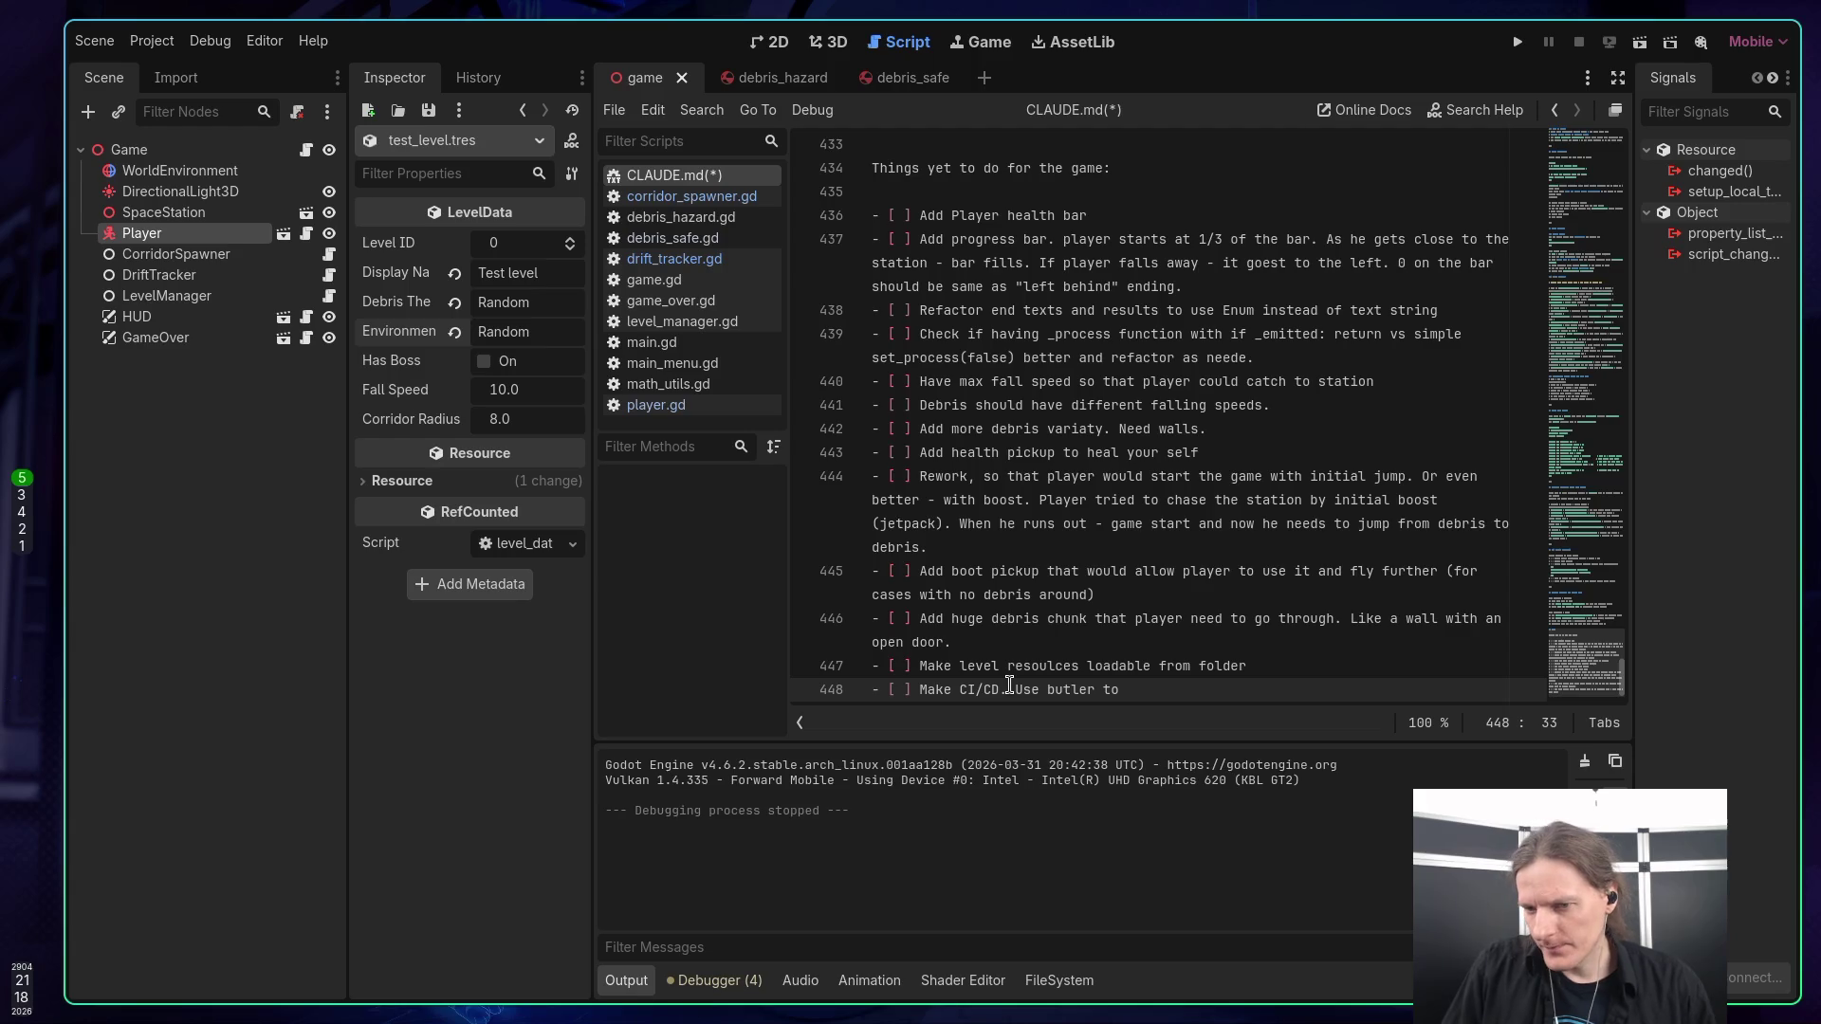
text( update )
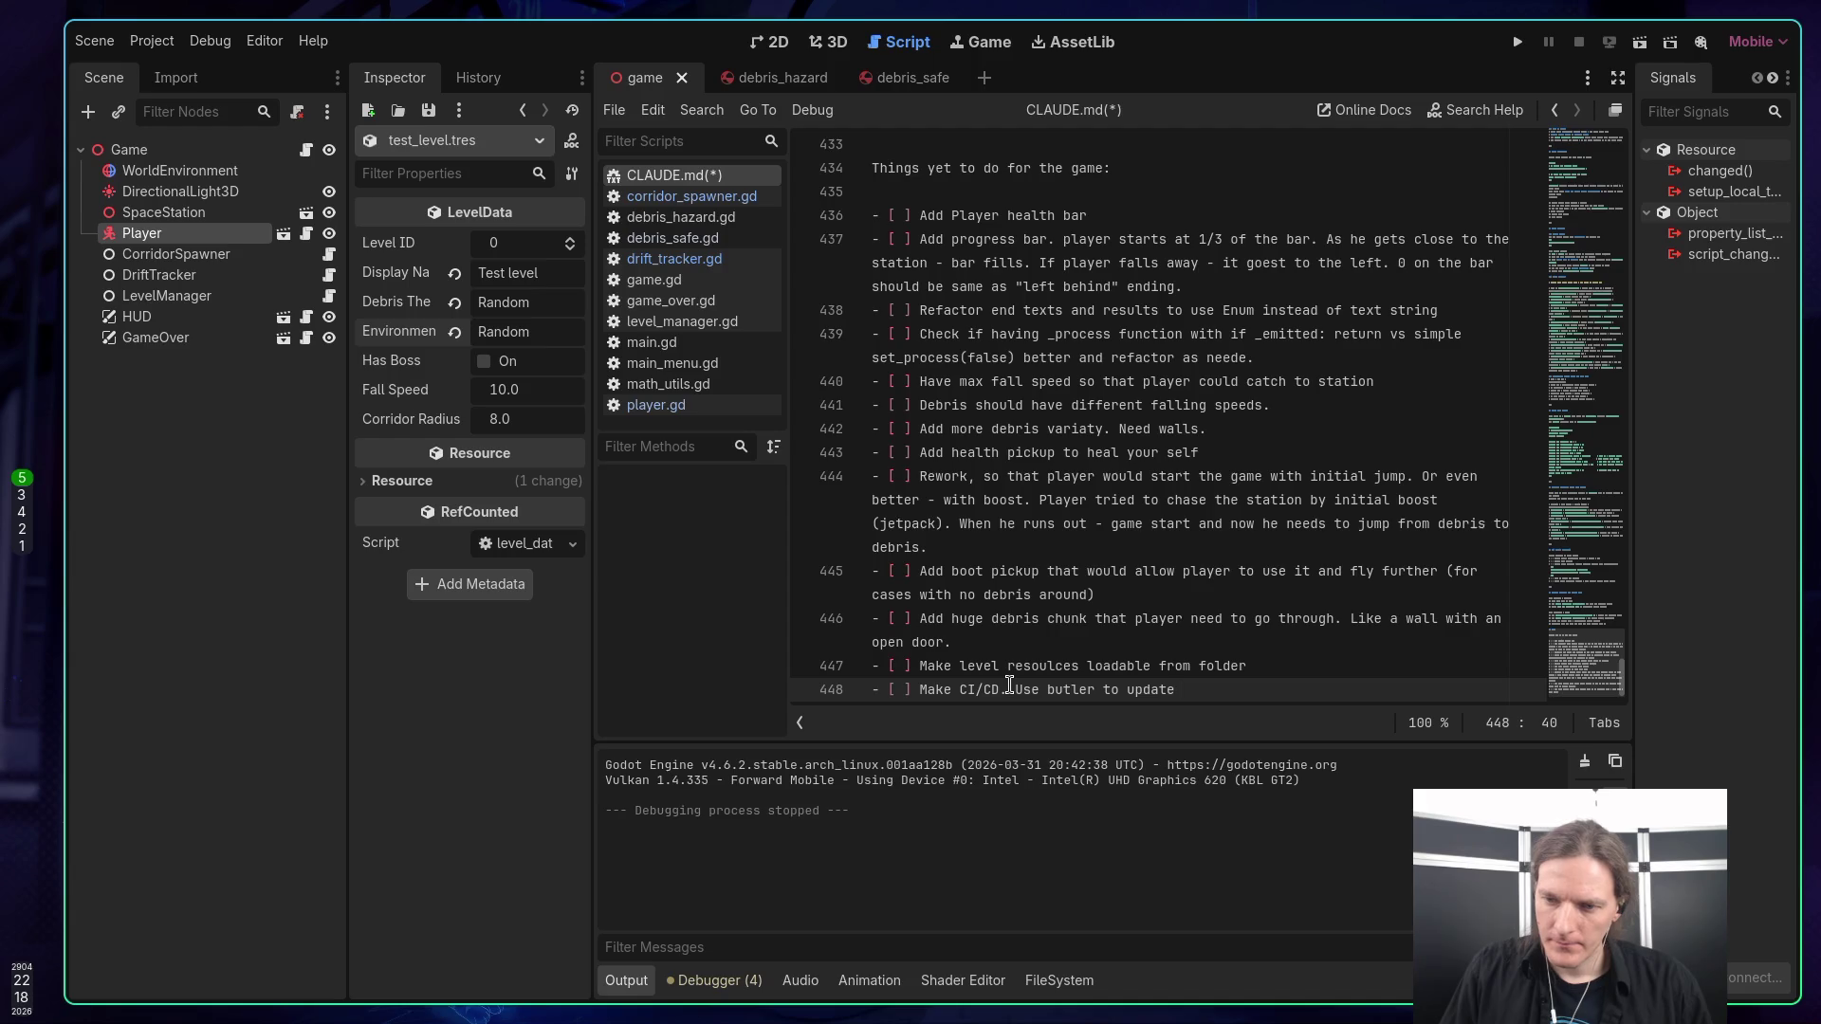
text(game)
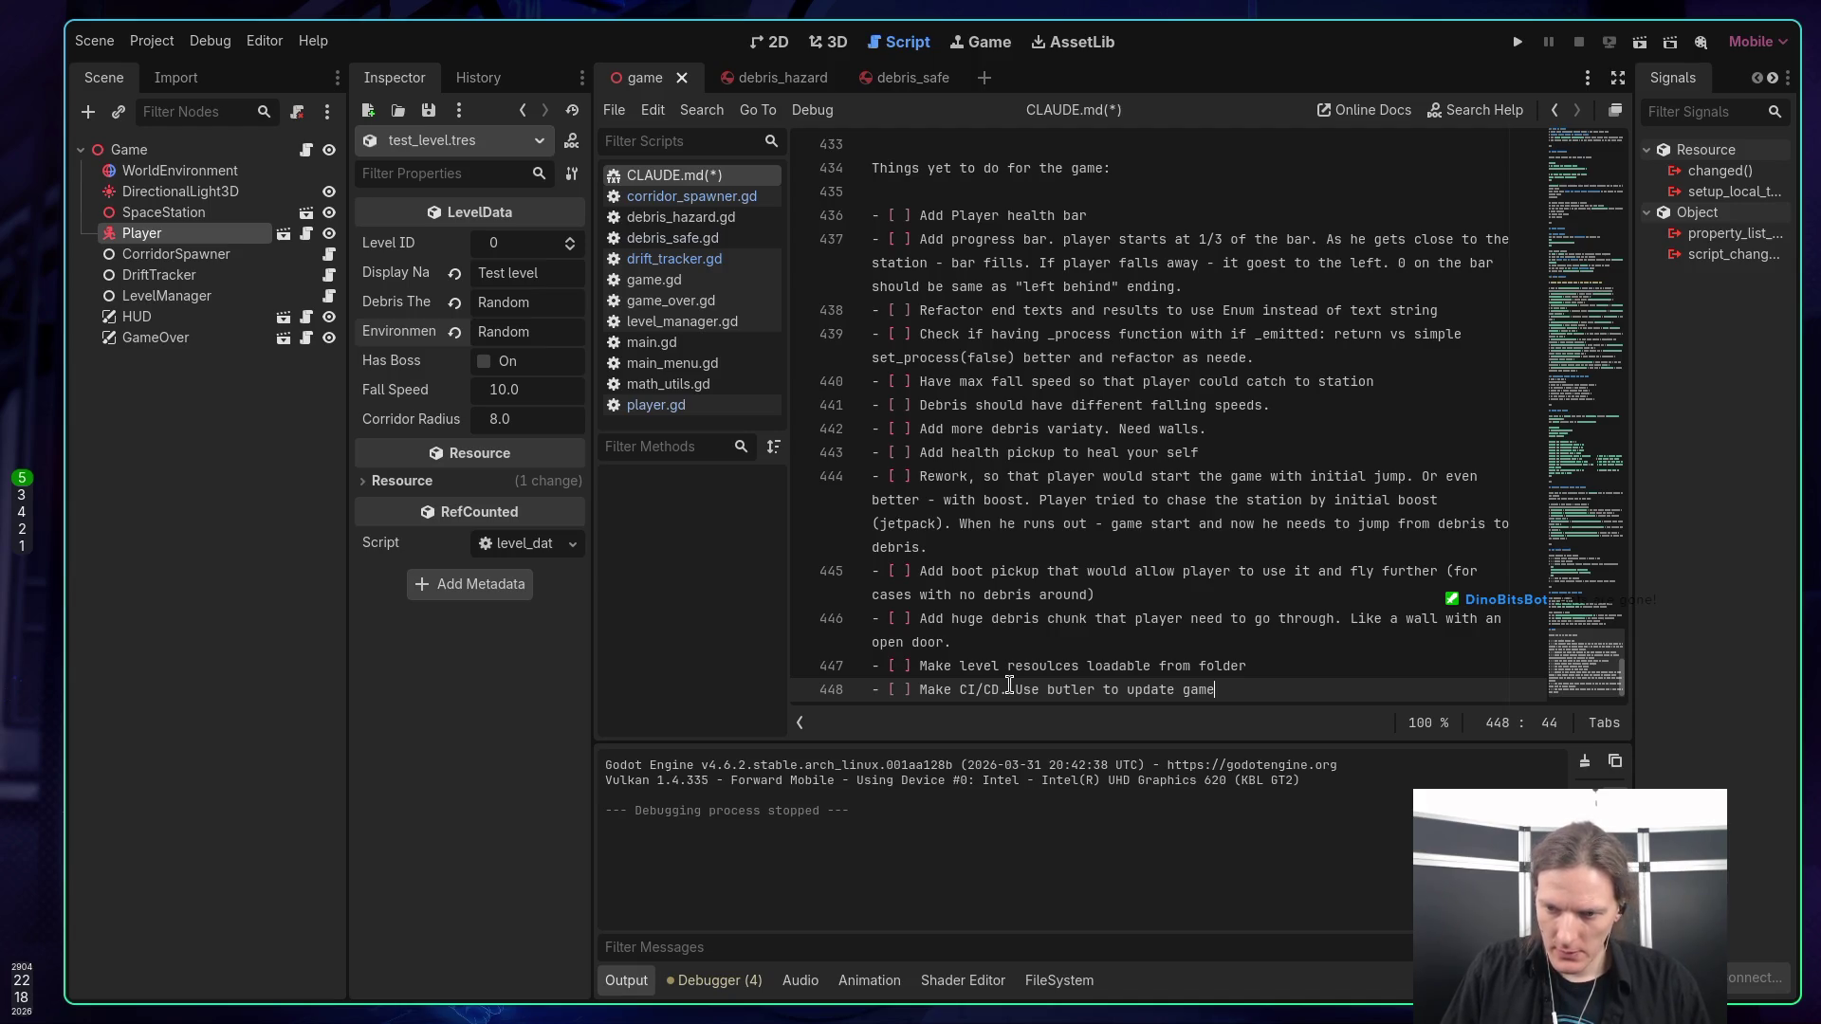
text(on itch.io.)
key(ctrl+s)
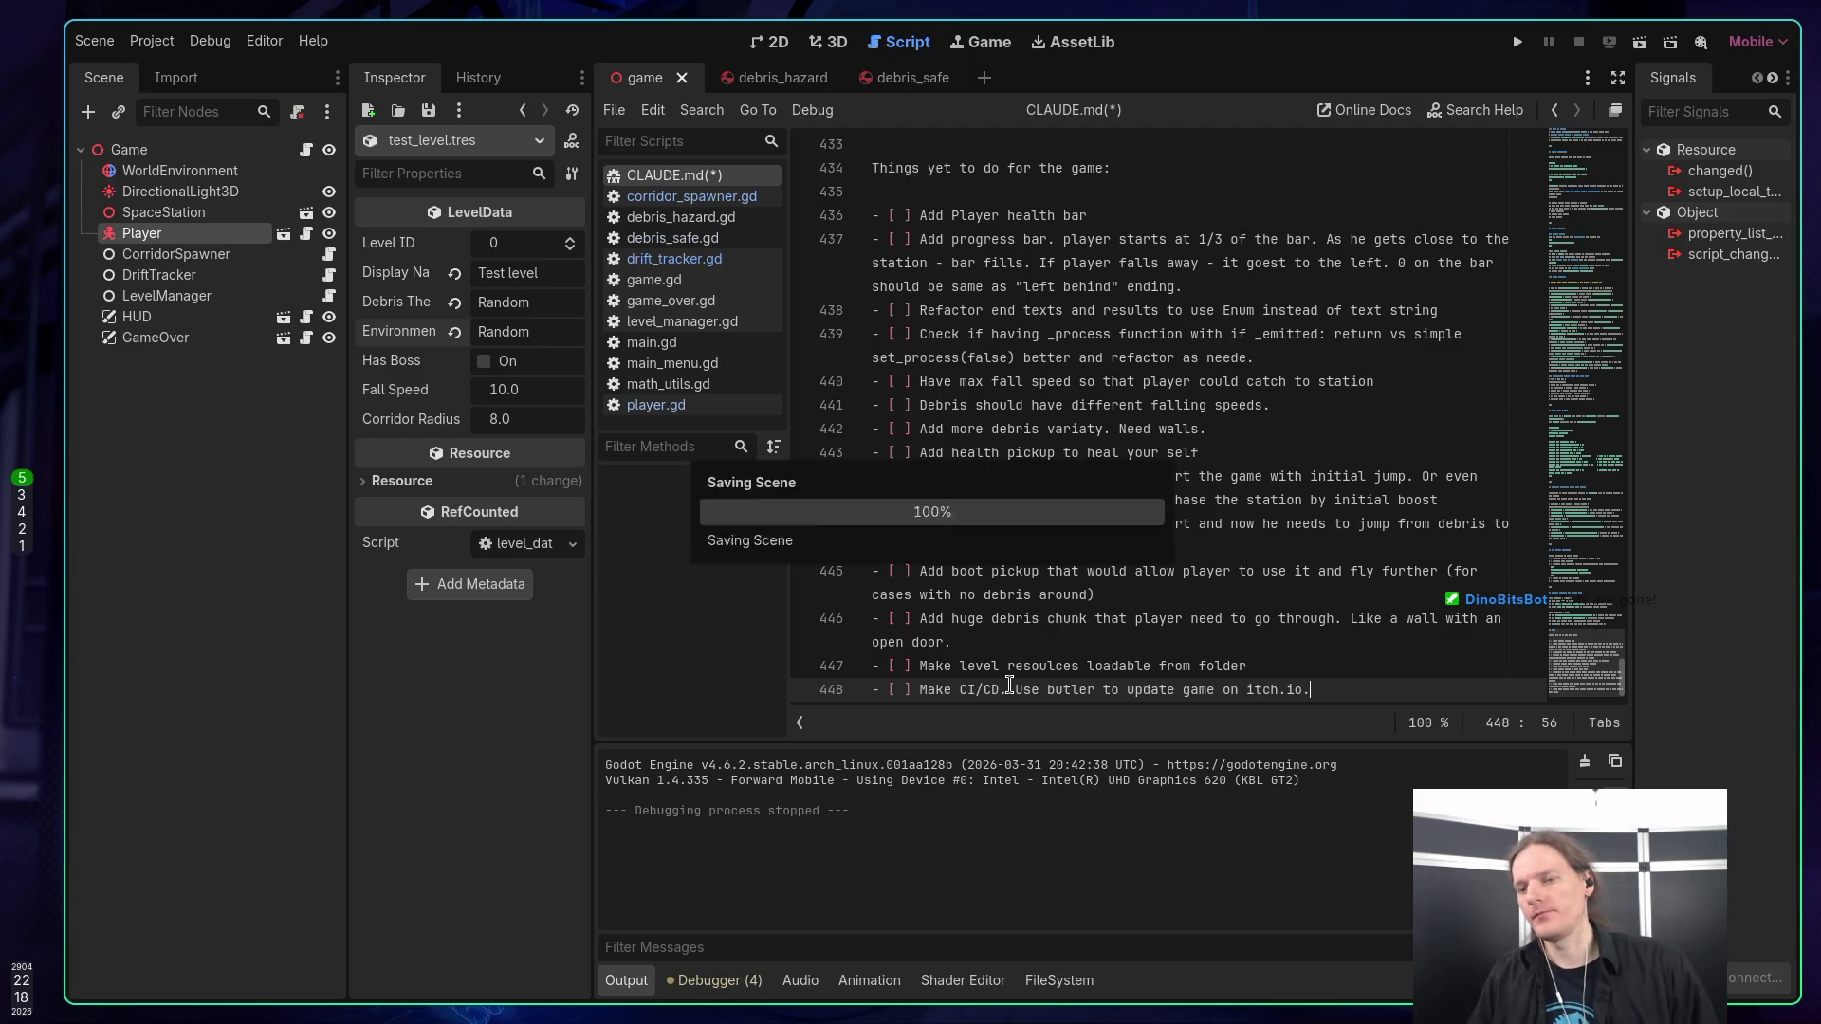
click(993, 618)
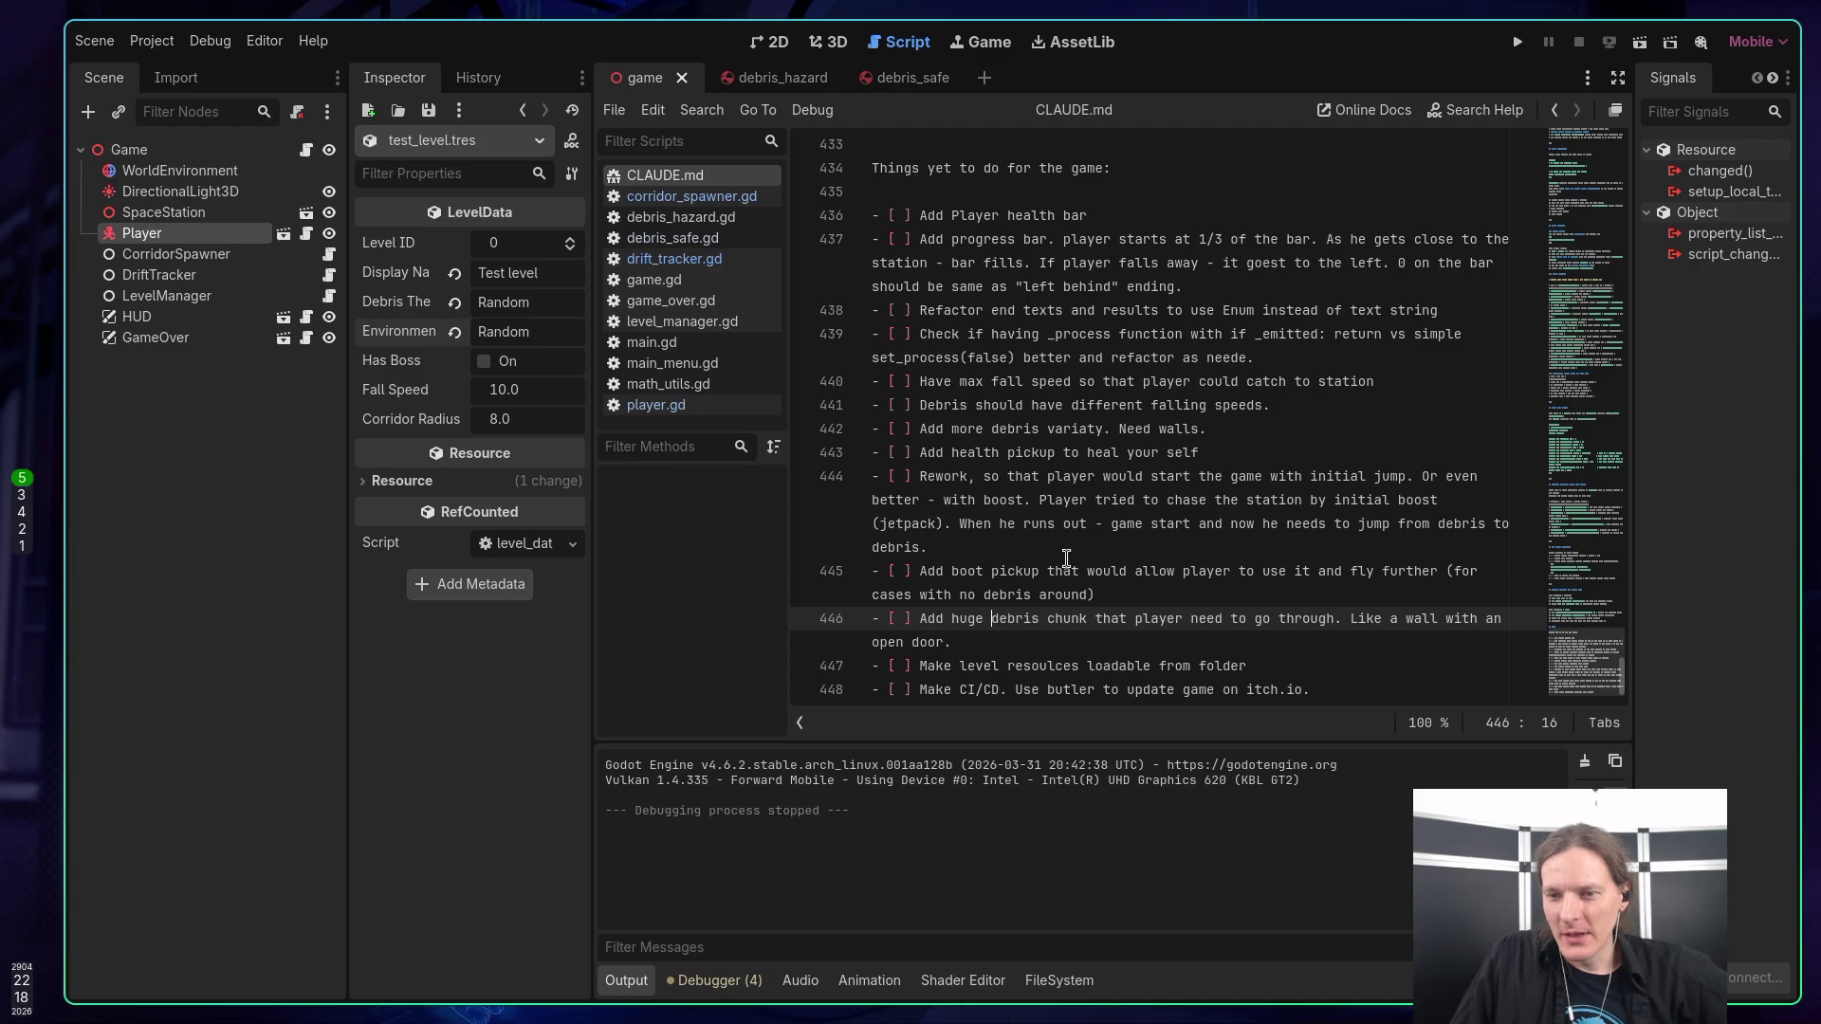
Leave the CLAUDE.md editor and switch to workspace 3 with the Claude Code terminal.
click(1057, 546)
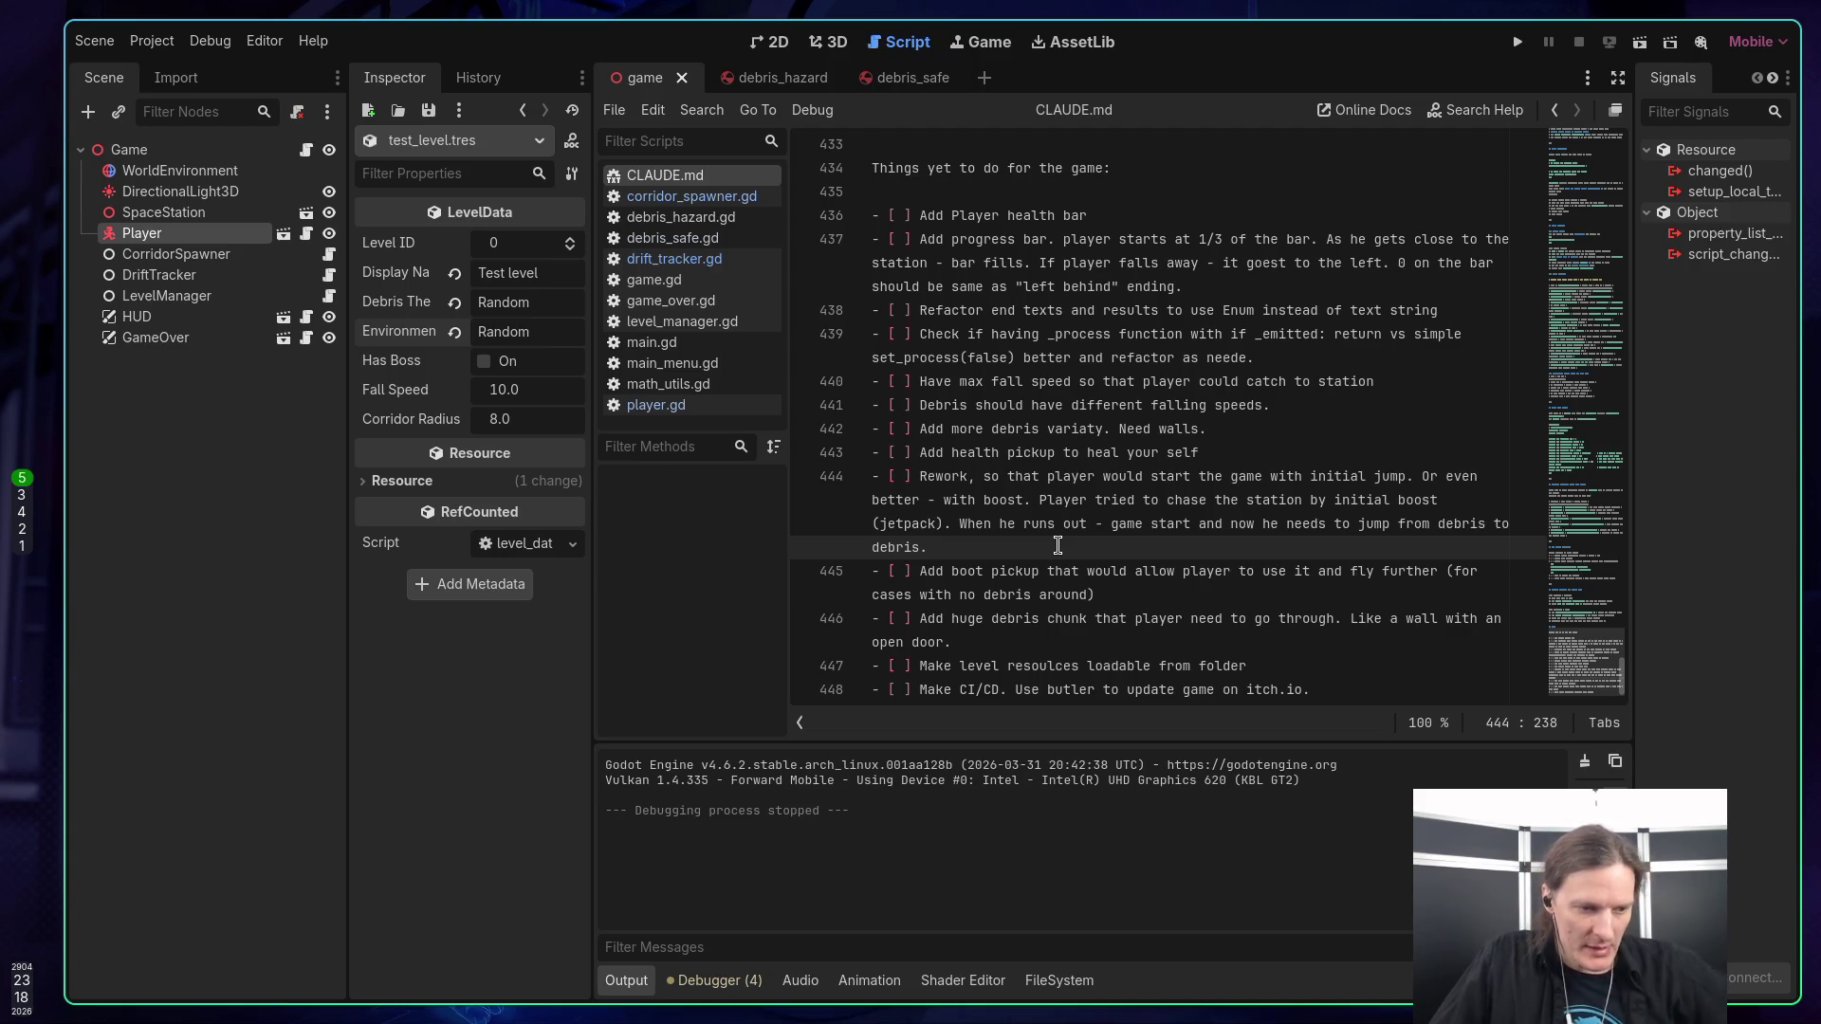
key(super+3)
key(super+4)
key(super+3)
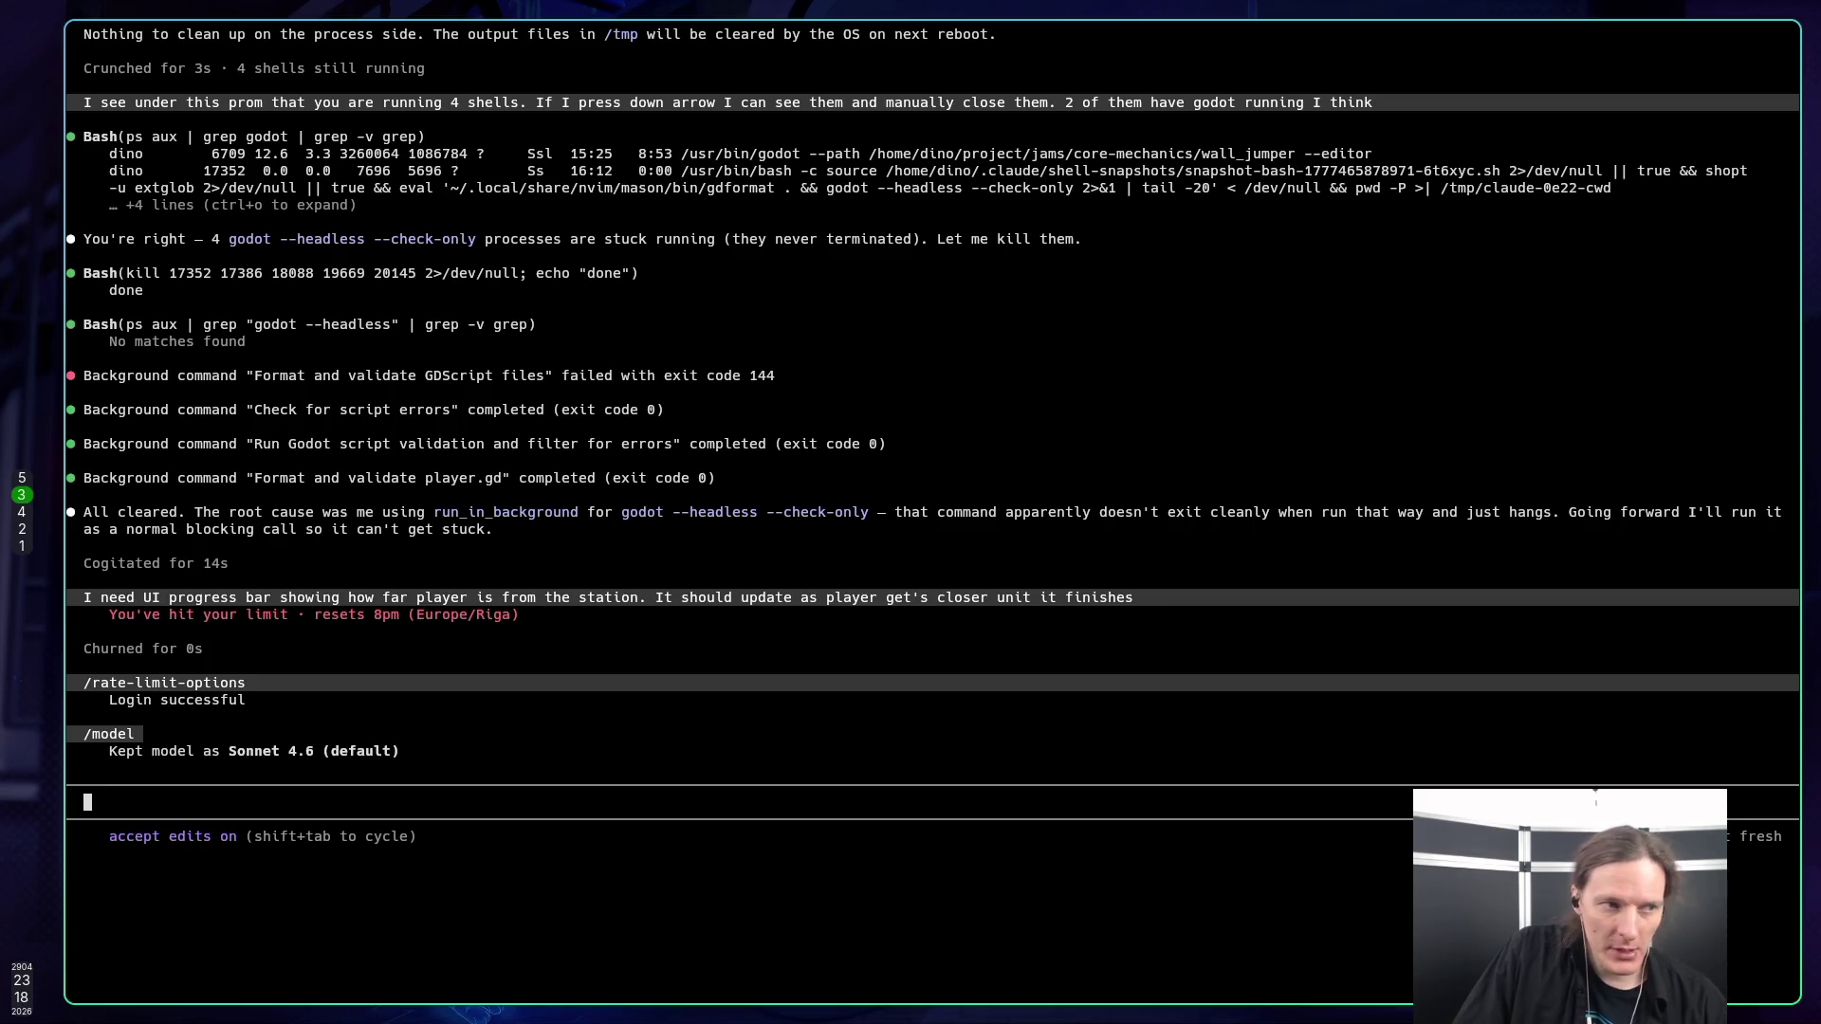
Switch to the shell on workspace 1, then the browser on workspace 2 showing claude.ai.
key(super+1)
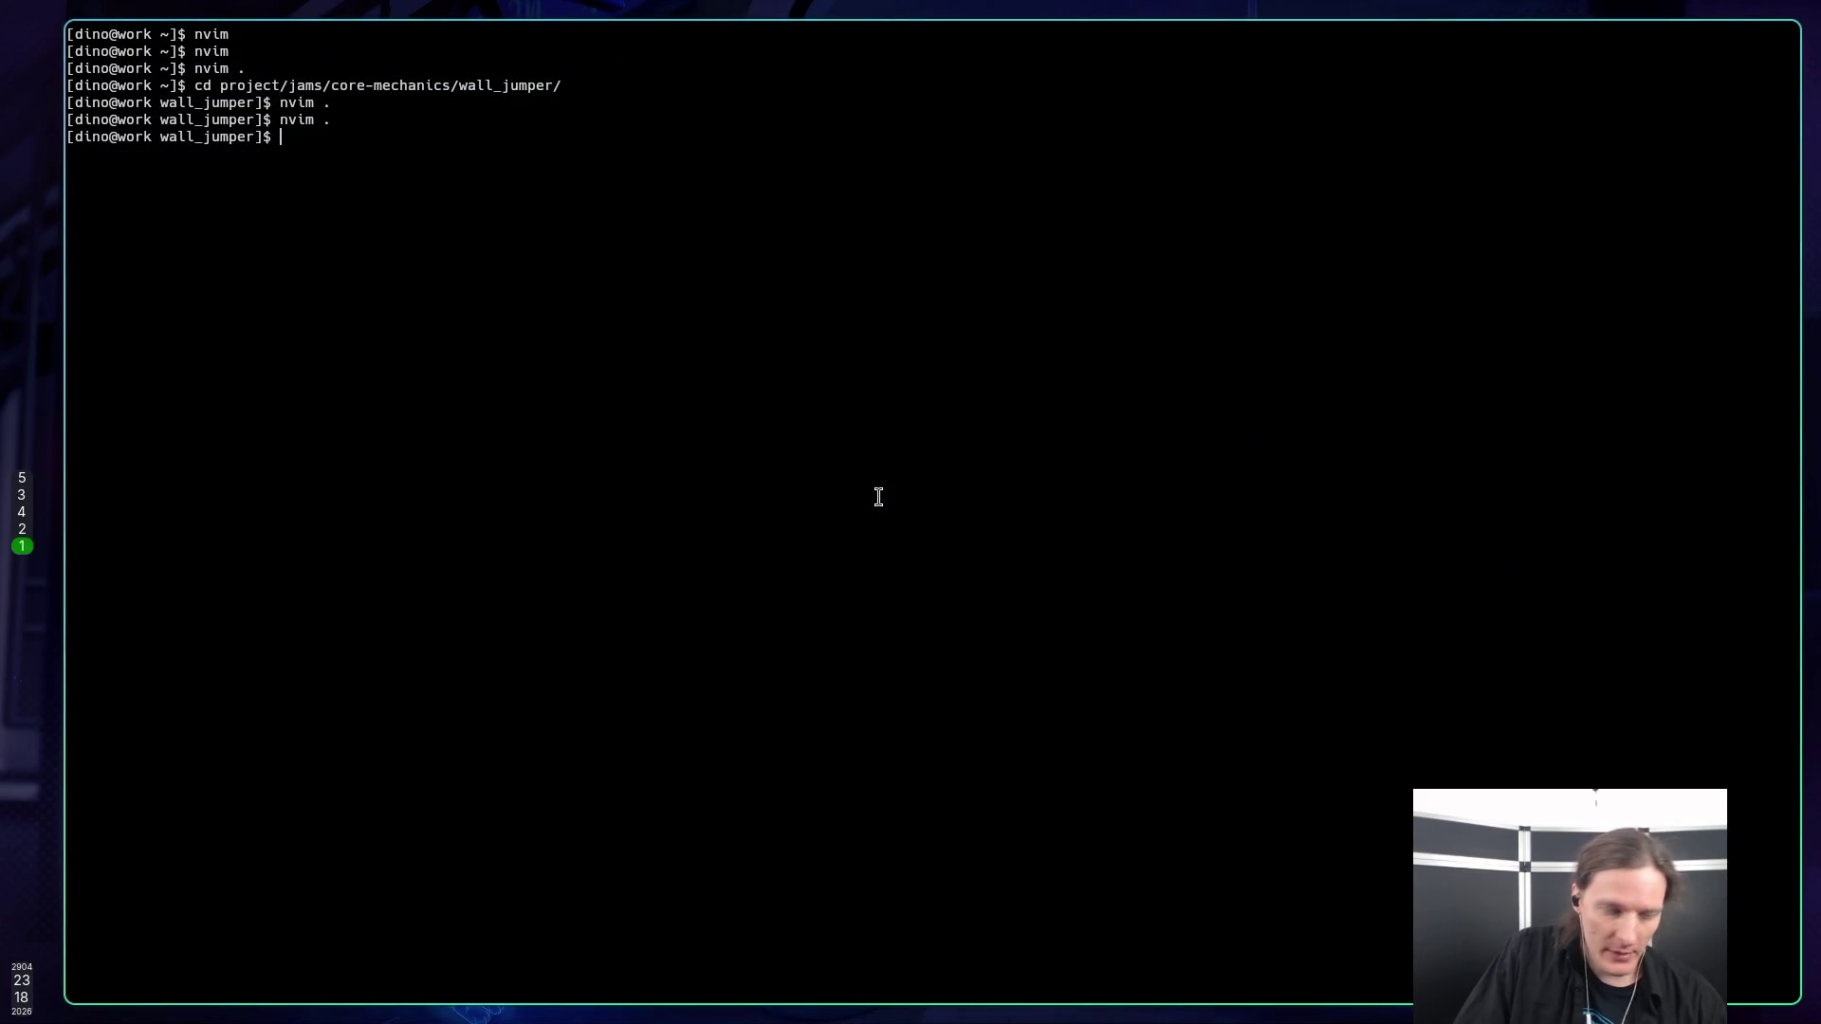
key(super+2)
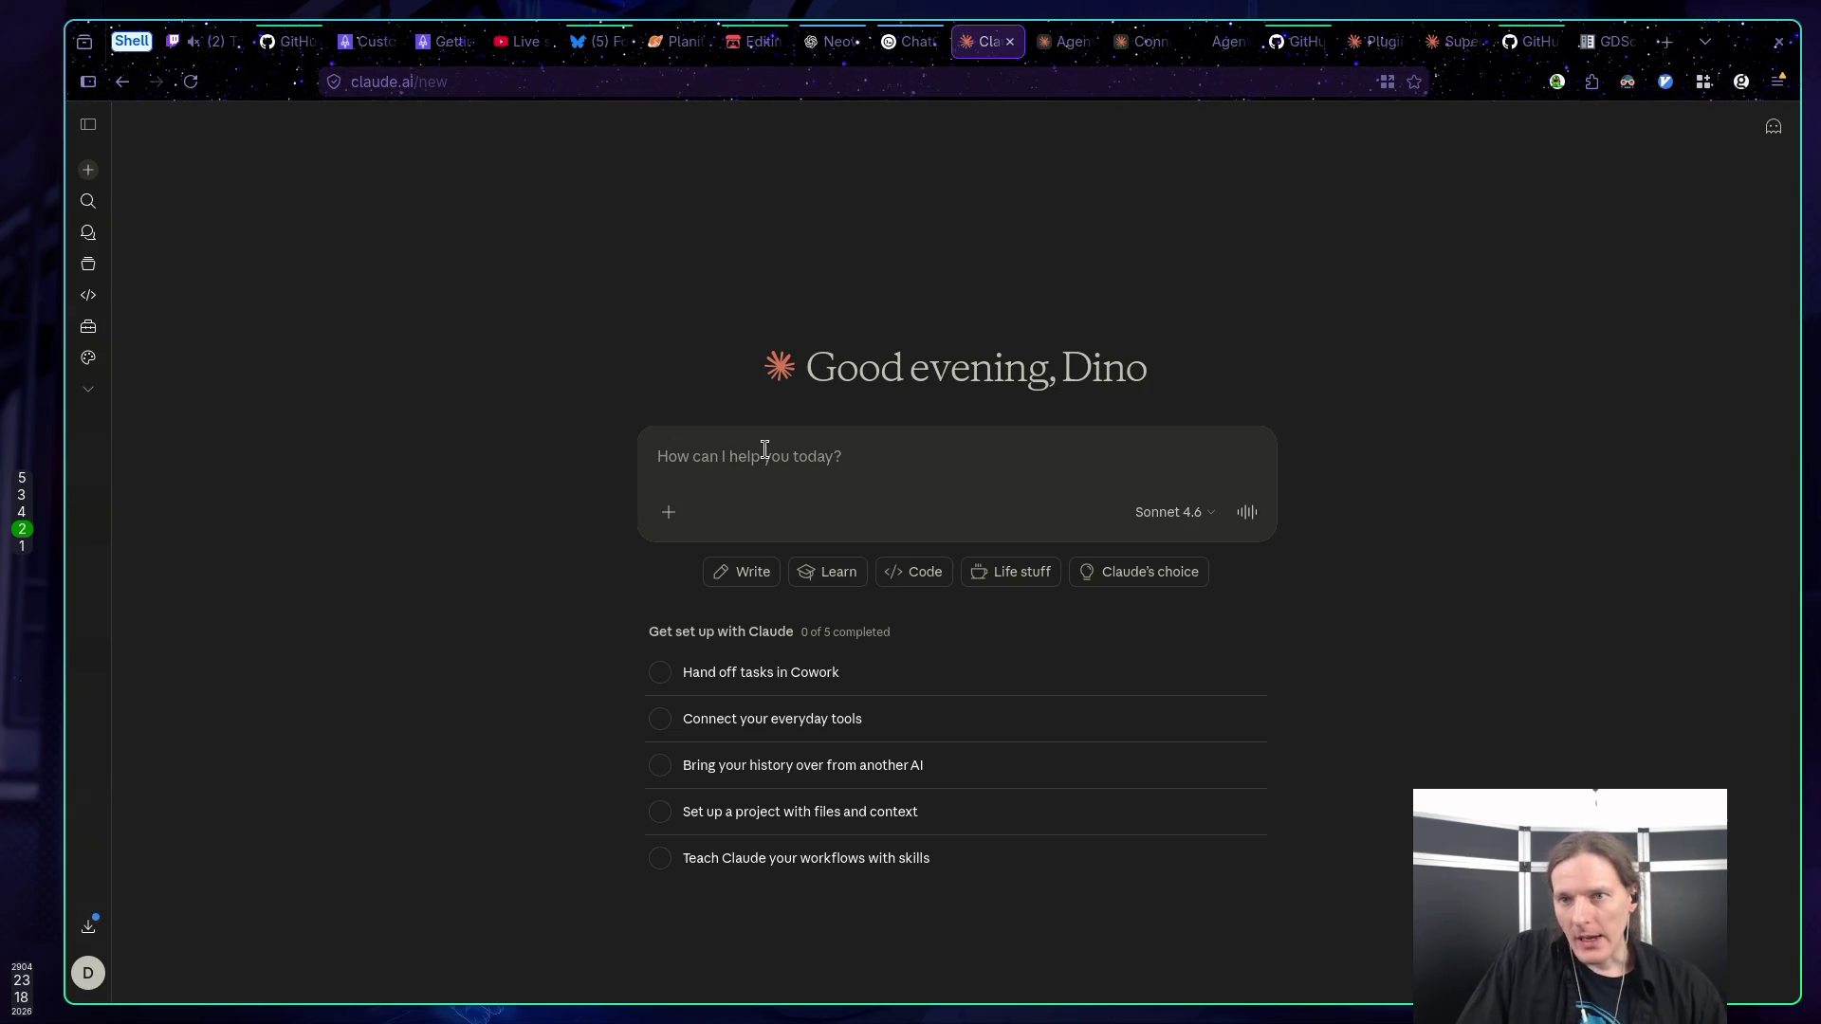
Bring up Twitch Stream Manager and open the Raid Channel list of live channels.
click(213, 47)
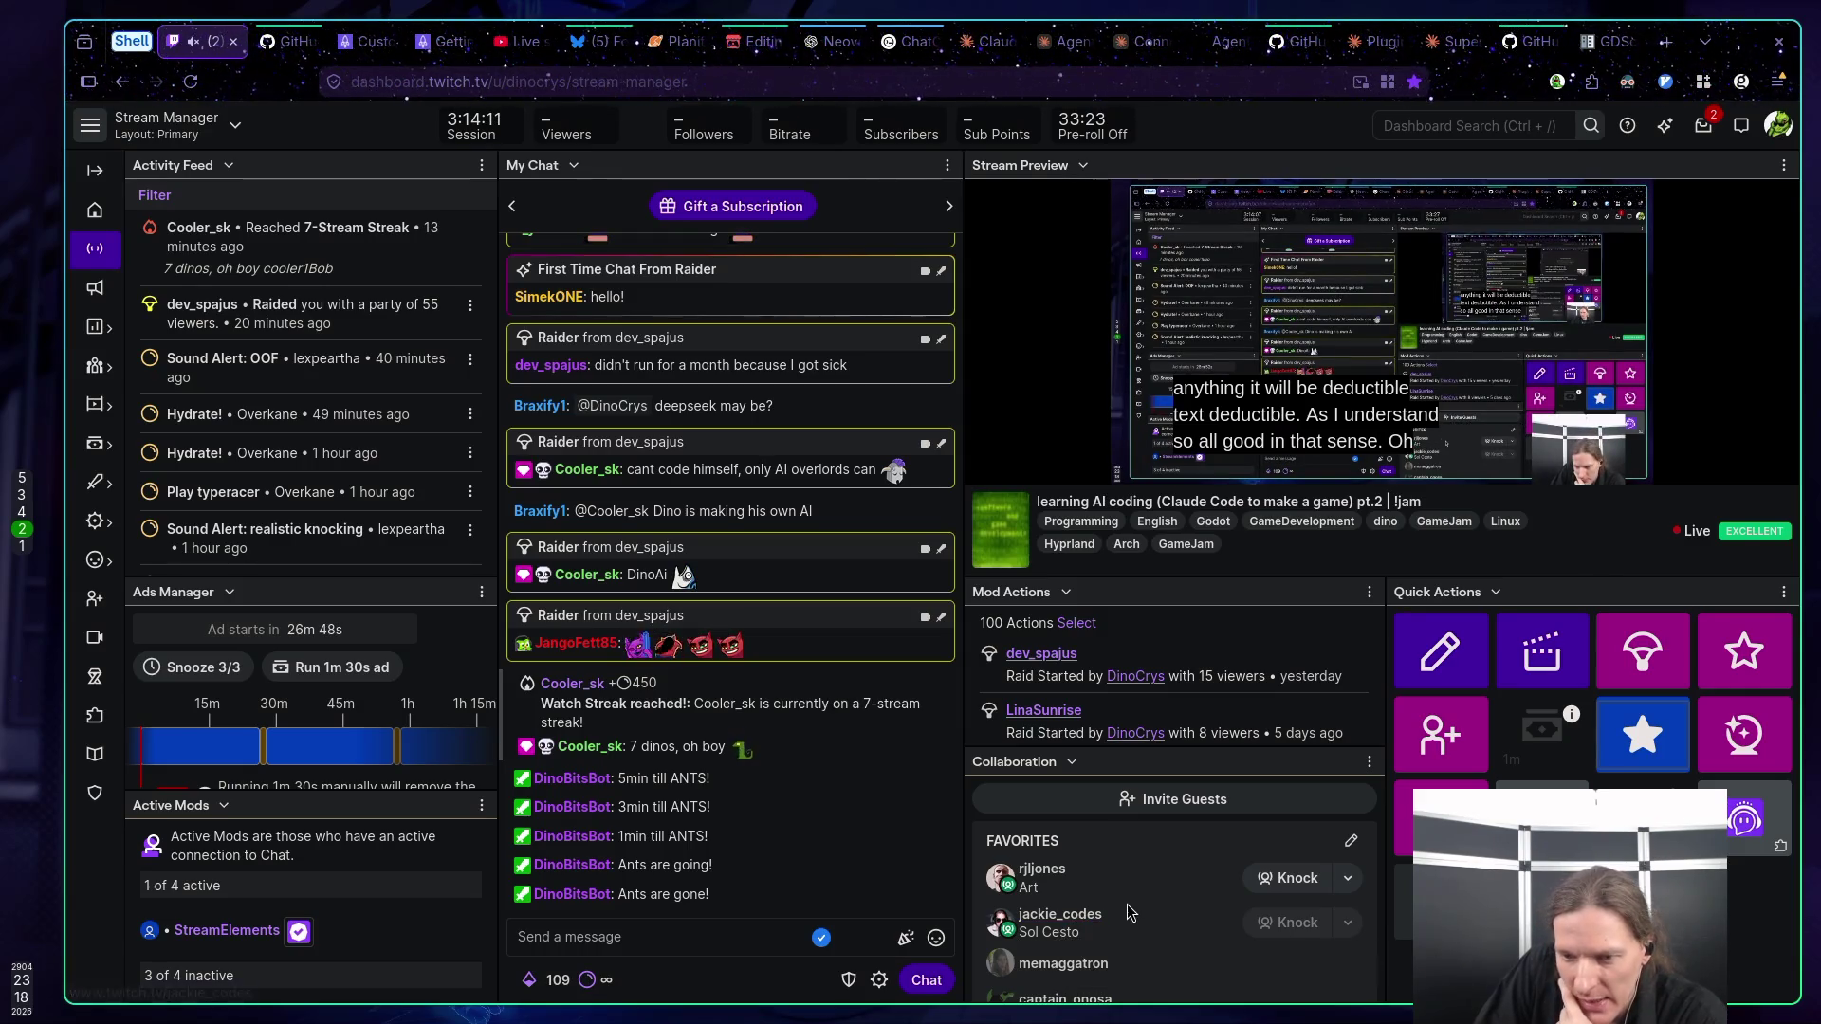
click(1629, 653)
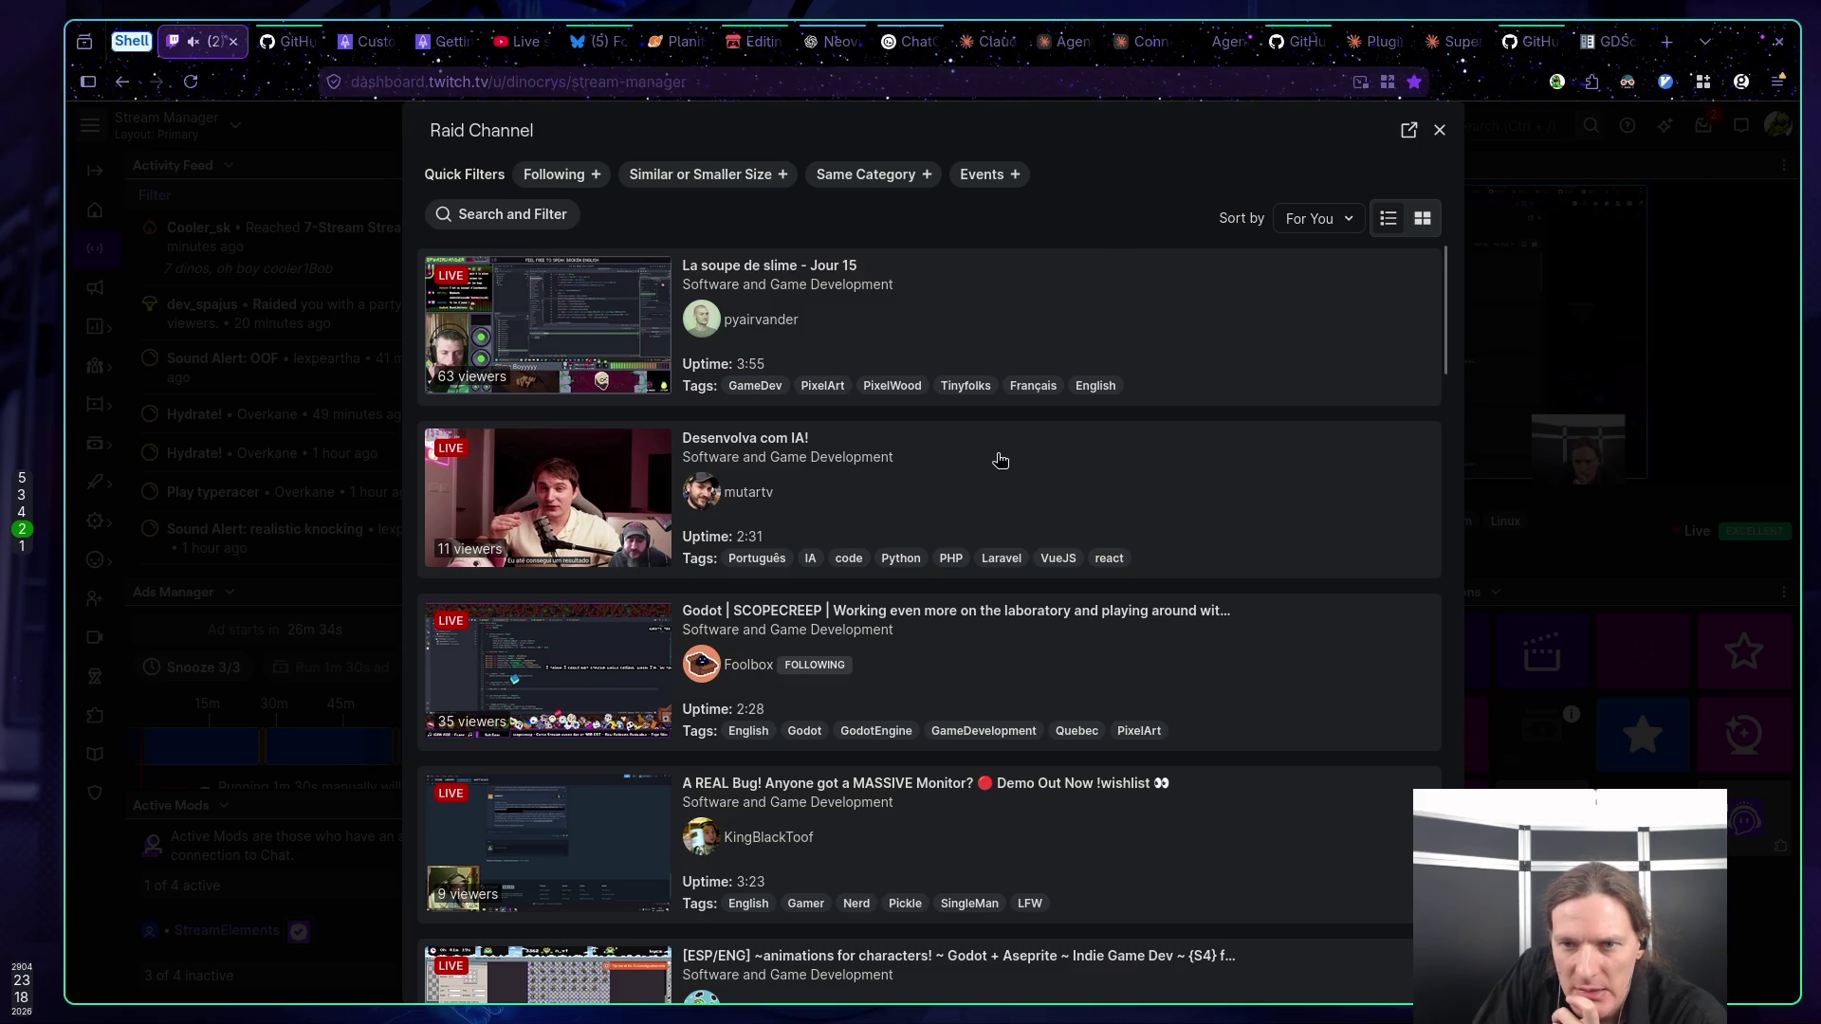
Scroll the raid list, preview the Godot SCOPECREEP stream, and start the raid on it.
scroll(1000, 457, down, 2)
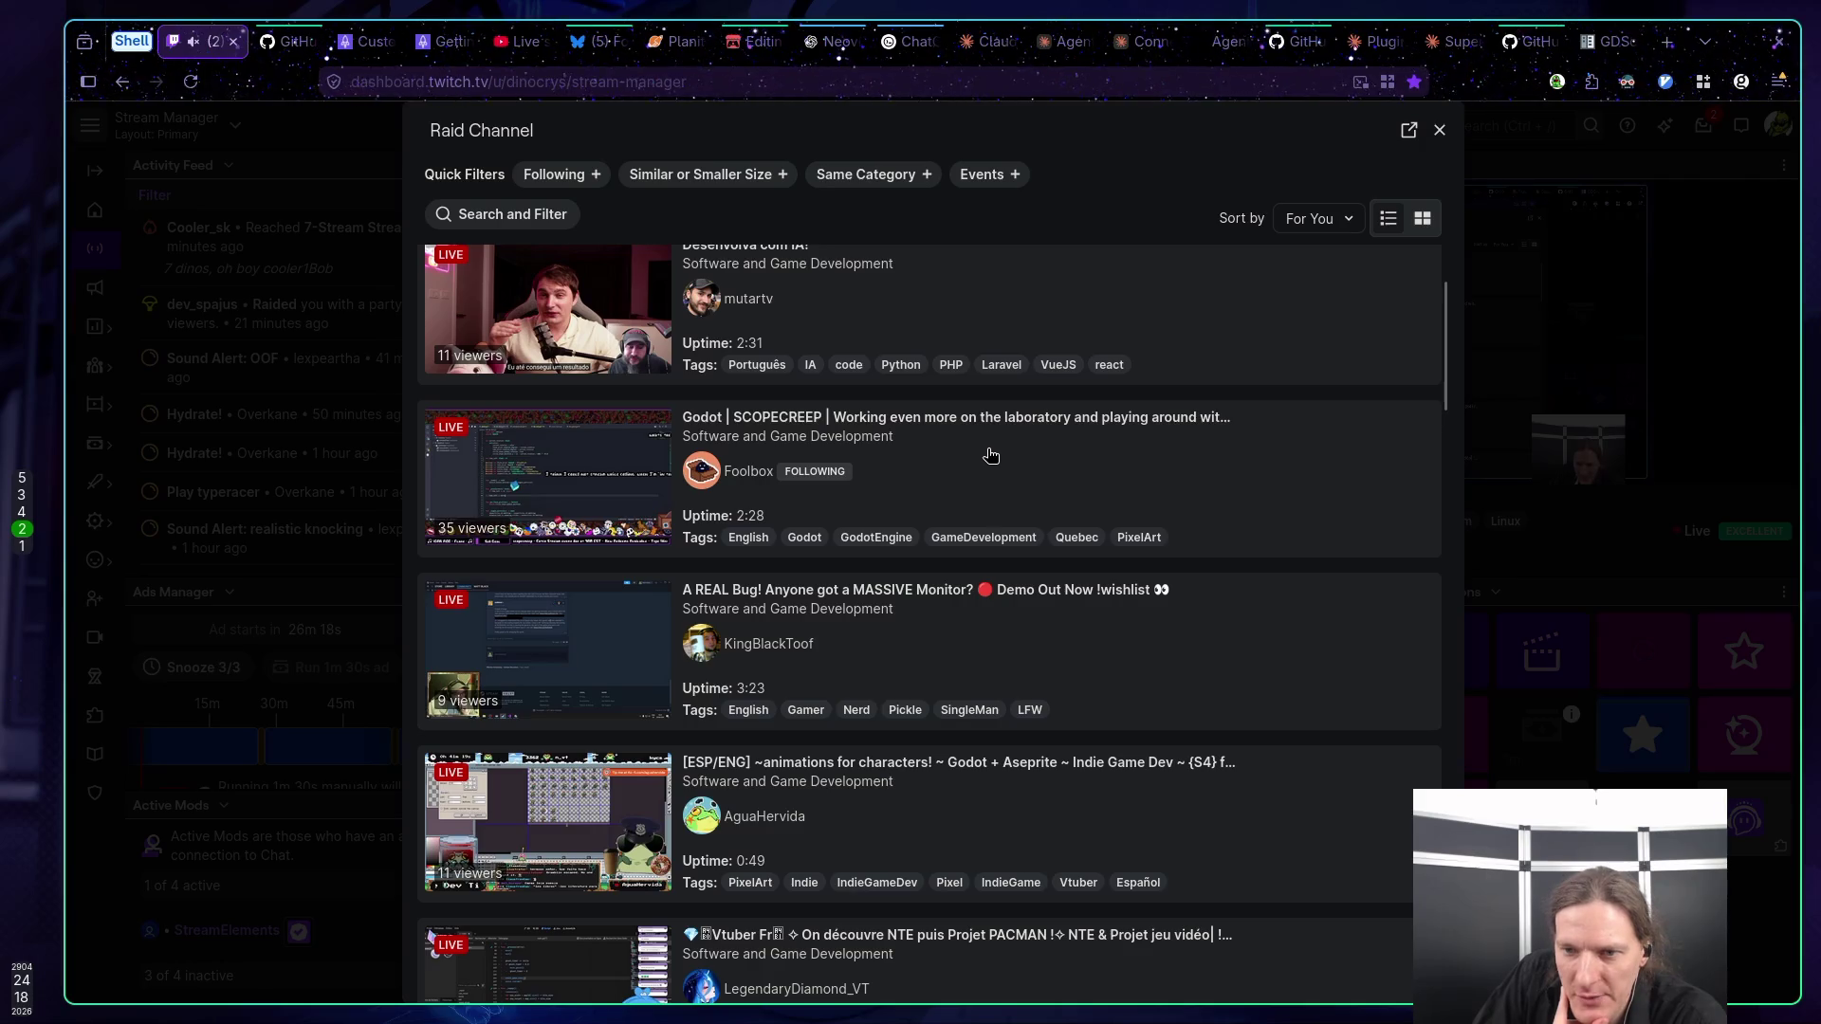
click(989, 457)
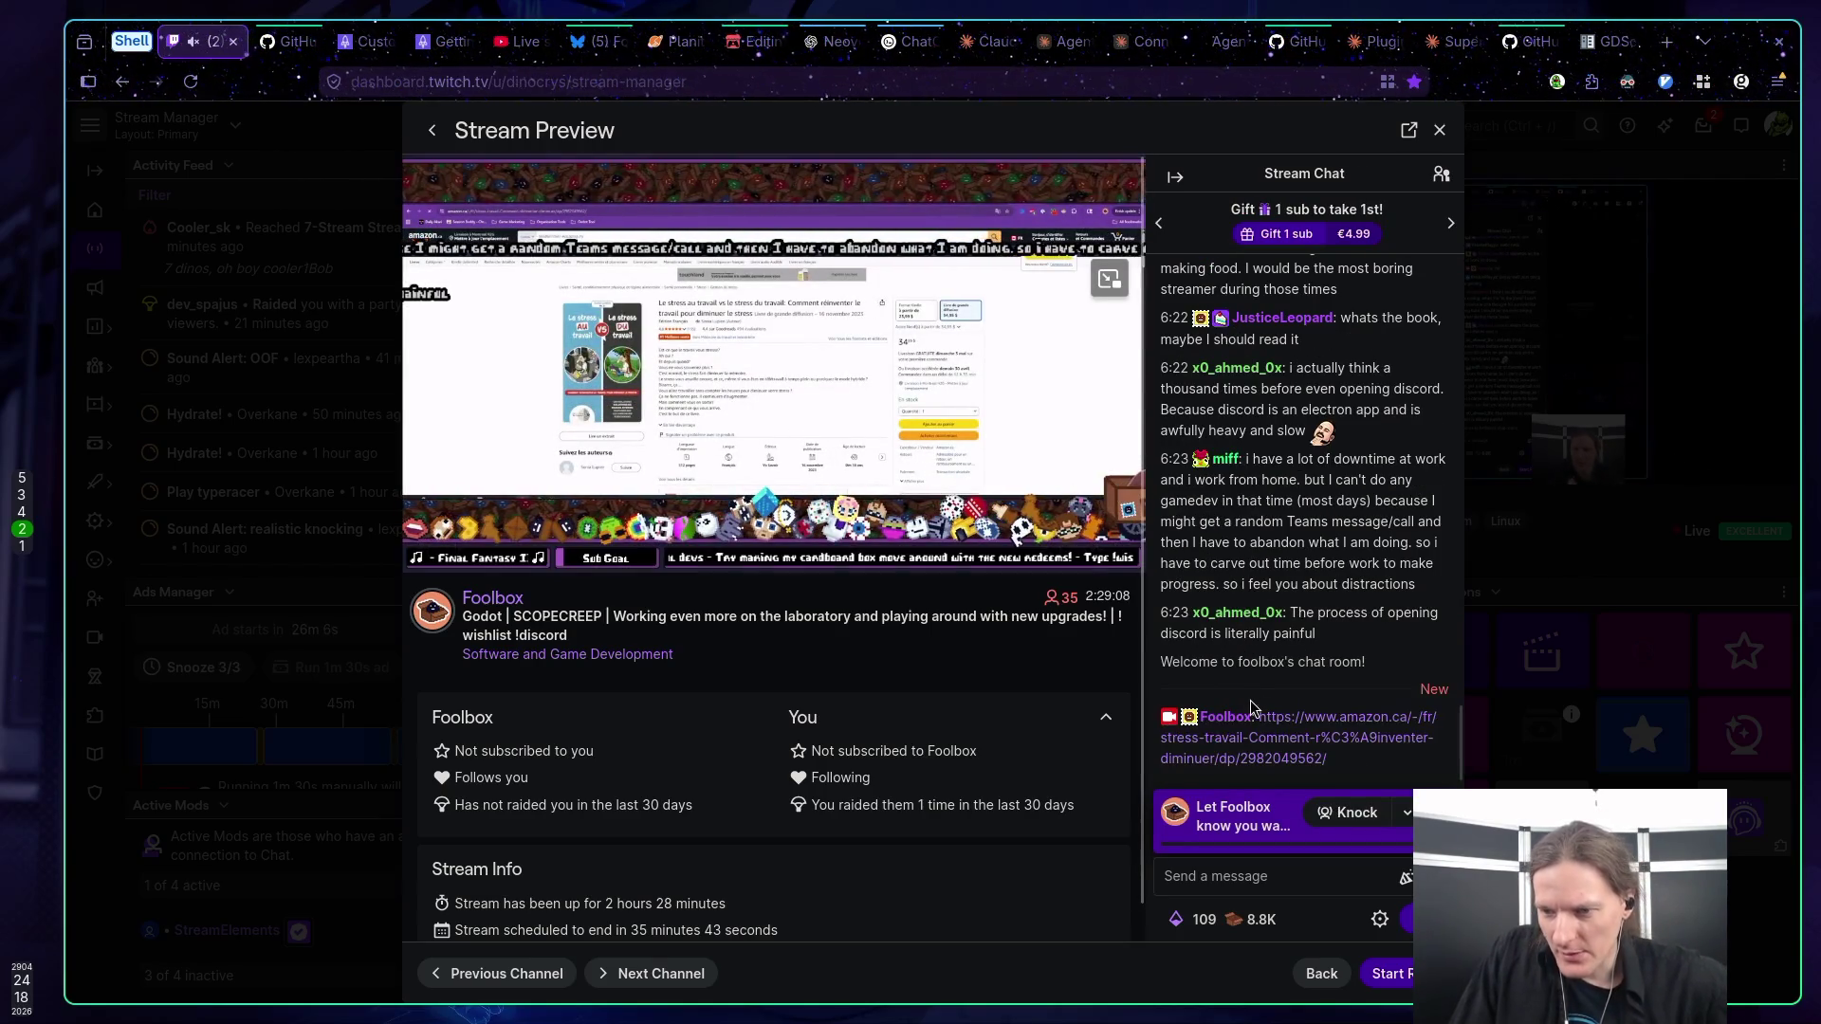
click(1388, 972)
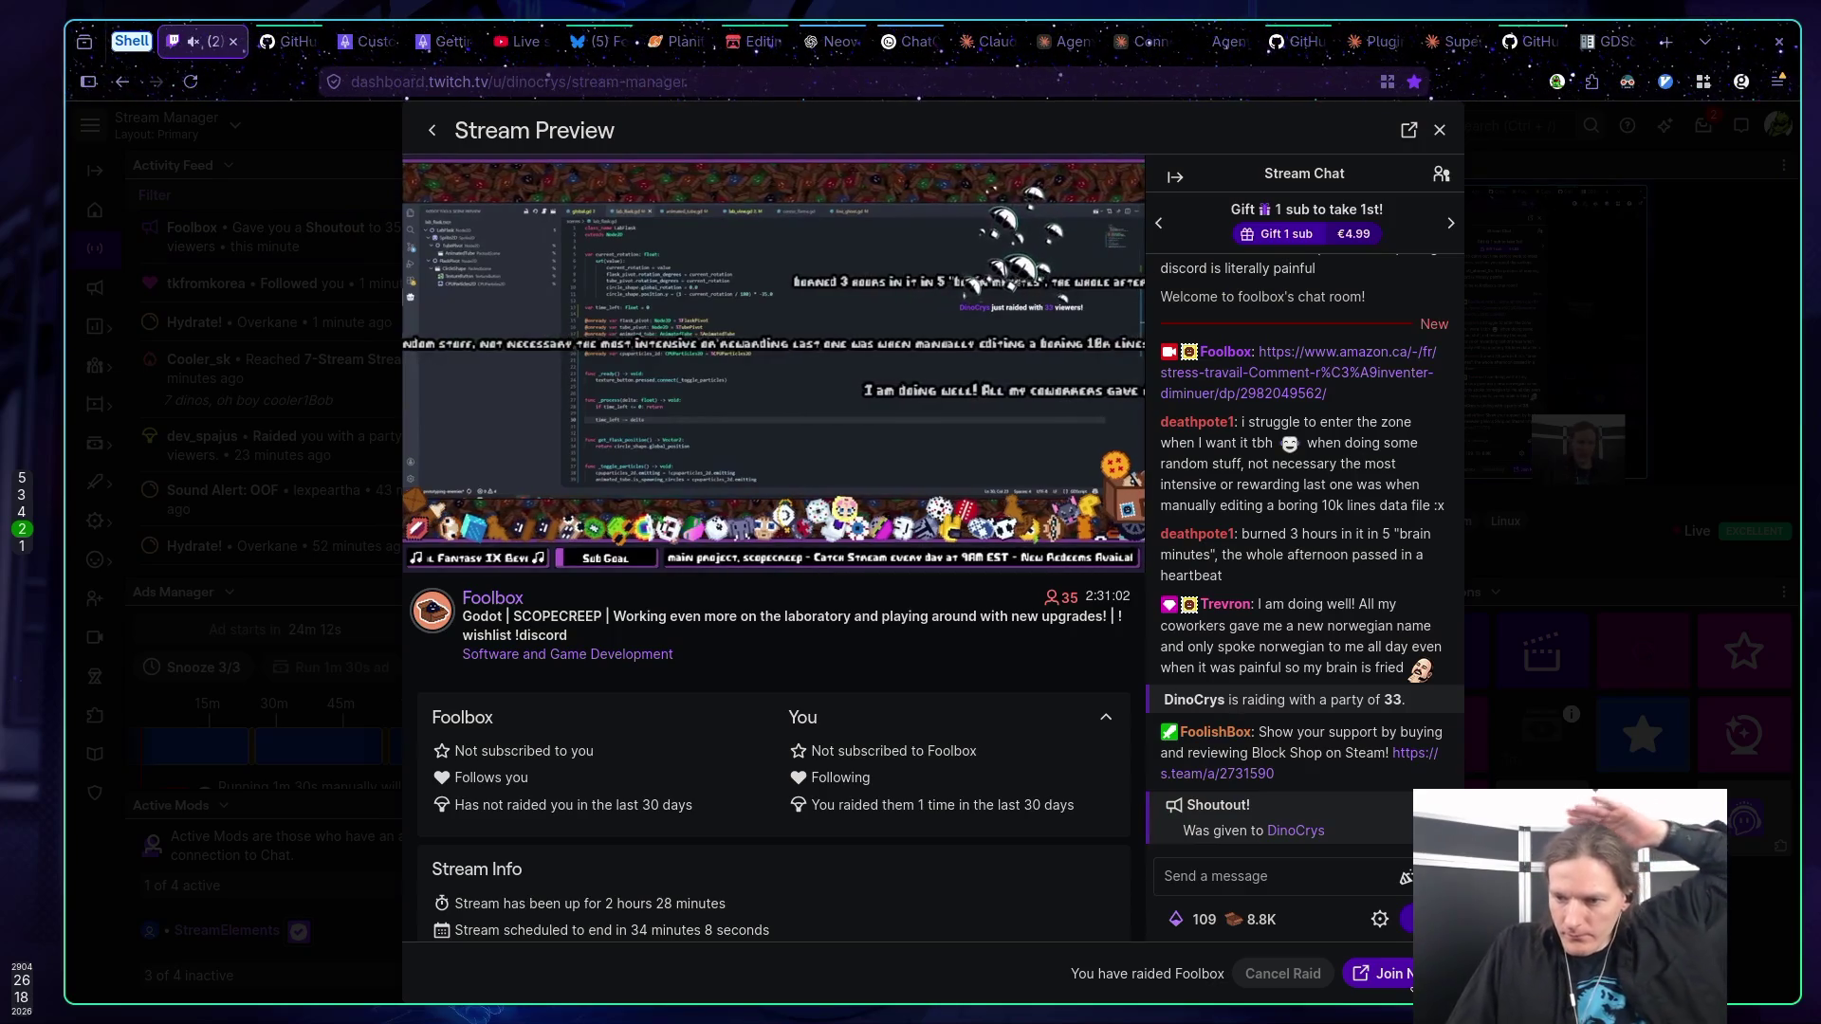
Complete the raid and join the Foolbox channel's live Godot stream page.
click(1384, 973)
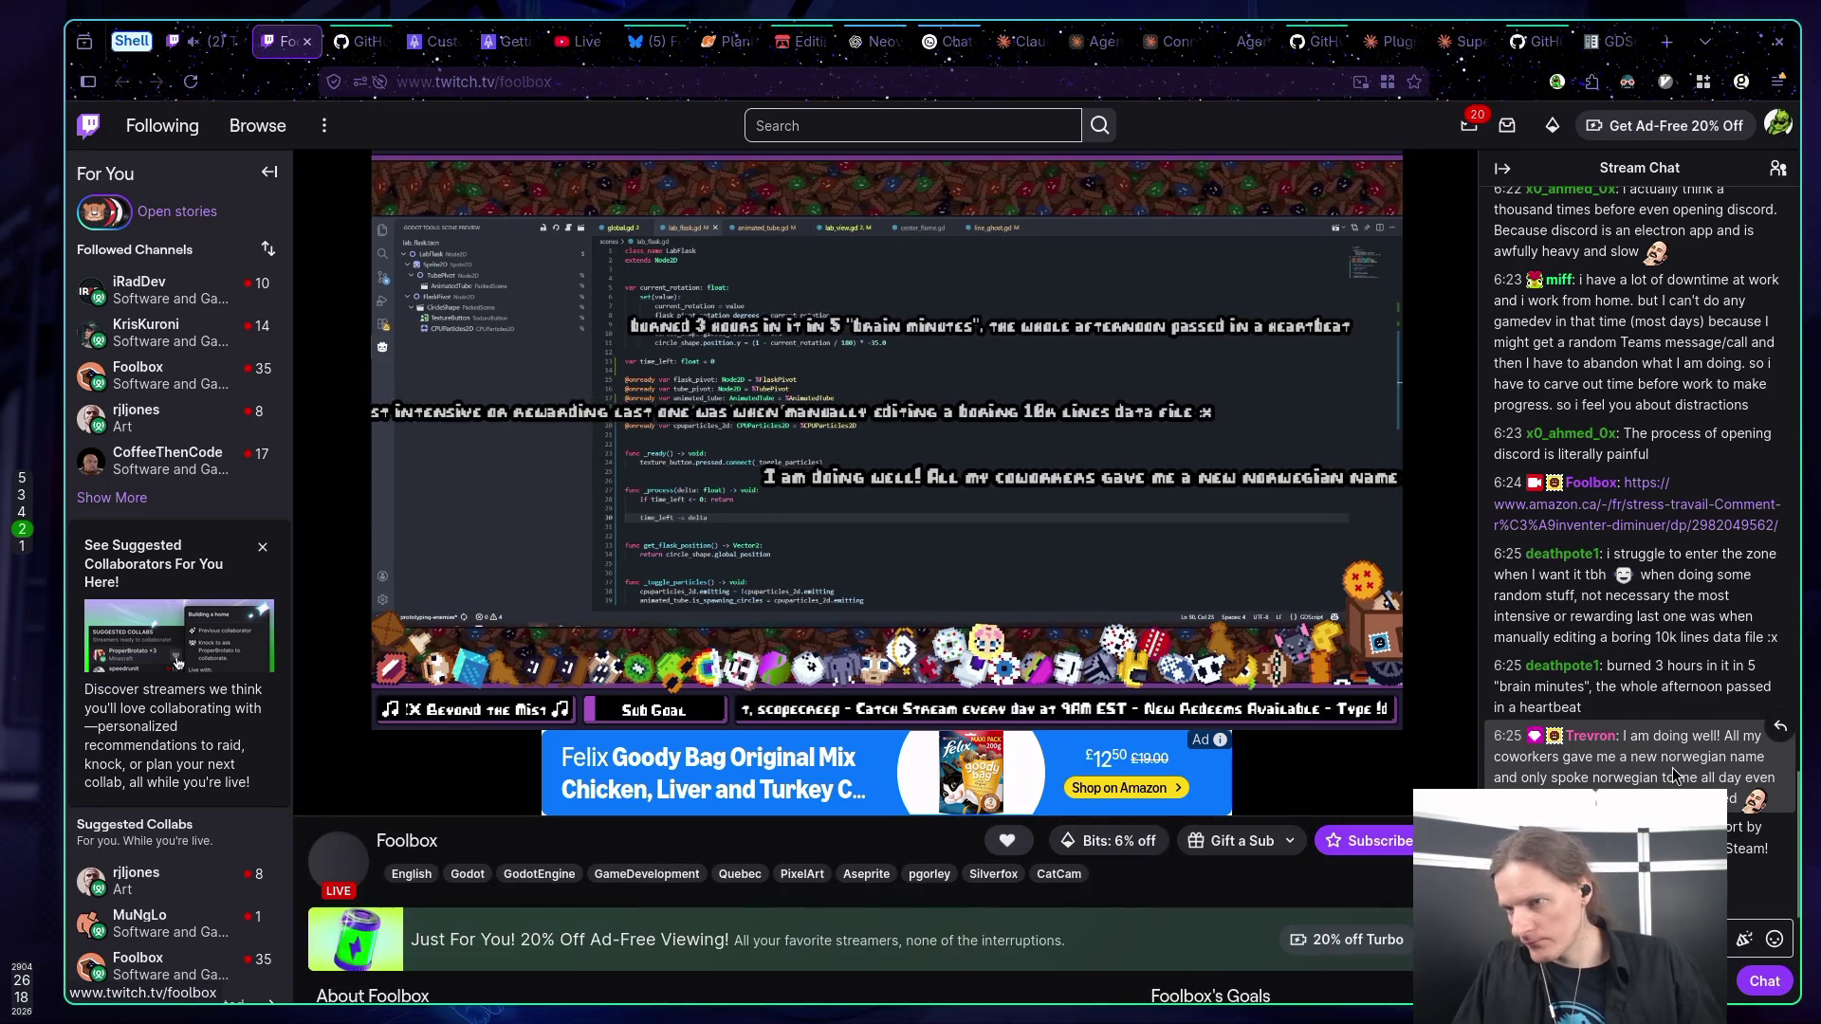
Scroll through the Foolbox channel's chat, then go back to the Stream Manager dashboard tab.
scroll(1667, 755, up, 5)
scroll(1667, 752, up, 10)
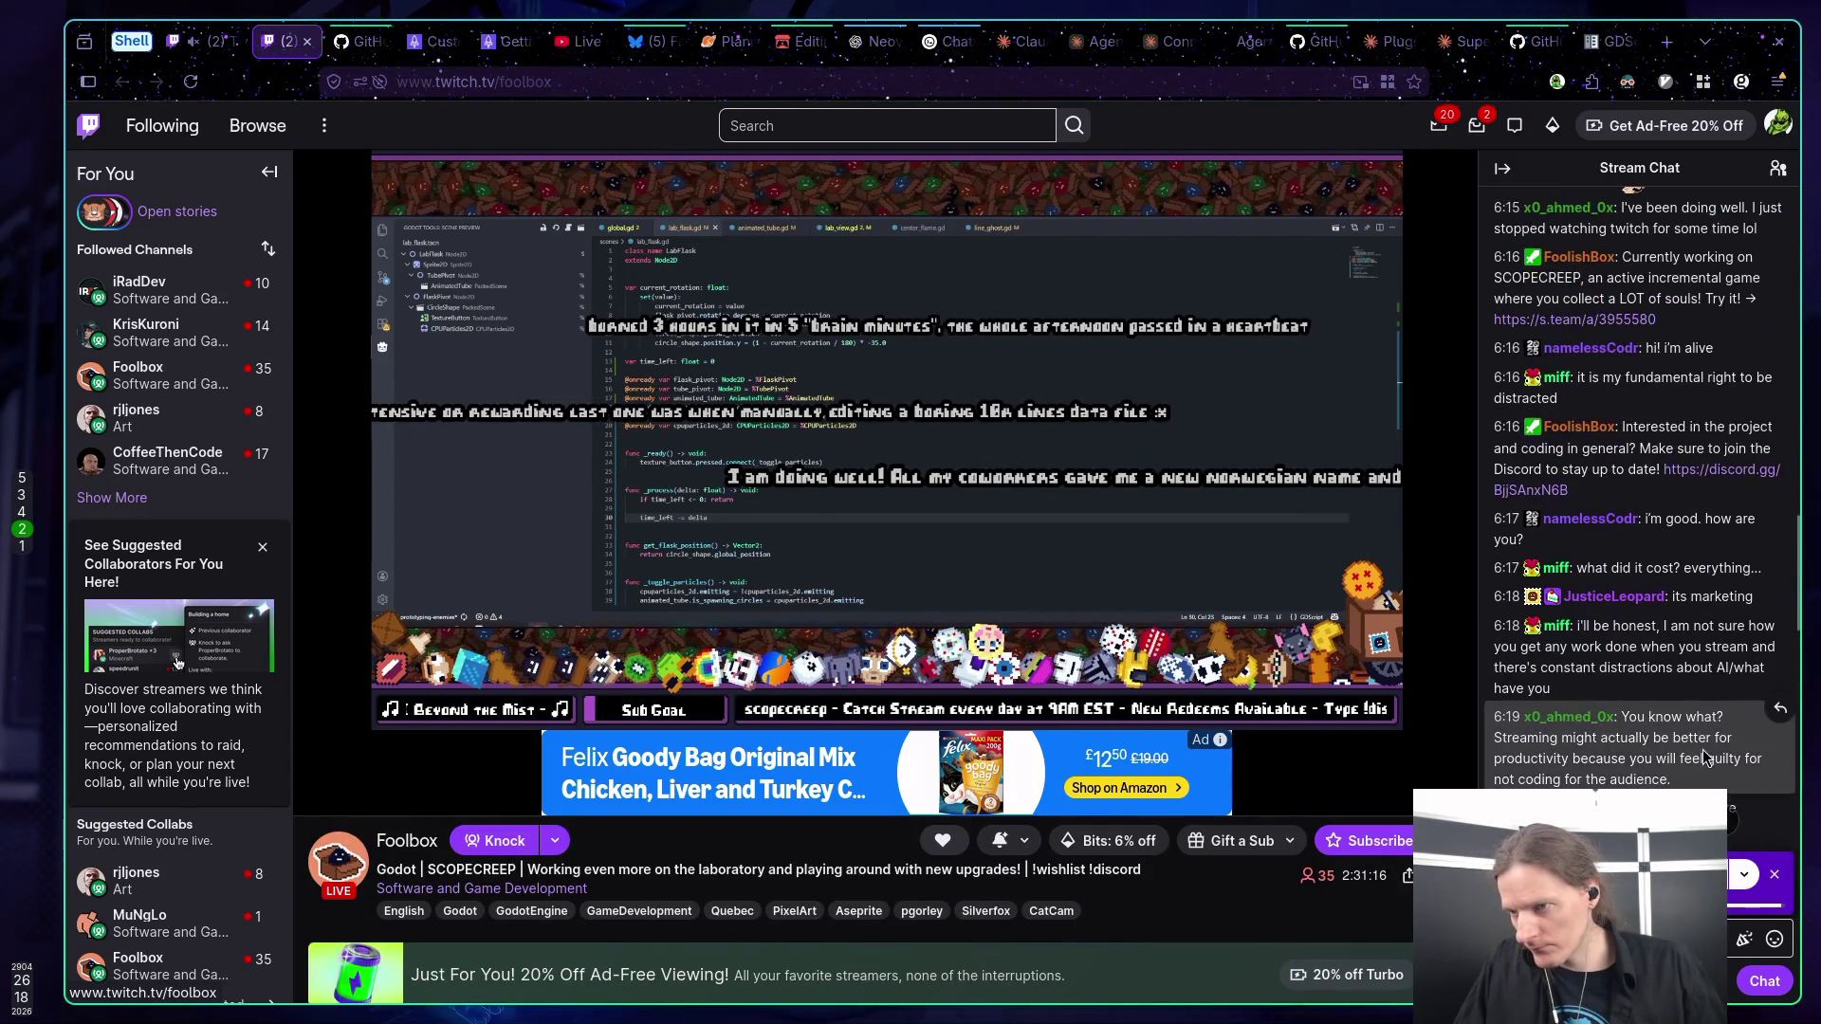
scroll(1703, 749, up, 5)
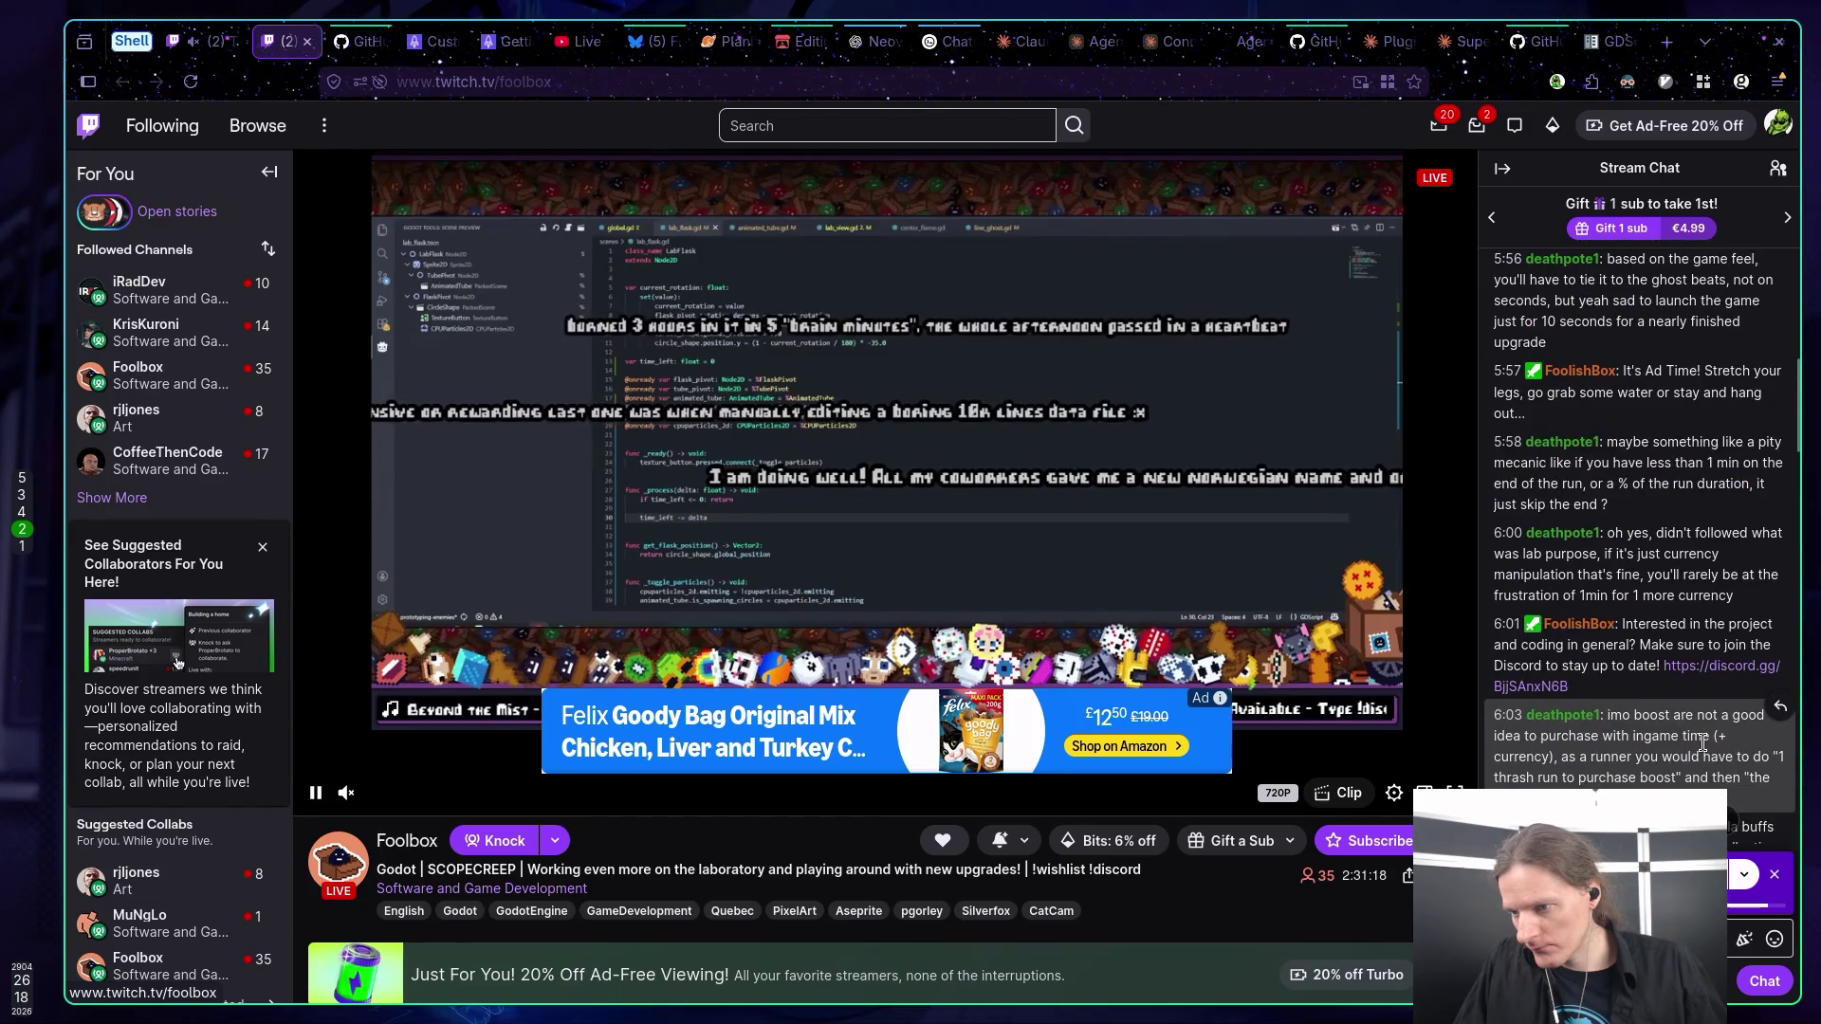
scroll(1704, 743, up, 5)
scroll(1703, 739, down, 15)
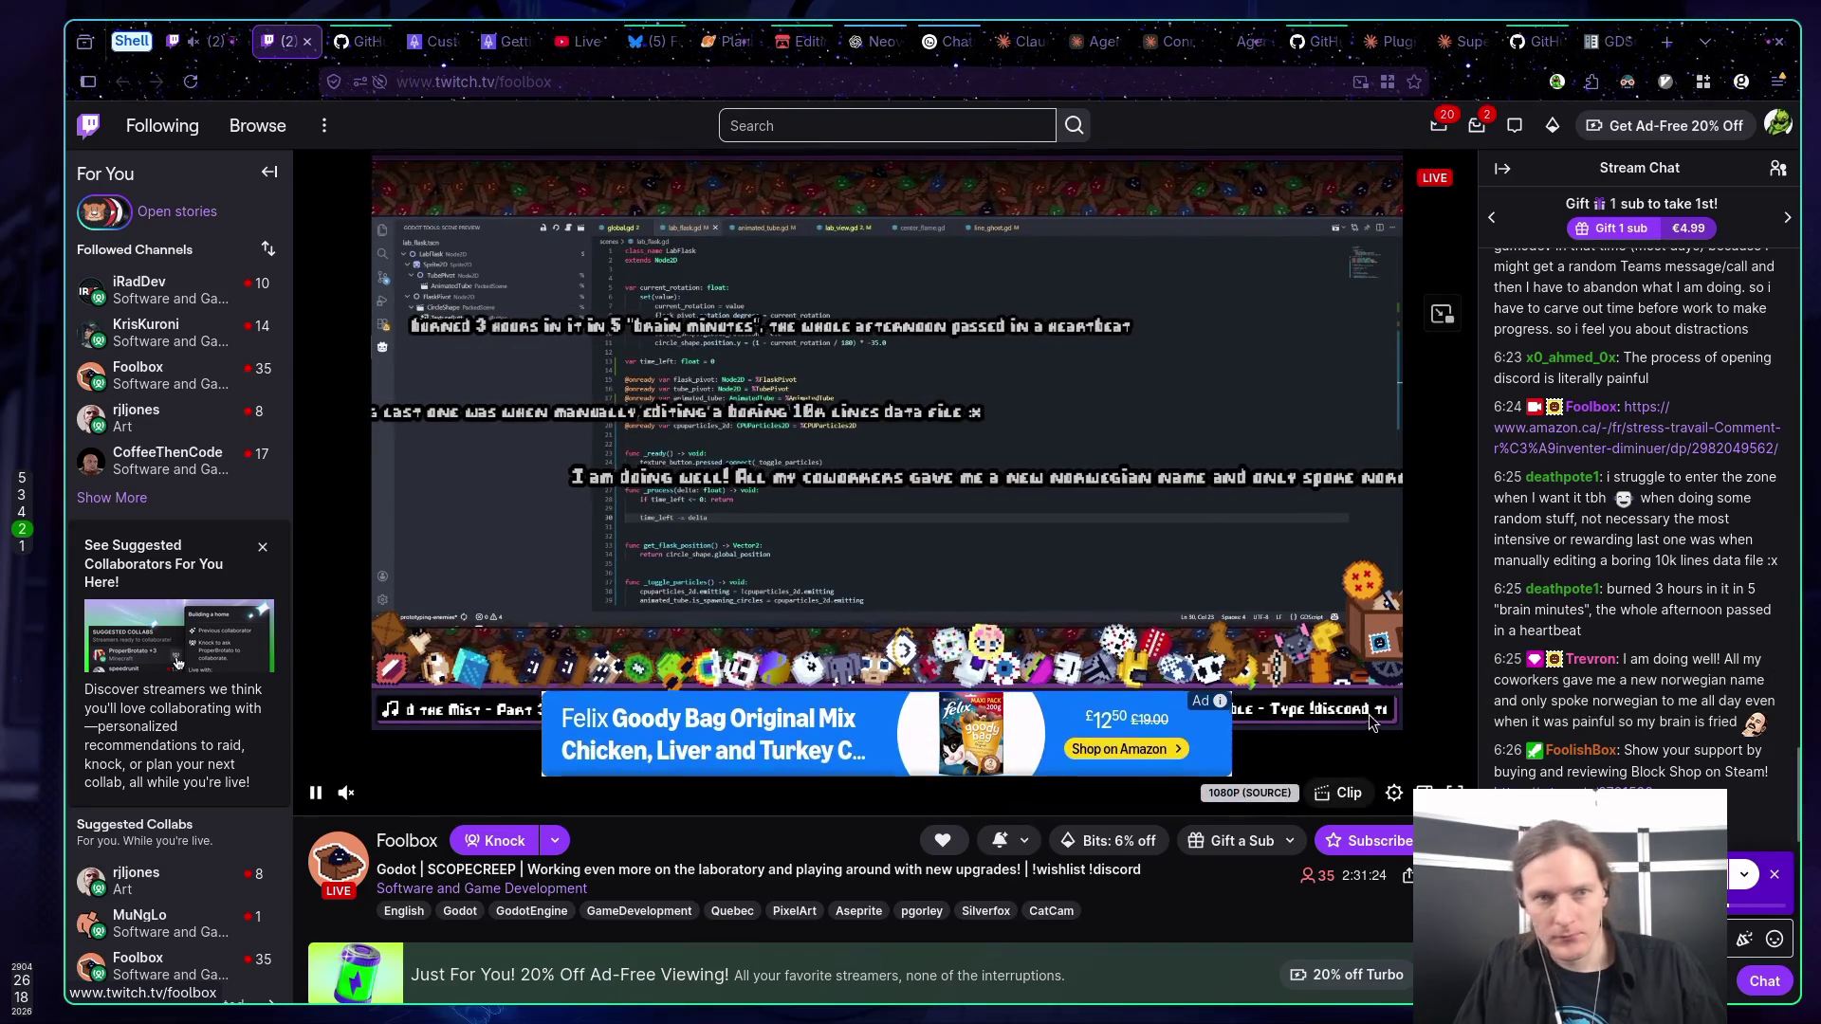
click(217, 43)
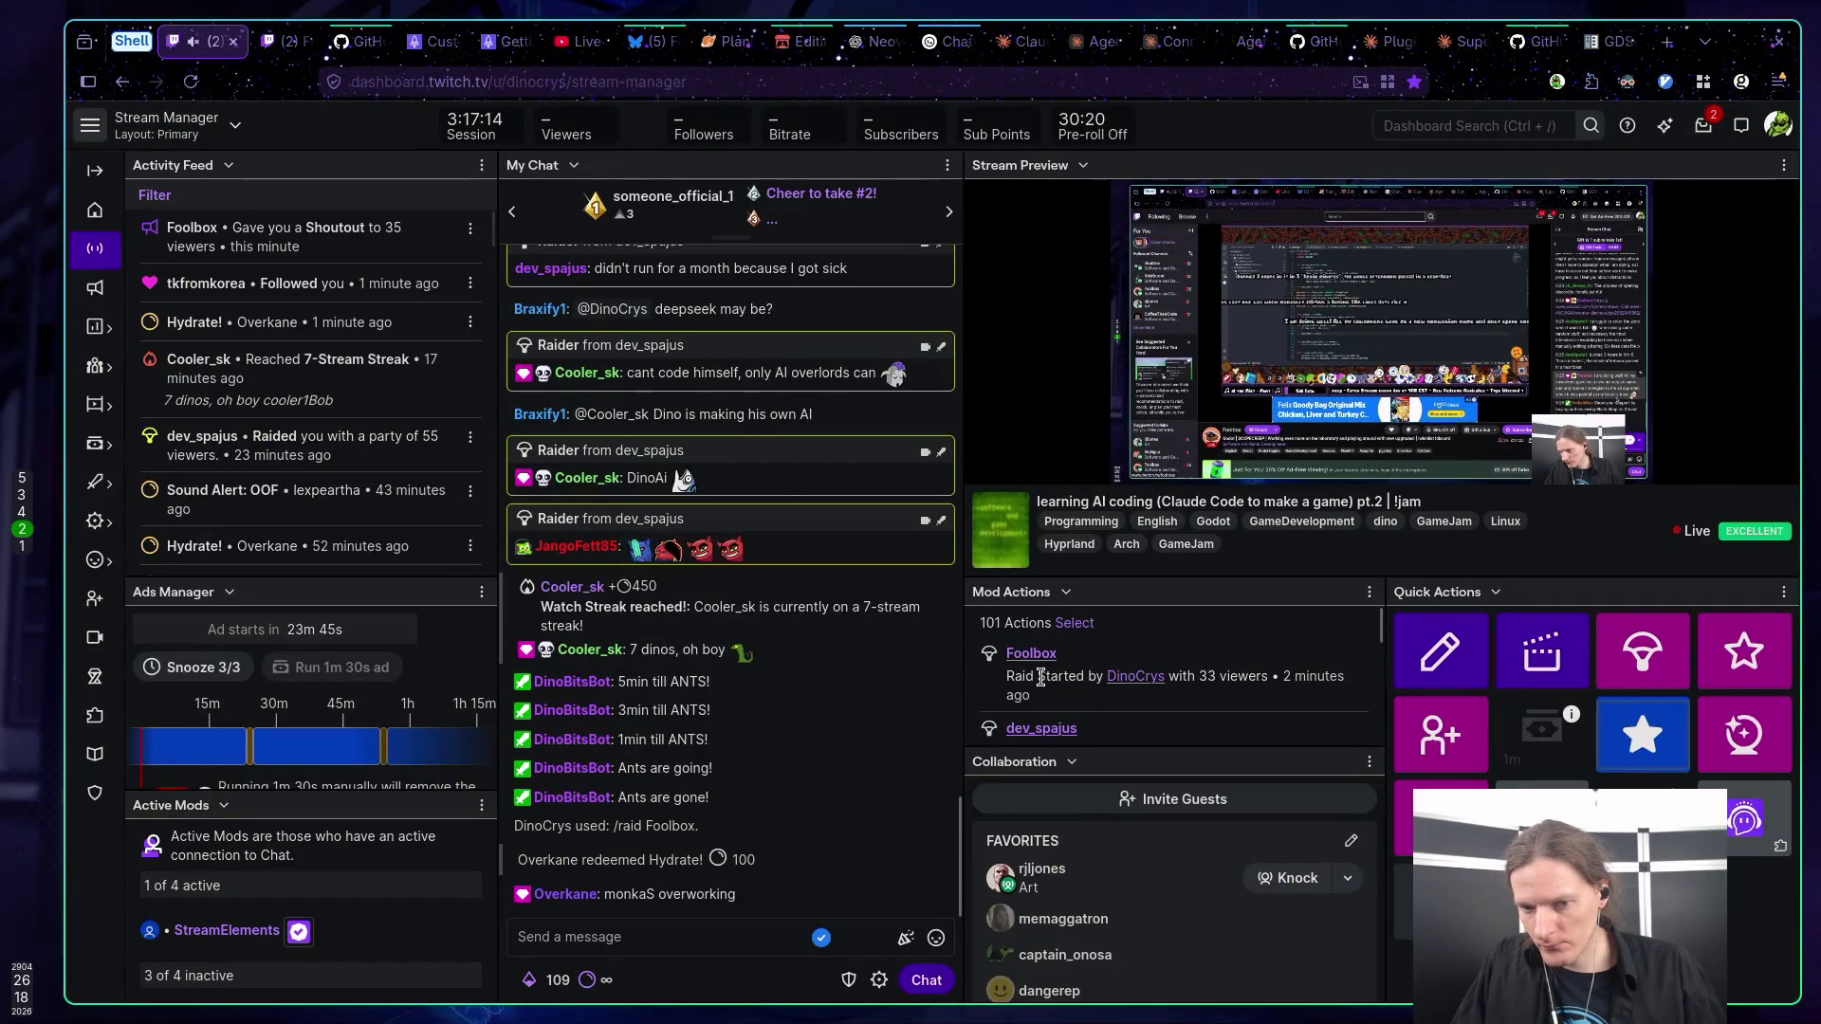
Reopen the Raid Channel dialog from the Stream Manager quick actions, next to the chat box.
click(759, 937)
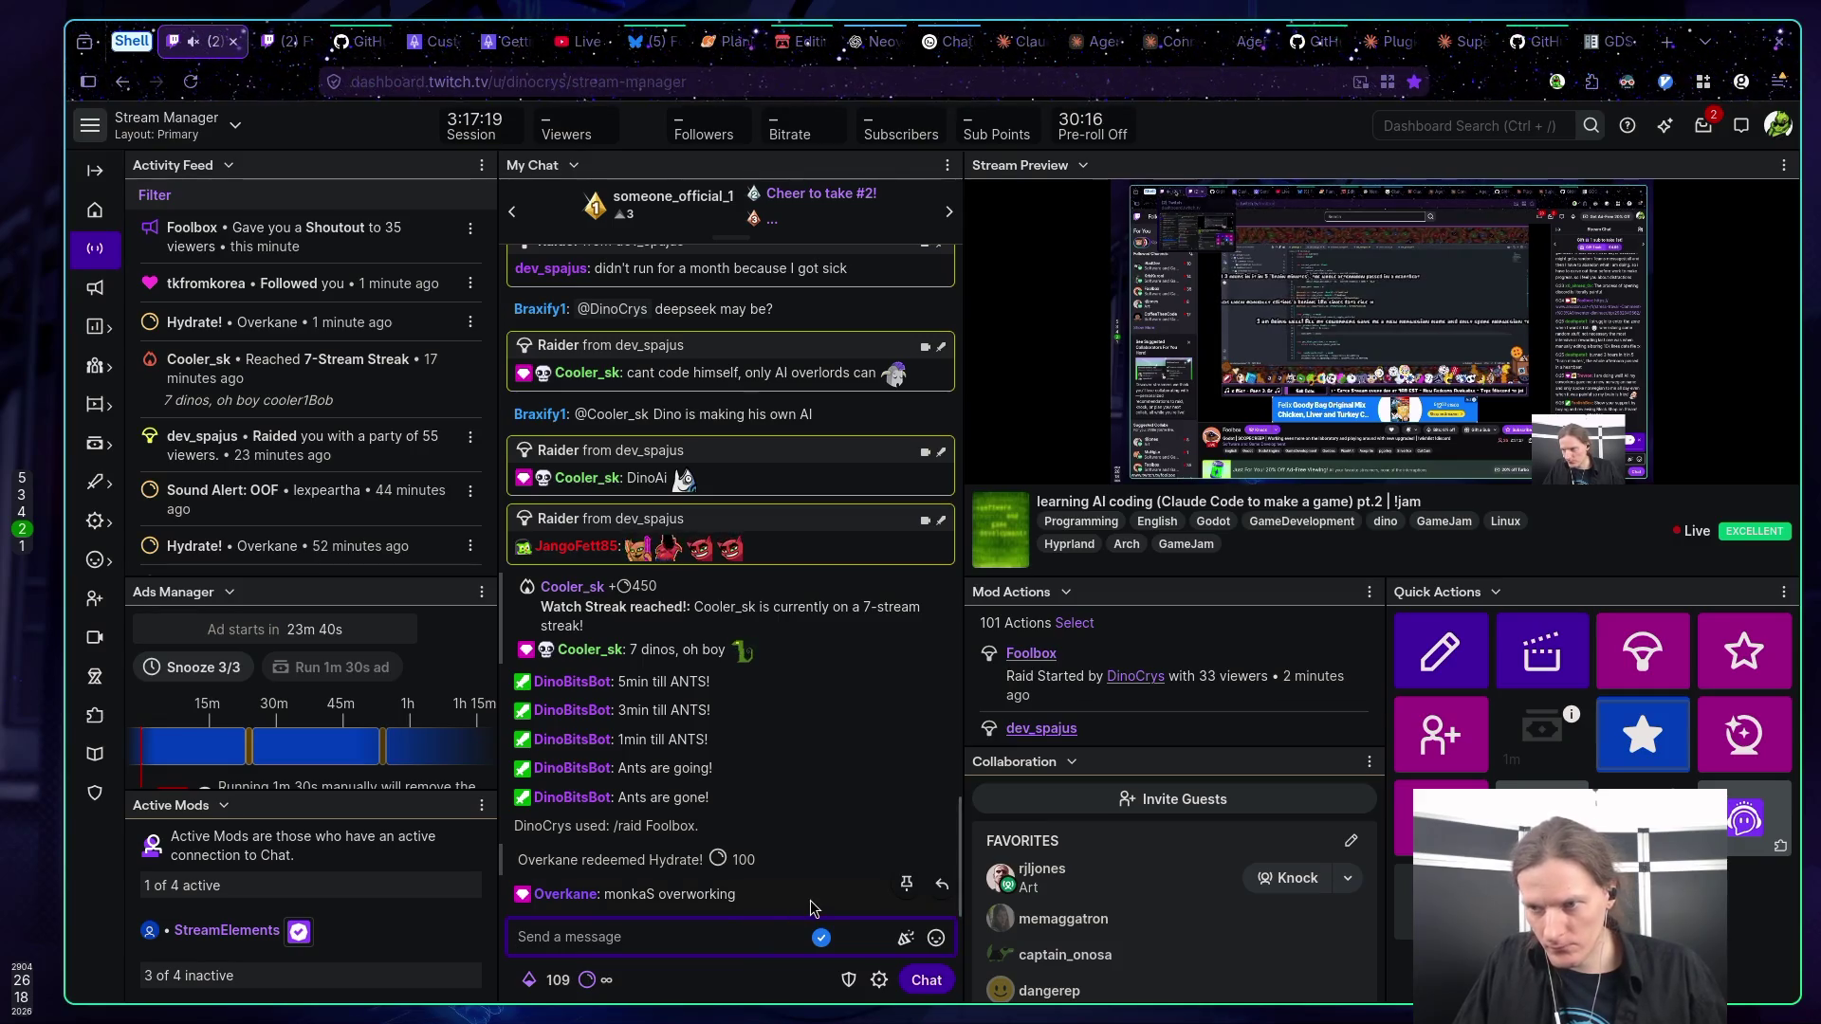
click(1659, 656)
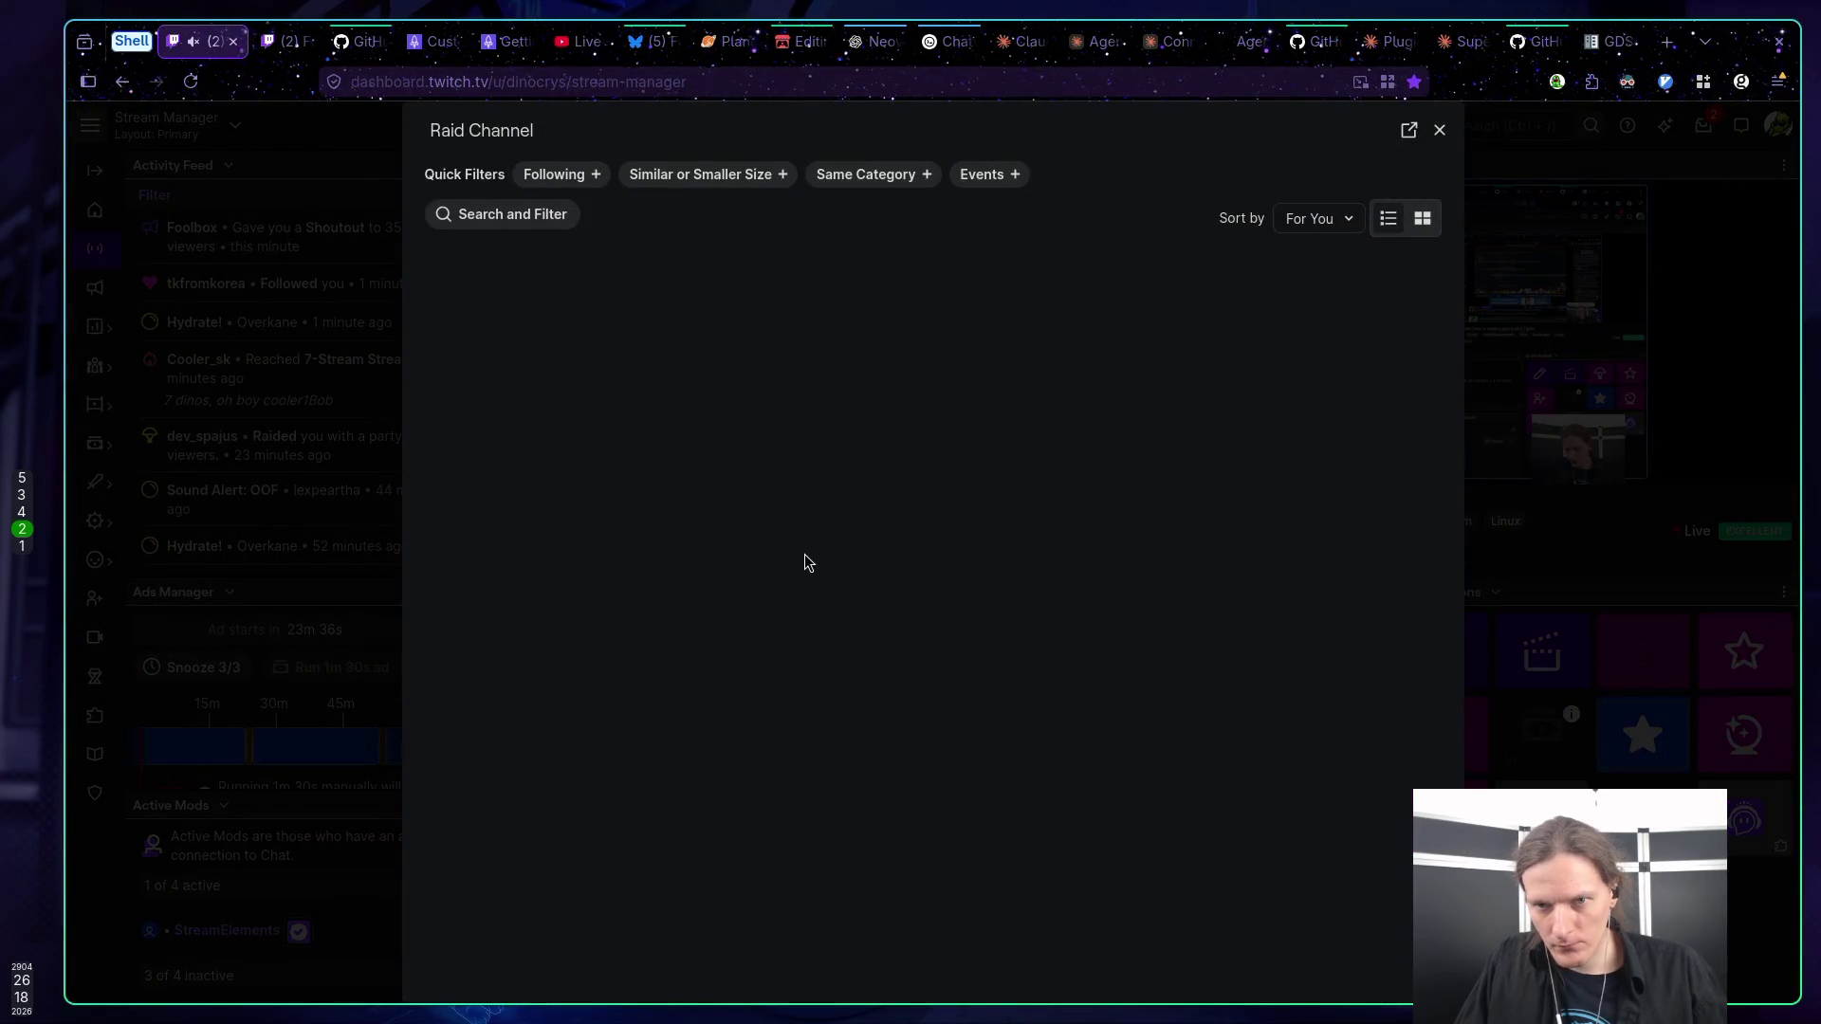